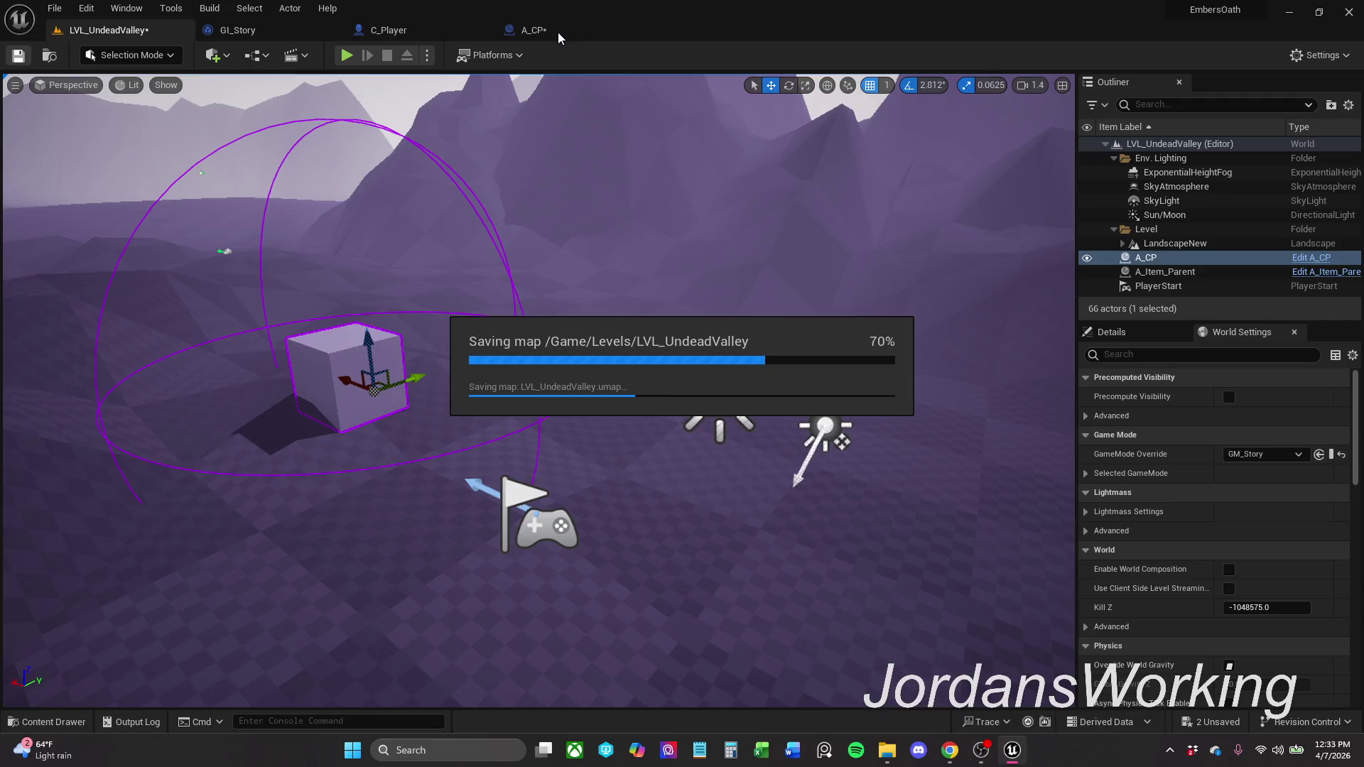
- Bring up the A_CP checkpoint's event graph and save the A_CP Blueprint
{"action": "left_click", "coordinate": [558, 35]}
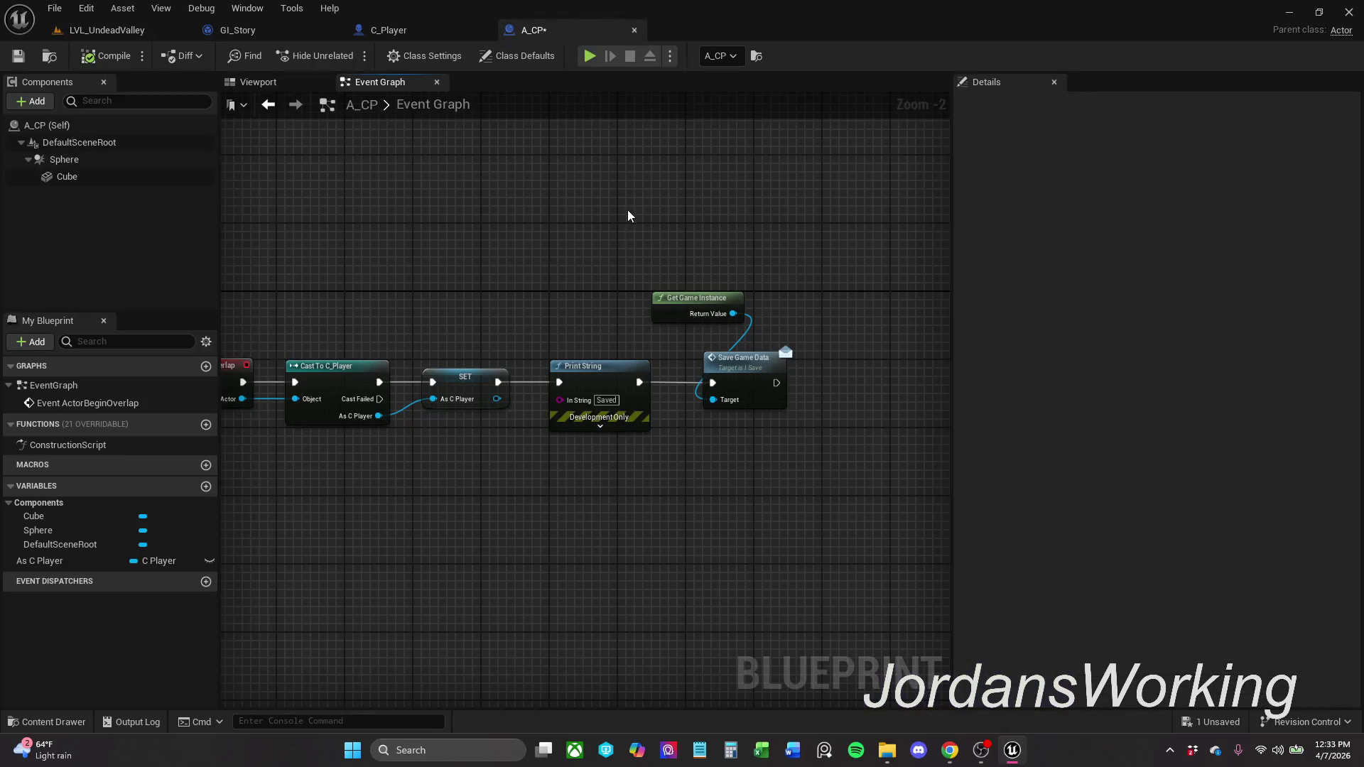
{"action": "left_click", "coordinate": [18, 55]}
{"action": "key", "text": "alt+Tab"}
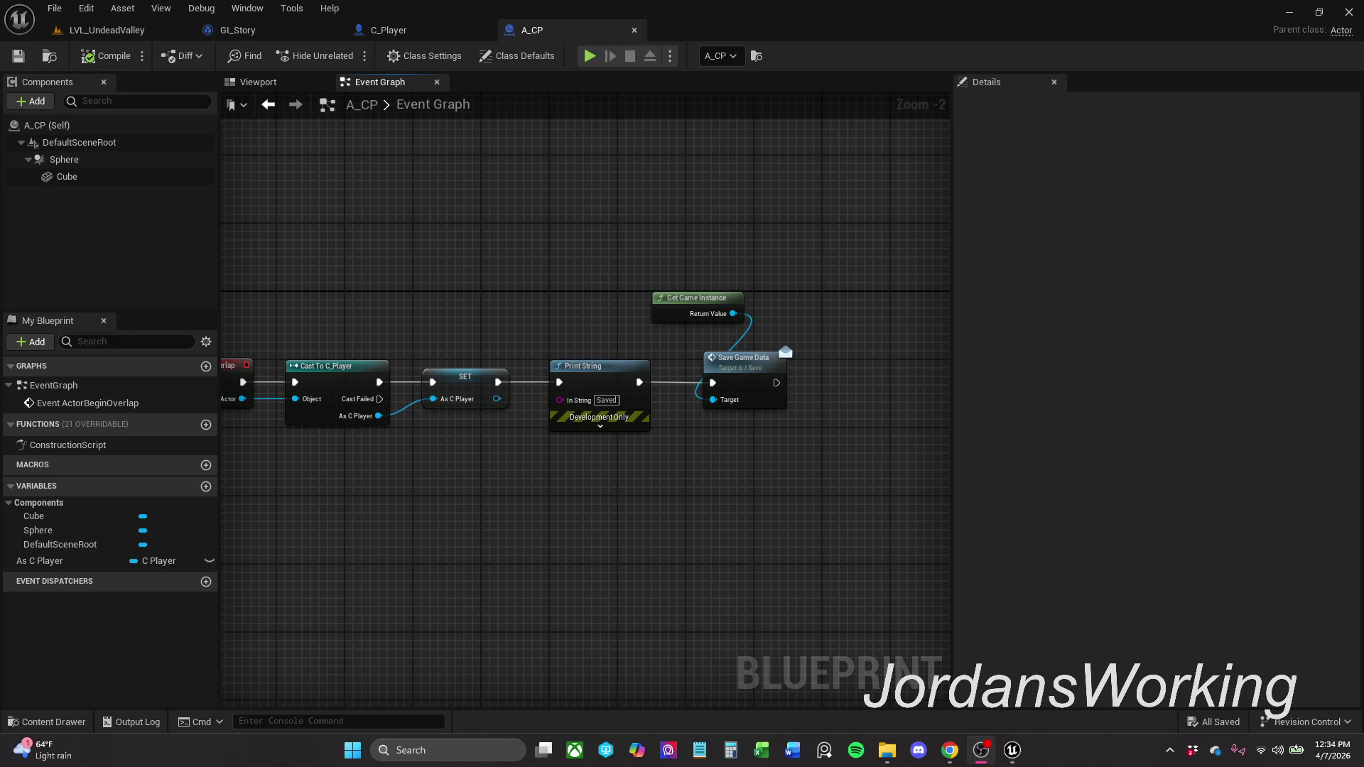
{"action": "key", "text": "alt+Tab"}
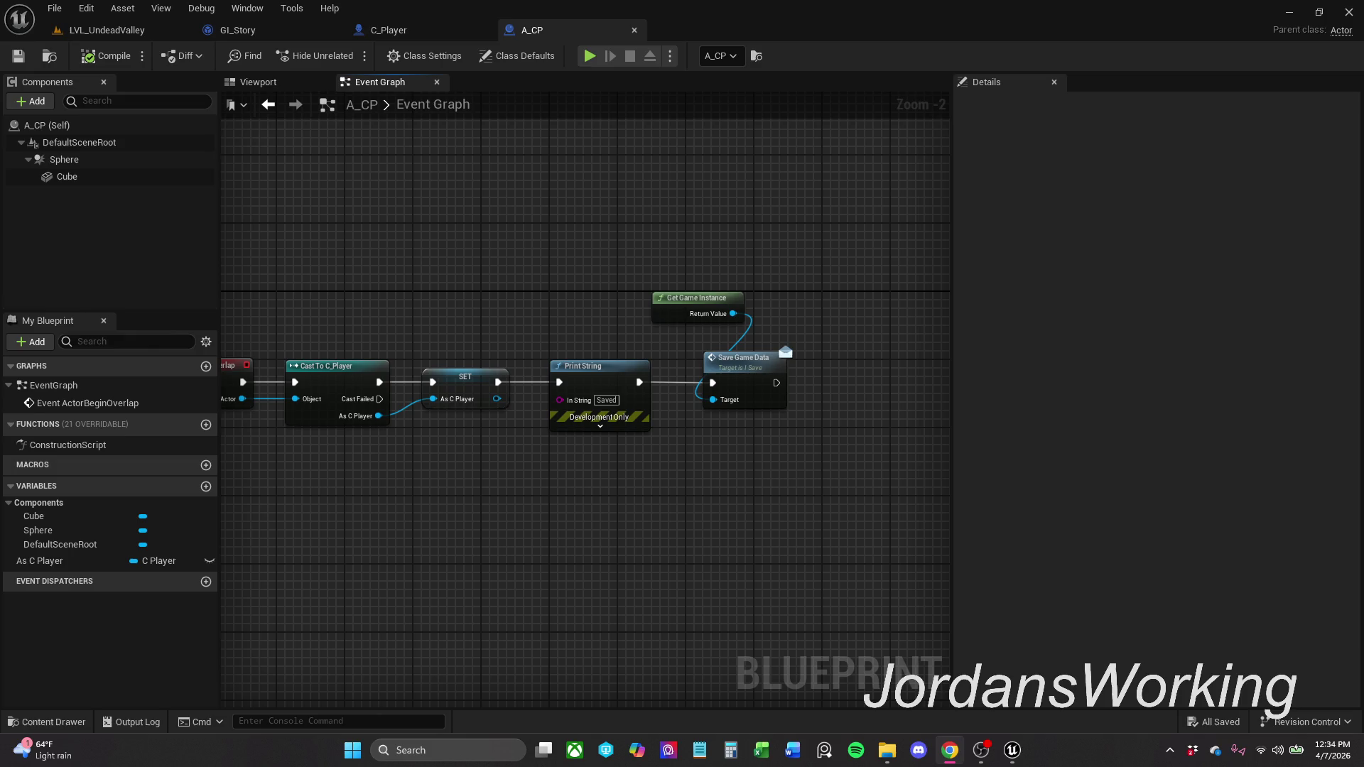
{"action": "key", "text": "alt+Tab"}
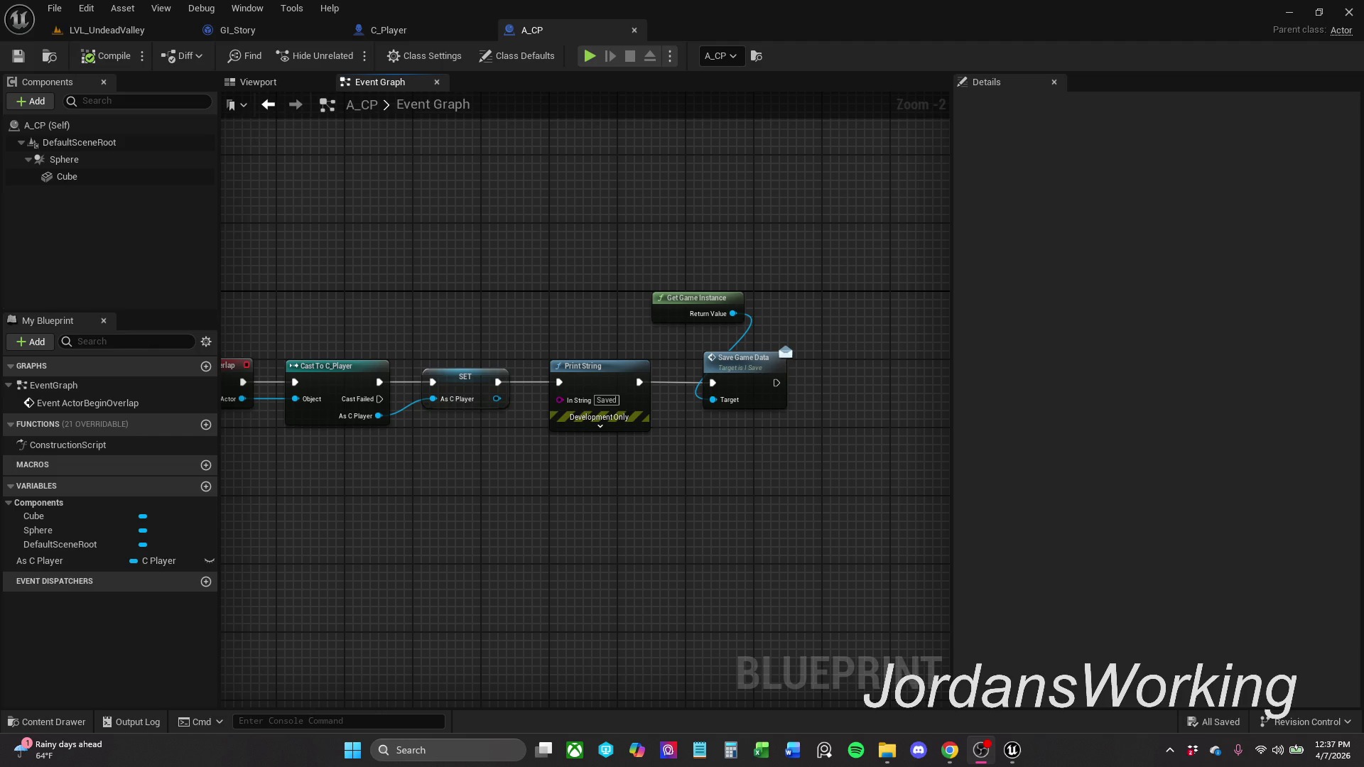
{"action": "left_click", "coordinate": [950, 750]}
{"action": "key", "text": "alt+Tab"}
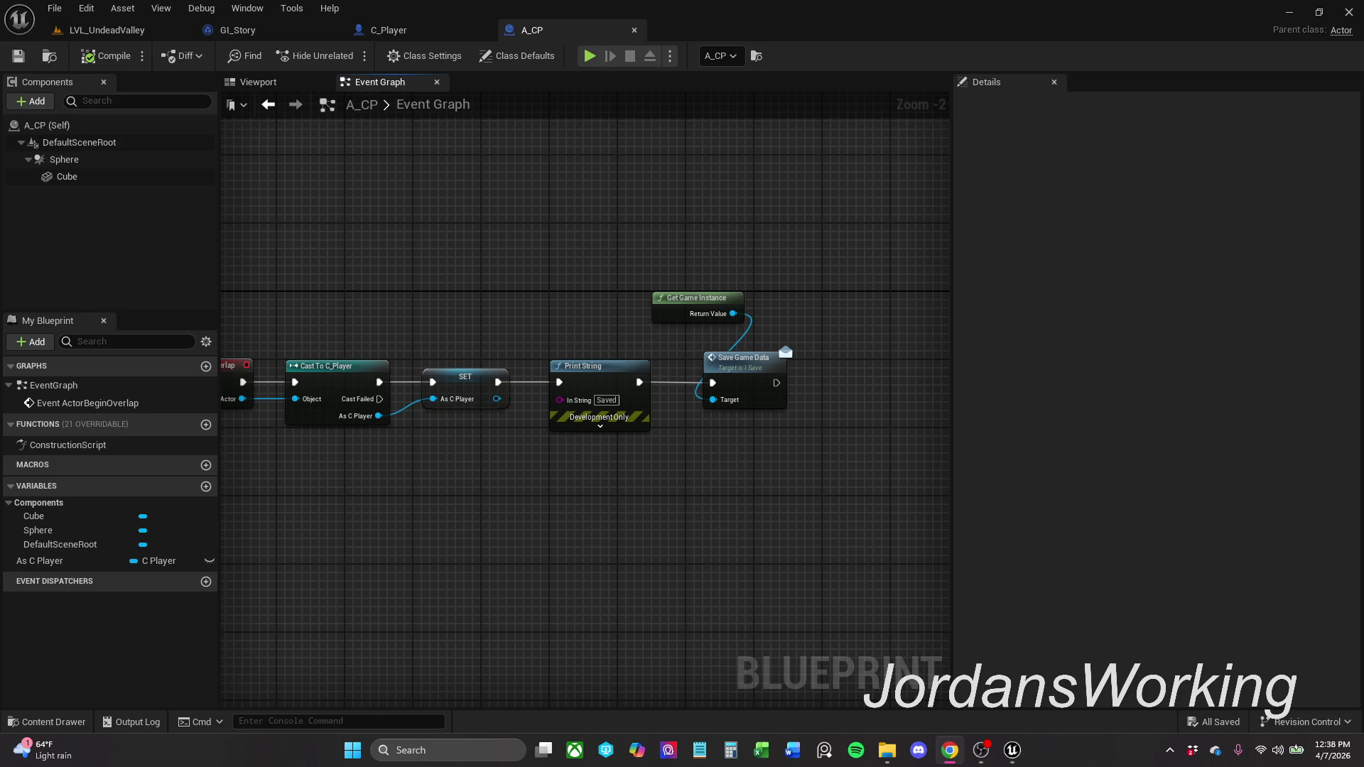
{"action": "left_click", "coordinate": [981, 751]}
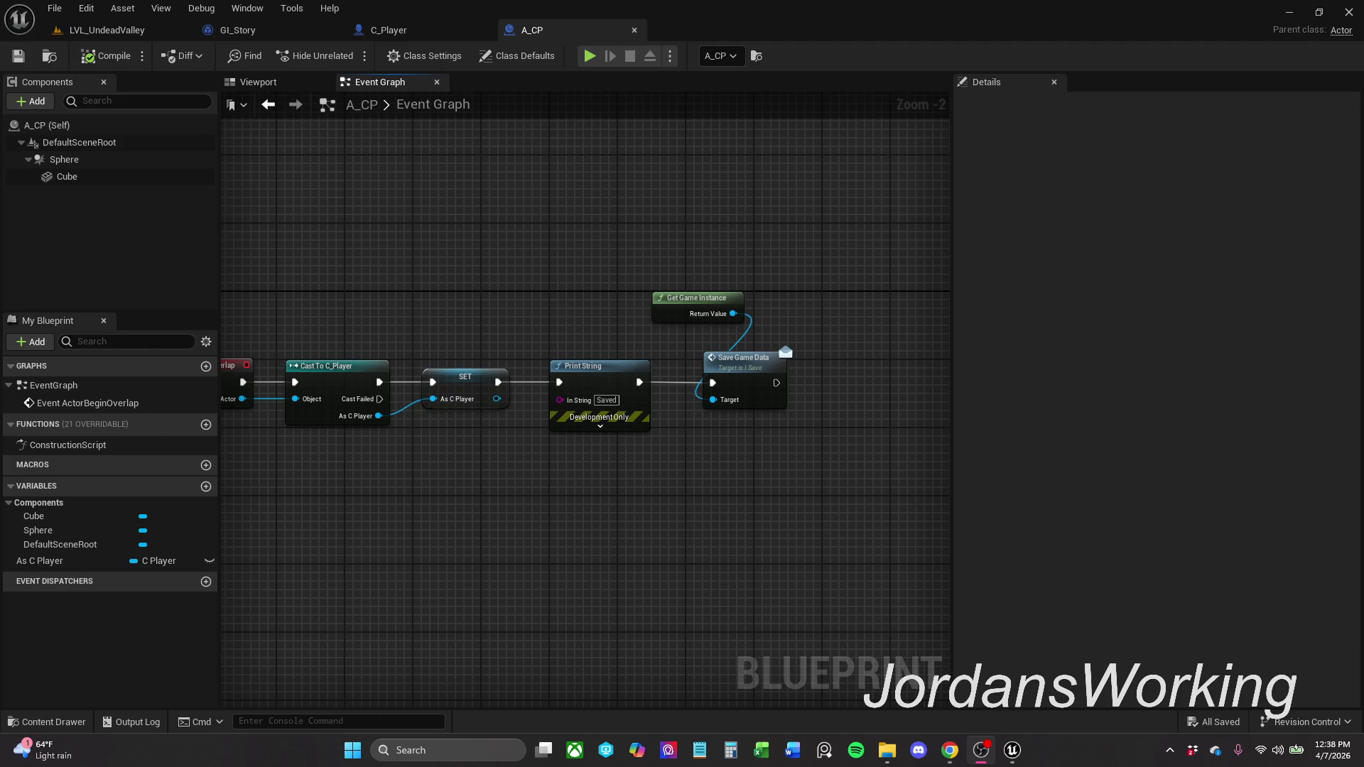
{"action": "key", "text": "alt+Tab"}
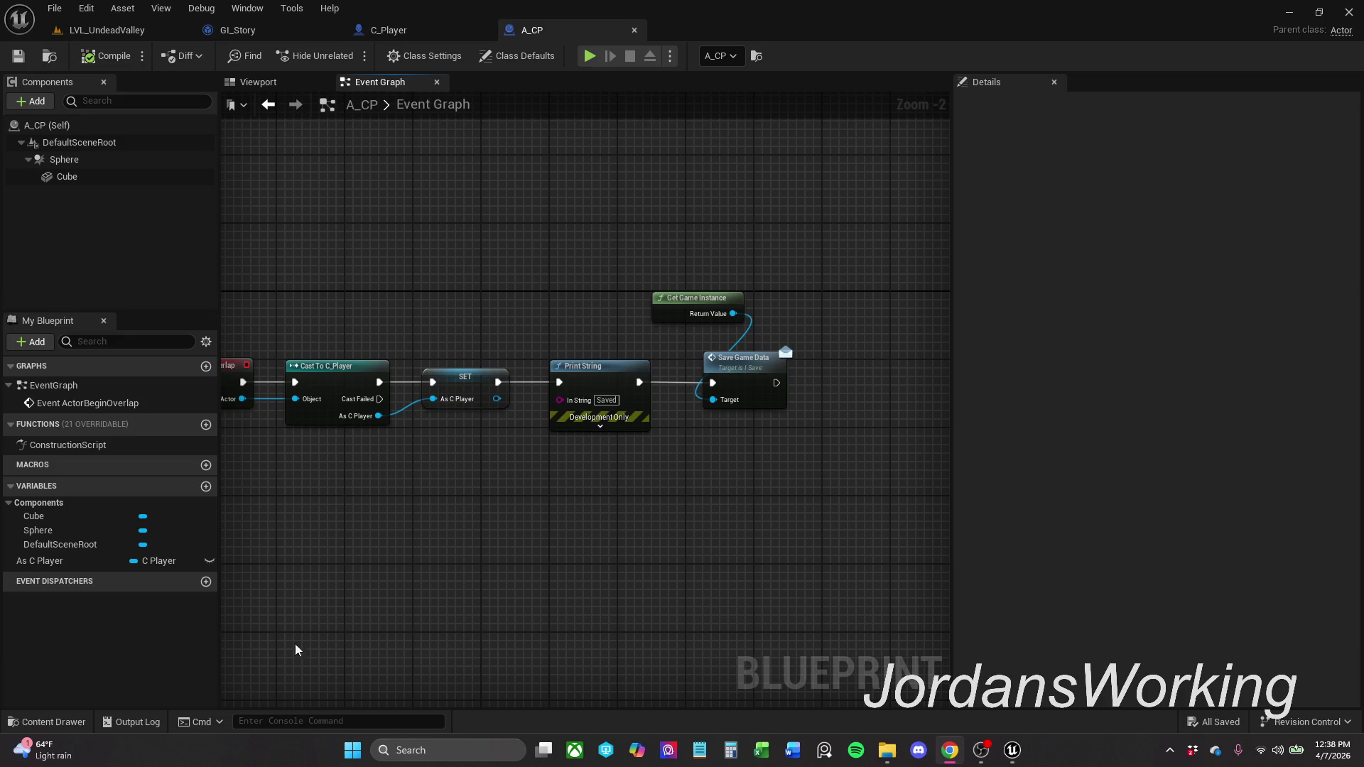
{"action": "left_click", "coordinate": [88, 728]}
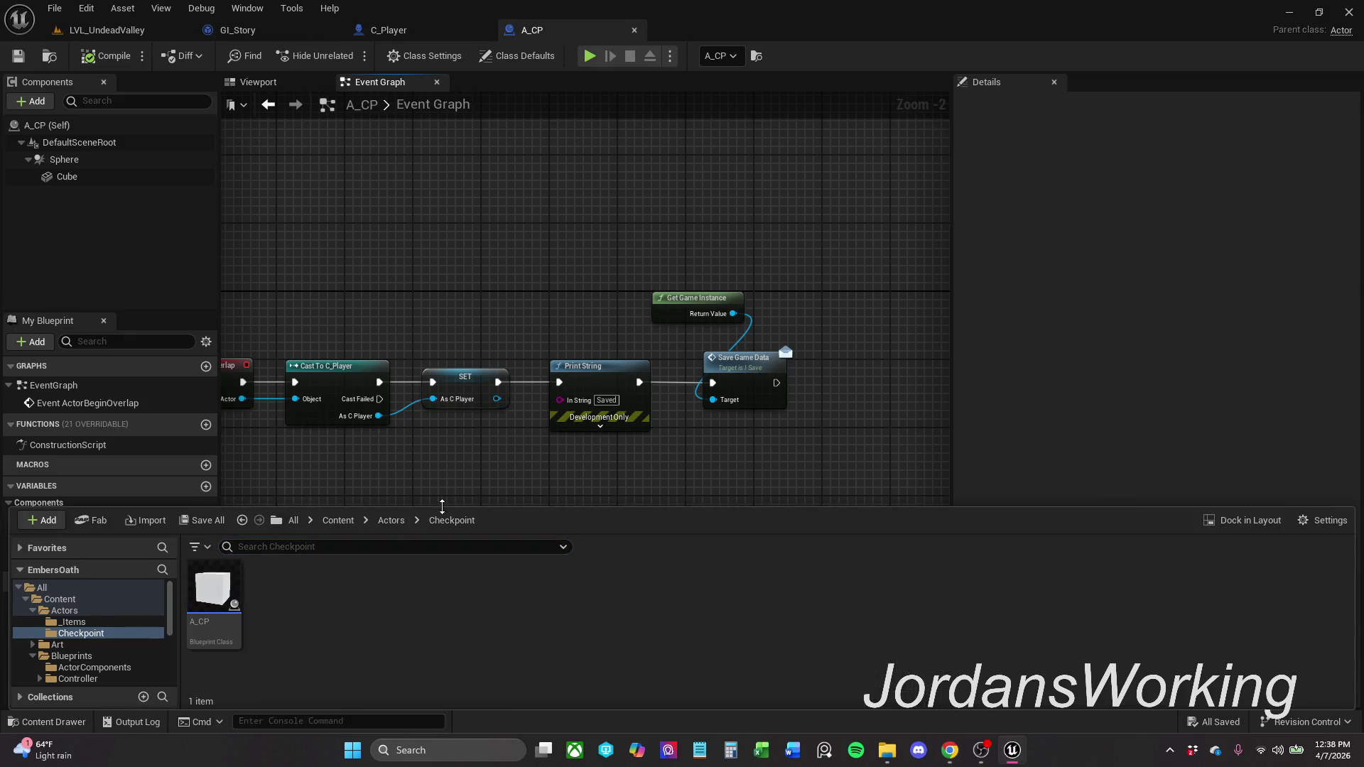
- Open the I_Save interface from Content > Blueprints > Interfaces
{"action": "left_click", "coordinate": [398, 522]}
{"action": "left_click", "coordinate": [338, 520]}
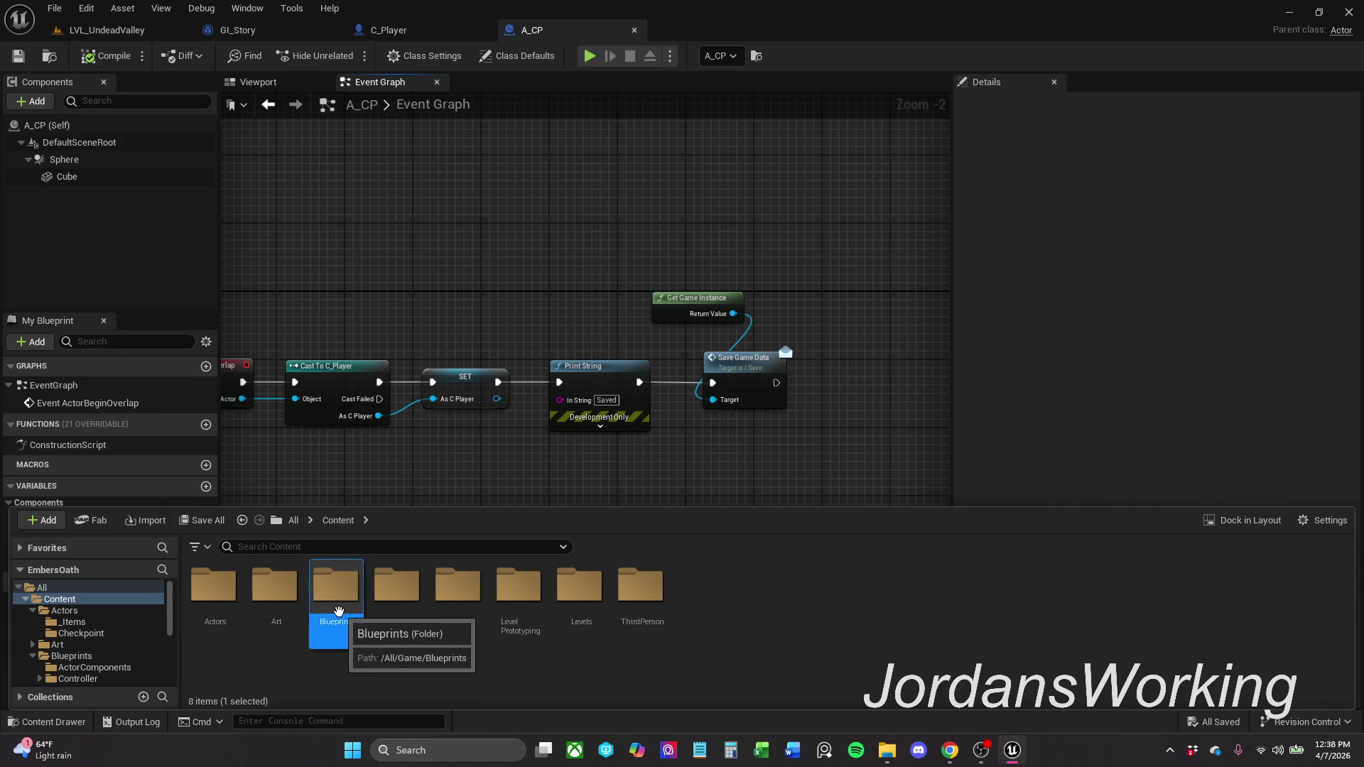
{"action": "double_click", "coordinate": [336, 586]}
{"action": "double_click", "coordinate": [459, 618]}
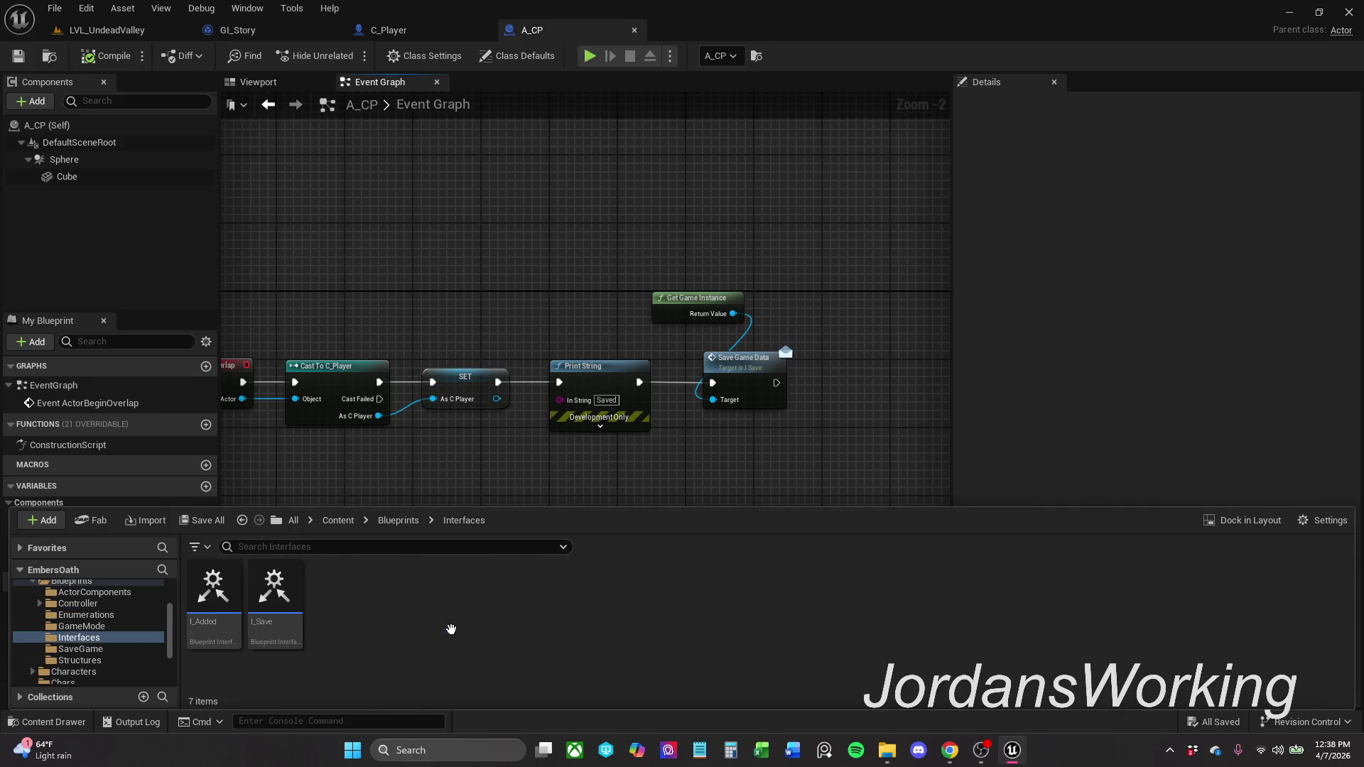
{"action": "left_click", "coordinate": [280, 622]}
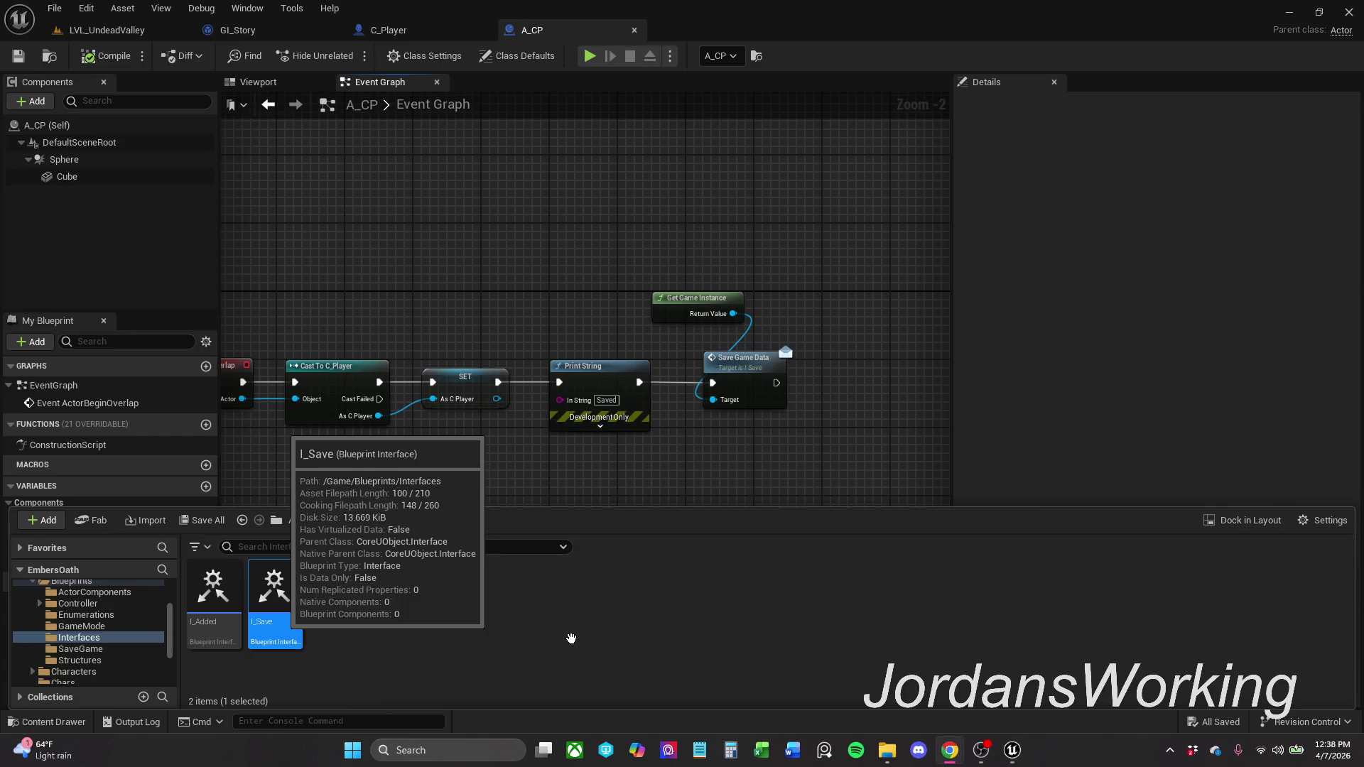
{"action": "key", "text": "Return"}
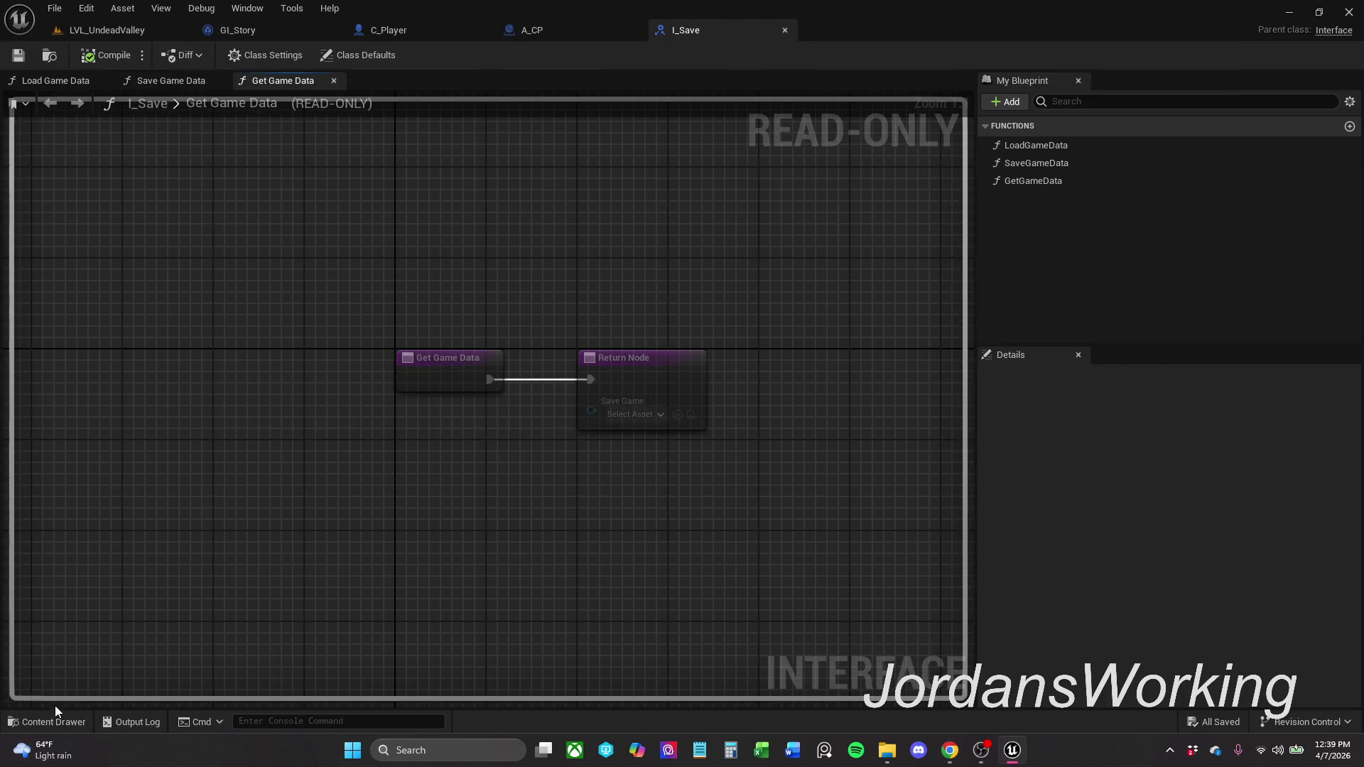
- Open the S_Player_Stats structure from Blueprints > Structures
{"action": "left_click", "coordinate": [50, 722]}
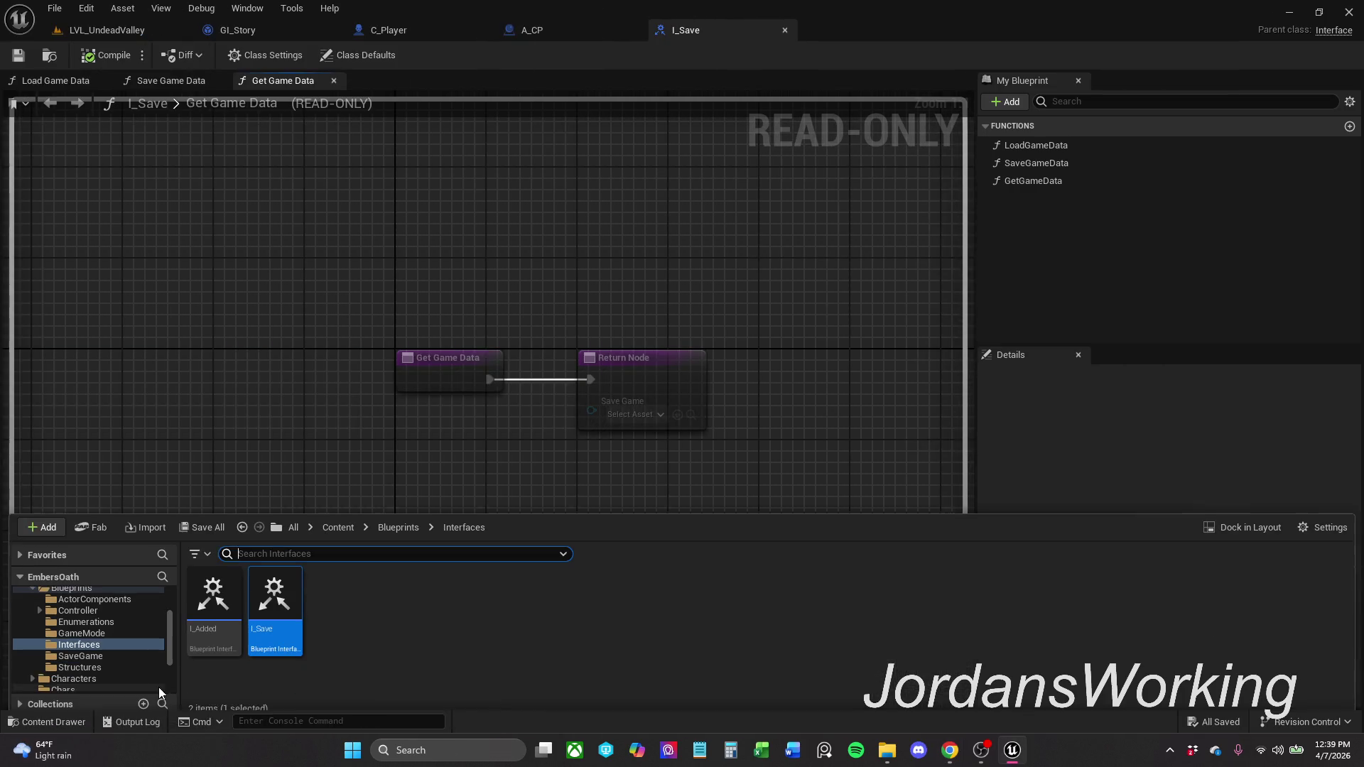
{"action": "left_click", "coordinate": [413, 527]}
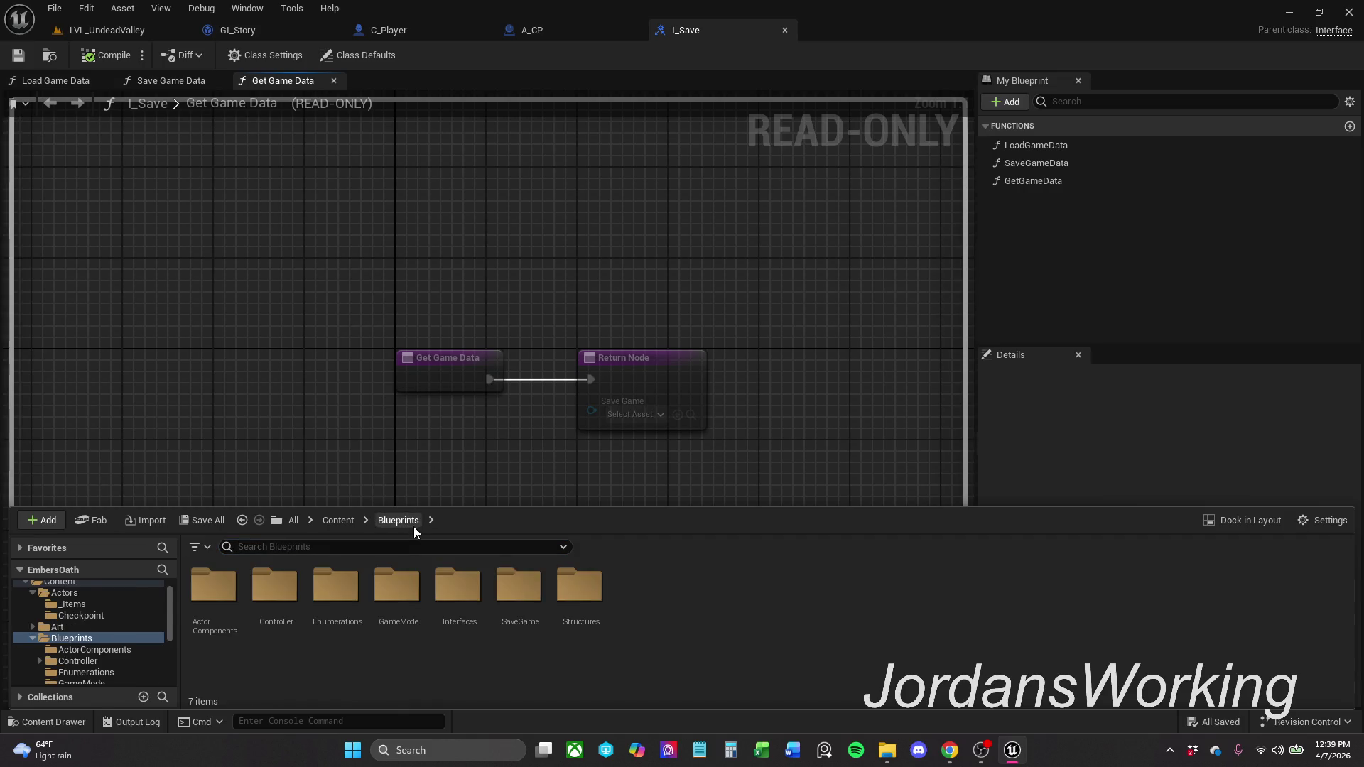
{"action": "double_click", "coordinate": [557, 590]}
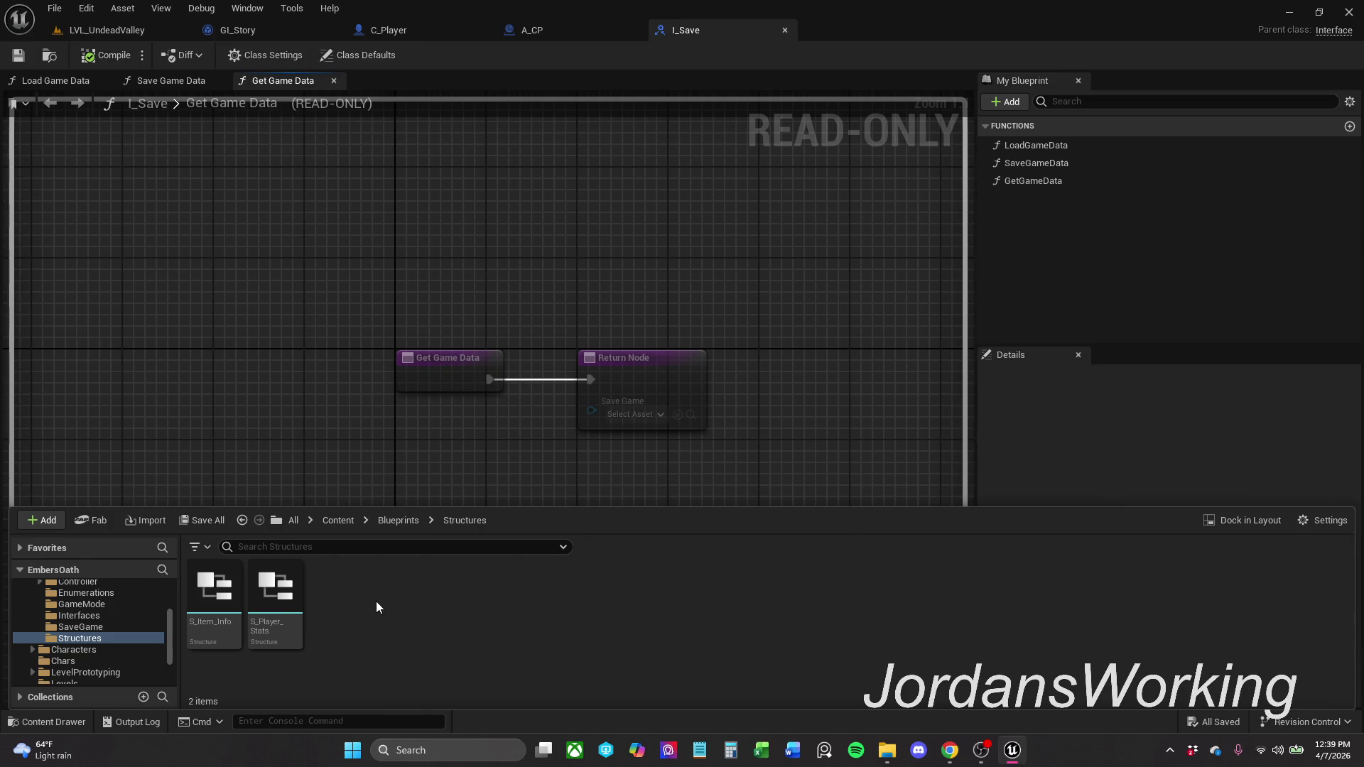
{"action": "double_click", "coordinate": [276, 604]}
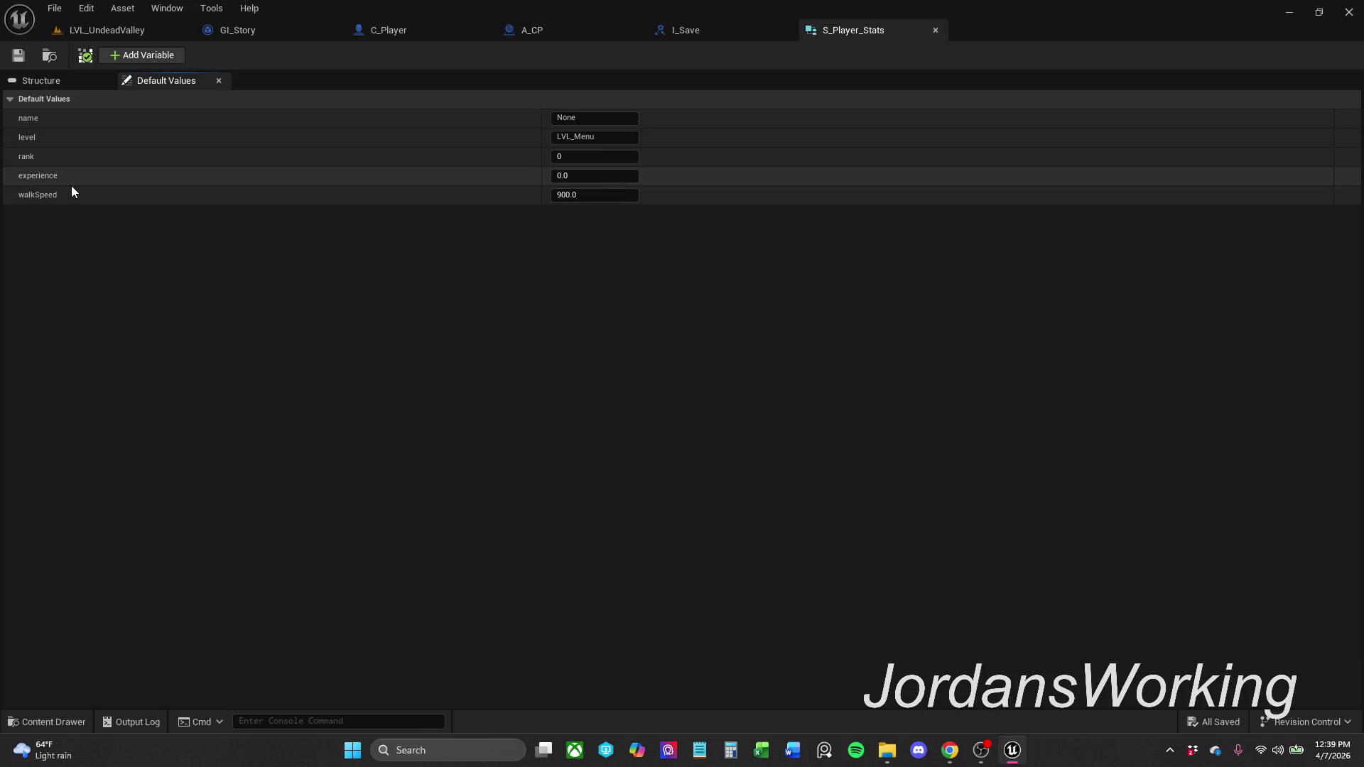
- Add two new members, transform and cameraRotation, to the S_Player_Stats structure
{"action": "left_click", "coordinate": [163, 56]}
{"action": "left_click", "coordinate": [63, 232]}
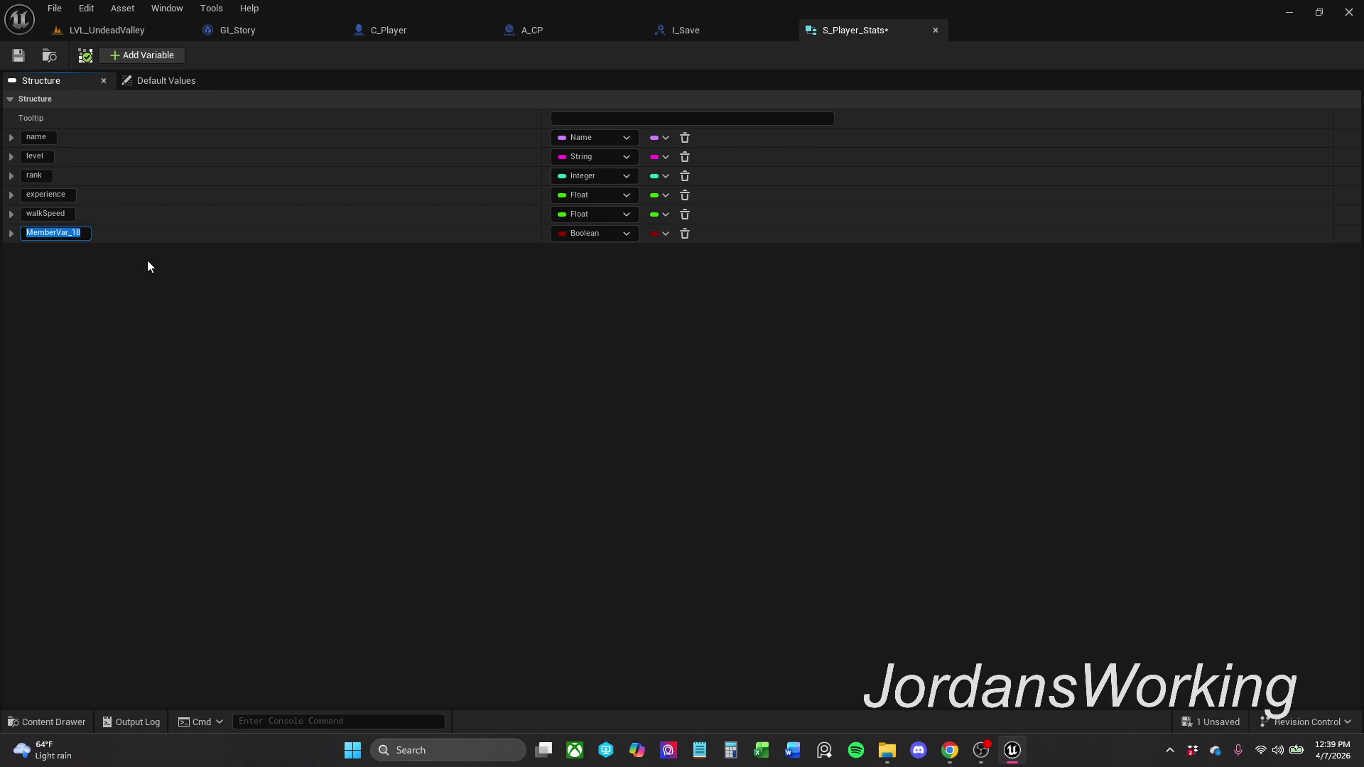
{"action": "type", "text": "transf"}
{"action": "type", "text": "orm"}
{"action": "key", "text": "Return"}
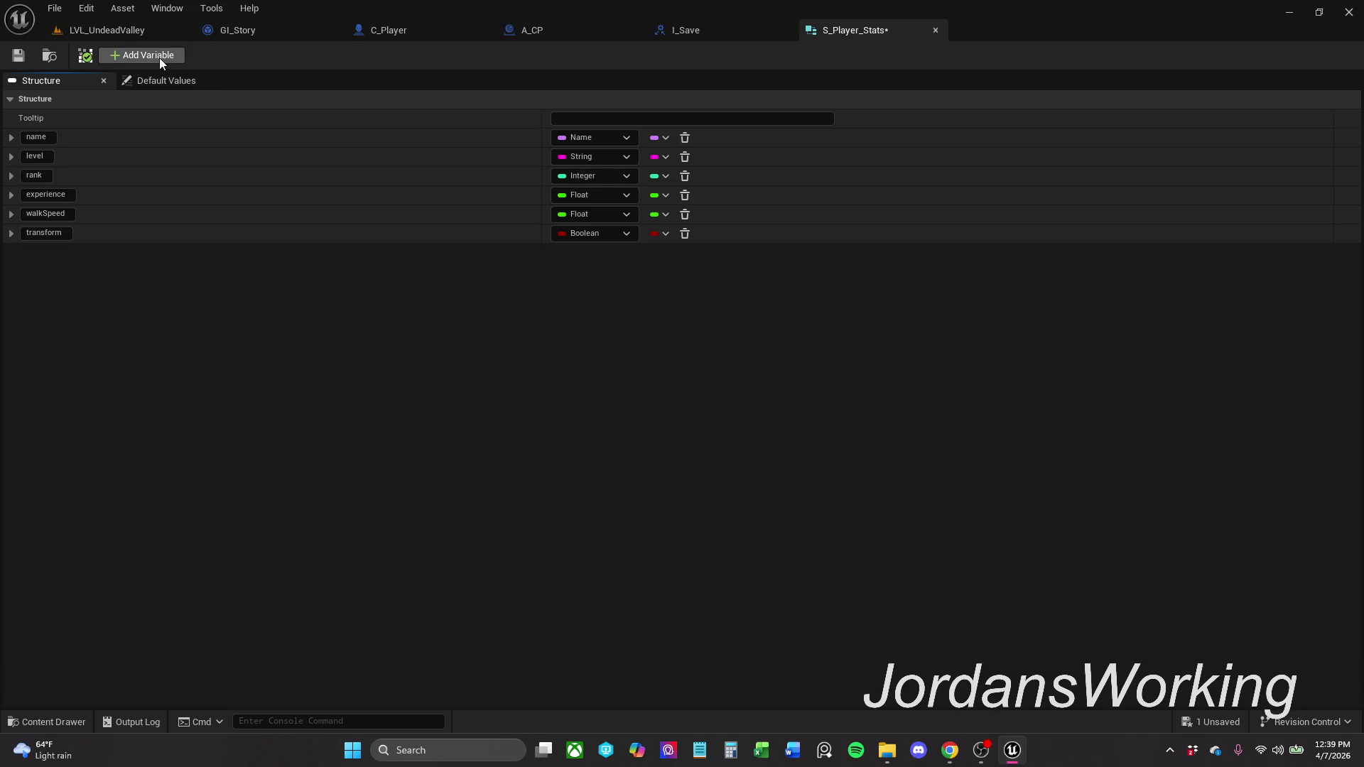
{"action": "left_click", "coordinate": [159, 57]}
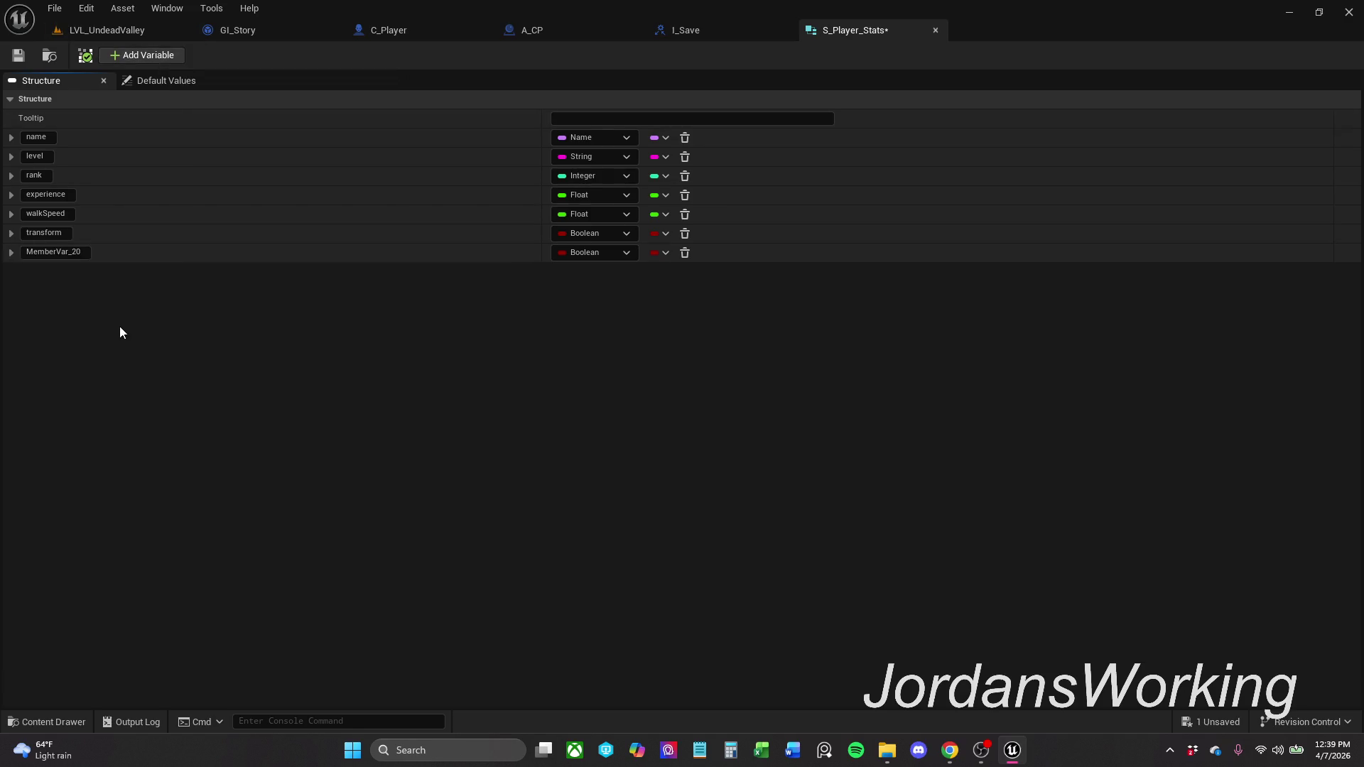
{"action": "left_click", "coordinate": [63, 251]}
{"action": "type", "text": "cameraRotati"}
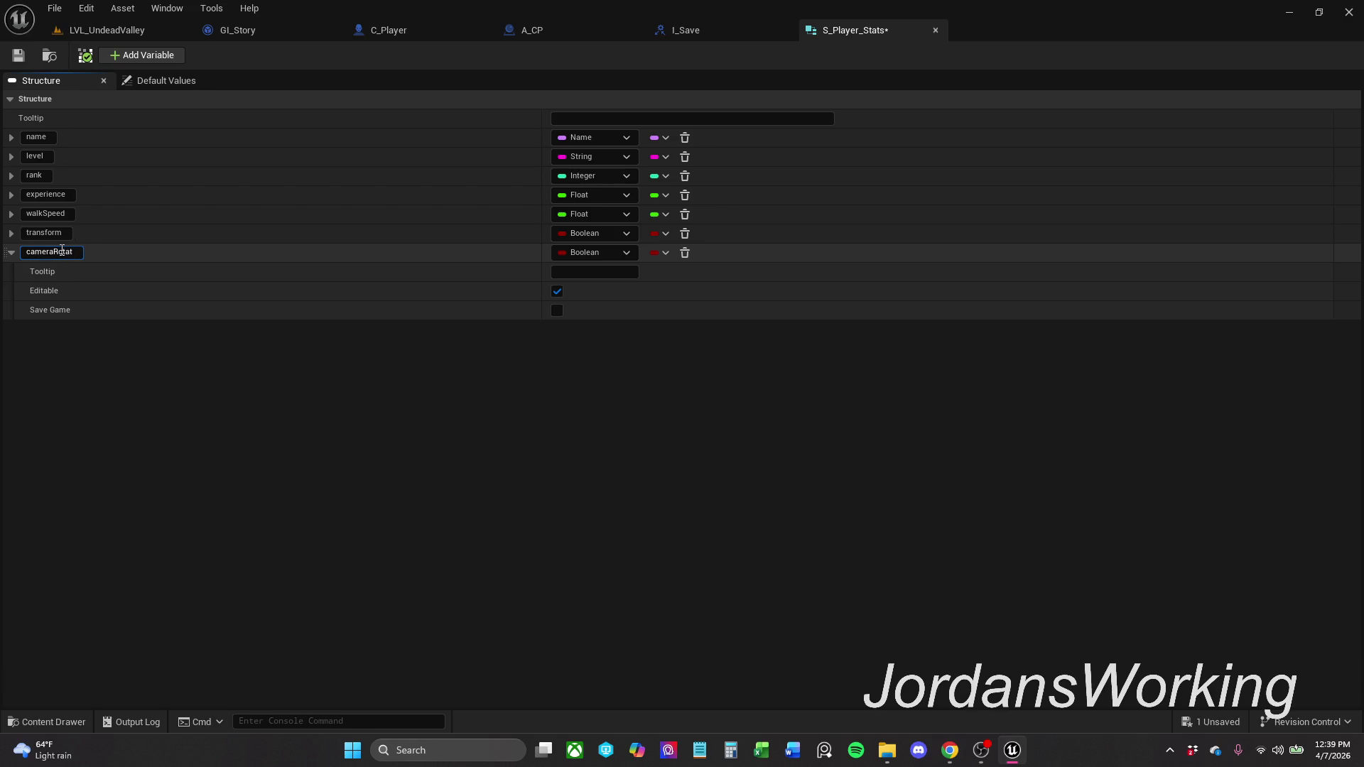
{"action": "type", "text": "on"}
{"action": "key", "text": "Return"}
- Set transform to the Transform type and cameraRotation to SG Story, then save the structure
{"action": "left_click", "coordinate": [11, 254]}
{"action": "left_click", "coordinate": [17, 54]}
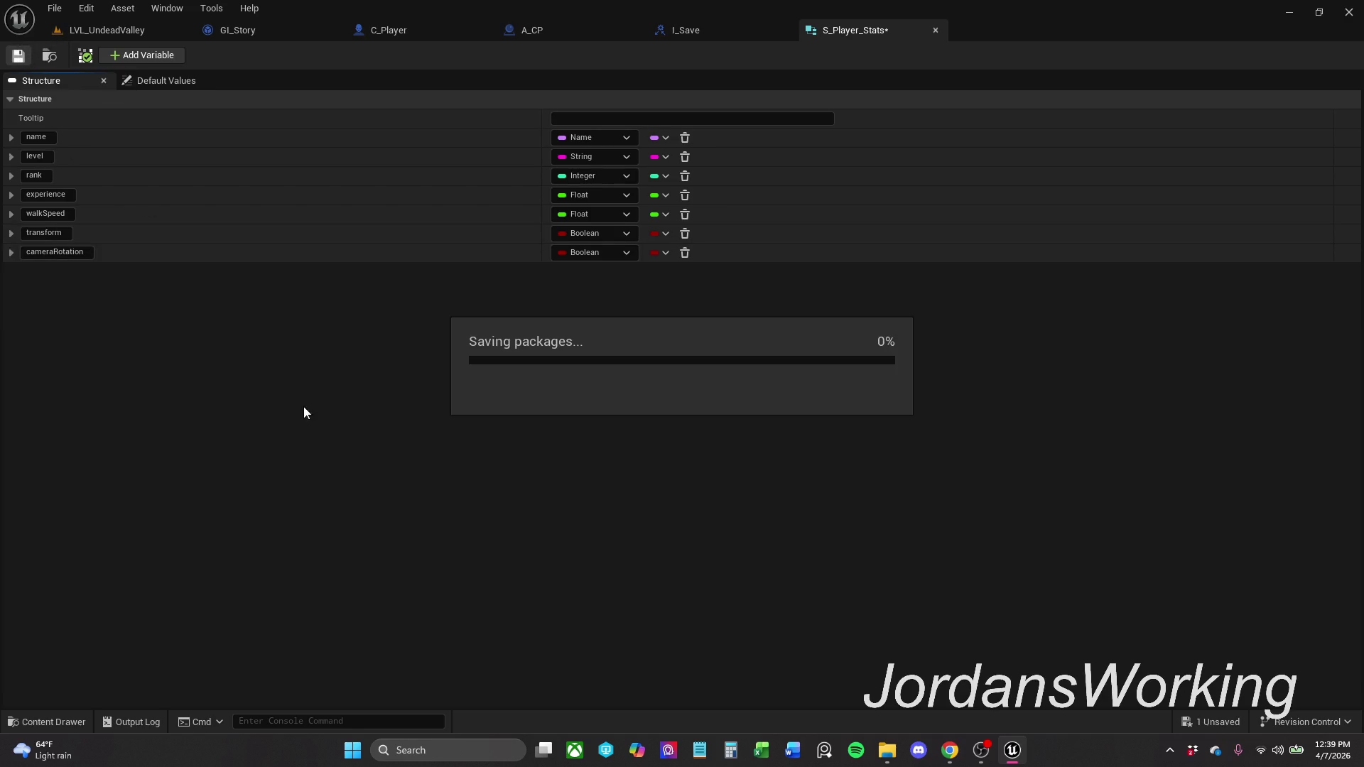
{"action": "left_click", "coordinate": [11, 253]}
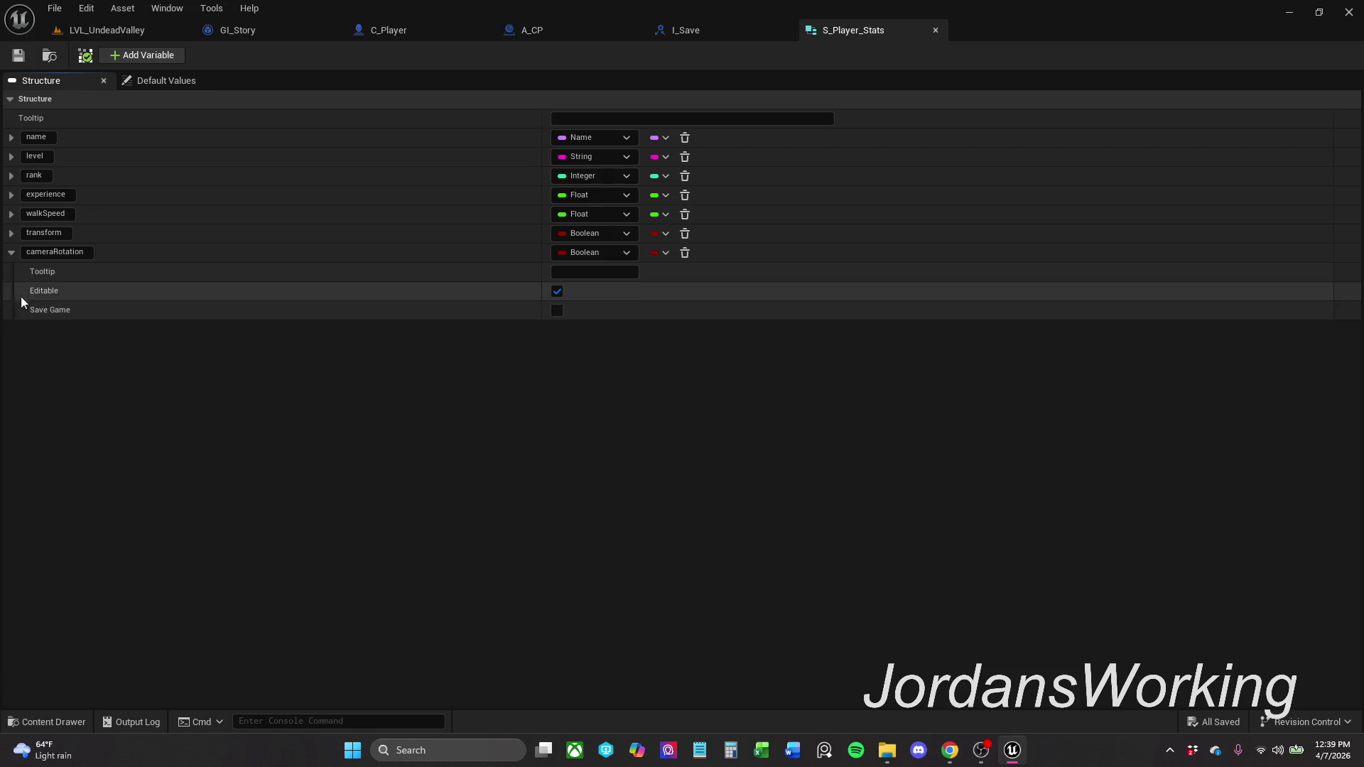
{"action": "left_click", "coordinate": [12, 253]}
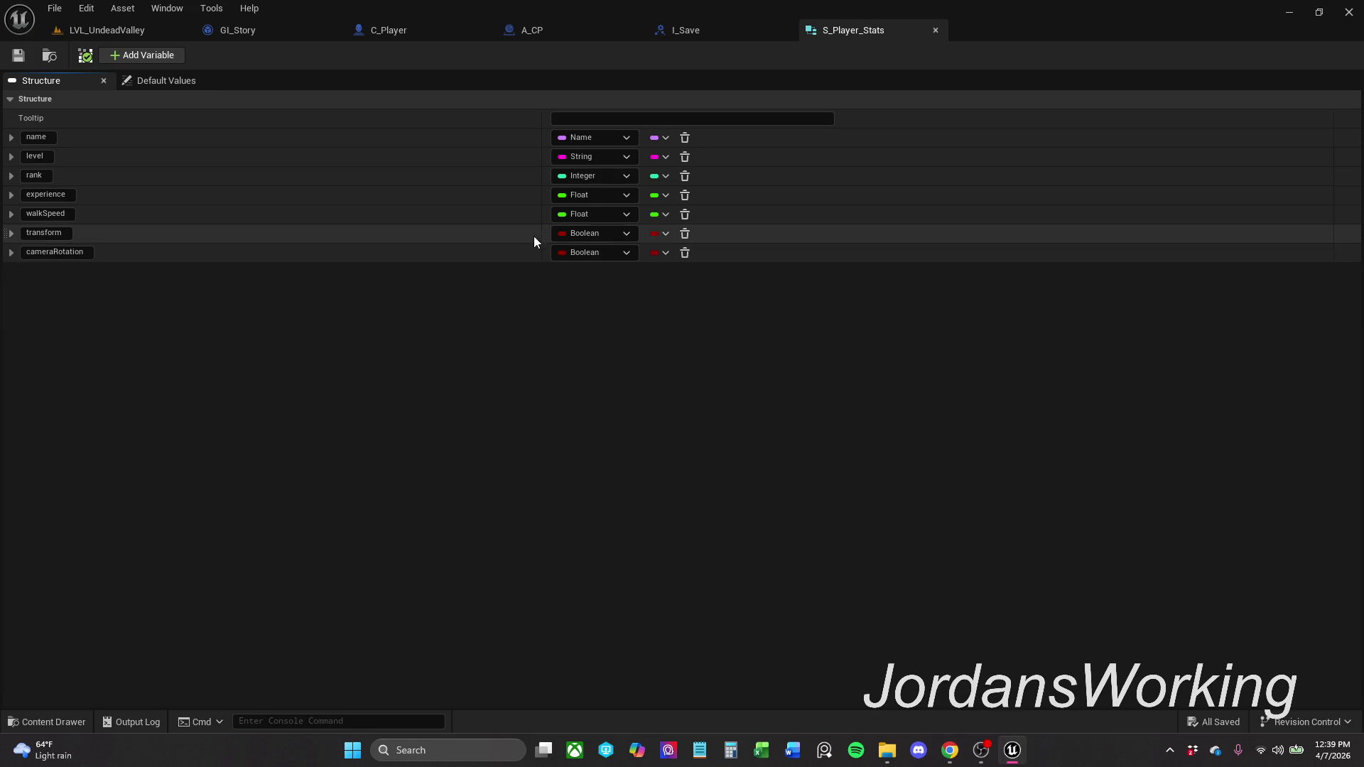
{"action": "left_click", "coordinate": [581, 254]}
{"action": "left_click", "coordinate": [594, 235]}
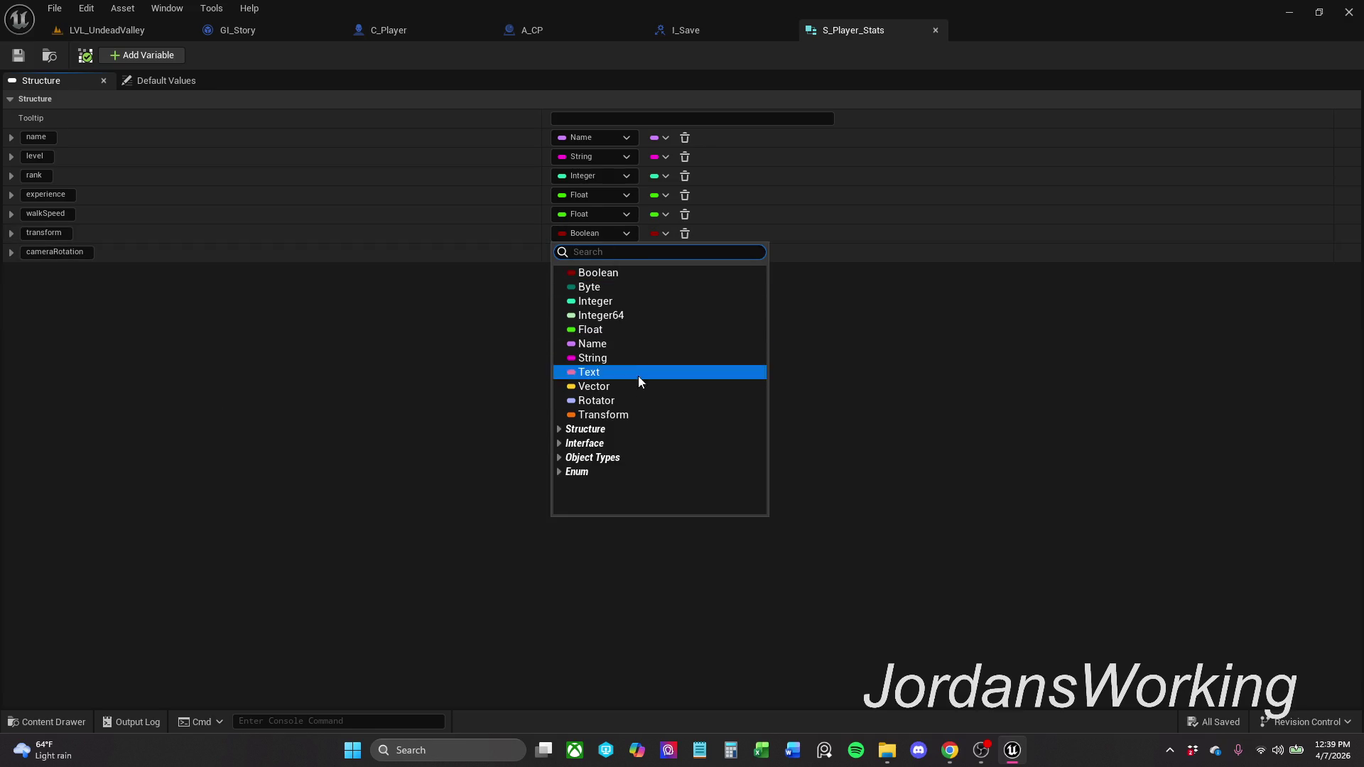
{"action": "left_click", "coordinate": [625, 415]}
{"action": "left_click", "coordinate": [608, 254]}
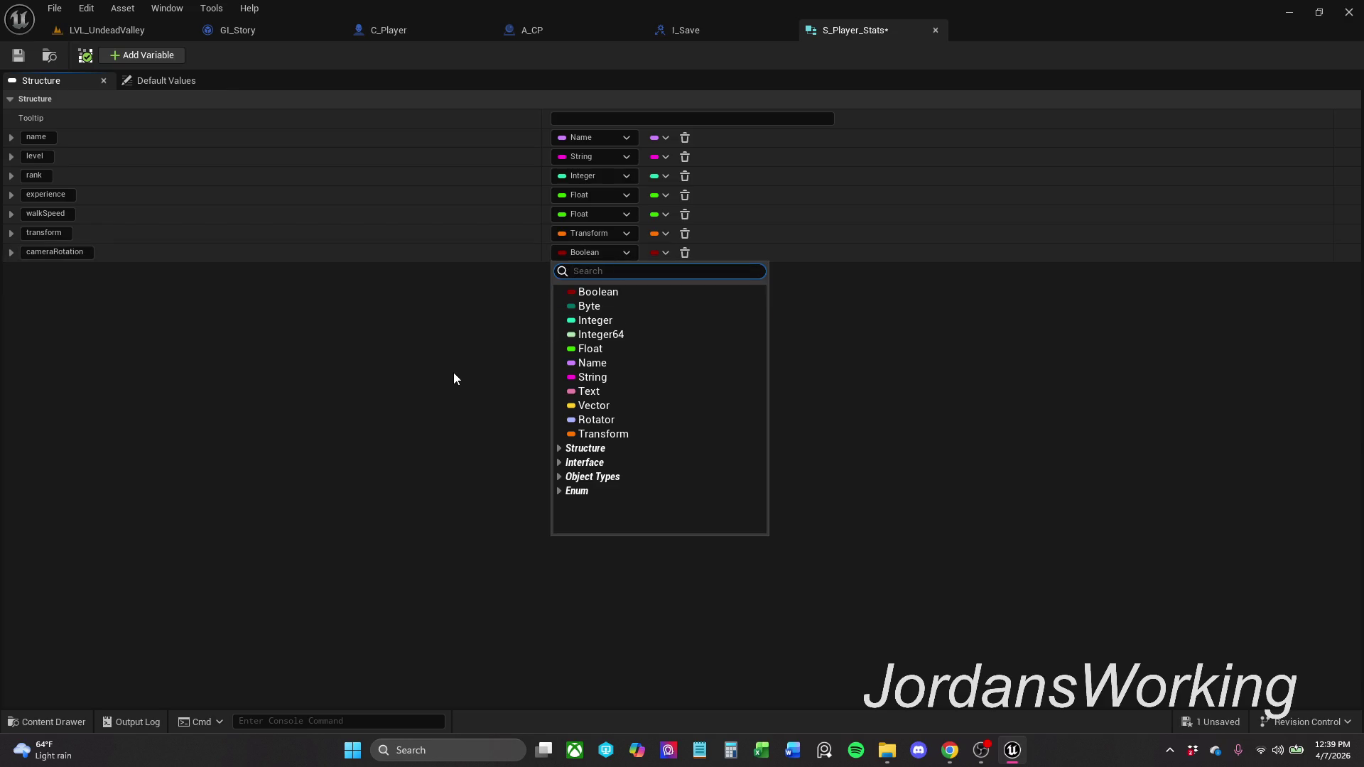
{"action": "type", "text": "SG_"}
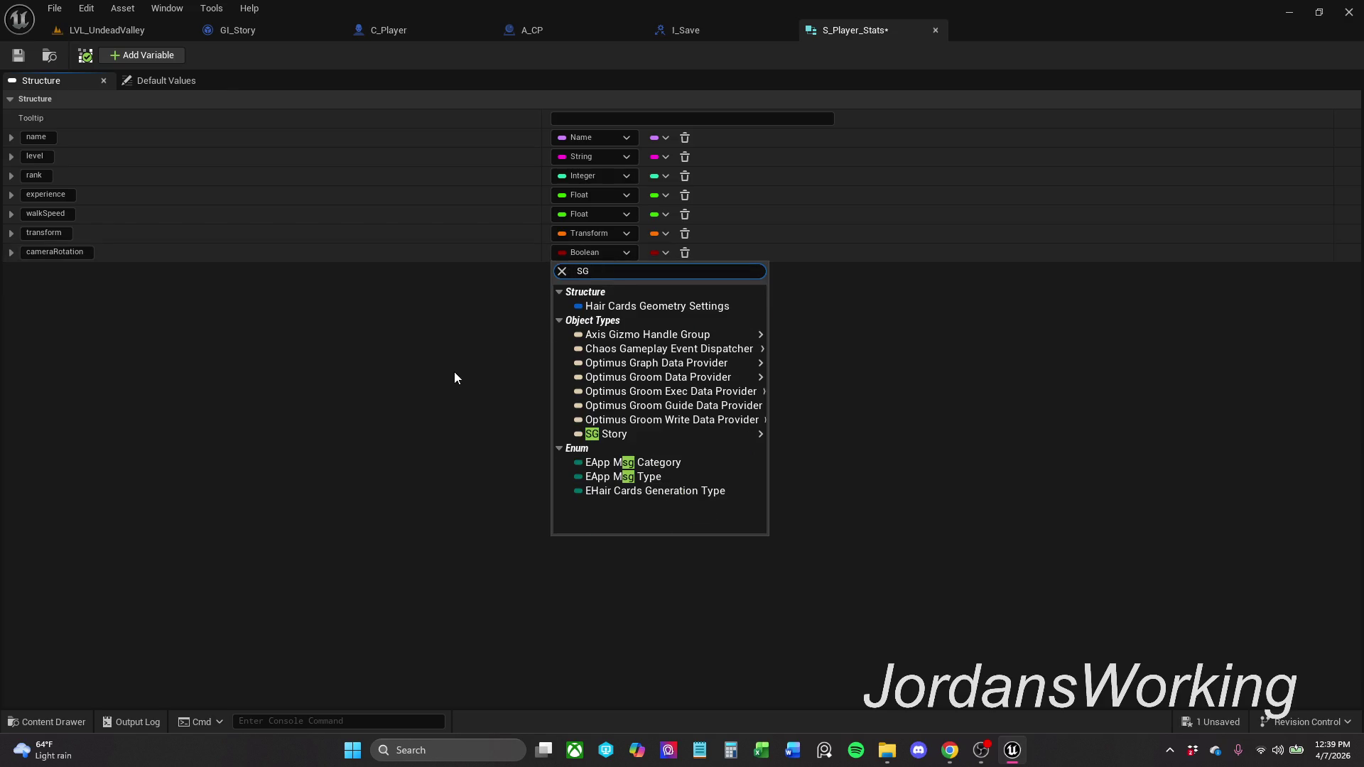
{"action": "left_click", "coordinate": [617, 434]}
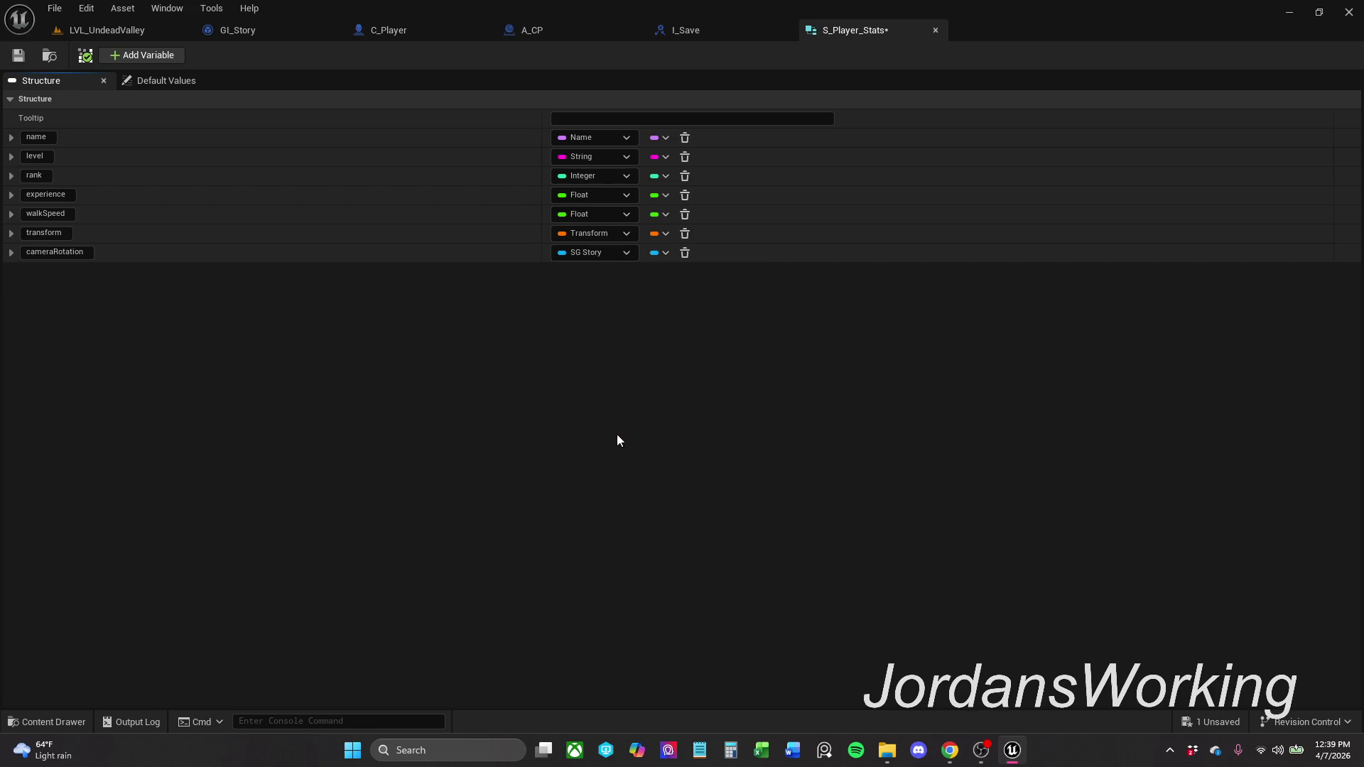
{"action": "key", "text": "ctrl+s"}
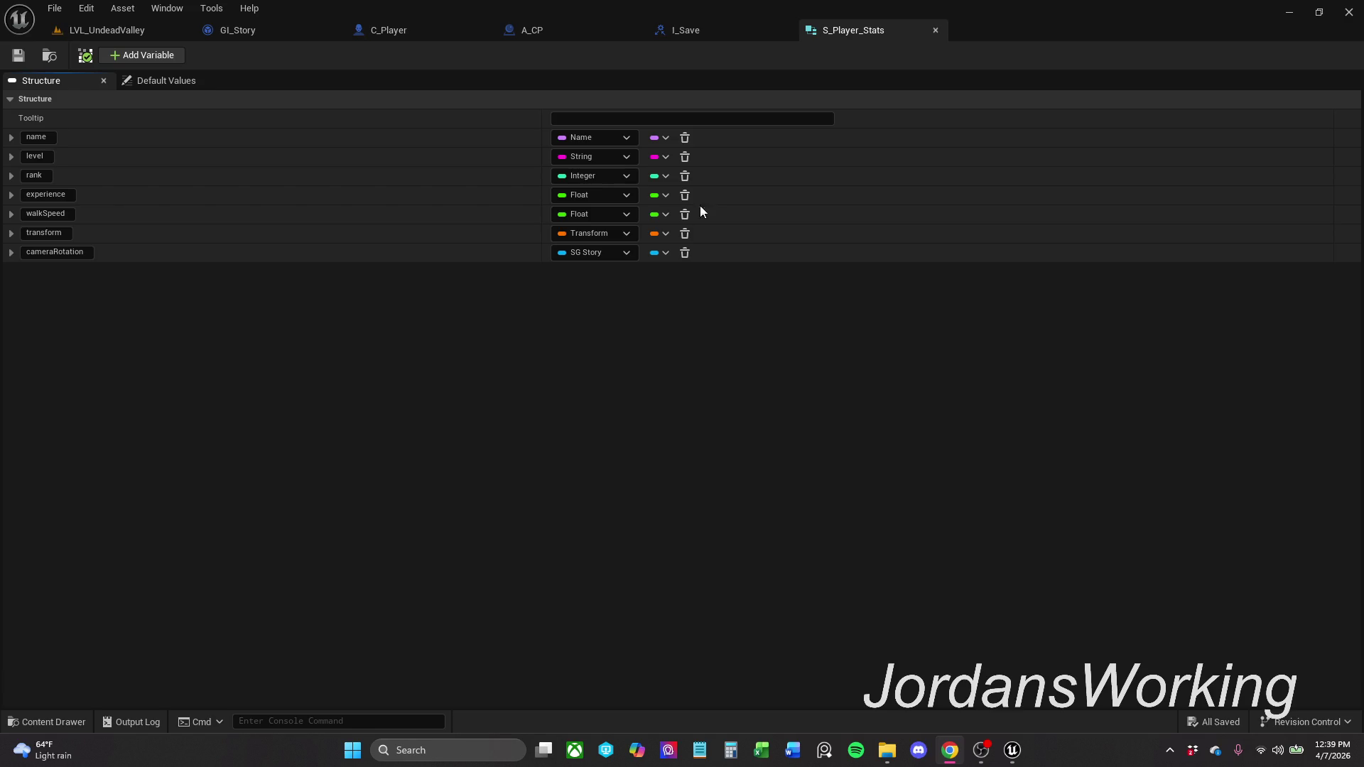
{"action": "left_click", "coordinate": [695, 35]}
- Create a new I_Save interface function named SavePlayerData and select it
{"action": "left_click", "coordinate": [1066, 182]}
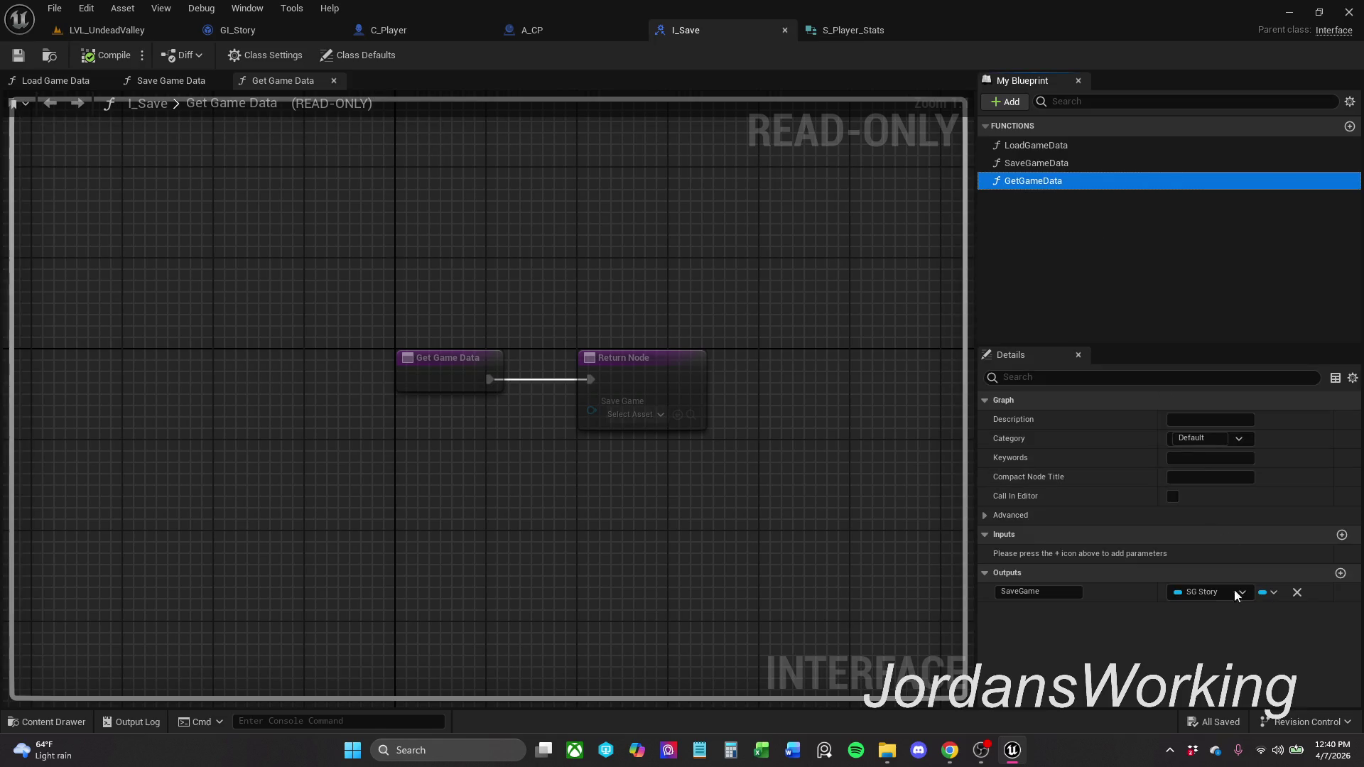
{"action": "left_click", "coordinate": [1007, 102]}
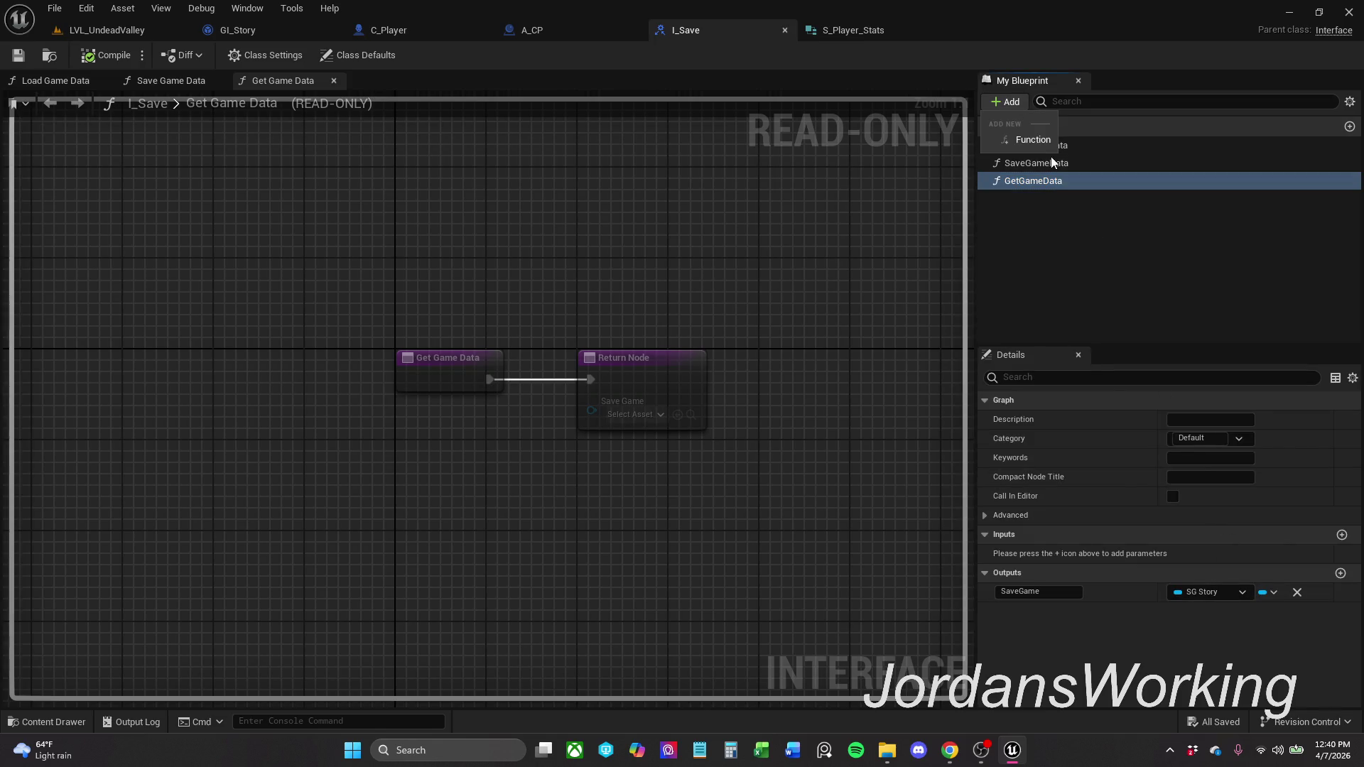
{"action": "left_click", "coordinate": [1026, 139]}
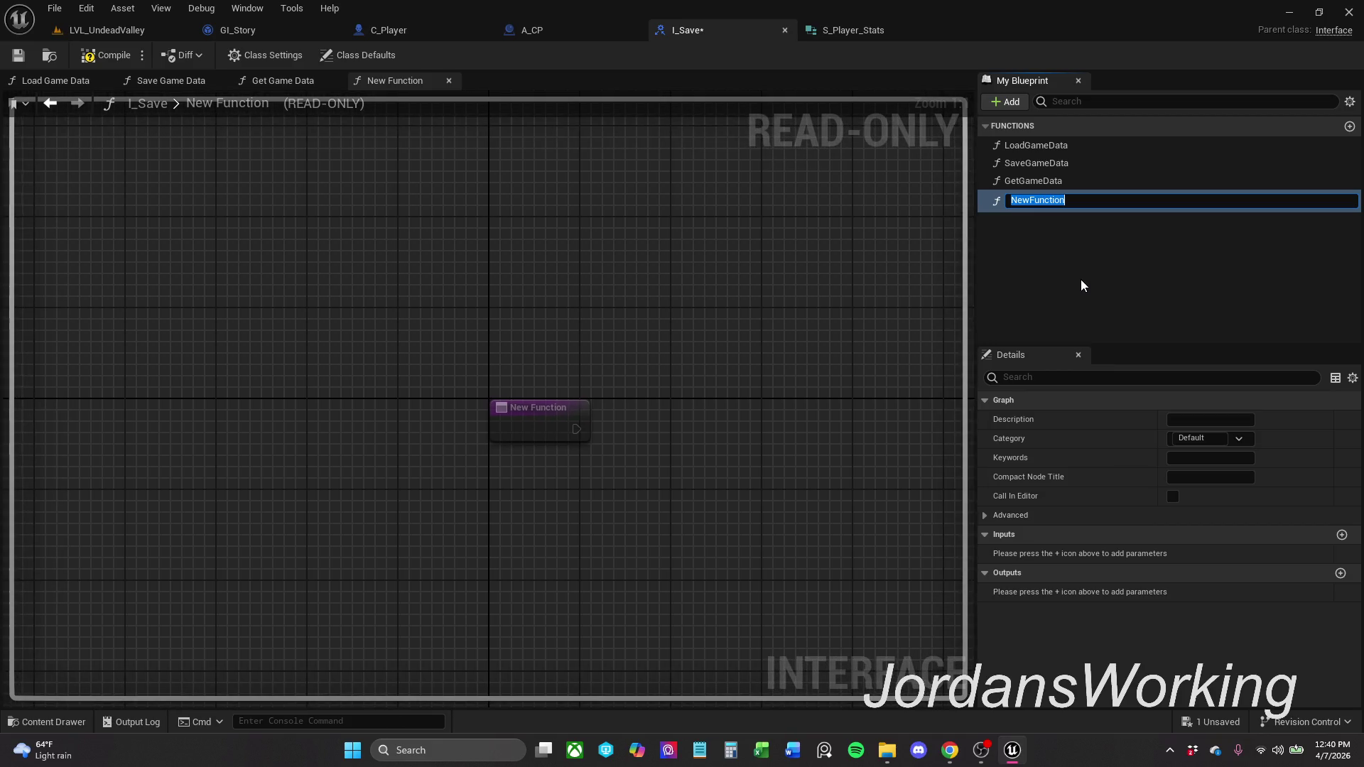
{"action": "type", "text": "SavePlayer"}
{"action": "type", "text": "Data"}
{"action": "key", "text": "Return"}
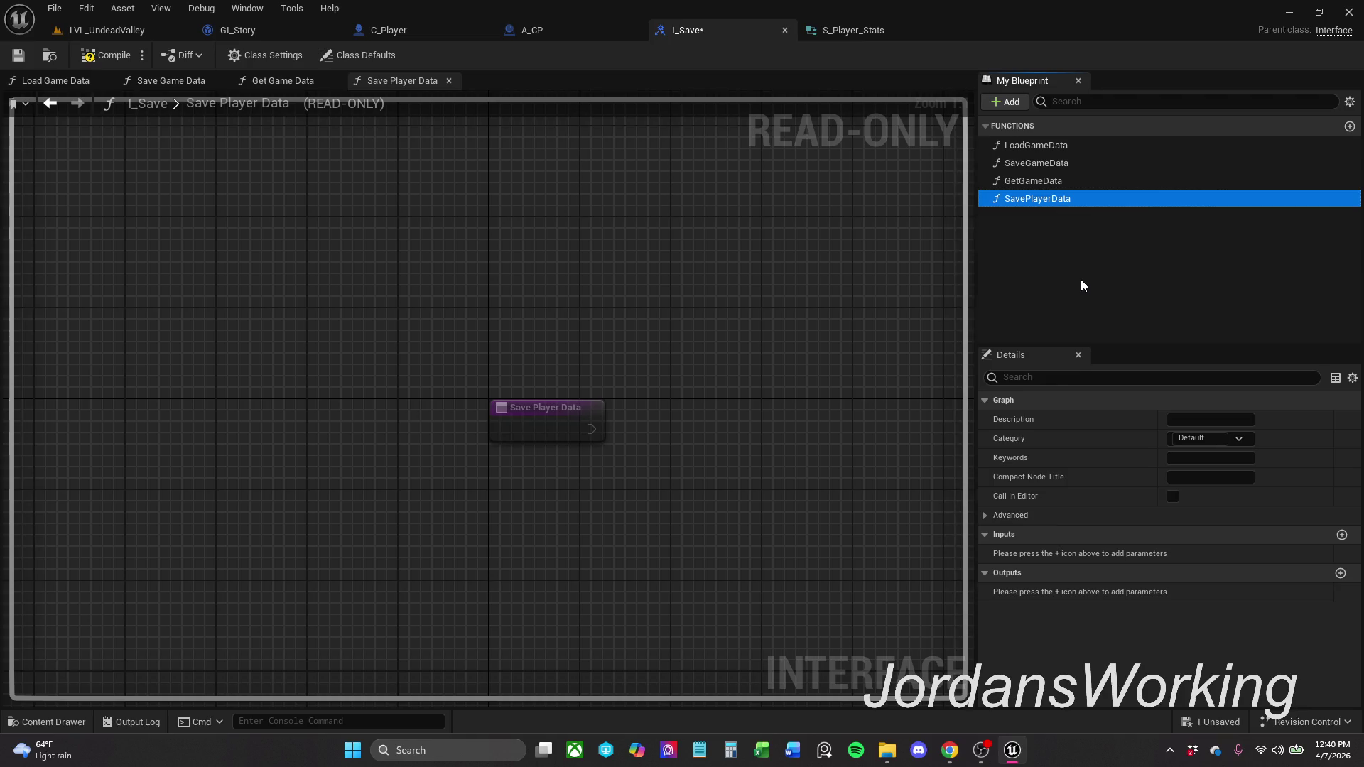
{"action": "left_click", "coordinate": [1081, 279]}
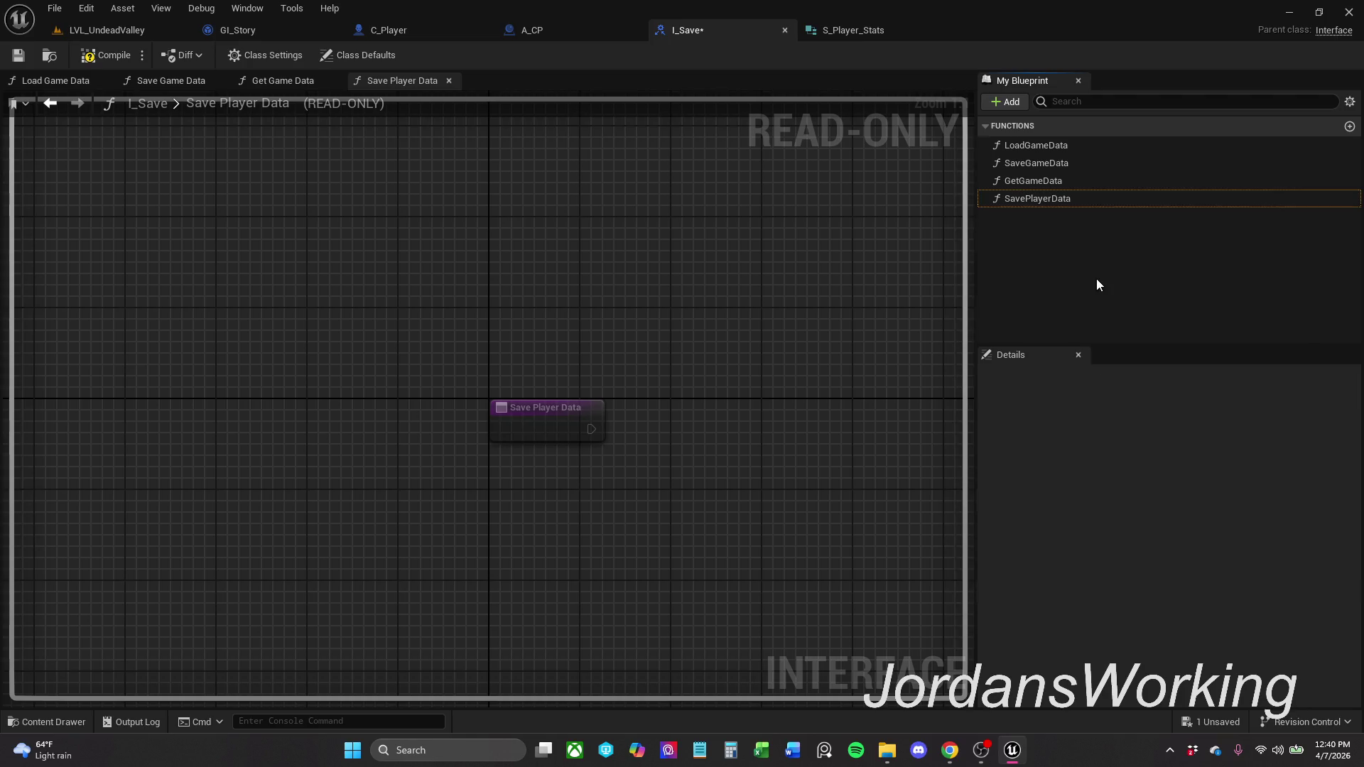
{"action": "left_click", "coordinate": [1063, 199]}
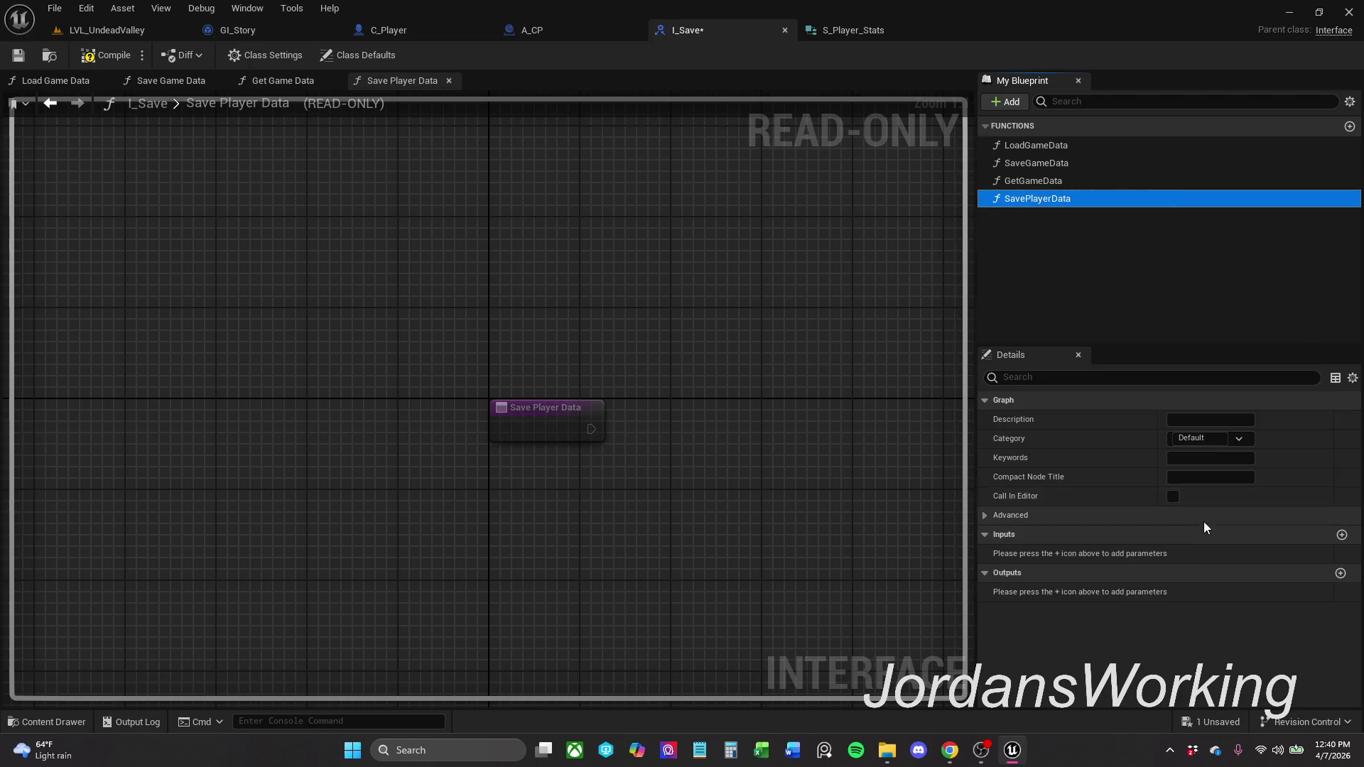
- Add a SavePlayerData input named playerStats of type S Player Stats
{"action": "left_click", "coordinate": [1335, 537]}
{"action": "left_click", "coordinate": [1342, 537]}
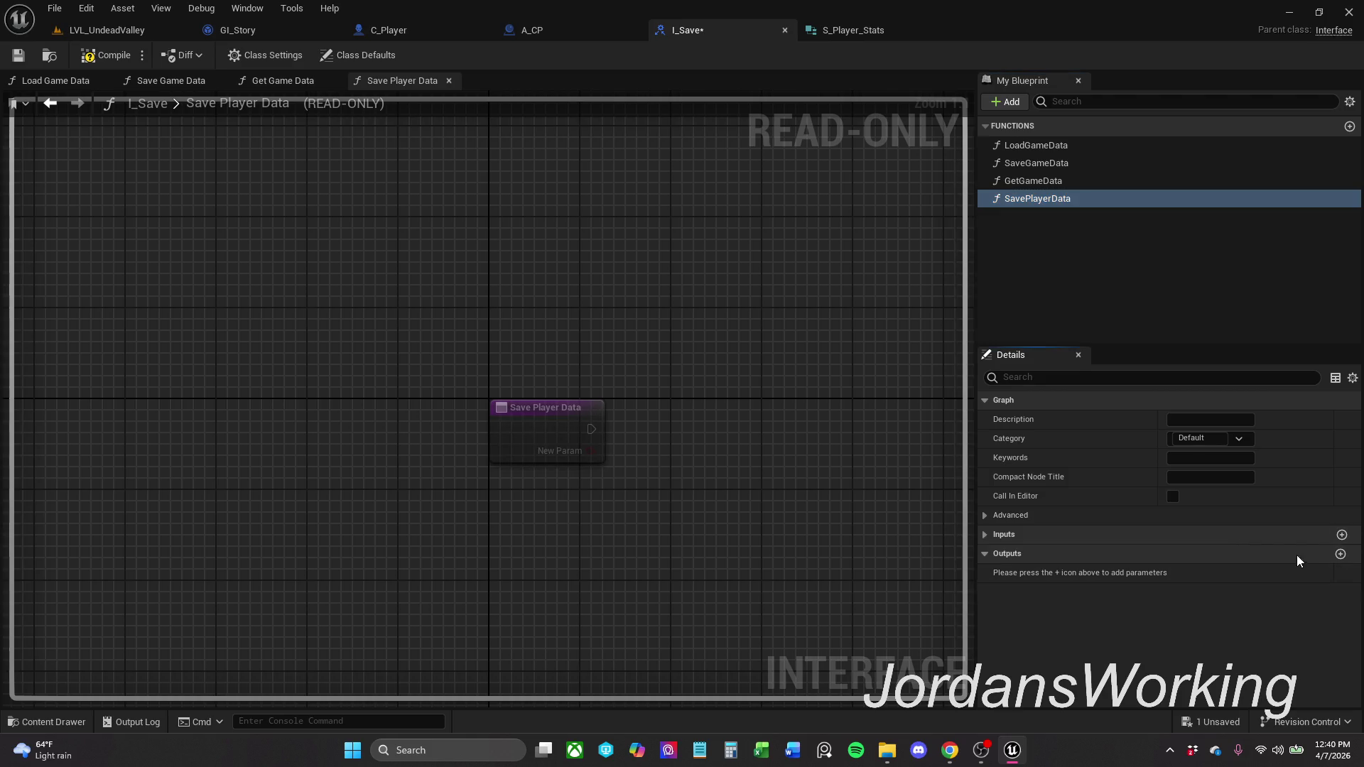
{"action": "left_click", "coordinate": [1194, 553]}
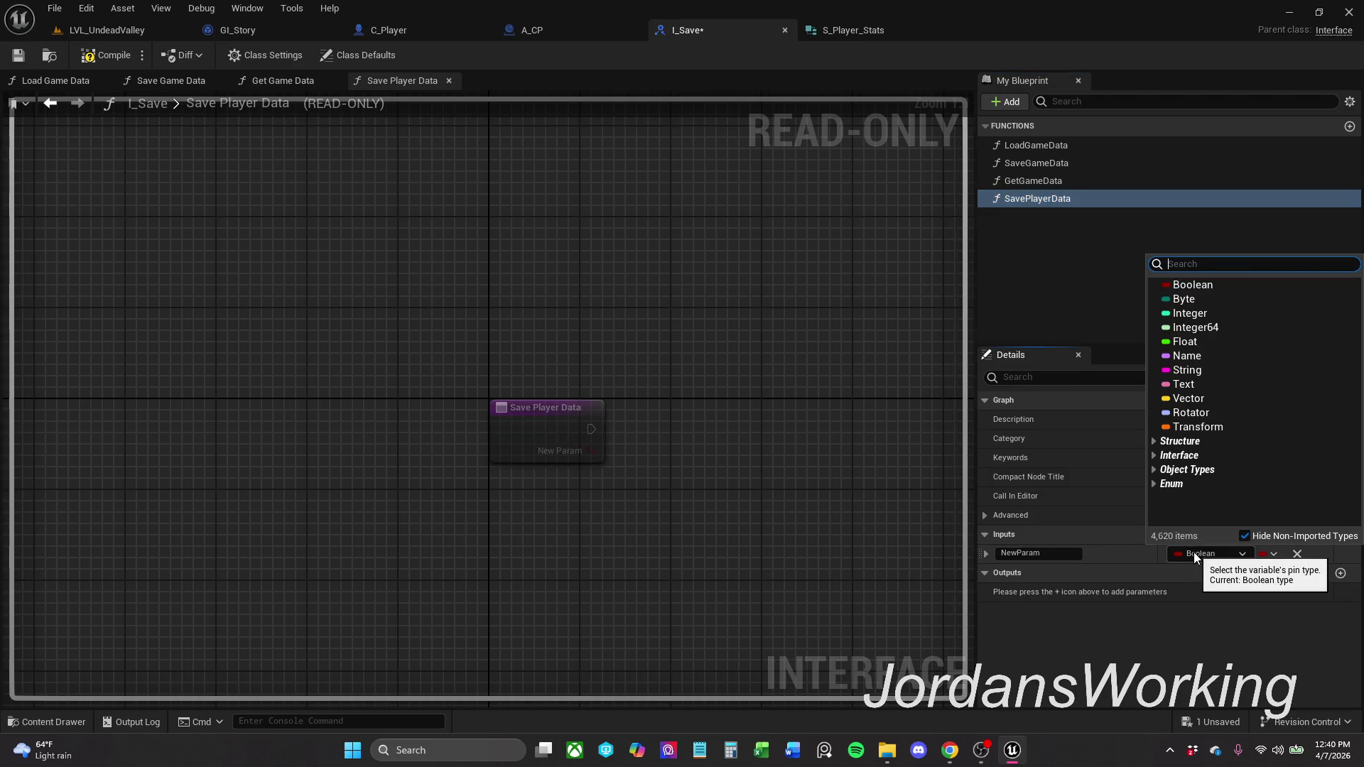
{"action": "type", "text": "S_Player"}
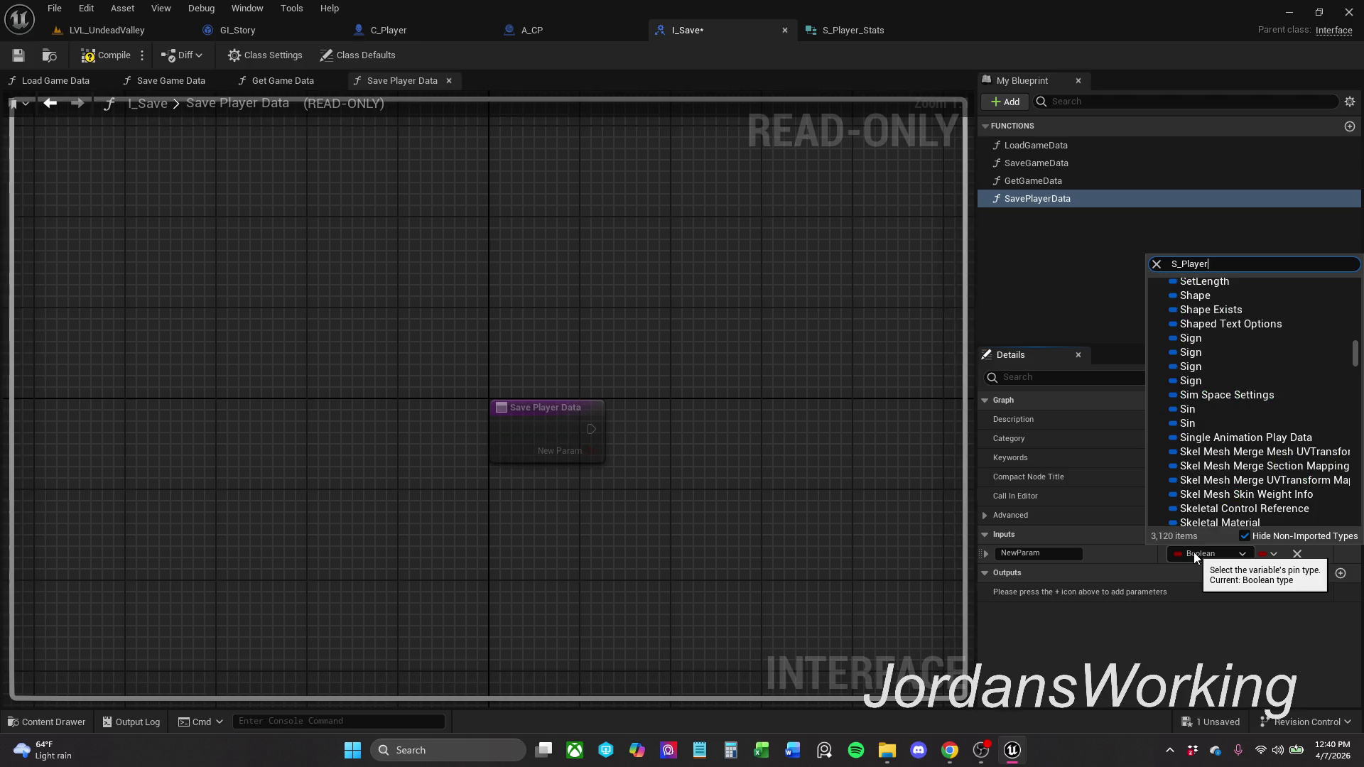
{"action": "left_click", "coordinate": [1212, 305]}
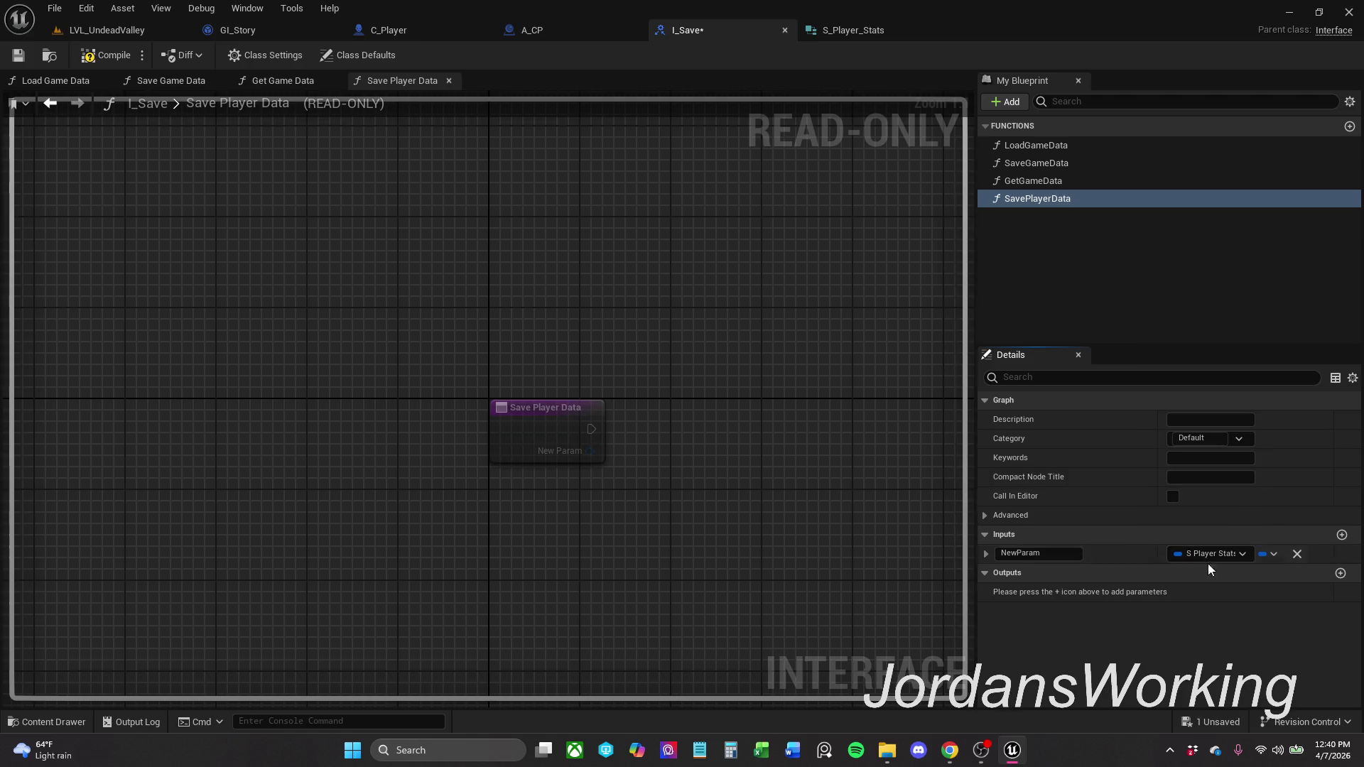
{"action": "left_click", "coordinate": [1037, 553]}
{"action": "type", "text": "playerStyats"}
{"action": "key", "text": "BackSpace"}
{"action": "key", "text": "BackSpace"}
{"action": "key", "text": "BackSpace"}
{"action": "type", "text": "ats"}
{"action": "key", "text": "Return"}
- Compile and save the I_Save interface
{"action": "left_click", "coordinate": [950, 751]}
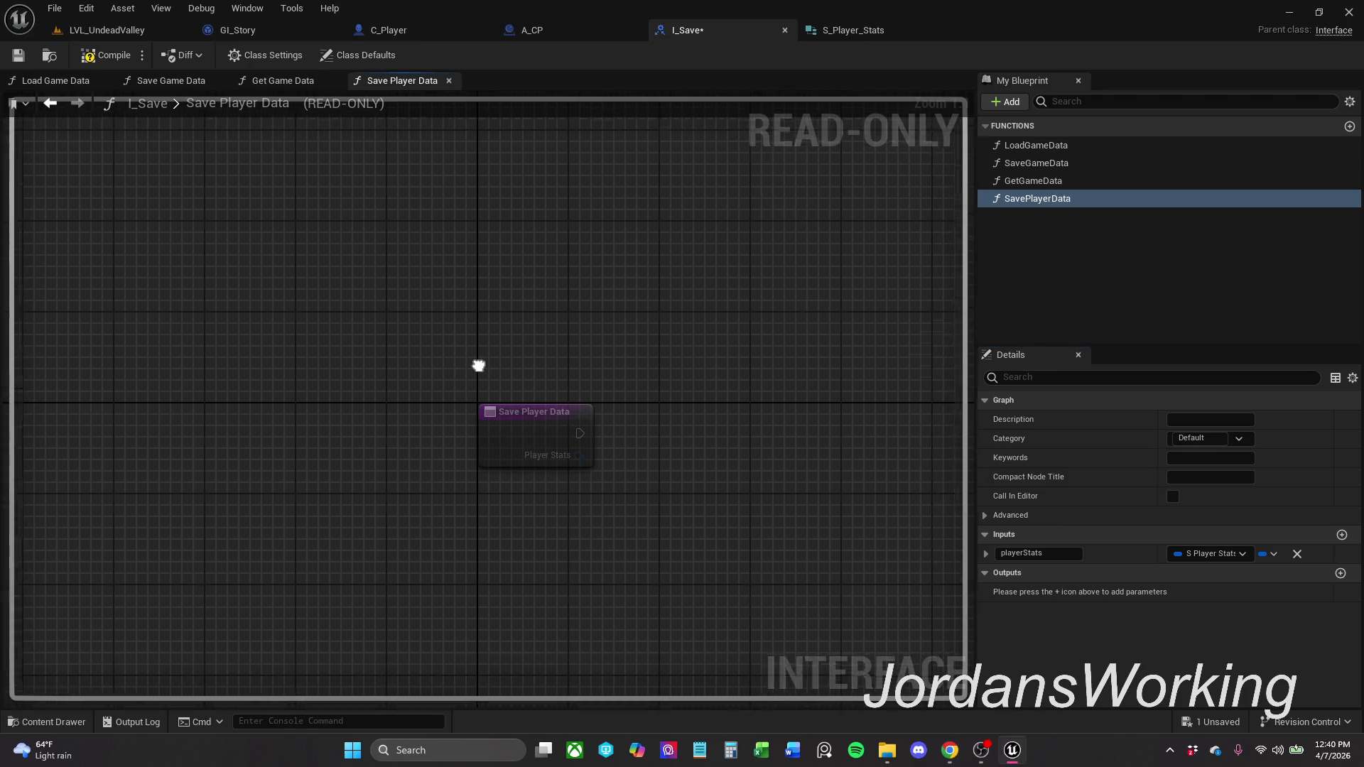
{"action": "left_click", "coordinate": [122, 59]}
{"action": "left_click", "coordinate": [18, 55]}
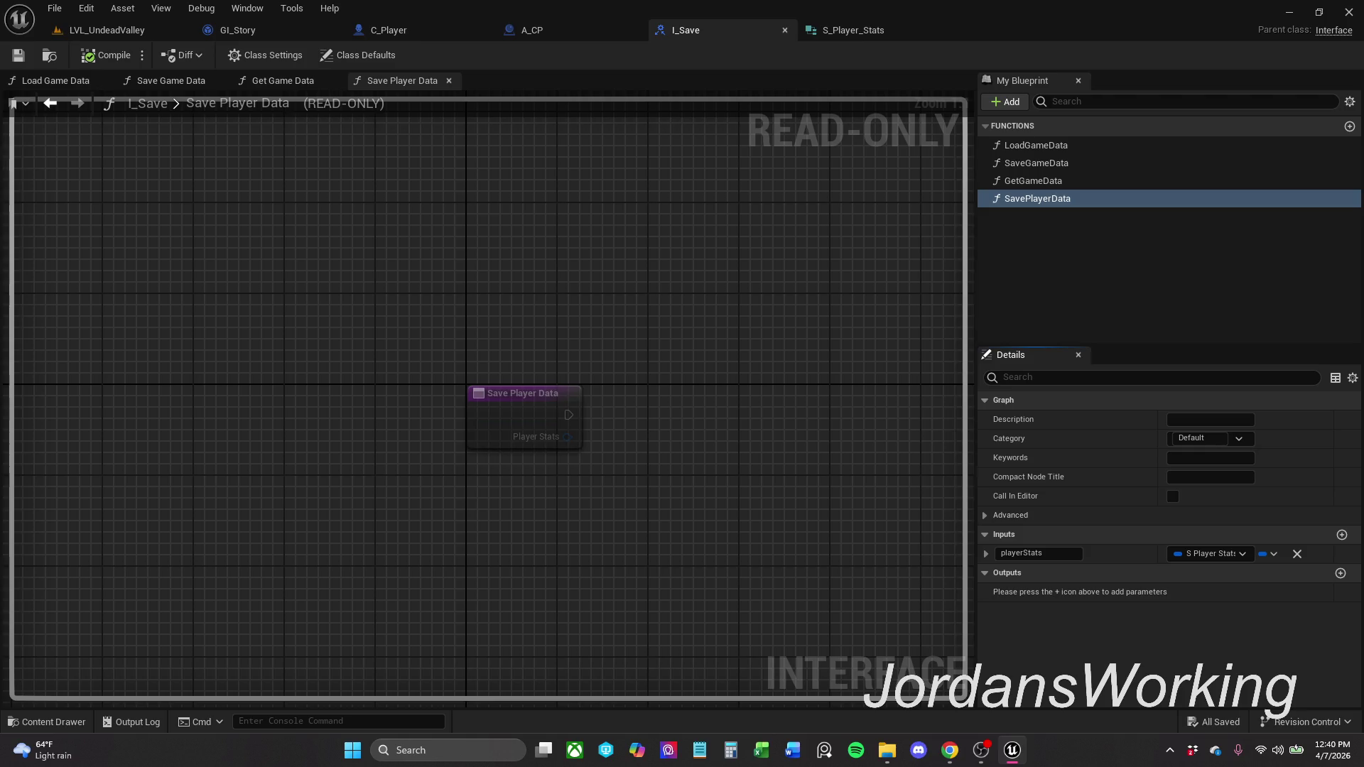
{"action": "key", "text": "alt+Tab"}
- Close the I_Save and S_Player_Stats editors and switch to the GI_Story Blueprint
{"action": "left_click", "coordinate": [786, 29]}
{"action": "left_click", "coordinate": [786, 30]}
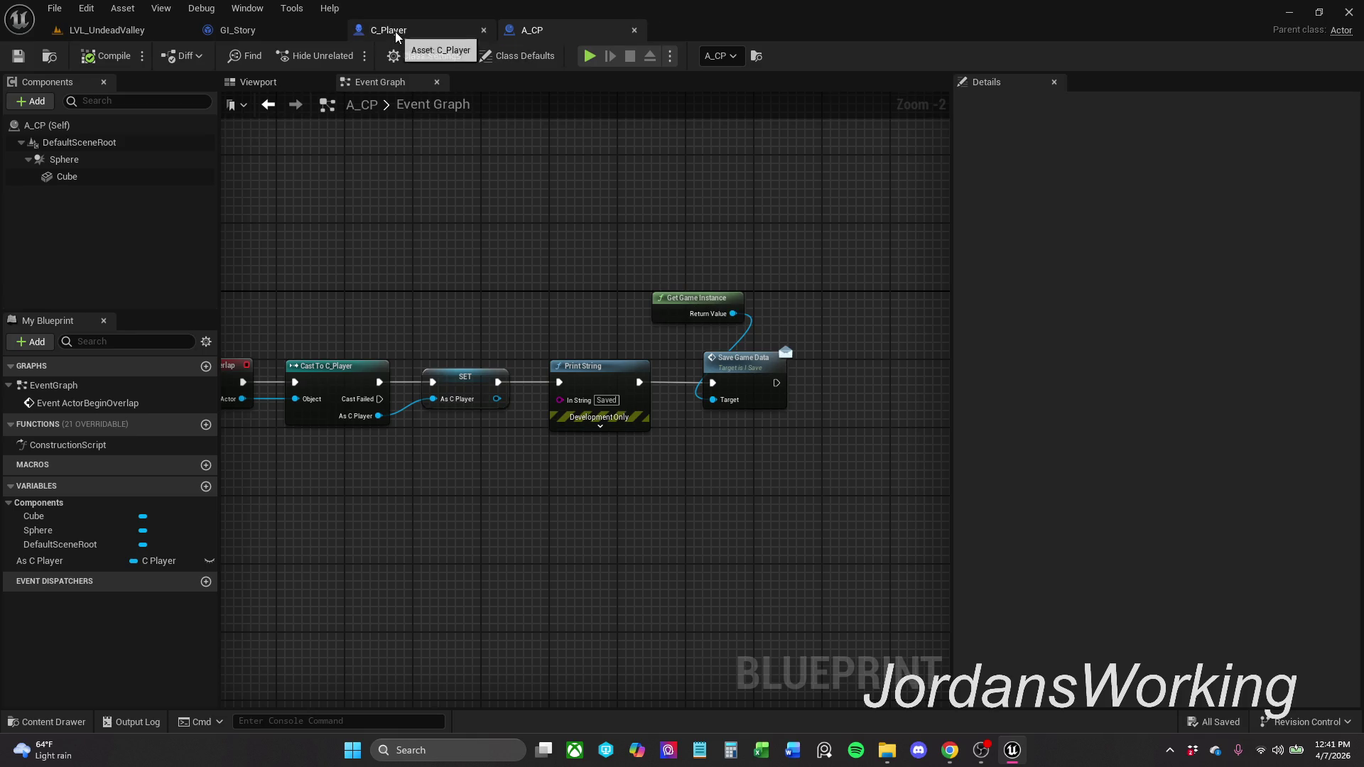
{"action": "left_click", "coordinate": [238, 30]}
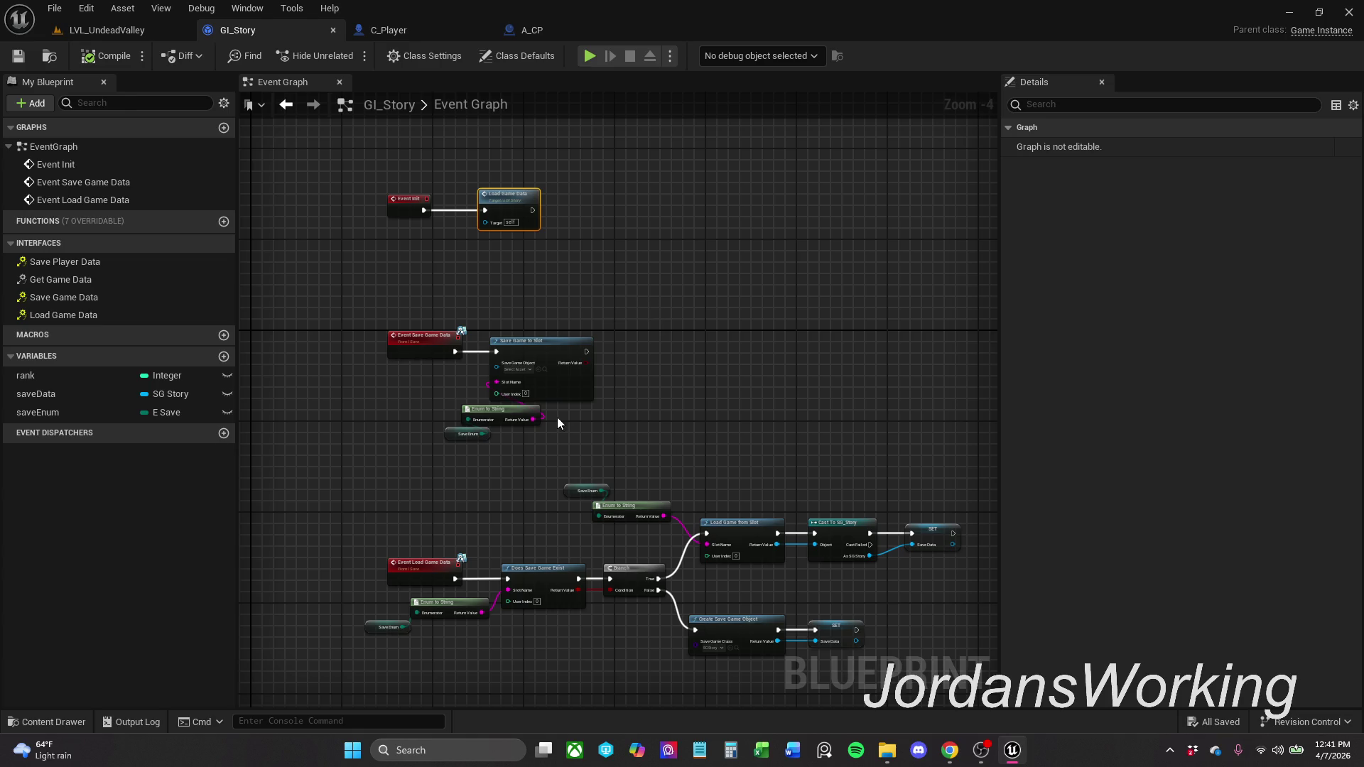
- Place a saveData getter next to Save Game to Slot, feeding its Save Game Object input
{"action": "scroll", "coordinate": [430, 367], "scroll_direction": "up", "scroll_amount": 5}
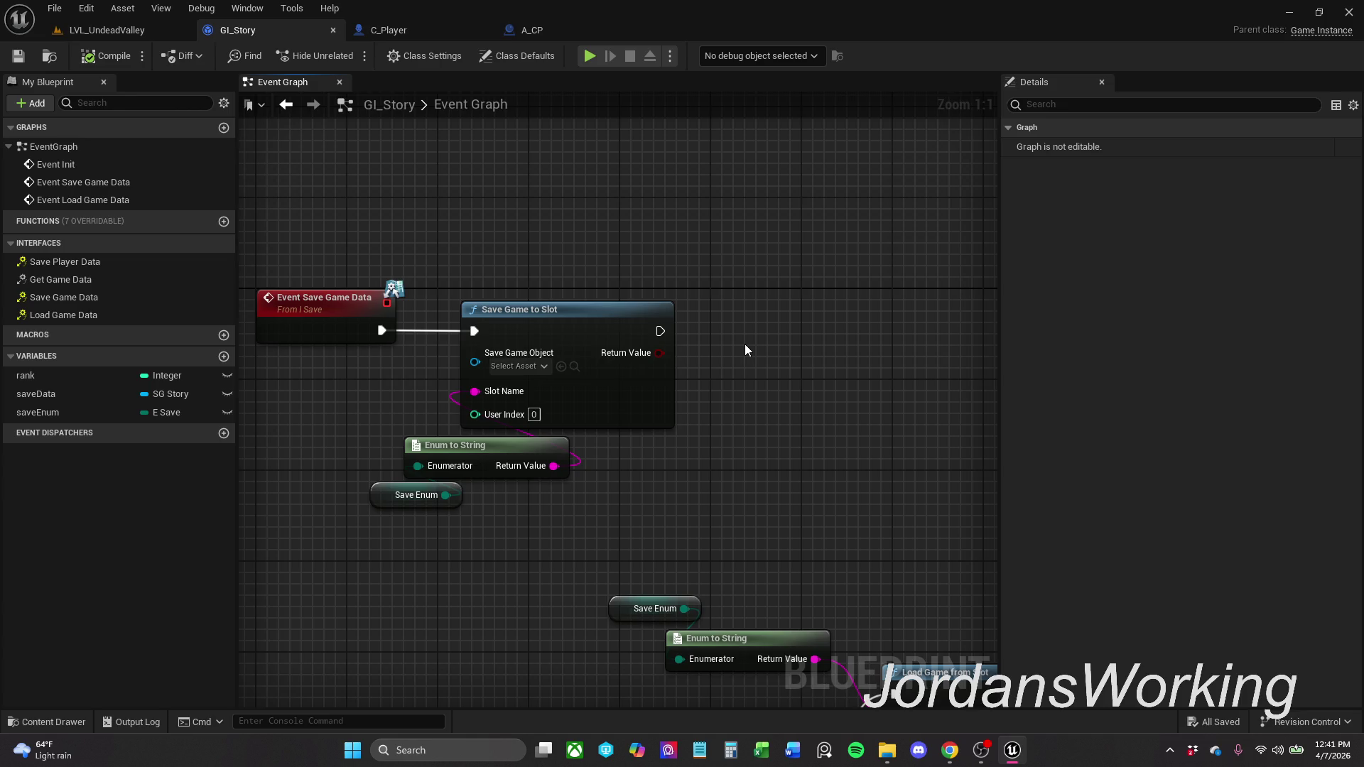
{"action": "left_click_drag", "start_coordinate": [745, 344], "coordinate": [643, 323]}
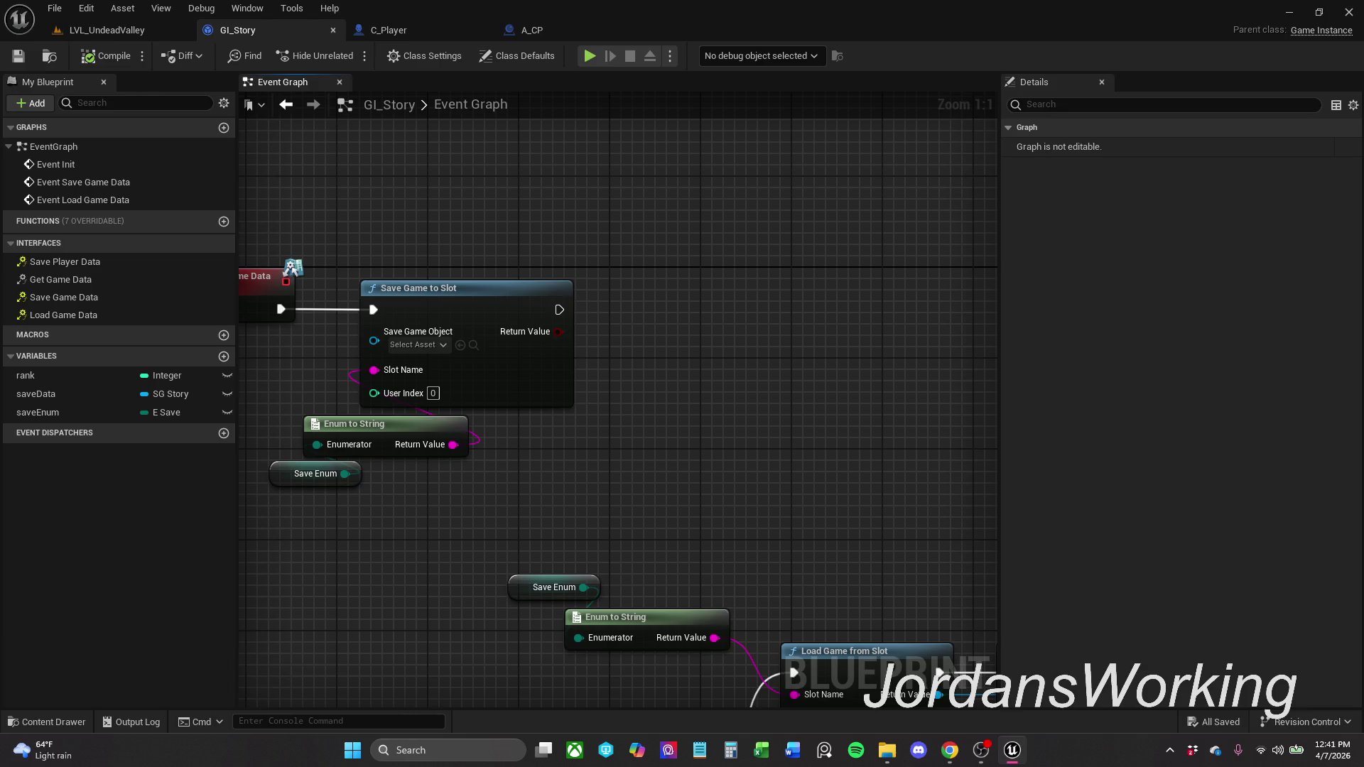
{"action": "left_click_drag", "start_coordinate": [497, 396], "coordinate": [671, 398]}
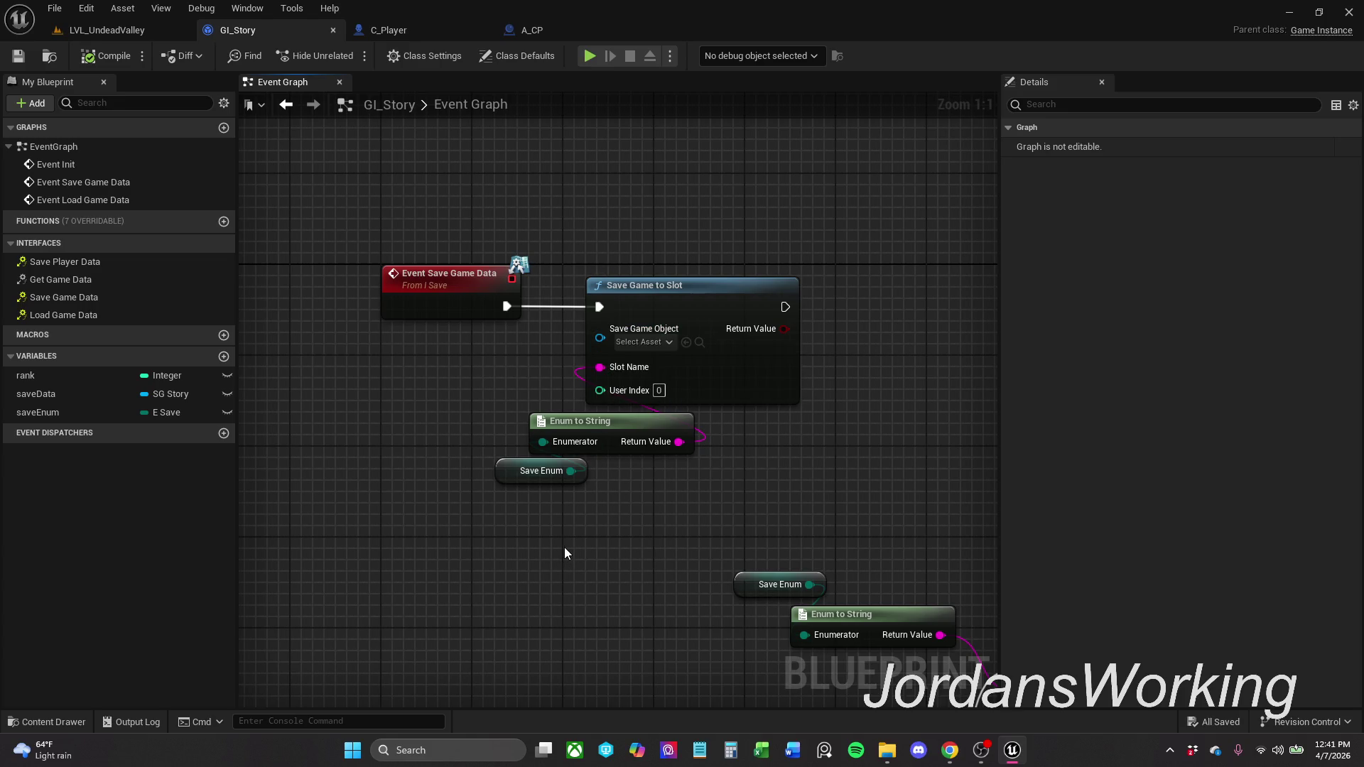
{"action": "left_click", "coordinate": [657, 345]}
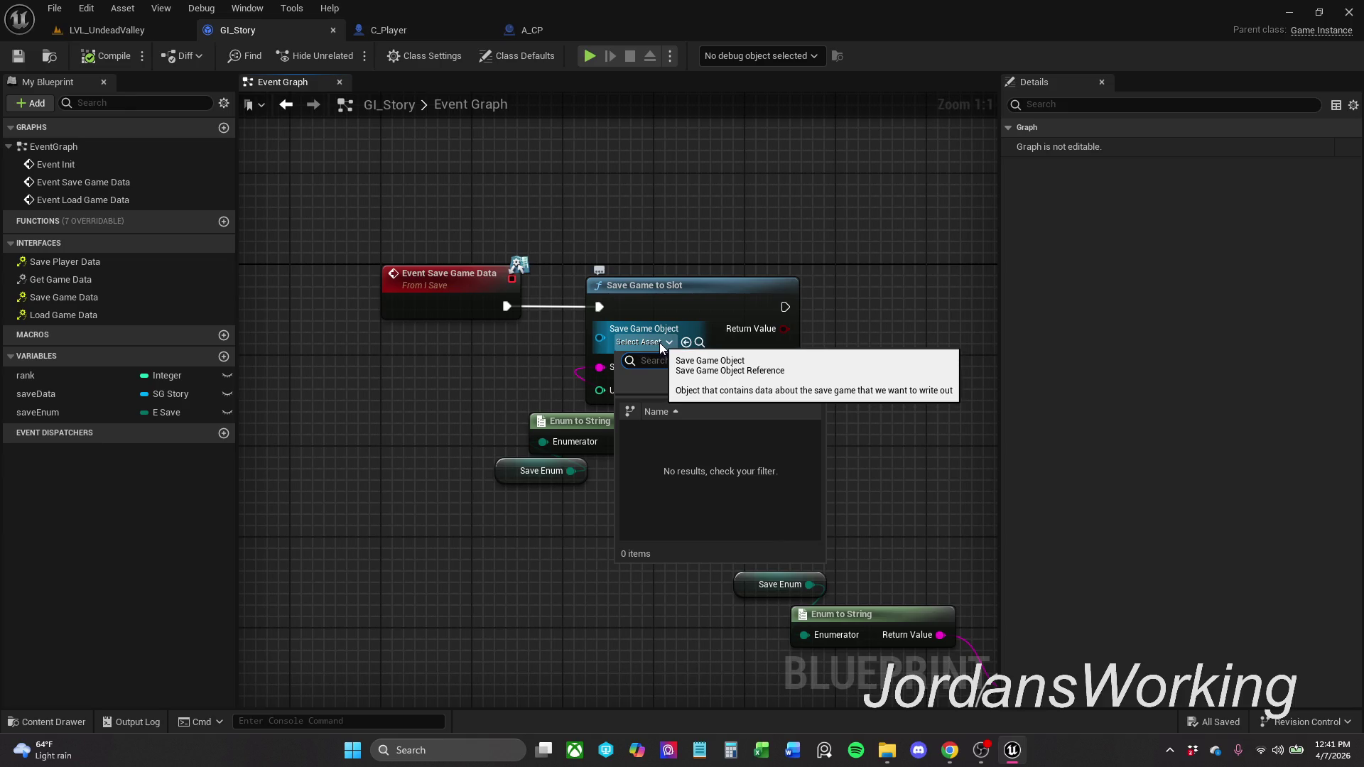
{"action": "left_click", "coordinate": [641, 345]}
{"action": "mouse_move", "coordinate": [128, 394]}
{"action": "left_mouse_down"}
{"action": "mouse_move", "coordinate": [565, 379]}
{"action": "mouse_move", "coordinate": [711, 188]}
{"action": "mouse_move", "coordinate": [640, 257]}
{"action": "left_mouse_up"}
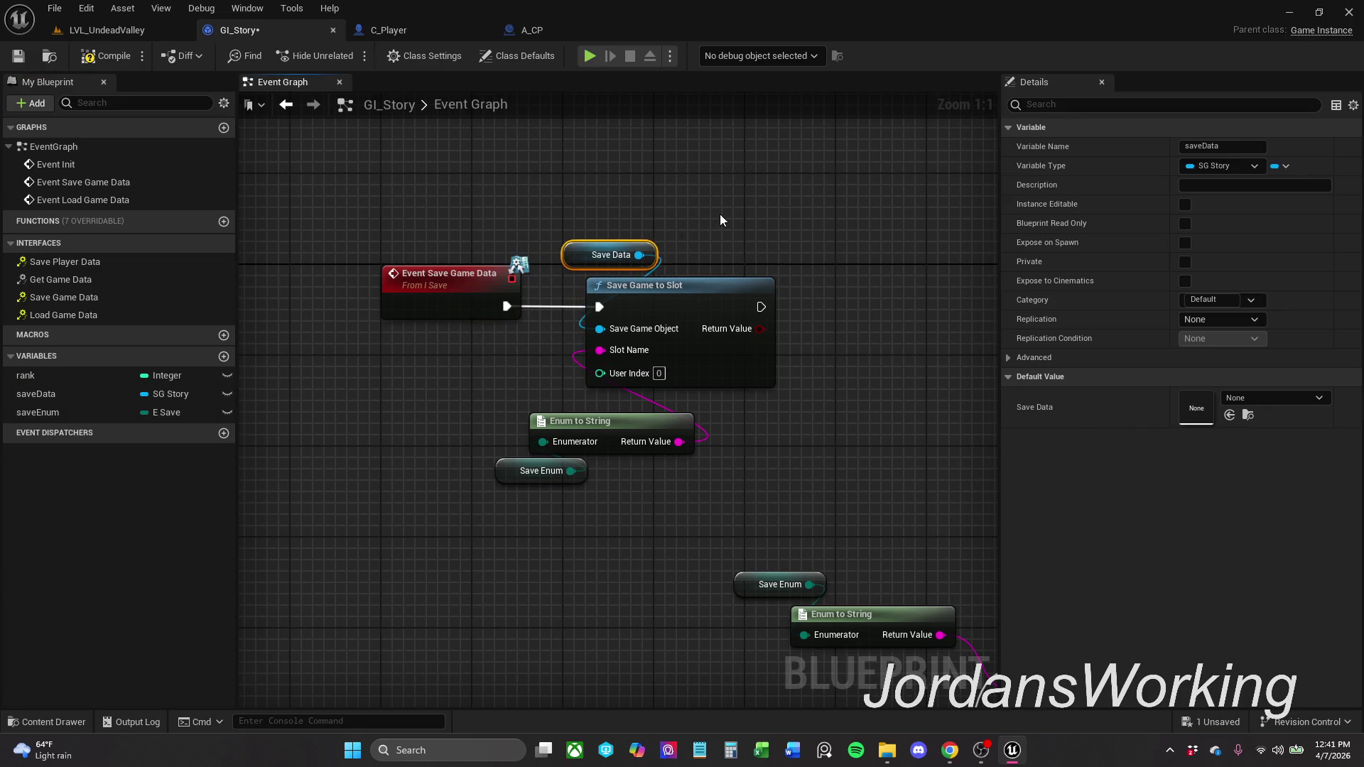
- Position Save Data beside Save Game to Slot and move the five save-game nodes upward
{"action": "left_click", "coordinate": [711, 226]}
{"action": "left_click", "coordinate": [623, 253]}
{"action": "mouse_move", "coordinate": [835, 348]}
{"action": "left_mouse_down"}
{"action": "mouse_move", "coordinate": [671, 327]}
{"action": "mouse_move", "coordinate": [656, 310]}
{"action": "left_mouse_up"}
{"action": "left_click", "coordinate": [671, 327]}
{"action": "scroll", "coordinate": [671, 327], "scroll_direction": "down", "scroll_amount": 1}
{"action": "mouse_move", "coordinate": [286, 213]}
{"action": "left_mouse_down"}
{"action": "mouse_move", "coordinate": [551, 442]}
{"action": "mouse_move", "coordinate": [551, 465]}
{"action": "left_mouse_up"}
{"action": "left_click_drag", "start_coordinate": [511, 264], "coordinate": [503, 212]}
{"action": "left_click", "coordinate": [643, 392]}
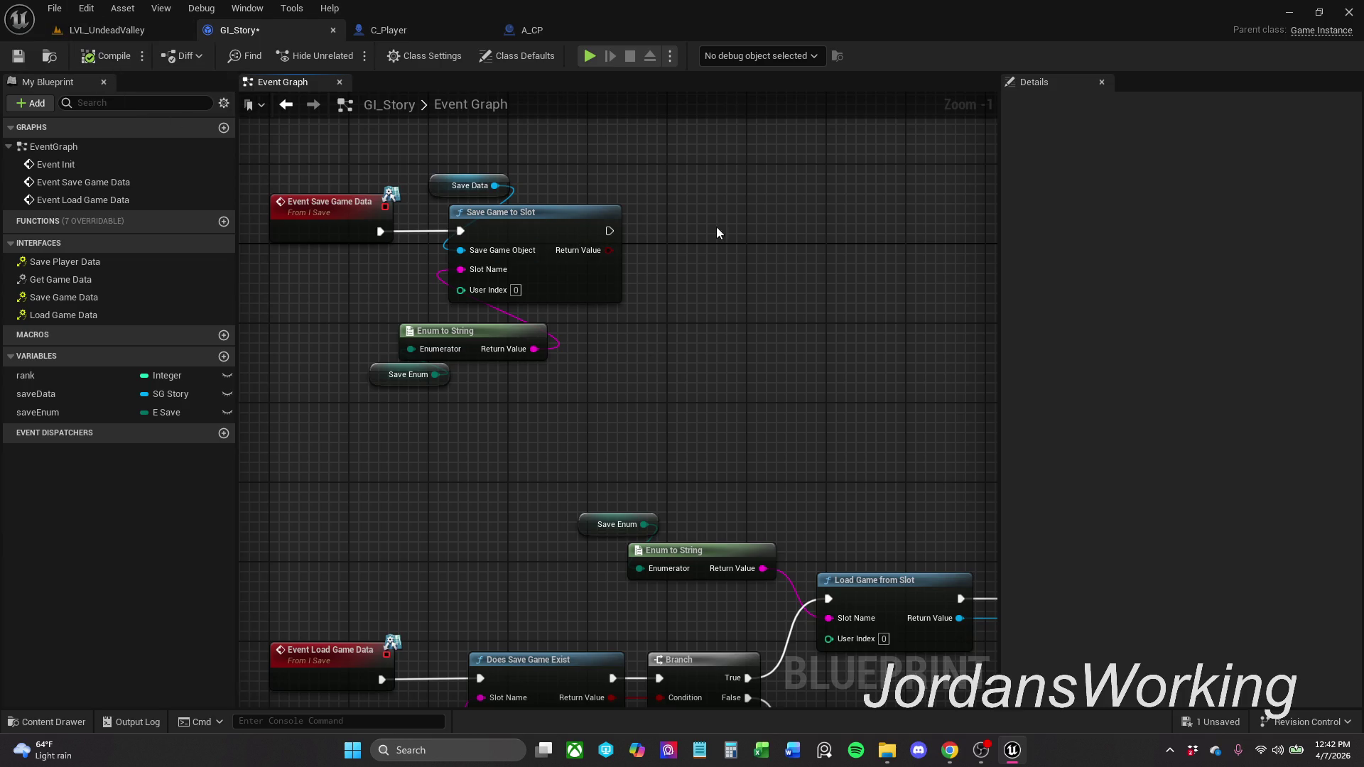
- Align the Enum to String and Save Enum nodes, save GI_Story, and zoom out
{"action": "left_click_drag", "start_coordinate": [661, 228], "coordinate": [628, 227]}
{"action": "mouse_move", "coordinate": [307, 432]}
{"action": "left_mouse_down"}
{"action": "mouse_move", "coordinate": [387, 339]}
{"action": "mouse_move", "coordinate": [378, 330]}
{"action": "left_mouse_up"}
{"action": "left_click", "coordinate": [336, 398]}
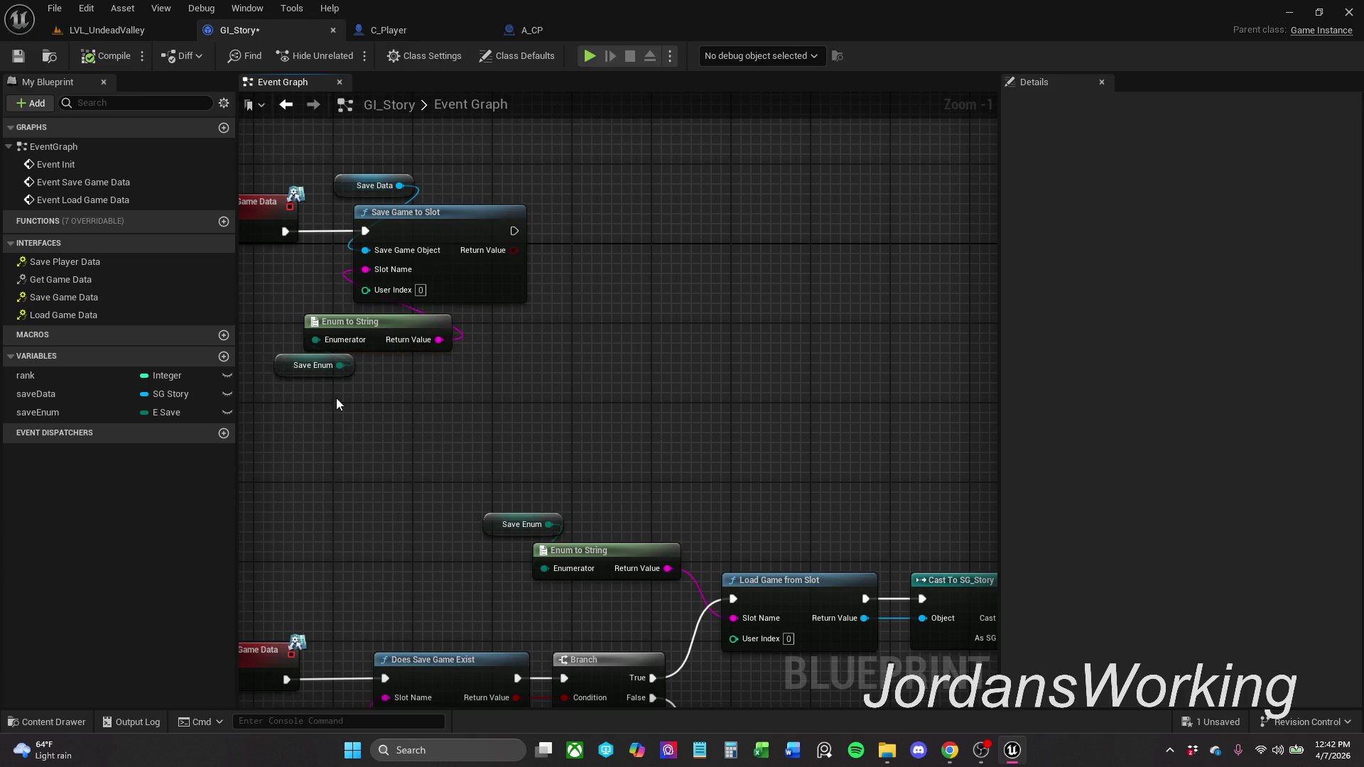
{"action": "left_click", "coordinate": [301, 378]}
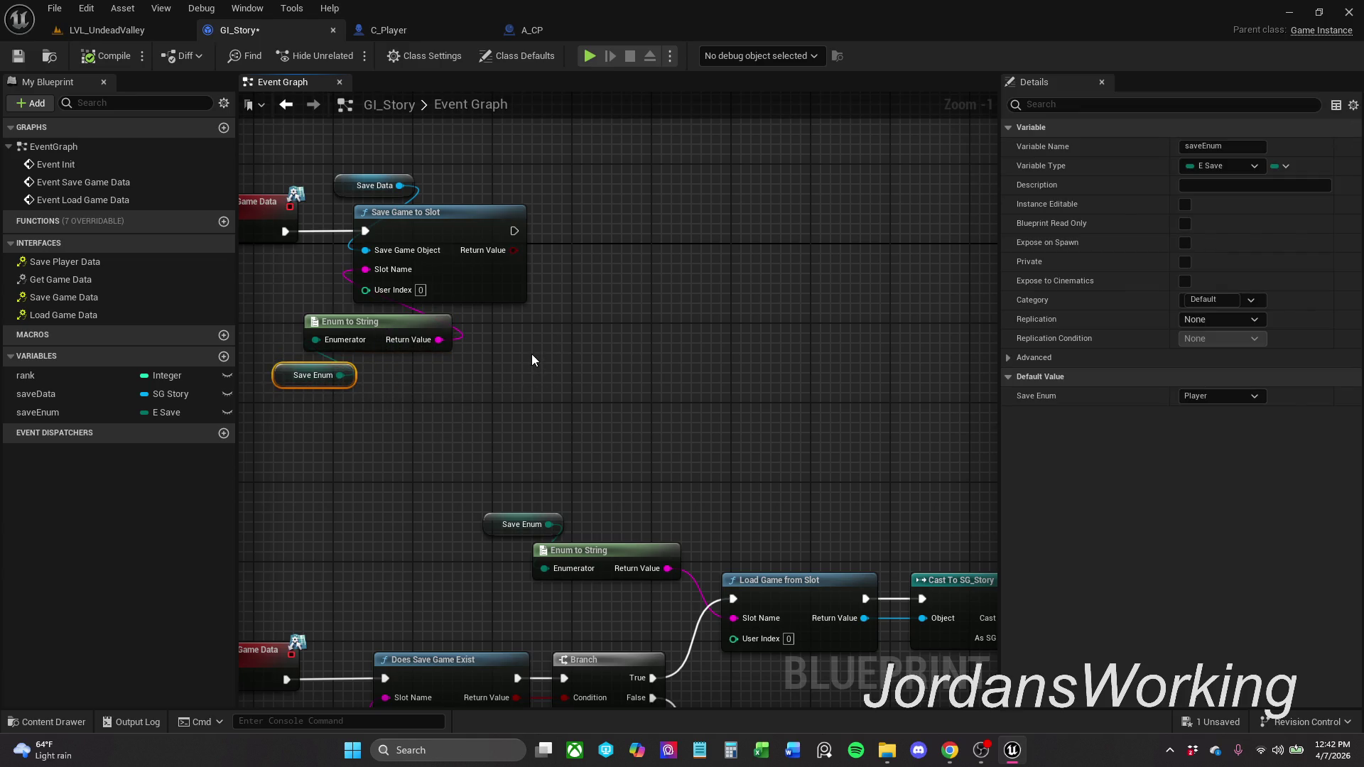
{"action": "left_click", "coordinate": [17, 55]}
{"action": "left_click", "coordinate": [584, 199]}
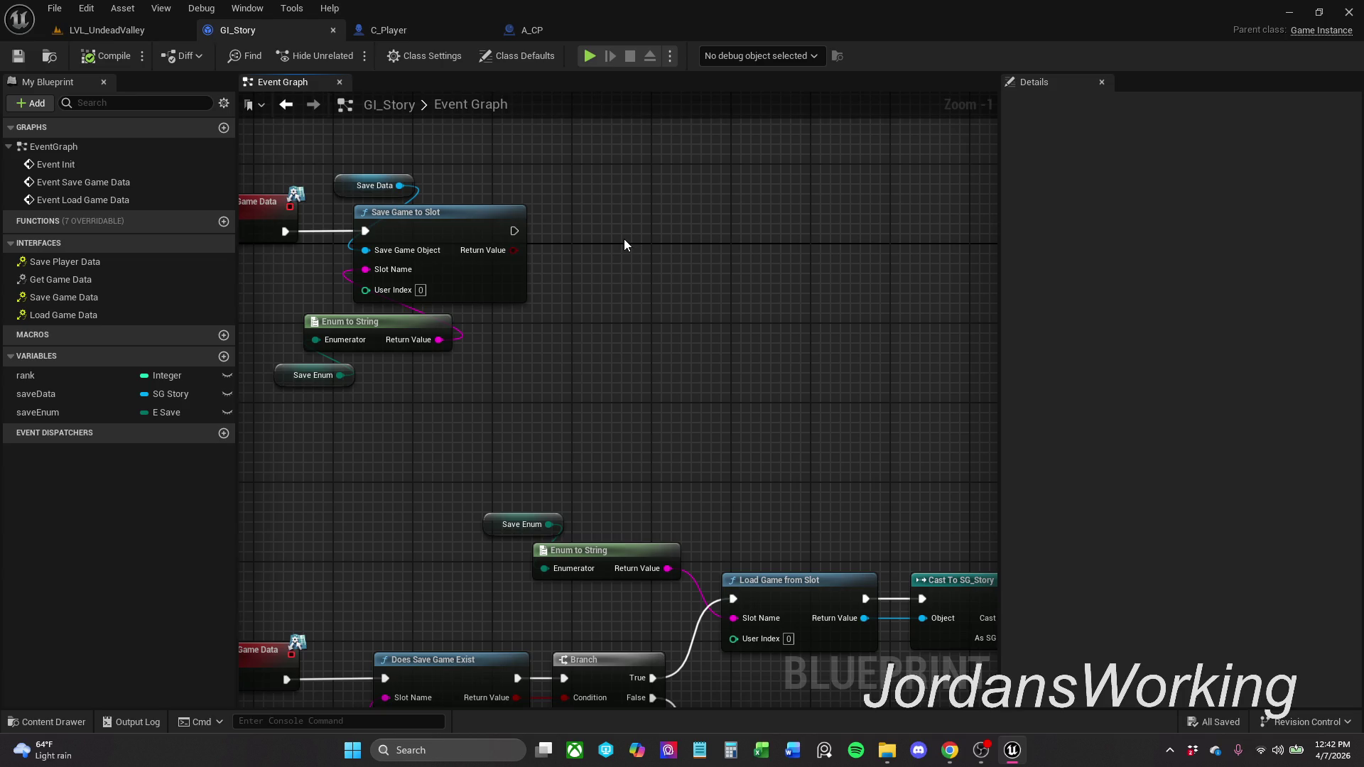
{"action": "left_click_drag", "start_coordinate": [624, 239], "coordinate": [720, 257]}
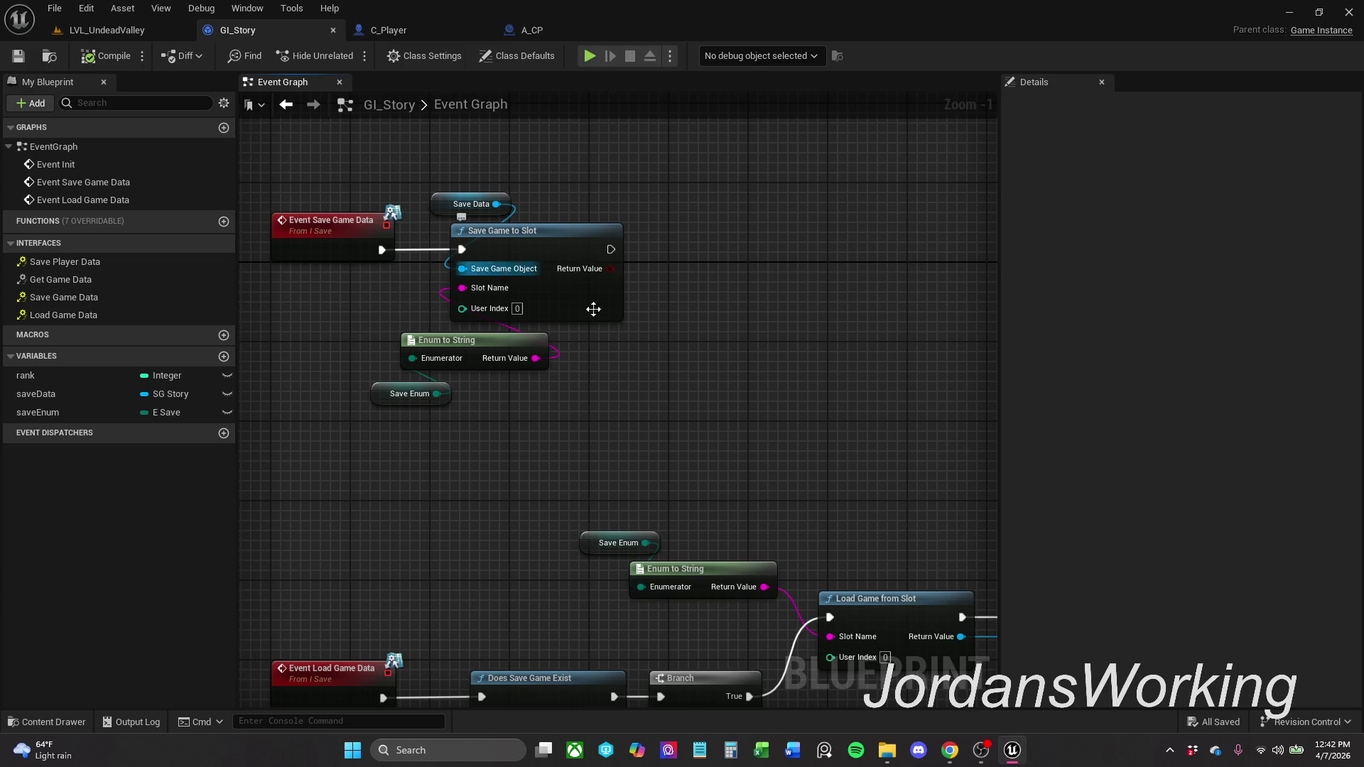
{"action": "scroll", "coordinate": [635, 403], "scroll_direction": "down", "scroll_amount": 2}
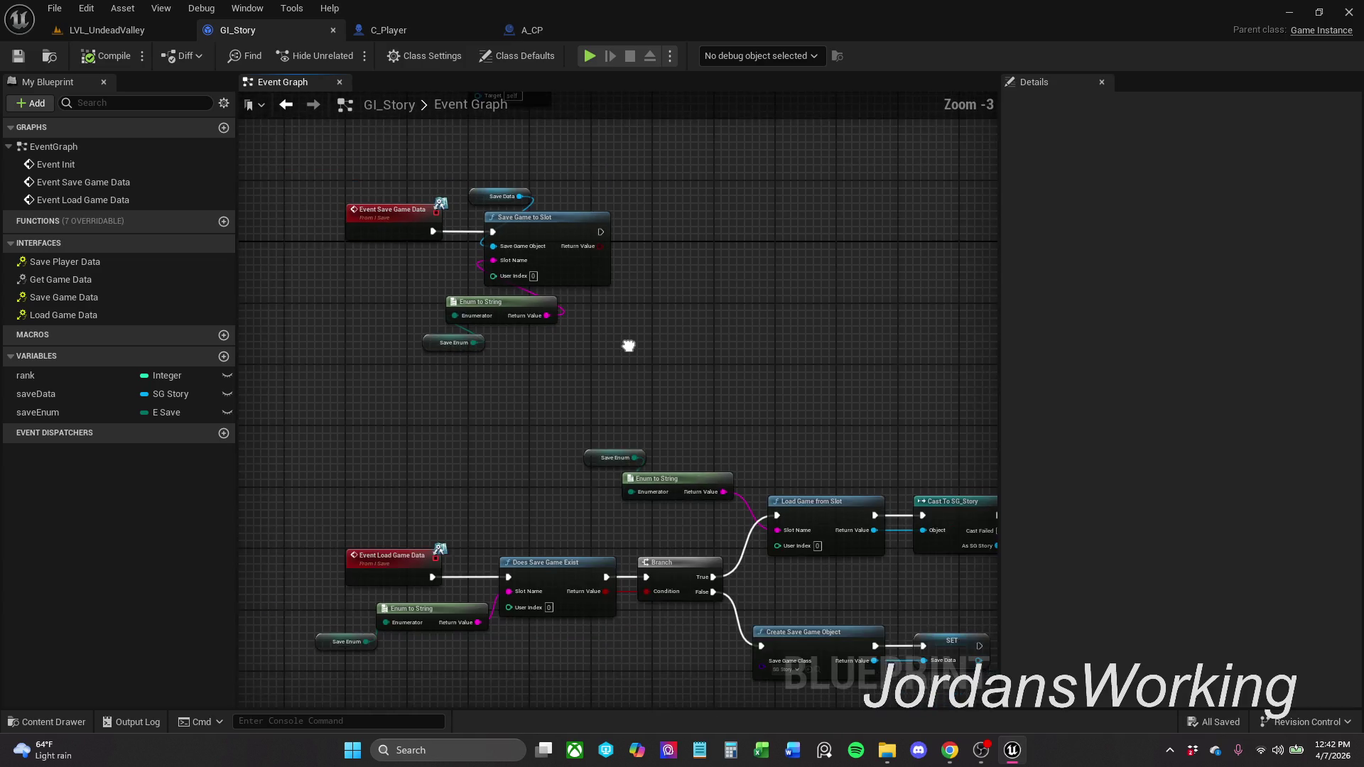
{"action": "left_click_drag", "start_coordinate": [627, 344], "coordinate": [628, 274]}
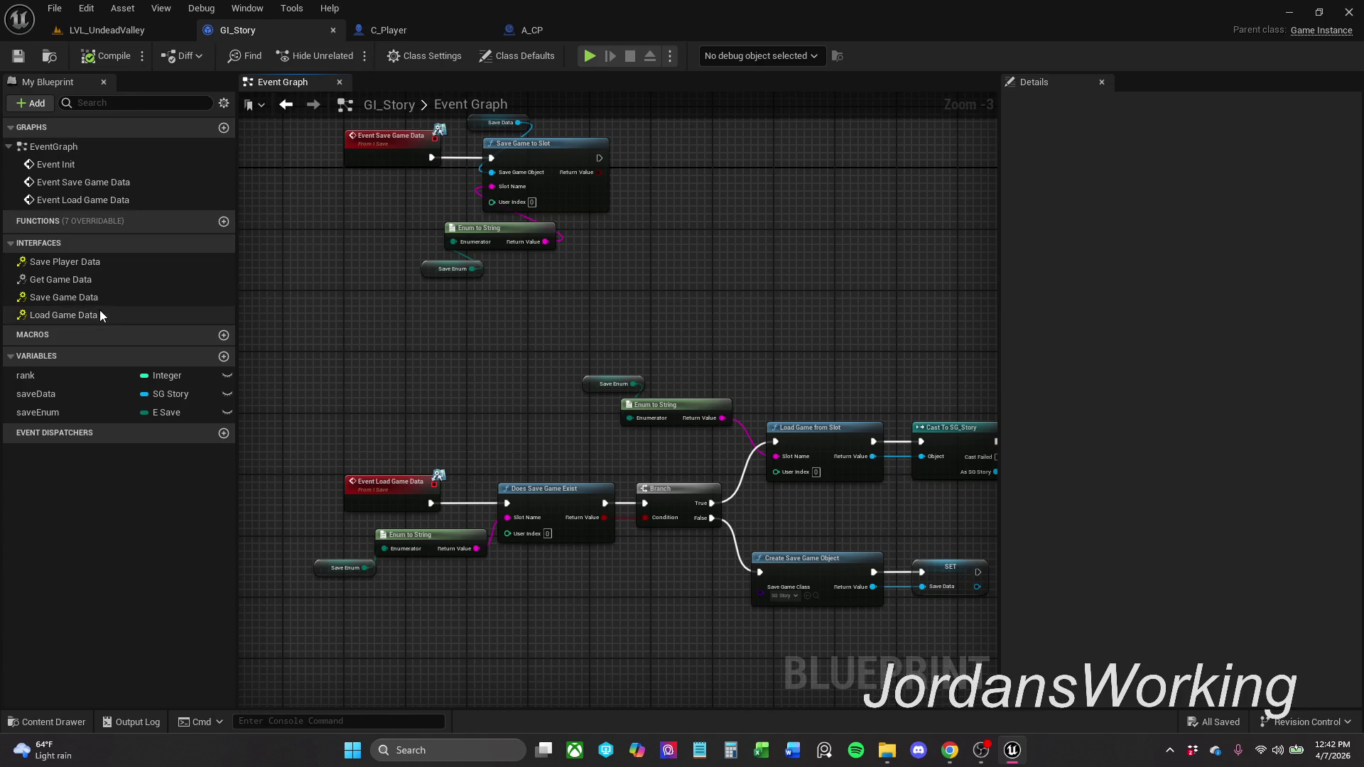
- Add an Event Save Player Data node to GI_Story's event graph
{"action": "double_click", "coordinate": [94, 267]}
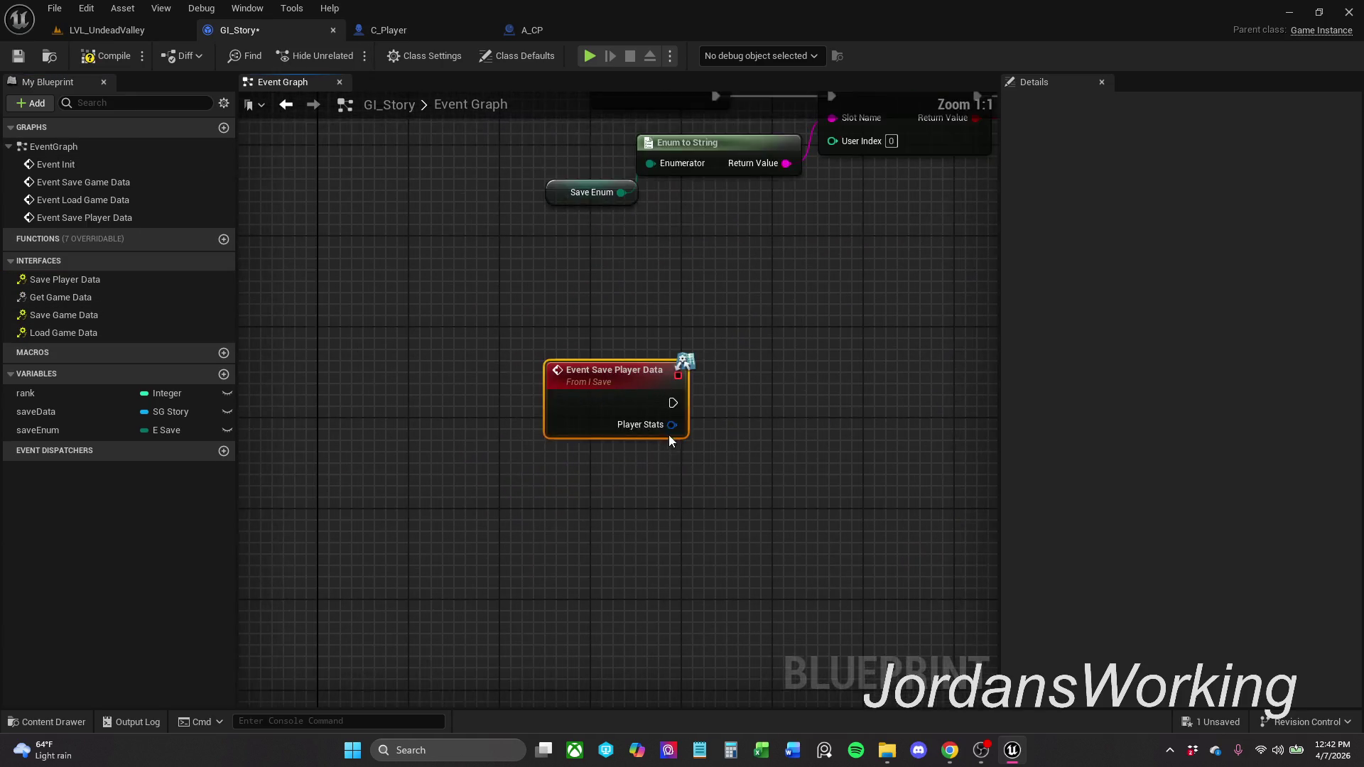
{"action": "left_click_drag", "start_coordinate": [673, 449], "coordinate": [629, 378]}
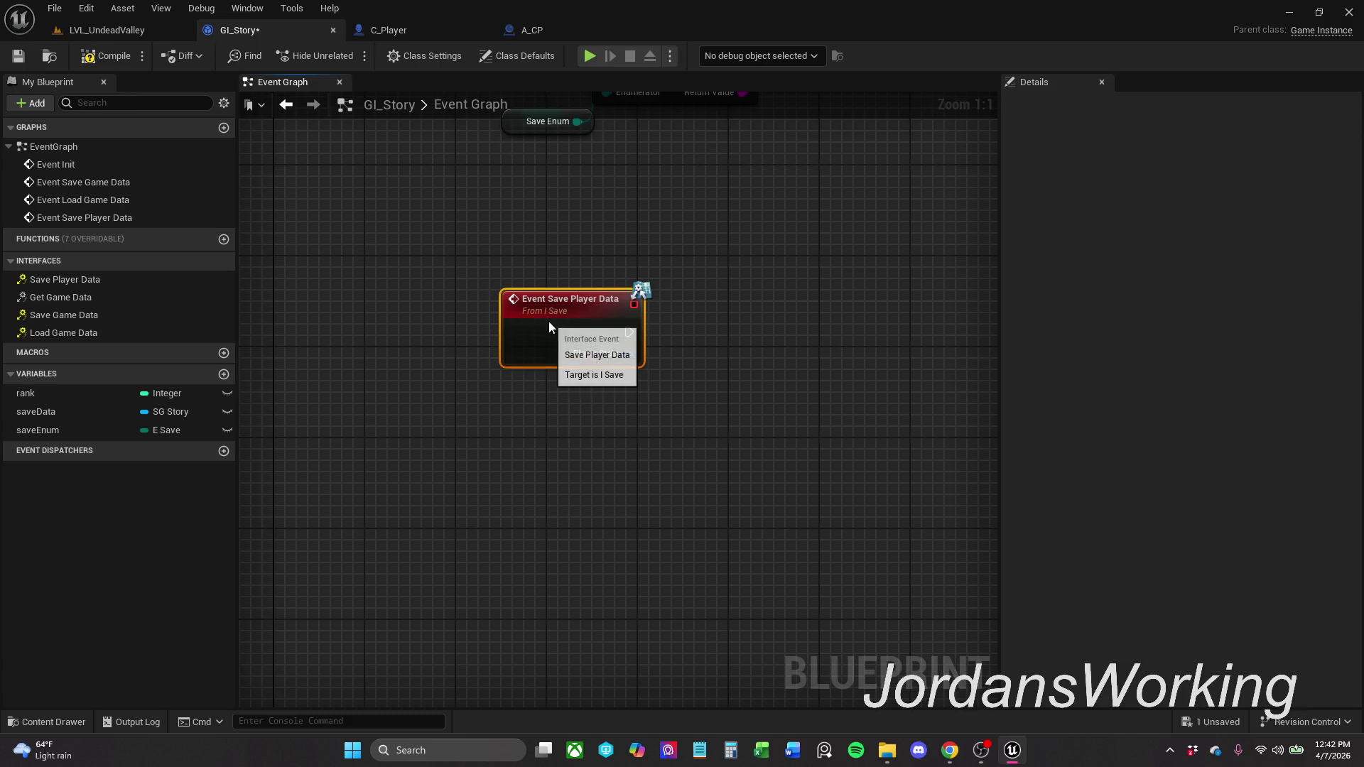
{"action": "left_click_drag", "start_coordinate": [688, 274], "coordinate": [619, 311]}
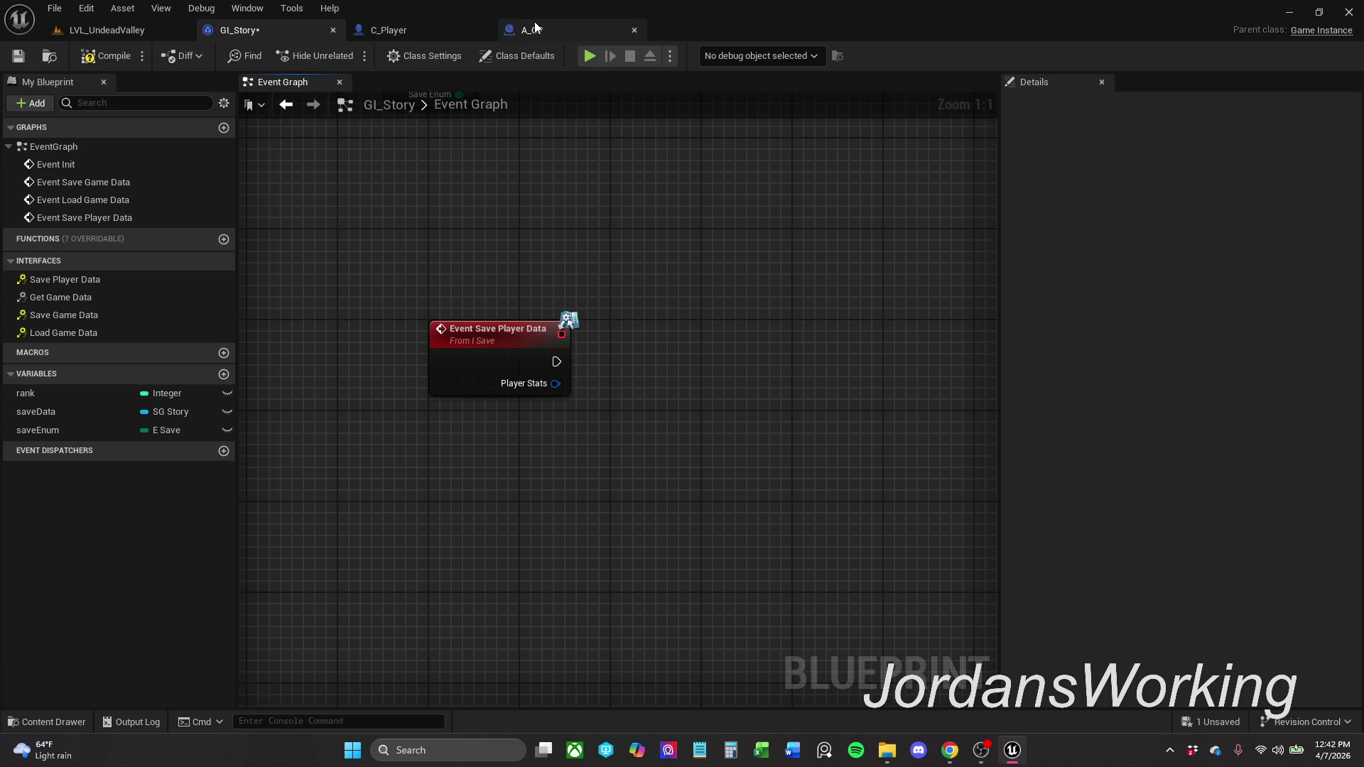
- Open the SG_Story Blueprint from Blueprints > SaveGame
{"action": "left_click", "coordinate": [64, 721]}
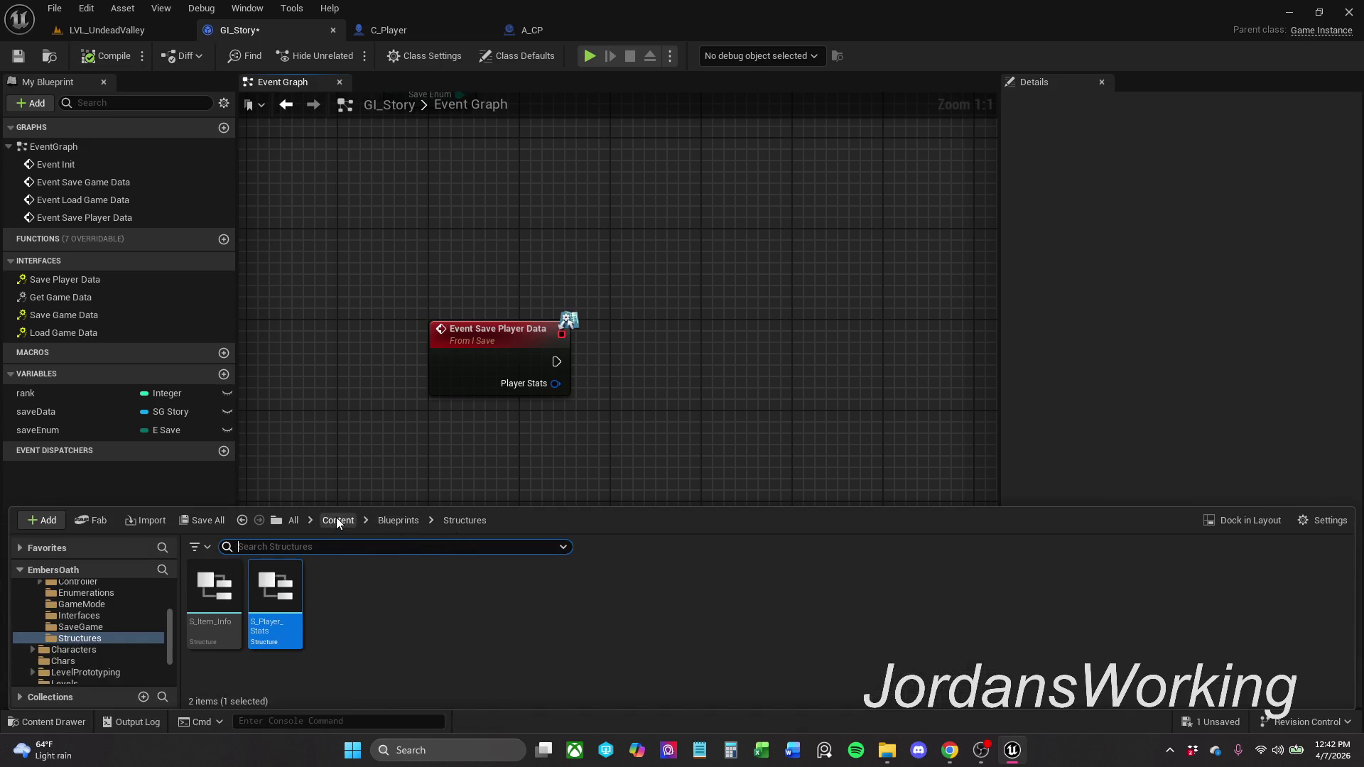
{"action": "left_click", "coordinate": [415, 521]}
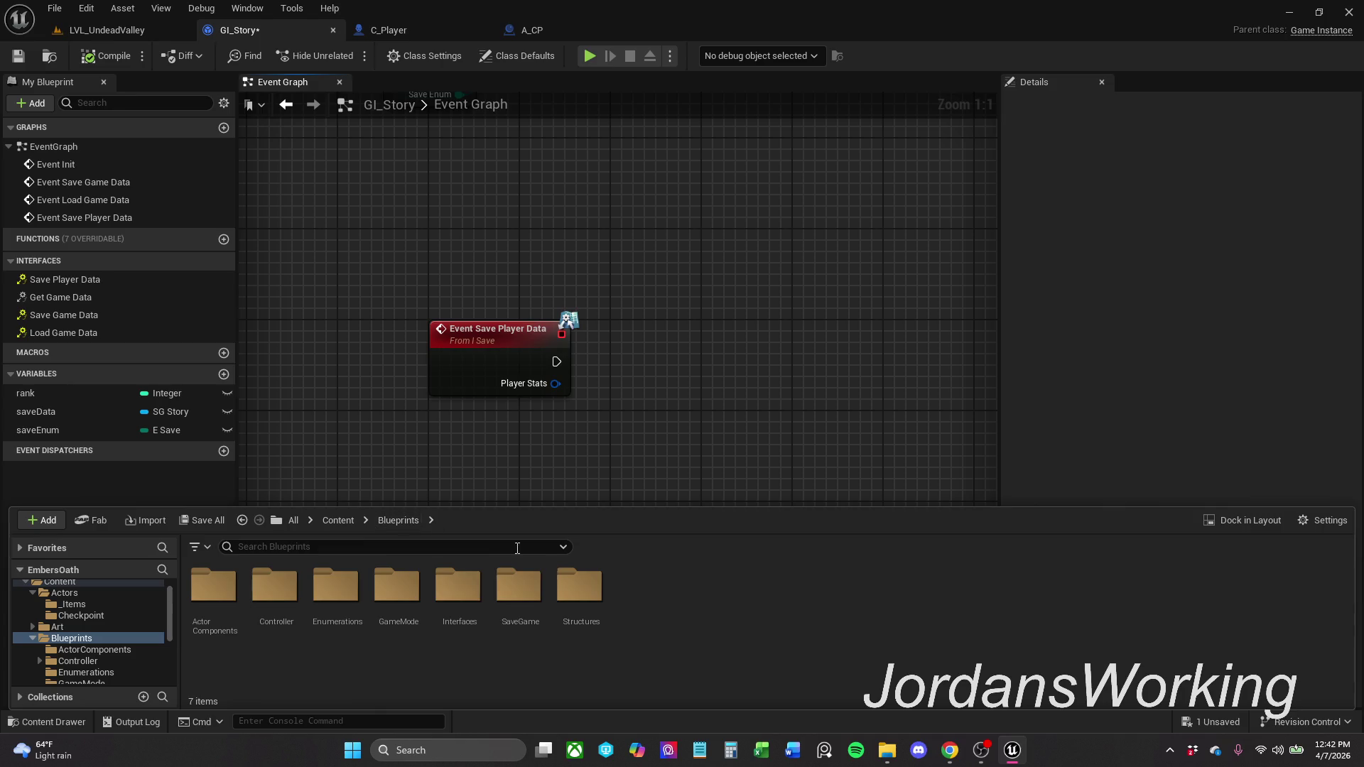
{"action": "double_click", "coordinate": [526, 611]}
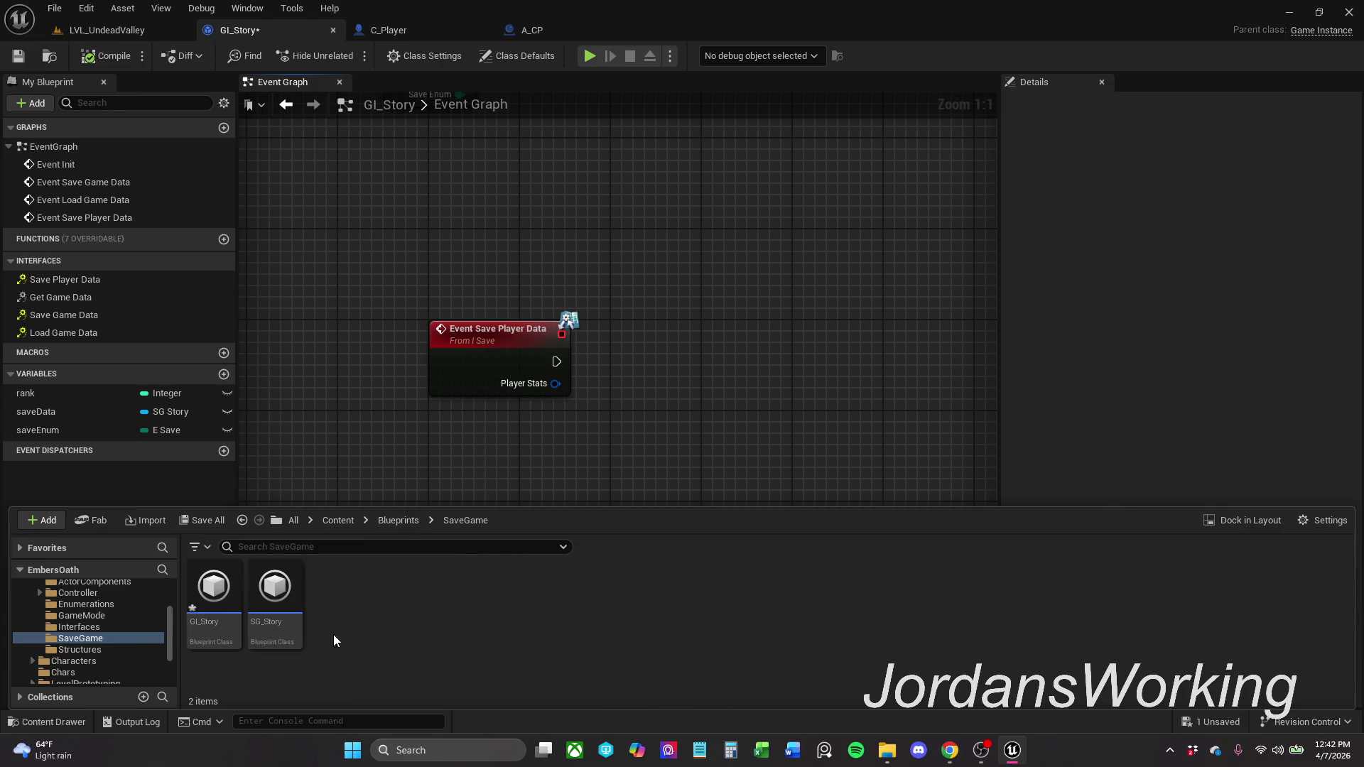
{"action": "double_click", "coordinate": [275, 593]}
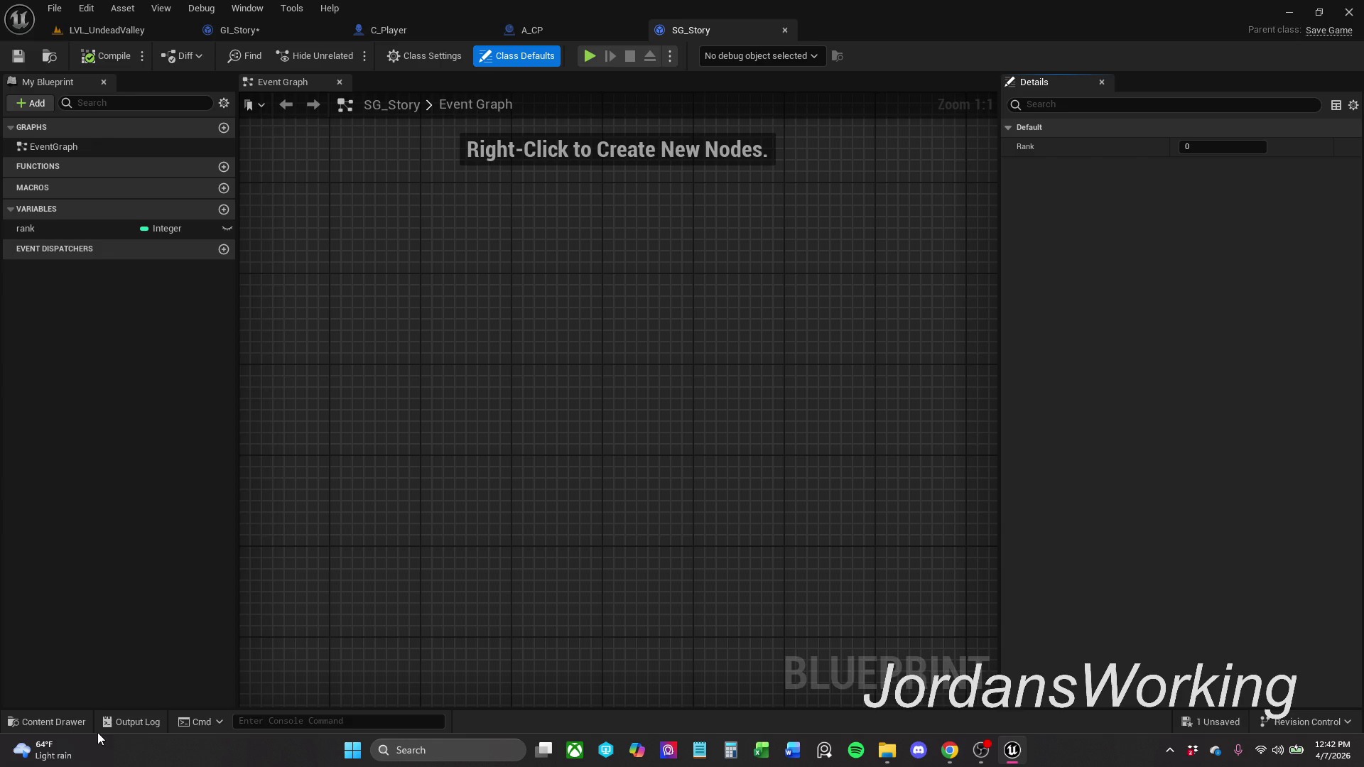
- Save all modified assets, confirming the save of GI_Story
{"action": "key", "text": "ctrl+space"}
{"action": "left_click", "coordinate": [213, 521]}
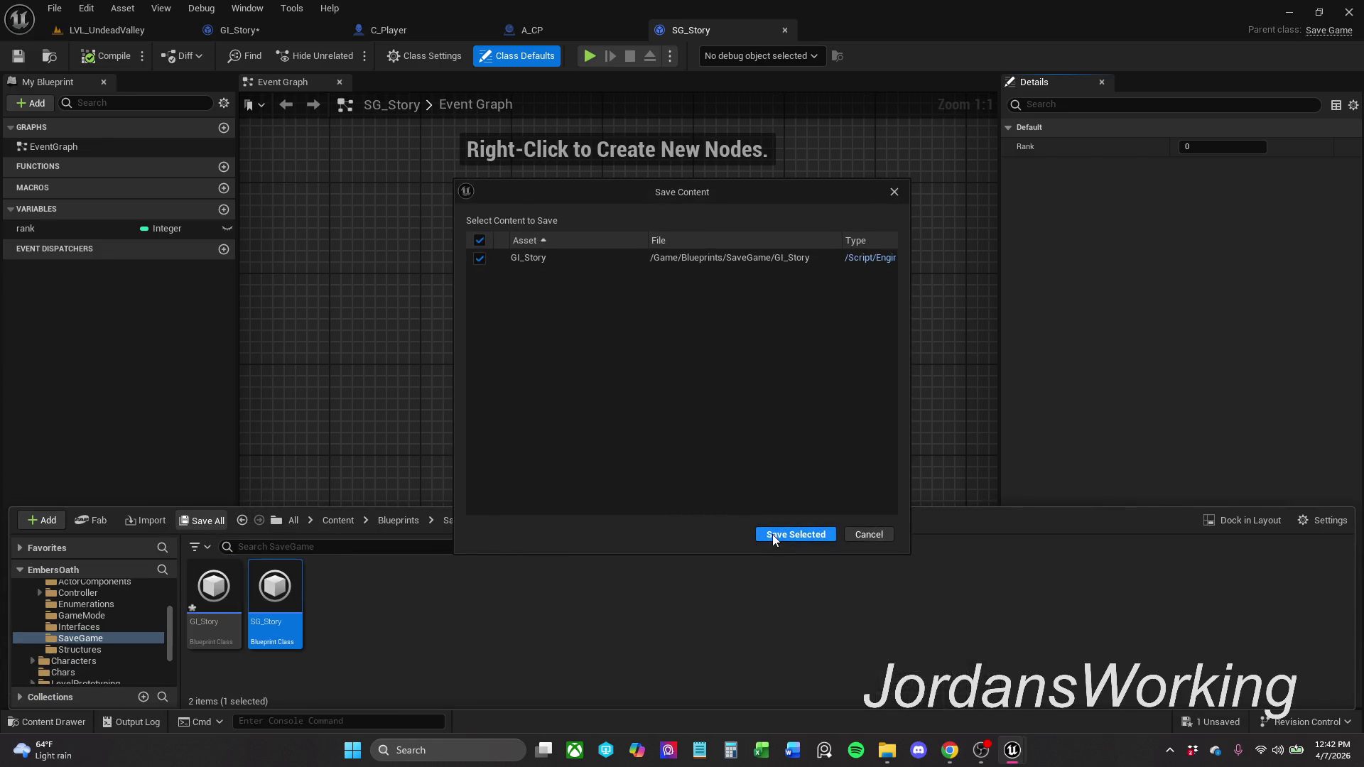
{"action": "left_click", "coordinate": [774, 534]}
{"action": "left_click", "coordinate": [577, 313]}
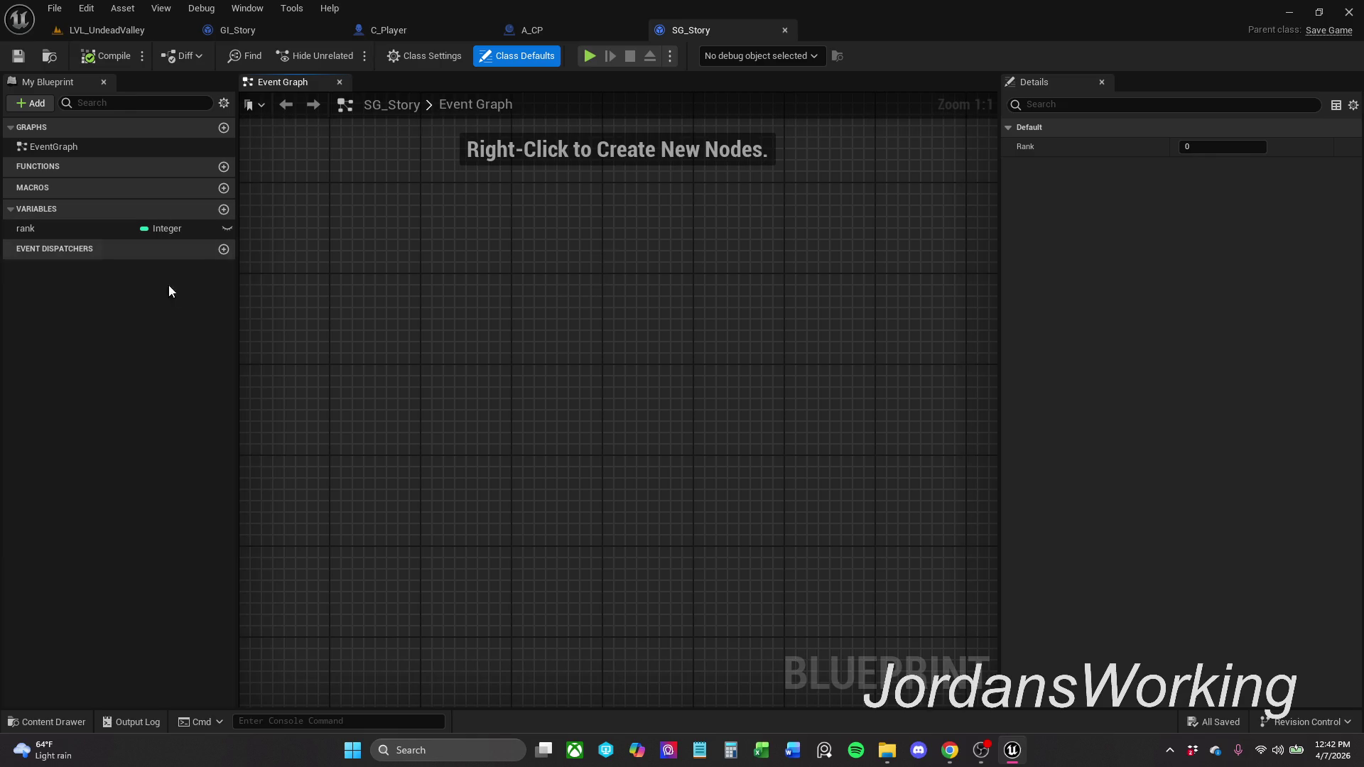
- Add an S Player Stats variable to SG_Story and name it playerStats
{"action": "left_click", "coordinate": [224, 209]}
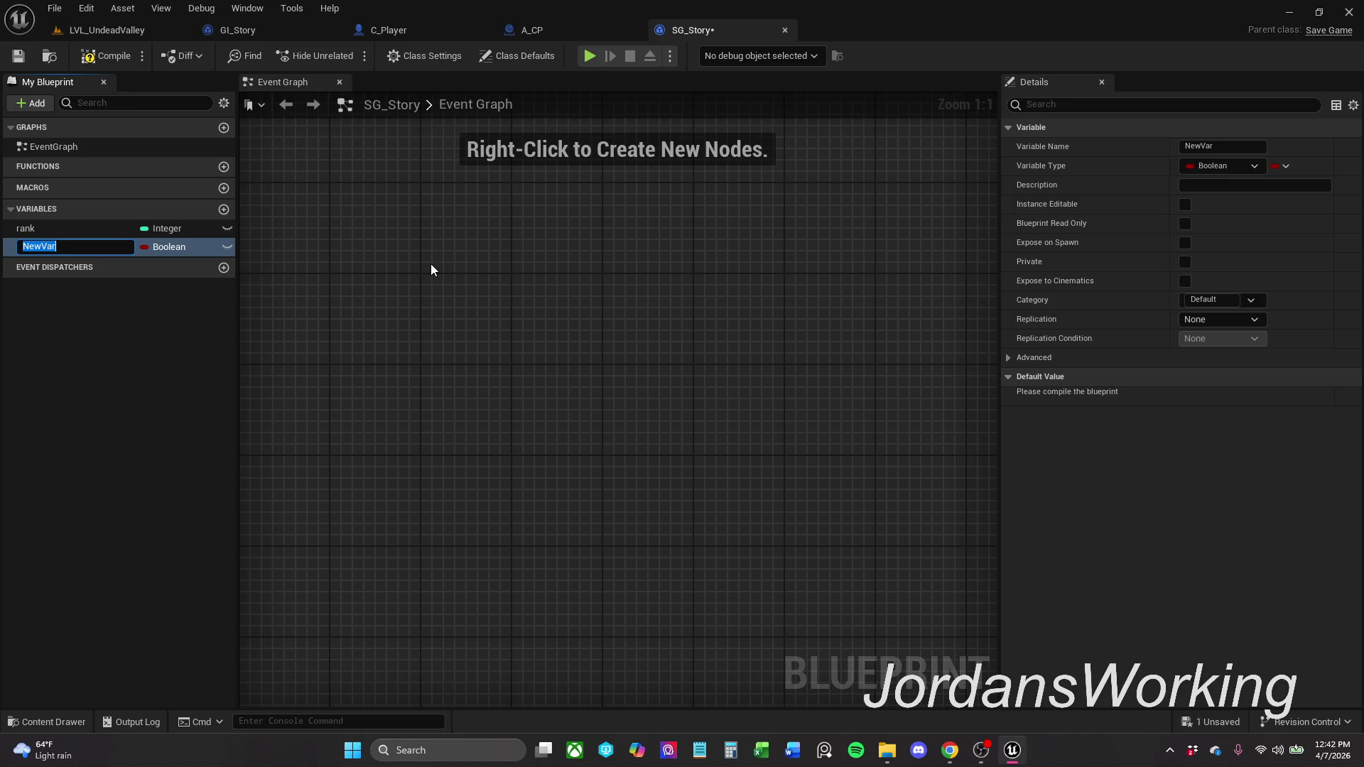
{"action": "type", "text": "player"}
{"action": "type", "text": "Save"}
{"action": "key", "text": "Return"}
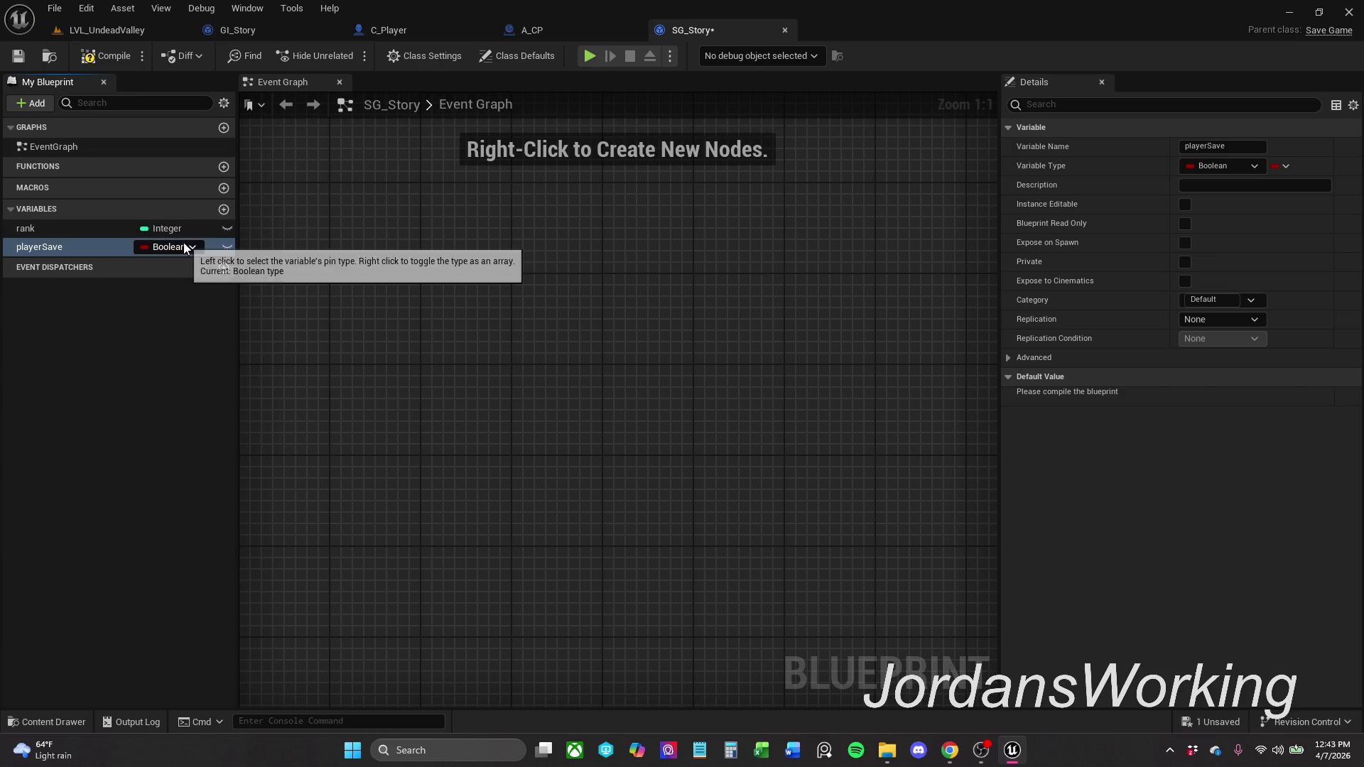
{"action": "left_click", "coordinate": [177, 247]}
{"action": "type", "text": "S_Player"}
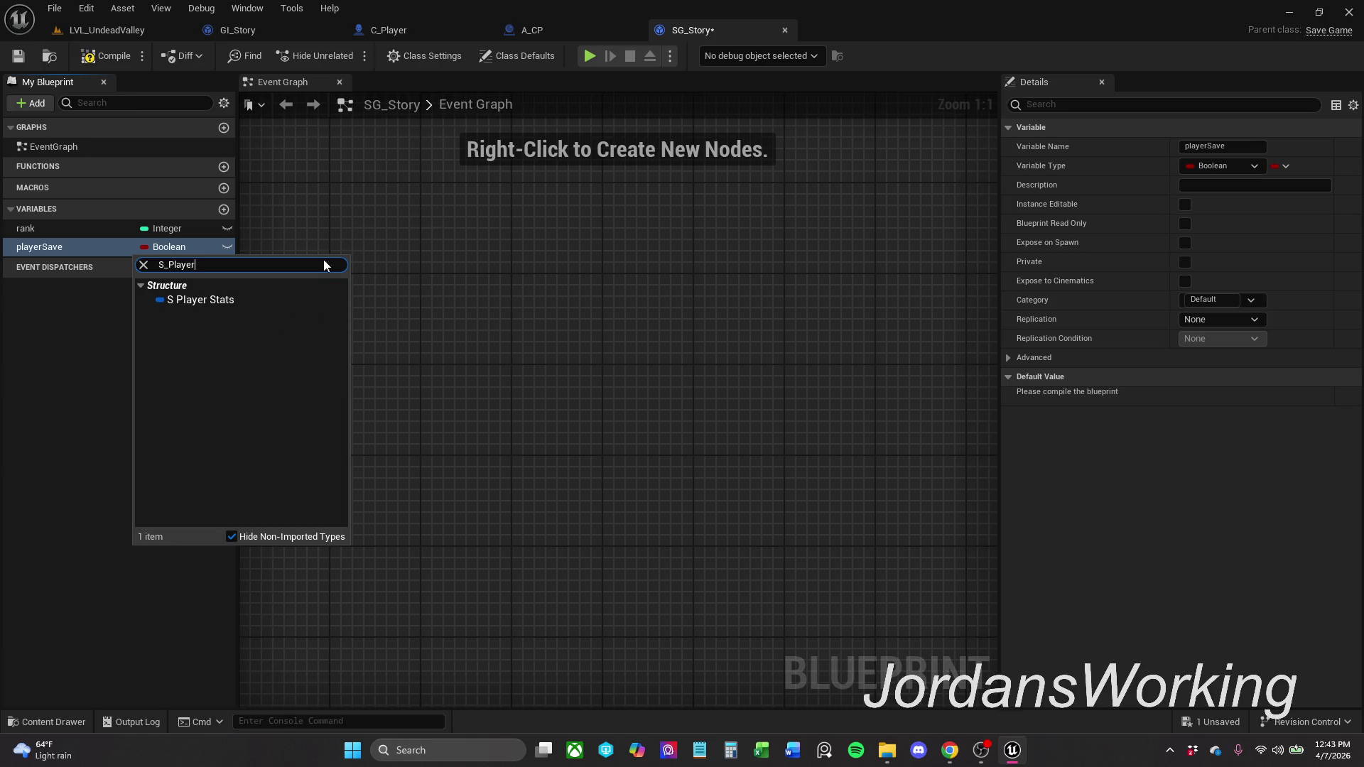
{"action": "left_click", "coordinate": [273, 300]}
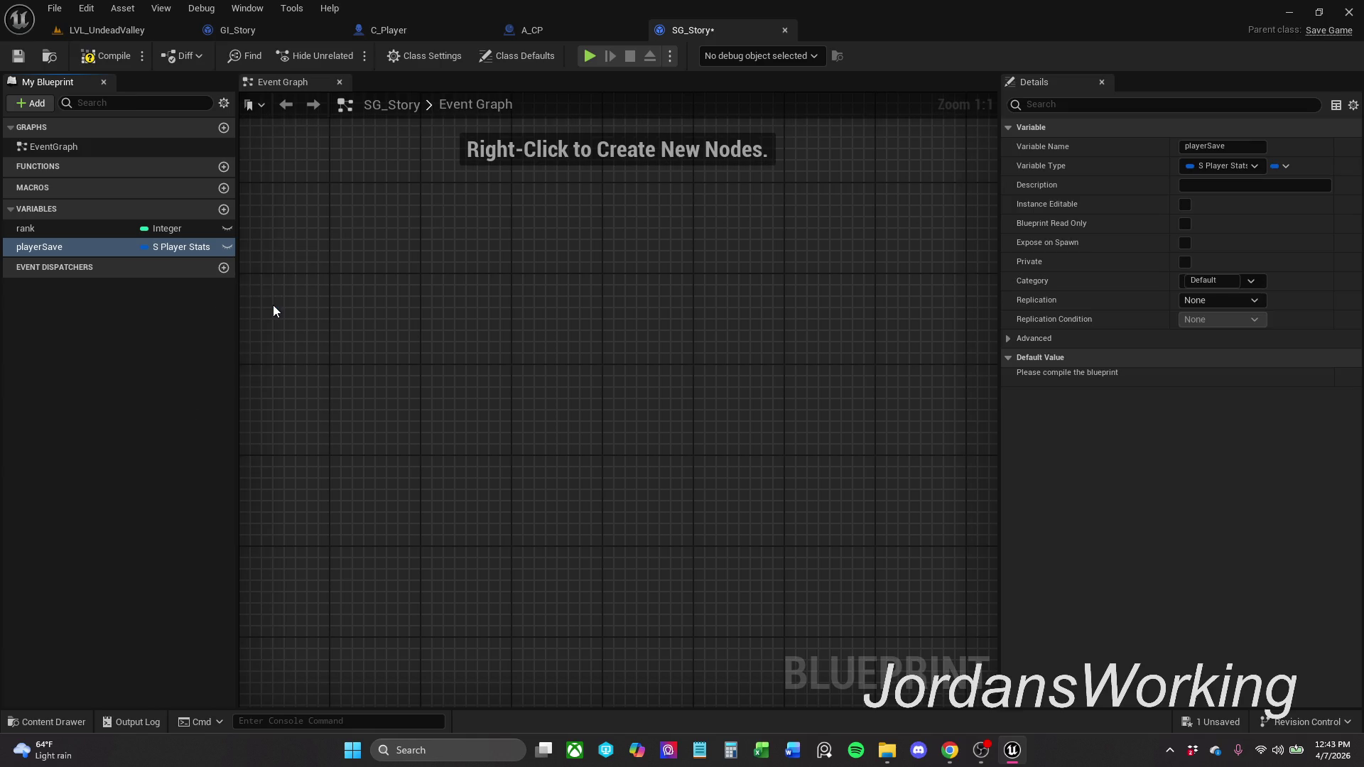
{"action": "double_click", "coordinate": [57, 247]}
{"action": "left_click_drag", "start_coordinate": [51, 247], "coordinate": [100, 242]}
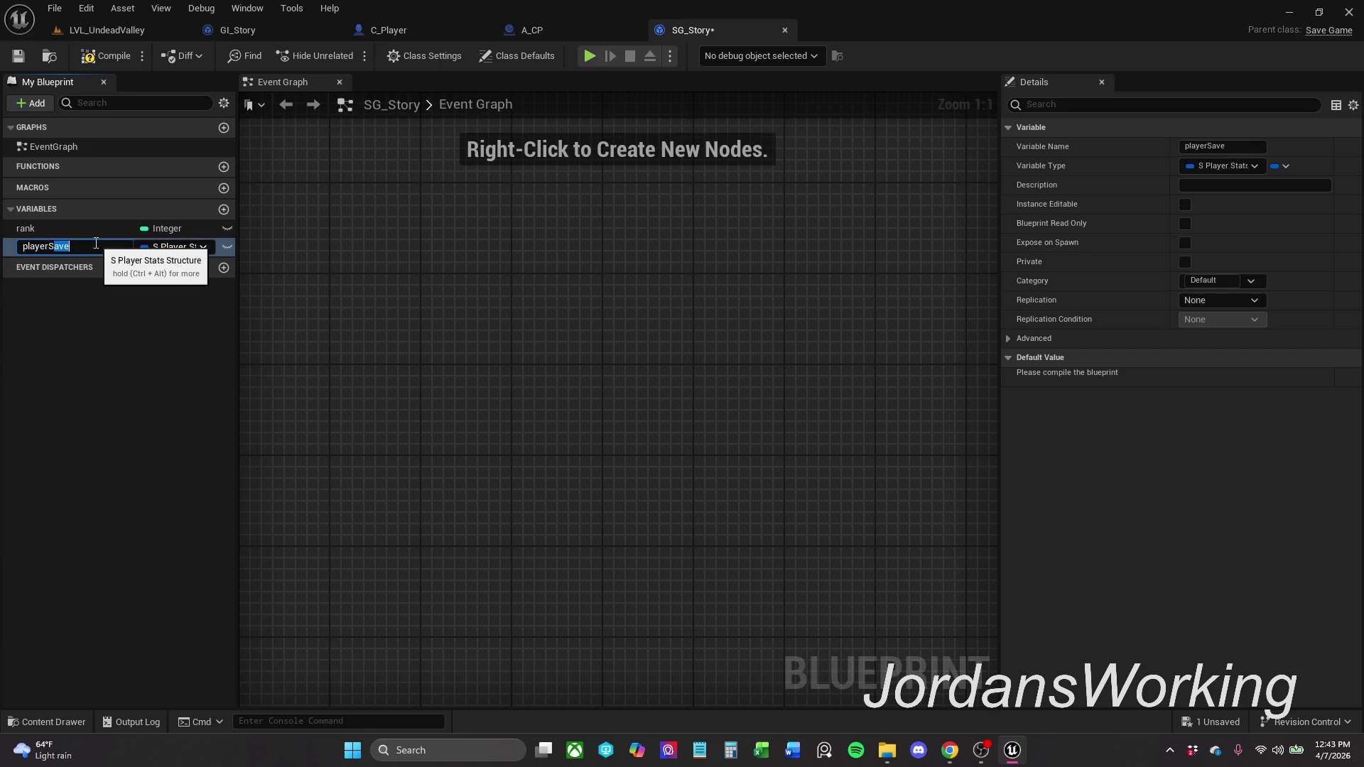
{"action": "type", "text": "tats"}
{"action": "key", "text": "Return"}
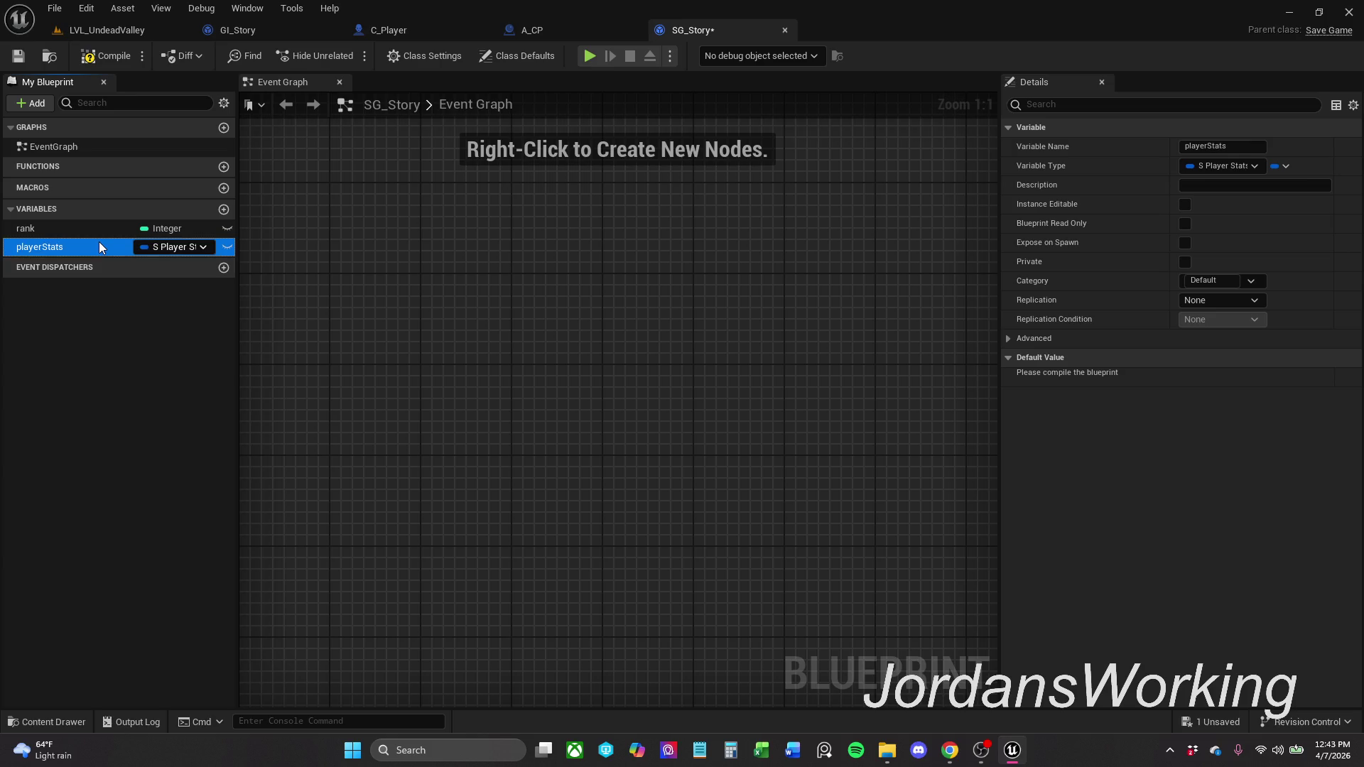
- Compile and save SG_Story, then check the playerStats default value
{"action": "left_click", "coordinate": [100, 56]}
{"action": "left_click", "coordinate": [18, 56]}
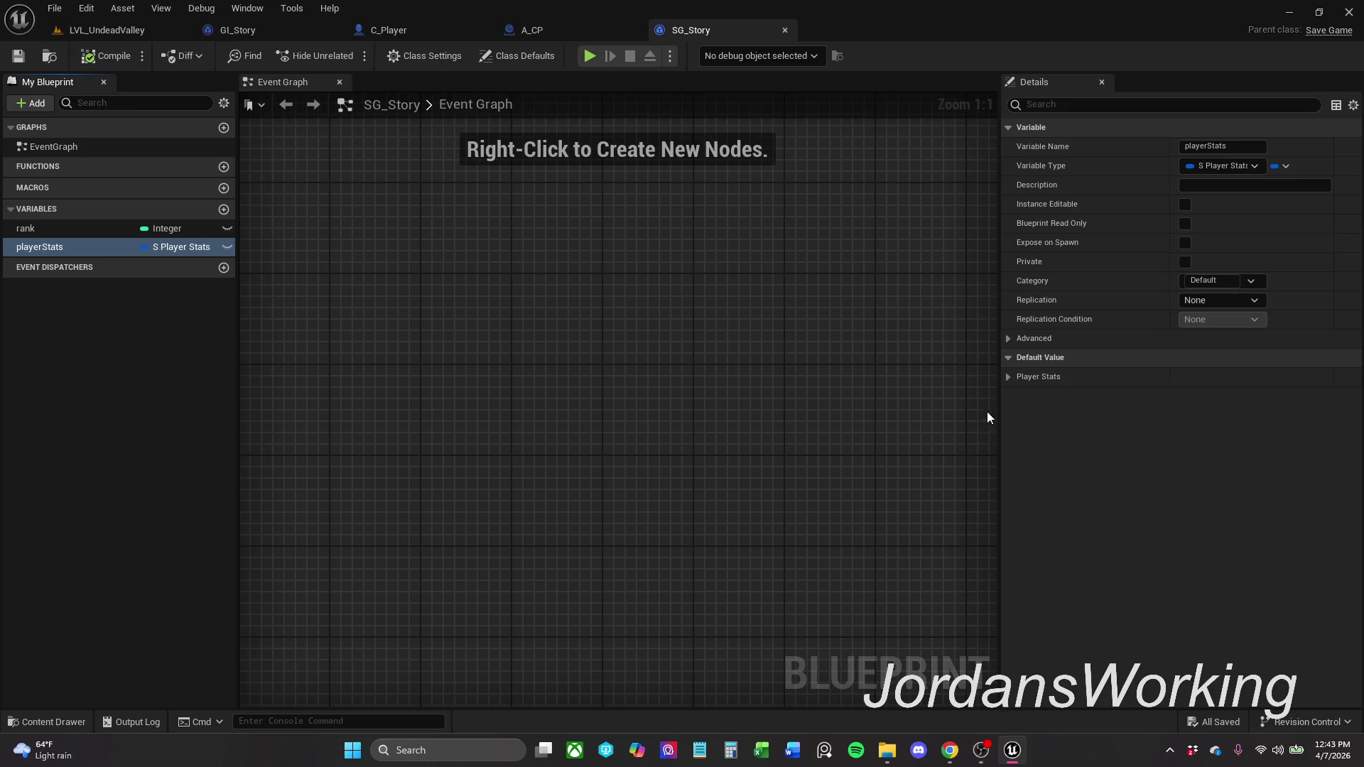
{"action": "left_click", "coordinate": [1009, 378]}
{"action": "left_click", "coordinate": [1010, 382]}
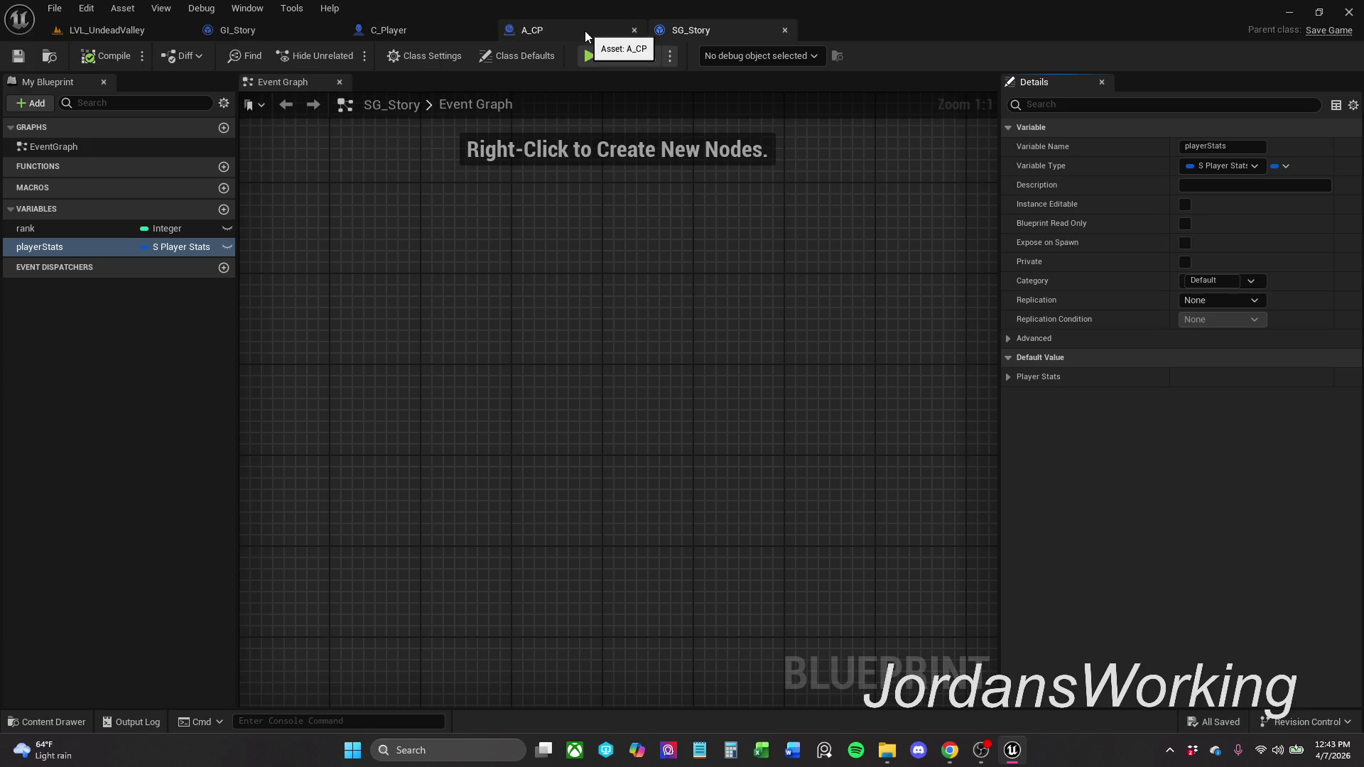
- Glance over A_CP's overlap graph and C_Player, then switch to the GI_Story blueprint
{"action": "mouse_move", "coordinate": [655, 206]}
{"action": "left_mouse_down"}
{"action": "mouse_move", "coordinate": [798, 210]}
{"action": "mouse_move", "coordinate": [736, 209]}
{"action": "left_mouse_up"}
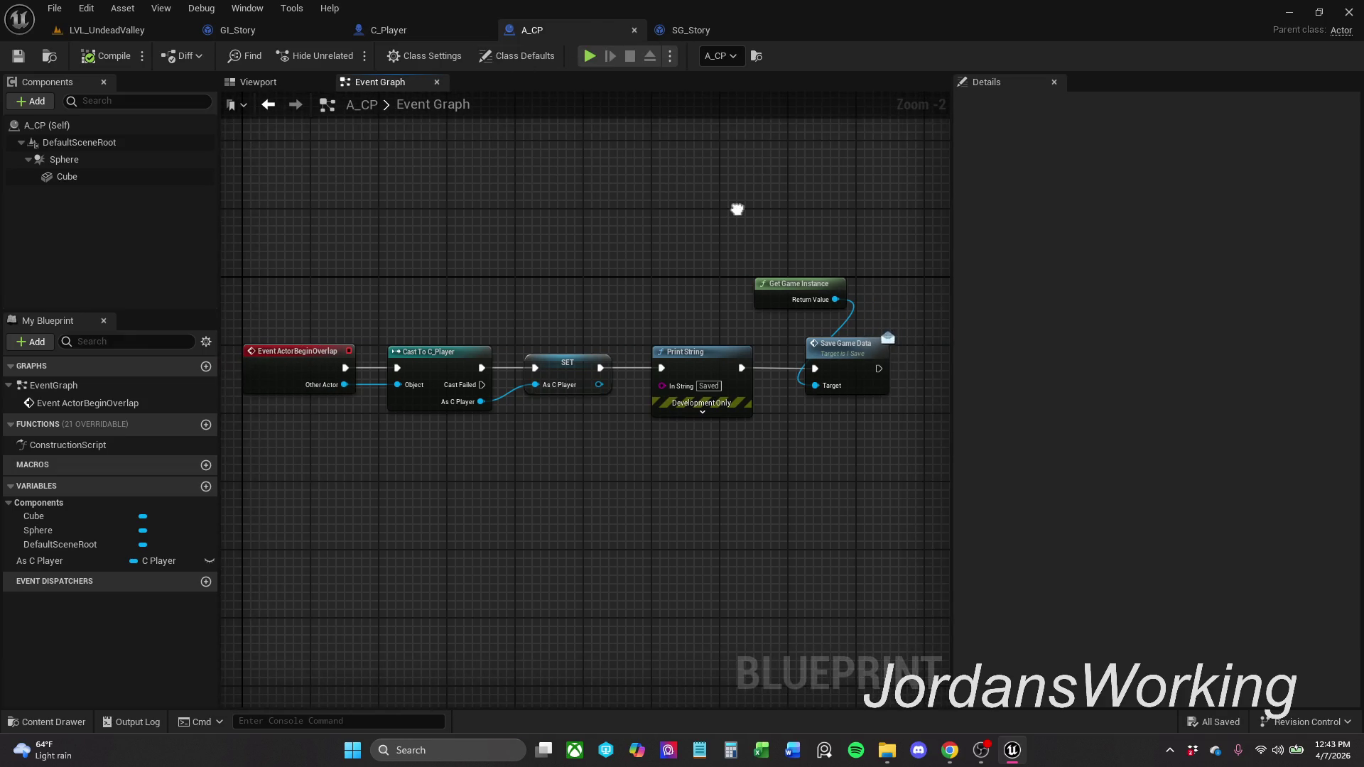
{"action": "left_click", "coordinate": [436, 36]}
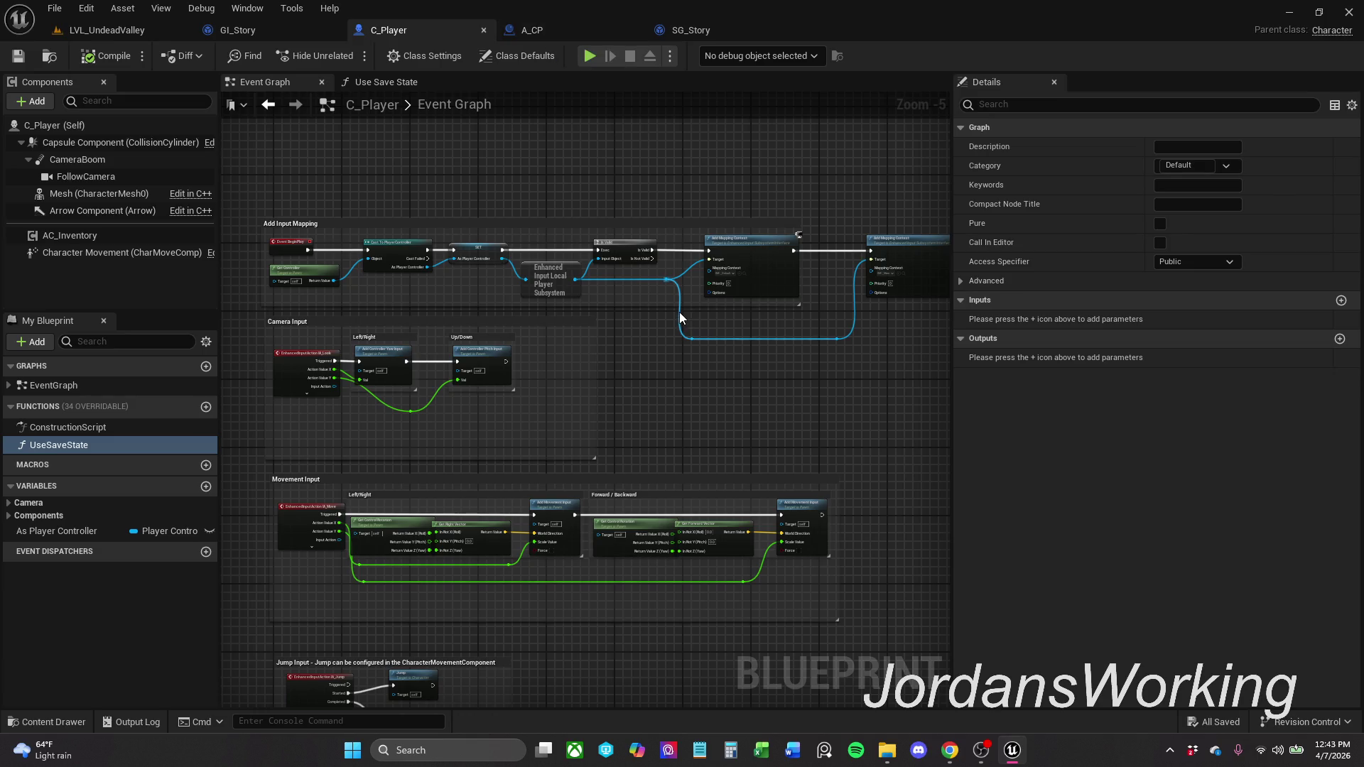
{"action": "left_click", "coordinate": [250, 30]}
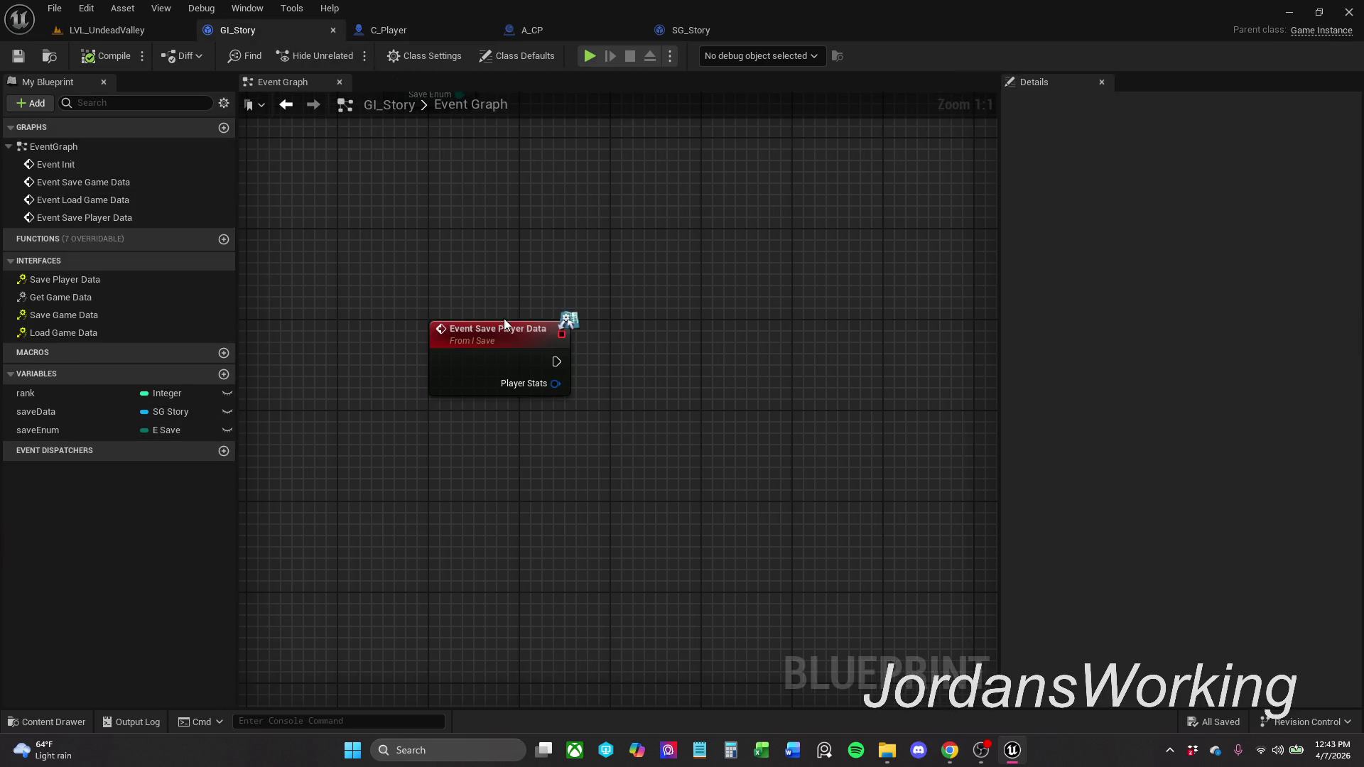
- Place the Save Data variable in GI_Story's graph, trying and then deleting a Player Stats getter
{"action": "left_click", "coordinate": [43, 412]}
{"action": "mouse_move", "coordinate": [44, 417]}
{"action": "left_mouse_down"}
{"action": "mouse_move", "coordinate": [574, 238]}
{"action": "mouse_move", "coordinate": [715, 300]}
{"action": "mouse_move", "coordinate": [689, 295]}
{"action": "left_mouse_up"}
{"action": "left_click", "coordinate": [675, 278]}
{"action": "type", "text": "get"}
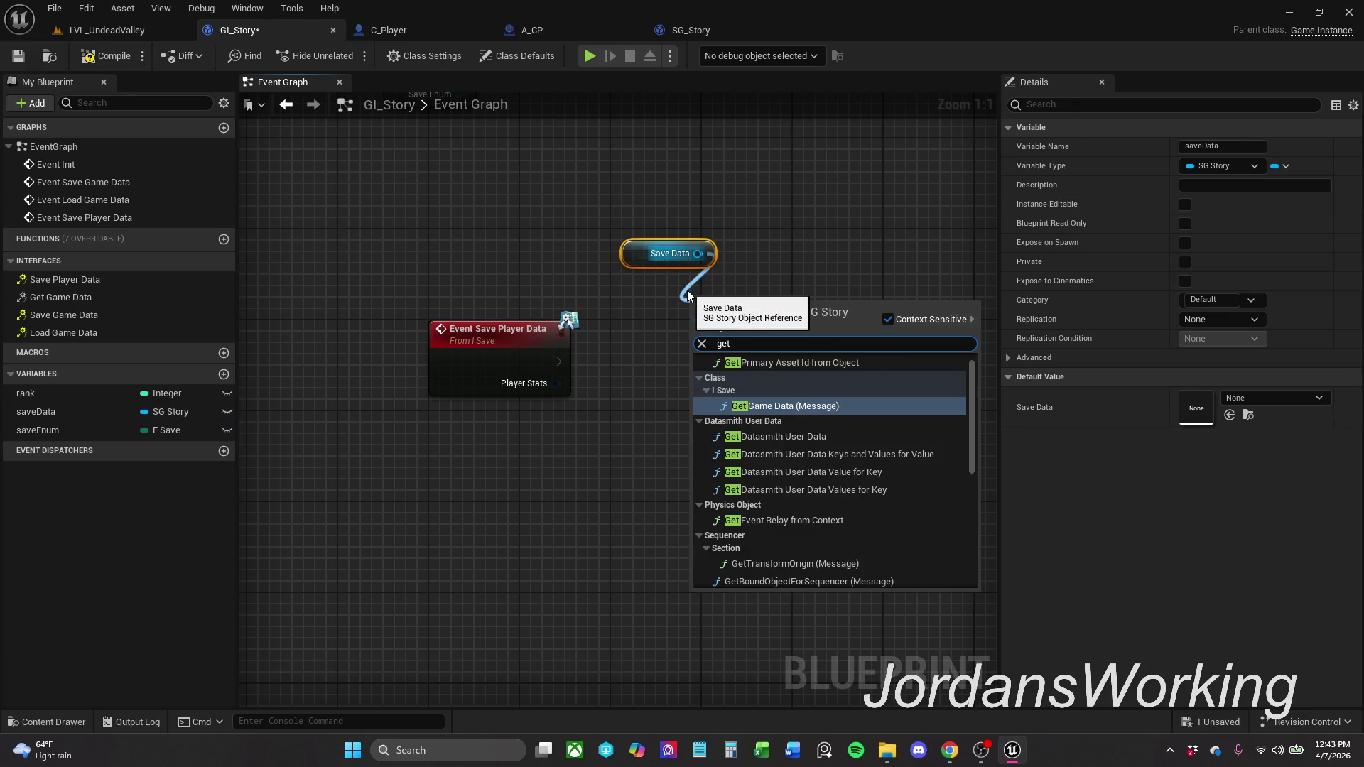
{"action": "type", "text": " player stats"}
{"action": "key", "text": "Return"}
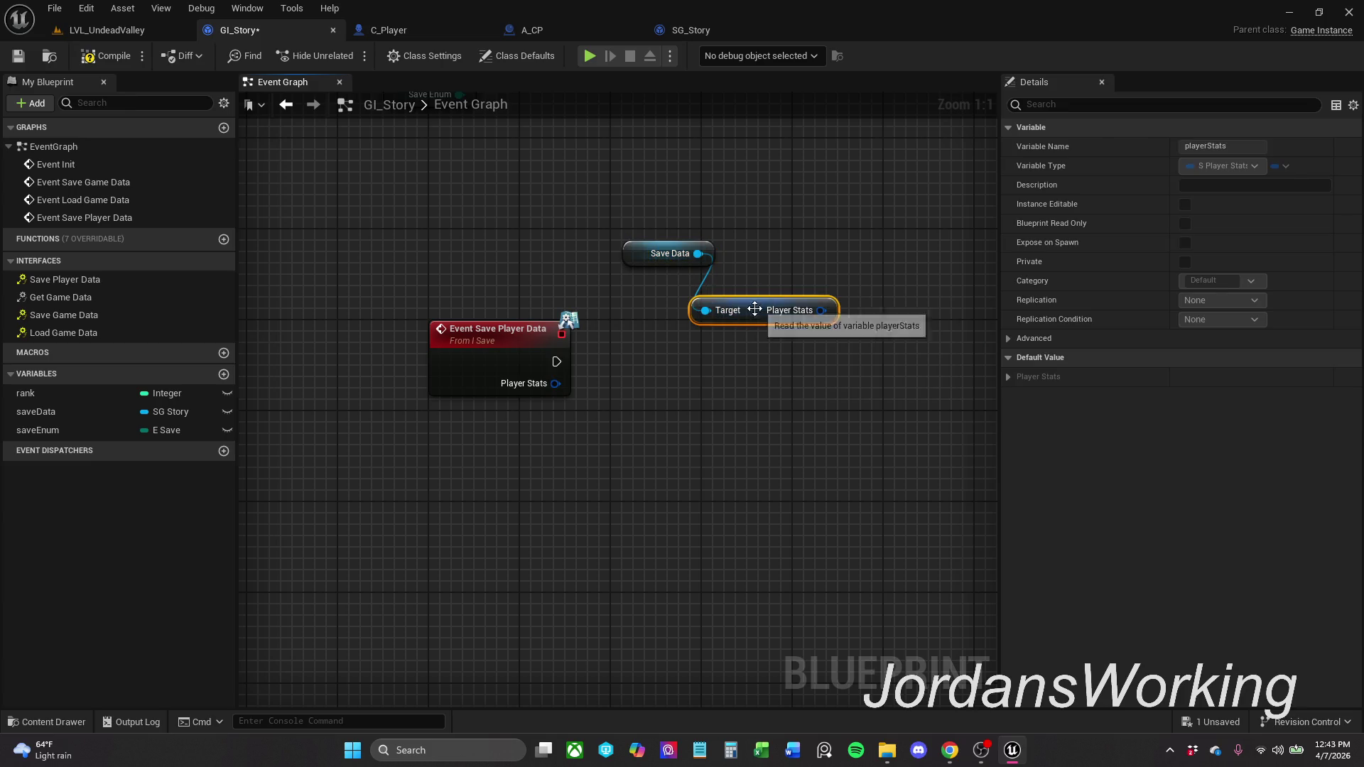
{"action": "left_click_drag", "start_coordinate": [757, 308], "coordinate": [734, 296]}
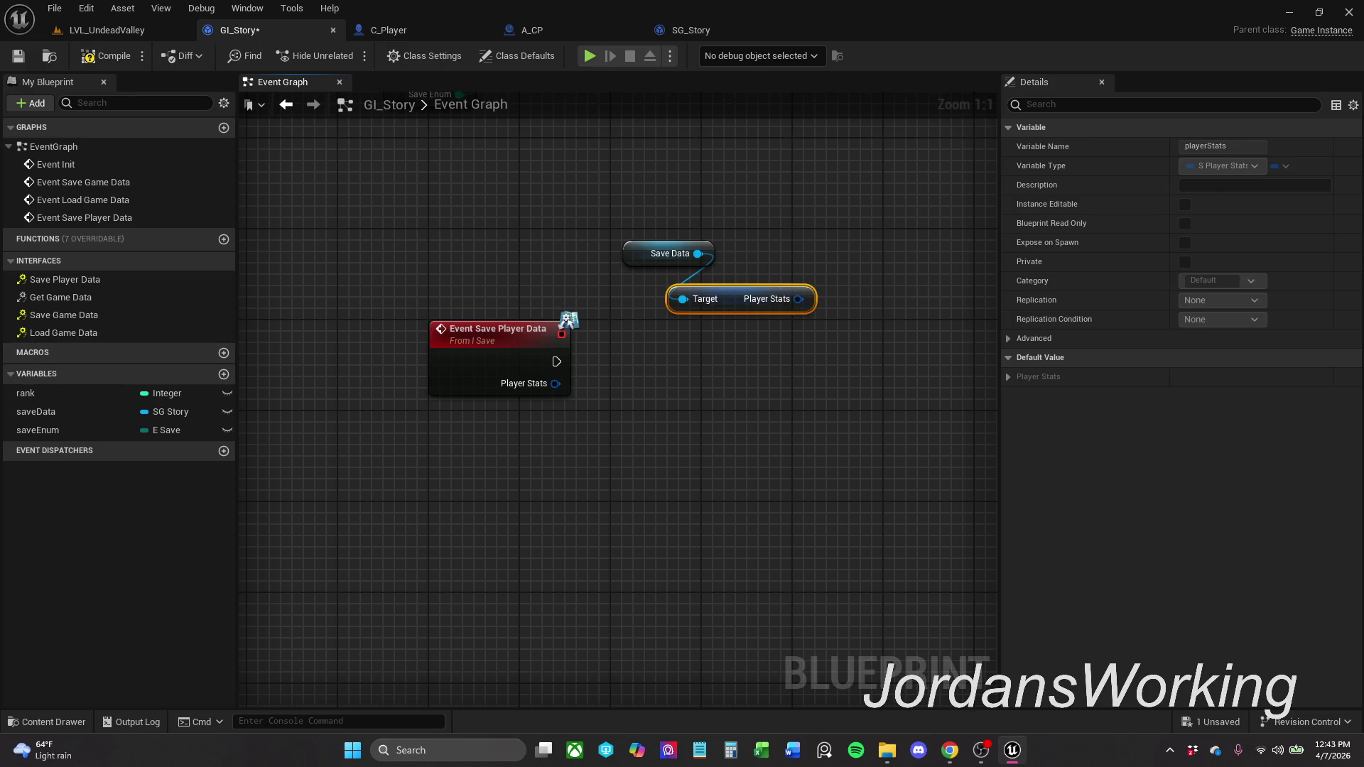
{"action": "left_click", "coordinate": [608, 418]}
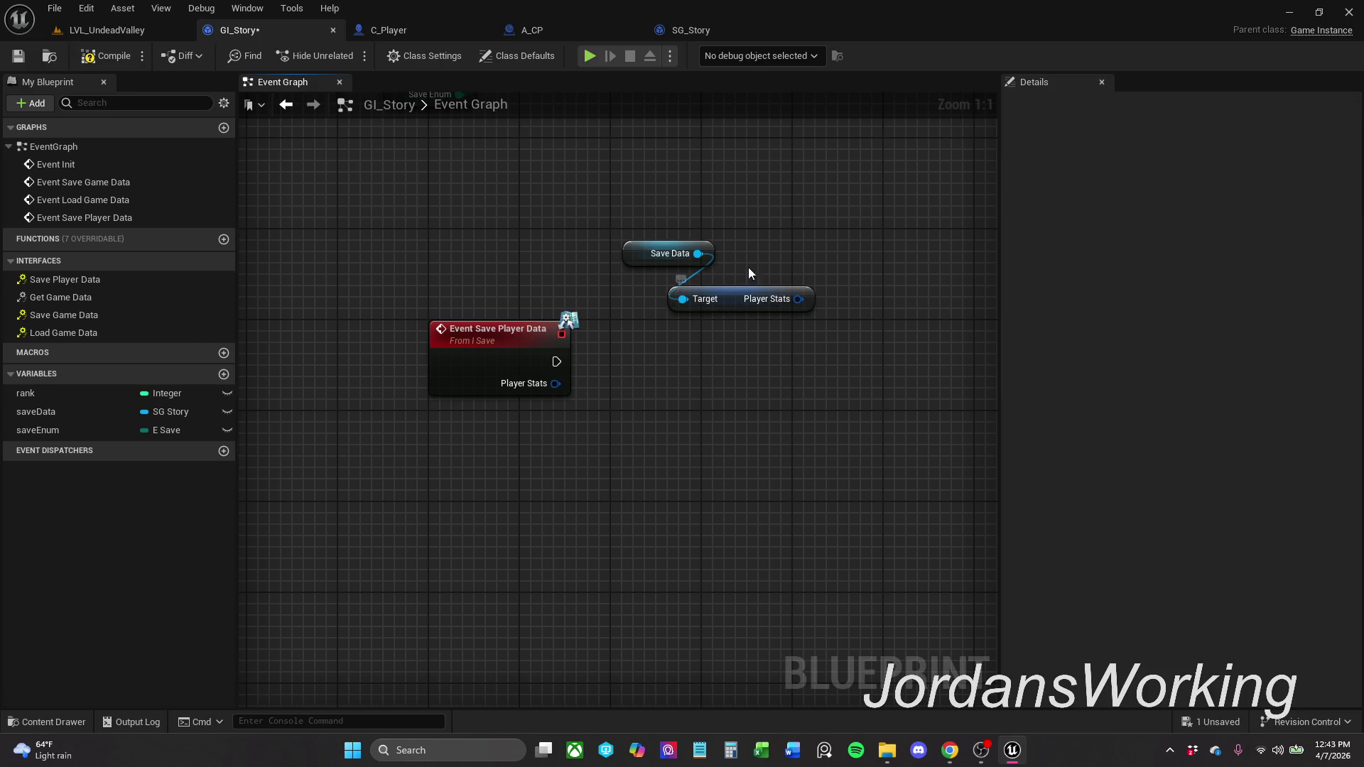
{"action": "left_click", "coordinate": [759, 299]}
{"action": "key", "text": "Delete"}
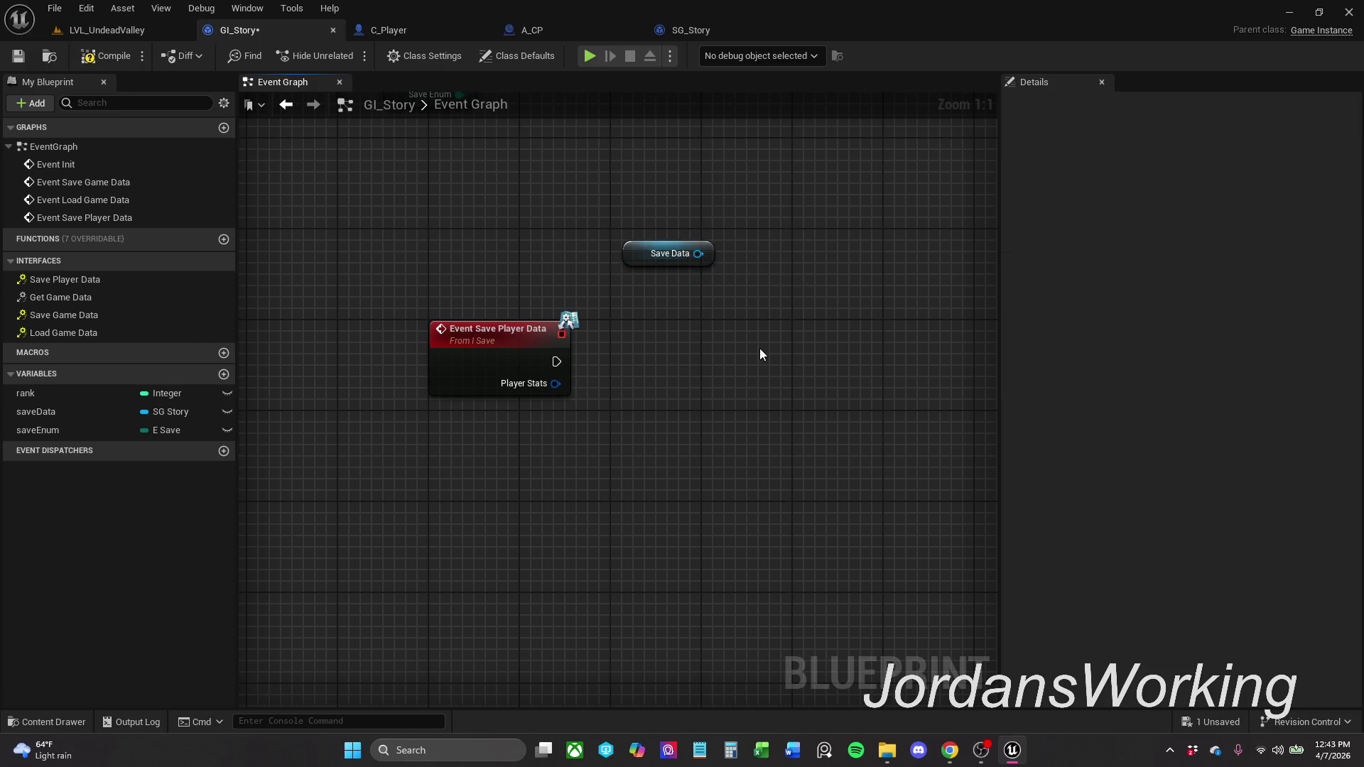
- Add a SET Player Stats node targeting Save Data, fed by the event's execution and Player Stats
{"action": "right_click", "coordinate": [524, 356]}
{"action": "left_click", "coordinate": [685, 425]}
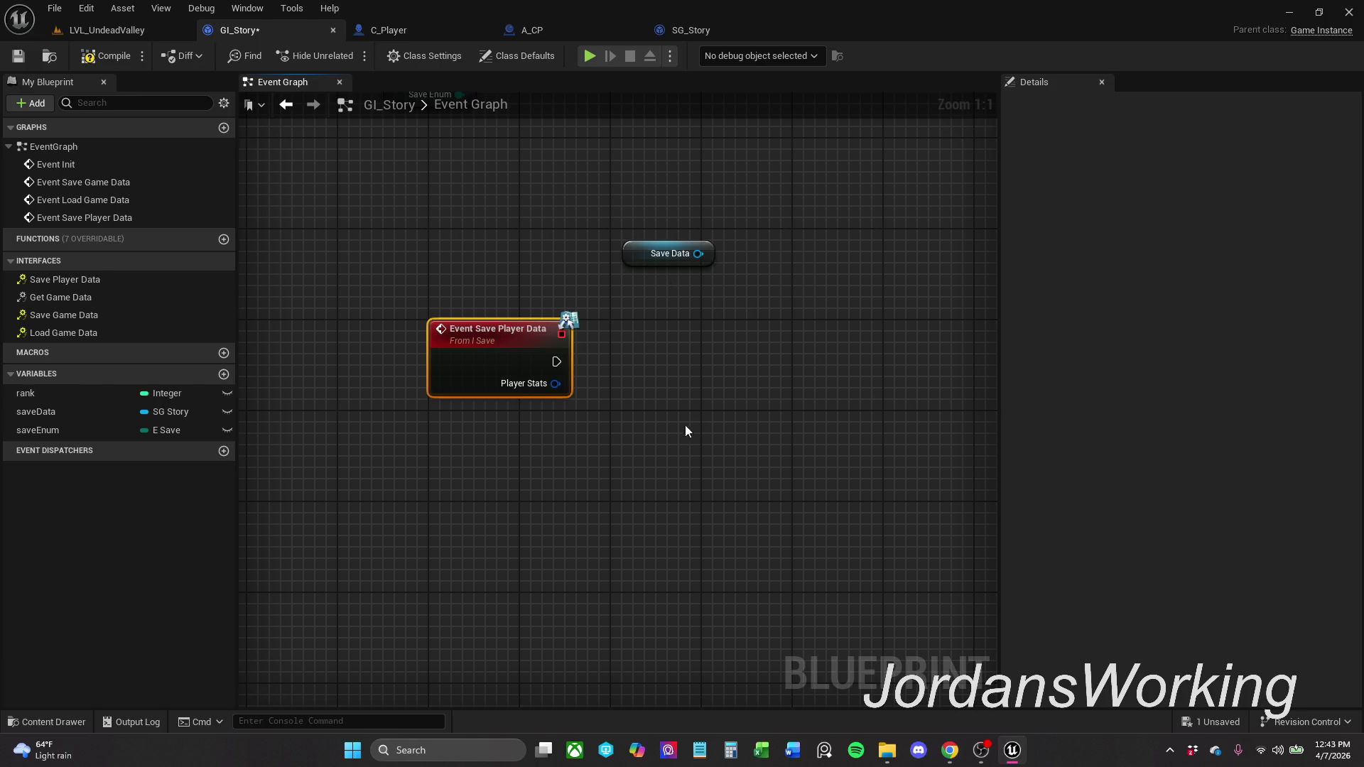
{"action": "left_click", "coordinate": [626, 372]}
{"action": "left_click_drag", "start_coordinate": [699, 253], "coordinate": [653, 292]}
{"action": "type", "text": "set"}
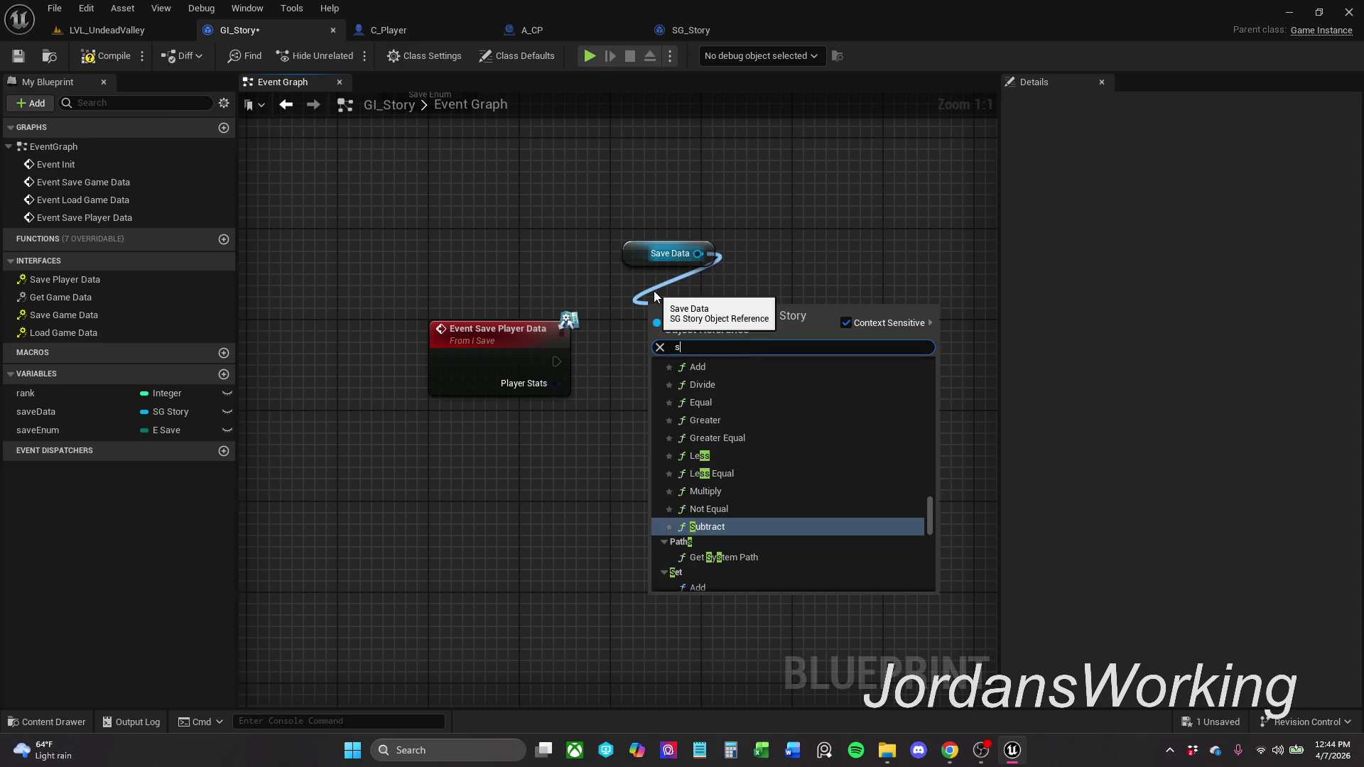
{"action": "type", "text": " player"}
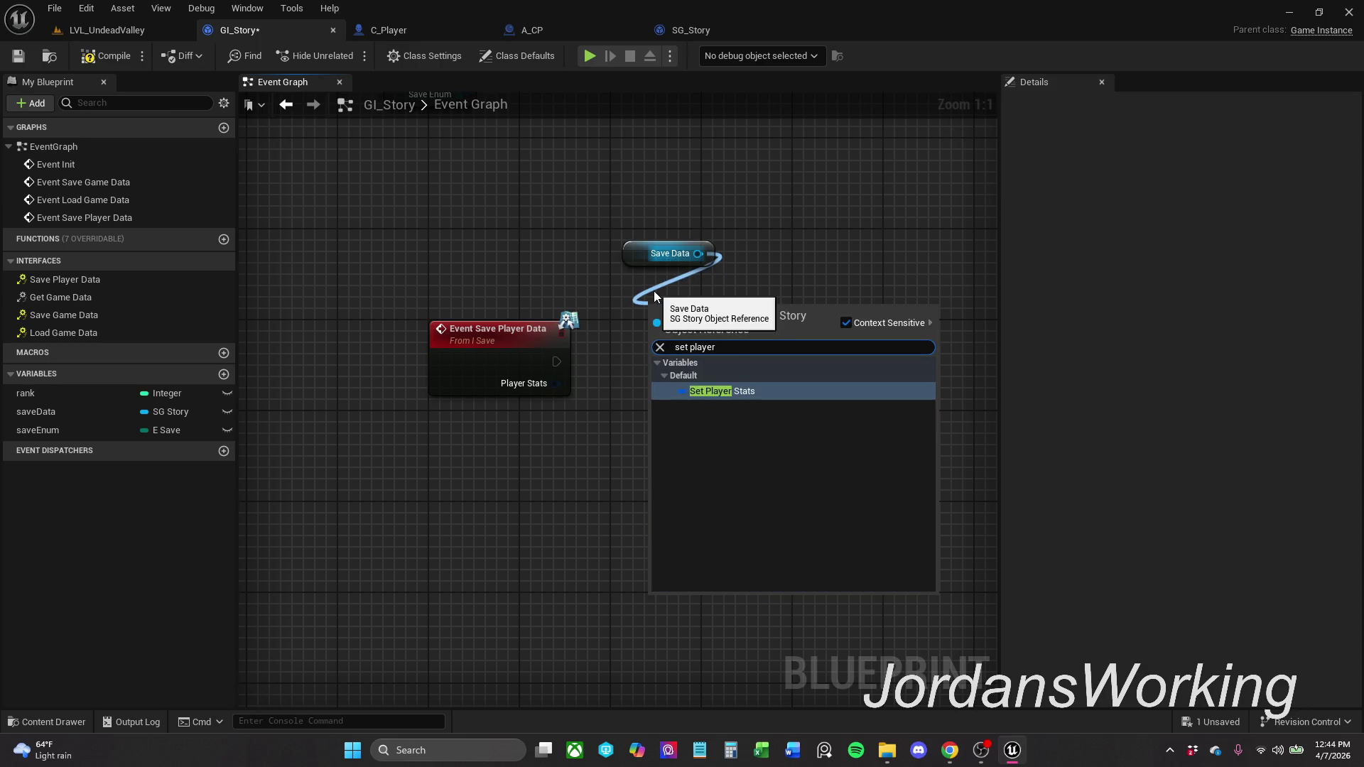
{"action": "key", "text": "Return"}
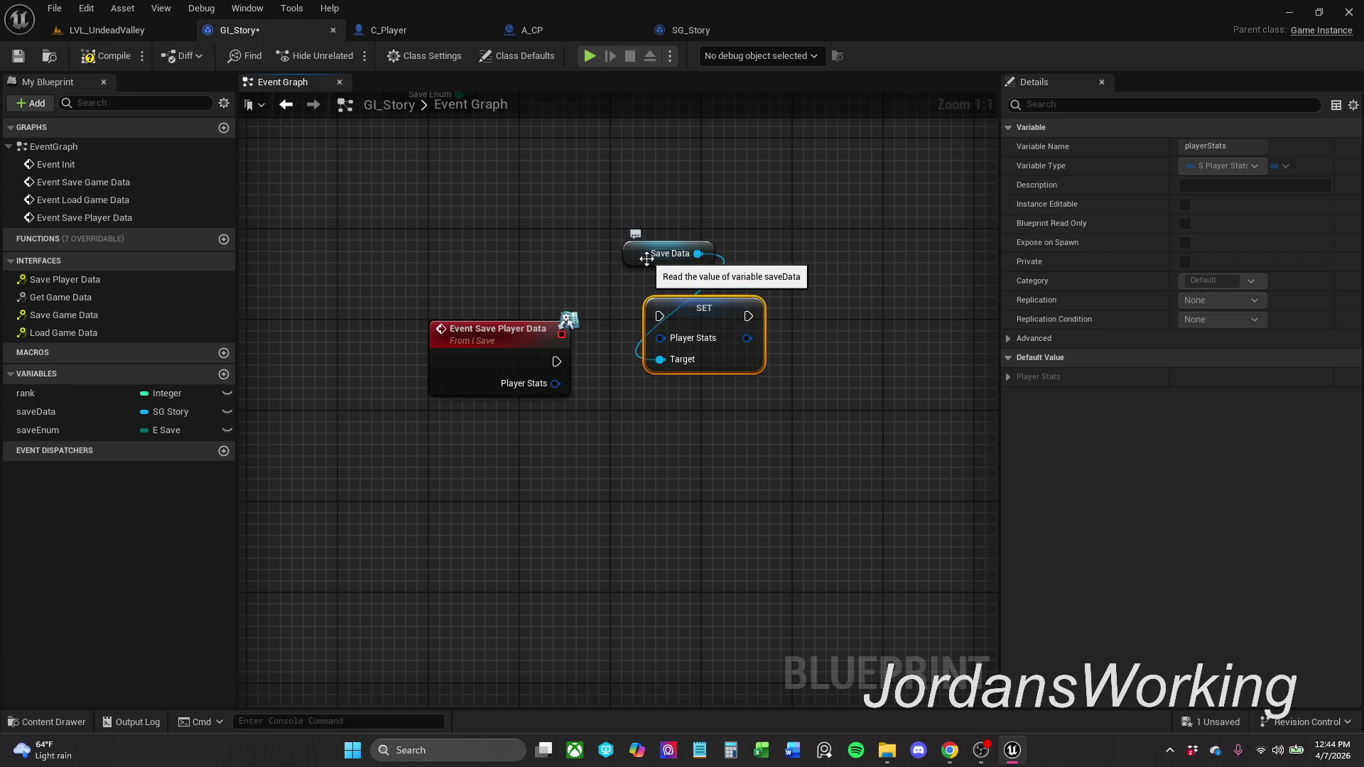
{"action": "left_click_drag", "start_coordinate": [668, 254], "coordinate": [645, 277]}
{"action": "left_click", "coordinate": [715, 318], "text": "shift"}
{"action": "mouse_move", "coordinate": [715, 318]}
{"action": "left_mouse_down"}
{"action": "mouse_move", "coordinate": [714, 363]}
{"action": "mouse_move", "coordinate": [555, 365]}
{"action": "left_mouse_up"}
{"action": "left_click_drag", "start_coordinate": [675, 322], "coordinate": [660, 405]}
{"action": "left_click_drag", "start_coordinate": [555, 384], "coordinate": [661, 384]}
{"action": "left_click_drag", "start_coordinate": [488, 426], "coordinate": [752, 385]}
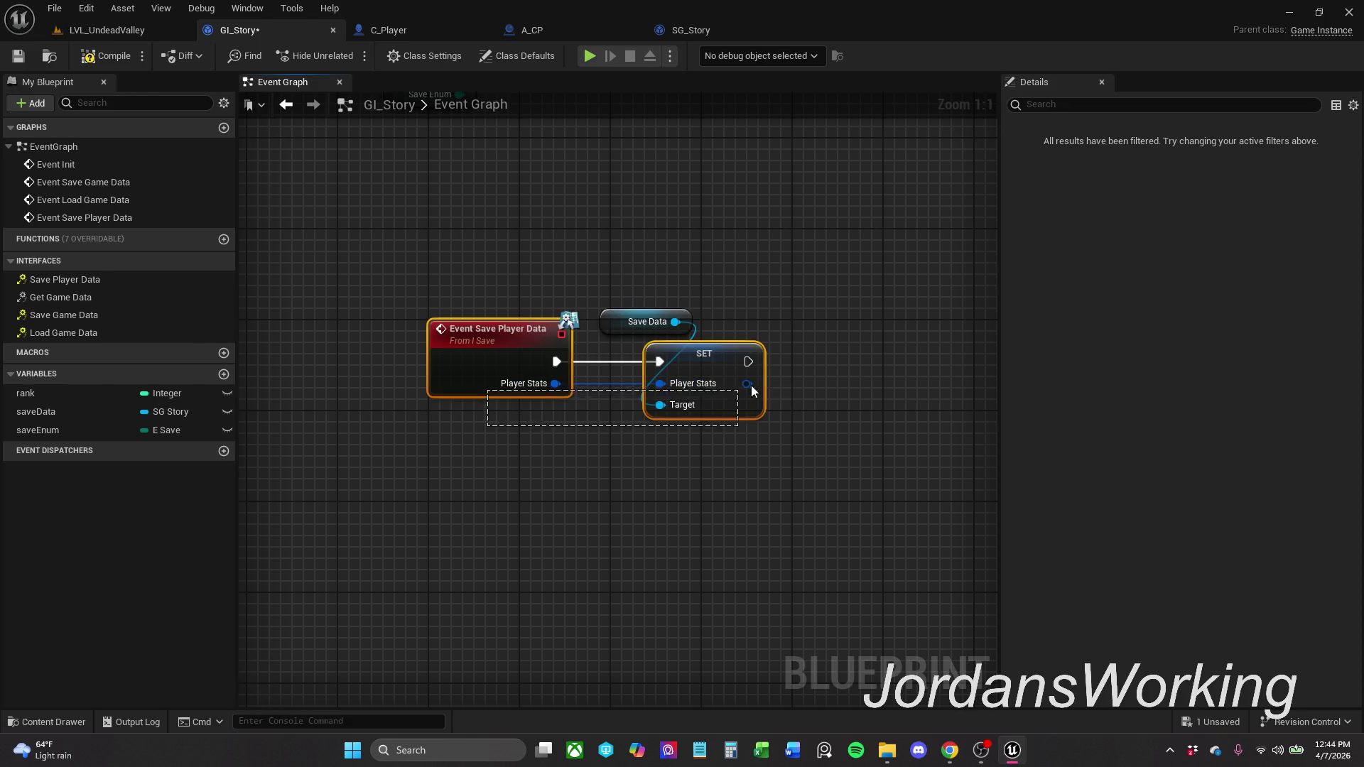
{"action": "left_click", "coordinate": [783, 462]}
- Compile and save GI_Story, moving the Save Player Data nodes lower in the graph
{"action": "left_click", "coordinate": [107, 57]}
{"action": "left_click", "coordinate": [19, 56]}
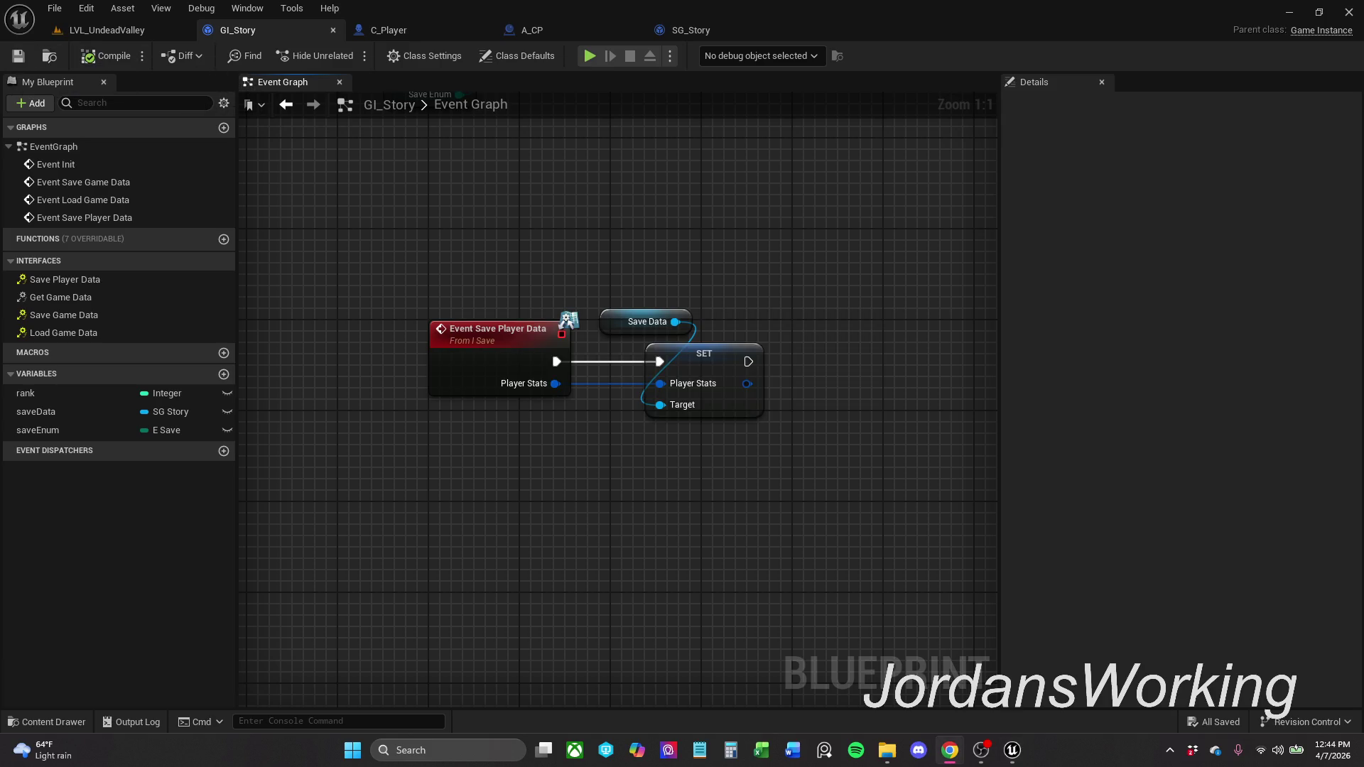
{"action": "left_click_drag", "start_coordinate": [677, 470], "coordinate": [594, 456]}
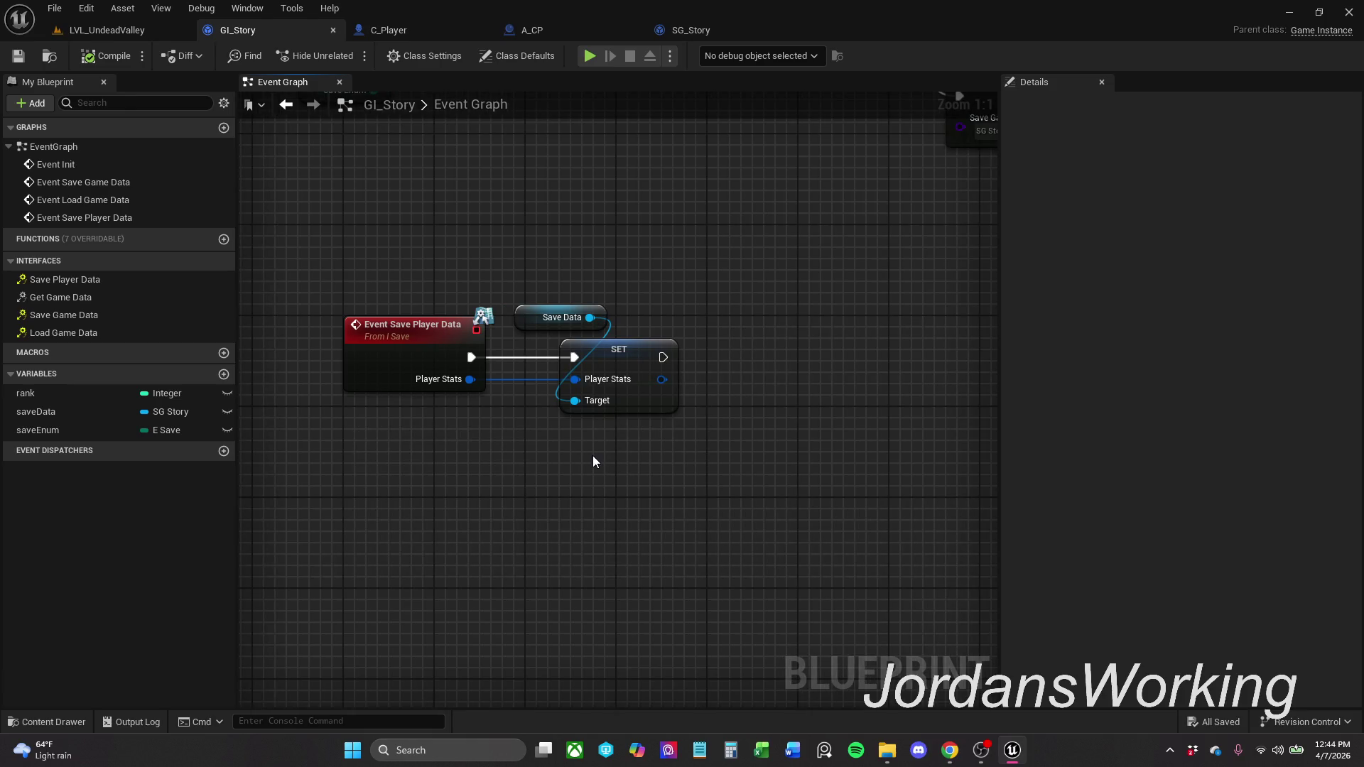
{"action": "scroll", "coordinate": [558, 490], "scroll_direction": "down", "scroll_amount": 2}
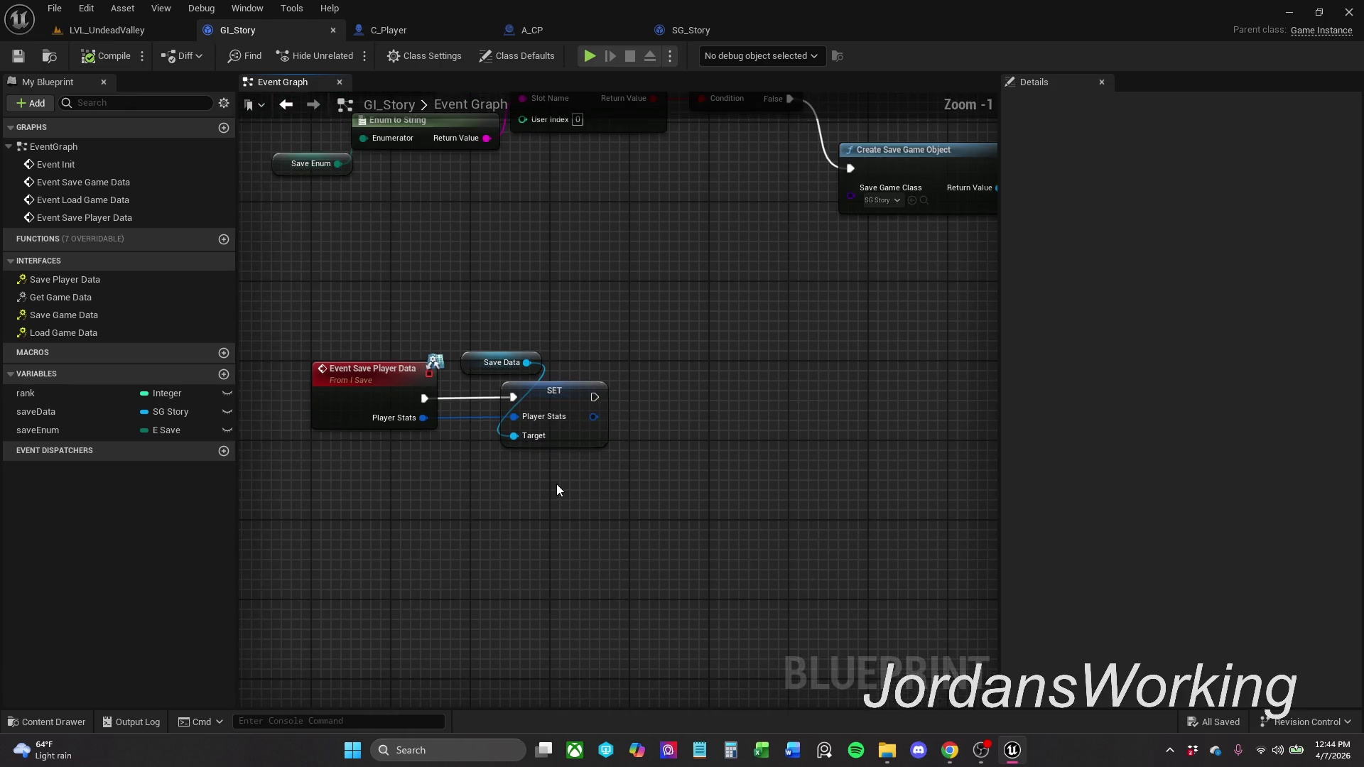
{"action": "left_click_drag", "start_coordinate": [556, 490], "coordinate": [322, 296]}
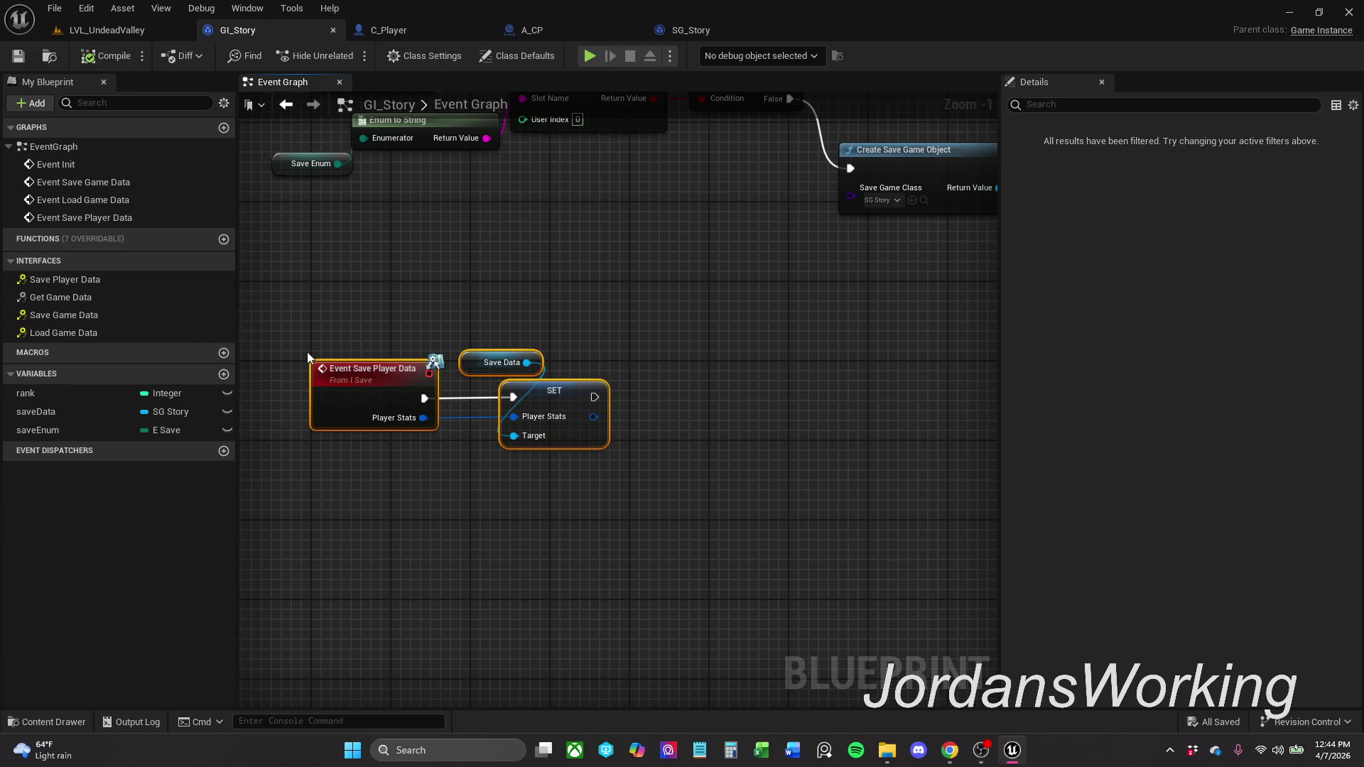
{"action": "left_click_drag", "start_coordinate": [358, 382], "coordinate": [363, 462]}
{"action": "left_click", "coordinate": [394, 375]}
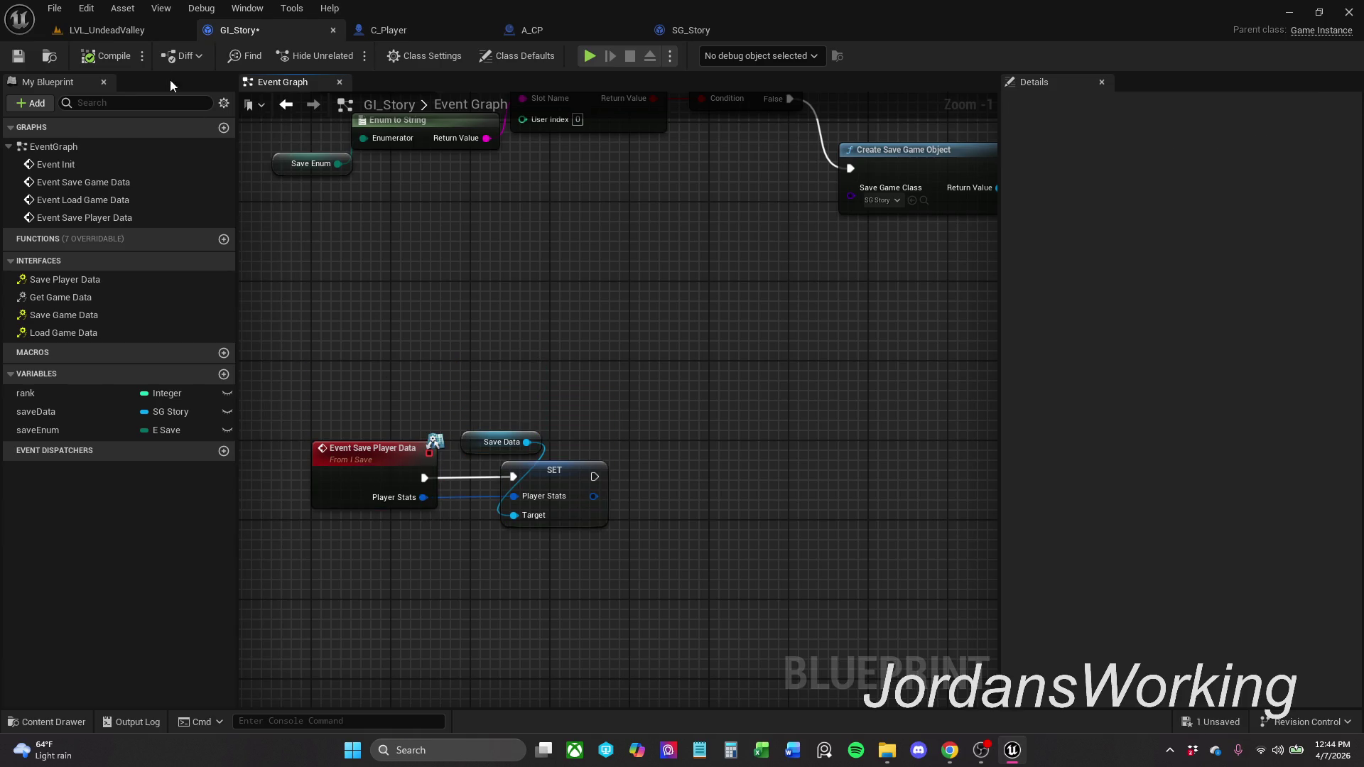
{"action": "left_click", "coordinate": [18, 57]}
{"action": "scroll", "coordinate": [525, 321], "scroll_direction": "down", "scroll_amount": 1}
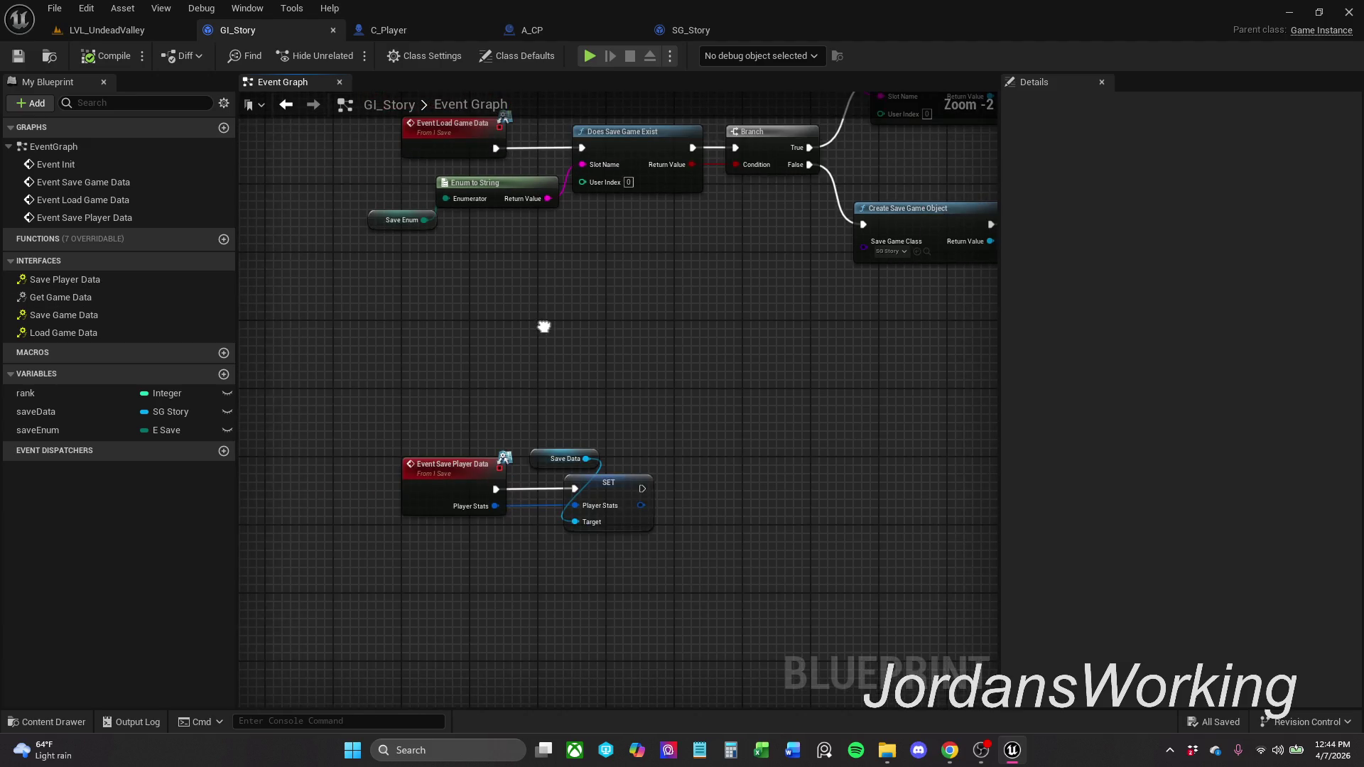
{"action": "left_click_drag", "start_coordinate": [578, 603], "coordinate": [405, 517]}
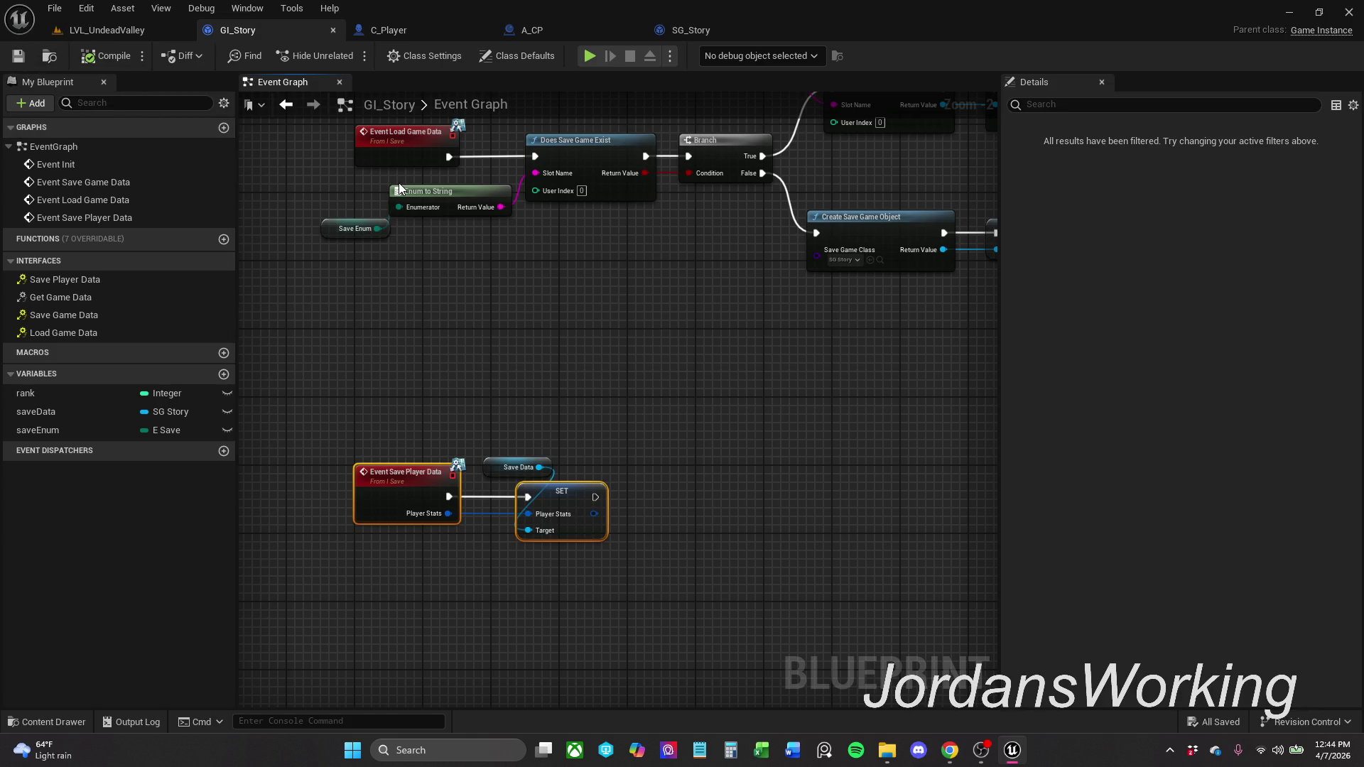
{"action": "left_click", "coordinate": [532, 30]}
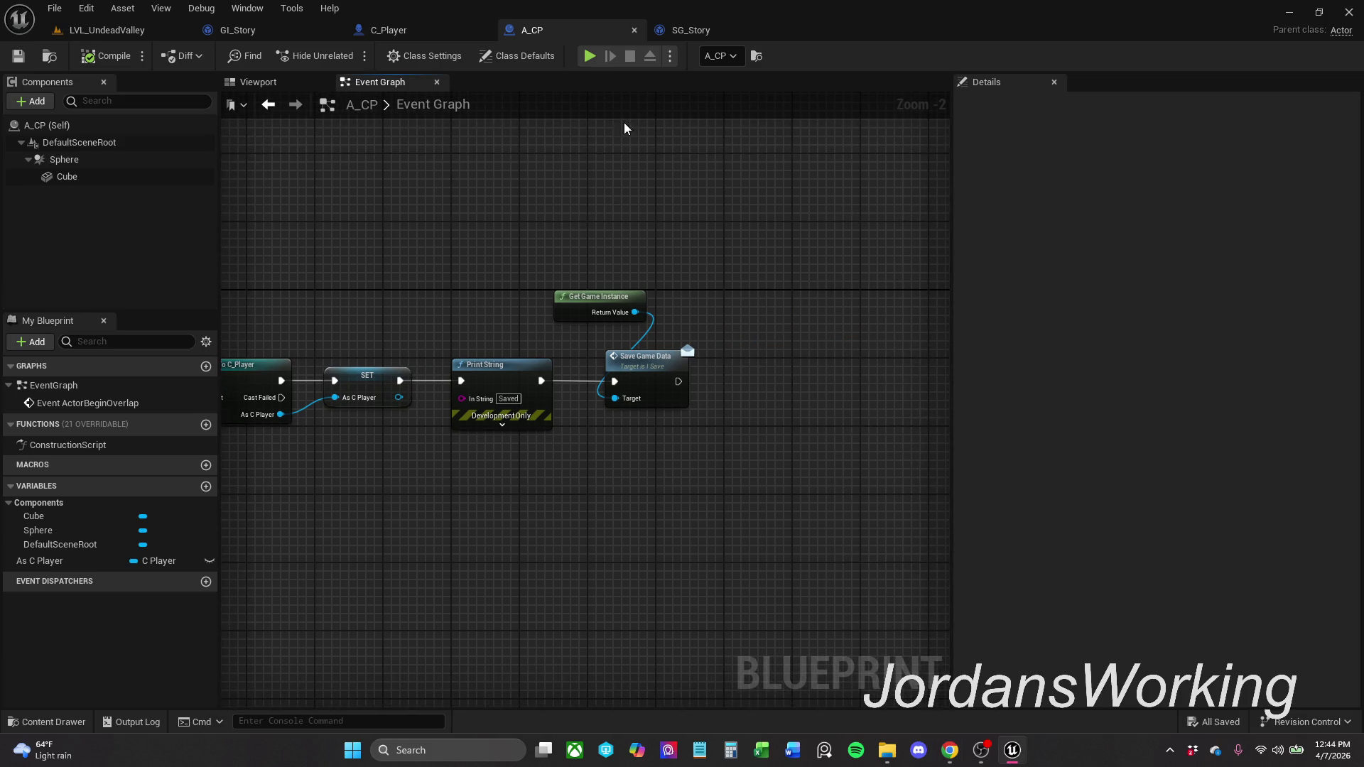
- Close the SG_Story blueprint and move C_Player ahead of GI_Story among the open blueprints
{"action": "left_click", "coordinate": [705, 28]}
{"action": "left_click", "coordinate": [599, 28]}
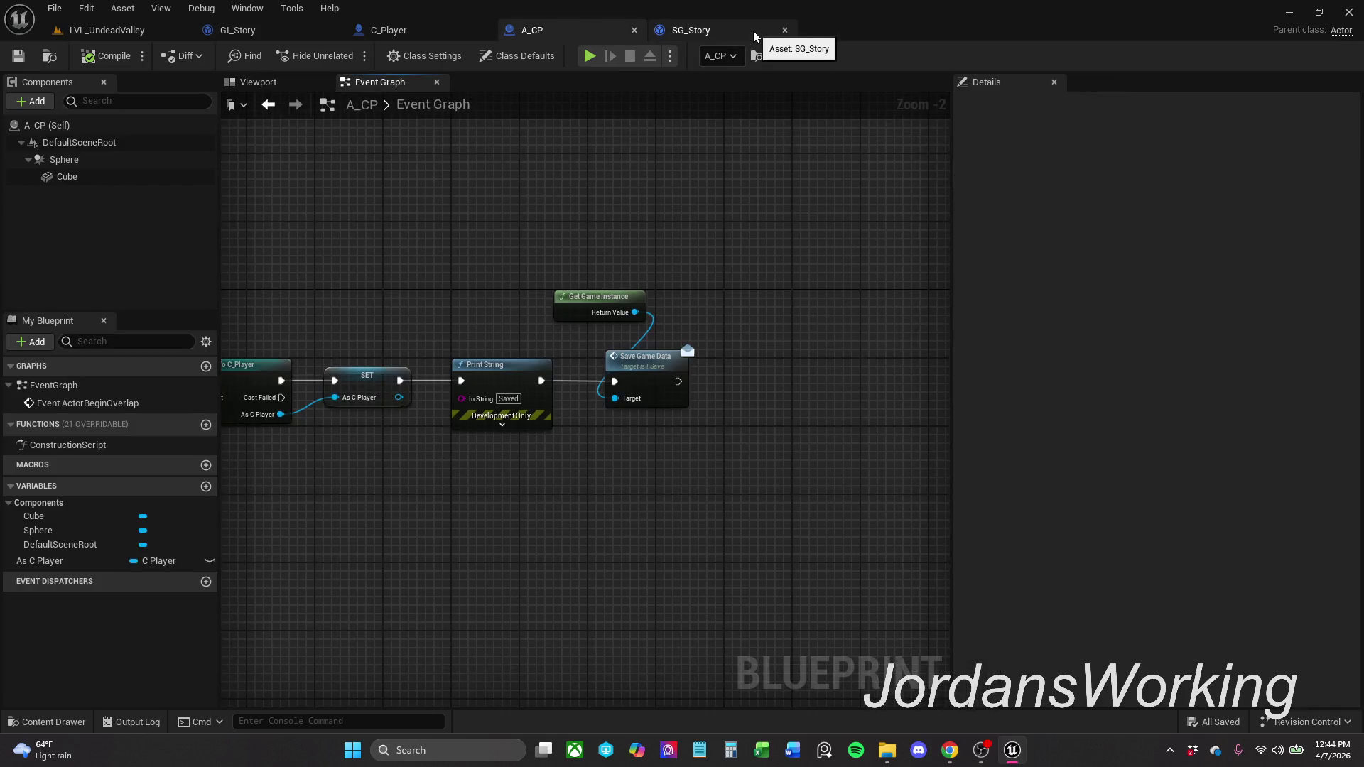
{"action": "left_click", "coordinate": [752, 31]}
{"action": "left_click", "coordinate": [787, 30]}
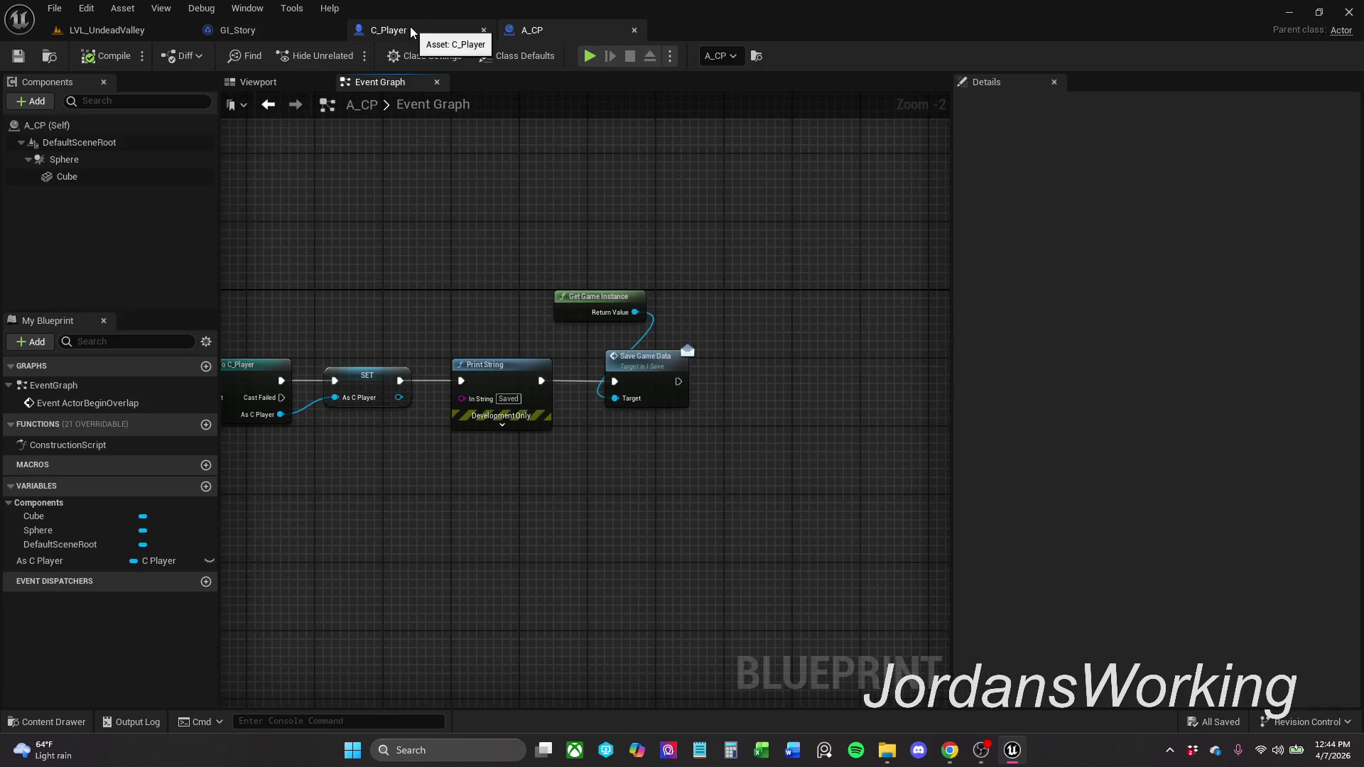
{"action": "left_click_drag", "start_coordinate": [433, 32], "coordinate": [274, 29]}
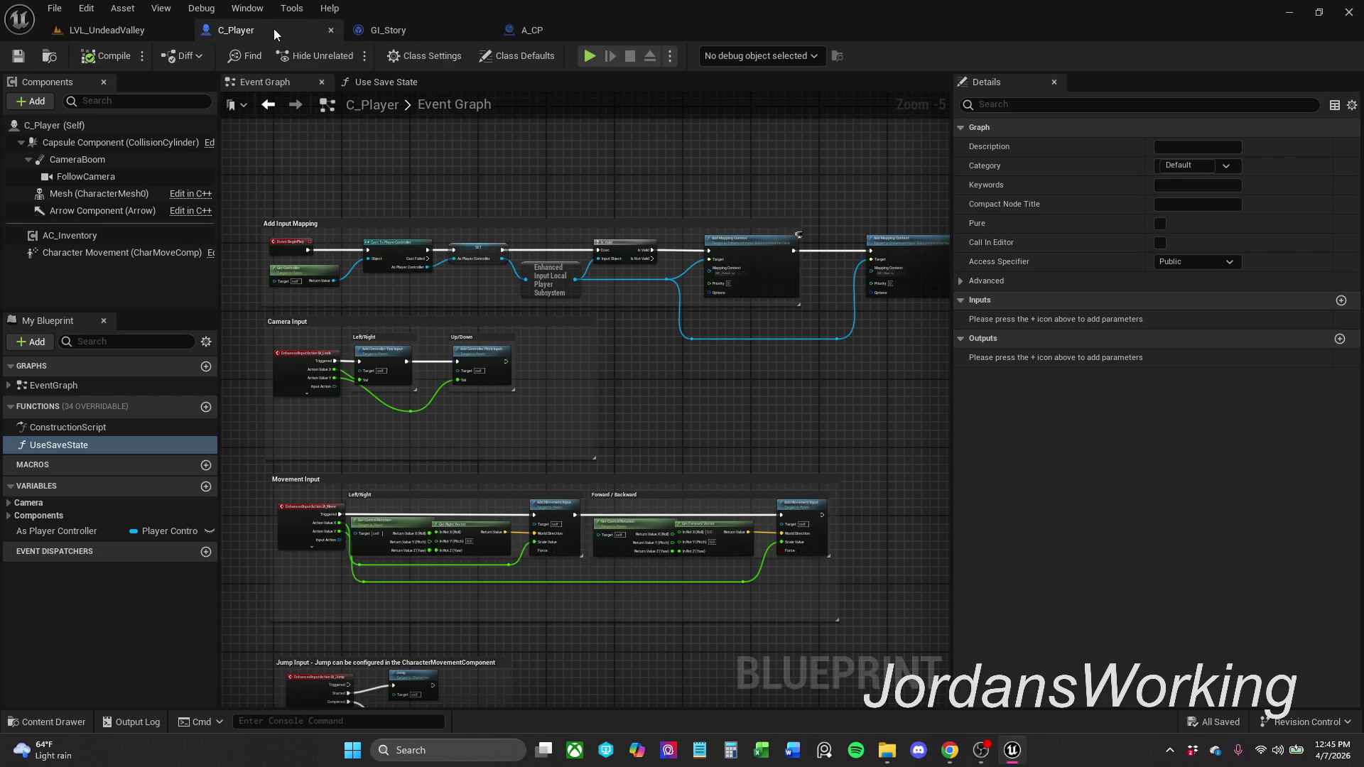
{"action": "left_click", "coordinate": [442, 27]}
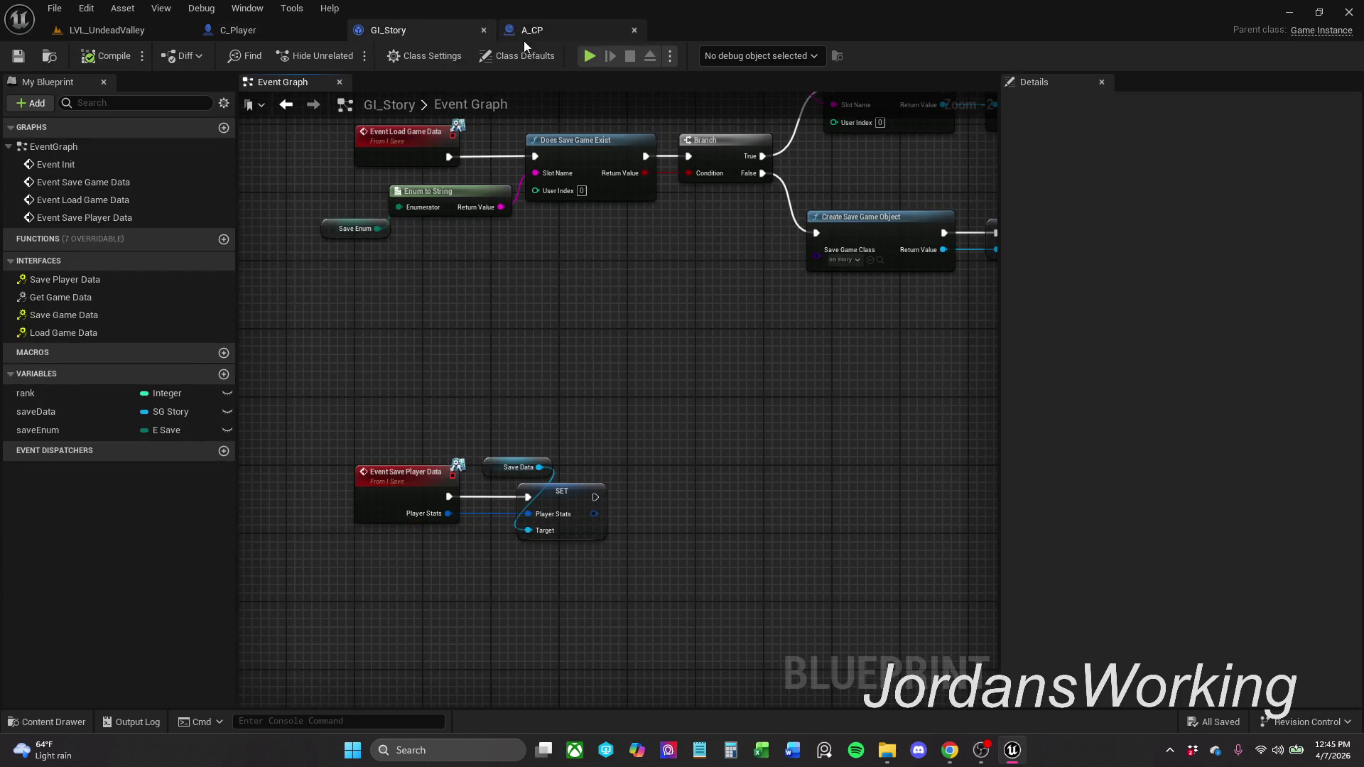
{"action": "left_click", "coordinate": [561, 30]}
- Add a Save Player Data call on Get Game Instance that runs after Save Game Data
{"action": "left_click_drag", "start_coordinate": [632, 291], "coordinate": [634, 285]}
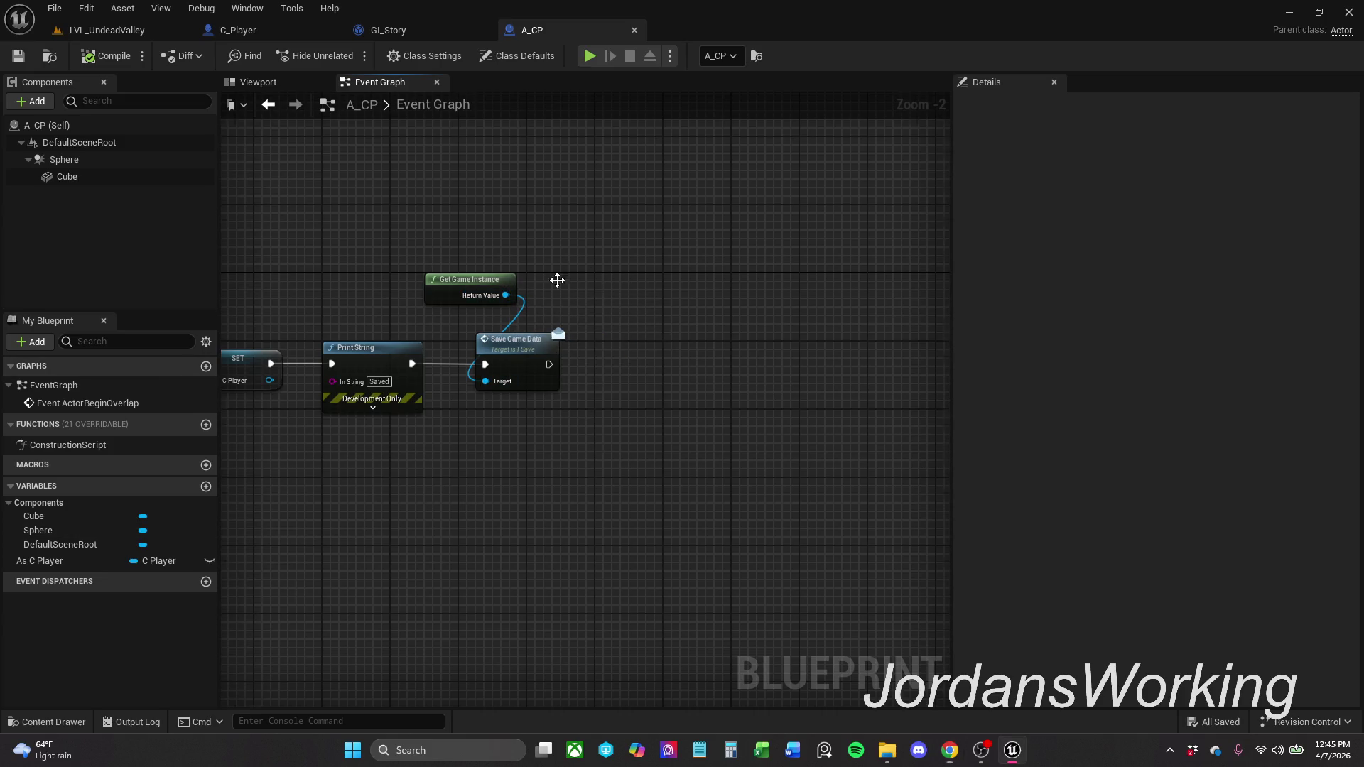
{"action": "left_click_drag", "start_coordinate": [560, 273], "coordinate": [505, 298]}
{"action": "left_click_drag", "start_coordinate": [557, 366], "coordinate": [443, 447]}
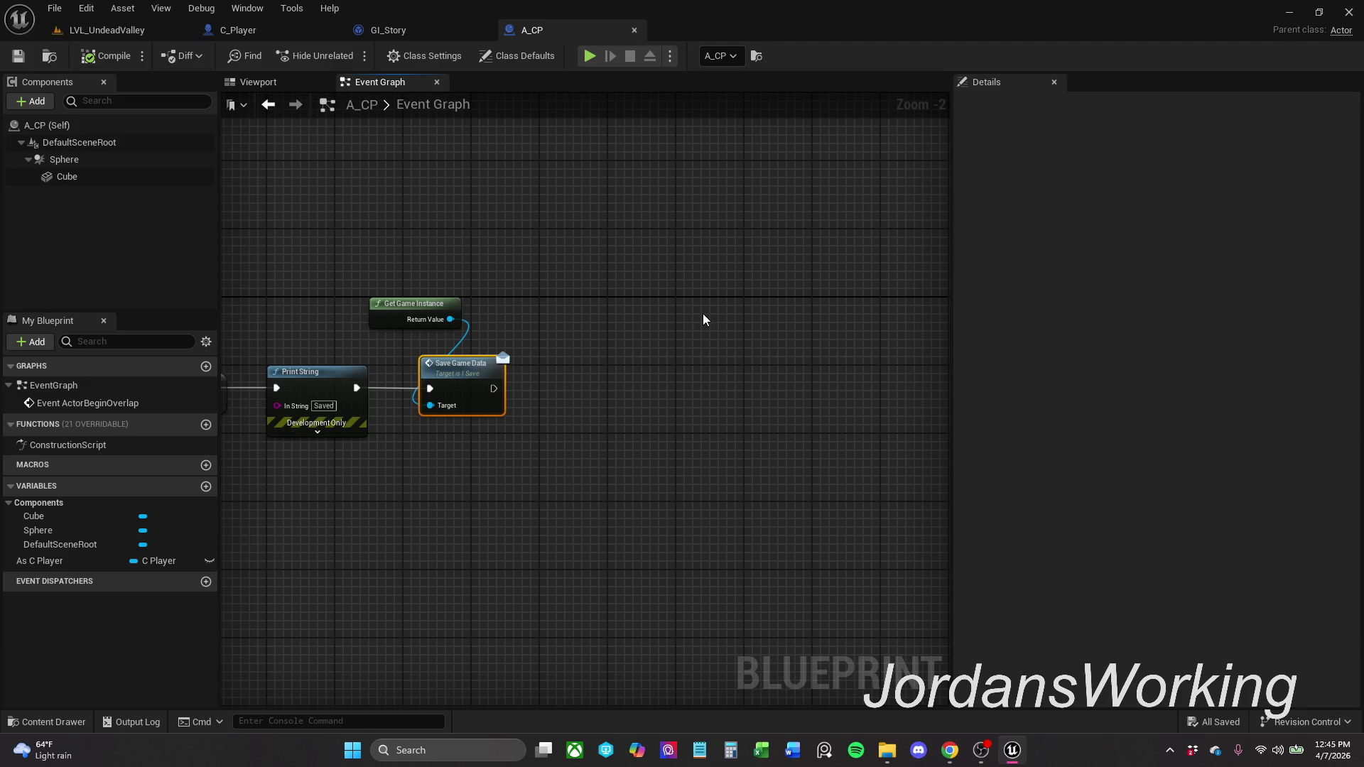
{"action": "left_click", "coordinate": [569, 292]}
{"action": "left_click_drag", "start_coordinate": [450, 319], "coordinate": [616, 323]}
{"action": "type", "text": "Save"}
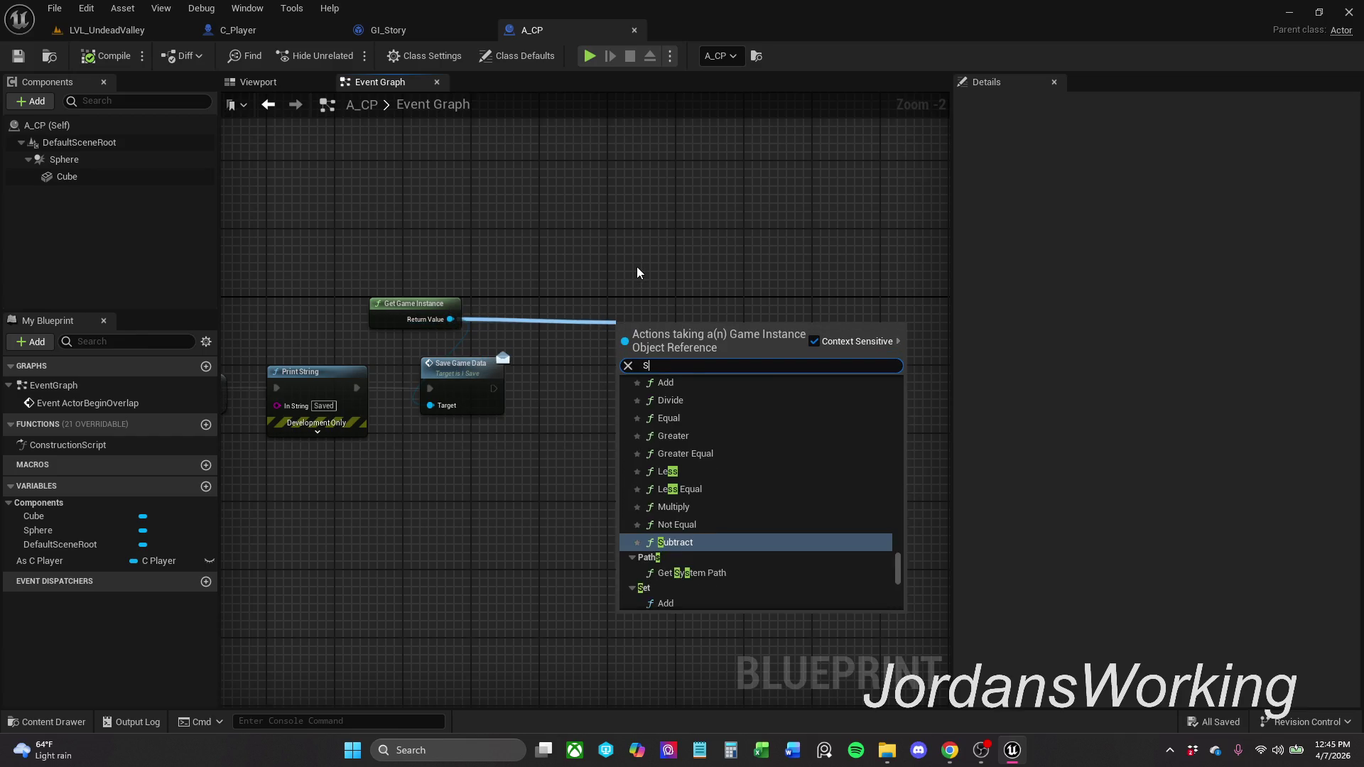
{"action": "key", "text": "Down"}
{"action": "key", "text": "Return"}
{"action": "mouse_move", "coordinate": [626, 355]}
{"action": "left_mouse_down"}
{"action": "mouse_move", "coordinate": [563, 387]}
{"action": "mouse_move", "coordinate": [495, 388]}
{"action": "left_mouse_up"}
{"action": "left_click", "coordinate": [452, 388]}
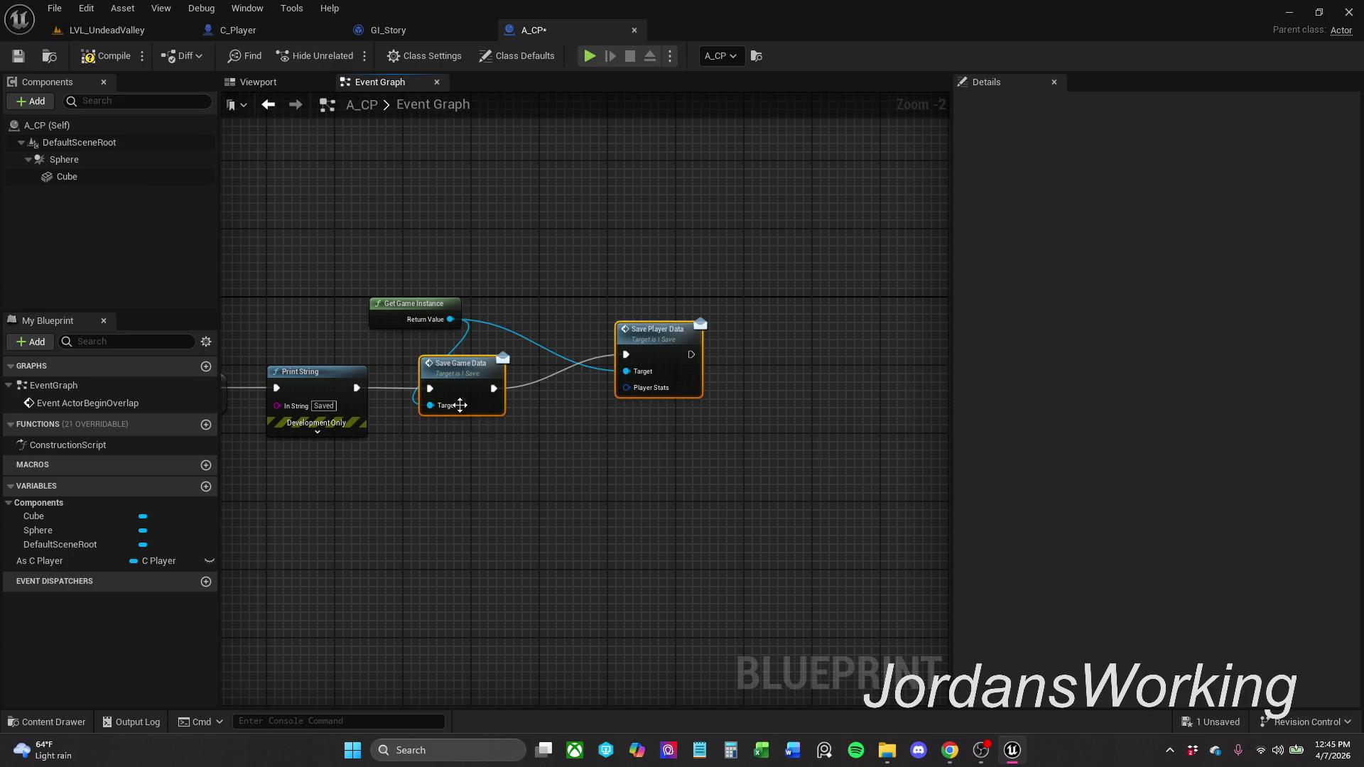
{"action": "left_click_drag", "start_coordinate": [679, 348], "coordinate": [636, 382]}
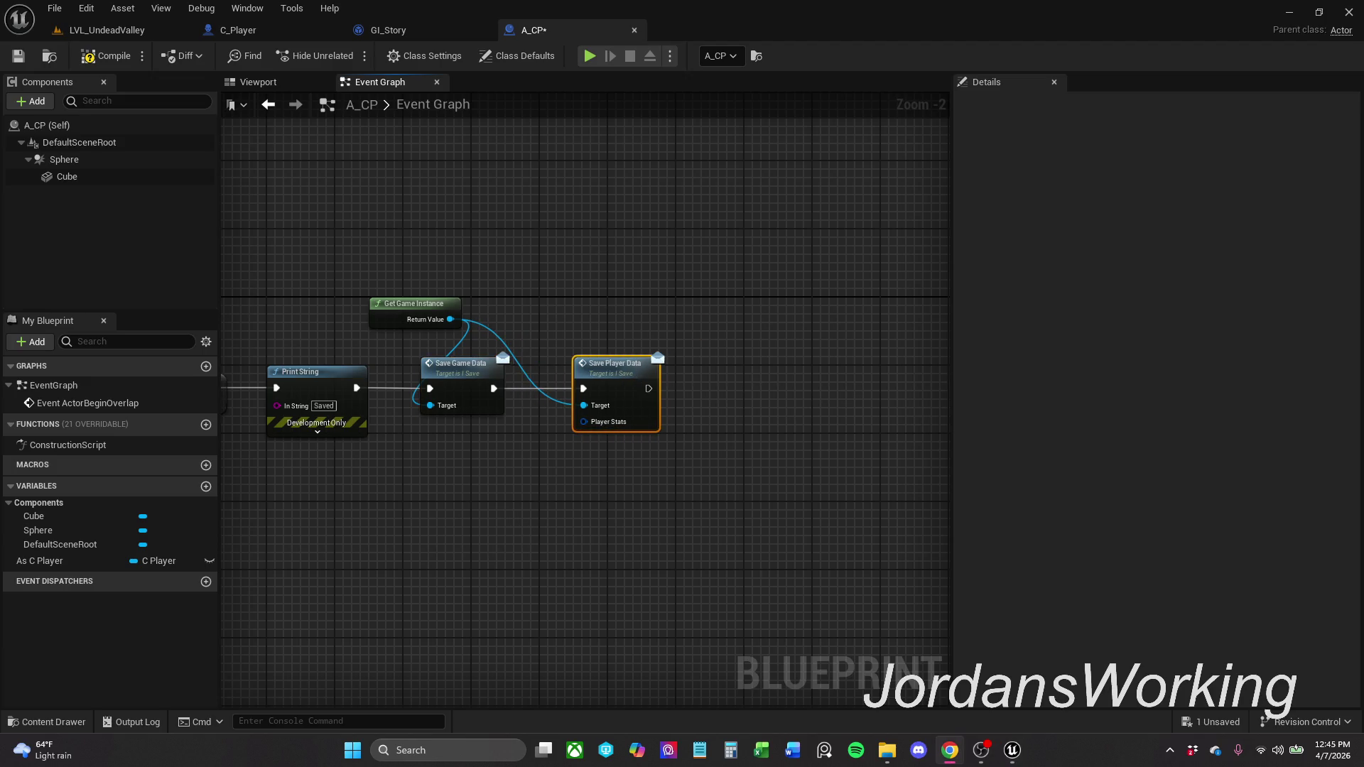
- Compile and save A_CP, aligning the nodes and adding a reroute point on the target wire
{"action": "left_click", "coordinate": [91, 55]}
{"action": "left_click", "coordinate": [18, 56]}
{"action": "left_click_drag", "start_coordinate": [650, 292], "coordinate": [651, 270]}
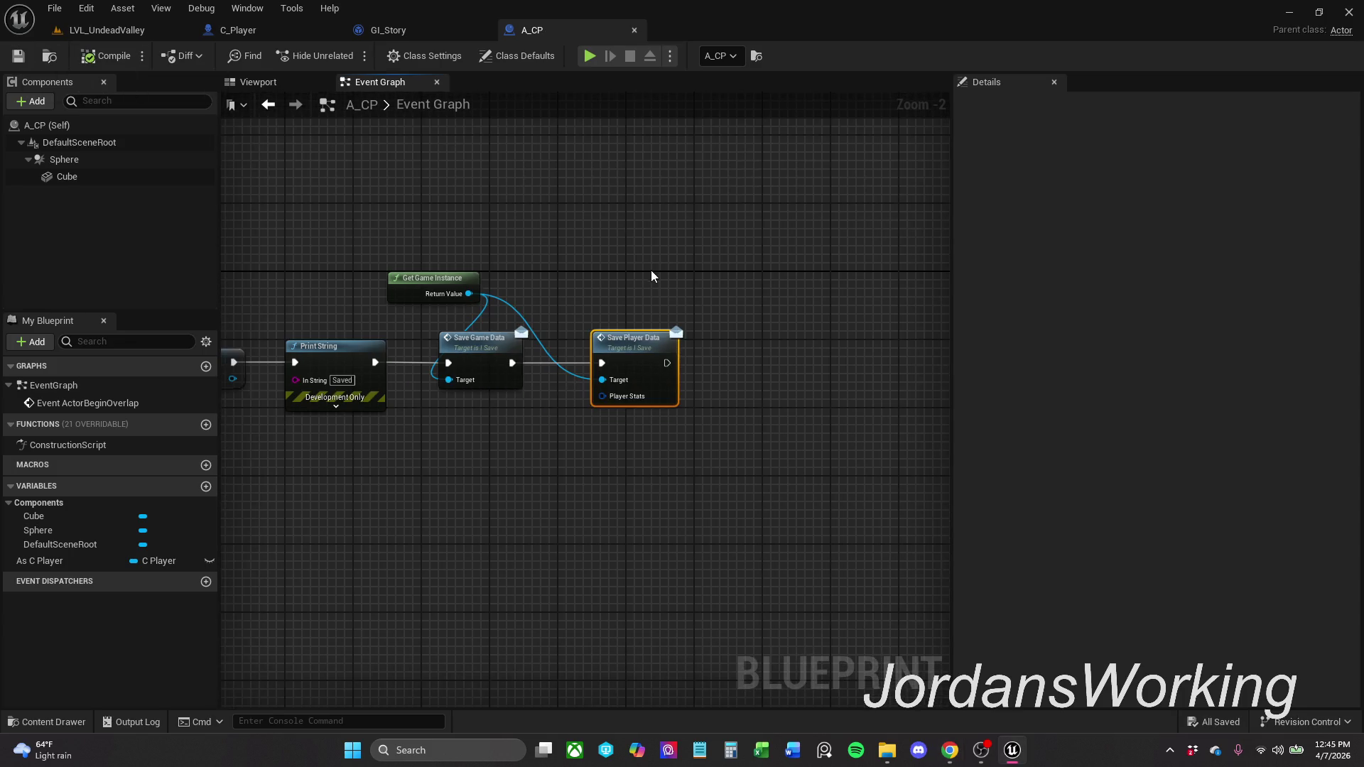
{"action": "left_click_drag", "start_coordinate": [639, 359], "coordinate": [664, 359]}
{"action": "left_click_drag", "start_coordinate": [448, 279], "coordinate": [413, 280]}
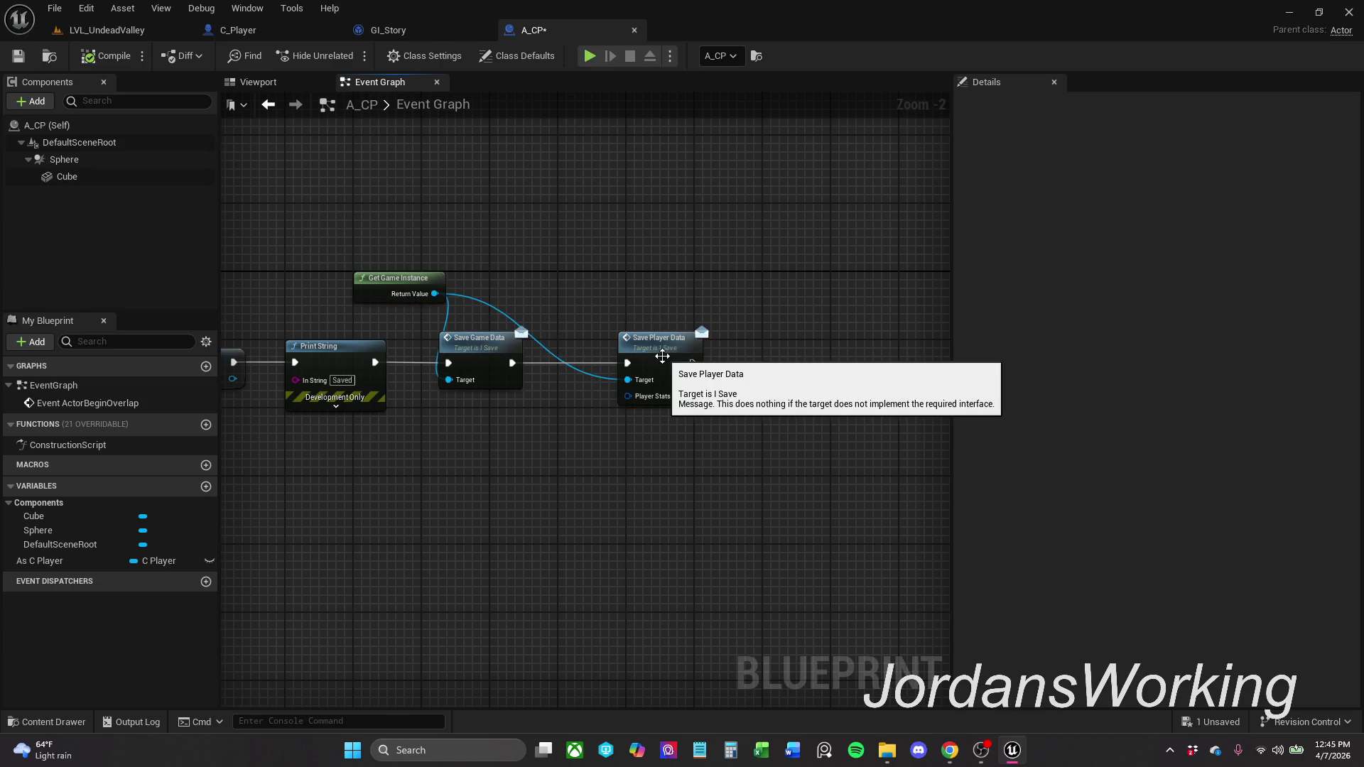
{"action": "left_click_drag", "start_coordinate": [671, 344], "coordinate": [654, 344]}
{"action": "left_click", "coordinate": [708, 301]}
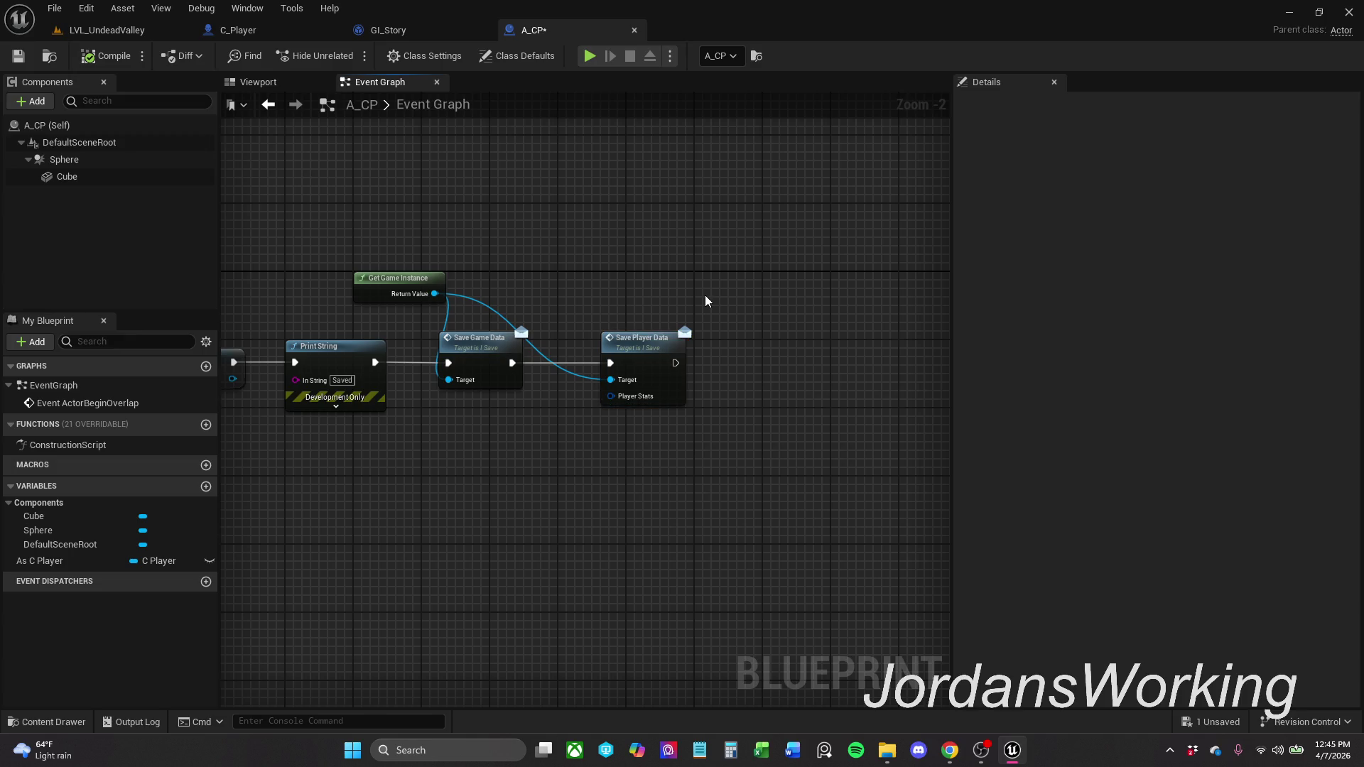
{"action": "double_click", "coordinate": [567, 371]}
{"action": "left_click", "coordinate": [373, 297], "text": "ctrl"}
{"action": "left_click_drag", "start_coordinate": [560, 362], "coordinate": [552, 294]}
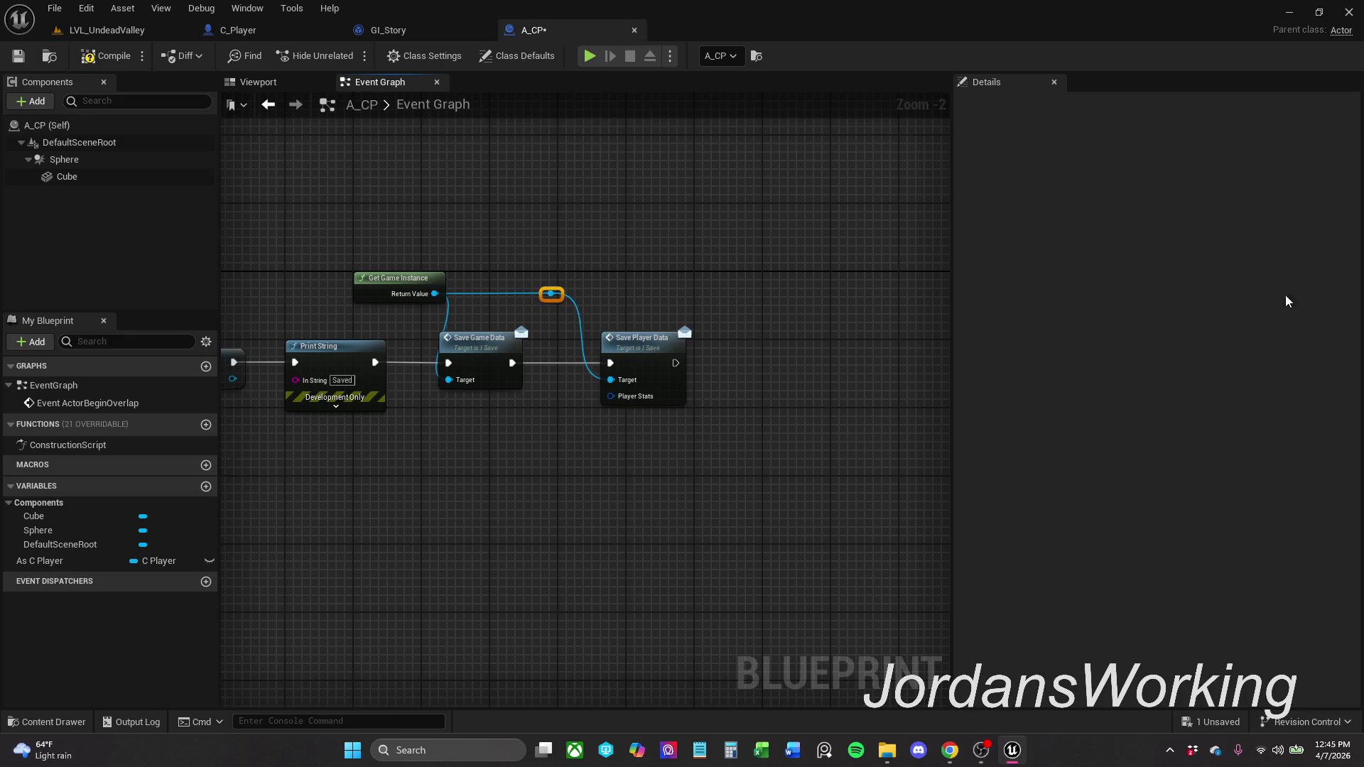
{"action": "left_click", "coordinate": [19, 55]}
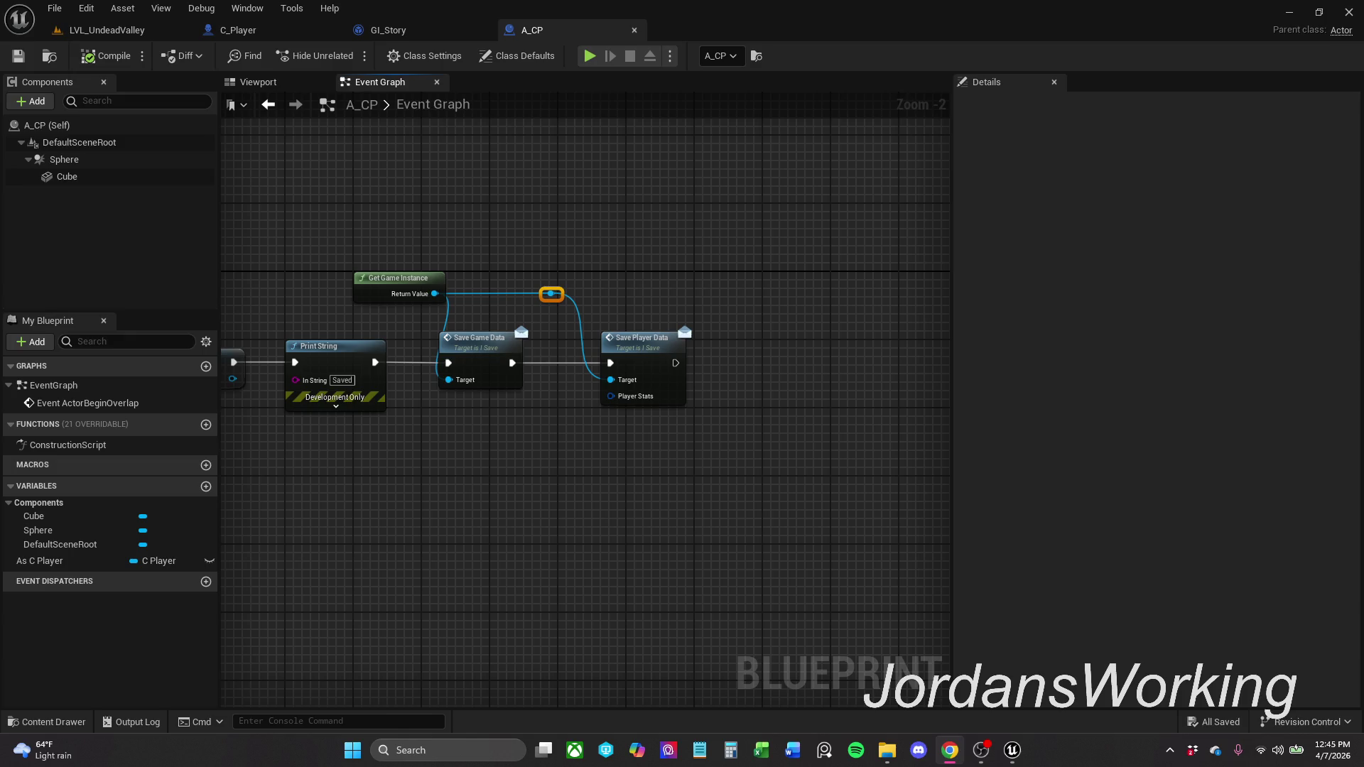
{"action": "left_click", "coordinate": [278, 30]}
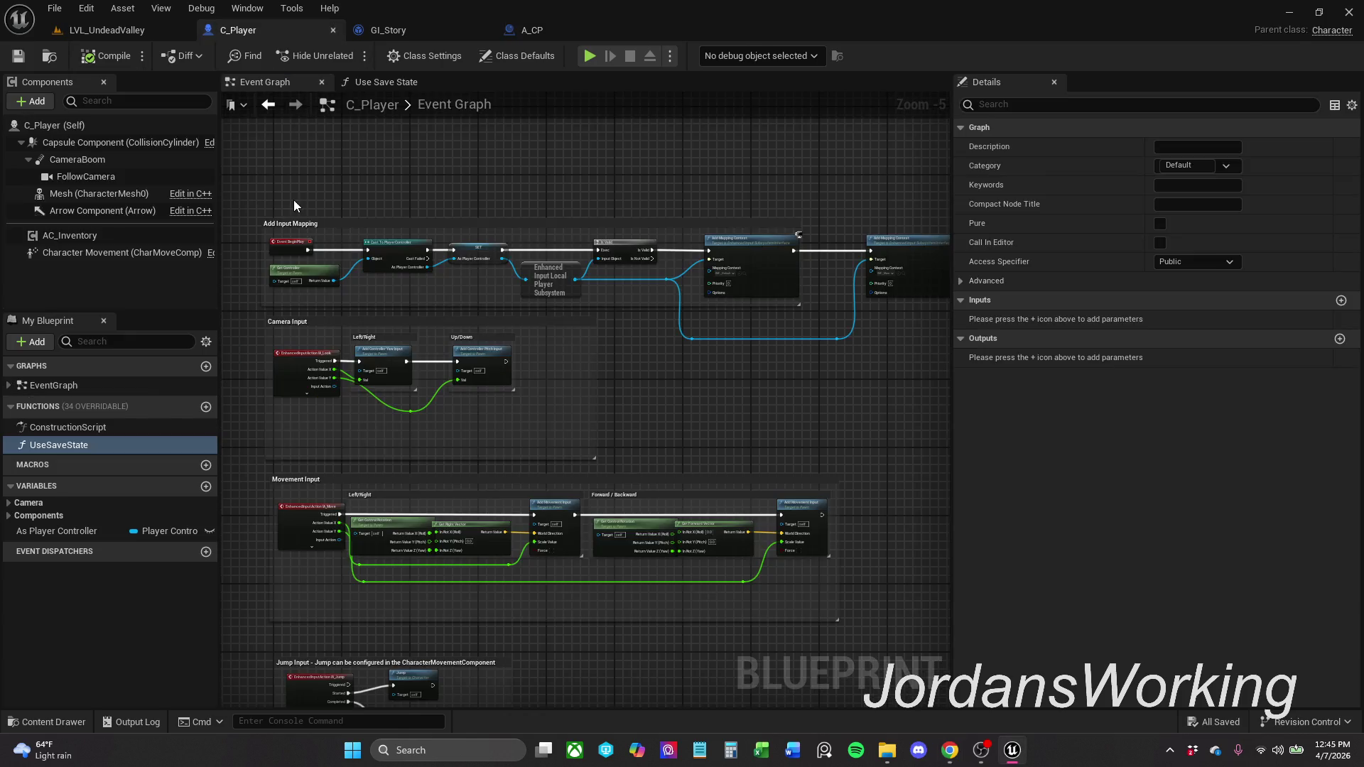
- Add a NewParam output of type S Player Stats to the Use Save State function
{"action": "double_click", "coordinate": [88, 446]}
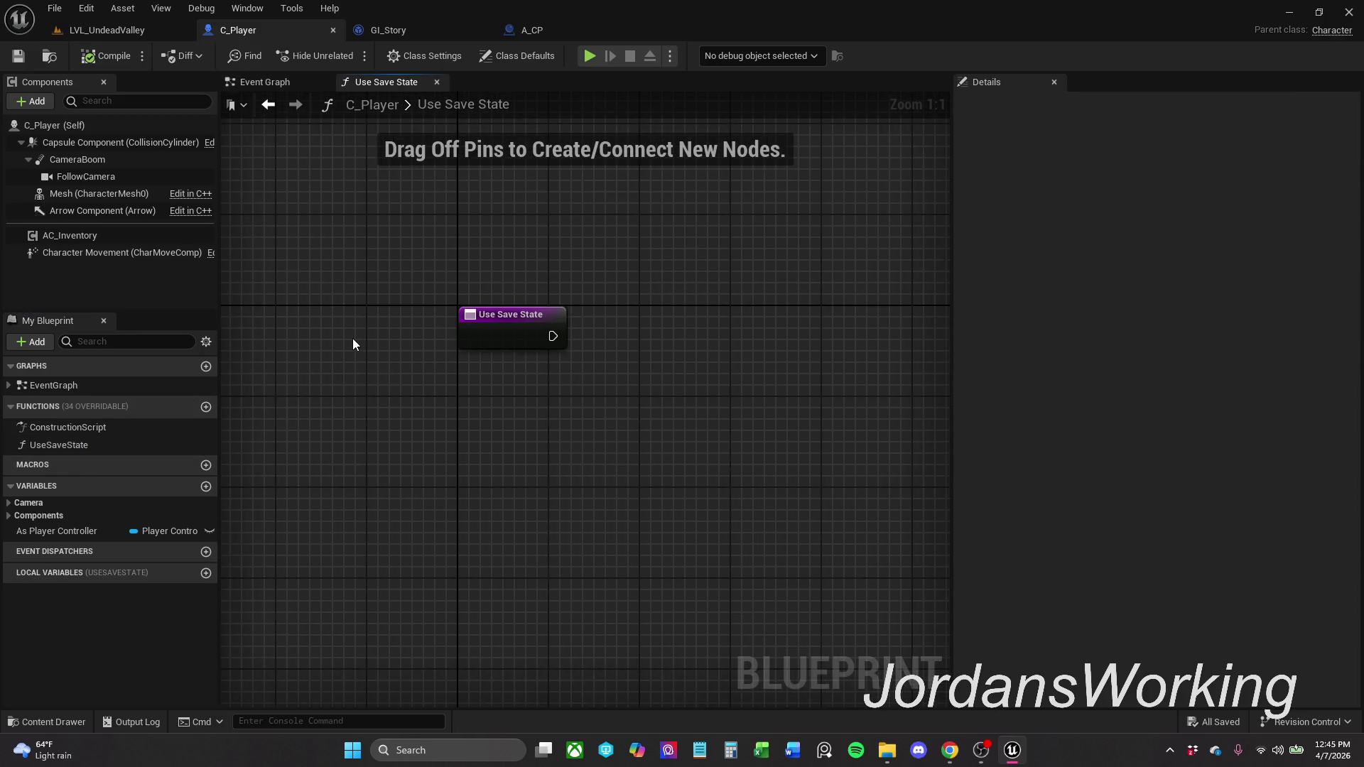
{"action": "left_click", "coordinate": [509, 315]}
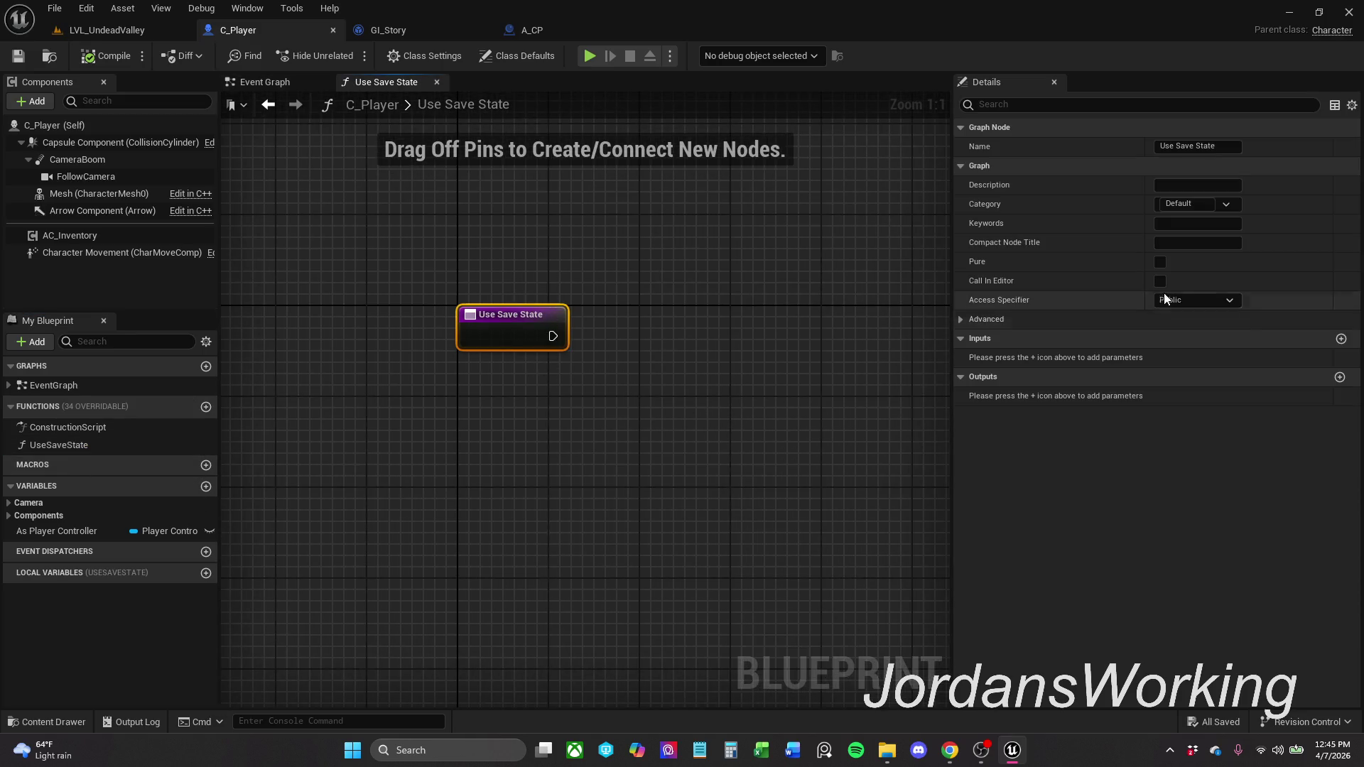
{"action": "left_click", "coordinate": [1340, 378]}
{"action": "left_click", "coordinate": [1214, 360]}
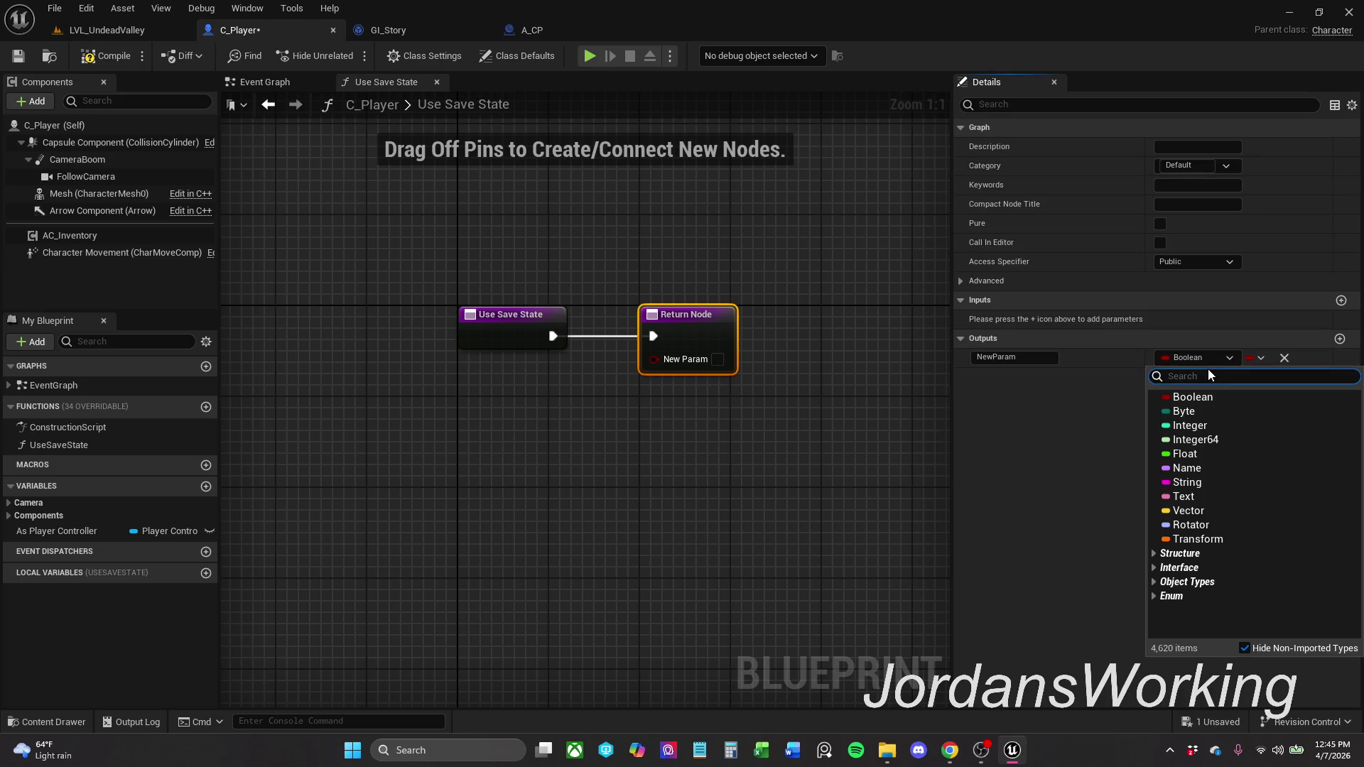
{"action": "type", "text": "s"}
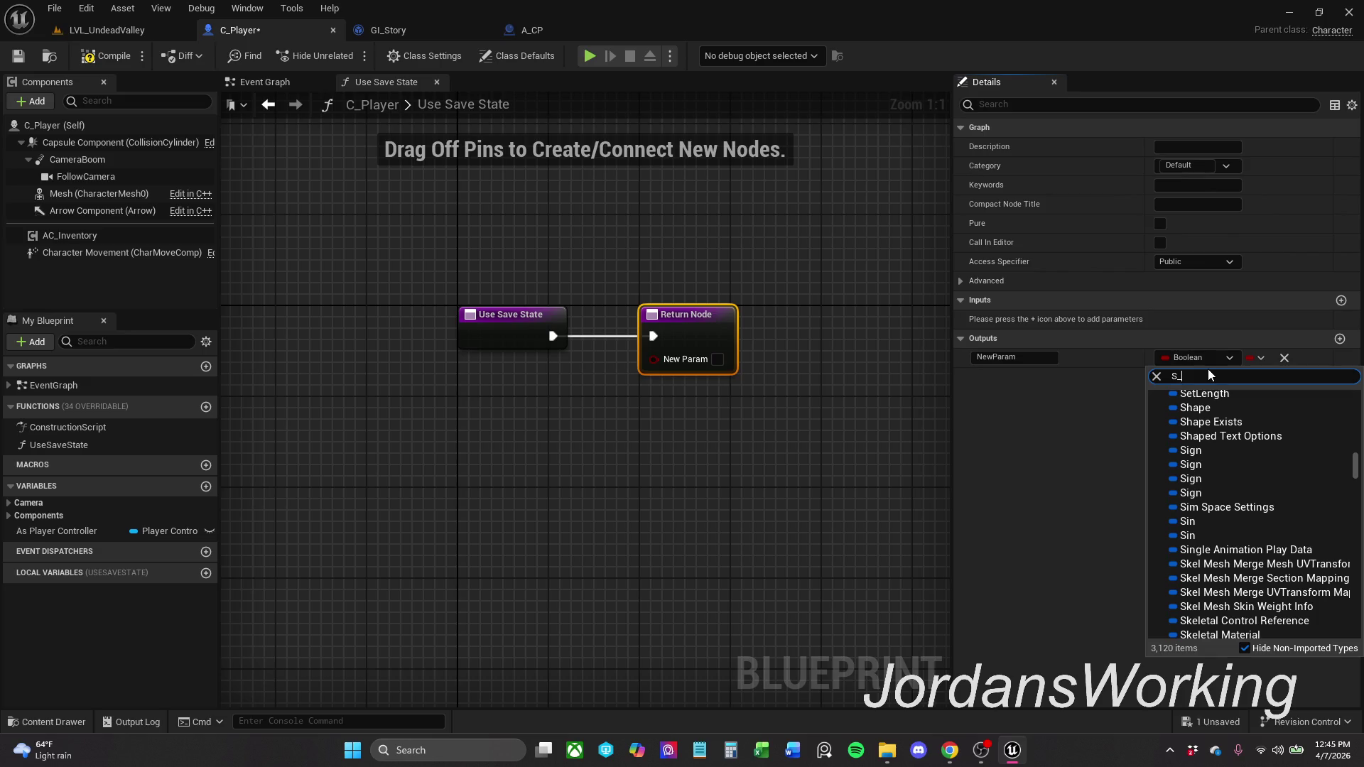
{"action": "type", "text": "La"}
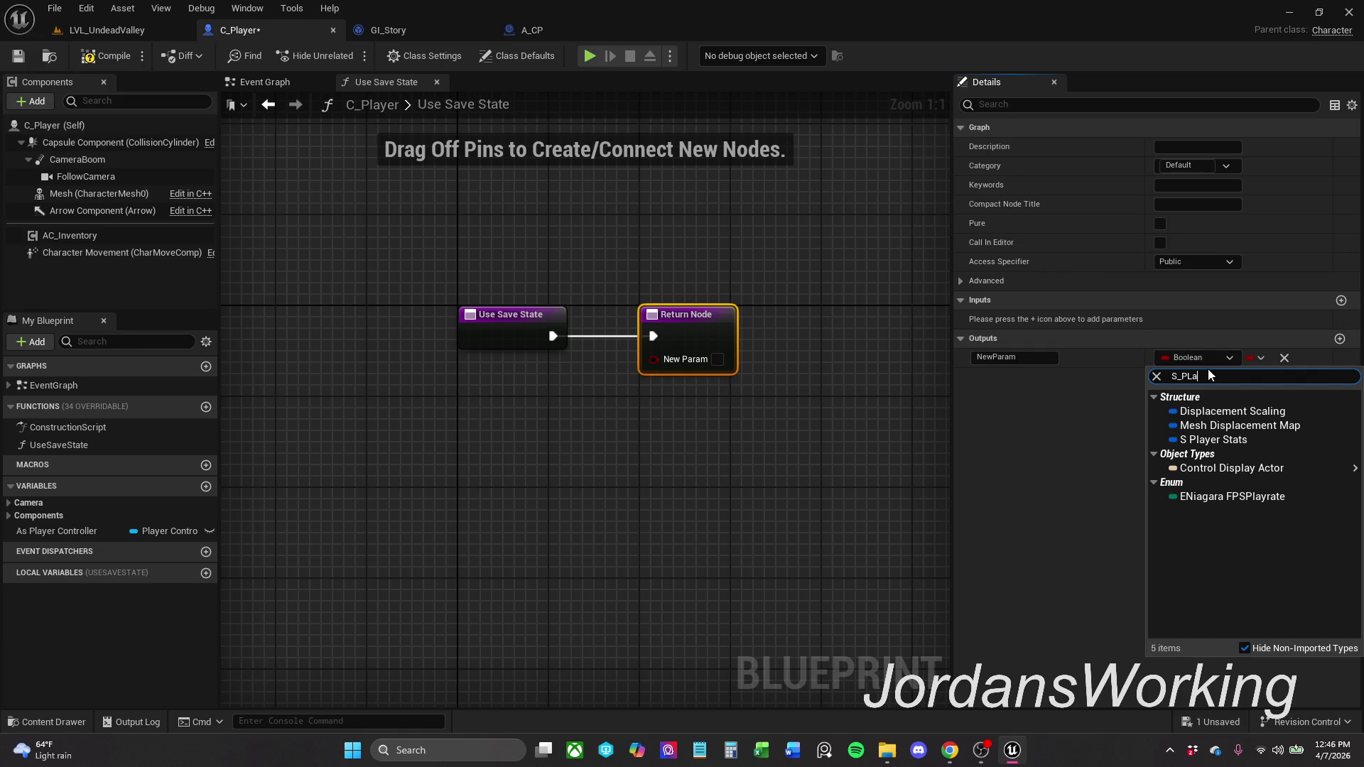
{"action": "left_click", "coordinate": [1254, 440]}
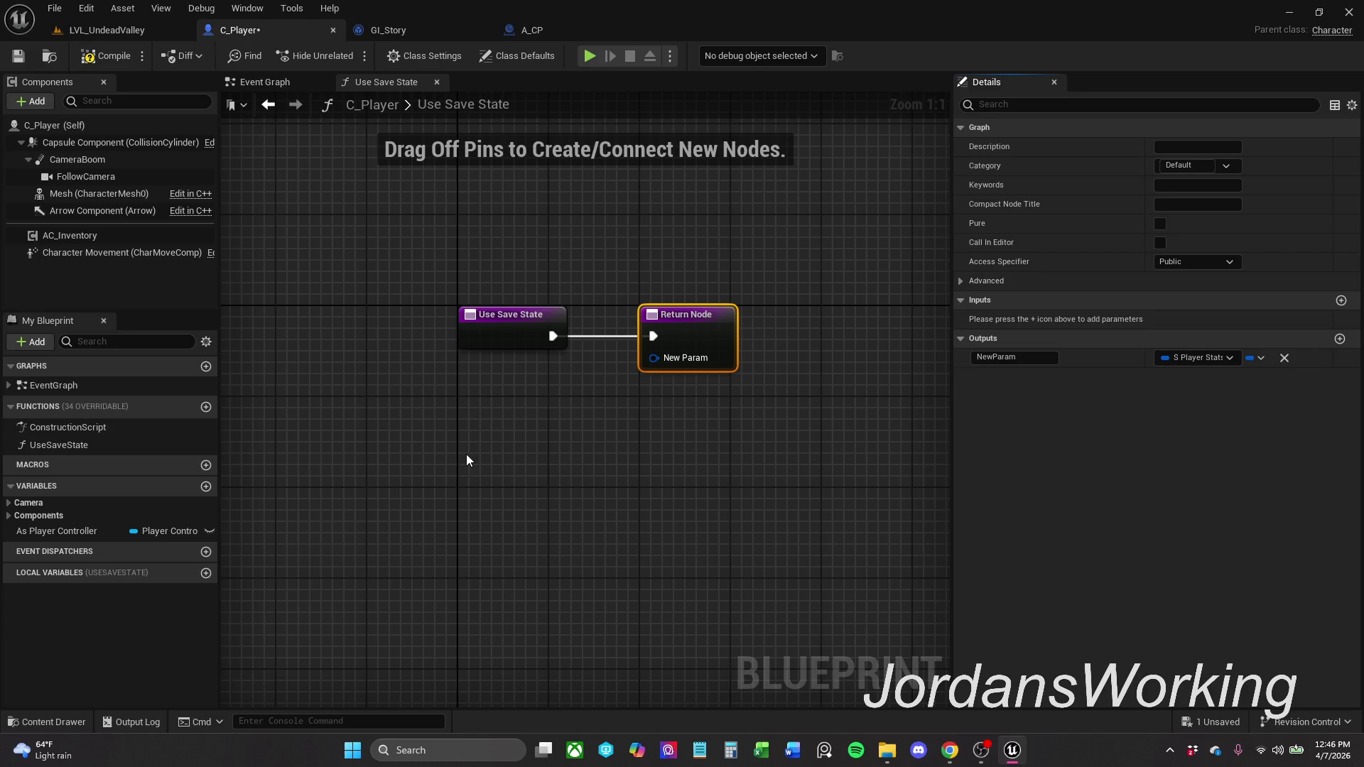
{"action": "key", "text": "alt+Tab"}
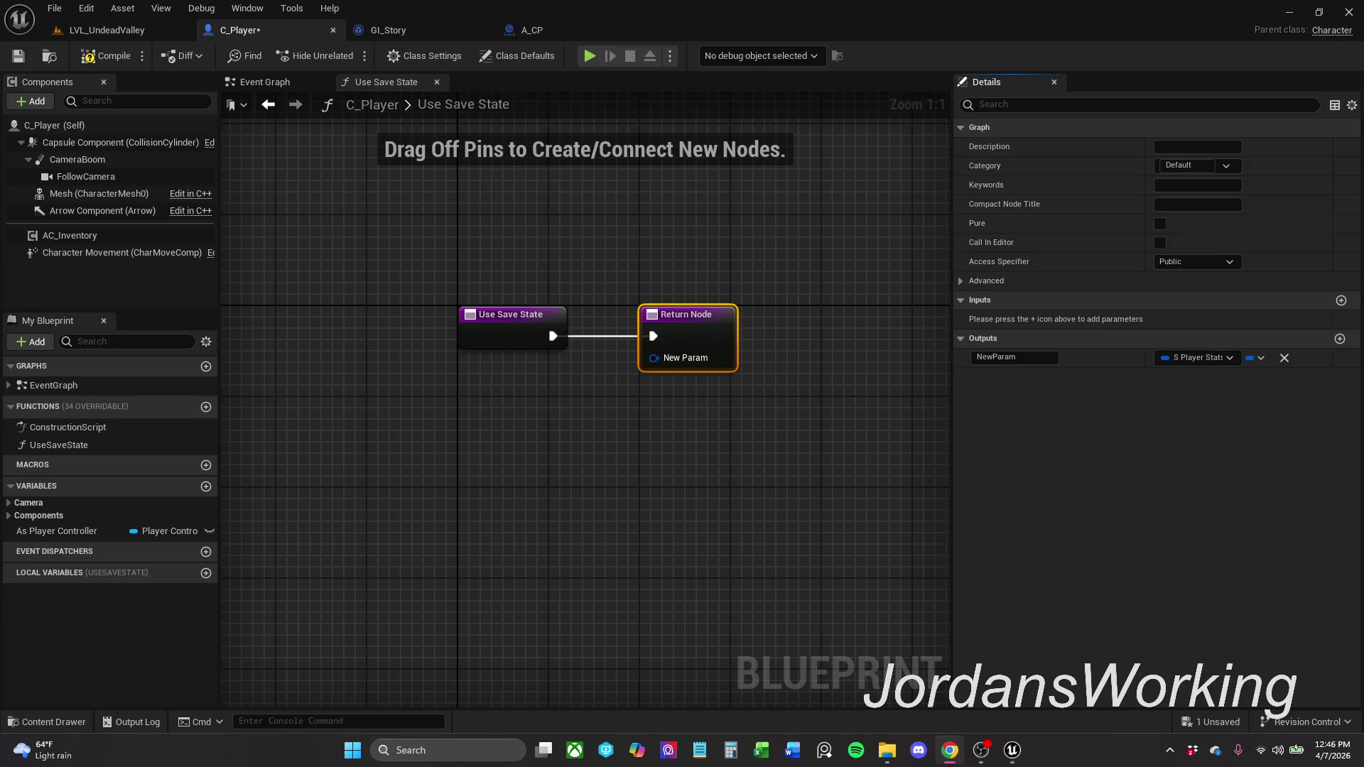
{"action": "key", "text": "alt+Tab"}
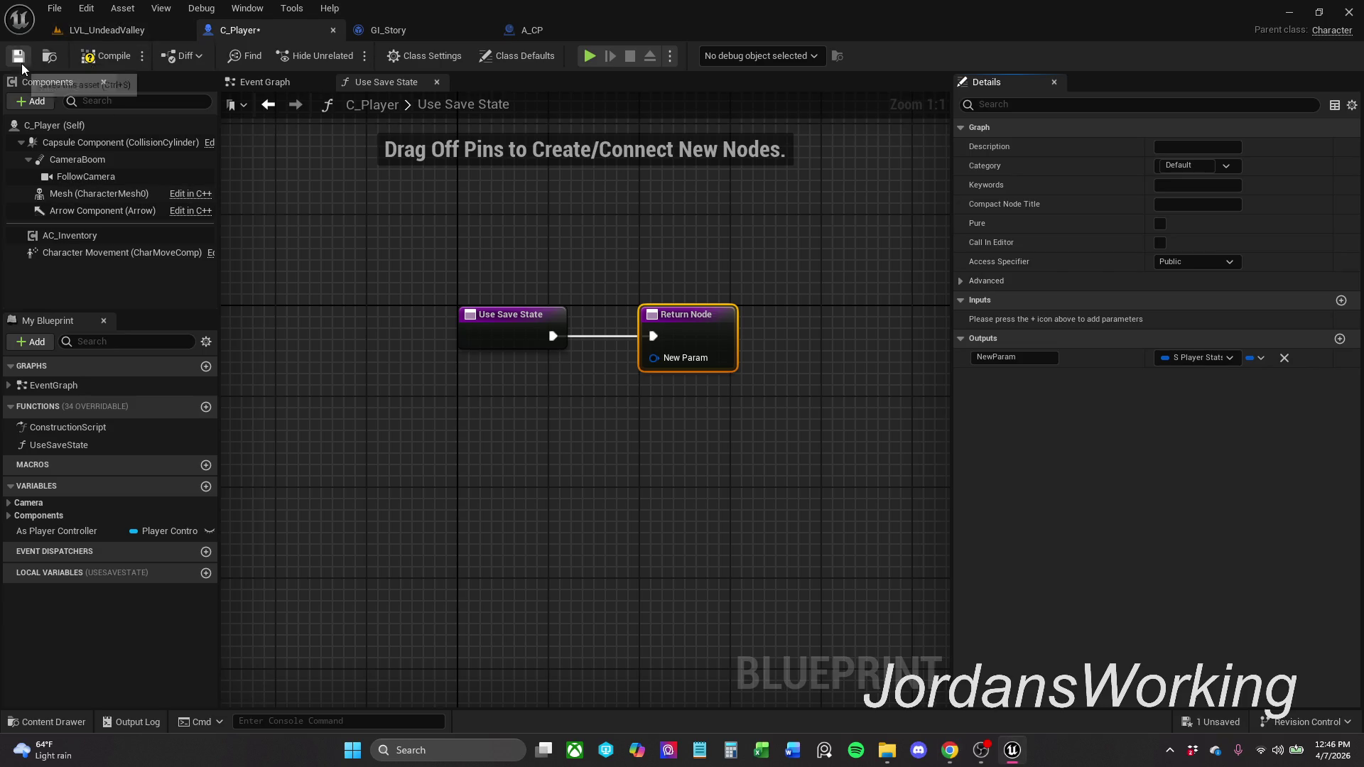
- Save C_Player, then use Save All to store every modified asset
{"action": "left_click", "coordinate": [81, 63]}
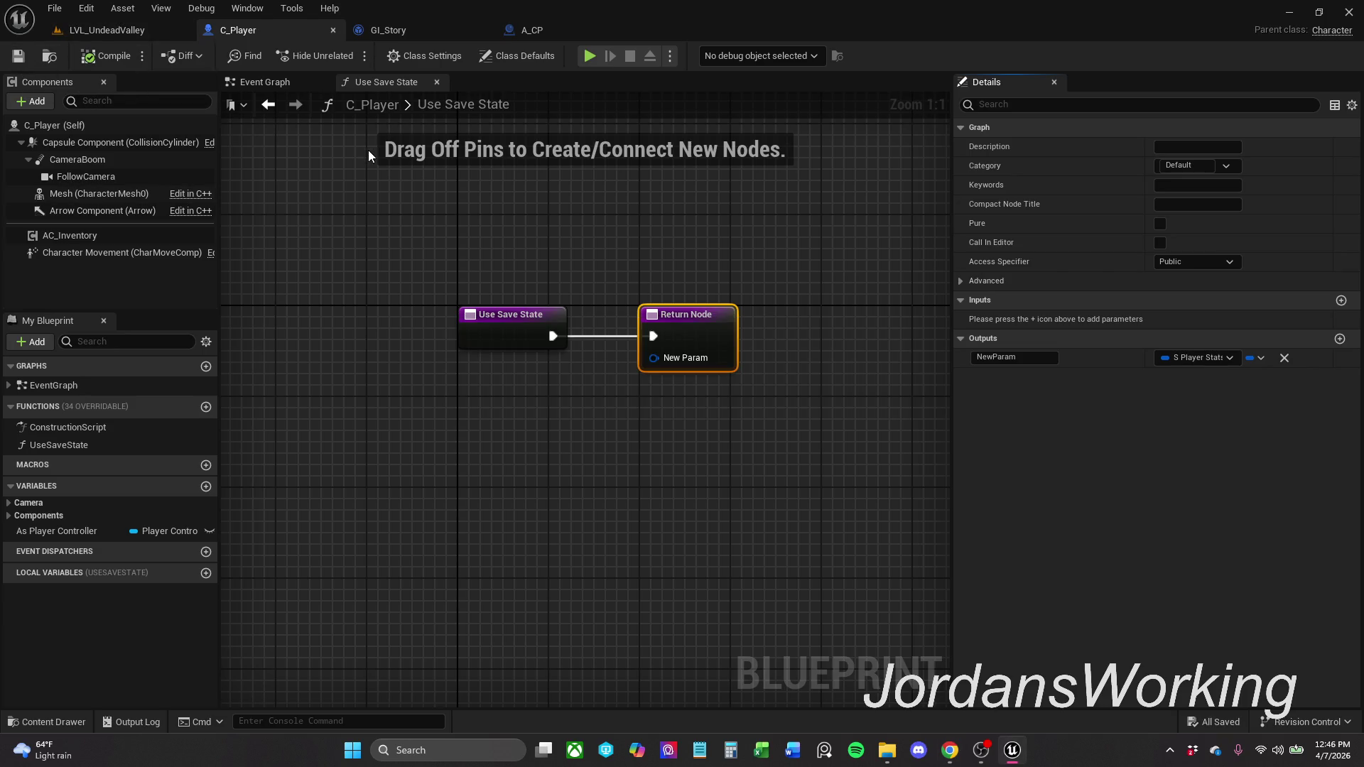
{"action": "left_click", "coordinate": [55, 8]}
{"action": "left_click", "coordinate": [123, 94]}
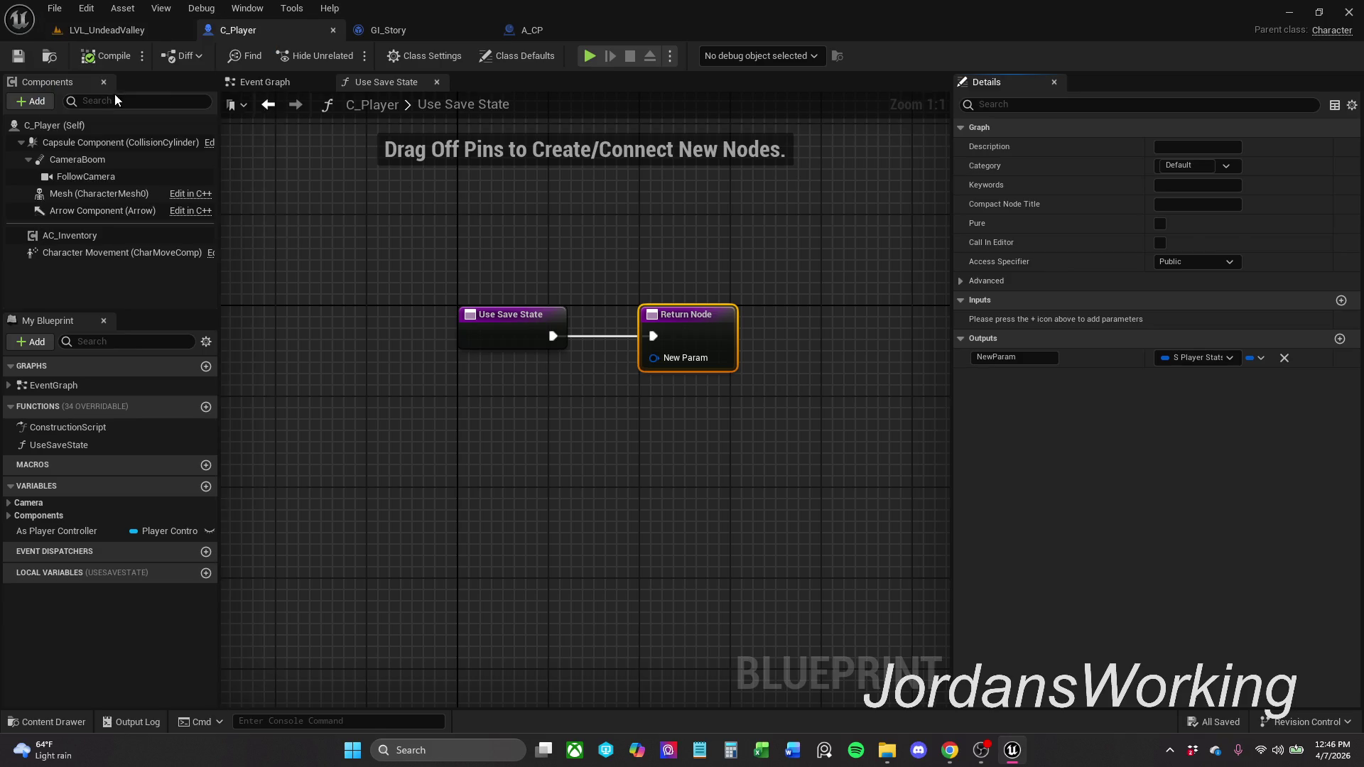
- Close the Unreal Editor and relaunch the EmberOath project from the taskbar
{"action": "left_click", "coordinate": [1350, 13]}
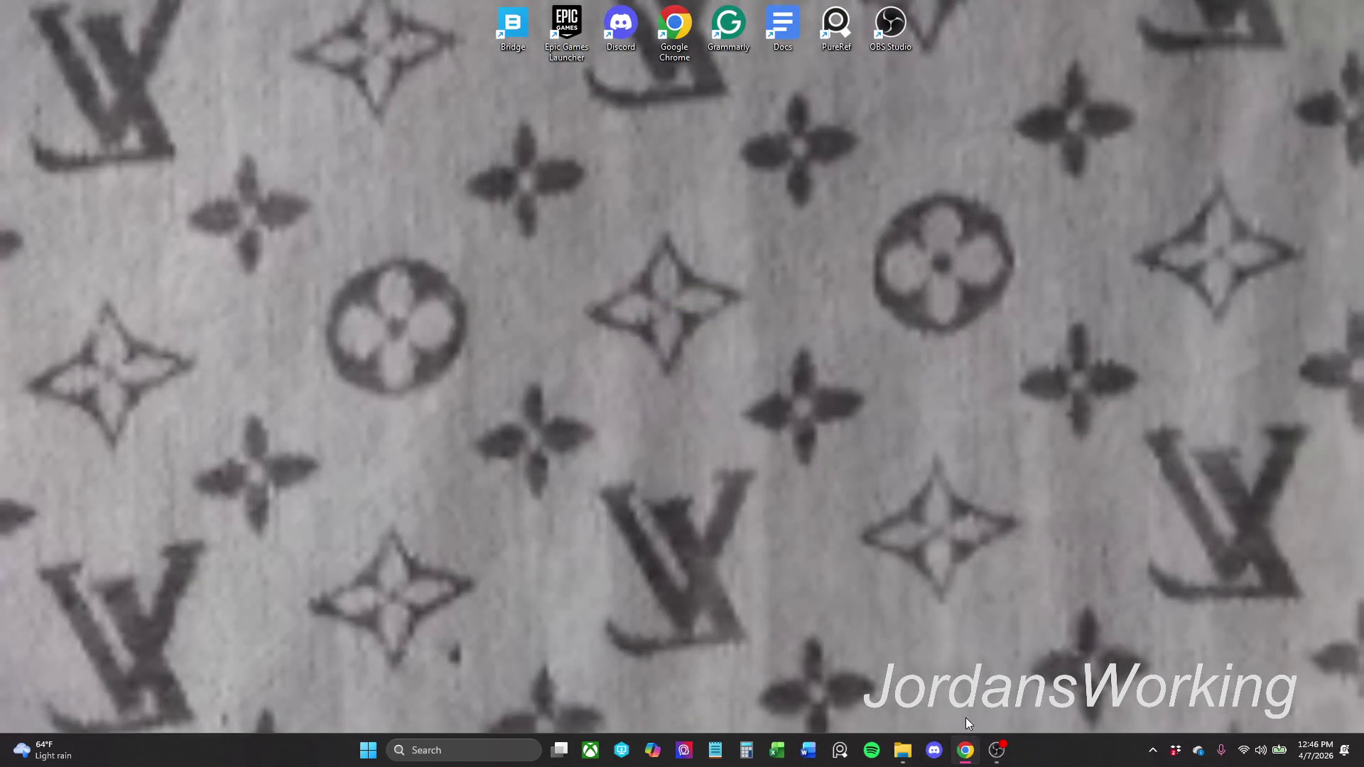
{"action": "left_click", "coordinate": [623, 753]}
{"action": "left_click", "coordinate": [997, 750]}
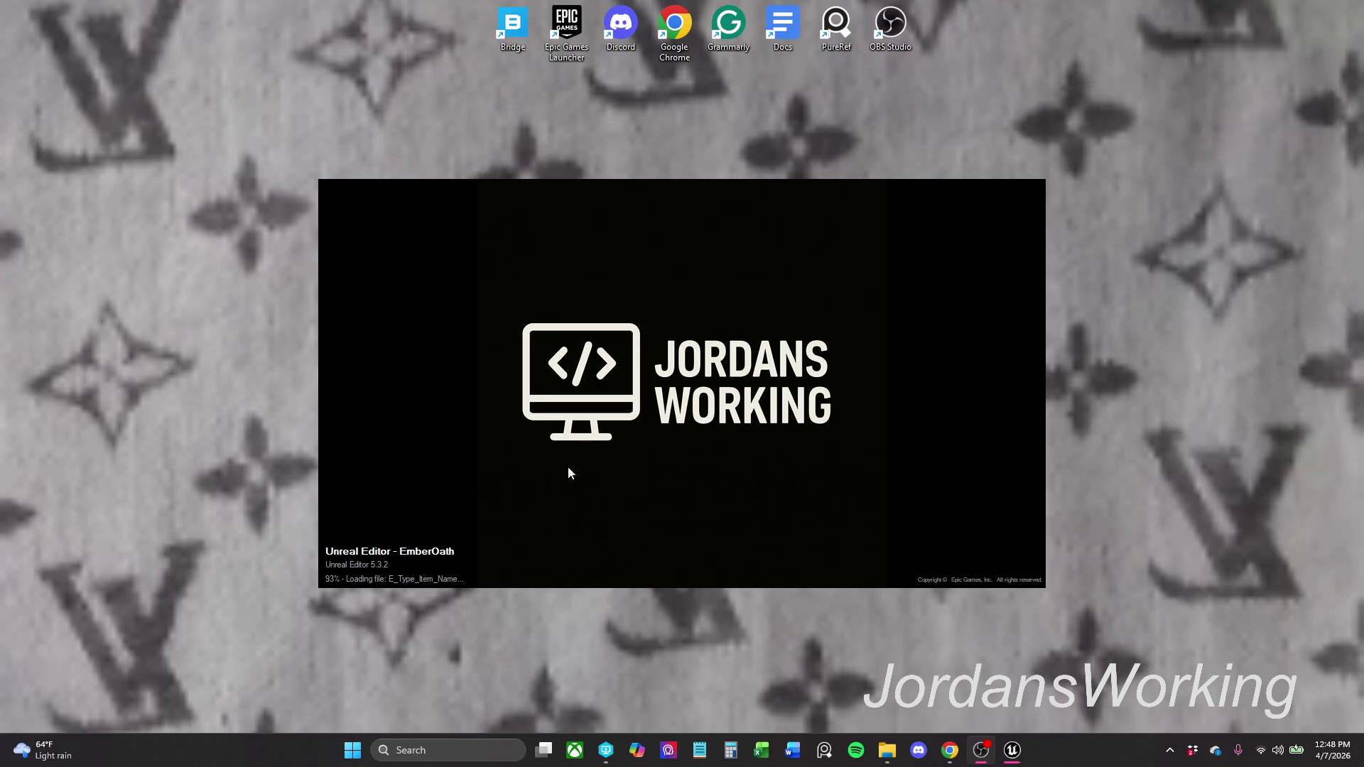
- Let EmberOath finish loading until the LVL_UndeadValley level appears in the editor
{"action": "mouse_move", "coordinate": [1145, 631]}
{"action": "left_mouse_down"}
{"action": "mouse_move", "coordinate": [259, 151]}
{"action": "mouse_move", "coordinate": [267, 143]}
{"action": "left_mouse_up"}
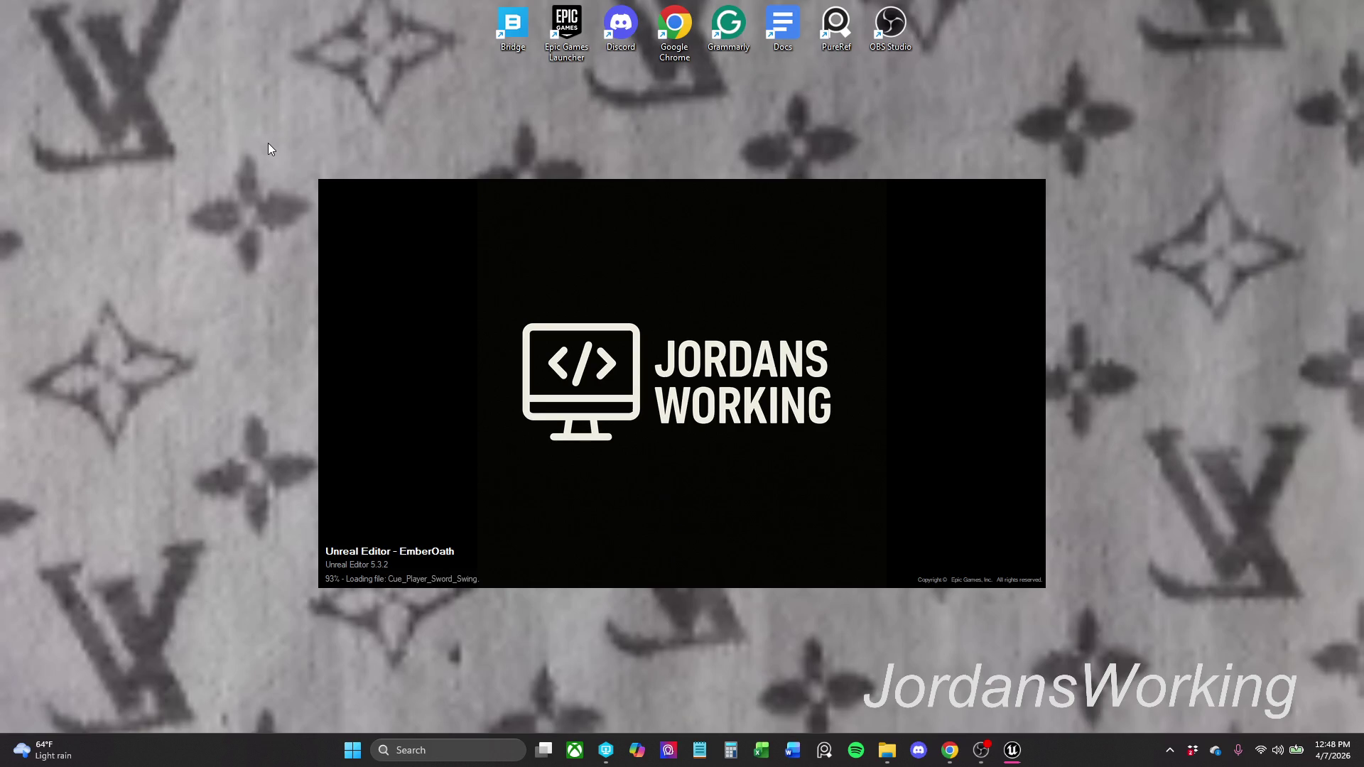
{"action": "mouse_move", "coordinate": [241, 126]}
{"action": "left_mouse_down"}
{"action": "mouse_move", "coordinate": [262, 159]}
{"action": "mouse_move", "coordinate": [830, 540]}
{"action": "mouse_move", "coordinate": [1101, 625]}
{"action": "mouse_move", "coordinate": [1089, 623]}
{"action": "left_mouse_up"}
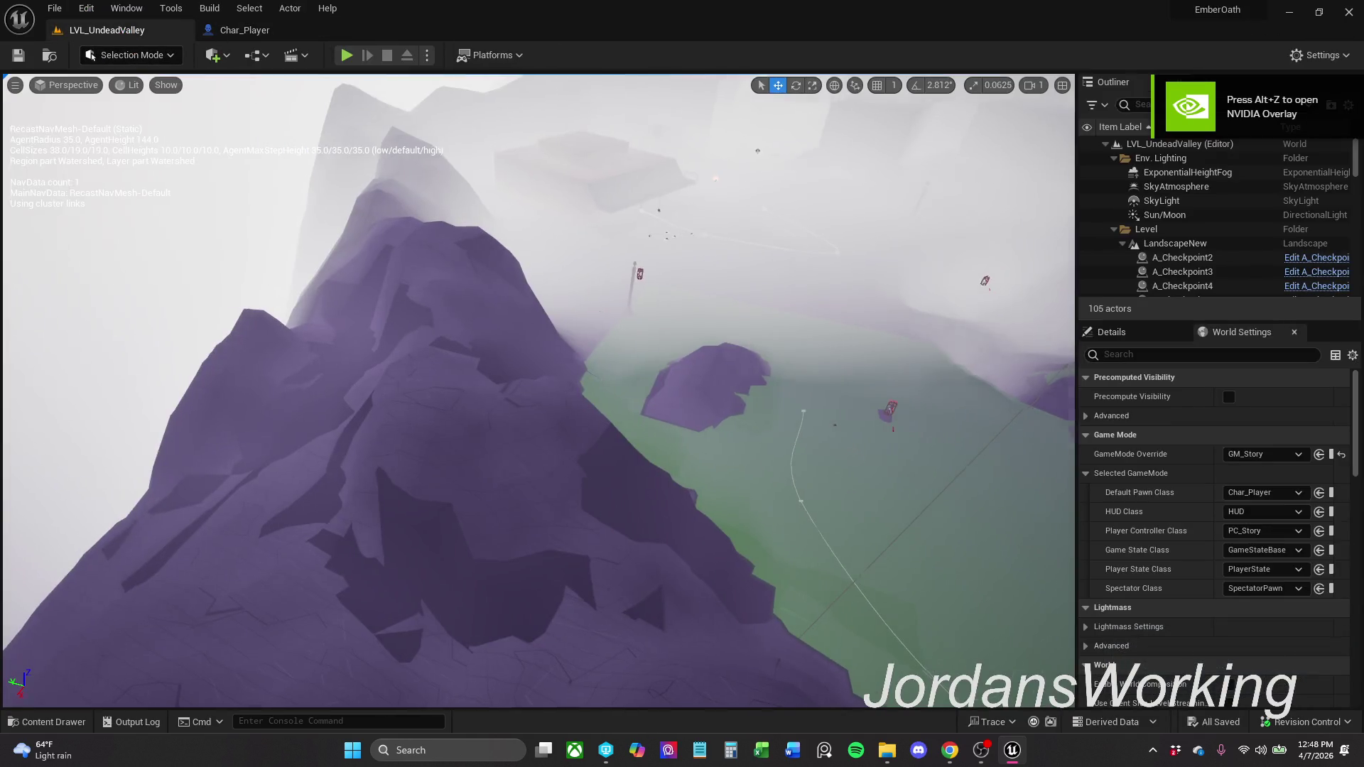
- Open Char_Player from _MyContent > Characters > Player and view its Make S_Player_Stats node
{"action": "left_click_drag", "start_coordinate": [402, 456], "coordinate": [402, 456]}
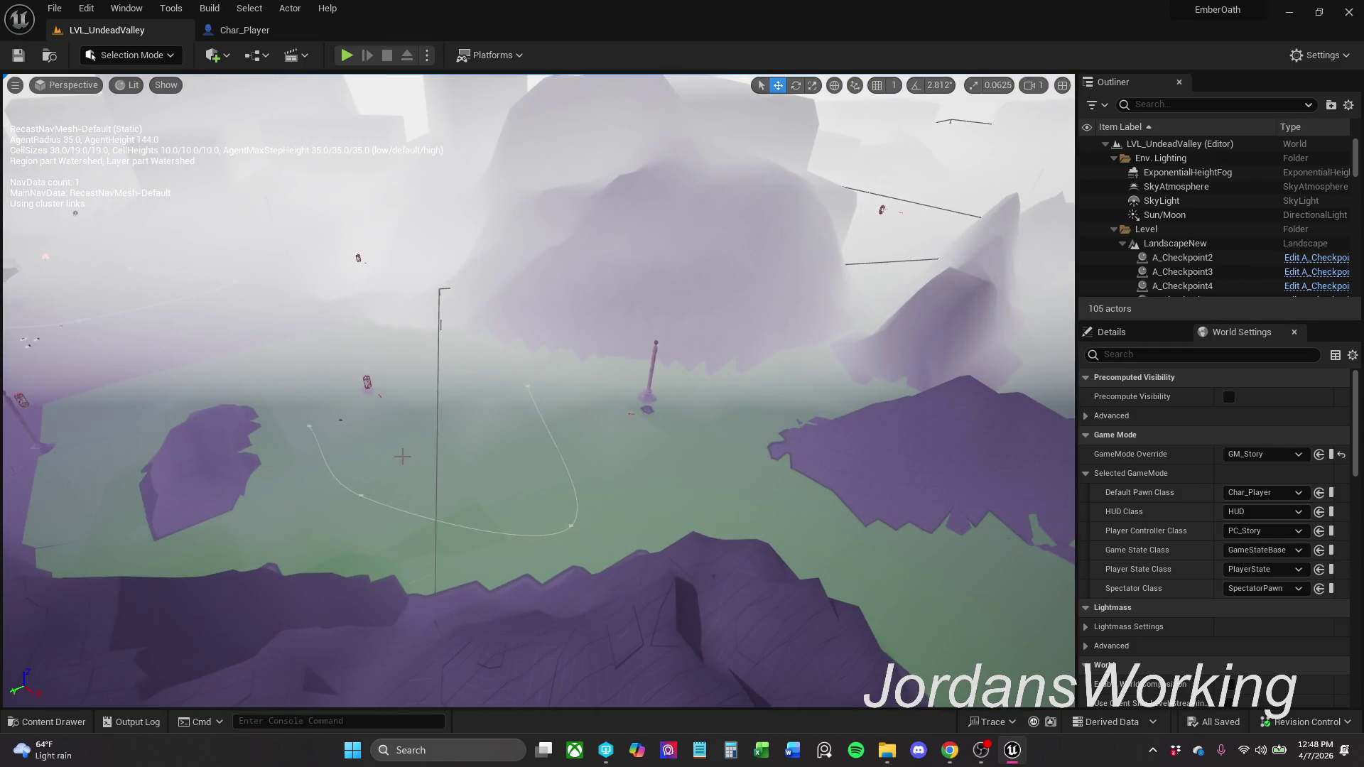
{"action": "left_click", "coordinate": [67, 723]}
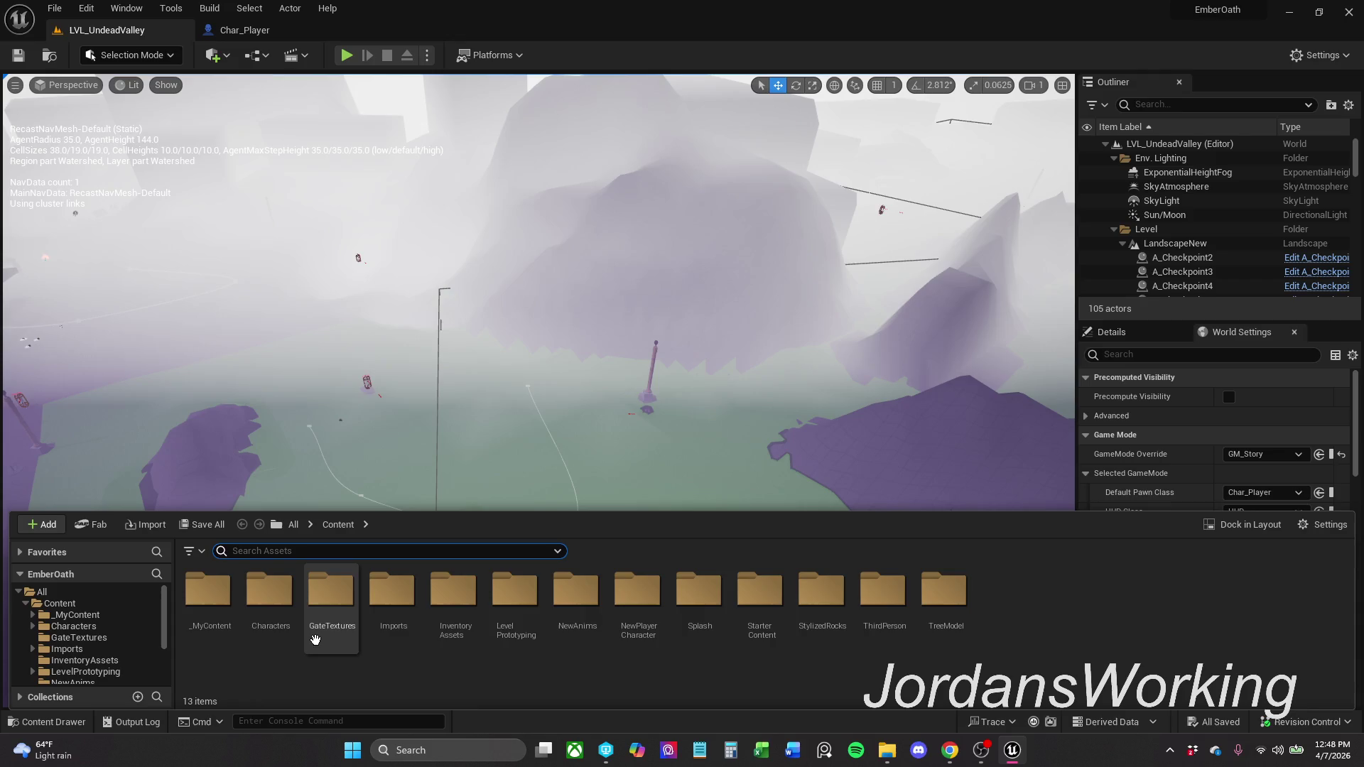
{"action": "double_click", "coordinate": [229, 625]}
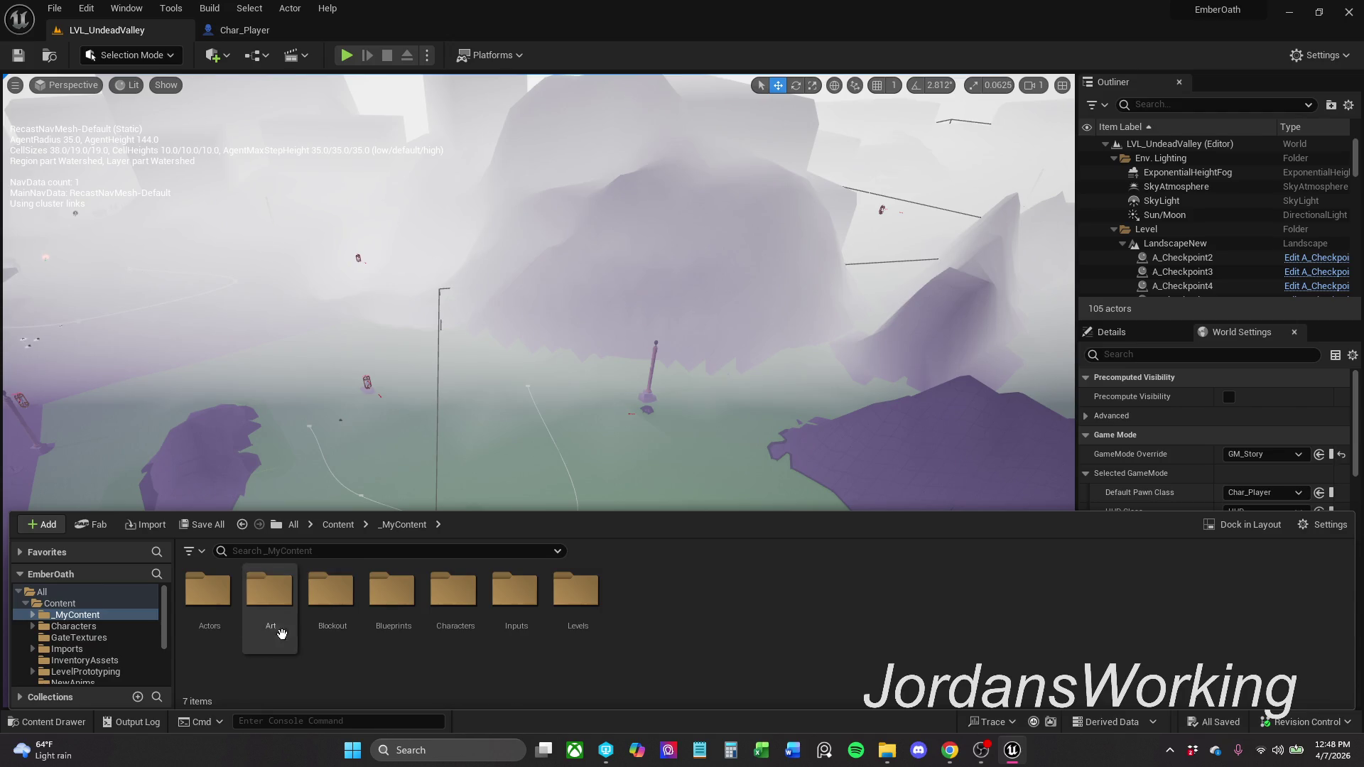
{"action": "double_click", "coordinate": [452, 638]}
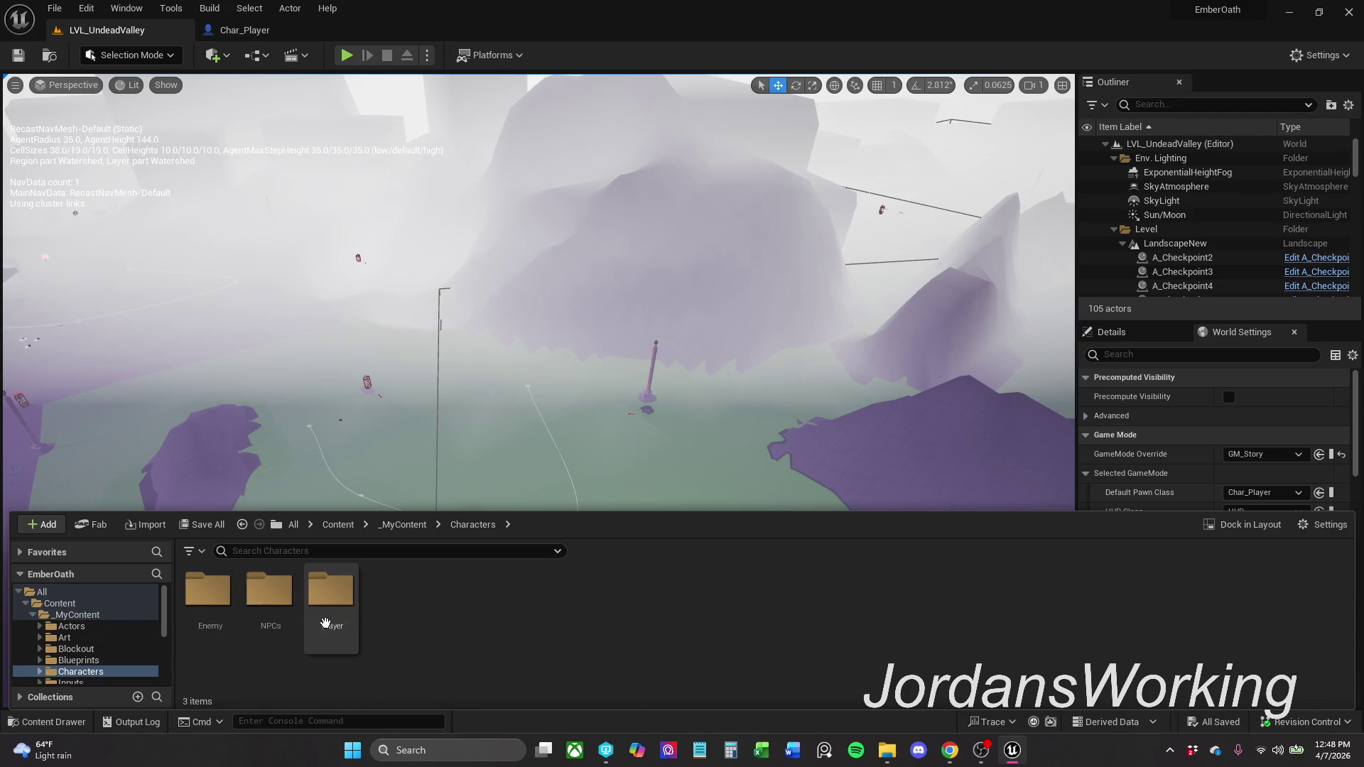
{"action": "double_click", "coordinate": [331, 612]}
{"action": "double_click", "coordinate": [295, 615]}
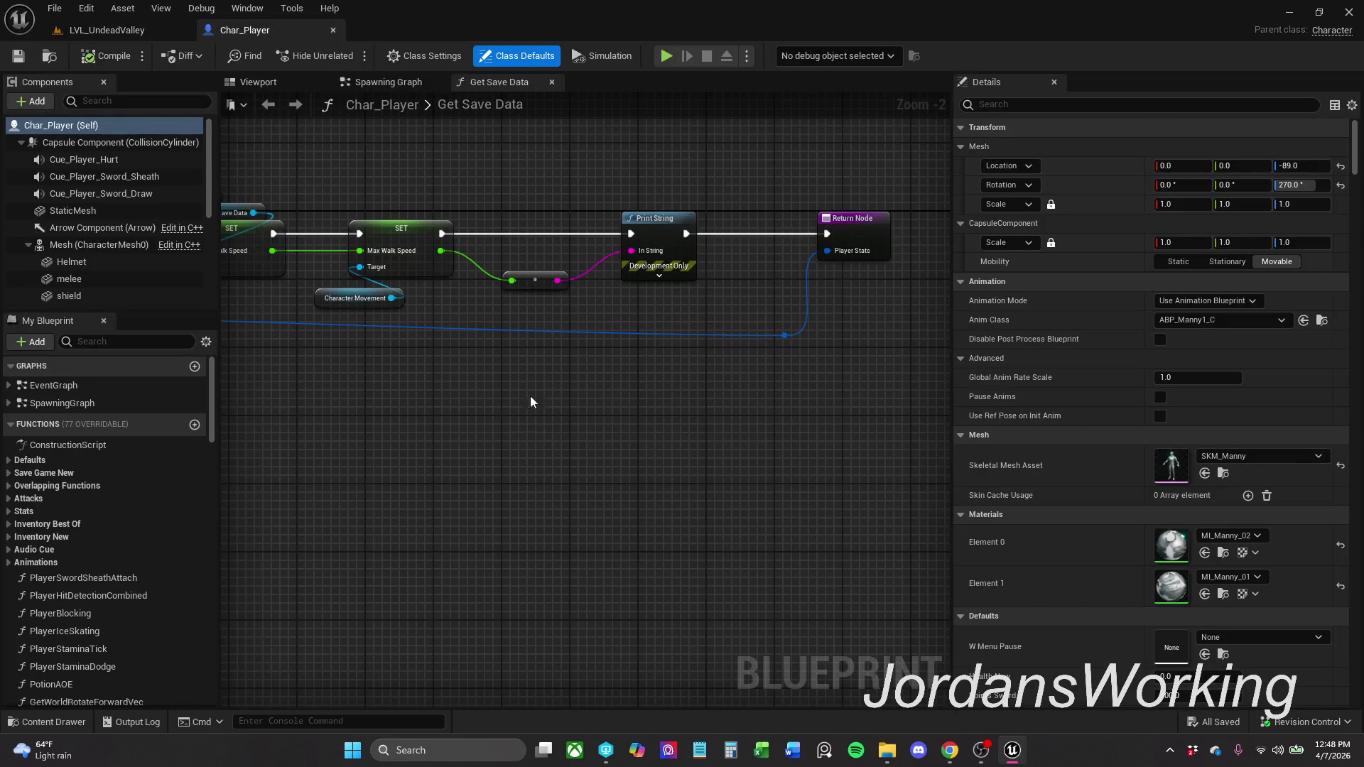
{"action": "mouse_move", "coordinate": [503, 372]}
{"action": "left_mouse_down"}
{"action": "mouse_move", "coordinate": [579, 374]}
{"action": "mouse_move", "coordinate": [496, 389]}
{"action": "left_mouse_up"}
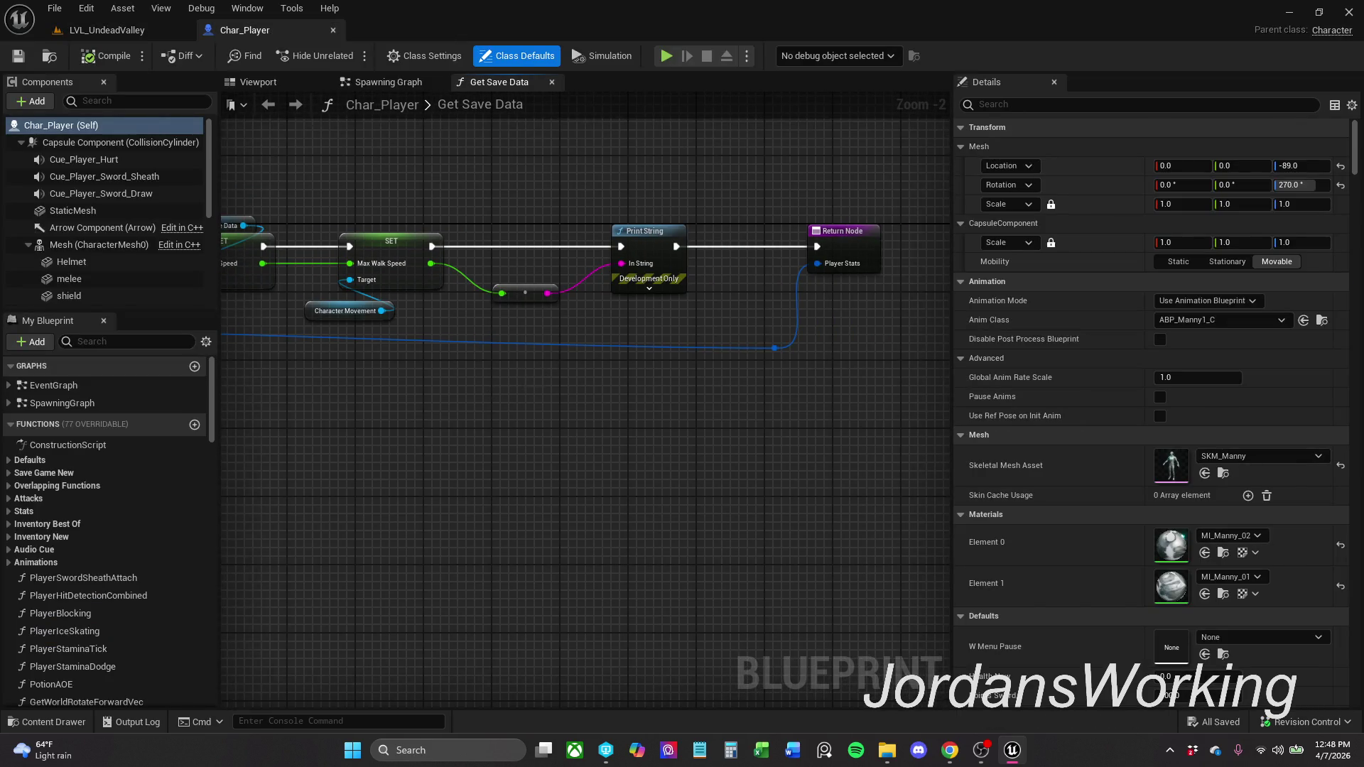
{"action": "scroll", "coordinate": [756, 384], "scroll_direction": "down", "scroll_amount": 1}
{"action": "mouse_move", "coordinate": [755, 383]}
{"action": "left_mouse_down"}
{"action": "mouse_move", "coordinate": [619, 316]}
{"action": "mouse_move", "coordinate": [654, 311]}
{"action": "left_mouse_up"}
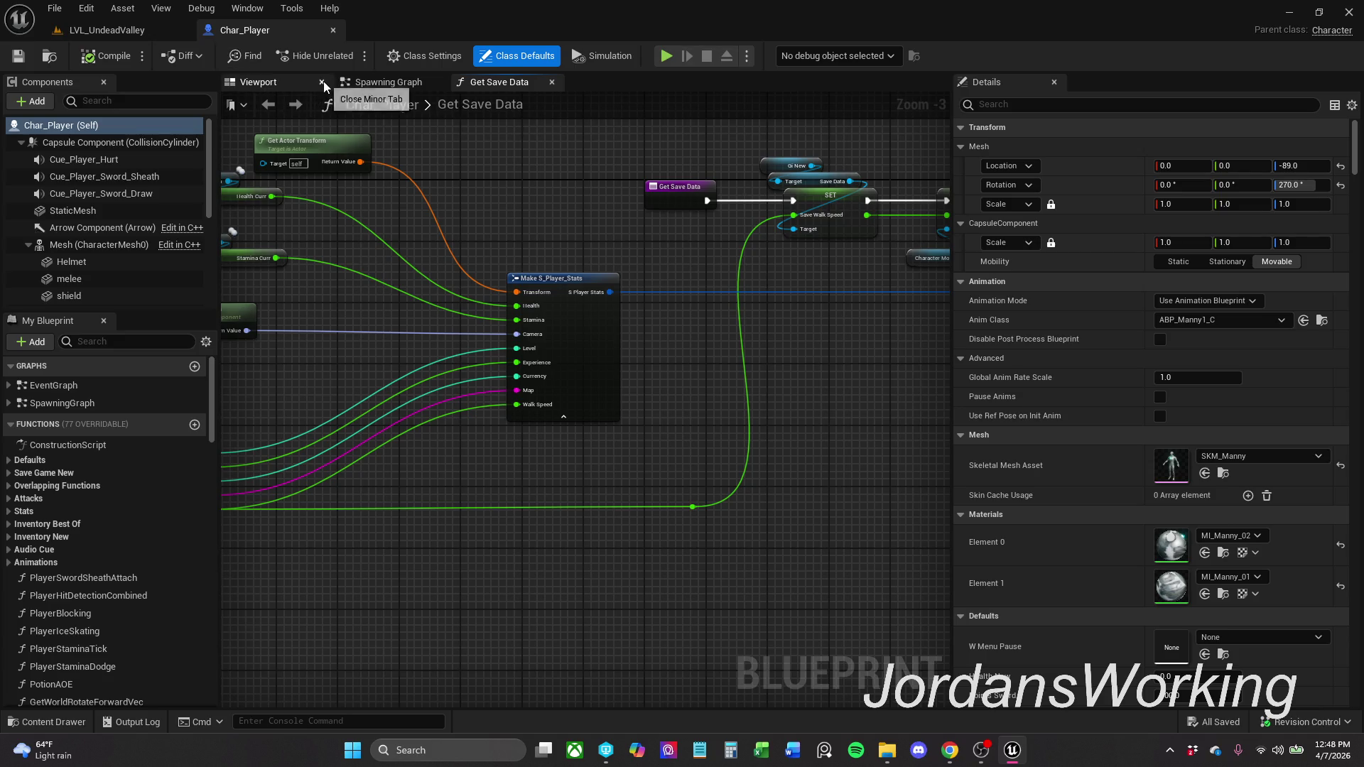
- Close Char_Player's 3D viewport view and select the AC_Inventory component
{"action": "left_click", "coordinate": [322, 81]}
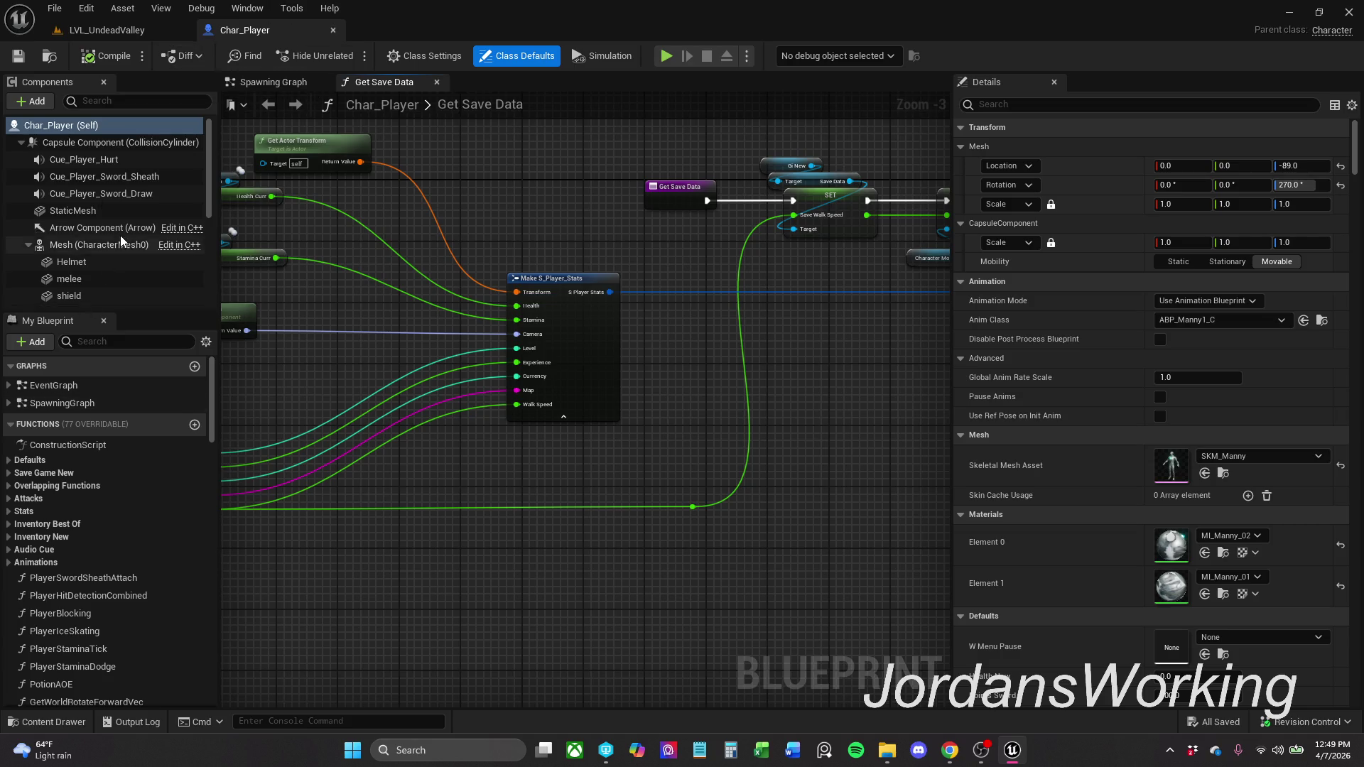
{"action": "scroll", "coordinate": [121, 236], "scroll_direction": "down", "scroll_amount": 5}
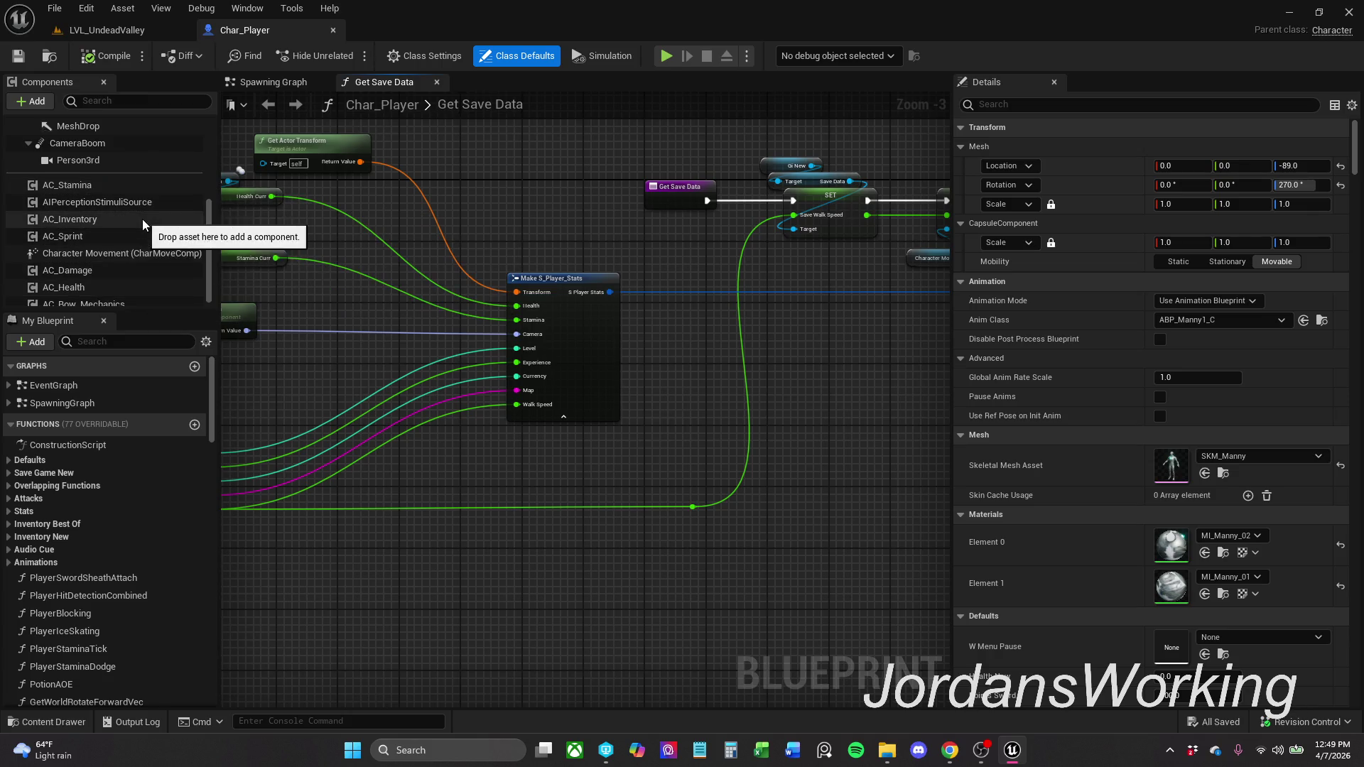
{"action": "left_click", "coordinate": [141, 220]}
{"action": "right_click", "coordinate": [138, 228]}
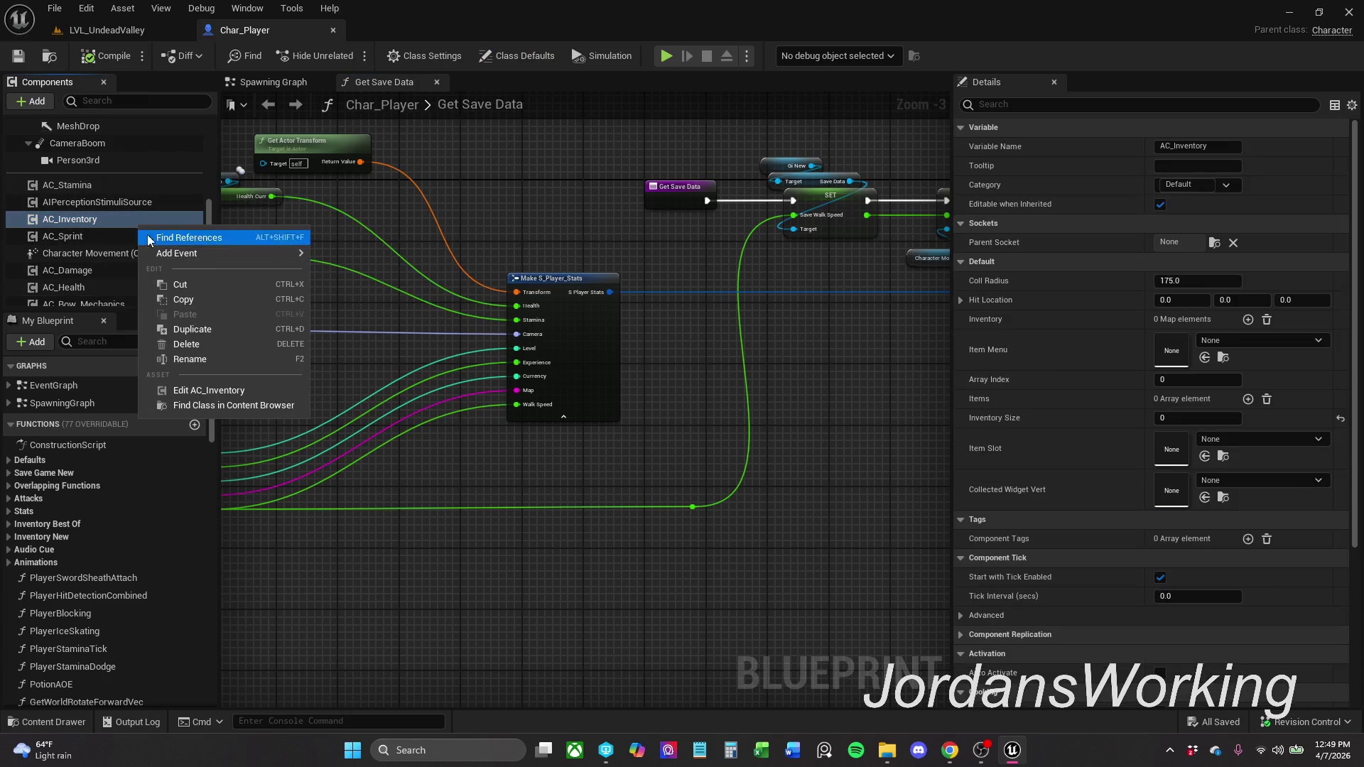
- Find references to AC_Inventory and visit each, from Spawning Graph through Use Player Save
{"action": "left_click", "coordinate": [224, 242]}
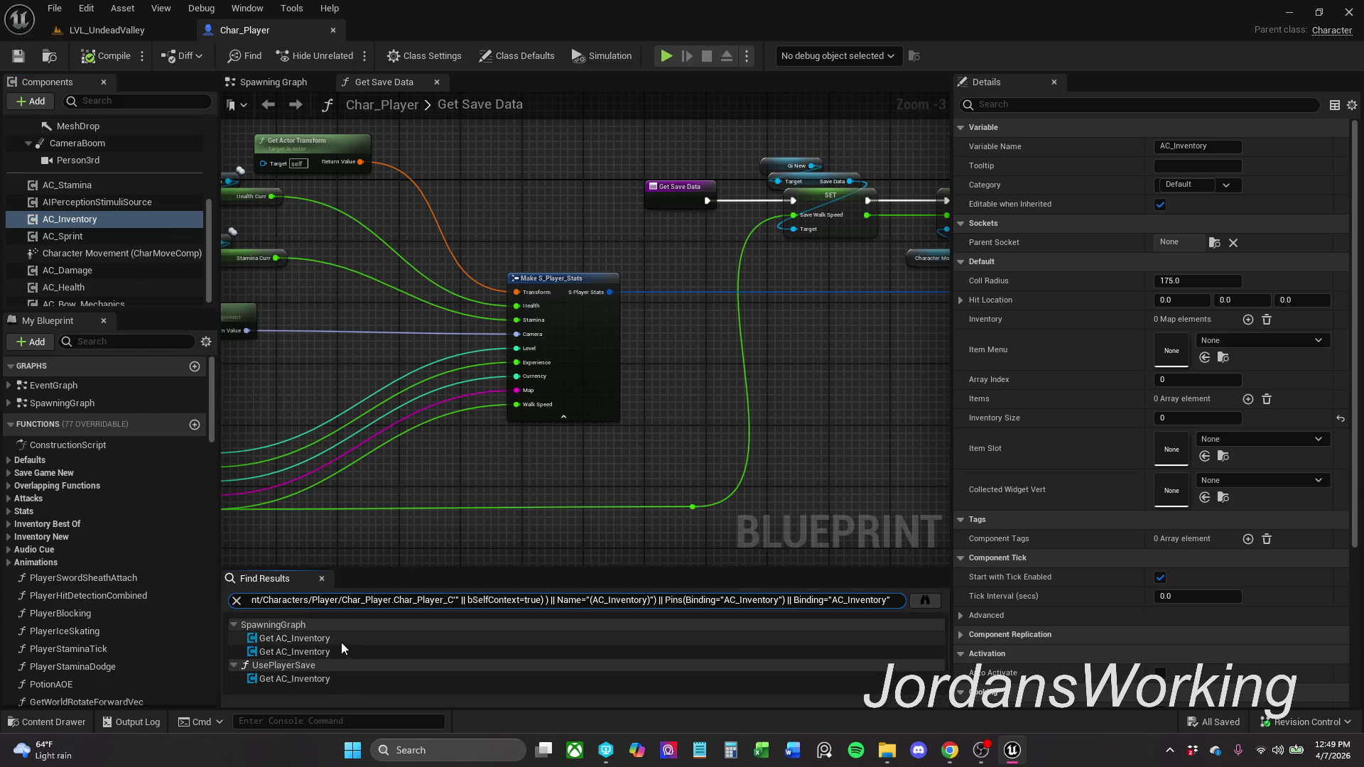
{"action": "double_click", "coordinate": [341, 639]}
{"action": "scroll", "coordinate": [536, 405], "scroll_direction": "down", "scroll_amount": 2}
{"action": "mouse_move", "coordinate": [537, 406]}
{"action": "left_mouse_down"}
{"action": "mouse_move", "coordinate": [719, 389]}
{"action": "mouse_move", "coordinate": [798, 466]}
{"action": "mouse_move", "coordinate": [655, 438]}
{"action": "mouse_move", "coordinate": [840, 425]}
{"action": "left_mouse_up"}
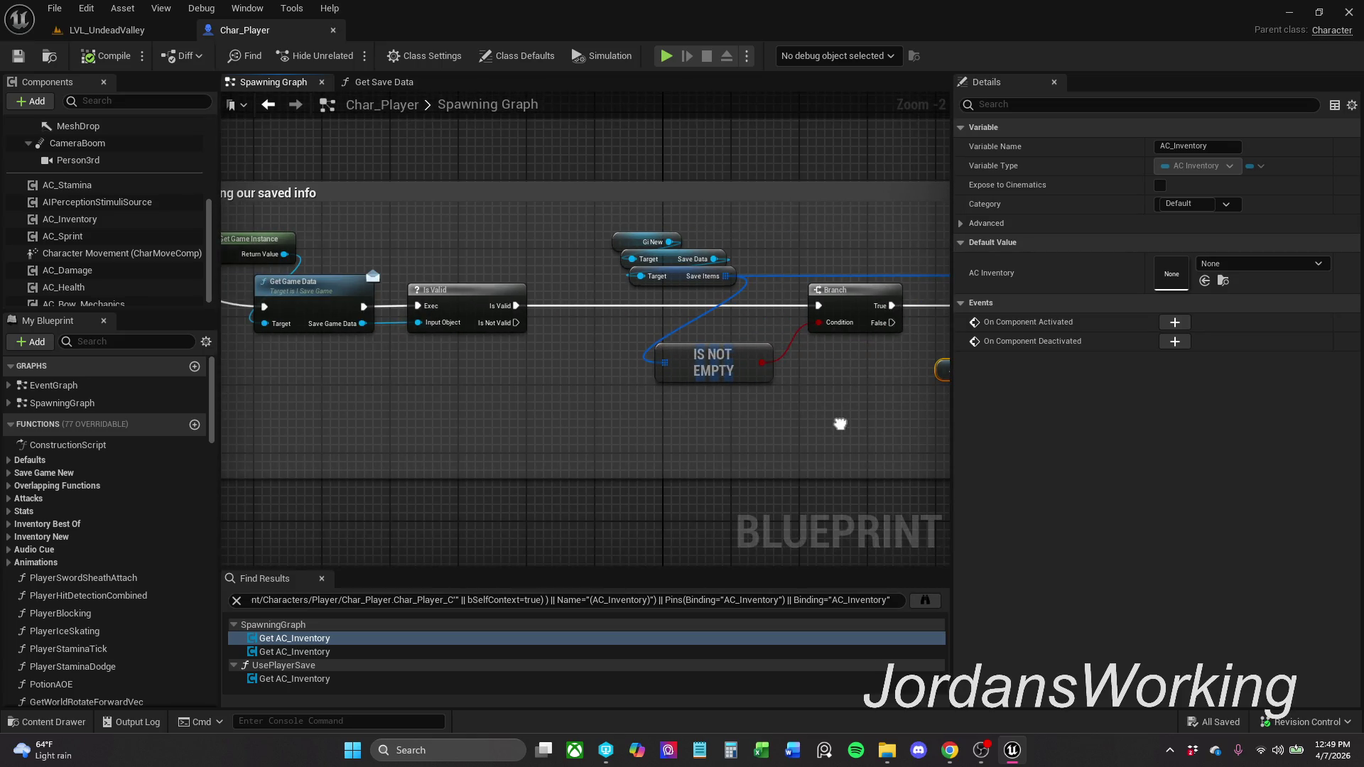
{"action": "double_click", "coordinate": [340, 652]}
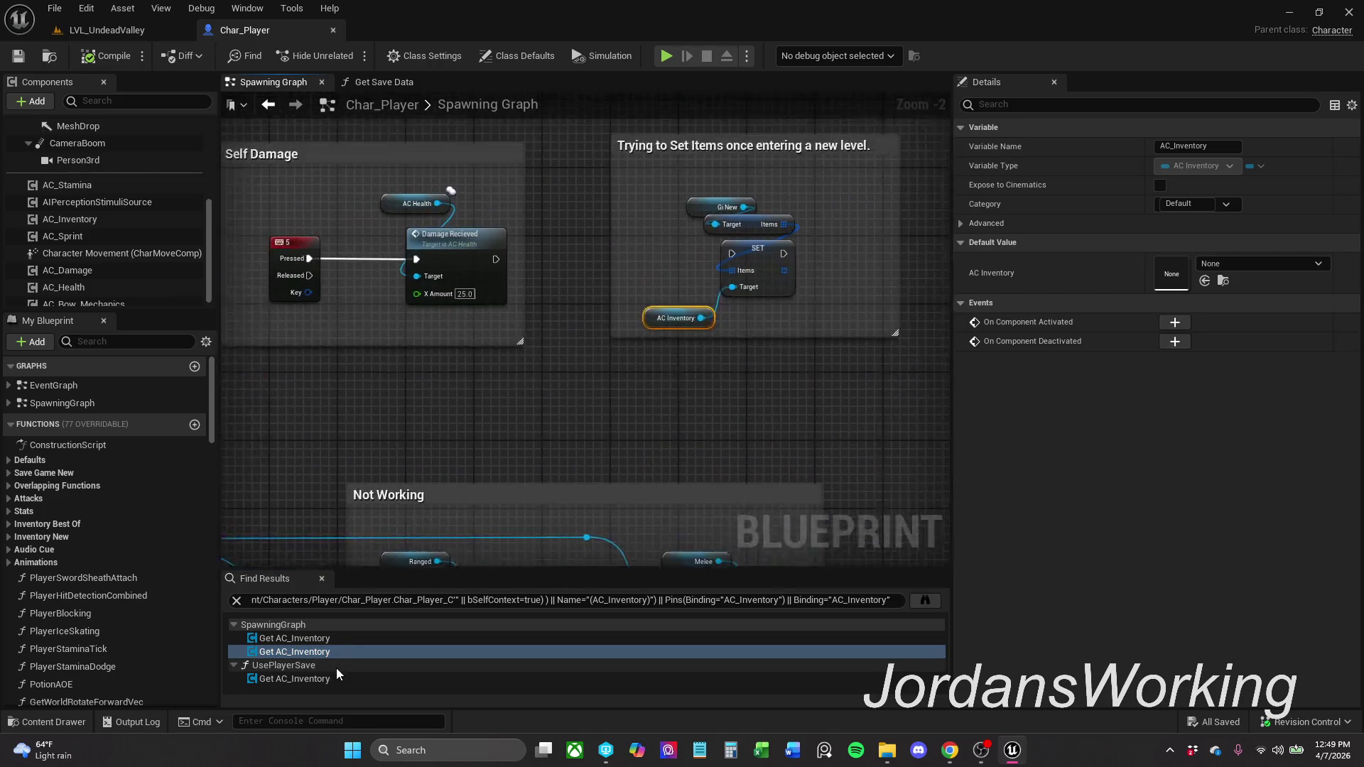
{"action": "double_click", "coordinate": [343, 678]}
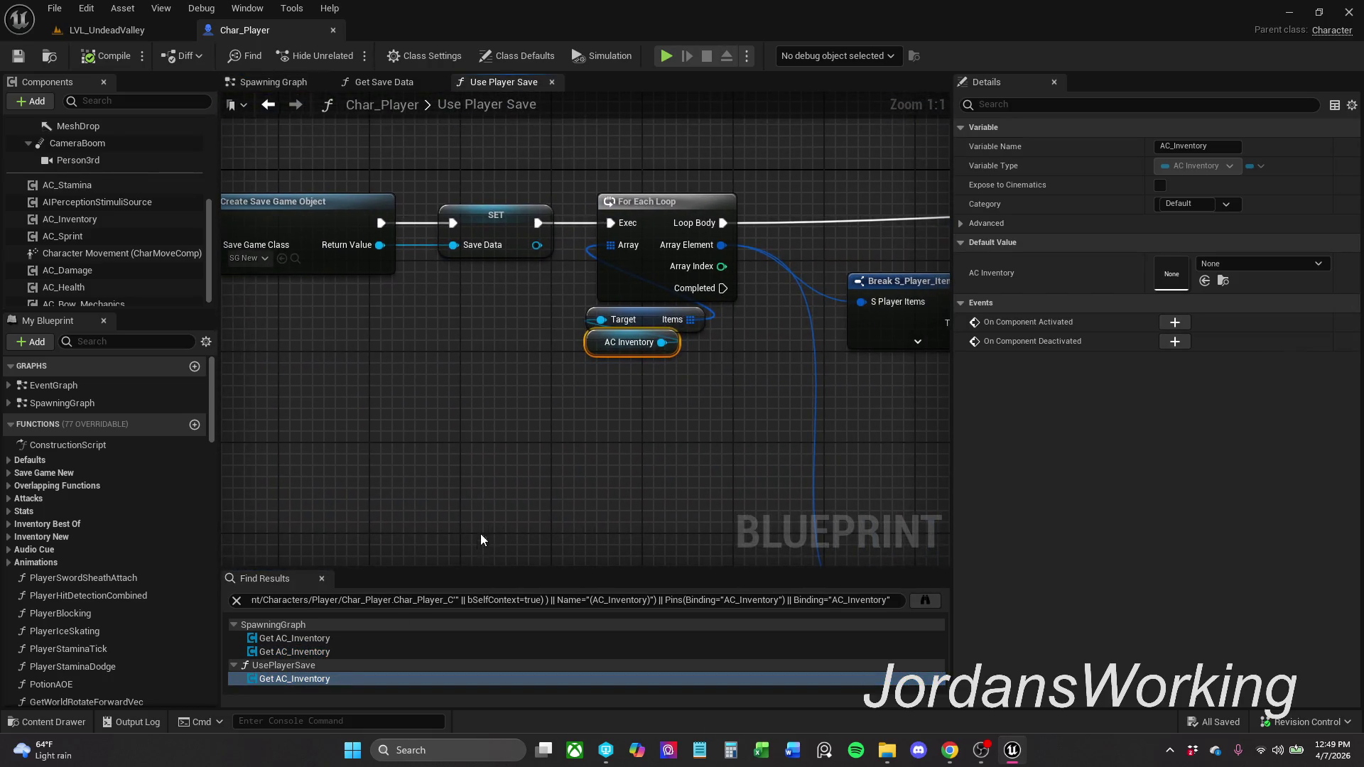
{"action": "scroll", "coordinate": [512, 472], "scroll_direction": "down", "scroll_amount": 3}
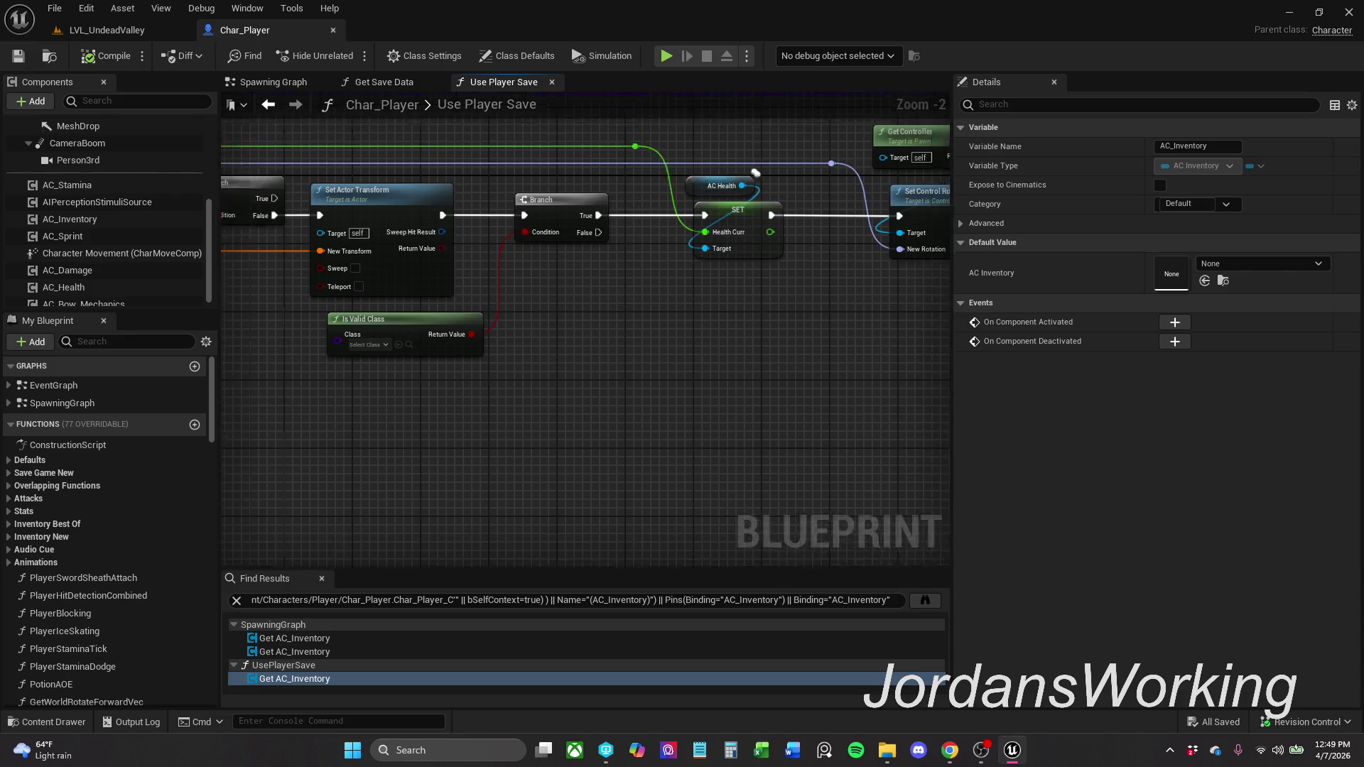
{"action": "mouse_move", "coordinate": [924, 177]}
{"action": "left_mouse_down"}
{"action": "mouse_move", "coordinate": [644, 177]}
{"action": "mouse_move", "coordinate": [710, 320]}
{"action": "mouse_move", "coordinate": [743, 445]}
{"action": "mouse_move", "coordinate": [427, 454]}
{"action": "mouse_move", "coordinate": [369, 442]}
{"action": "mouse_move", "coordinate": [350, 366]}
{"action": "mouse_move", "coordinate": [262, 390]}
{"action": "mouse_move", "coordinate": [737, 371]}
{"action": "left_mouse_up"}
{"action": "scroll", "coordinate": [304, 373], "scroll_direction": "down", "scroll_amount": 1}
{"action": "scroll", "coordinate": [311, 390], "scroll_direction": "down", "scroll_amount": 1}
{"action": "scroll", "coordinate": [737, 372], "scroll_direction": "down", "scroll_amount": 1}
{"action": "scroll", "coordinate": [789, 323], "scroll_direction": "up", "scroll_amount": 4}
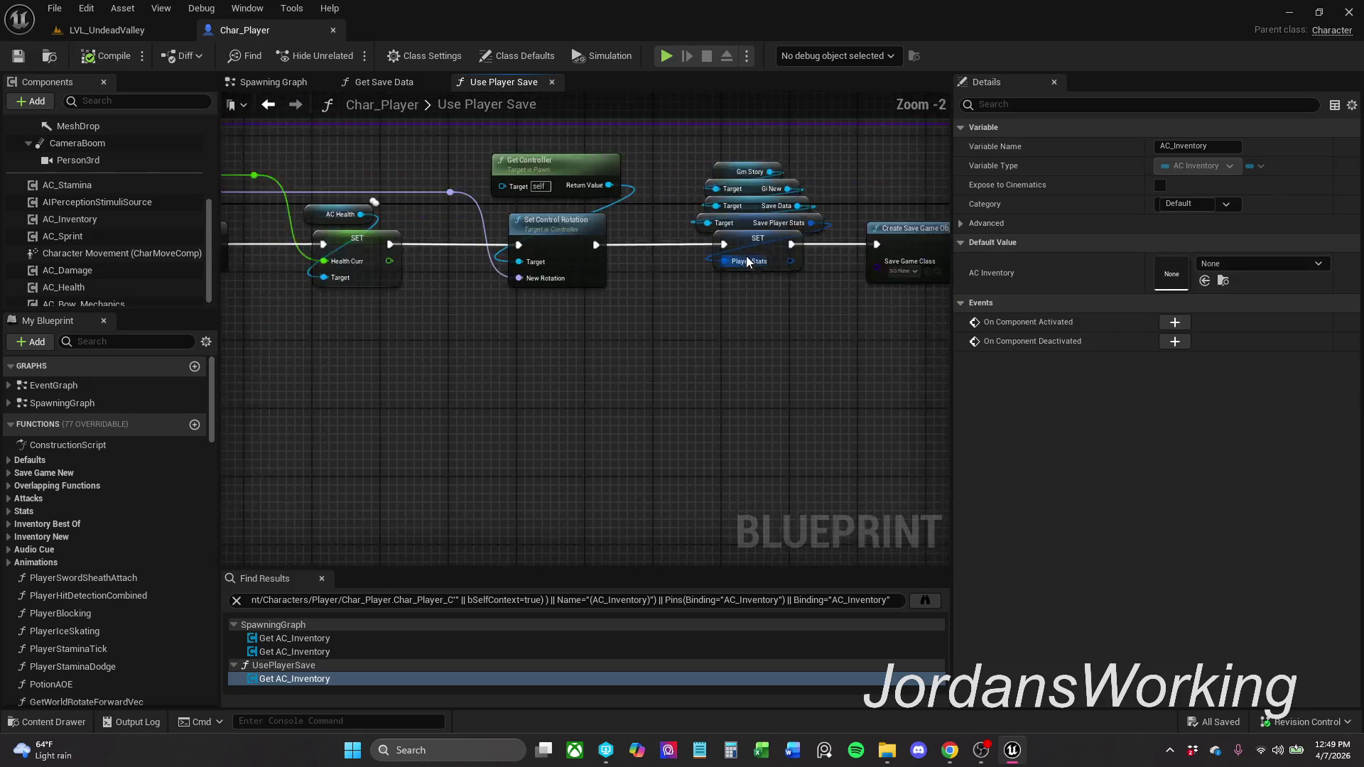
{"action": "mouse_move", "coordinate": [777, 319]}
{"action": "left_mouse_down"}
{"action": "mouse_move", "coordinate": [756, 316]}
{"action": "mouse_move", "coordinate": [707, 351]}
{"action": "left_mouse_up"}
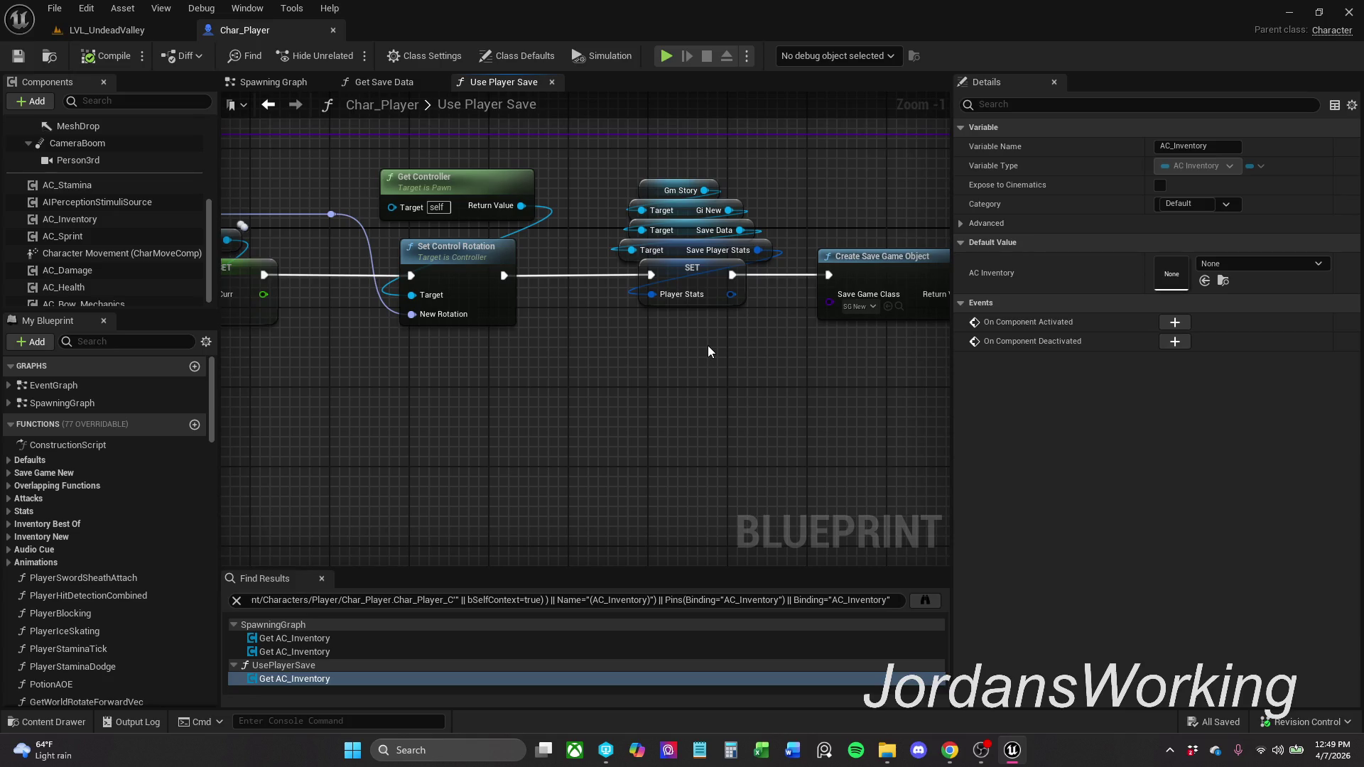
{"action": "left_click_drag", "start_coordinate": [671, 355], "coordinate": [816, 361]}
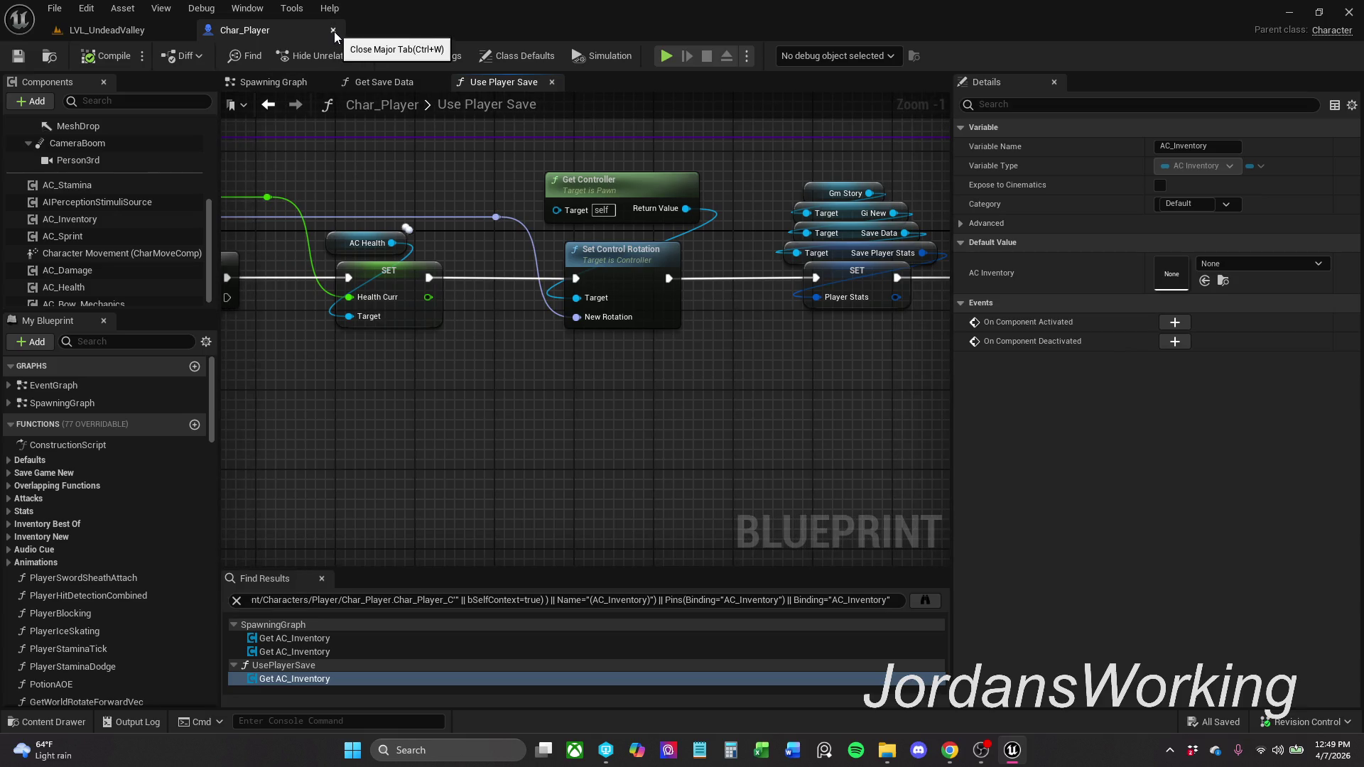
{"action": "mouse_move", "coordinate": [353, 144]}
{"action": "left_mouse_down"}
{"action": "mouse_move", "coordinate": [531, 130]}
{"action": "mouse_move", "coordinate": [789, 152]}
{"action": "mouse_move", "coordinate": [773, 152]}
{"action": "mouse_move", "coordinate": [933, 107]}
{"action": "left_mouse_up"}
{"action": "scroll", "coordinate": [788, 152], "scroll_direction": "down", "scroll_amount": 1}
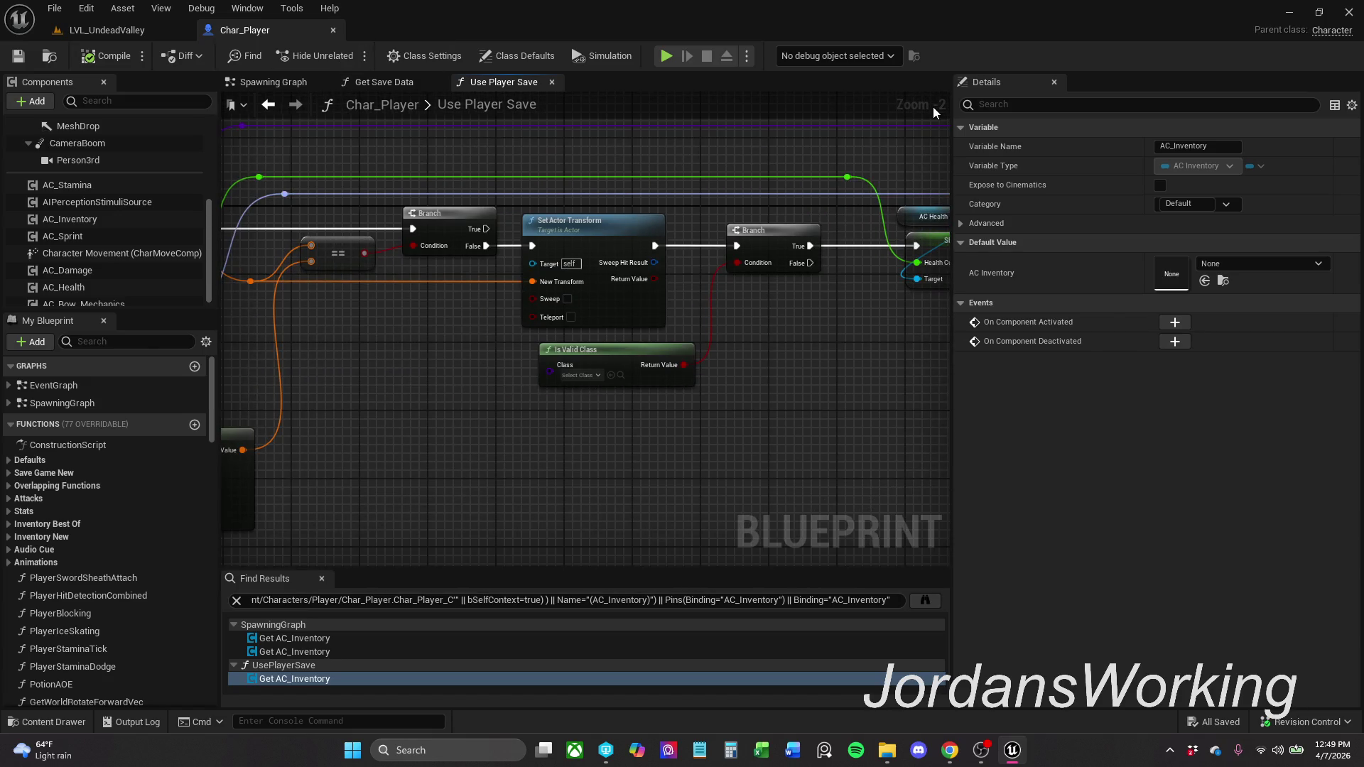
{"action": "left_click_drag", "start_coordinate": [527, 387], "coordinate": [829, 412]}
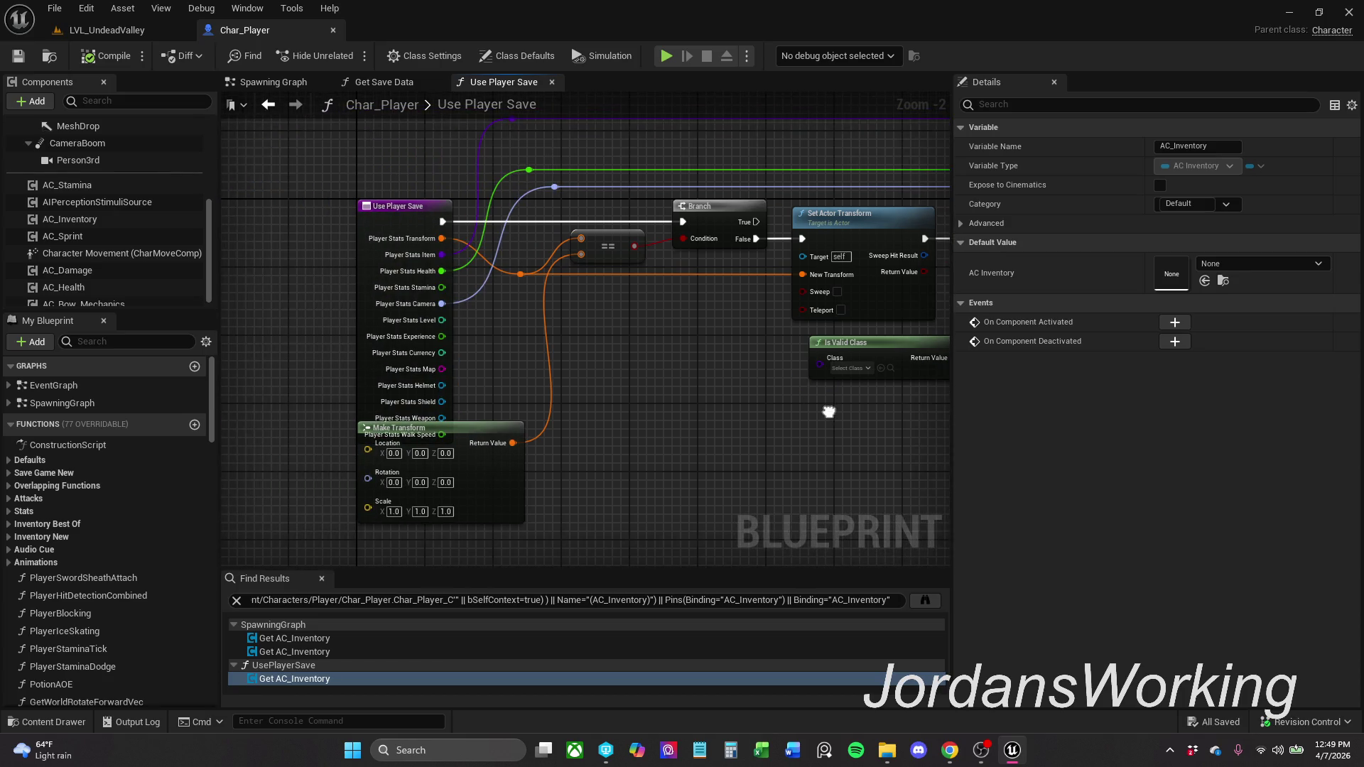
{"action": "mouse_move", "coordinate": [534, 297]}
{"action": "left_mouse_down"}
{"action": "mouse_move", "coordinate": [455, 334]}
{"action": "mouse_move", "coordinate": [256, 334]}
{"action": "mouse_move", "coordinate": [398, 334]}
{"action": "mouse_move", "coordinate": [455, 441]}
{"action": "mouse_move", "coordinate": [466, 287]}
{"action": "left_mouse_up"}
{"action": "left_click", "coordinate": [577, 352]}
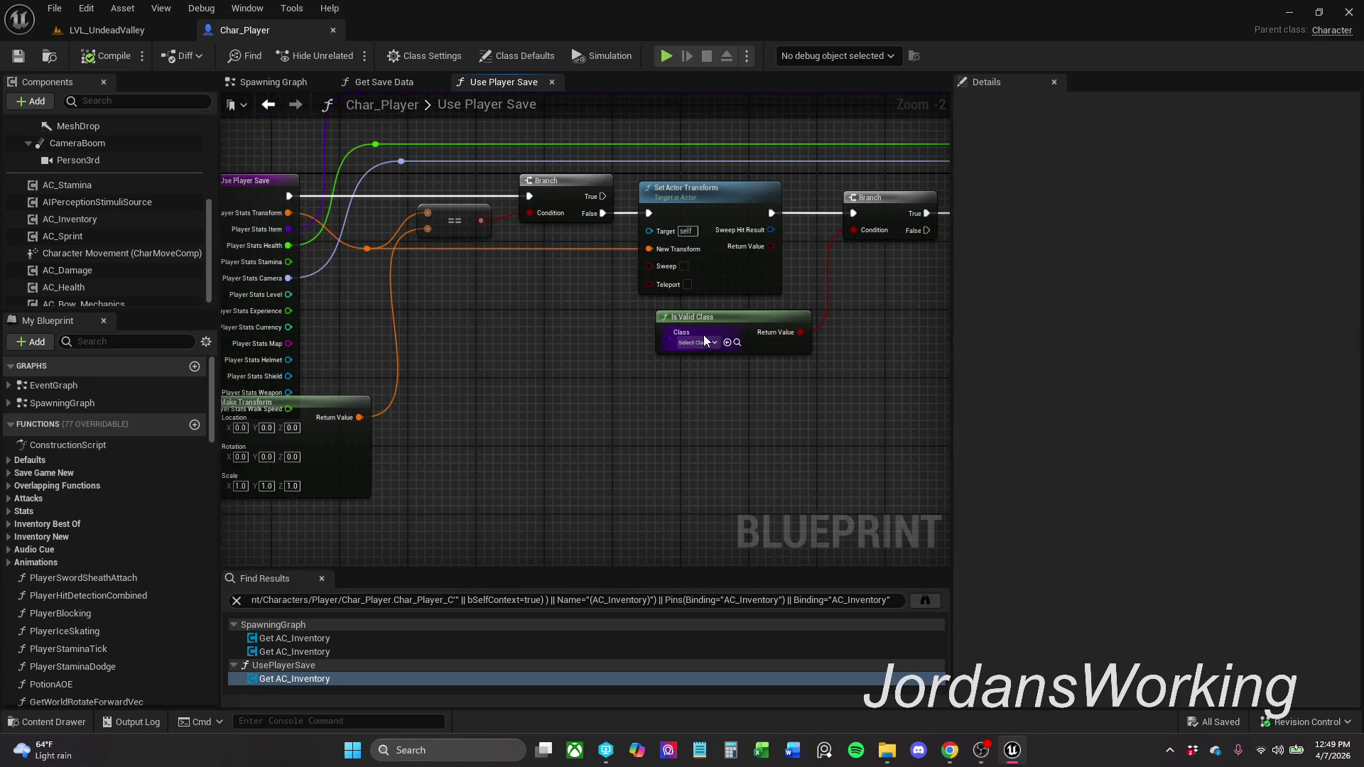
{"action": "right_click", "coordinate": [582, 398]}
{"action": "mouse_move", "coordinate": [879, 313]}
{"action": "left_mouse_down"}
{"action": "mouse_move", "coordinate": [429, 354]}
{"action": "mouse_move", "coordinate": [234, 319]}
{"action": "mouse_move", "coordinate": [540, 341]}
{"action": "left_mouse_up"}
{"action": "mouse_move", "coordinate": [874, 341]}
{"action": "left_mouse_down"}
{"action": "mouse_move", "coordinate": [626, 345]}
{"action": "mouse_move", "coordinate": [640, 345]}
{"action": "left_mouse_up"}
{"action": "mouse_move", "coordinate": [818, 345]}
{"action": "left_mouse_down"}
{"action": "mouse_move", "coordinate": [608, 346]}
{"action": "mouse_move", "coordinate": [894, 331]}
{"action": "left_mouse_up"}
{"action": "left_click_drag", "start_coordinate": [723, 438], "coordinate": [884, 425]}
{"action": "mouse_move", "coordinate": [758, 346]}
{"action": "left_mouse_down"}
{"action": "mouse_move", "coordinate": [359, 266]}
{"action": "mouse_move", "coordinate": [378, 240]}
{"action": "mouse_move", "coordinate": [607, 432]}
{"action": "mouse_move", "coordinate": [599, 357]}
{"action": "mouse_move", "coordinate": [387, 386]}
{"action": "mouse_move", "coordinate": [541, 389]}
{"action": "mouse_move", "coordinate": [510, 389]}
{"action": "left_mouse_up"}
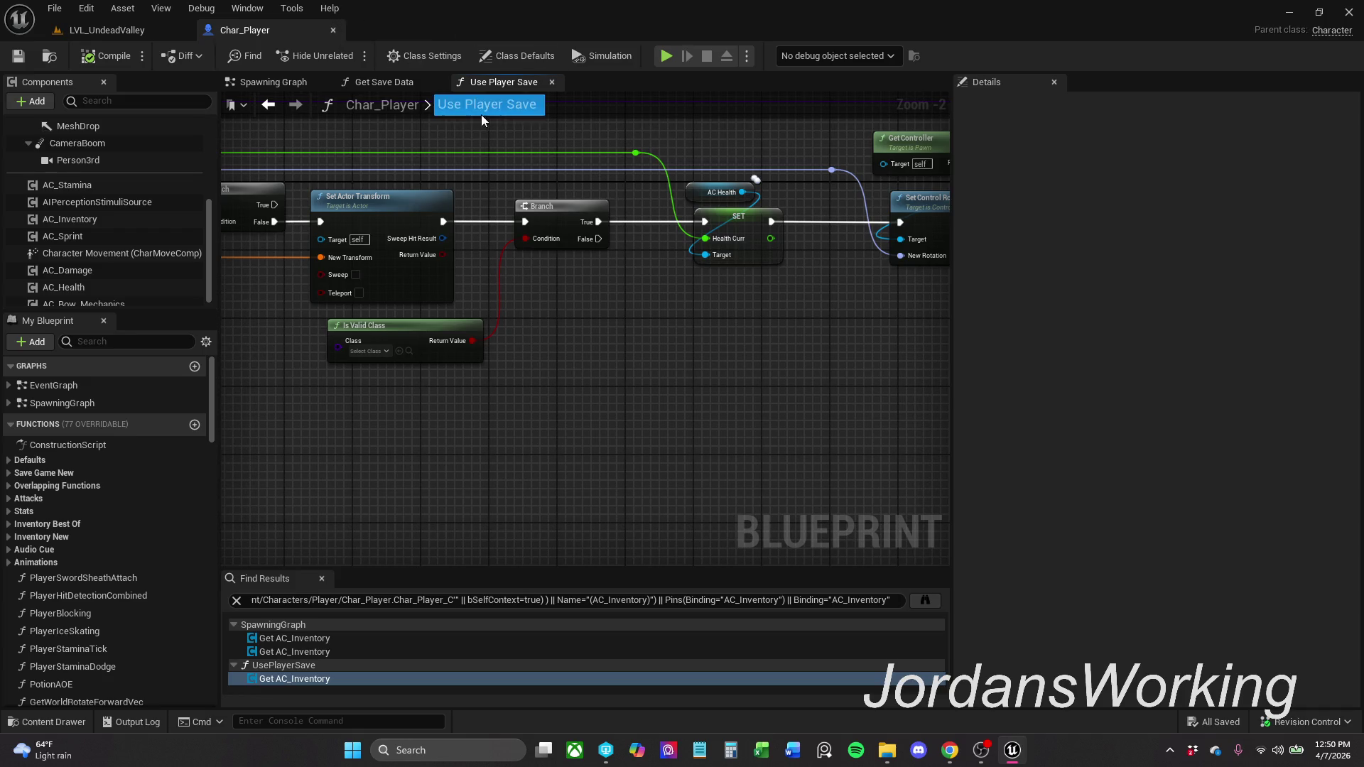
{"action": "left_click", "coordinate": [403, 84]}
{"action": "left_click", "coordinate": [469, 86]}
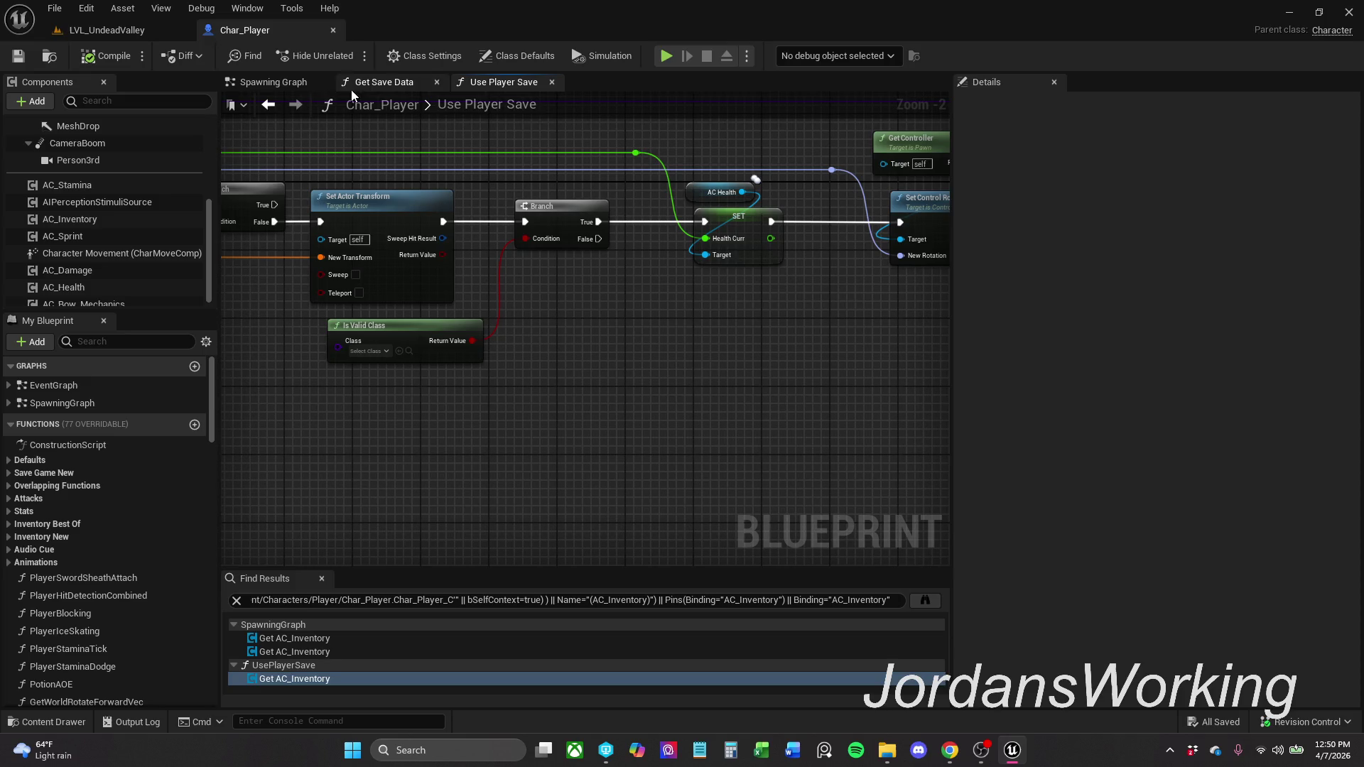
{"action": "left_click", "coordinate": [153, 34]}
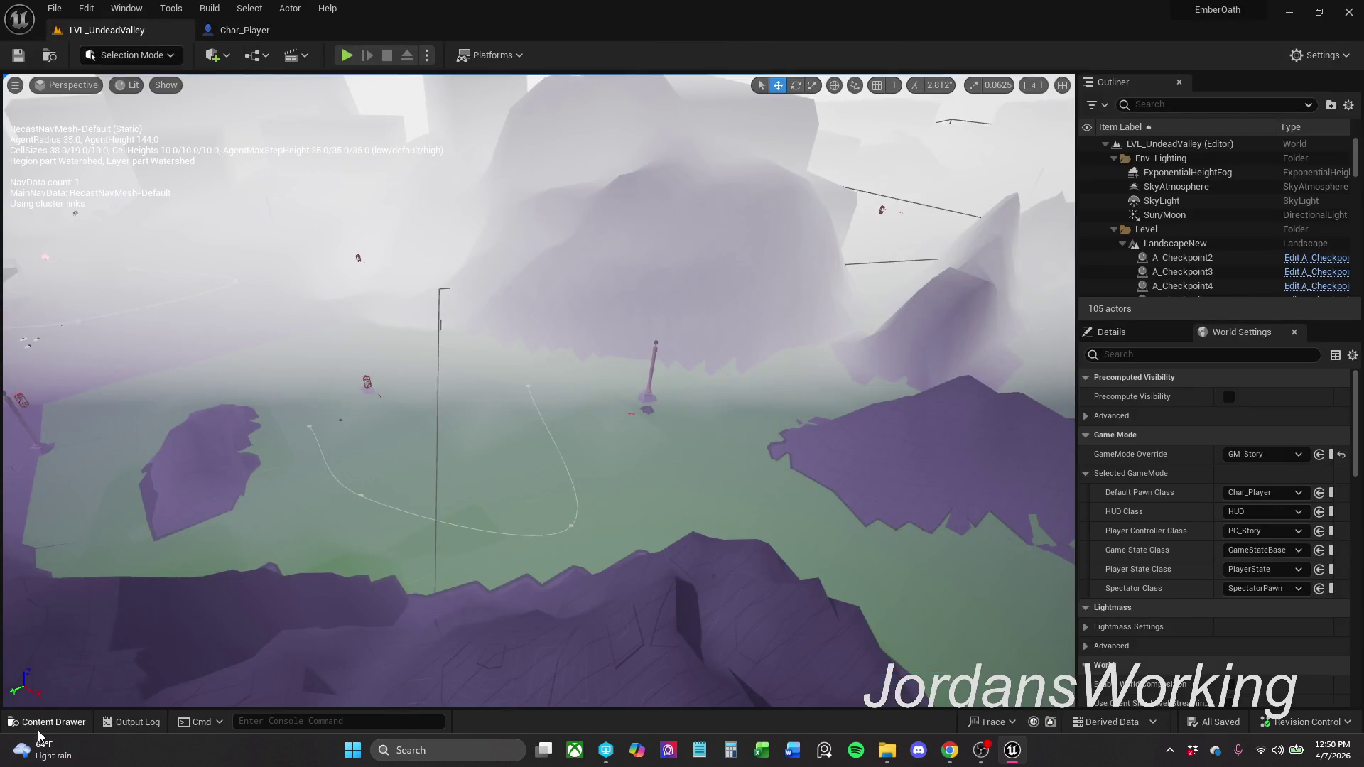
- Open A_Checkpoint from _MyContent > Actors > Checkpoint and frame its Event Interact with Actor chain
{"action": "left_click", "coordinate": [47, 722]}
{"action": "left_click", "coordinate": [403, 524]}
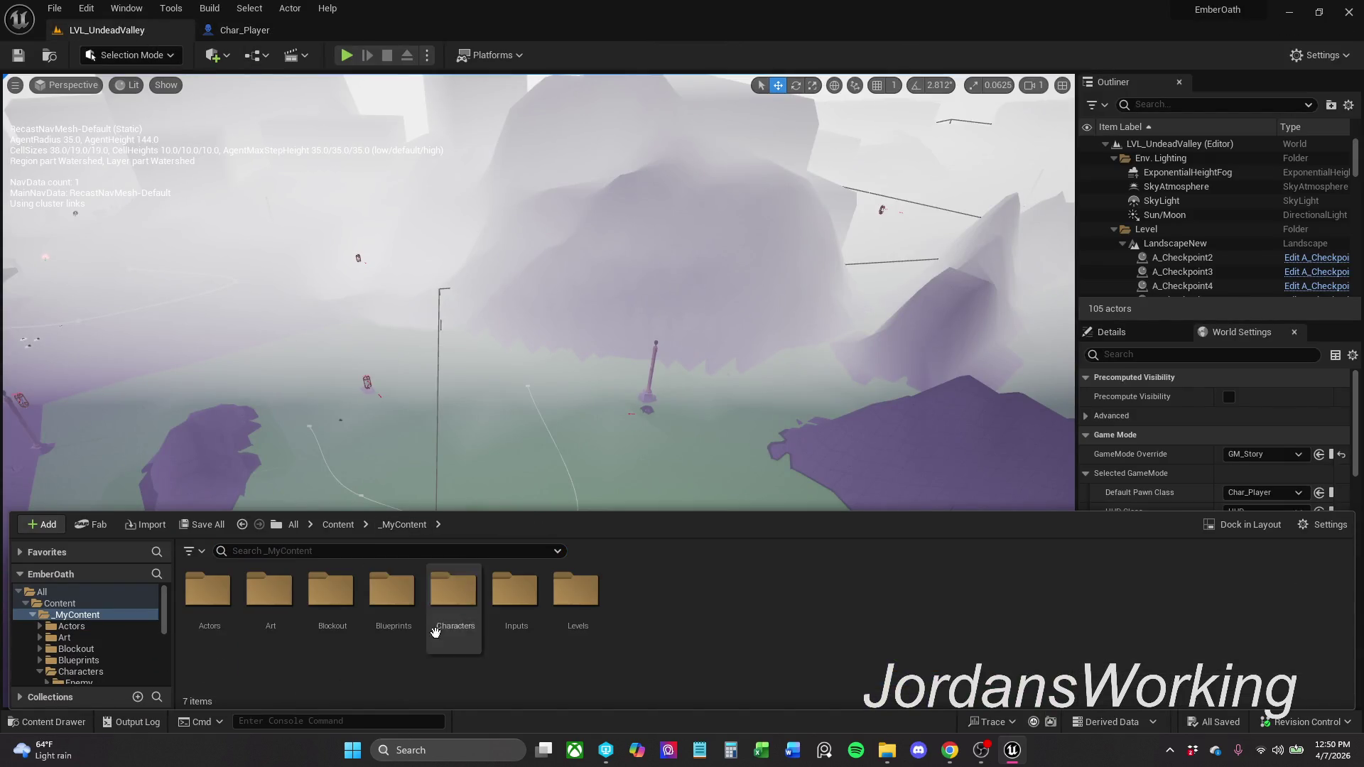
{"action": "double_click", "coordinate": [187, 626]}
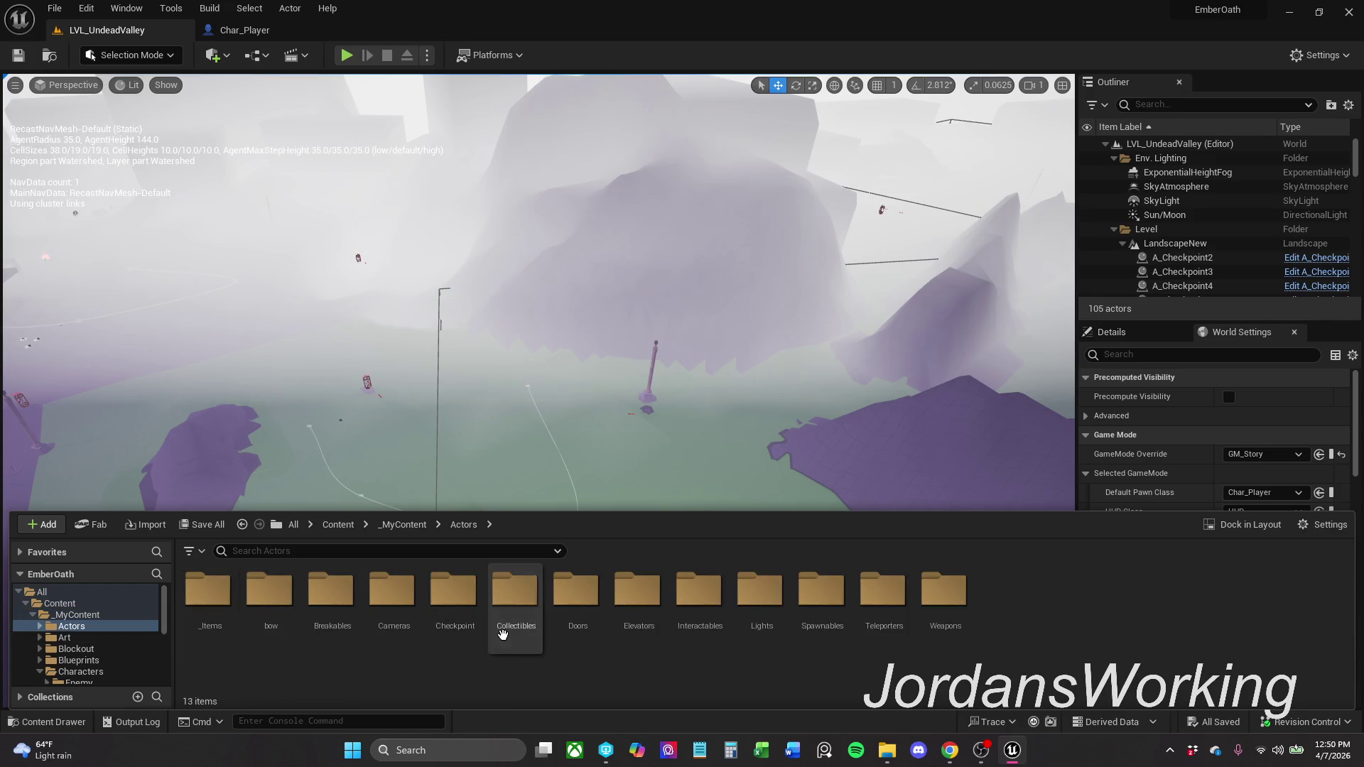
{"action": "double_click", "coordinate": [456, 604]}
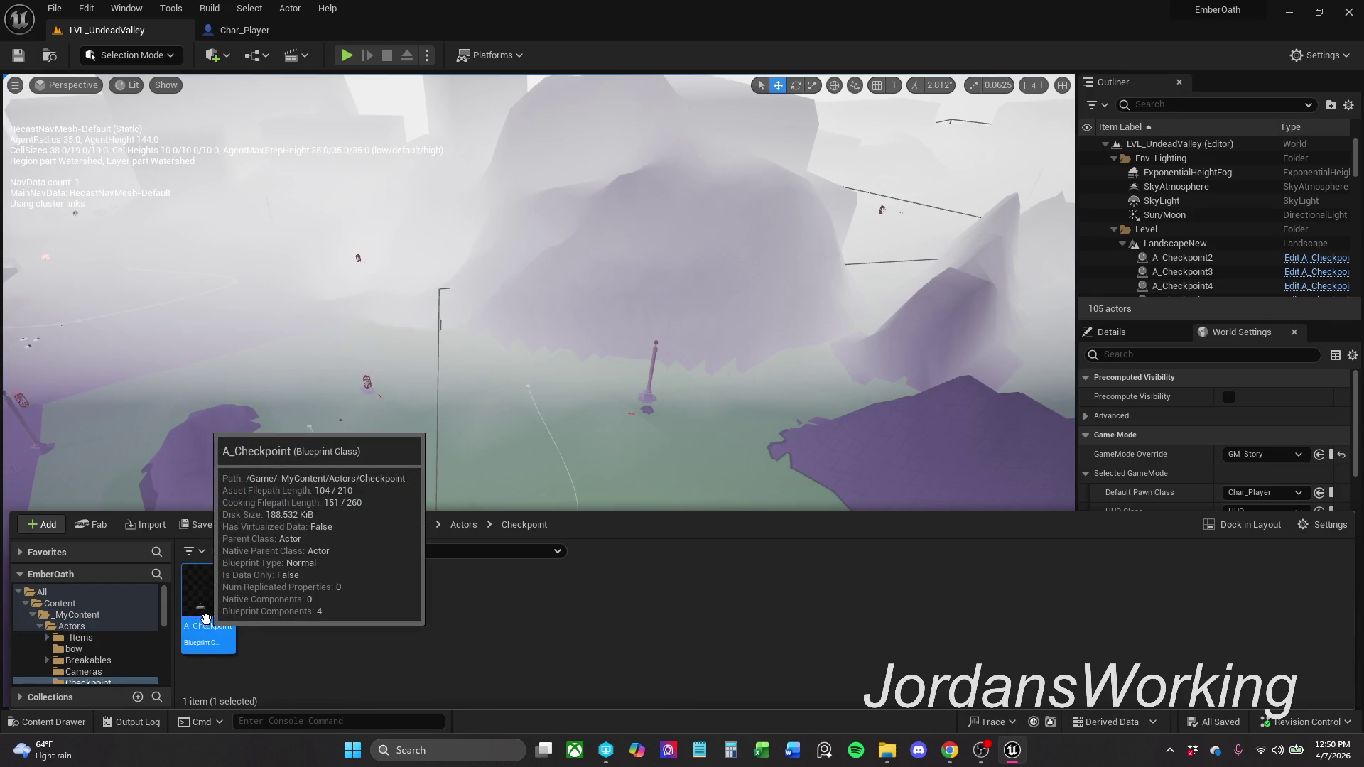
{"action": "double_click", "coordinate": [208, 604]}
{"action": "scroll", "coordinate": [526, 396], "scroll_direction": "down", "scroll_amount": 1}
{"action": "left_click_drag", "start_coordinate": [828, 411], "coordinate": [916, 384]}
{"action": "mouse_move", "coordinate": [553, 400]}
{"action": "left_mouse_down"}
{"action": "mouse_move", "coordinate": [1140, 401]}
{"action": "mouse_move", "coordinate": [951, 400]}
{"action": "left_mouse_up"}
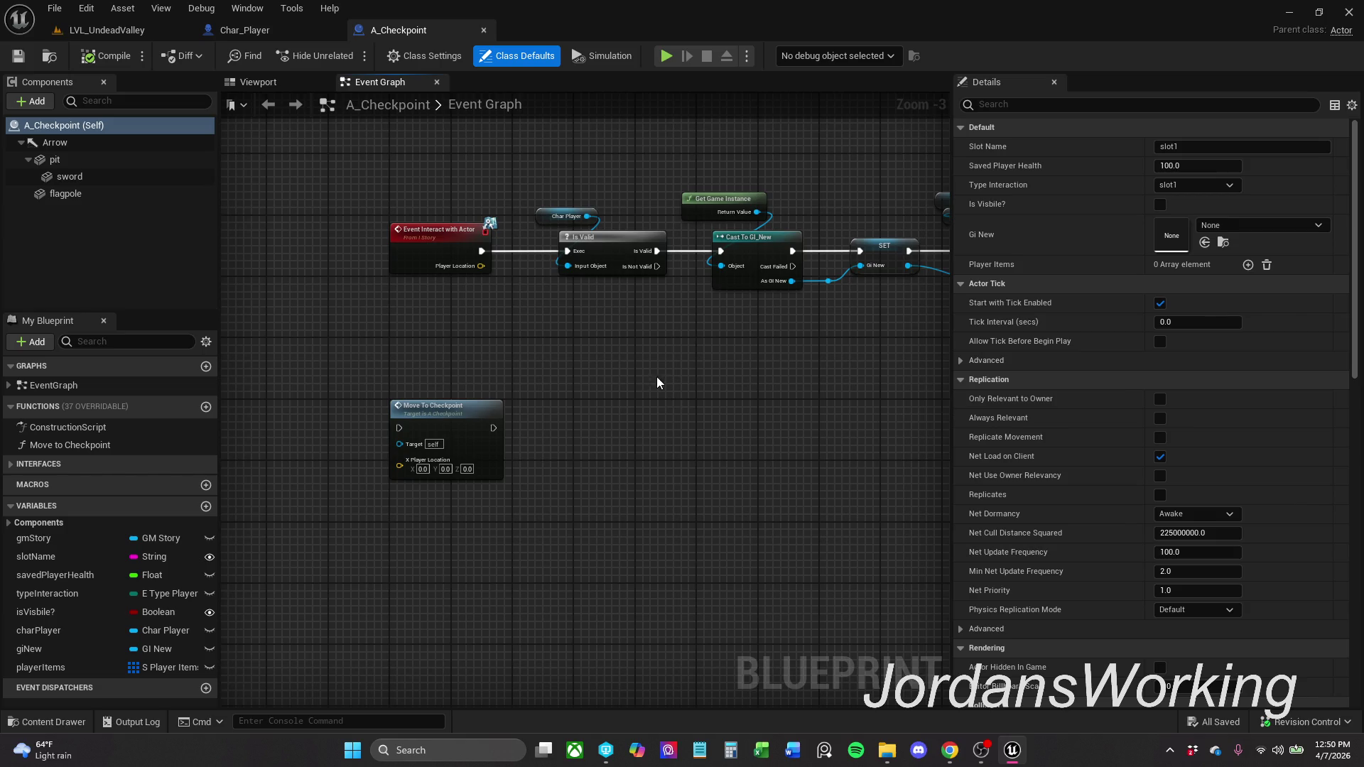
- Pan through A_Checkpoint's graph from the interact event to Save Items and the player-stats saving nodes
{"action": "left_click_drag", "start_coordinate": [654, 381], "coordinate": [597, 412]}
{"action": "left_click_drag", "start_coordinate": [451, 335], "coordinate": [257, 364]}
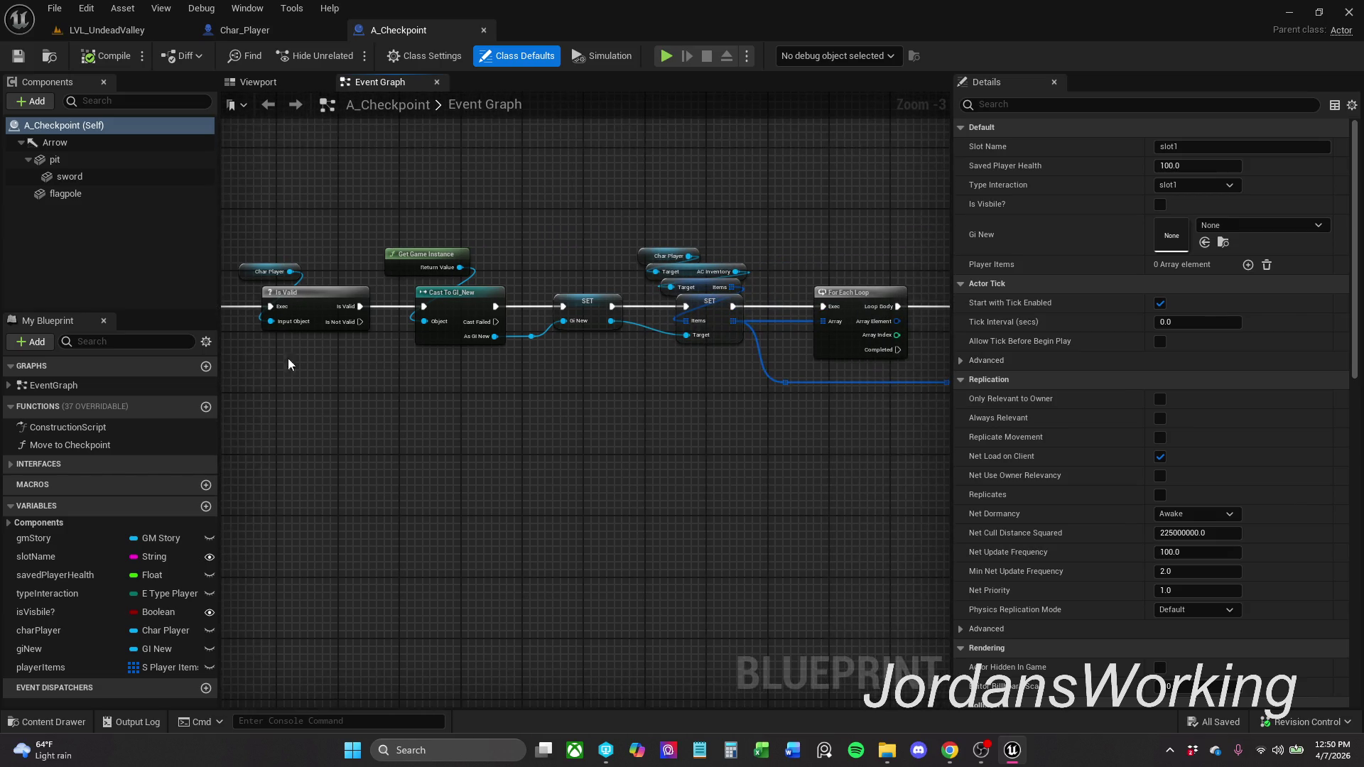
{"action": "left_click_drag", "start_coordinate": [570, 370], "coordinate": [413, 371]}
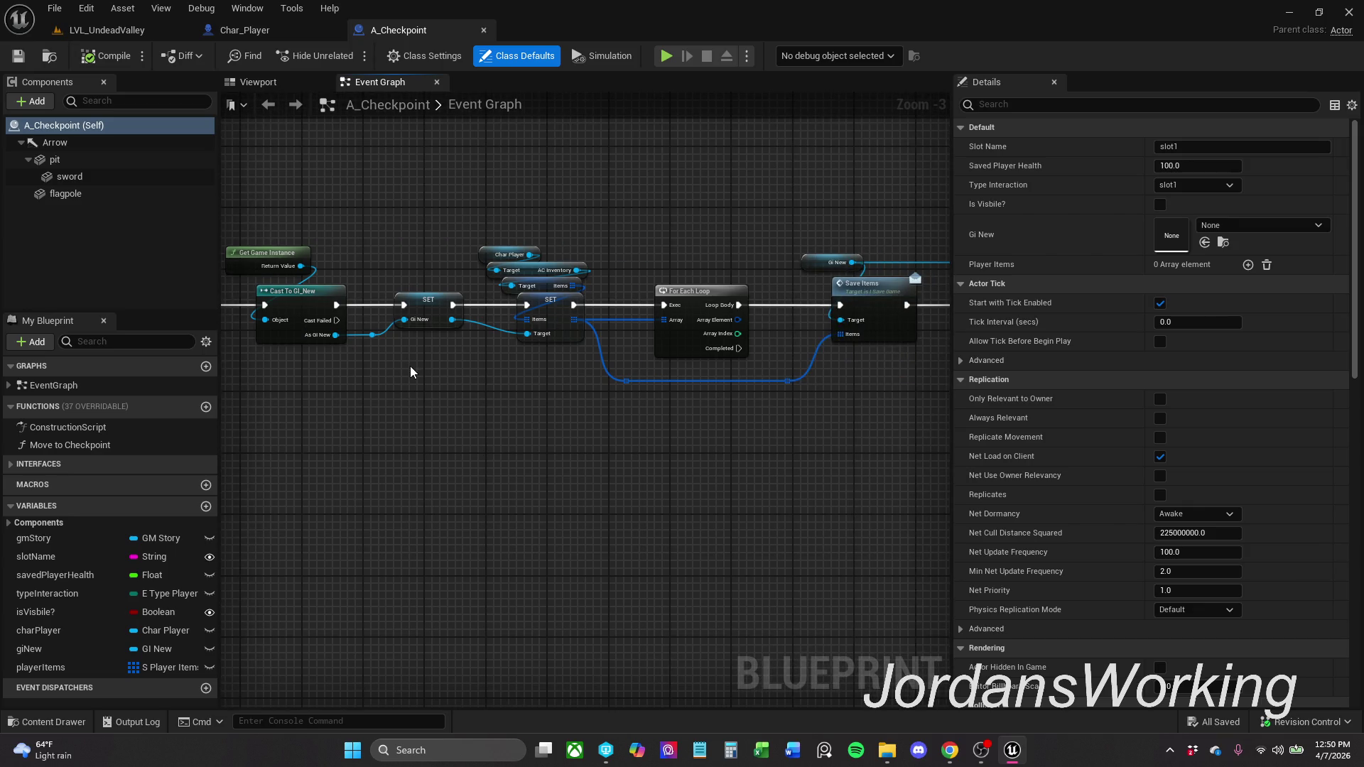
{"action": "scroll", "coordinate": [551, 289], "scroll_direction": "up", "scroll_amount": 2}
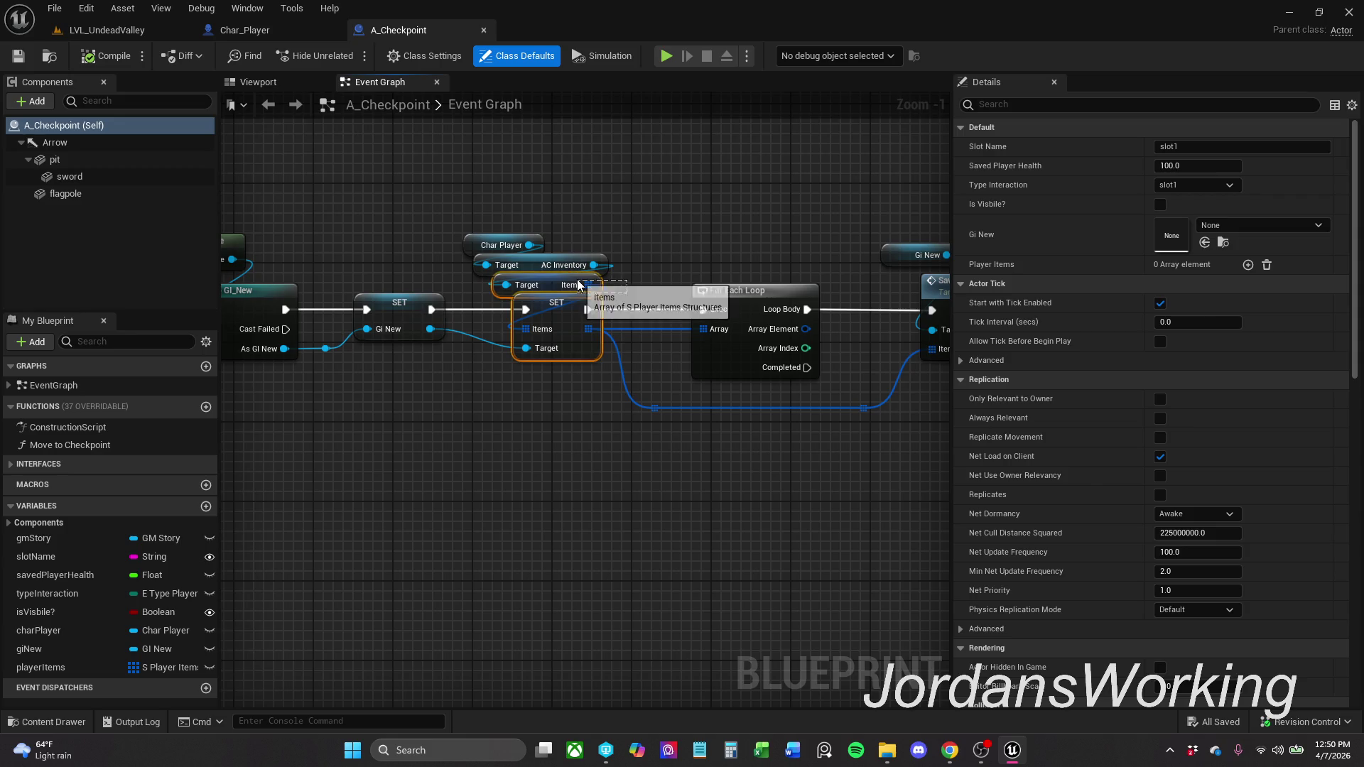
{"action": "left_click", "coordinate": [625, 303]}
{"action": "mouse_move", "coordinate": [515, 385]}
{"action": "left_mouse_down"}
{"action": "mouse_move", "coordinate": [530, 369]}
{"action": "mouse_move", "coordinate": [557, 395]}
{"action": "mouse_move", "coordinate": [328, 375]}
{"action": "left_mouse_up"}
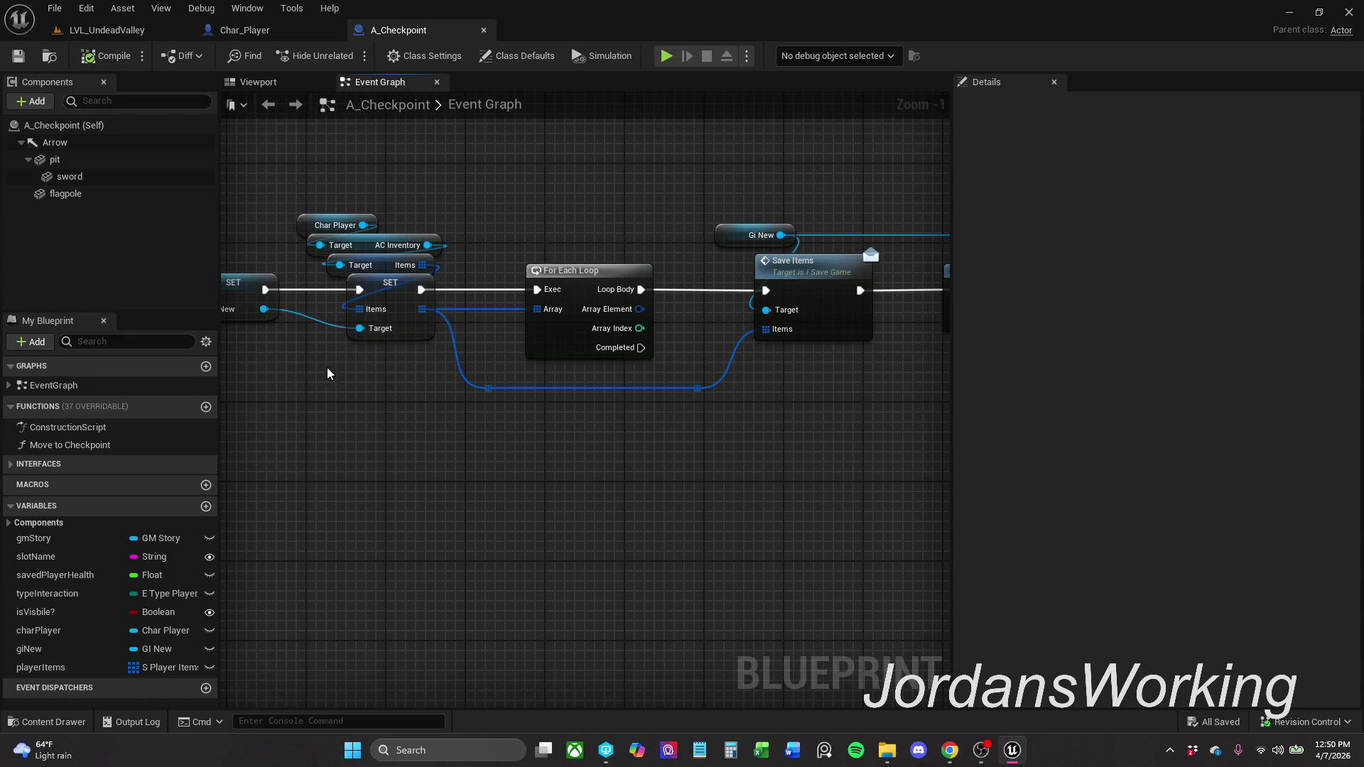
{"action": "left_click_drag", "start_coordinate": [573, 493], "coordinate": [789, 431]}
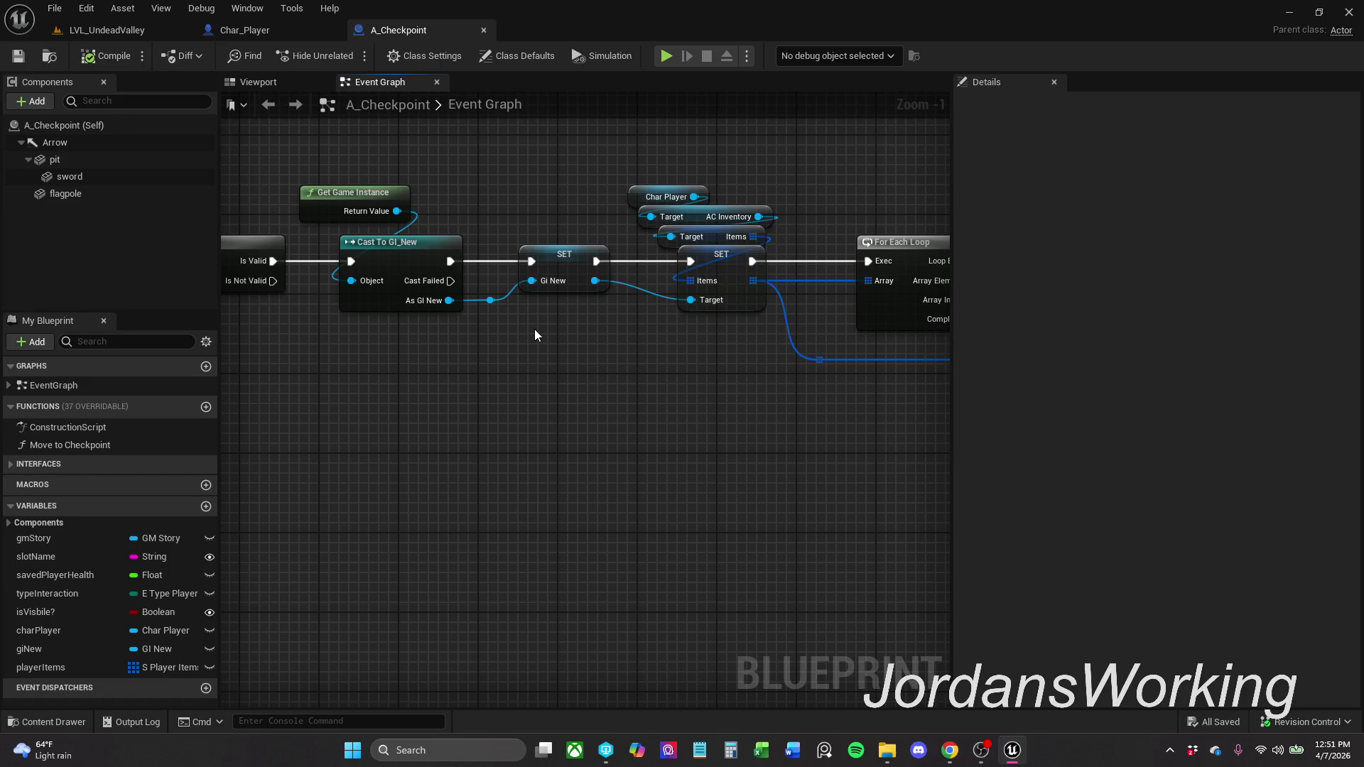
{"action": "mouse_move", "coordinate": [694, 364]}
{"action": "left_mouse_down"}
{"action": "mouse_move", "coordinate": [417, 377]}
{"action": "mouse_move", "coordinate": [566, 412]}
{"action": "mouse_move", "coordinate": [550, 417]}
{"action": "mouse_move", "coordinate": [743, 426]}
{"action": "mouse_move", "coordinate": [64, 429]}
{"action": "left_mouse_up"}
{"action": "scroll", "coordinate": [743, 426], "scroll_direction": "down", "scroll_amount": 1}
{"action": "mouse_move", "coordinate": [852, 427]}
{"action": "left_mouse_down"}
{"action": "mouse_move", "coordinate": [251, 430]}
{"action": "mouse_move", "coordinate": [827, 439]}
{"action": "mouse_move", "coordinate": [651, 421]}
{"action": "mouse_move", "coordinate": [898, 433]}
{"action": "left_mouse_up"}
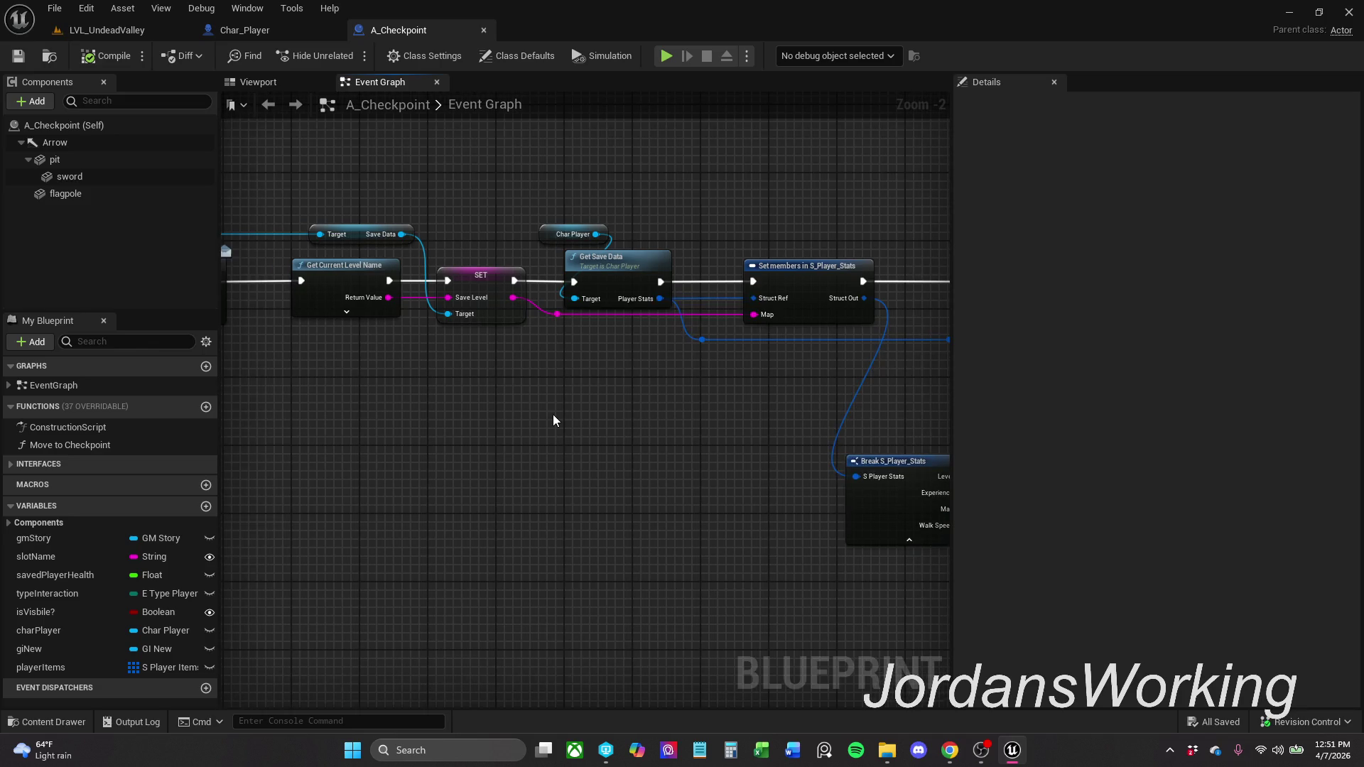
- Re-inspect the SET, For Each Loop and level-name nodes, then close A_Checkpoint
{"action": "mouse_move", "coordinate": [624, 280]}
{"action": "left_mouse_down"}
{"action": "mouse_move", "coordinate": [731, 387]}
{"action": "mouse_move", "coordinate": [540, 299]}
{"action": "mouse_move", "coordinate": [559, 322]}
{"action": "mouse_move", "coordinate": [817, 341]}
{"action": "mouse_move", "coordinate": [895, 370]}
{"action": "left_mouse_up"}
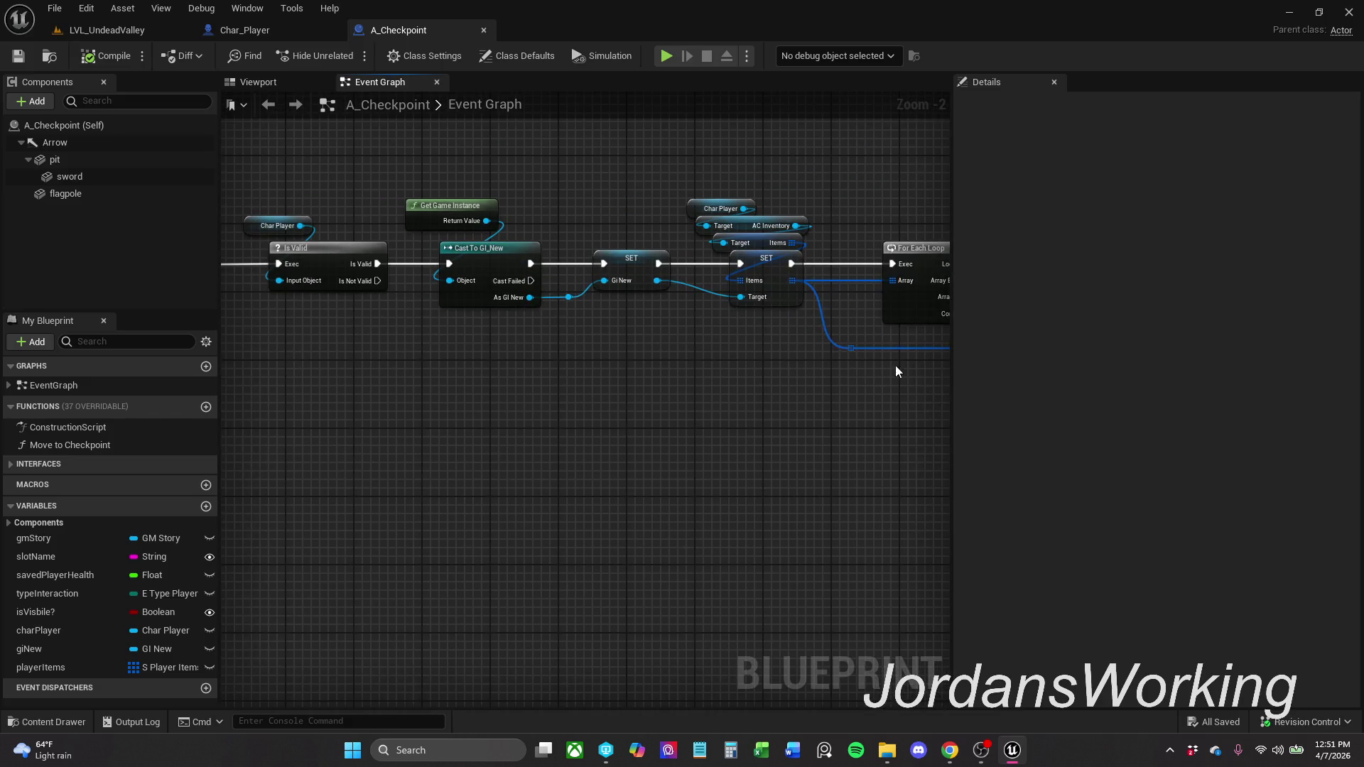
{"action": "mouse_move", "coordinate": [697, 371]}
{"action": "left_mouse_down"}
{"action": "mouse_move", "coordinate": [880, 371]}
{"action": "mouse_move", "coordinate": [420, 383]}
{"action": "left_mouse_up"}
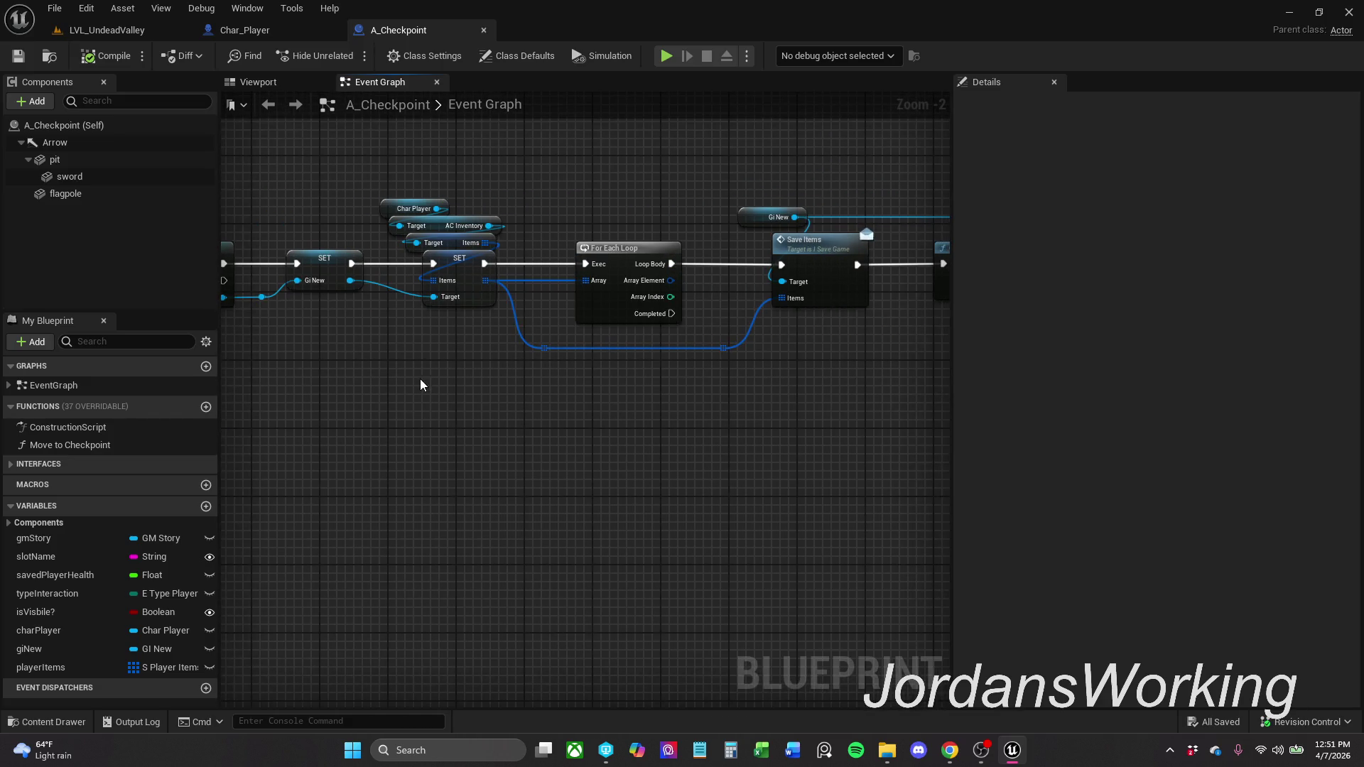
{"action": "mouse_move", "coordinate": [410, 170]}
{"action": "left_mouse_down"}
{"action": "mouse_move", "coordinate": [493, 368]}
{"action": "mouse_move", "coordinate": [425, 167]}
{"action": "left_mouse_up"}
{"action": "left_click", "coordinate": [506, 394]}
{"action": "left_click_drag", "start_coordinate": [507, 394], "coordinate": [405, 396]}
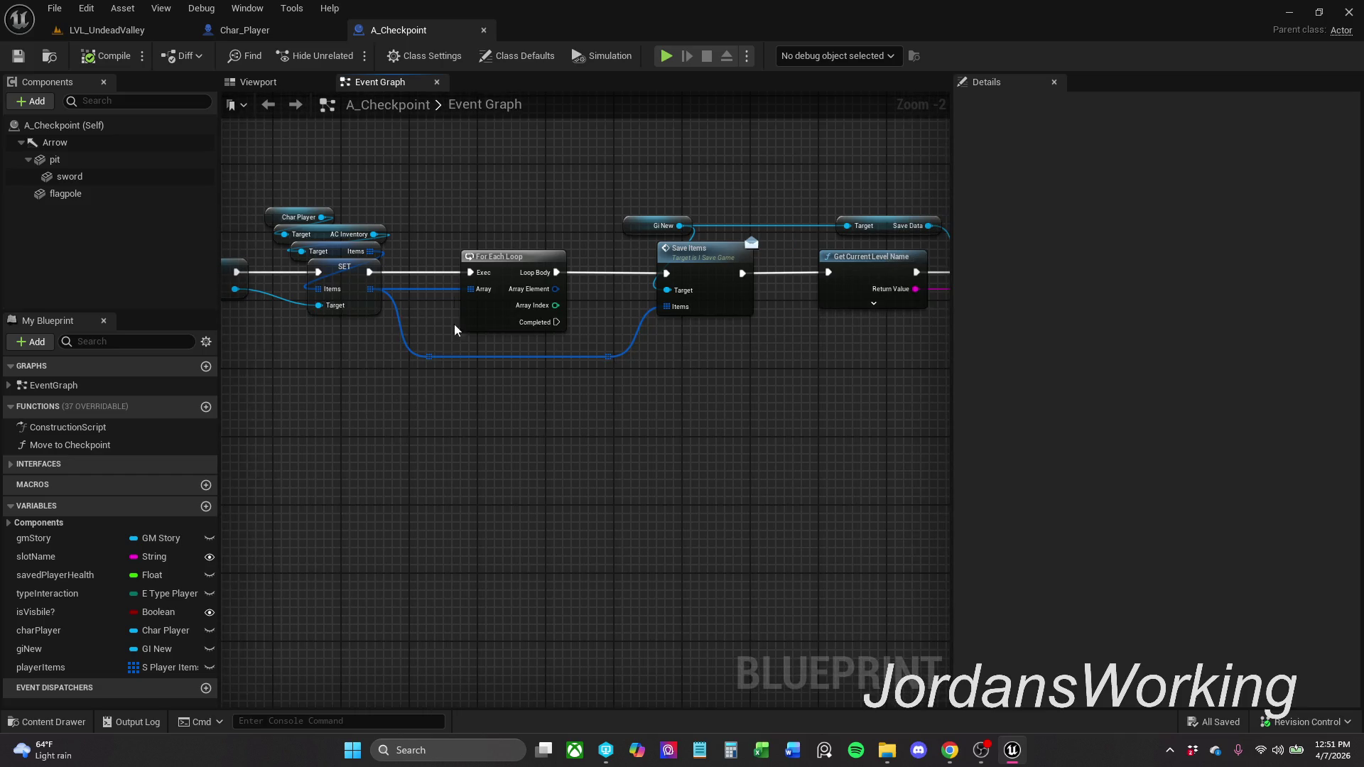
{"action": "left_click_drag", "start_coordinate": [446, 229], "coordinate": [524, 363]}
{"action": "left_click", "coordinate": [539, 394]}
{"action": "mouse_move", "coordinate": [679, 414]}
{"action": "left_mouse_down"}
{"action": "mouse_move", "coordinate": [532, 411]}
{"action": "mouse_move", "coordinate": [779, 399]}
{"action": "mouse_move", "coordinate": [269, 413]}
{"action": "mouse_move", "coordinate": [386, 429]}
{"action": "left_mouse_up"}
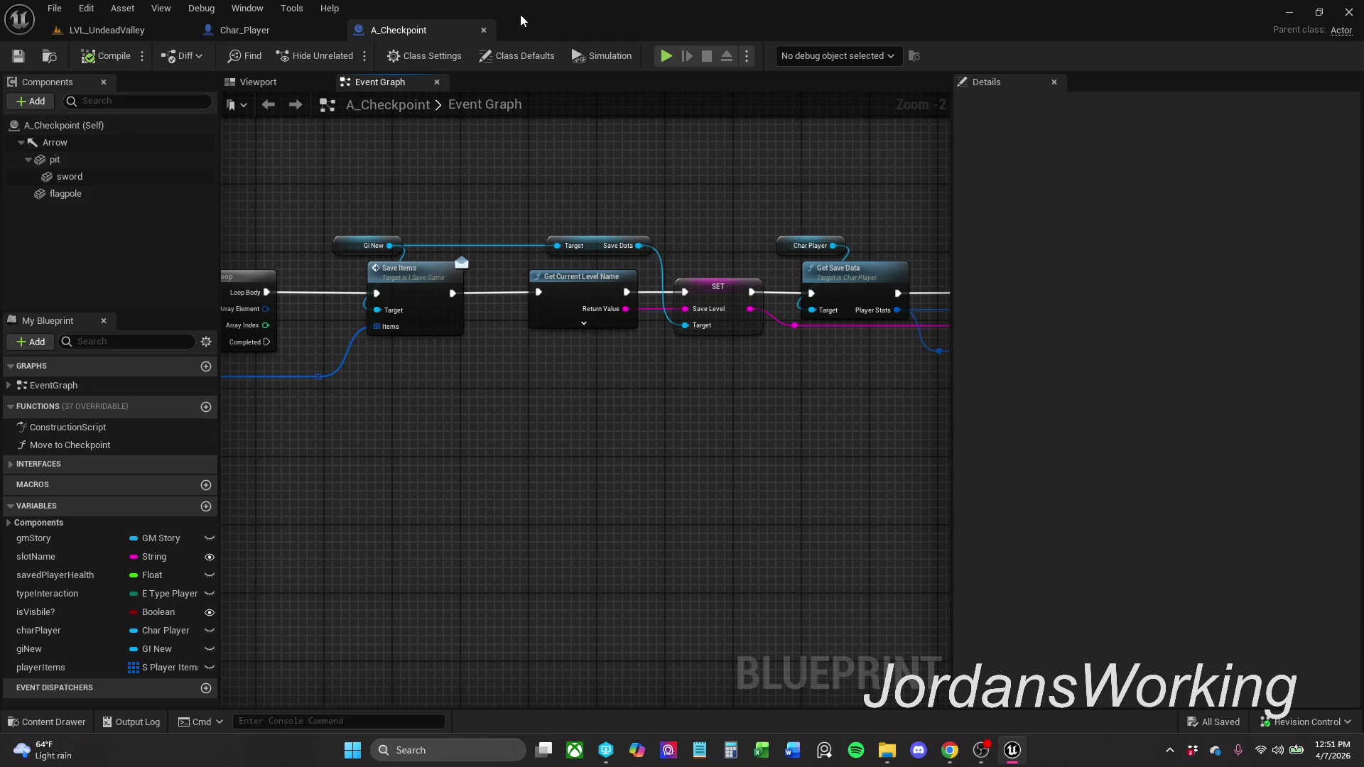
{"action": "left_click", "coordinate": [485, 30]}
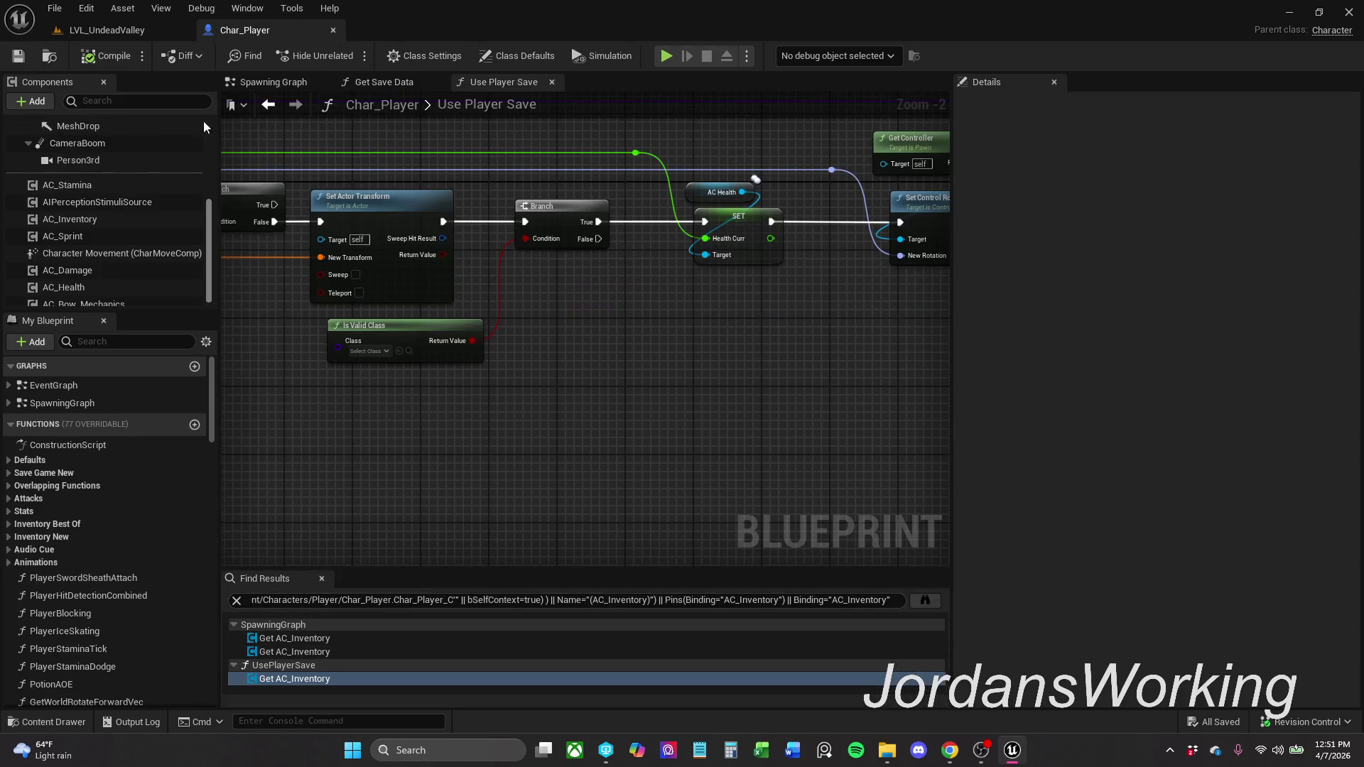
- On LVL_UndeadValley, browse into the Blockout folder in _MyContent via the content drawer
{"action": "left_click", "coordinate": [143, 36]}
{"action": "left_click", "coordinate": [47, 722]}
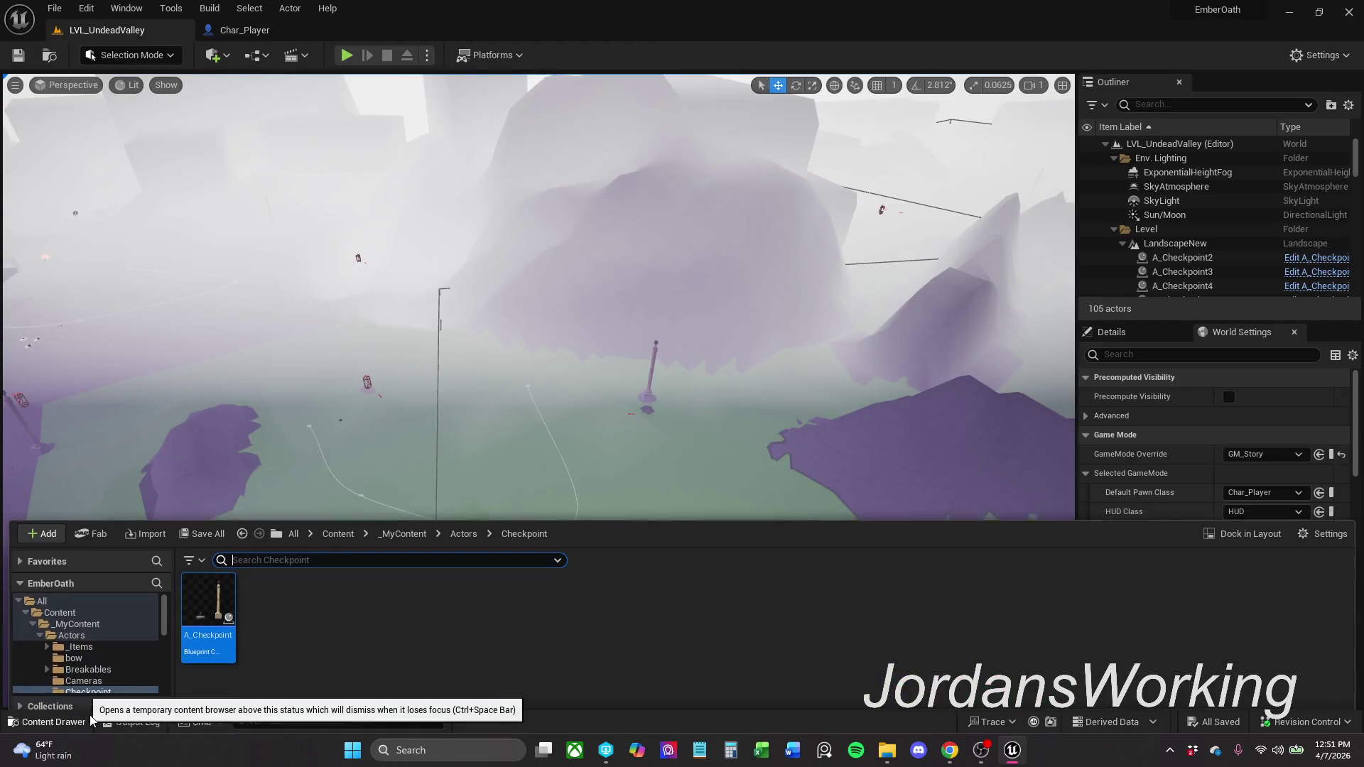
{"action": "left_click", "coordinate": [396, 528]}
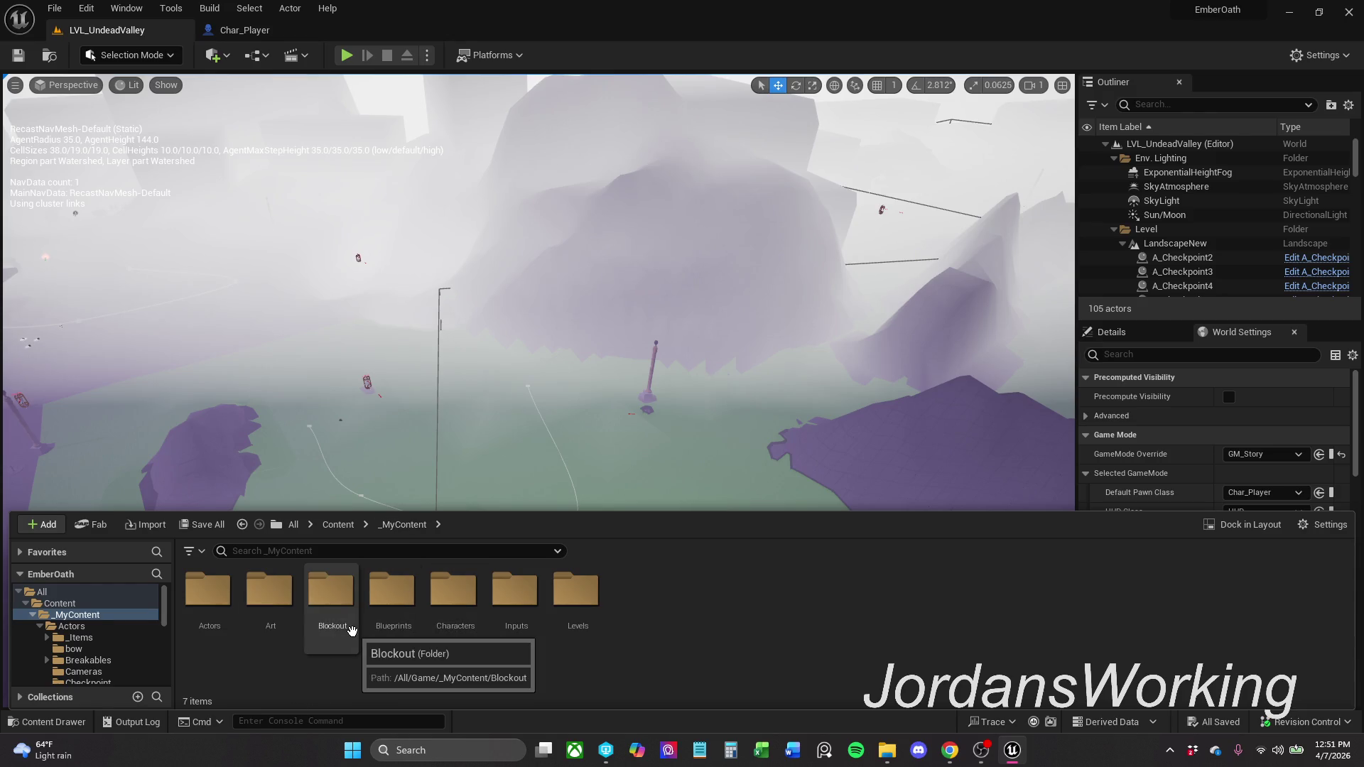
{"action": "double_click", "coordinate": [351, 629]}
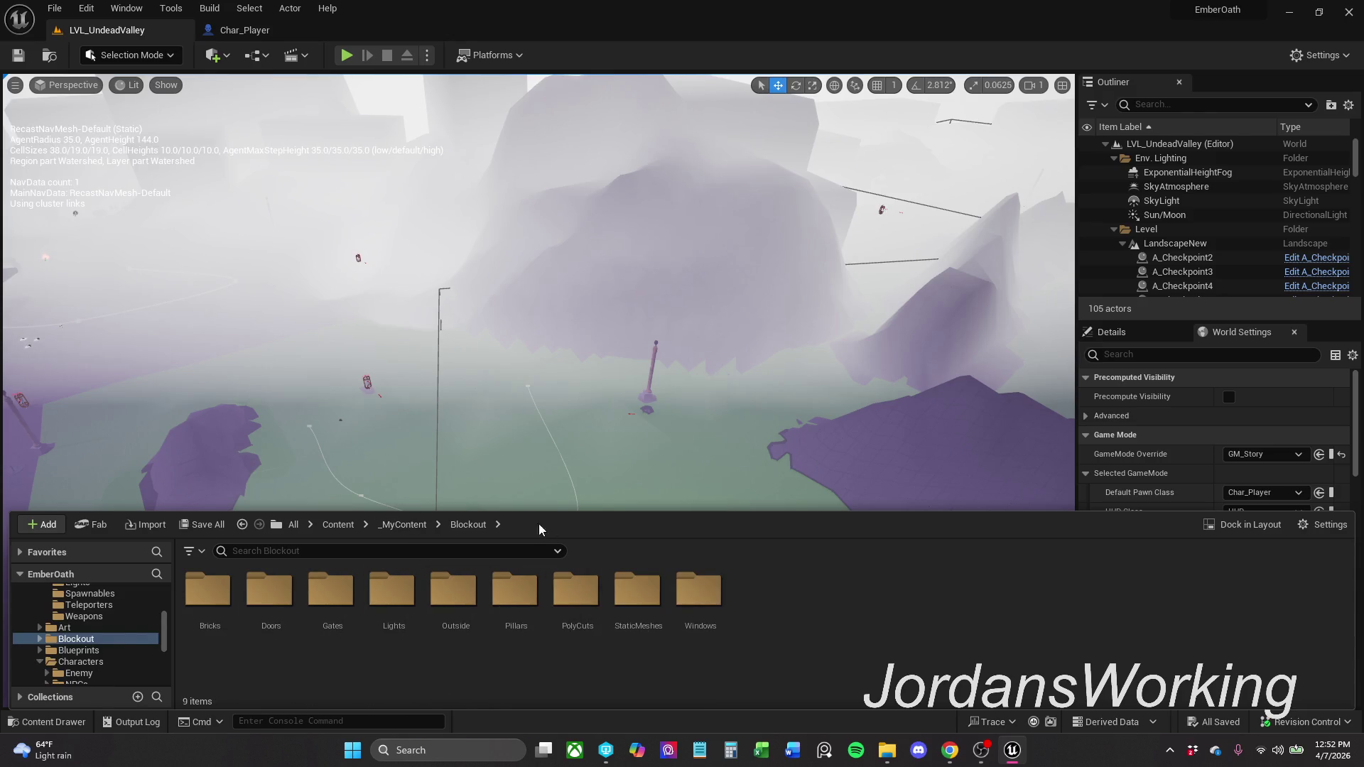
{"action": "left_click", "coordinate": [409, 525]}
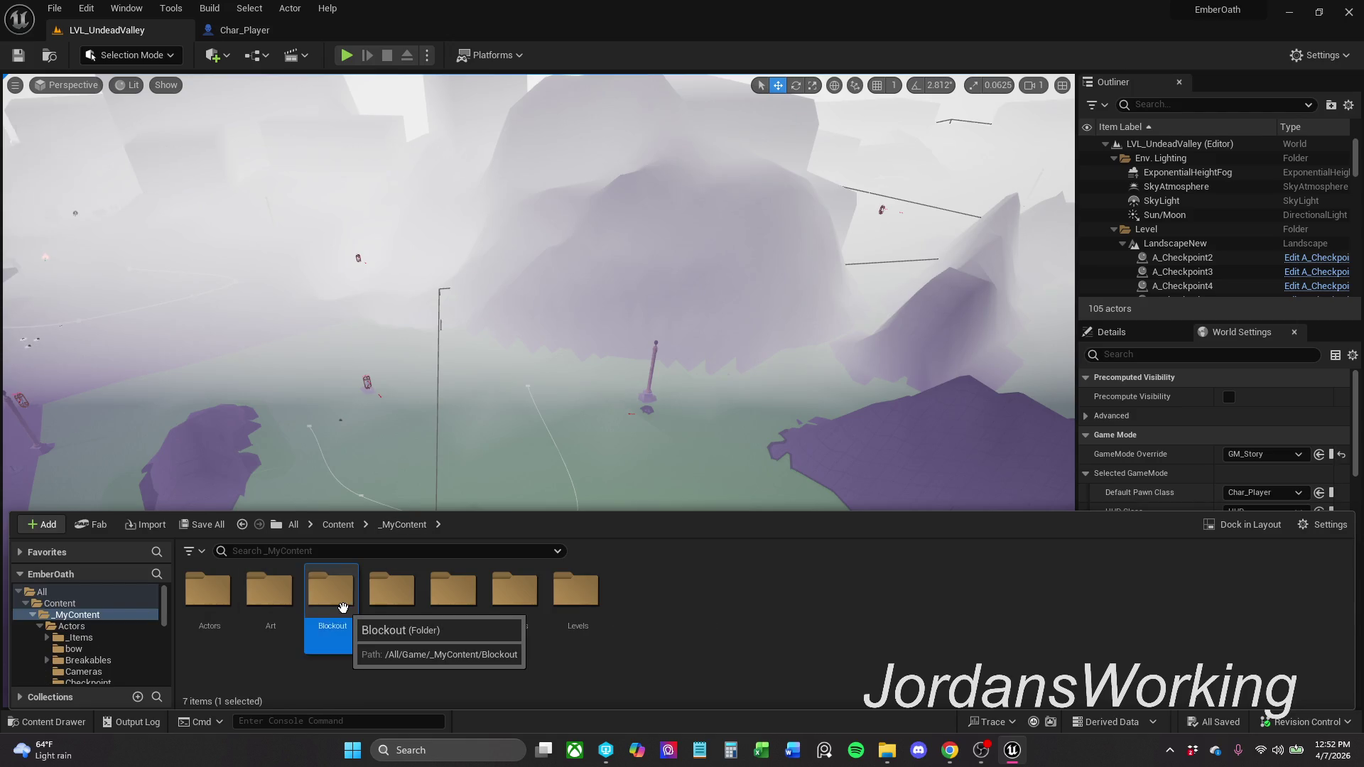
{"action": "right_click", "coordinate": [345, 609]}
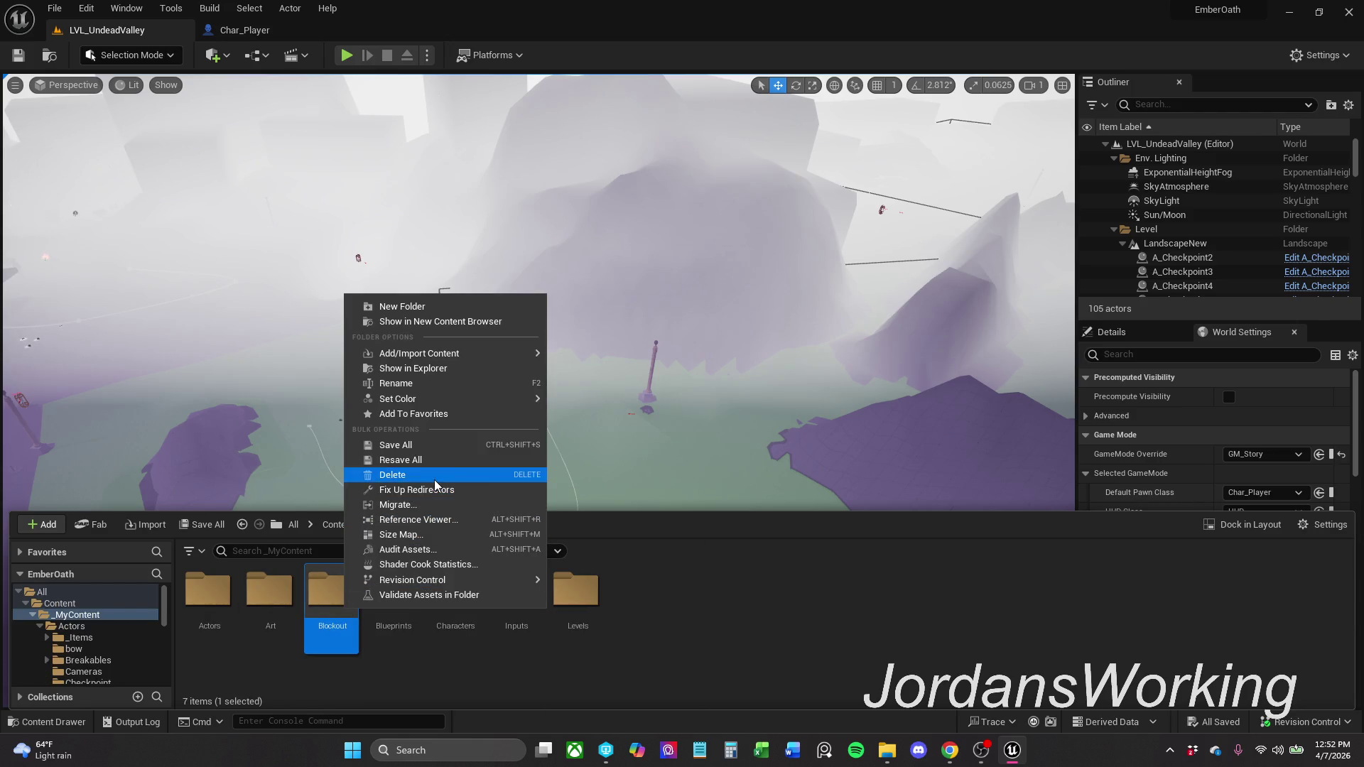
{"action": "left_click", "coordinate": [426, 675]}
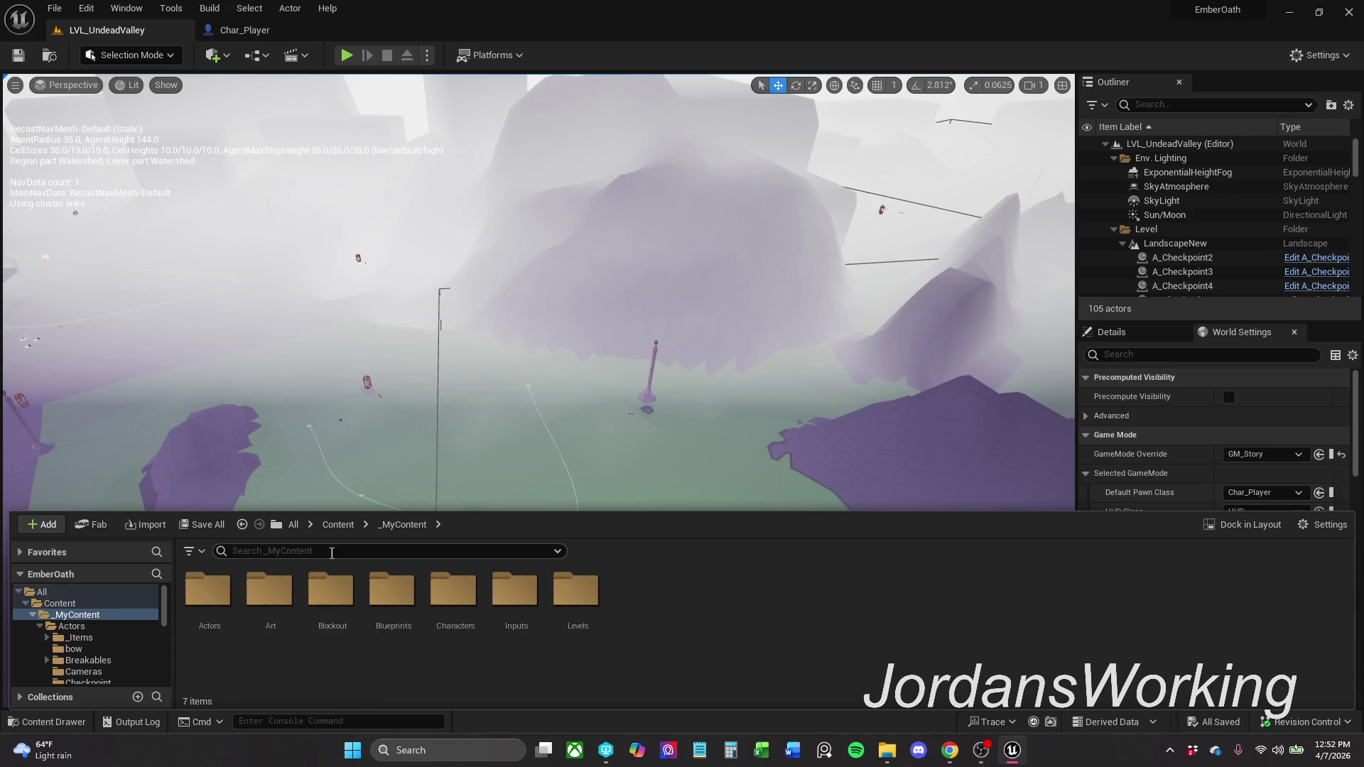
- Turn off the Miscellaneous > Redirector filter so all seven _MyContent folders show
{"action": "left_click", "coordinate": [192, 551]}
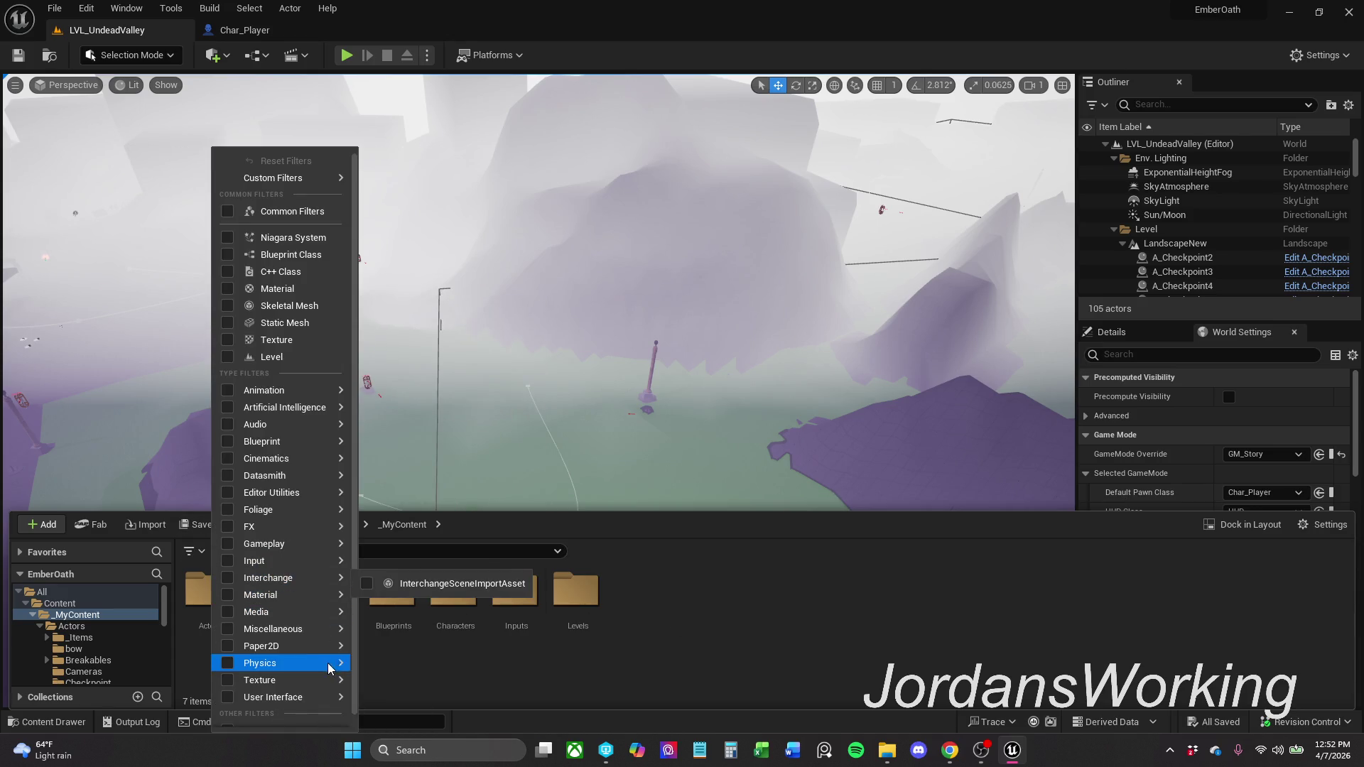
{"action": "mouse_move", "coordinate": [330, 630]}
{"action": "left_click", "coordinate": [437, 689]}
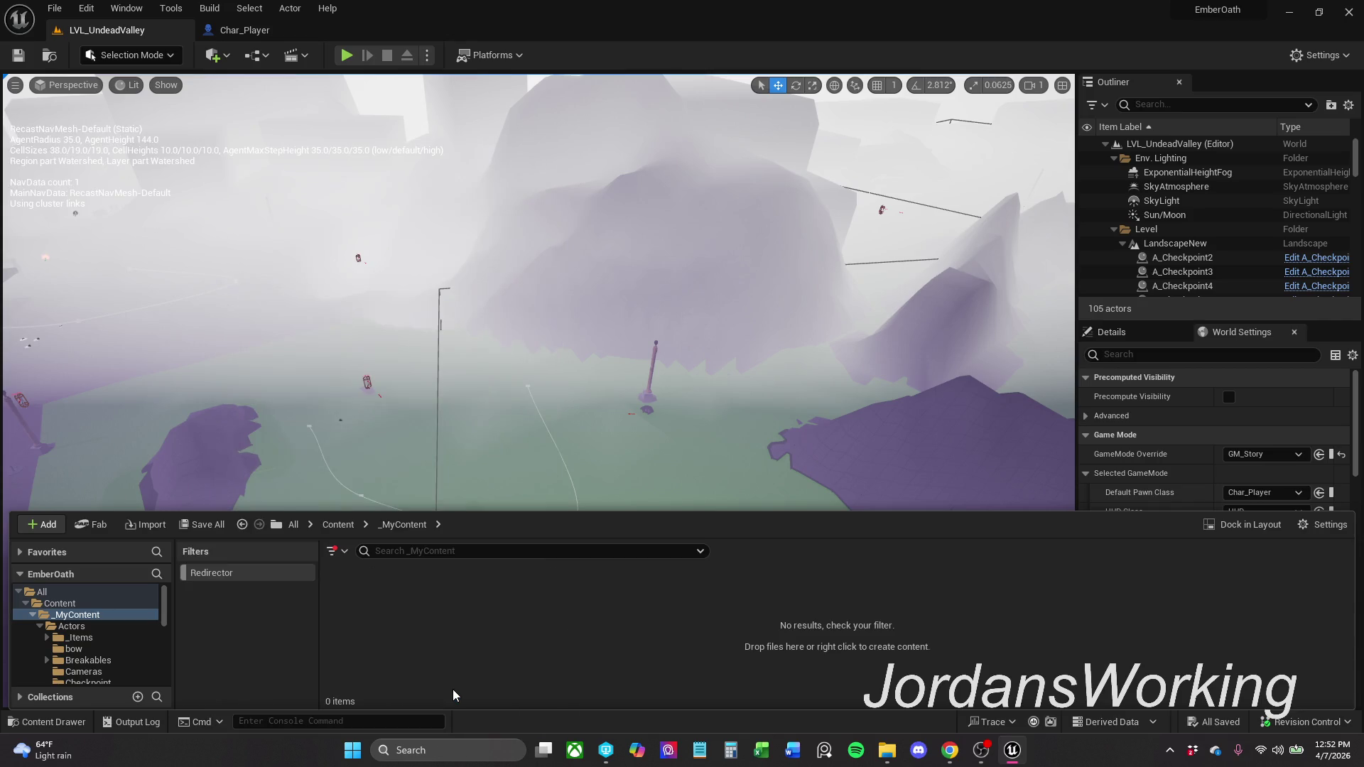
{"action": "left_click", "coordinate": [228, 573]}
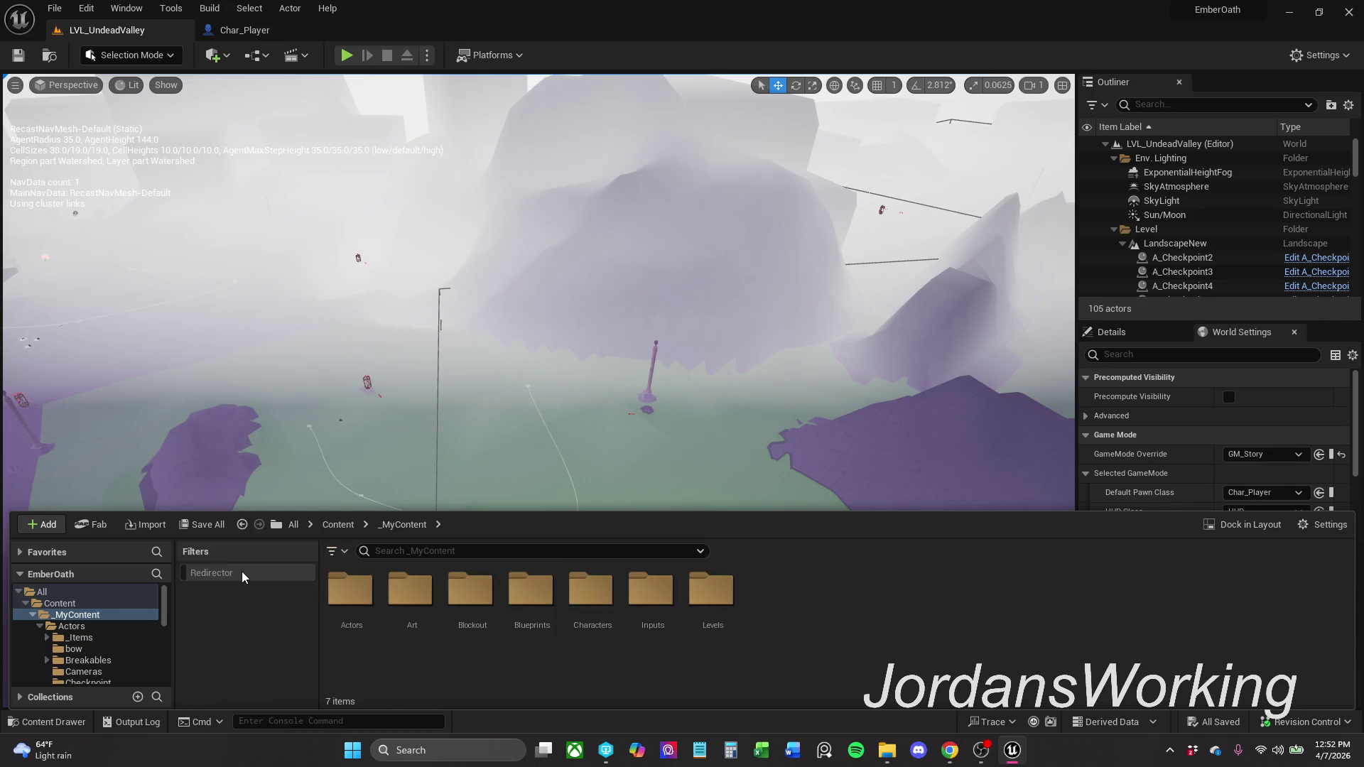
{"action": "left_click", "coordinate": [331, 552]}
{"action": "mouse_move", "coordinate": [442, 646]}
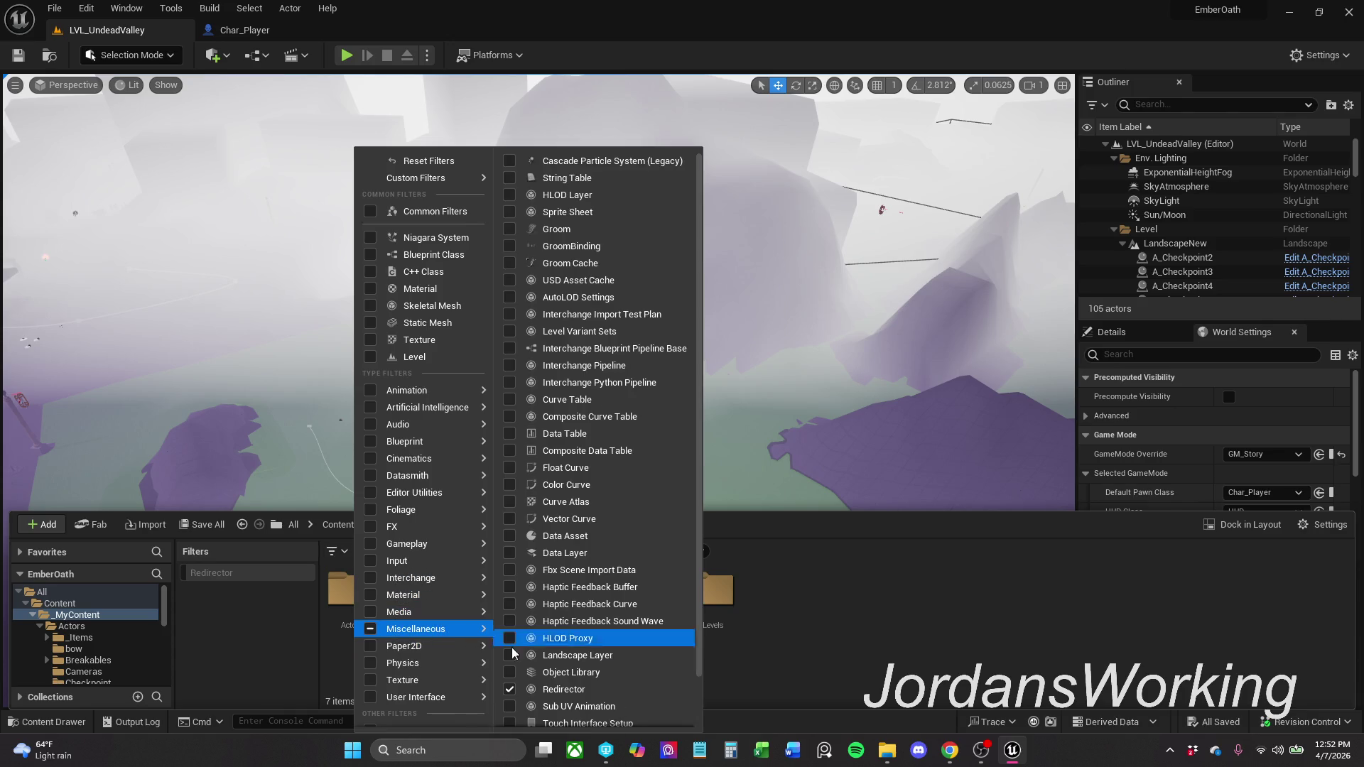
{"action": "left_click", "coordinate": [555, 695]}
- Open the Blockout folder's location on disk with Show in Explorer
{"action": "left_click", "coordinate": [331, 612]}
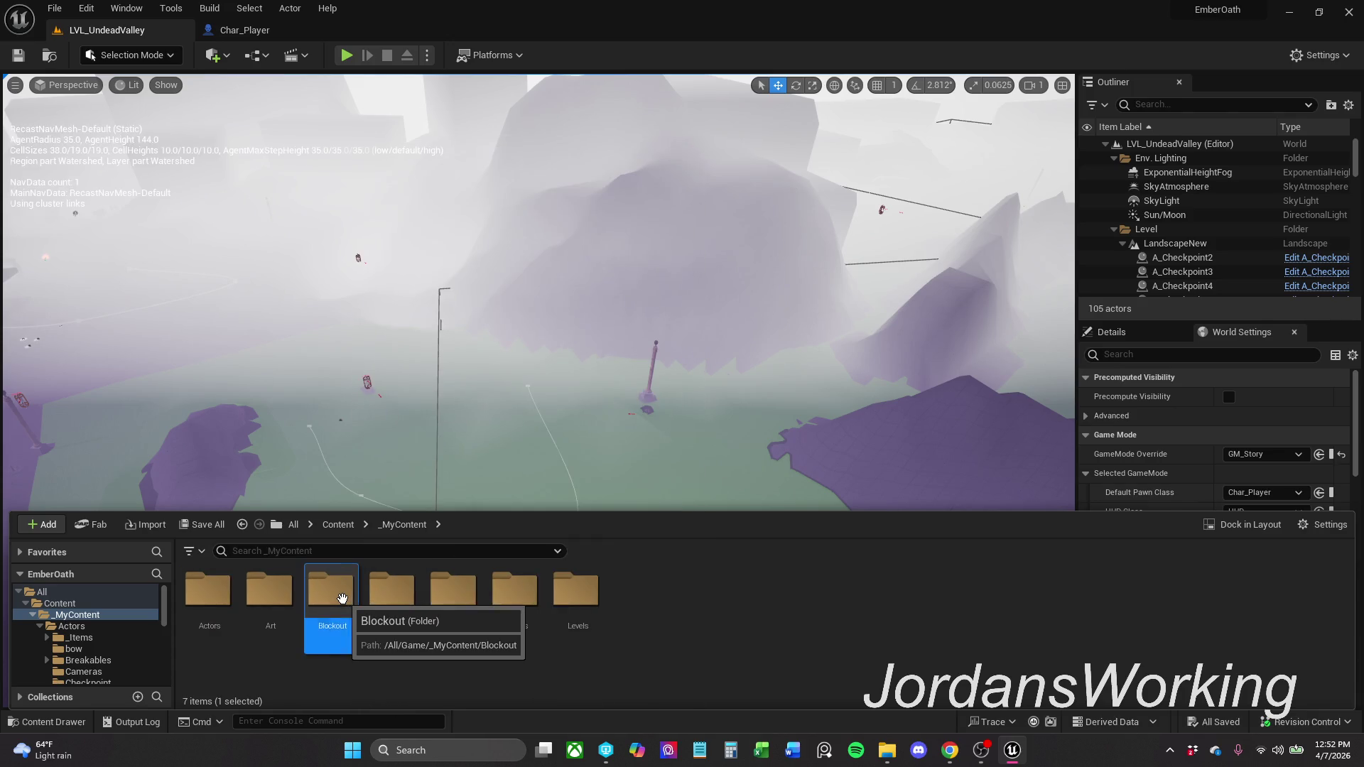
{"action": "right_click", "coordinate": [331, 612]}
{"action": "mouse_move", "coordinate": [422, 590]}
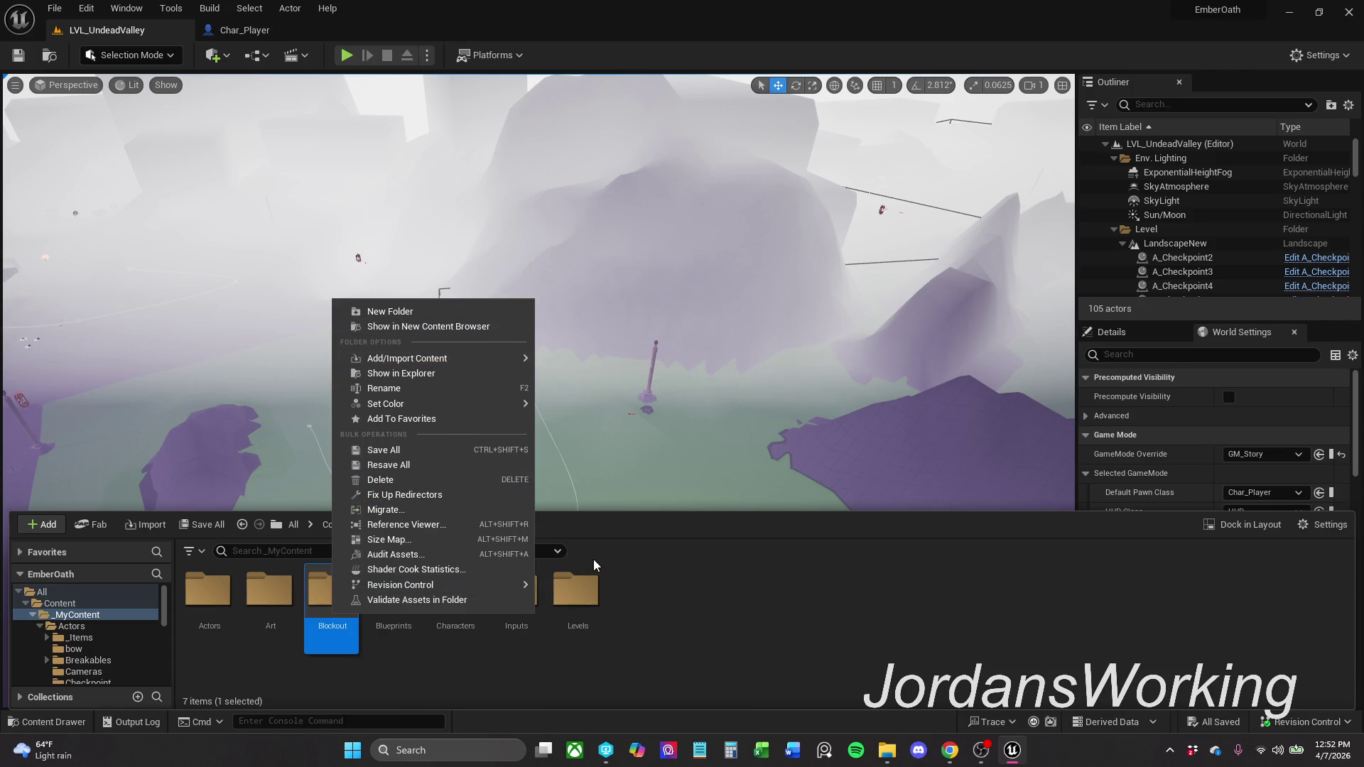
{"action": "left_click", "coordinate": [445, 375]}
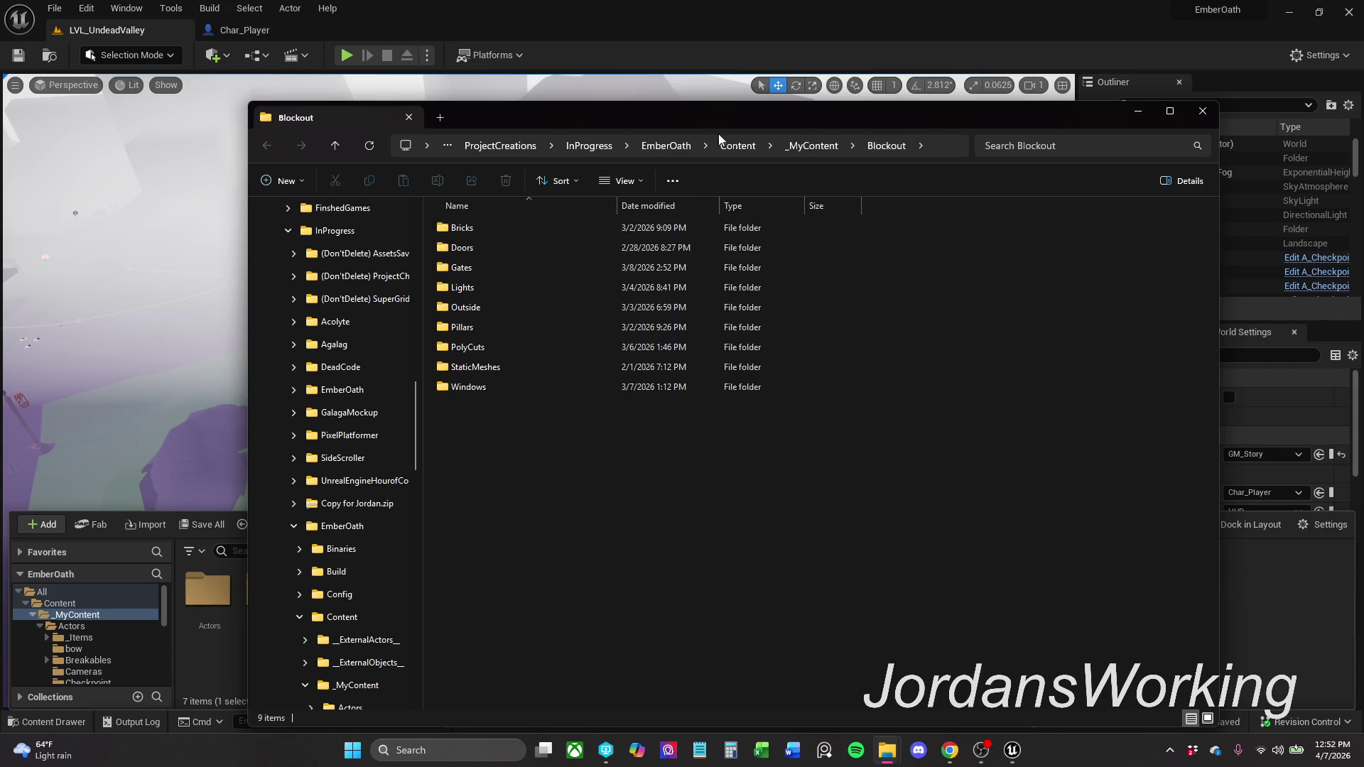
- Move the Blockout Explorer window, review its nine subfolders, then minimize it
{"action": "left_click_drag", "start_coordinate": [722, 121], "coordinate": [632, 87]}
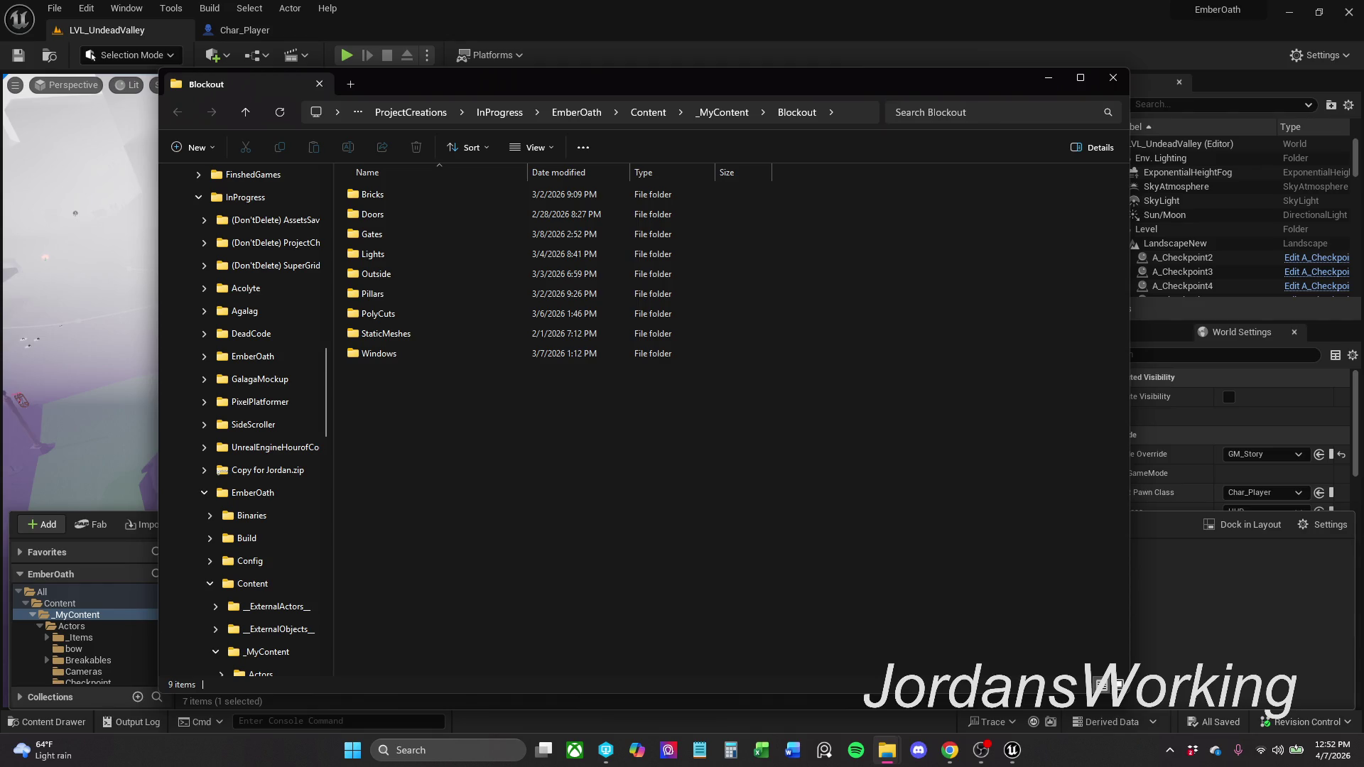
{"action": "left_click", "coordinate": [1048, 77]}
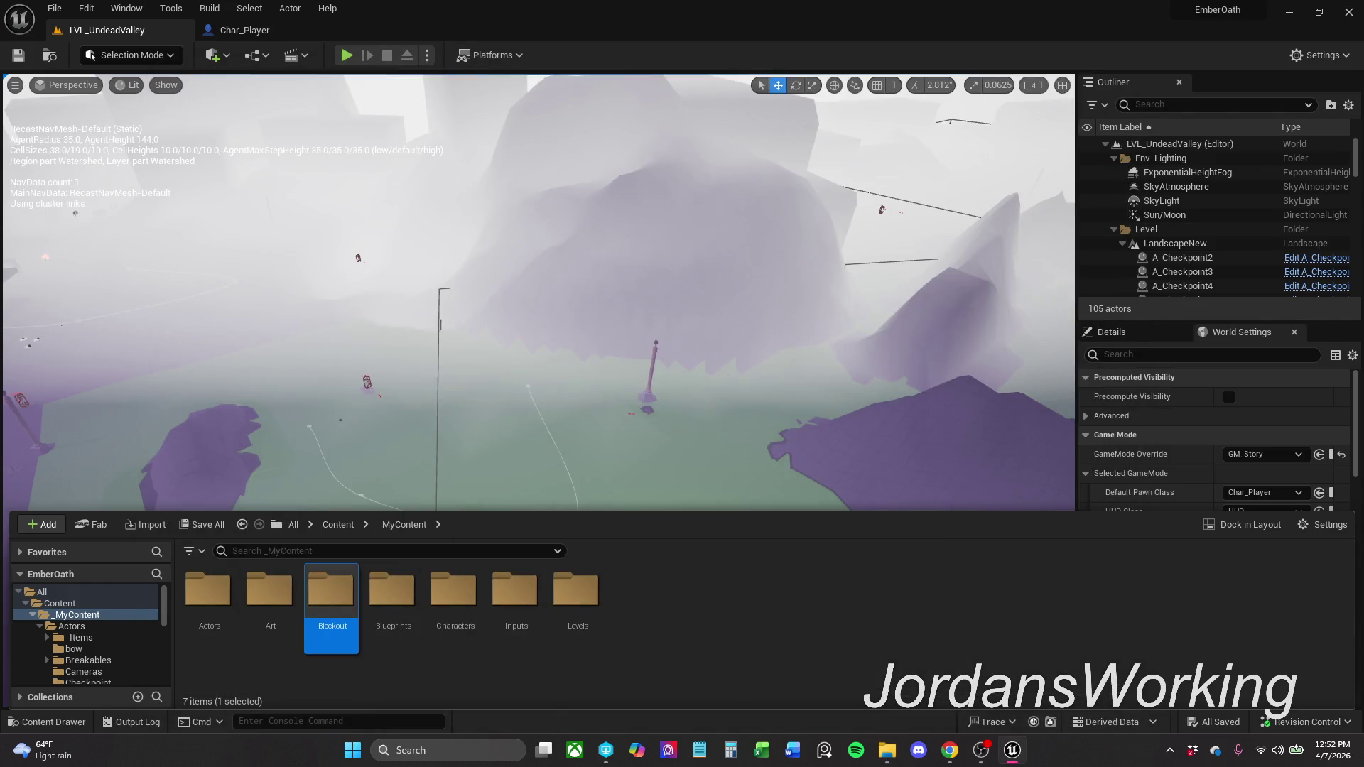
- Return to the Unreal editor and close the content drawer
{"action": "key", "text": "alt+Tab"}
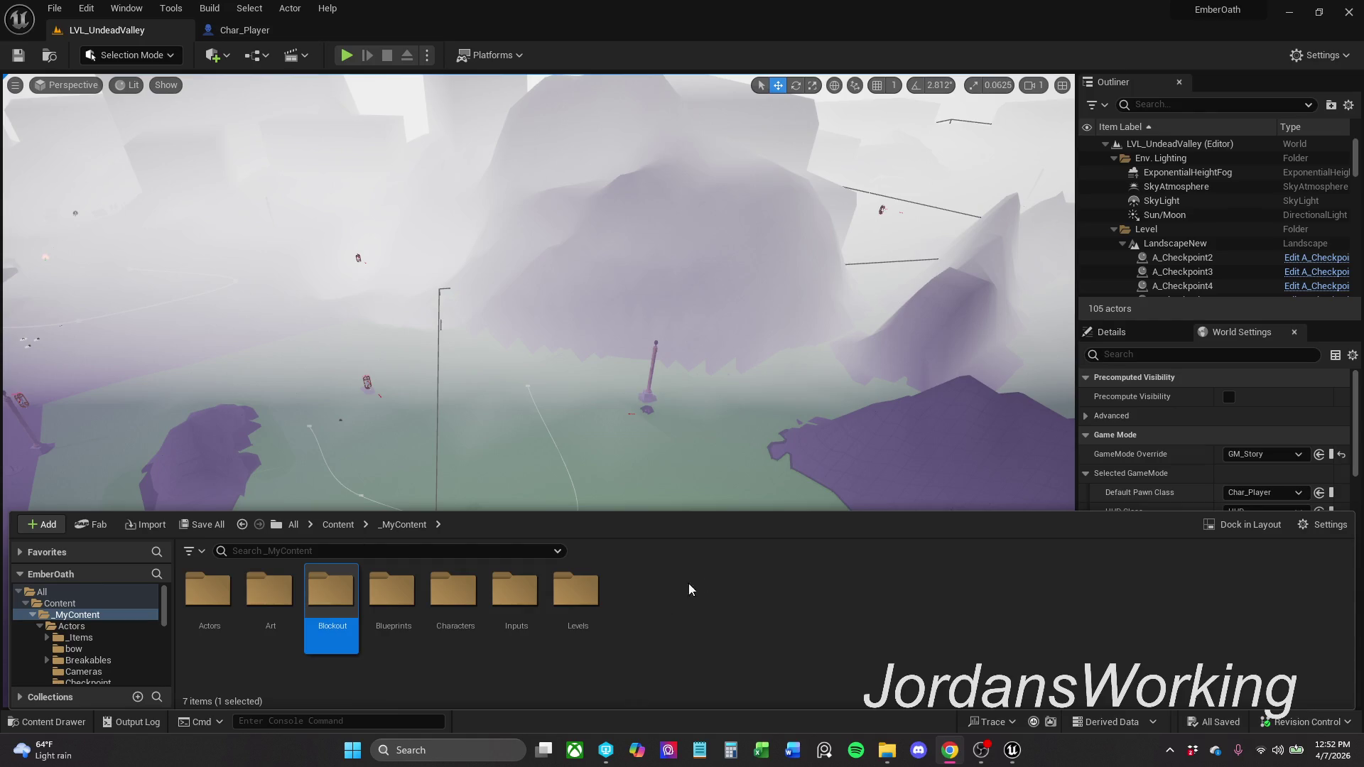
{"action": "left_click", "coordinate": [688, 639]}
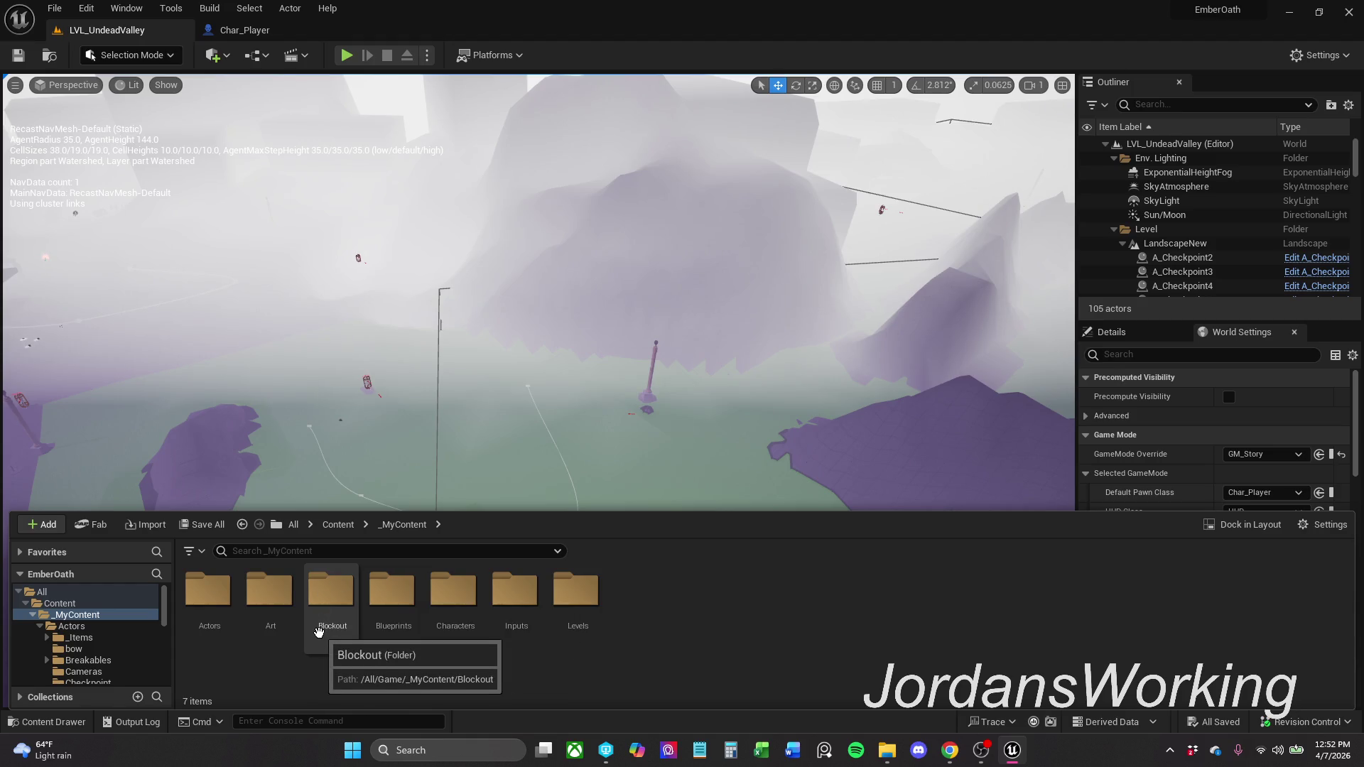
{"action": "left_click", "coordinate": [639, 358]}
- Fly the camera to the graveyard, select SM_Tombstone_Stack2, and reopen the content drawer
{"action": "left_click_drag", "start_coordinate": [554, 366], "coordinate": [555, 427]}
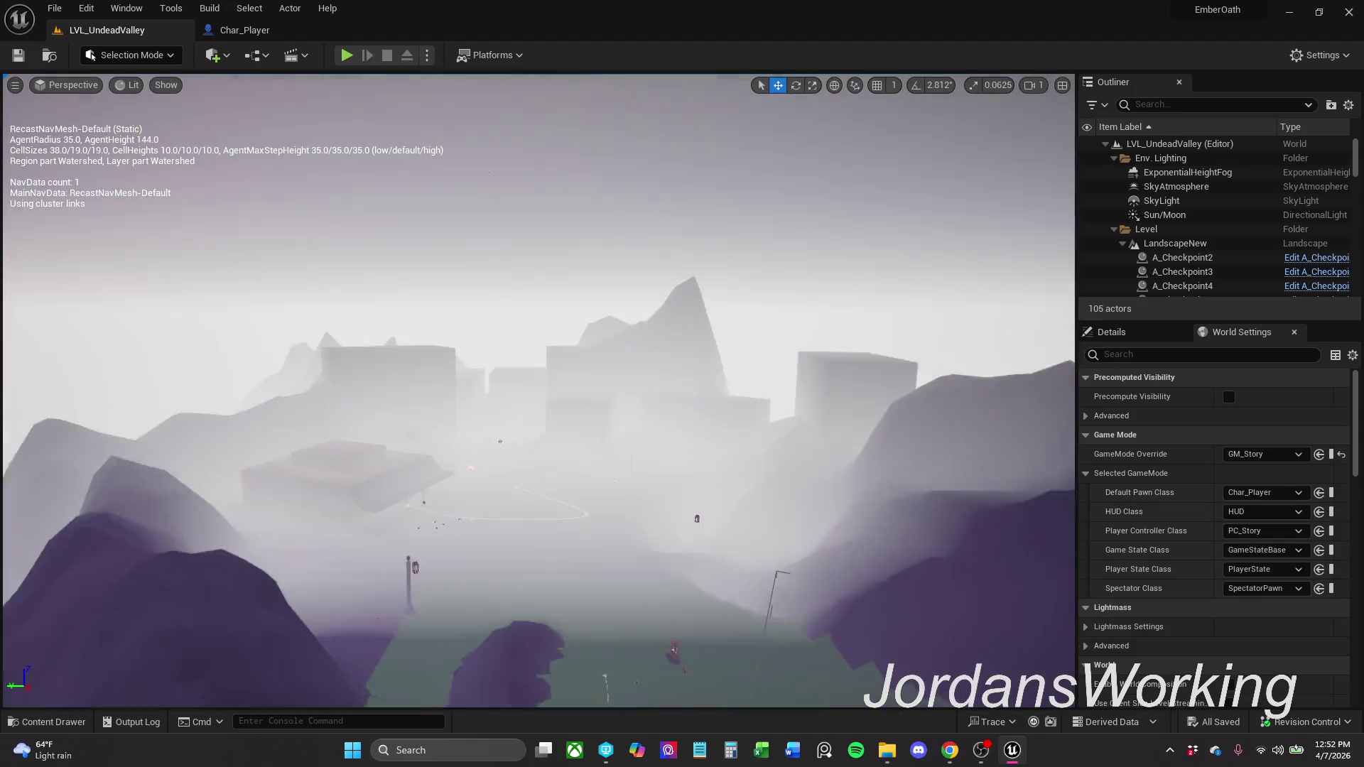
{"action": "scroll", "coordinate": [540, 391], "scroll_direction": "up", "scroll_amount": 2}
{"action": "key", "text": "w"}
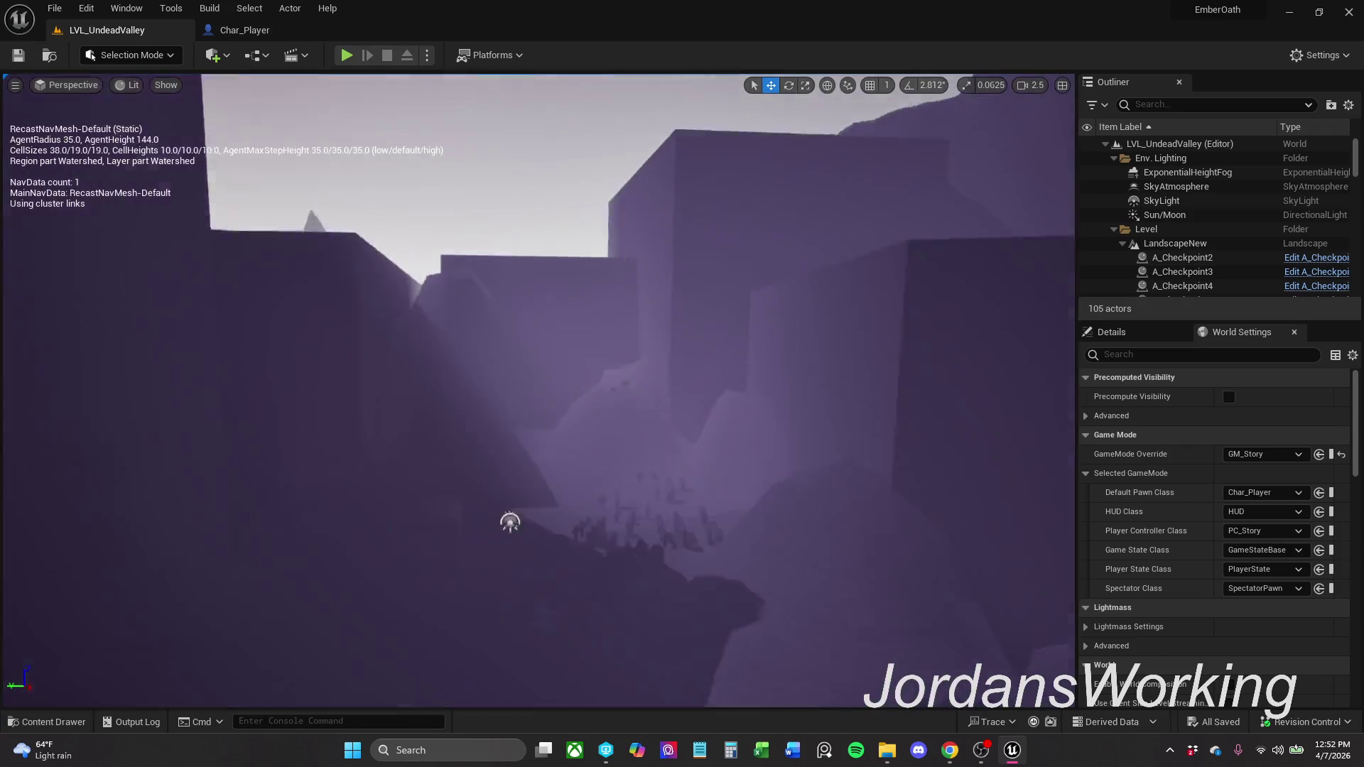
{"action": "scroll", "coordinate": [540, 391], "scroll_direction": "down", "scroll_amount": 2}
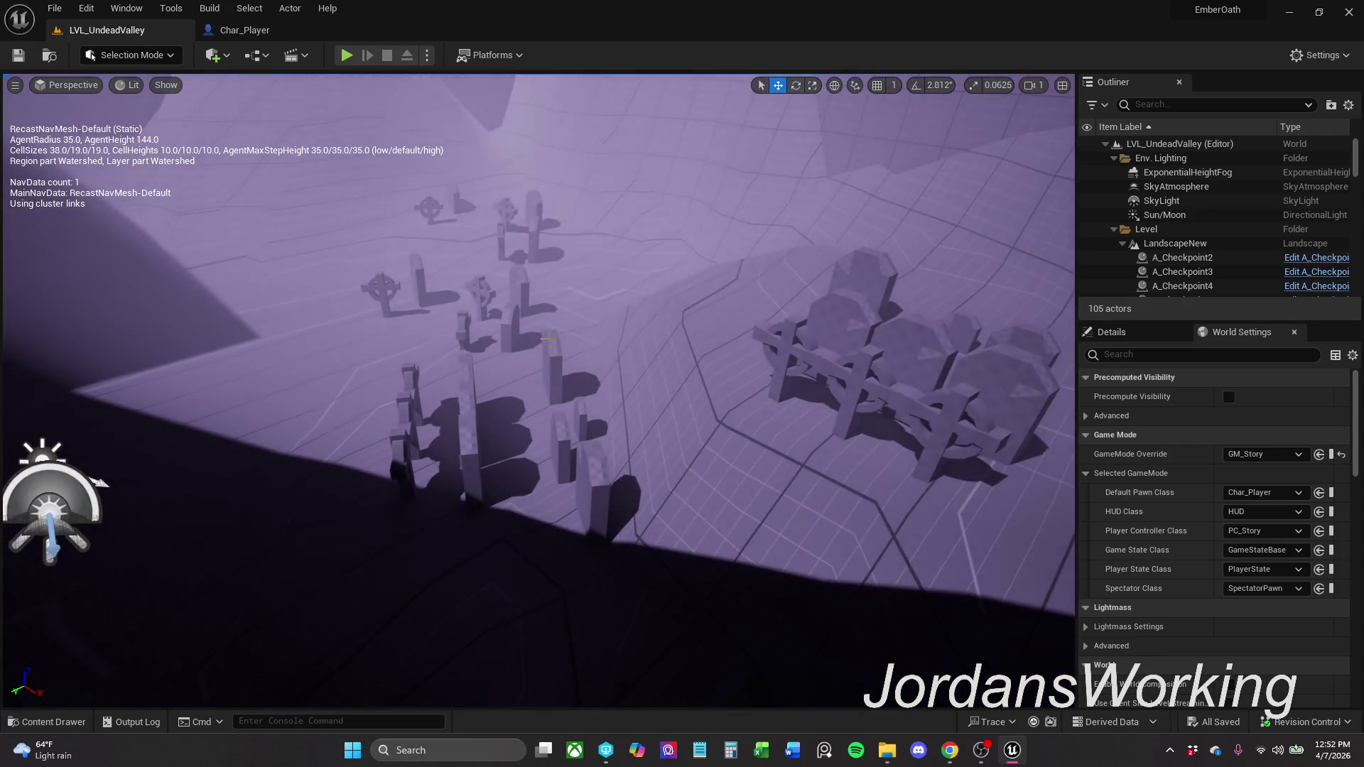
{"action": "left_click", "coordinate": [555, 348]}
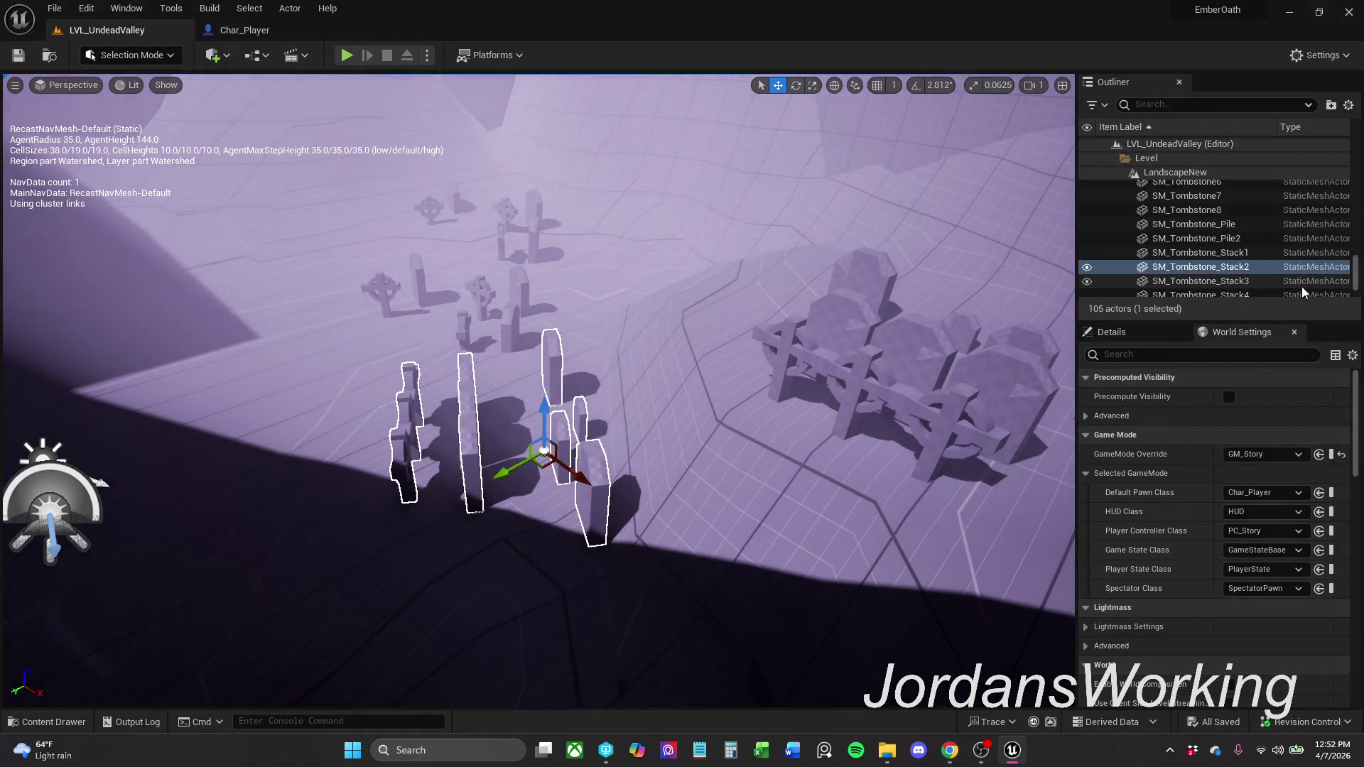
{"action": "left_click", "coordinate": [48, 722]}
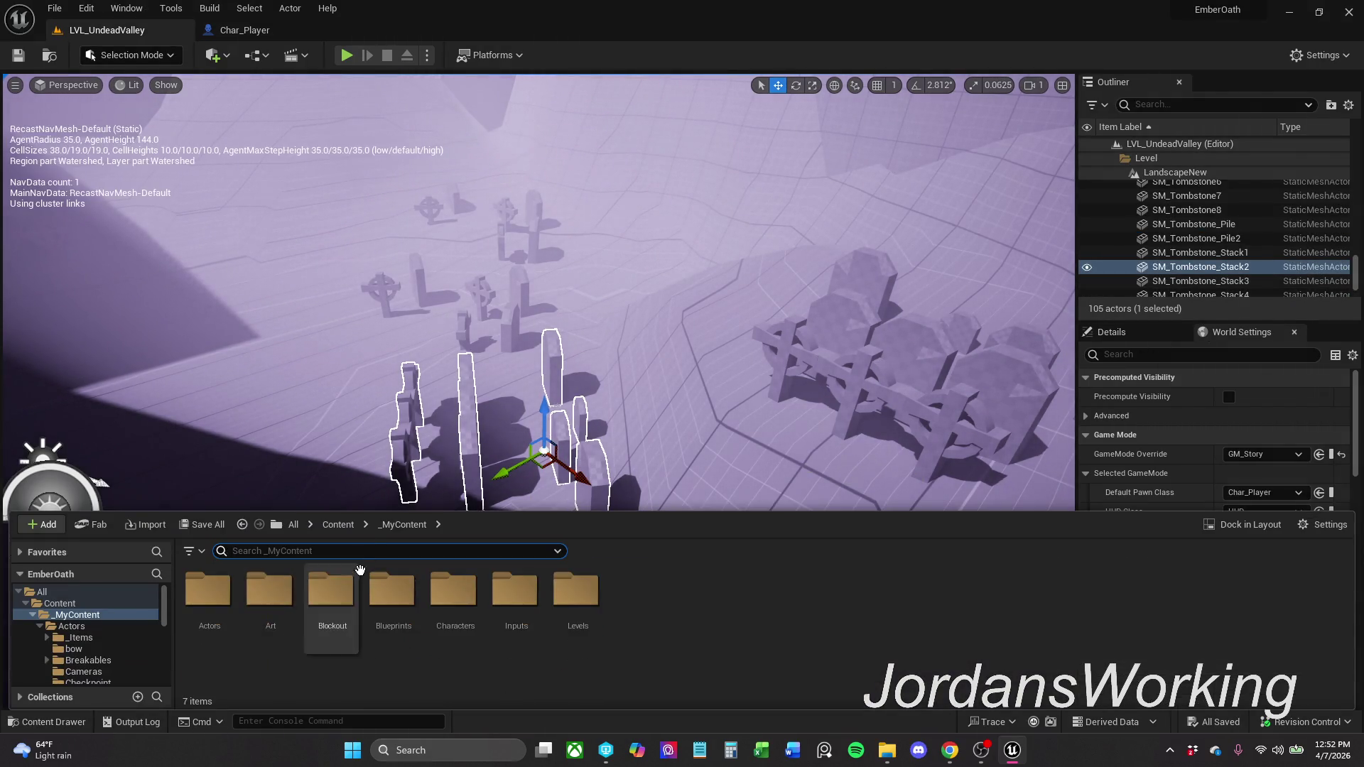
- Search the content drawer for SM_Tomb meshes, then clear the search
{"action": "type", "text": "S"}
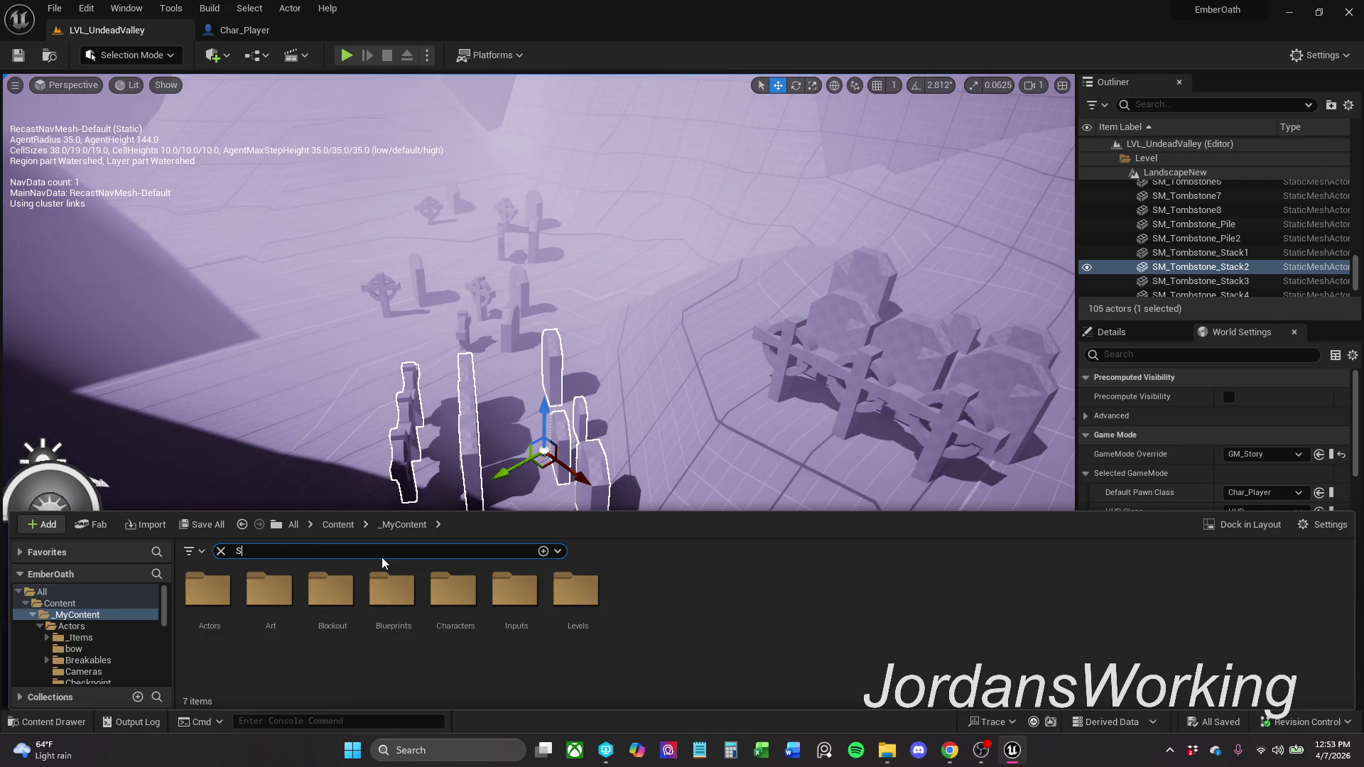
{"action": "type", "text": "M_Tomb"}
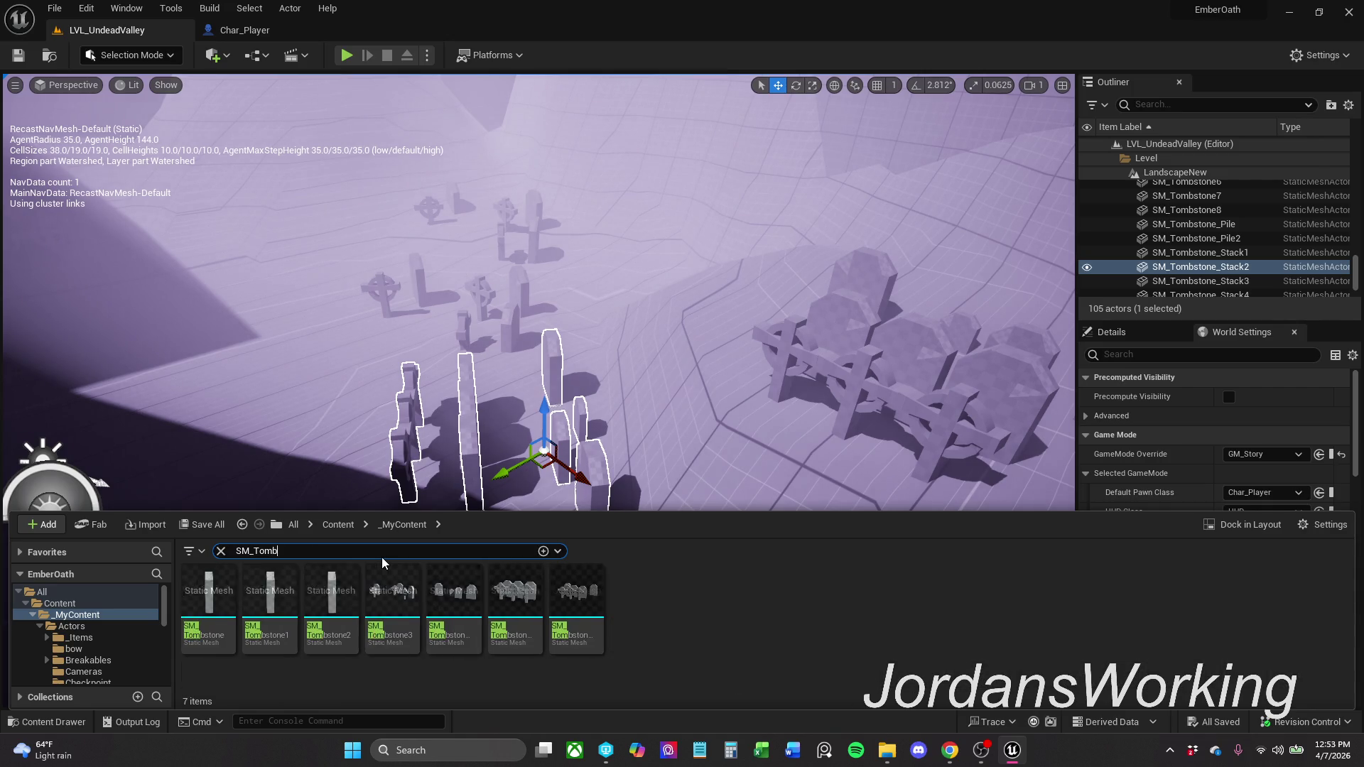
{"action": "mouse_move", "coordinate": [510, 597]}
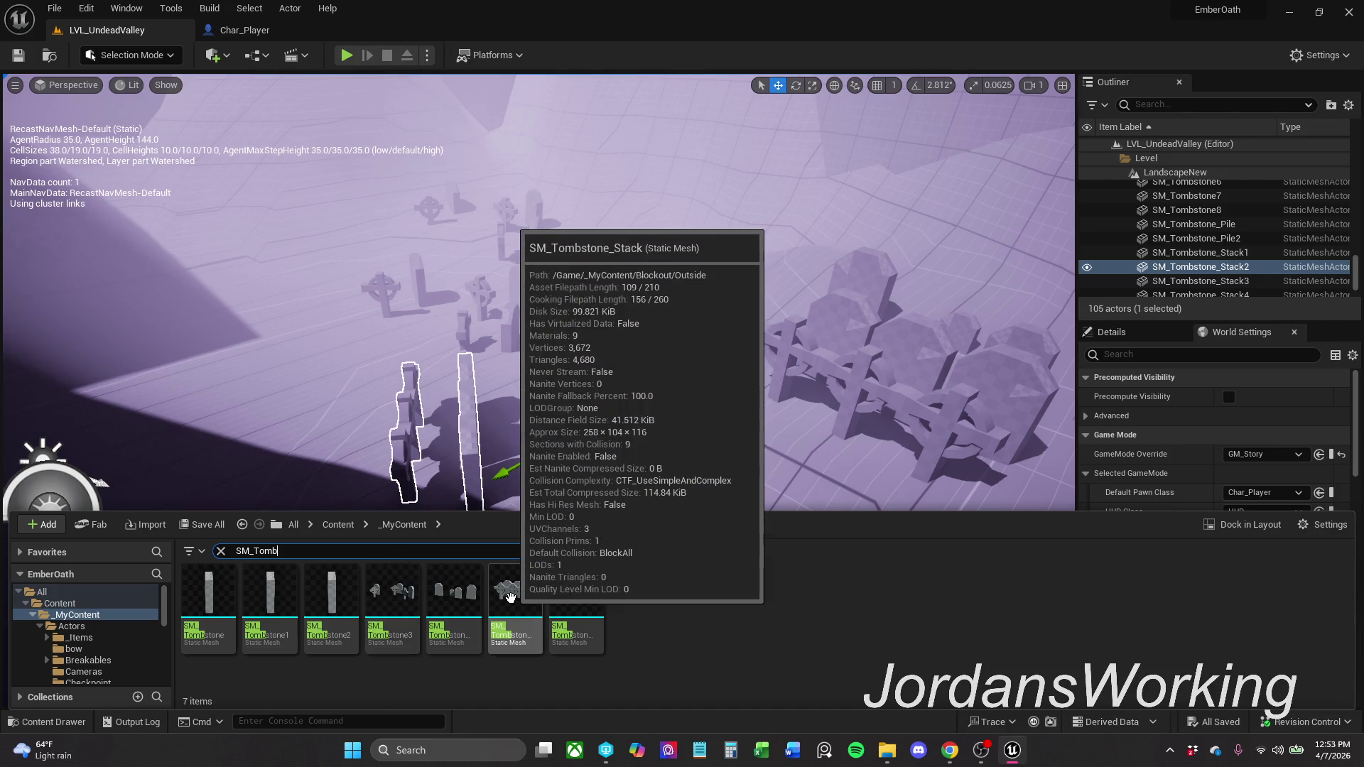
{"action": "left_click", "coordinate": [221, 552]}
- Move the viewport camera in for a closer view of the tombstone stack
{"action": "left_click_drag", "start_coordinate": [609, 302], "coordinate": [626, 285]}
{"action": "mouse_move", "coordinate": [493, 451]}
{"action": "left_mouse_down"}
{"action": "mouse_move", "coordinate": [493, 433]}
{"action": "mouse_move", "coordinate": [492, 451]}
{"action": "left_mouse_up"}
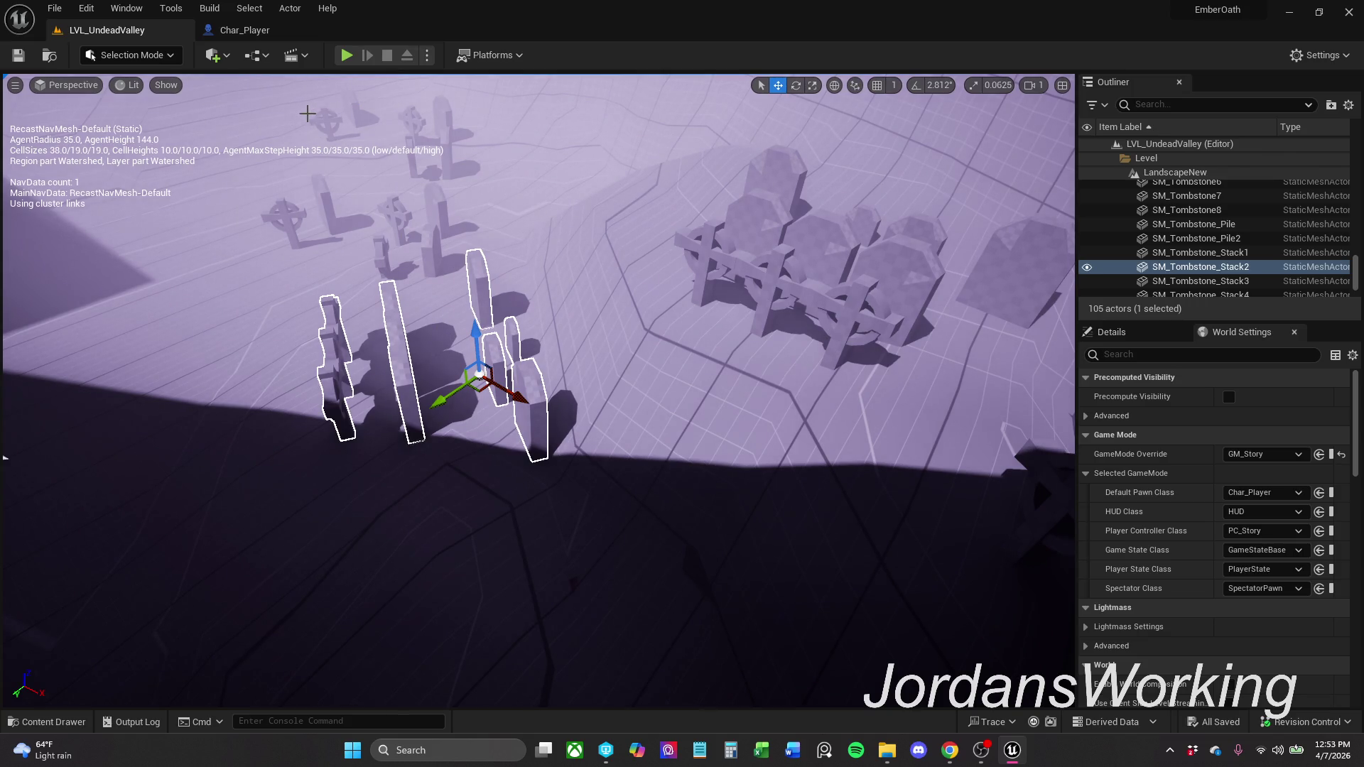
{"action": "mouse_move", "coordinate": [405, 192]}
{"action": "left_mouse_down"}
{"action": "mouse_move", "coordinate": [433, 174]}
{"action": "mouse_move", "coordinate": [425, 199]}
{"action": "left_mouse_up"}
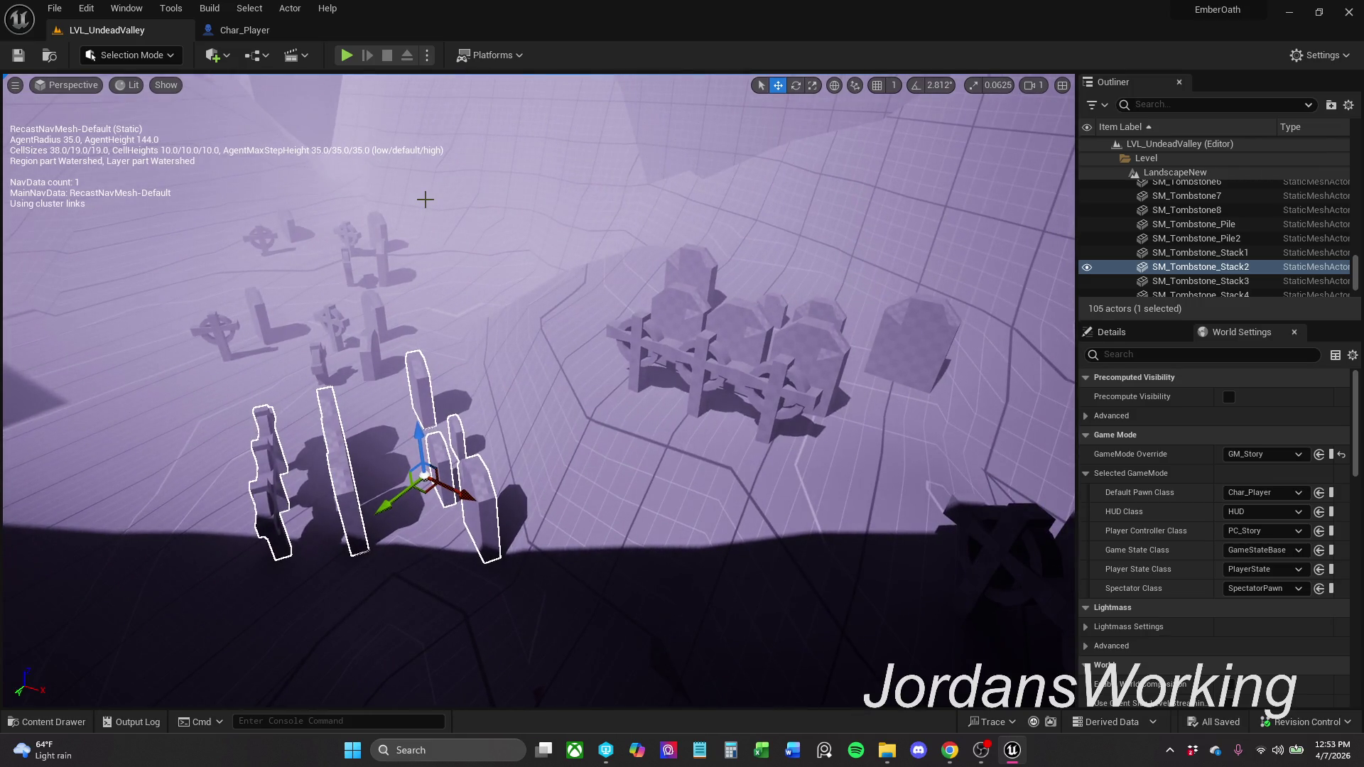
- Switch to the Char_Player blueprint graph, then show the desktop with Win+D
{"action": "left_click", "coordinate": [238, 30]}
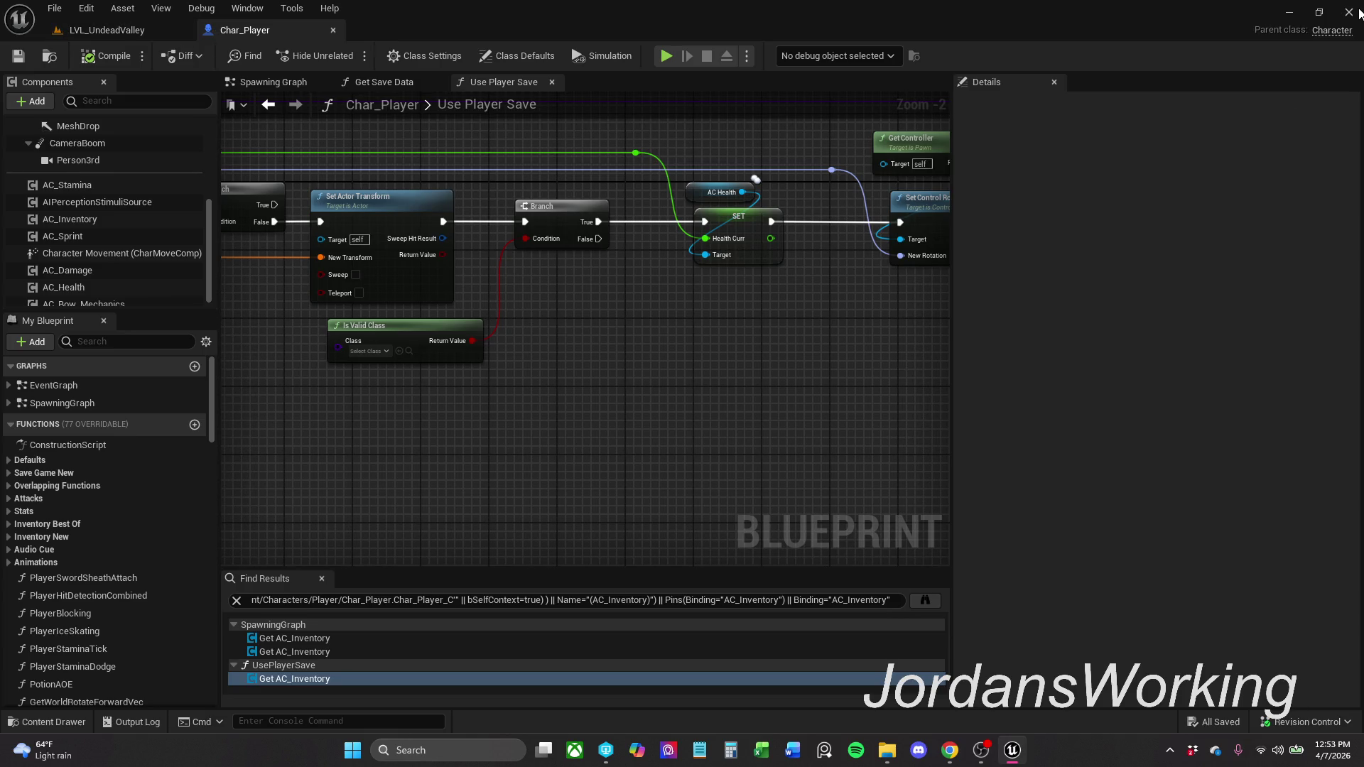
{"action": "key", "text": "super+d"}
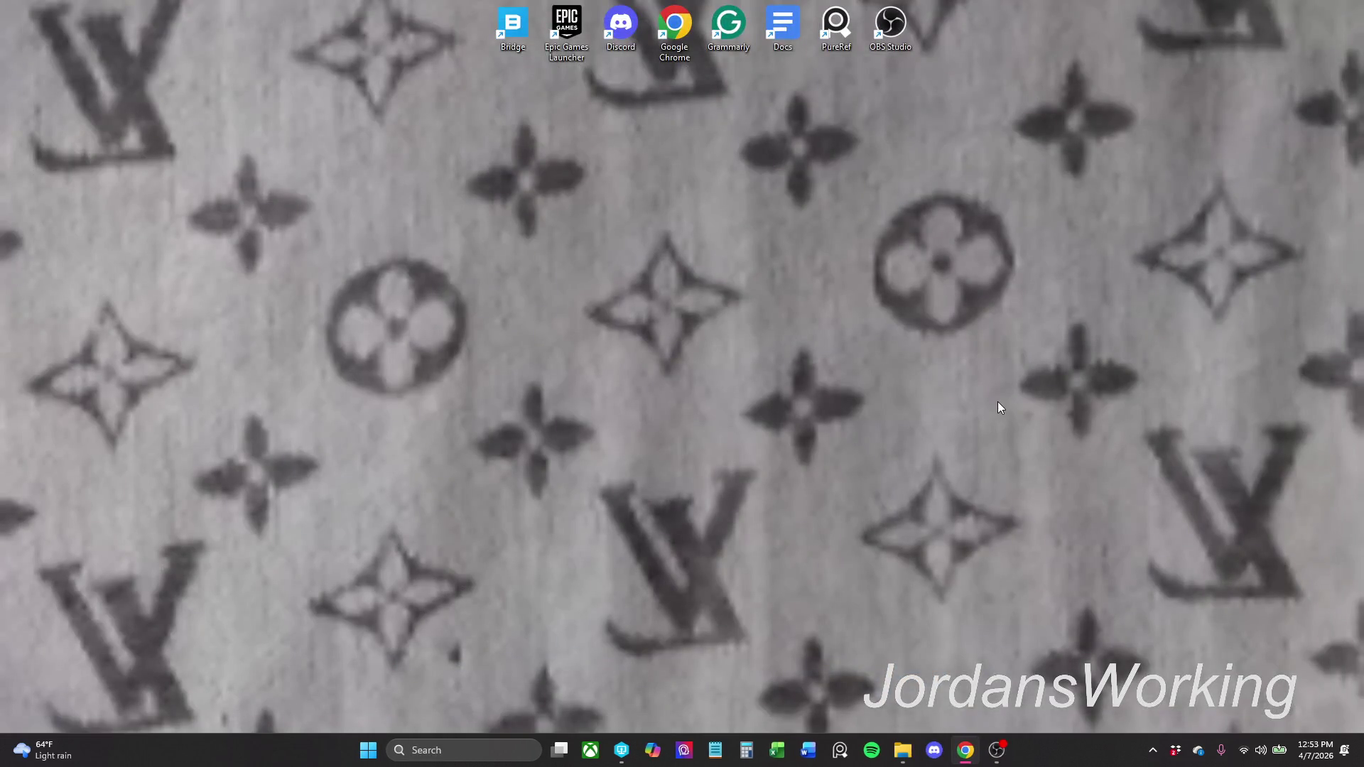
- Bring up the EmbersOath project folder window in File Explorer and reposition it
{"action": "mouse_move", "coordinate": [903, 749]}
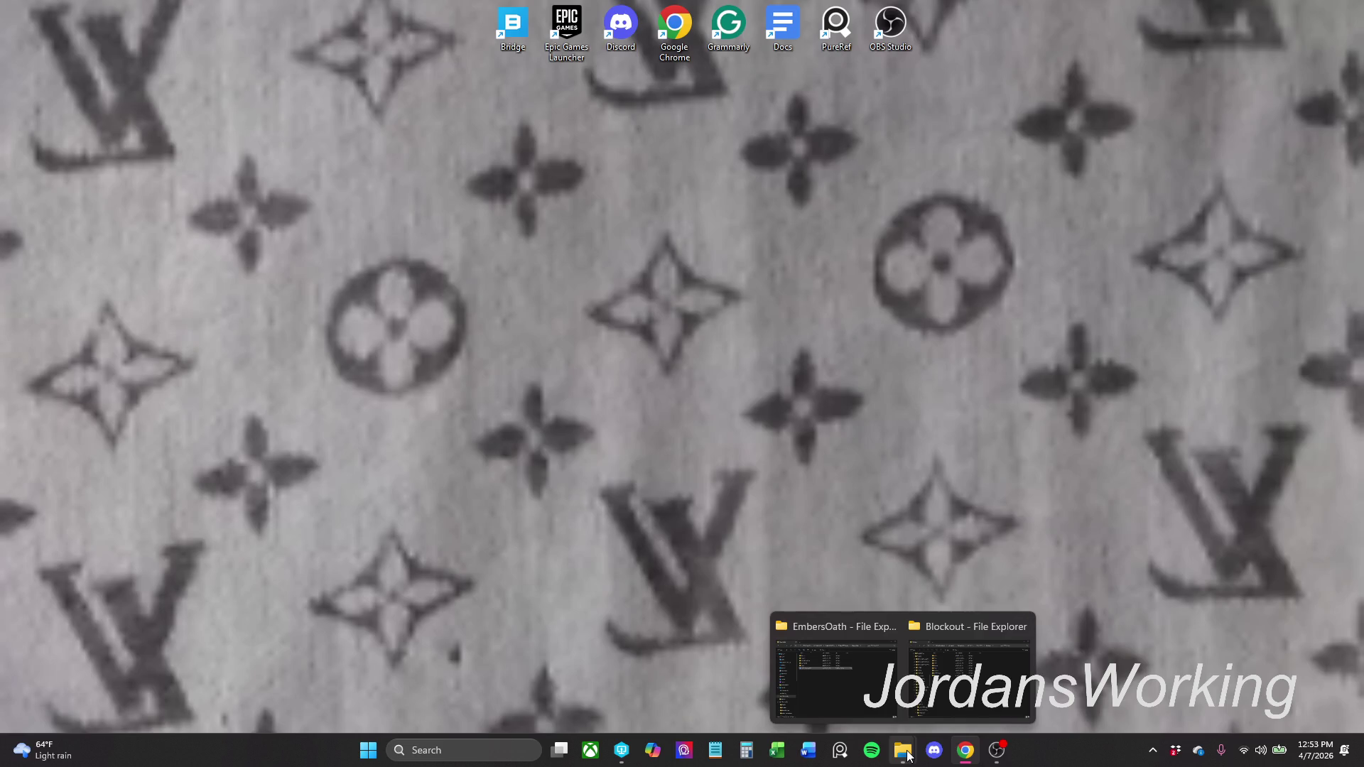
{"action": "left_click", "coordinate": [825, 708]}
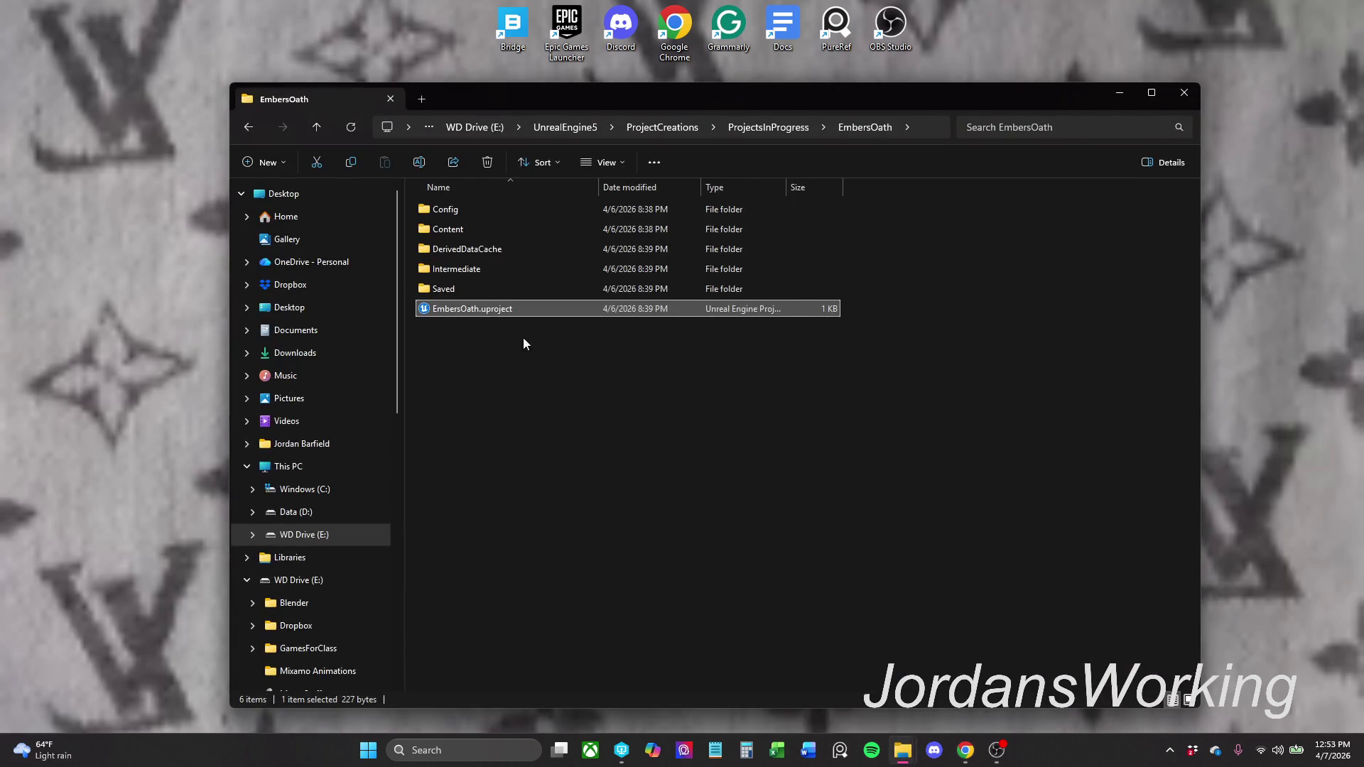
{"action": "left_click_drag", "start_coordinate": [774, 105], "coordinate": [741, 58]}
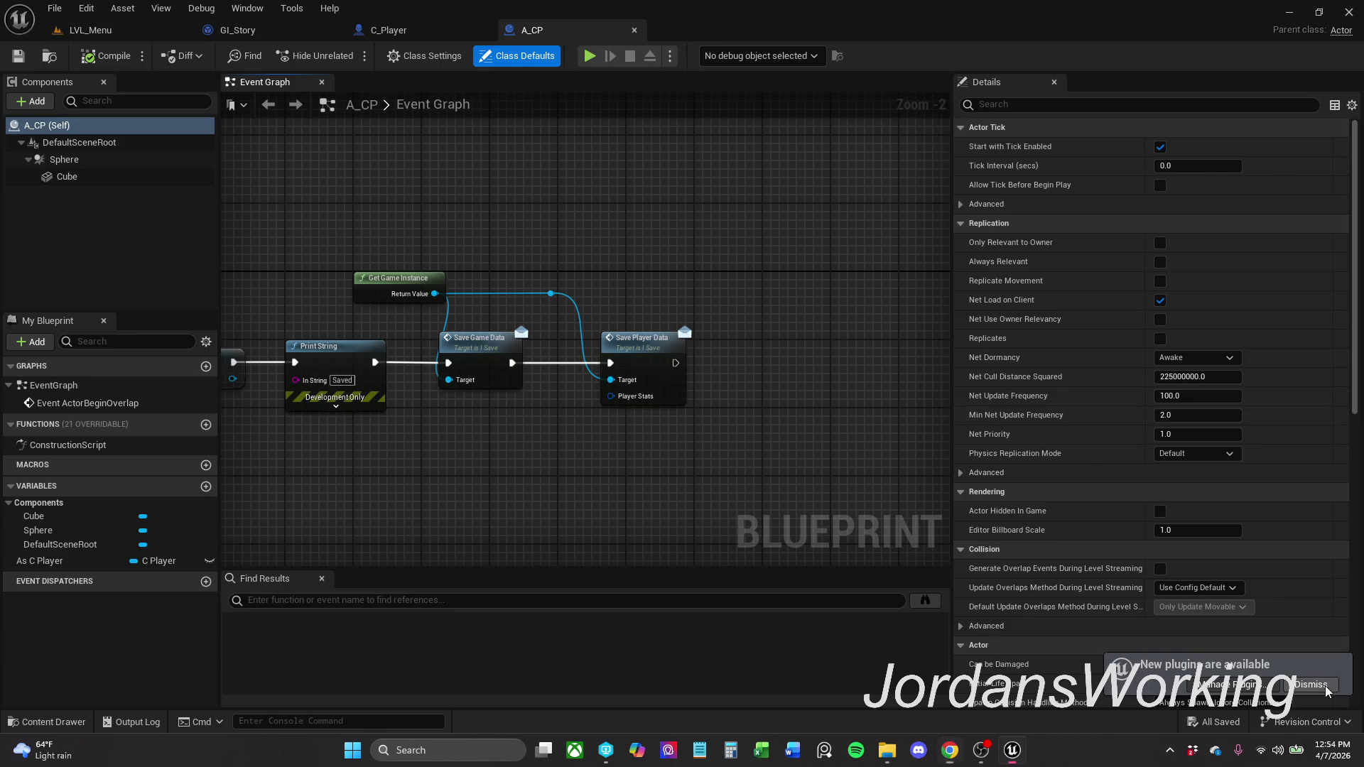
- Close Find Results, pan A_CP's Event Graph to the SET node, then switch to LVL_Menu
{"action": "left_click", "coordinate": [322, 579]}
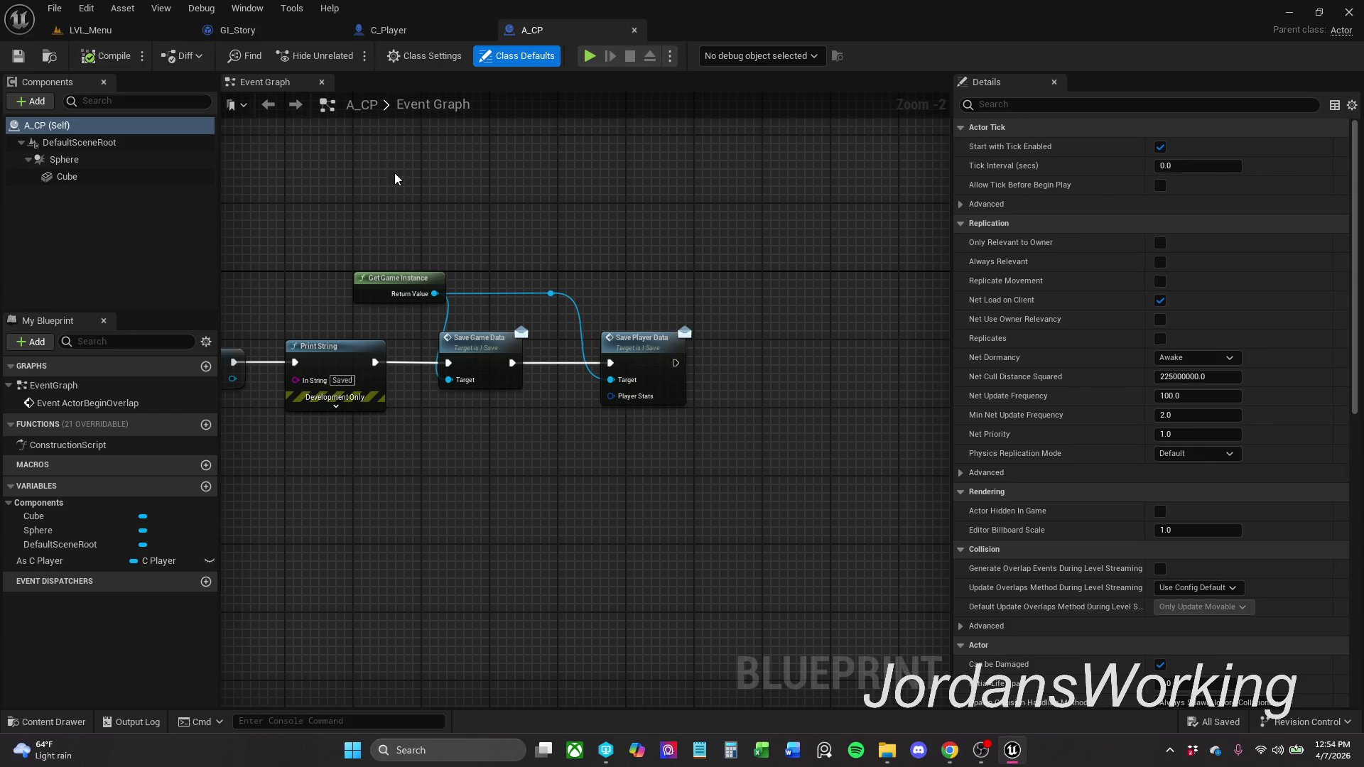
{"action": "left_click_drag", "start_coordinate": [349, 186], "coordinate": [467, 205]}
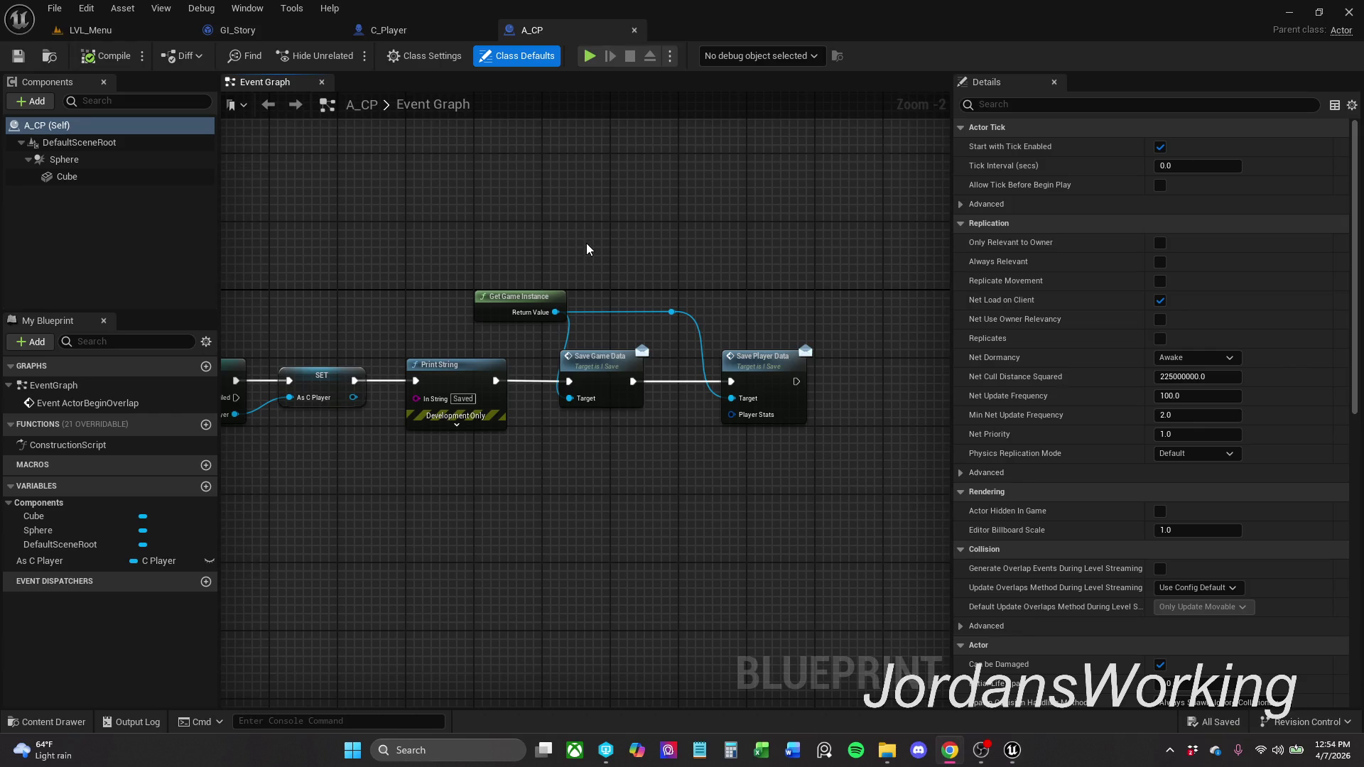
{"action": "left_click", "coordinate": [91, 30]}
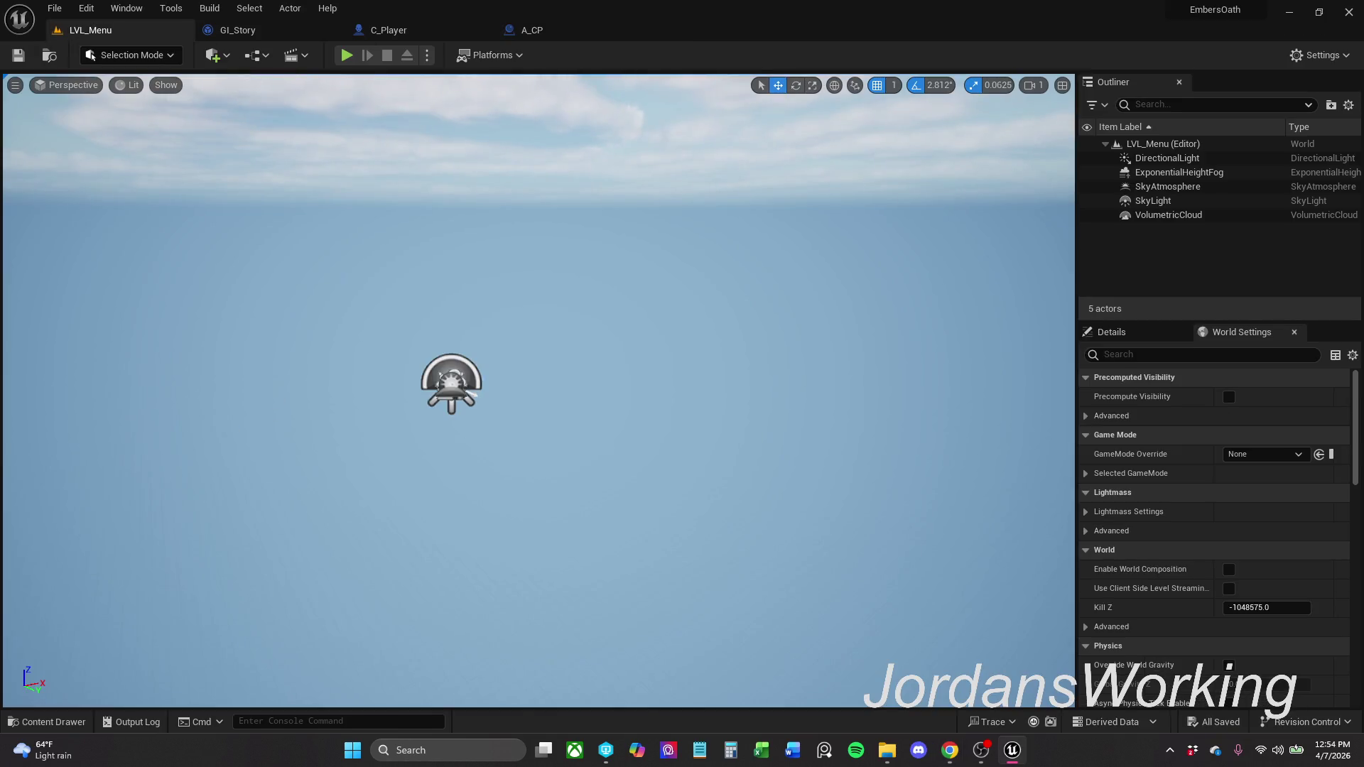
- Open LVL_UndeadValley from the content drawer's Levels folder
{"action": "left_click", "coordinate": [47, 722]}
{"action": "left_click", "coordinate": [597, 632]}
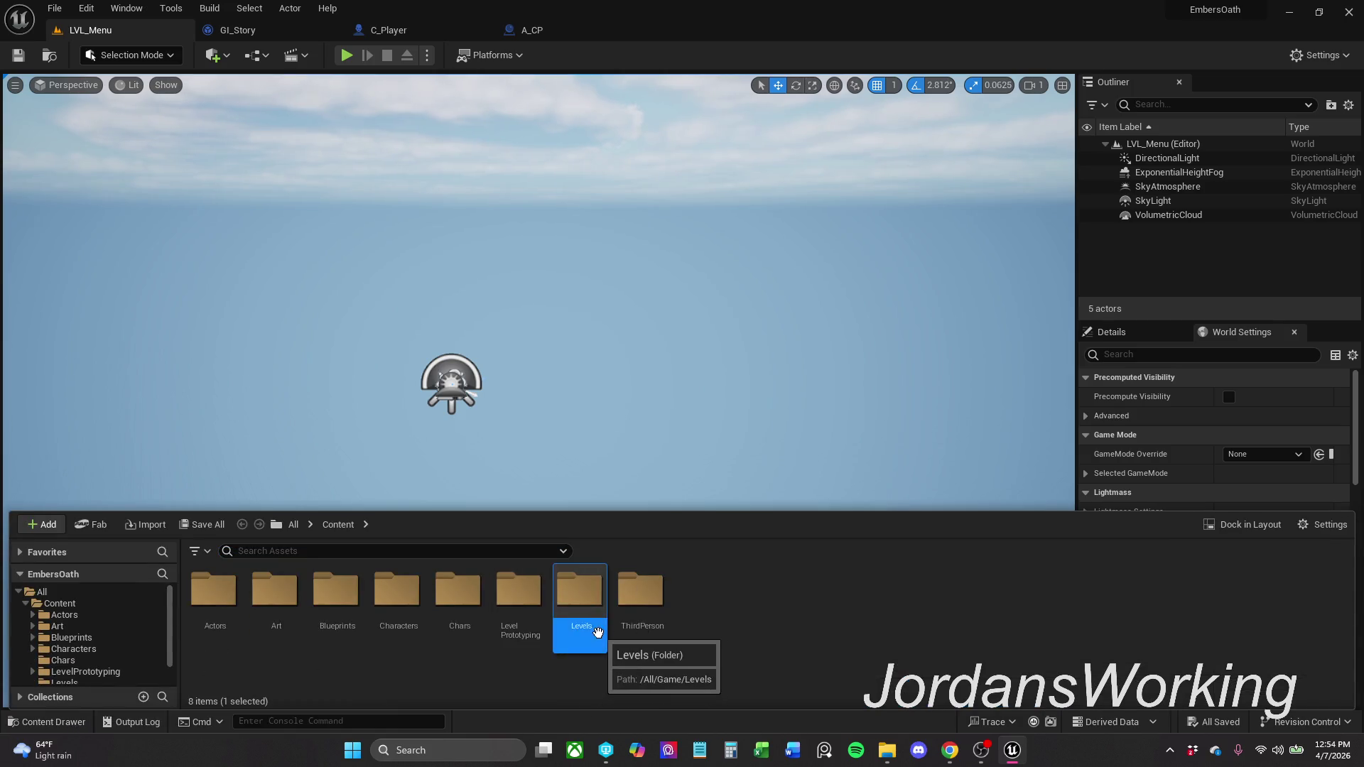
{"action": "double_click", "coordinate": [597, 631]}
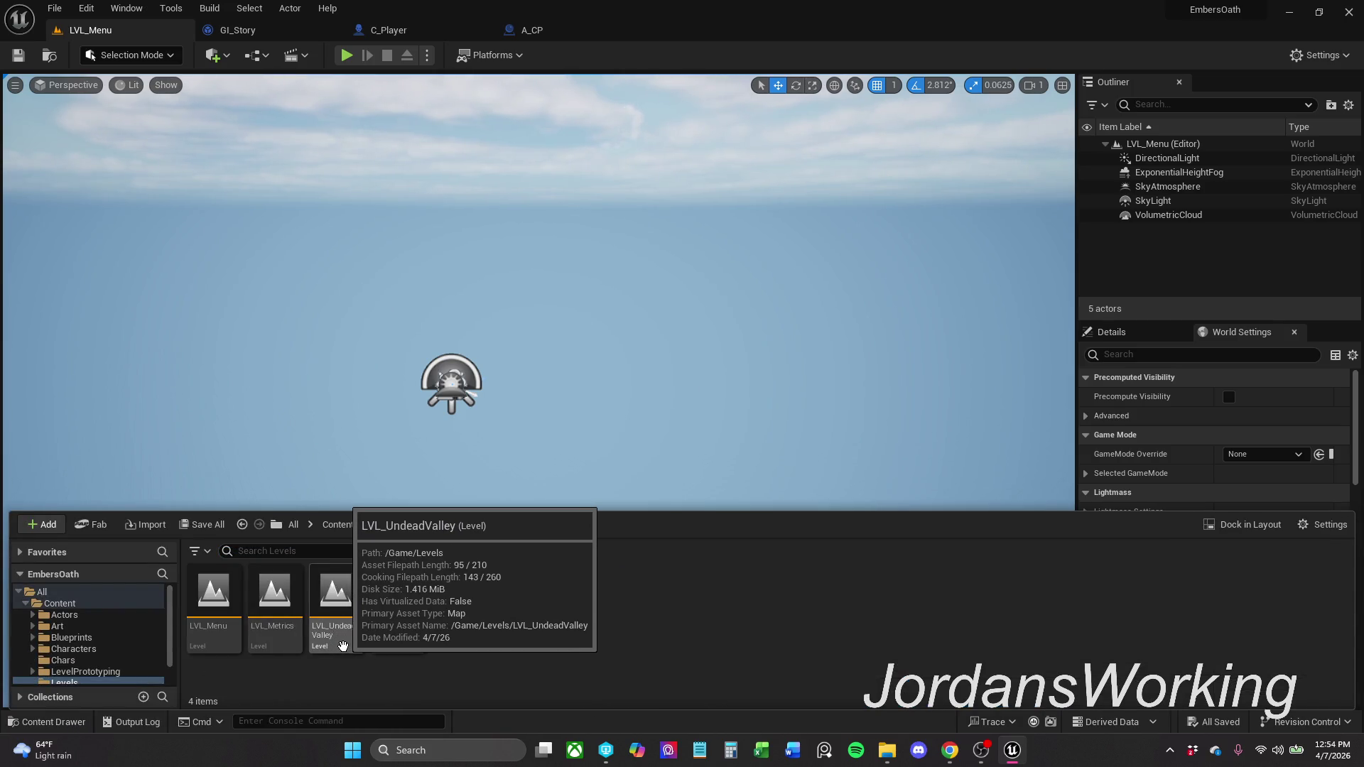
{"action": "double_click", "coordinate": [343, 645]}
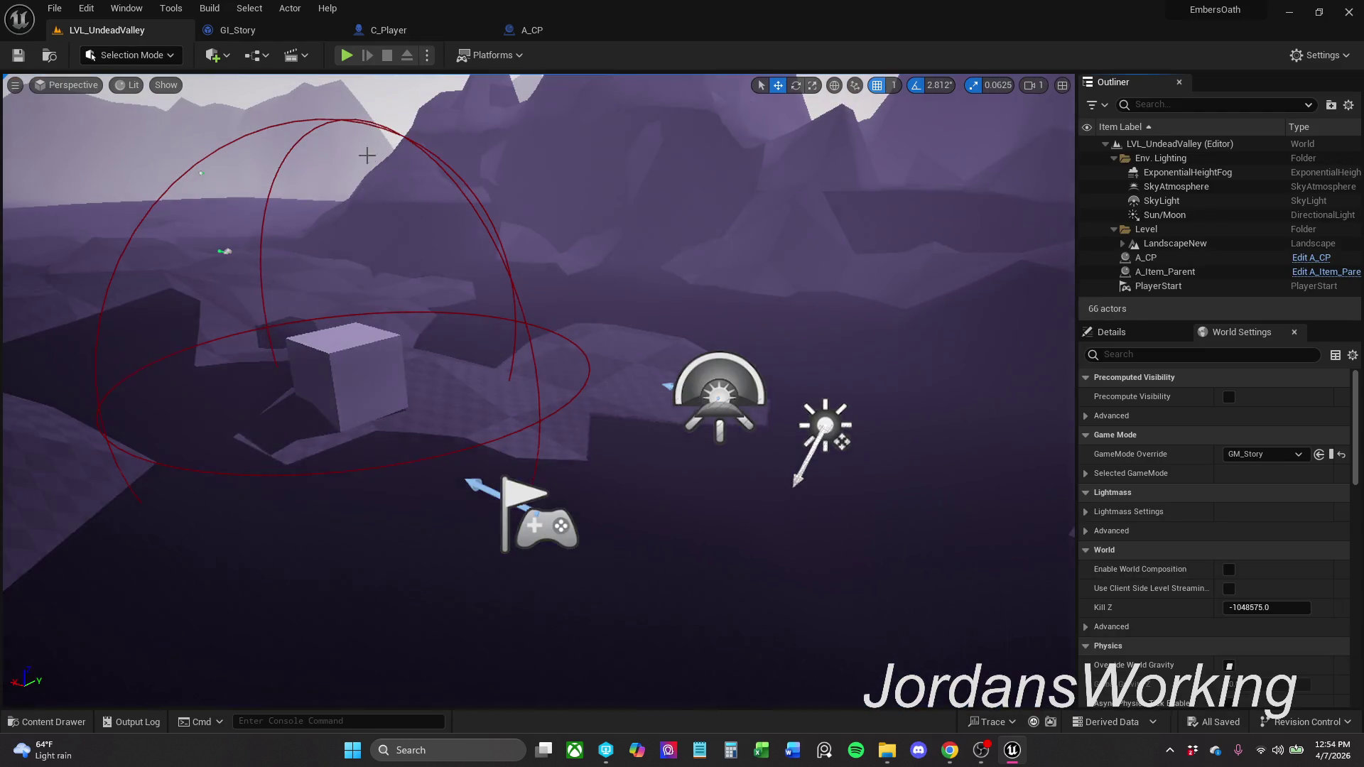
{"action": "left_click", "coordinate": [87, 8]}
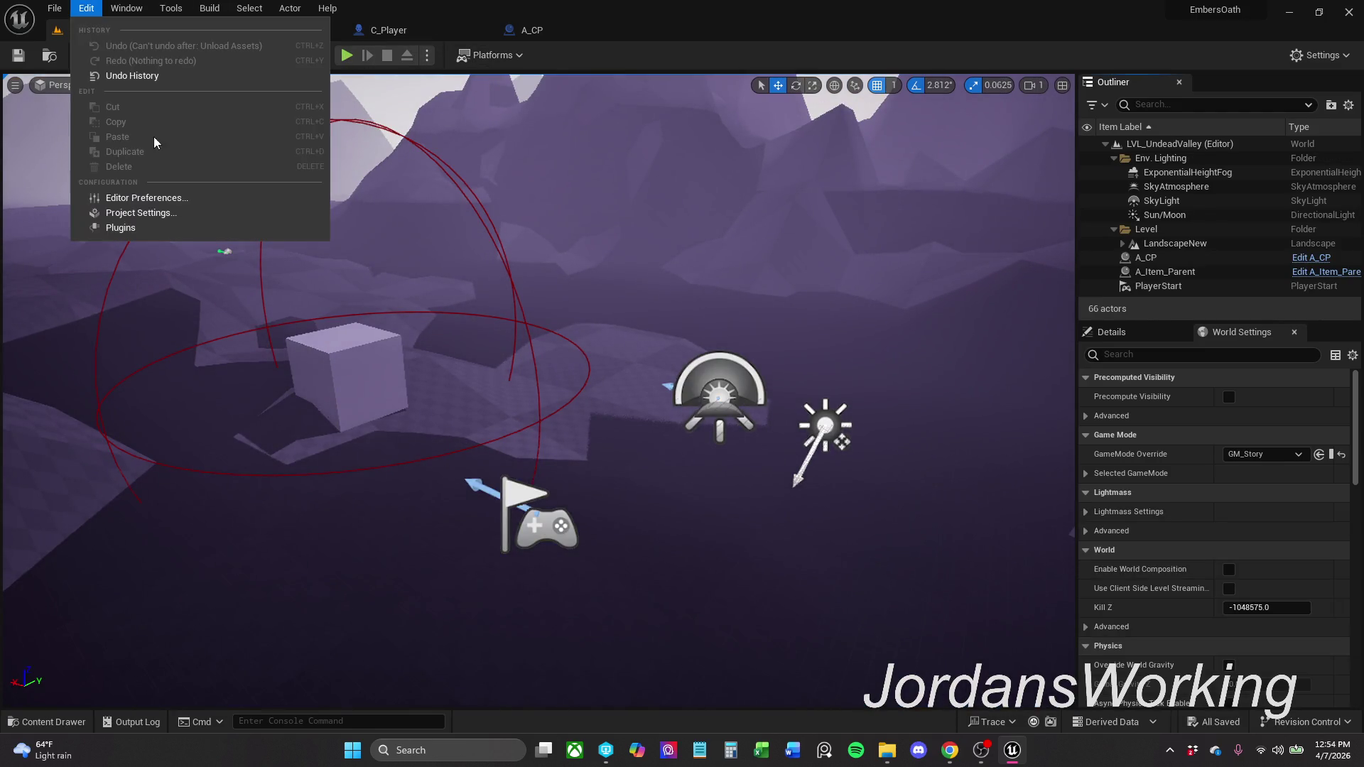
- In Maps & Modes, set Game Default Map to LVL_Menu and Editor Startup Map to LVL_UndeadValley
{"action": "left_click", "coordinate": [167, 214]}
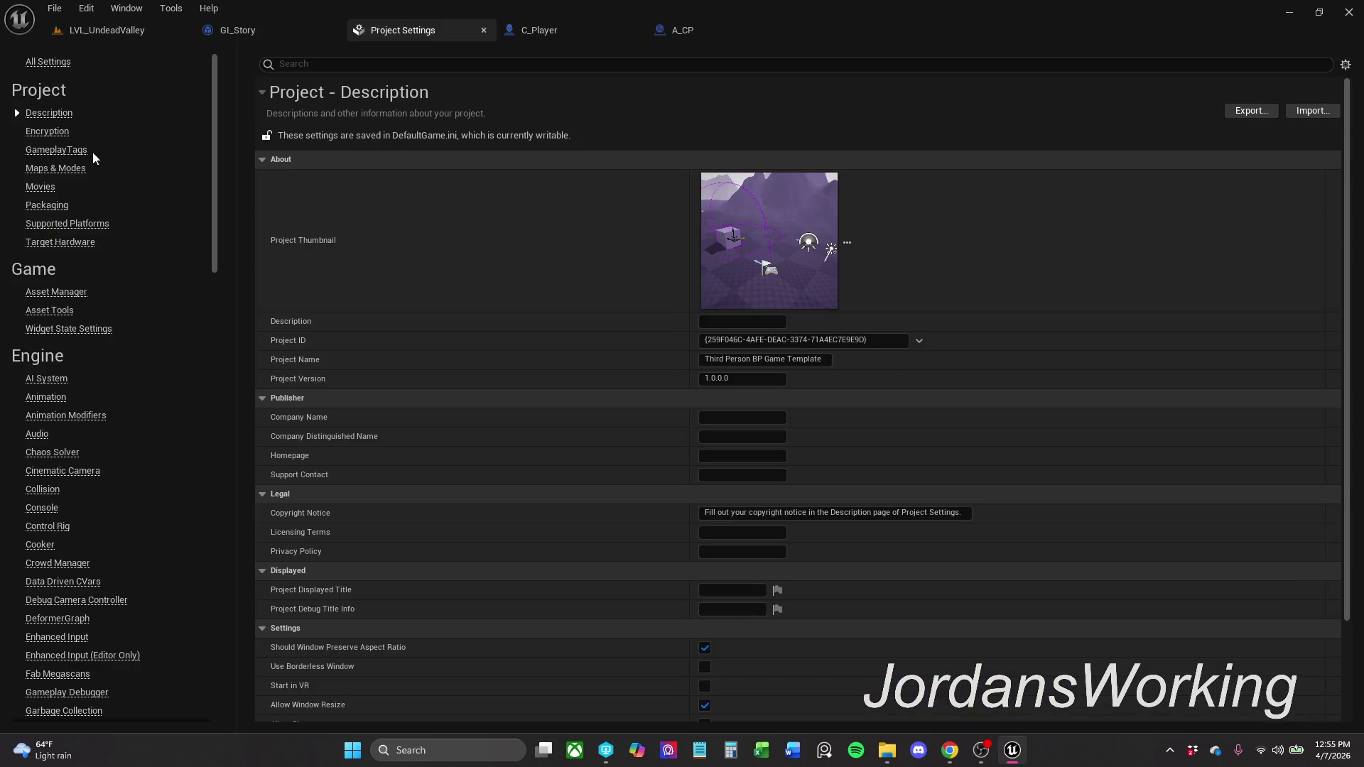
{"action": "left_click", "coordinate": [57, 169]}
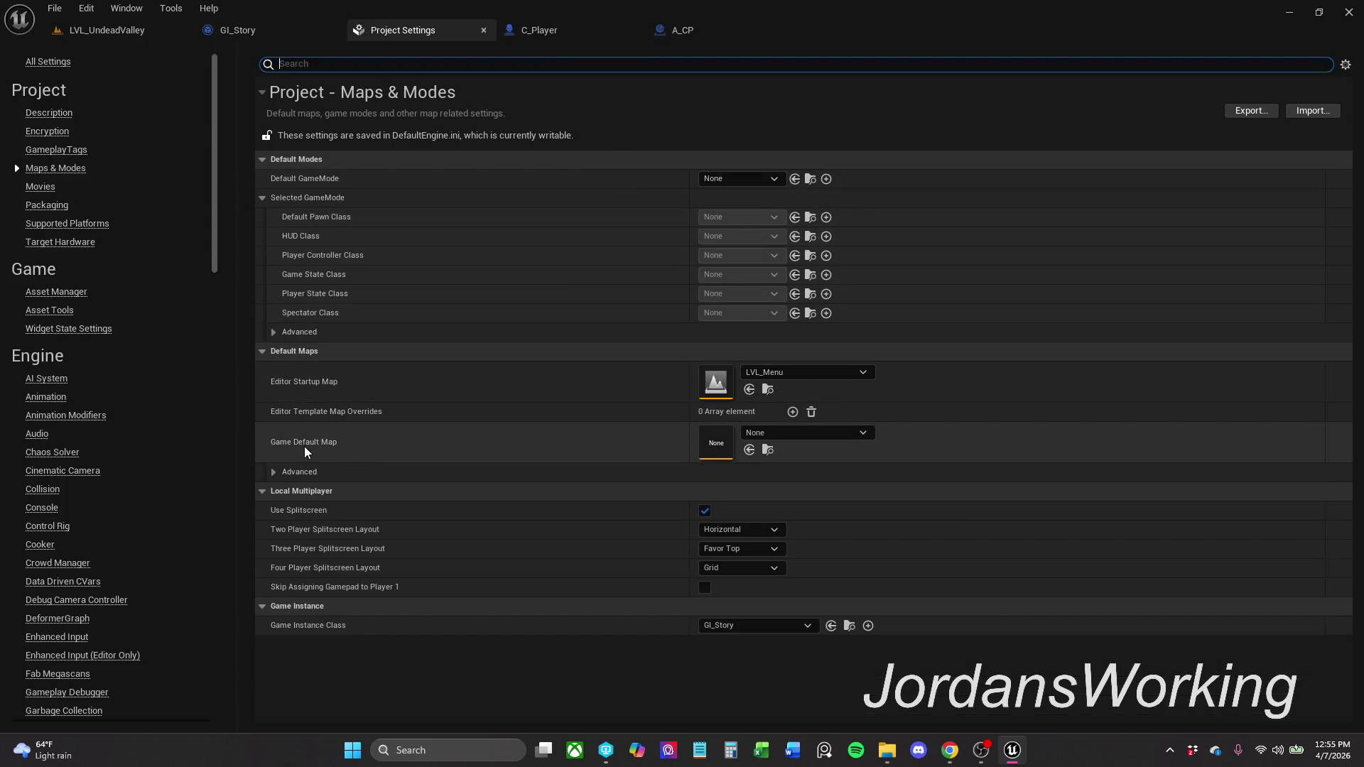
{"action": "left_click", "coordinate": [769, 390]}
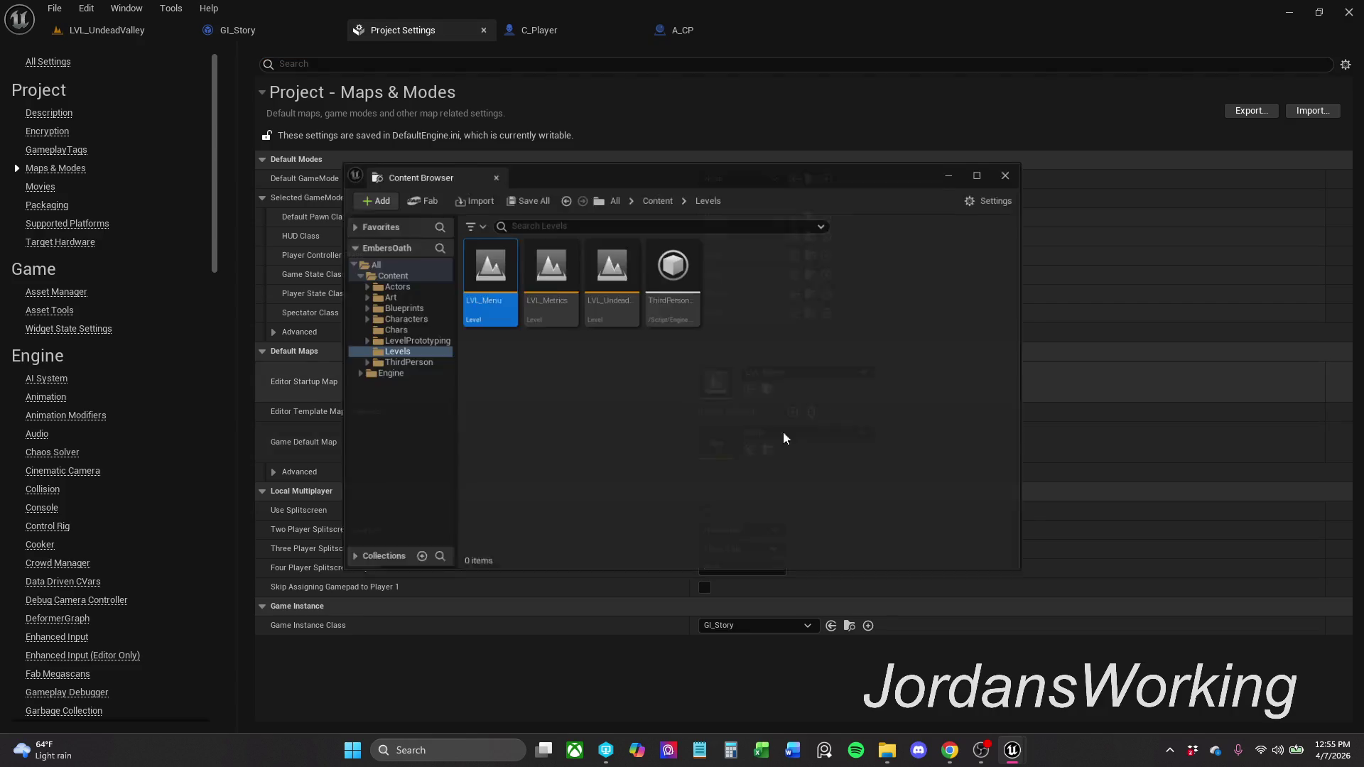
{"action": "left_click", "coordinate": [1023, 165]}
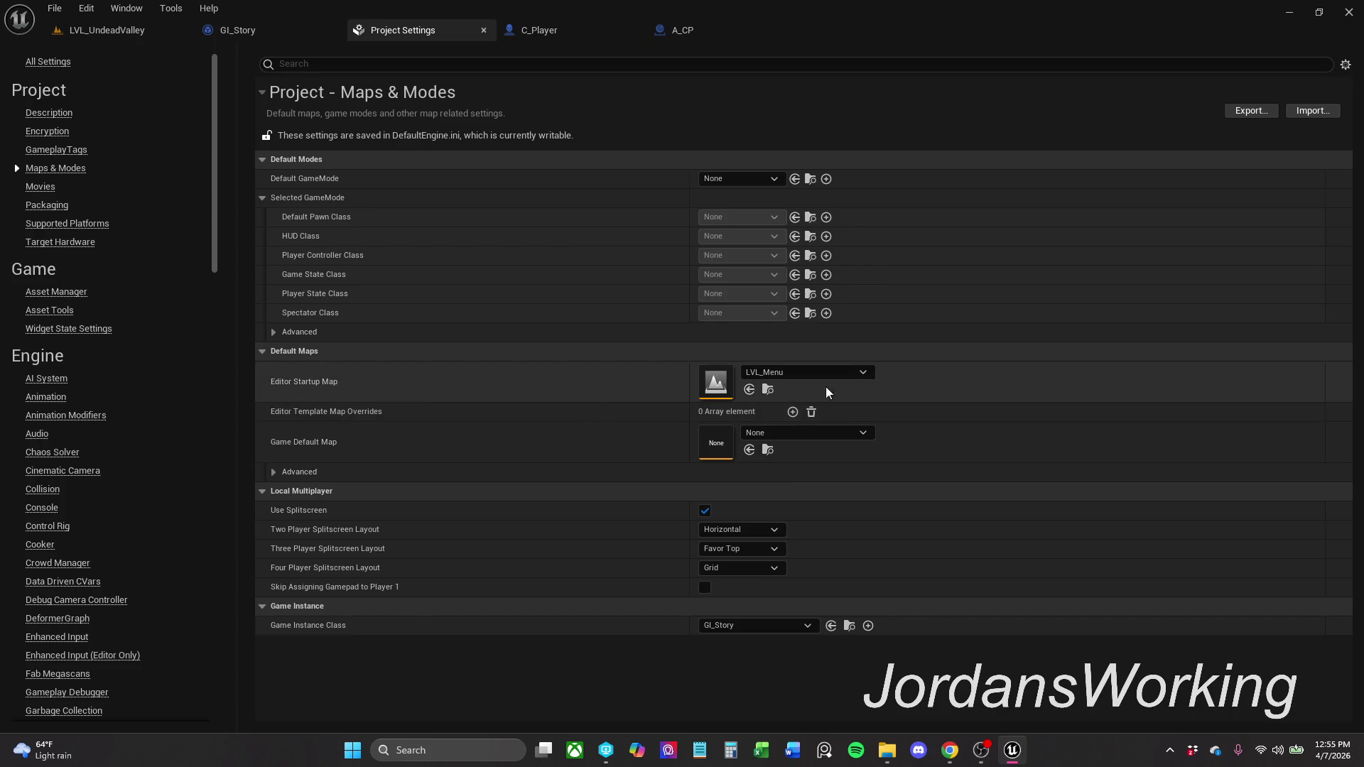
{"action": "left_click", "coordinate": [787, 437]}
{"action": "left_click", "coordinate": [852, 315]}
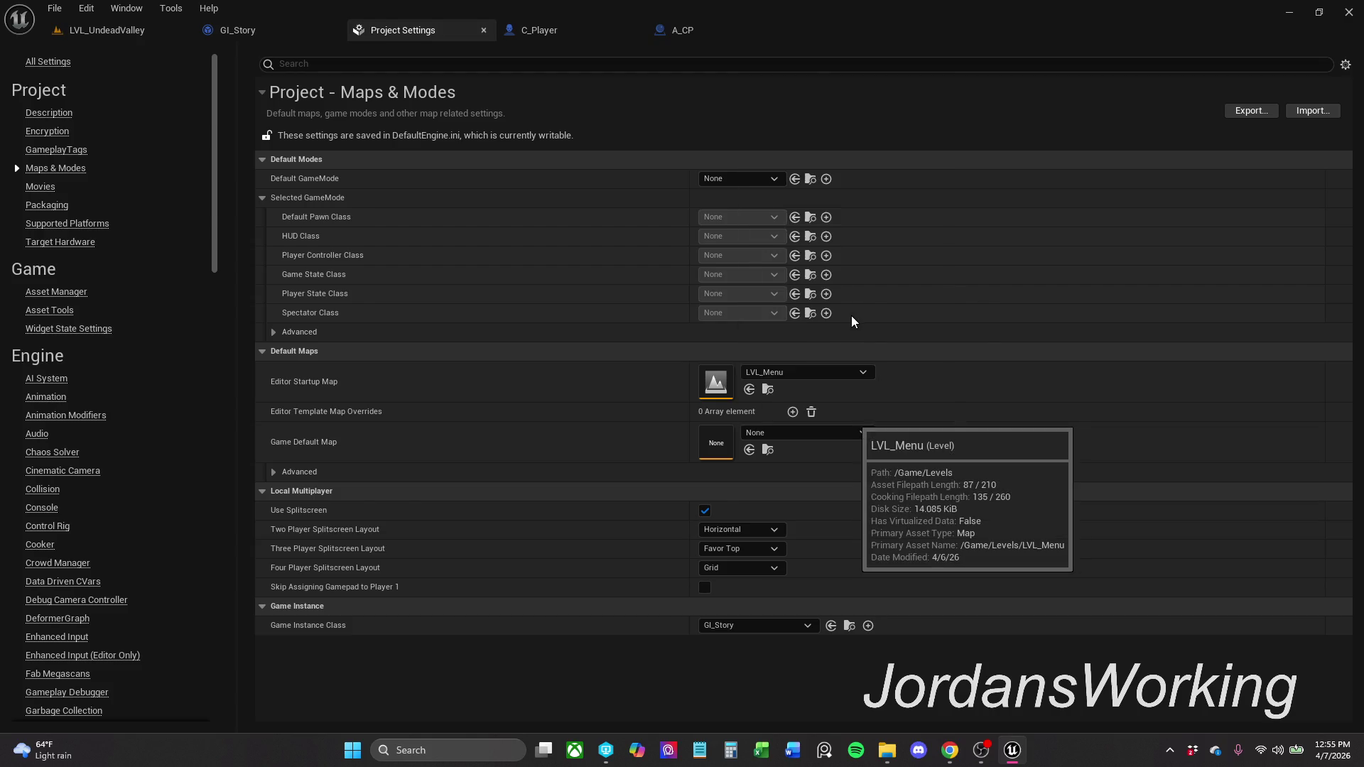
{"action": "left_click", "coordinate": [804, 377]}
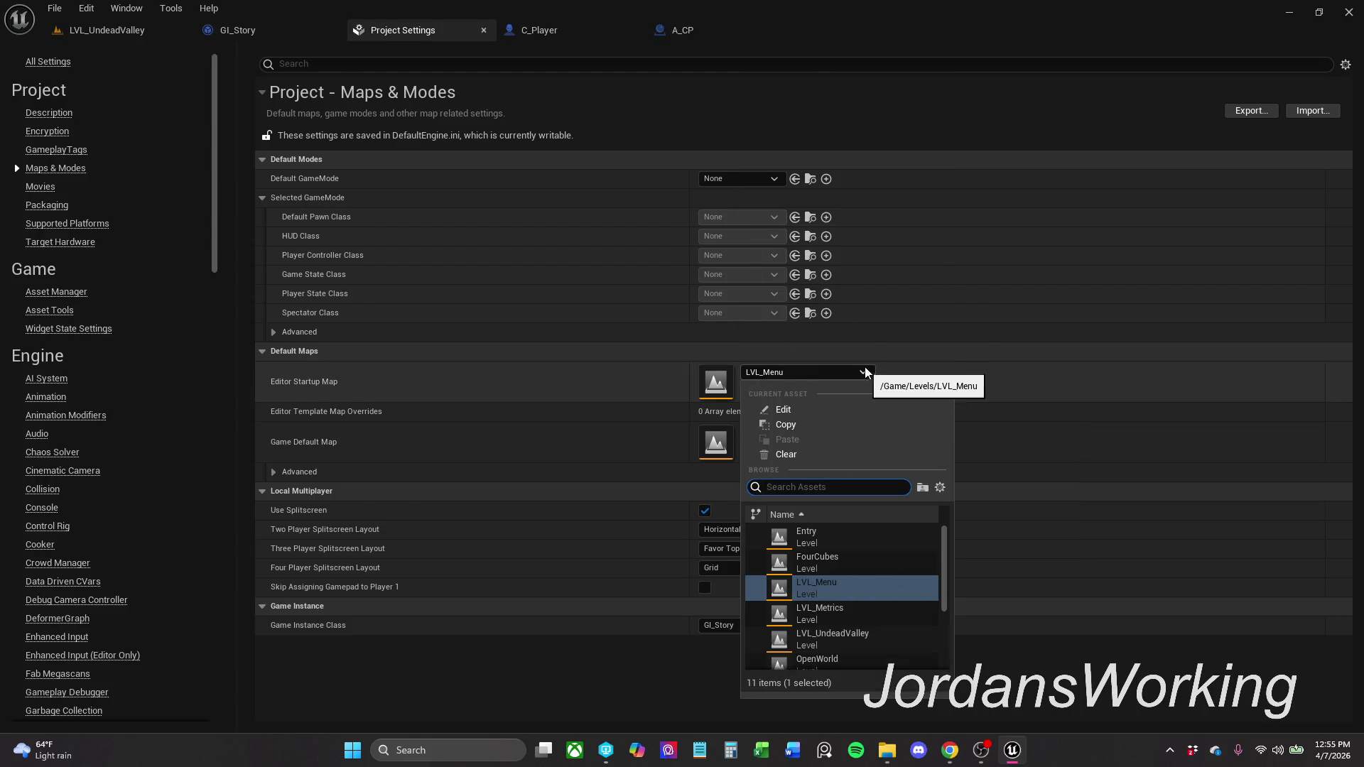
{"action": "left_click", "coordinate": [867, 648]}
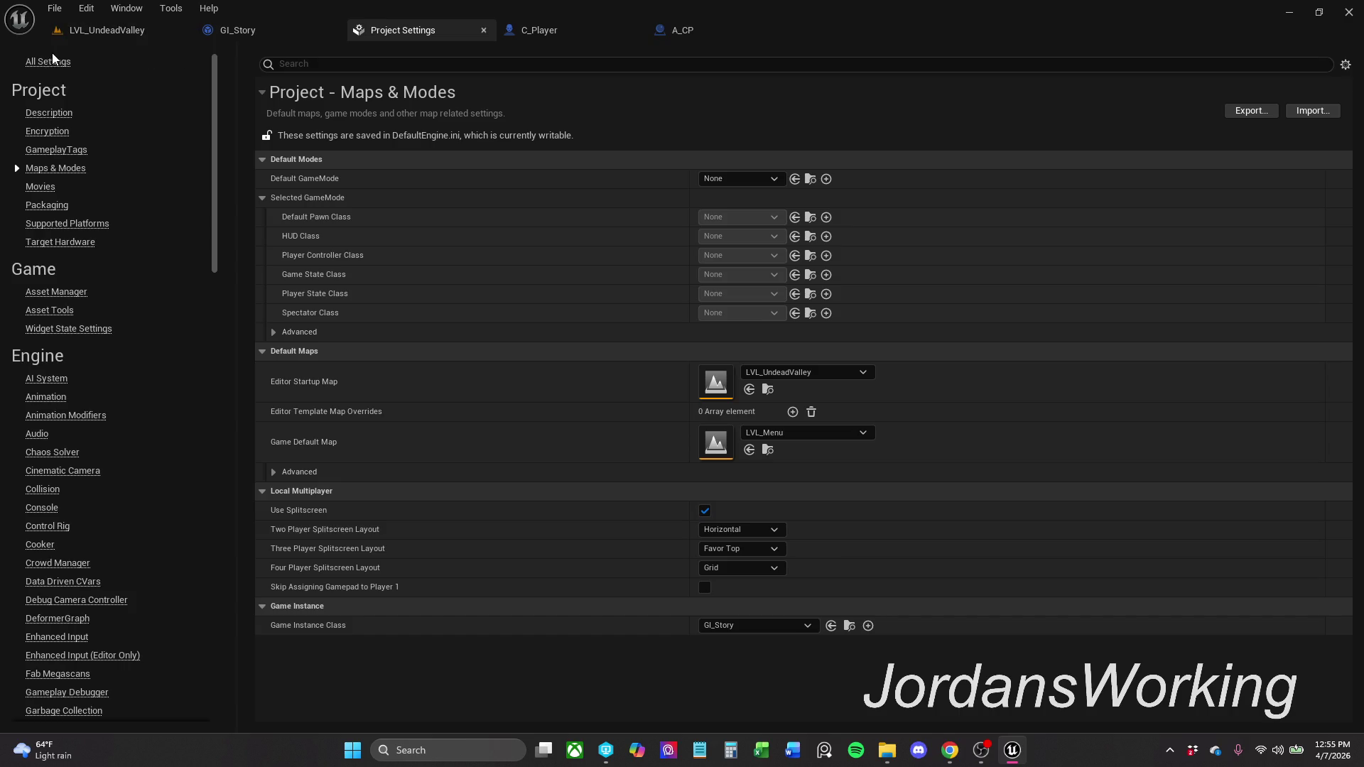
- Close Project Settings and look around the LVL_UndeadValley viewport toward the cube
{"action": "left_click", "coordinate": [481, 32]}
{"action": "left_click", "coordinate": [121, 32]}
{"action": "mouse_move", "coordinate": [540, 391]}
{"action": "left_mouse_down"}
{"action": "mouse_move", "coordinate": [540, 327]}
{"action": "mouse_move", "coordinate": [540, 454]}
{"action": "mouse_move", "coordinate": [540, 398]}
{"action": "left_mouse_up"}
{"action": "mouse_move", "coordinate": [359, 534]}
{"action": "left_mouse_down"}
{"action": "mouse_move", "coordinate": [359, 555]}
{"action": "mouse_move", "coordinate": [360, 533]}
{"action": "left_mouse_up"}
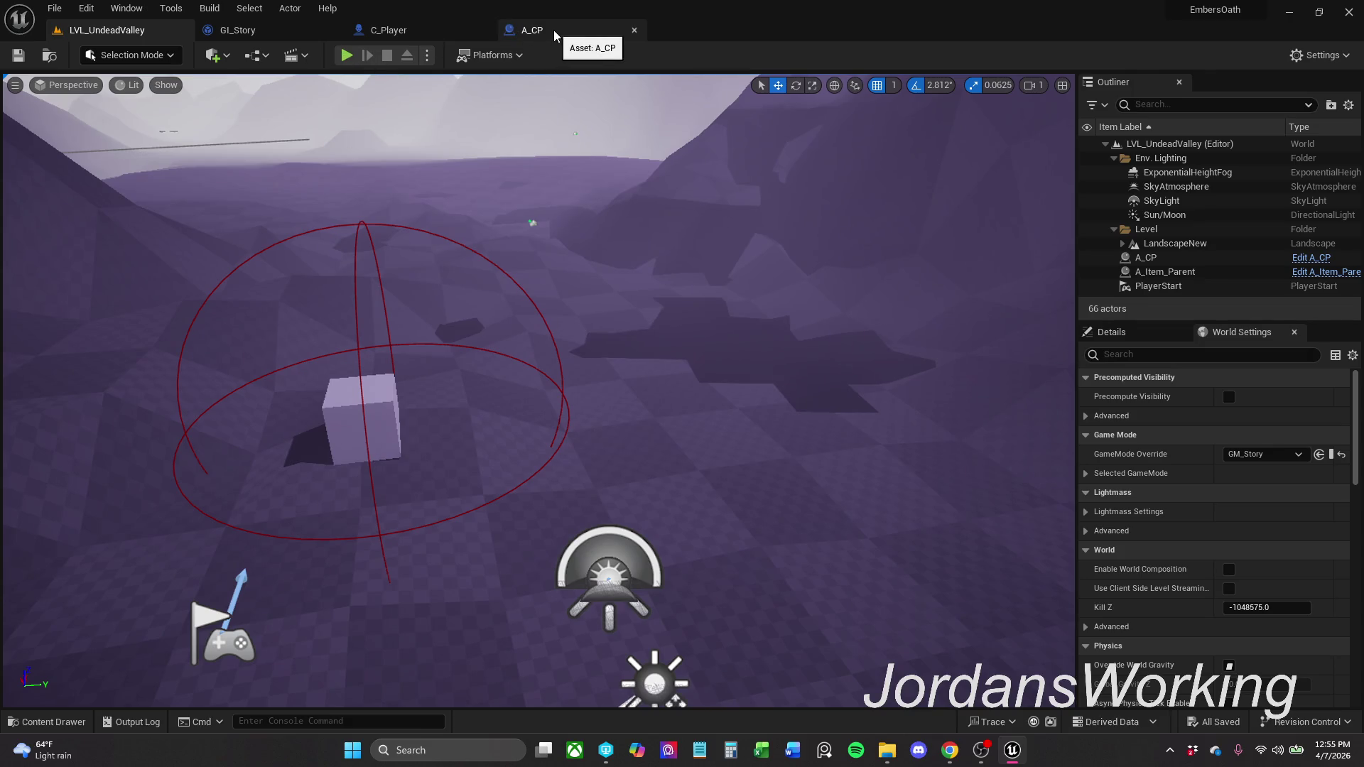
- Fly toward the cube, open the content drawer at the Content root, and bring up its add-content menu
{"action": "mouse_move", "coordinate": [574, 451]}
{"action": "left_mouse_down"}
{"action": "mouse_move", "coordinate": [462, 397]}
{"action": "mouse_move", "coordinate": [397, 441]}
{"action": "mouse_move", "coordinate": [373, 429]}
{"action": "left_mouse_up"}
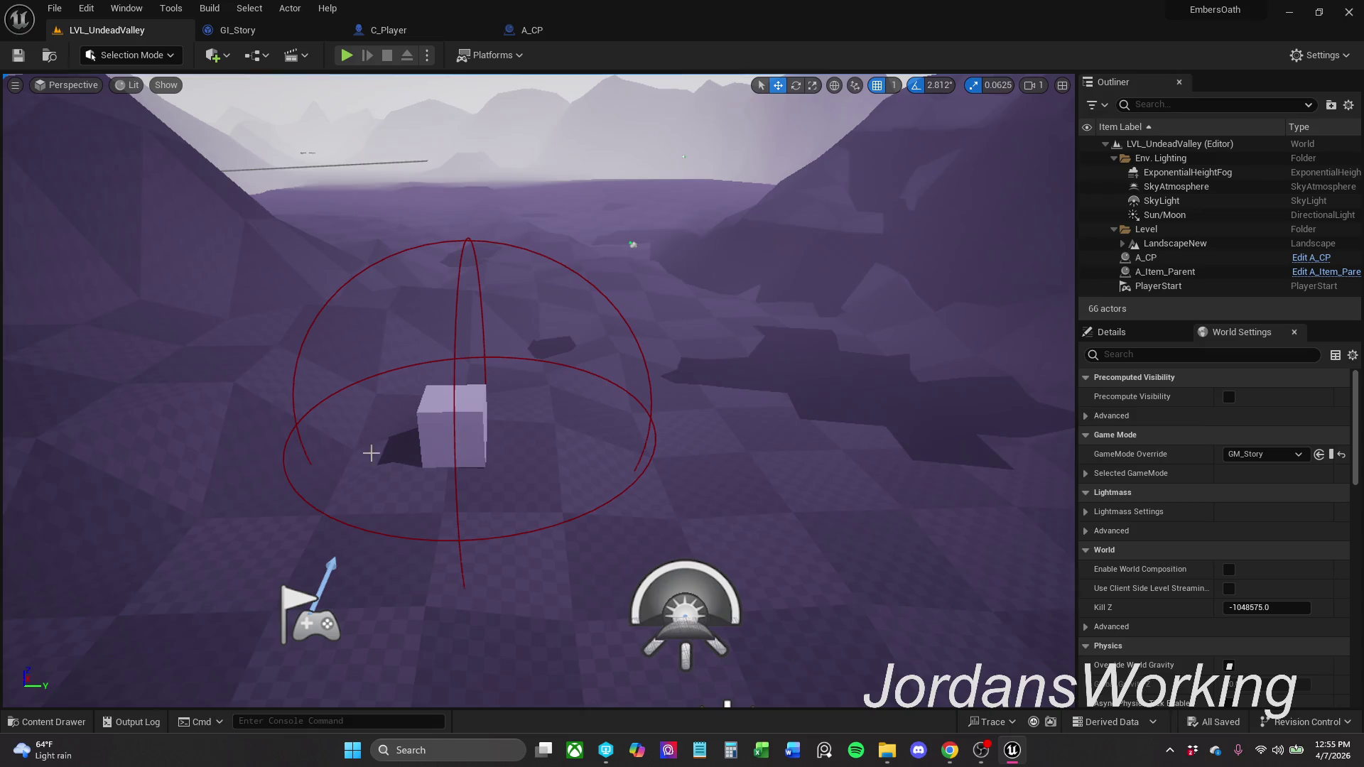
{"action": "key", "text": "alt+Tab"}
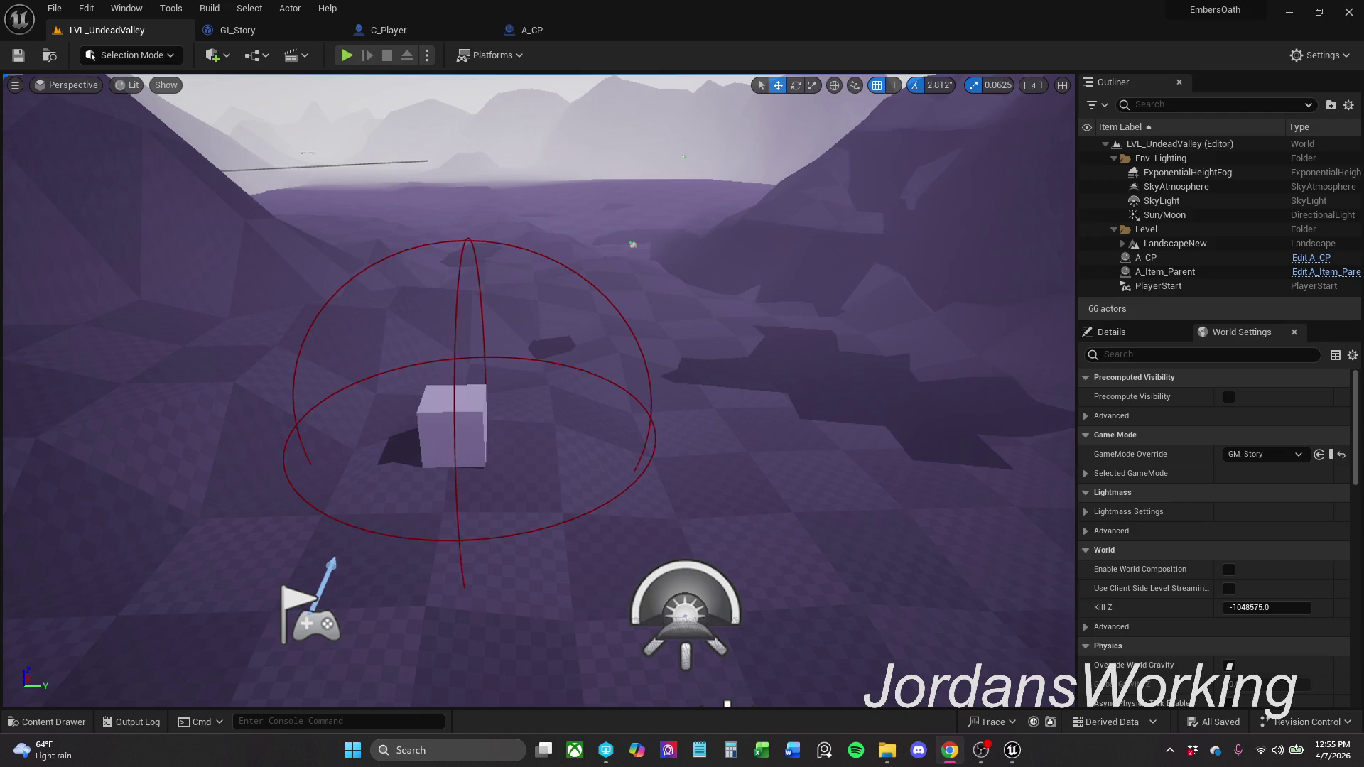
{"action": "left_click_drag", "start_coordinate": [834, 417], "coordinate": [813, 435]}
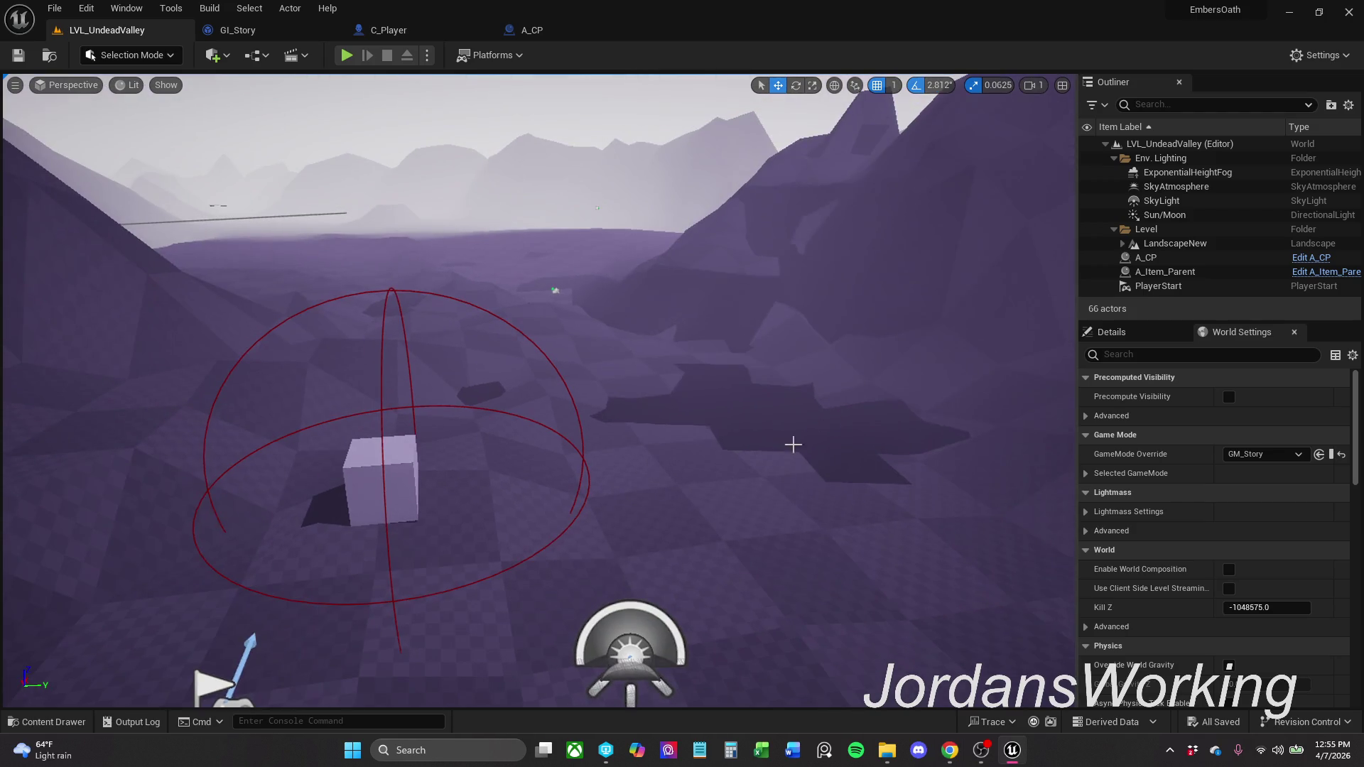
{"action": "left_click", "coordinate": [91, 725]}
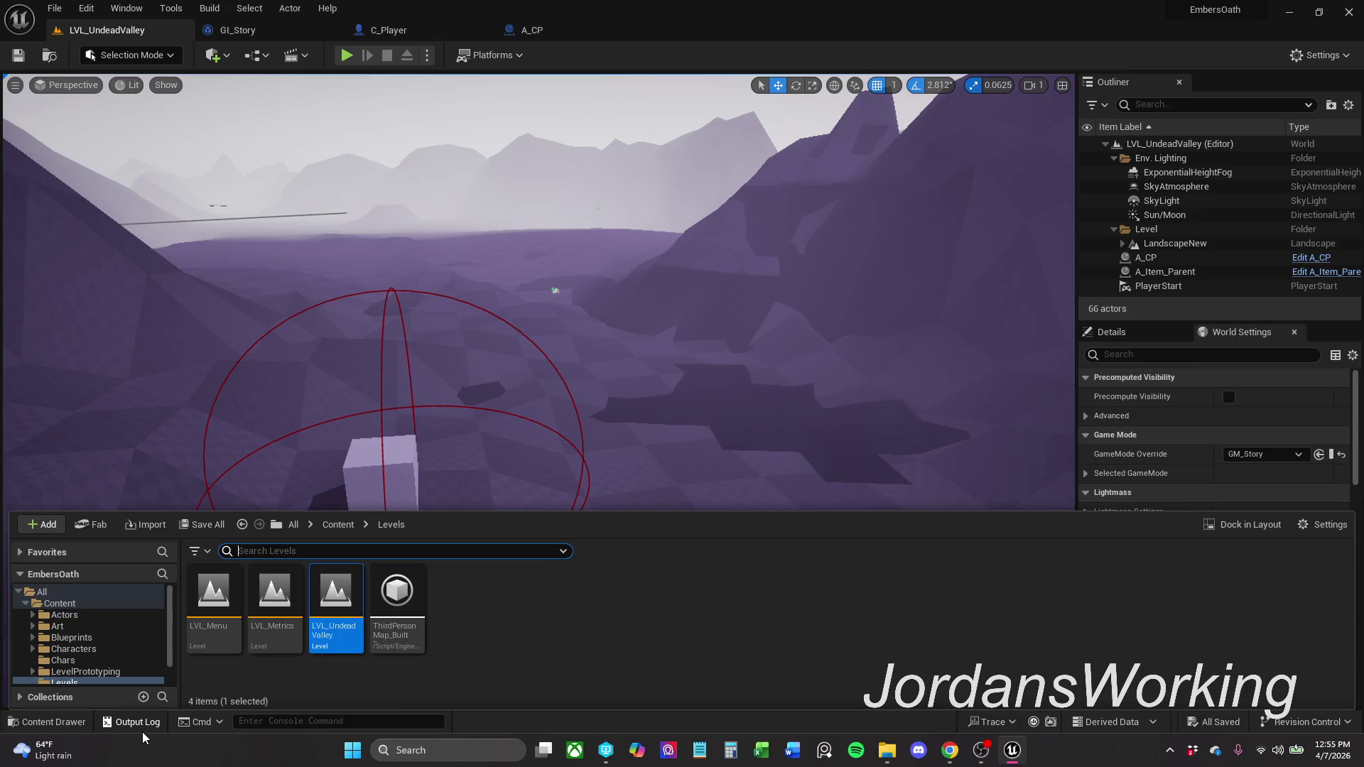
{"action": "left_click", "coordinate": [337, 526]}
{"action": "right_click", "coordinate": [704, 610]}
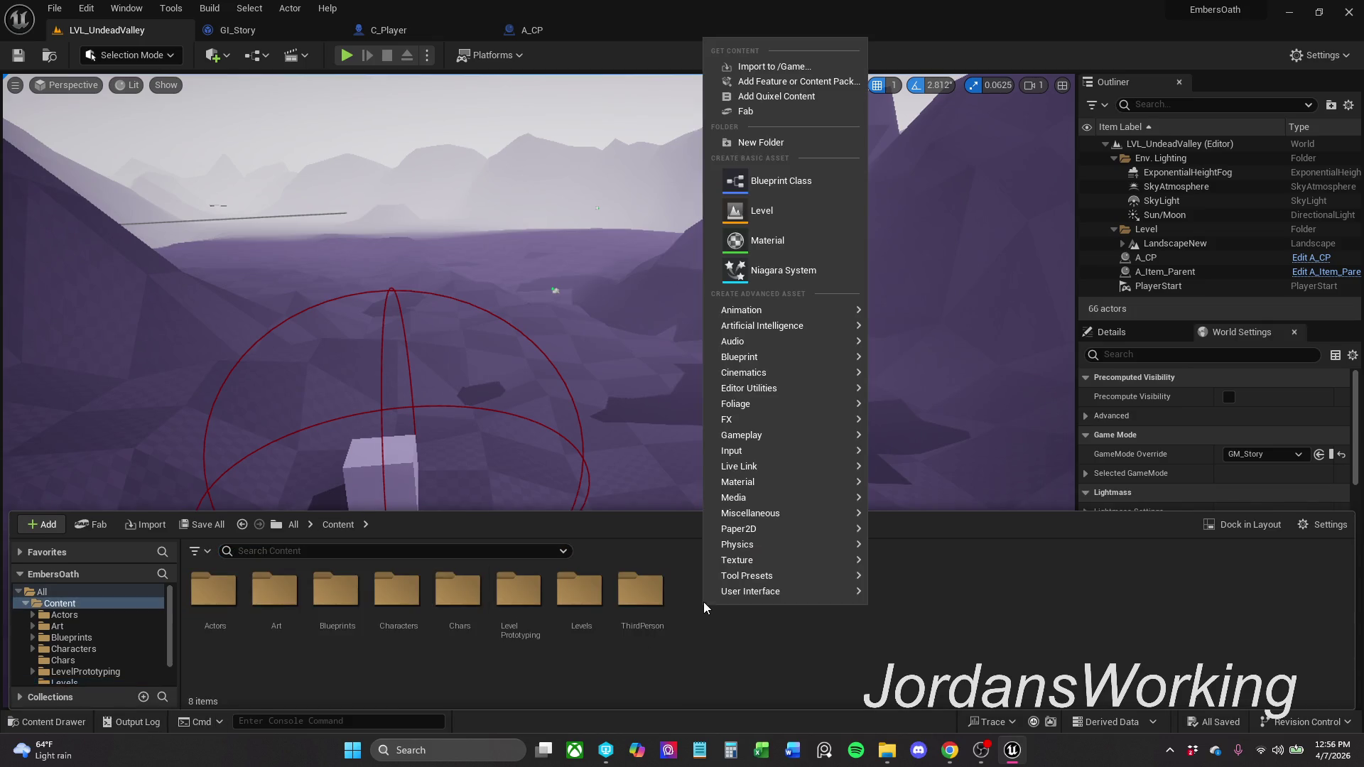
- Start an import into Content and point the dialog at the Blockout folder path copied from File Explorer
{"action": "left_click", "coordinate": [803, 66]}
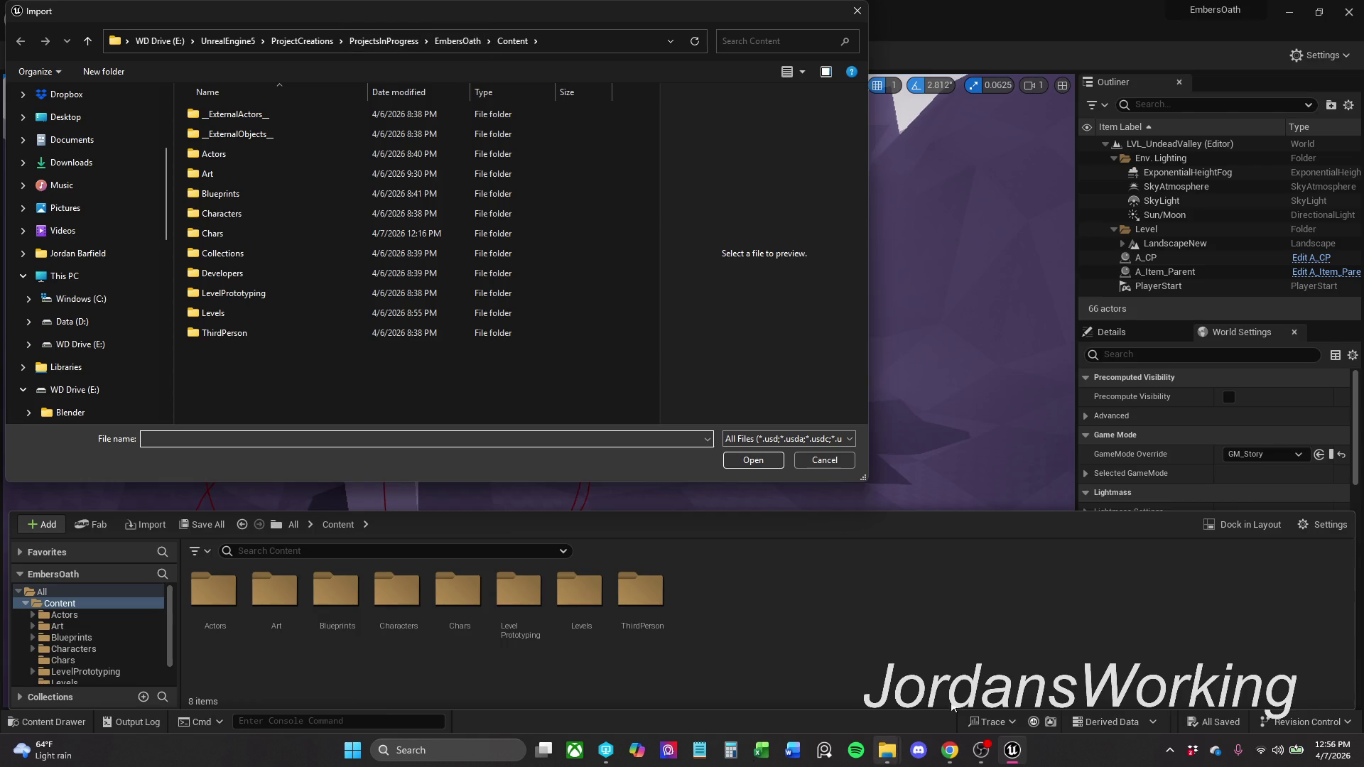
{"action": "mouse_move", "coordinate": [889, 752]}
{"action": "left_click", "coordinate": [952, 668]}
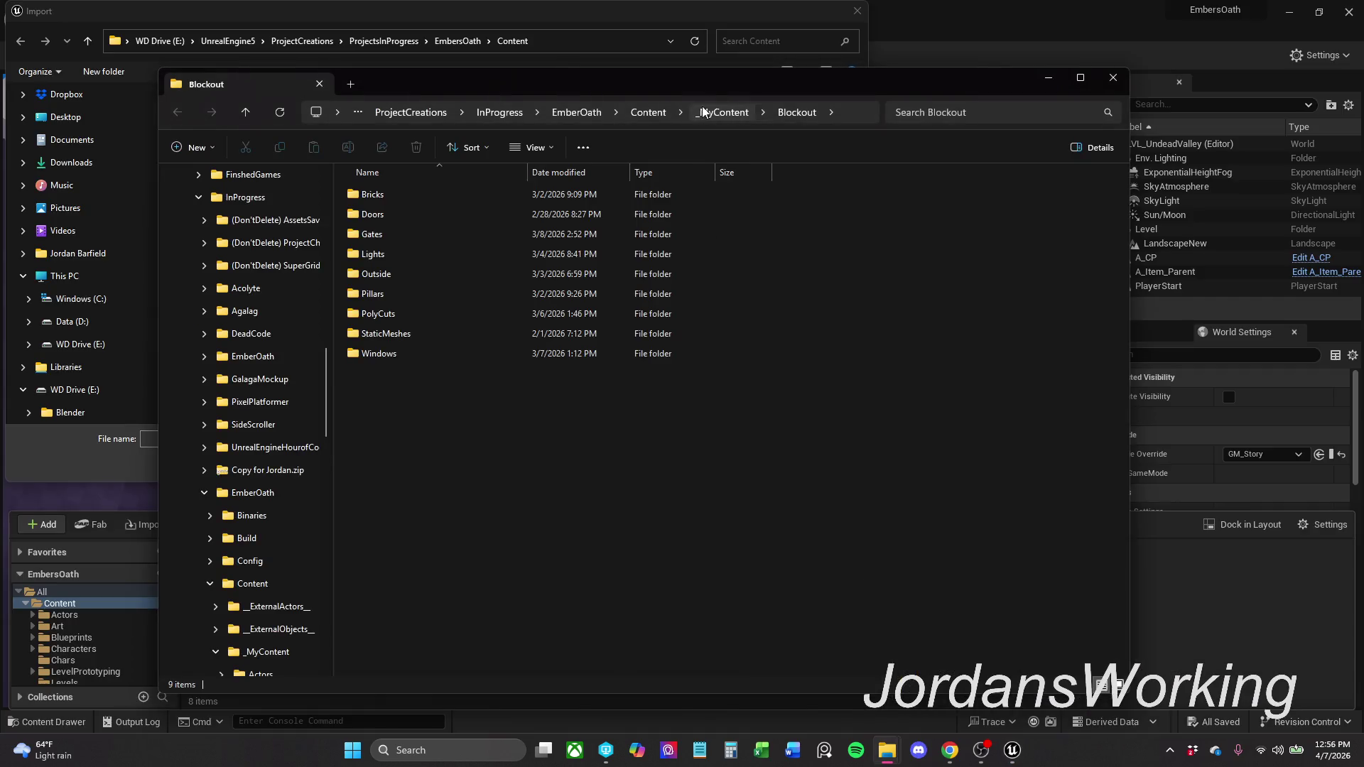
{"action": "left_click", "coordinate": [849, 112]}
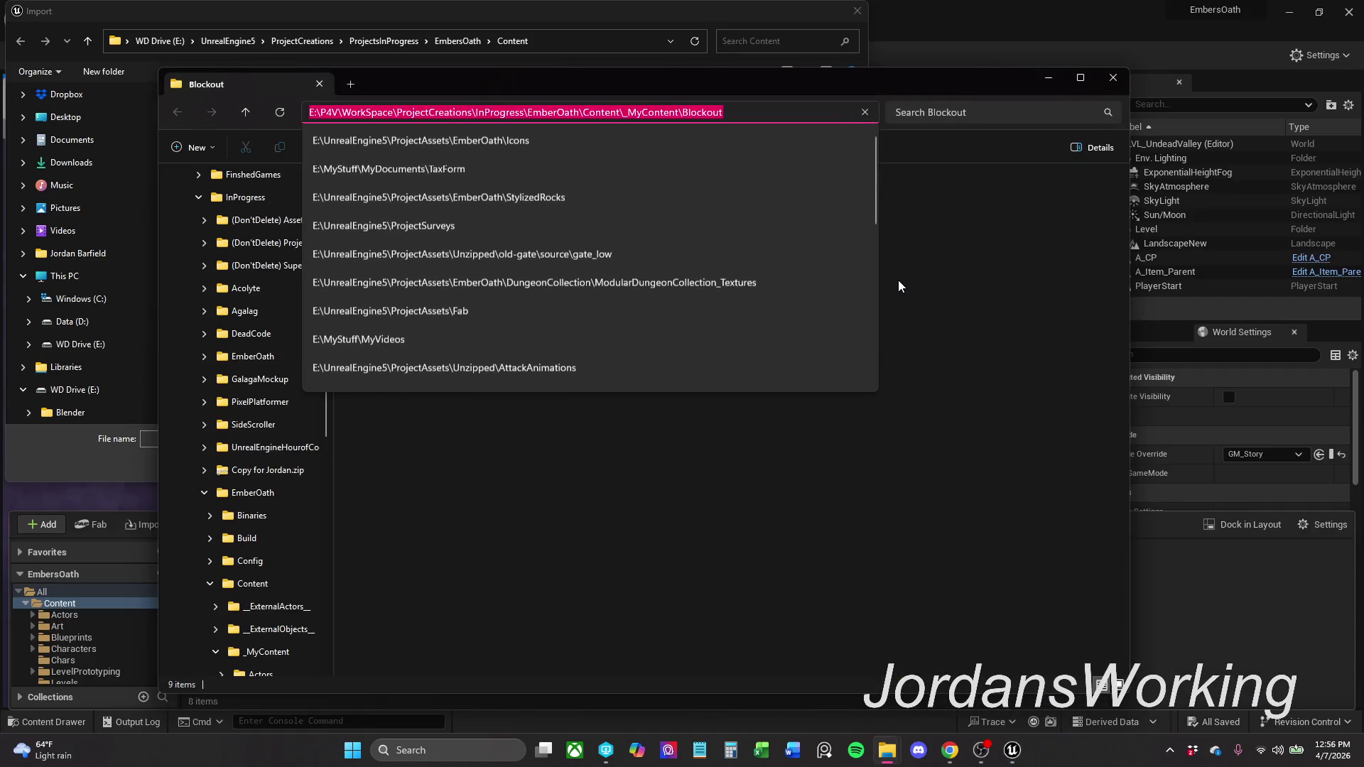
{"action": "left_click", "coordinate": [1051, 78]}
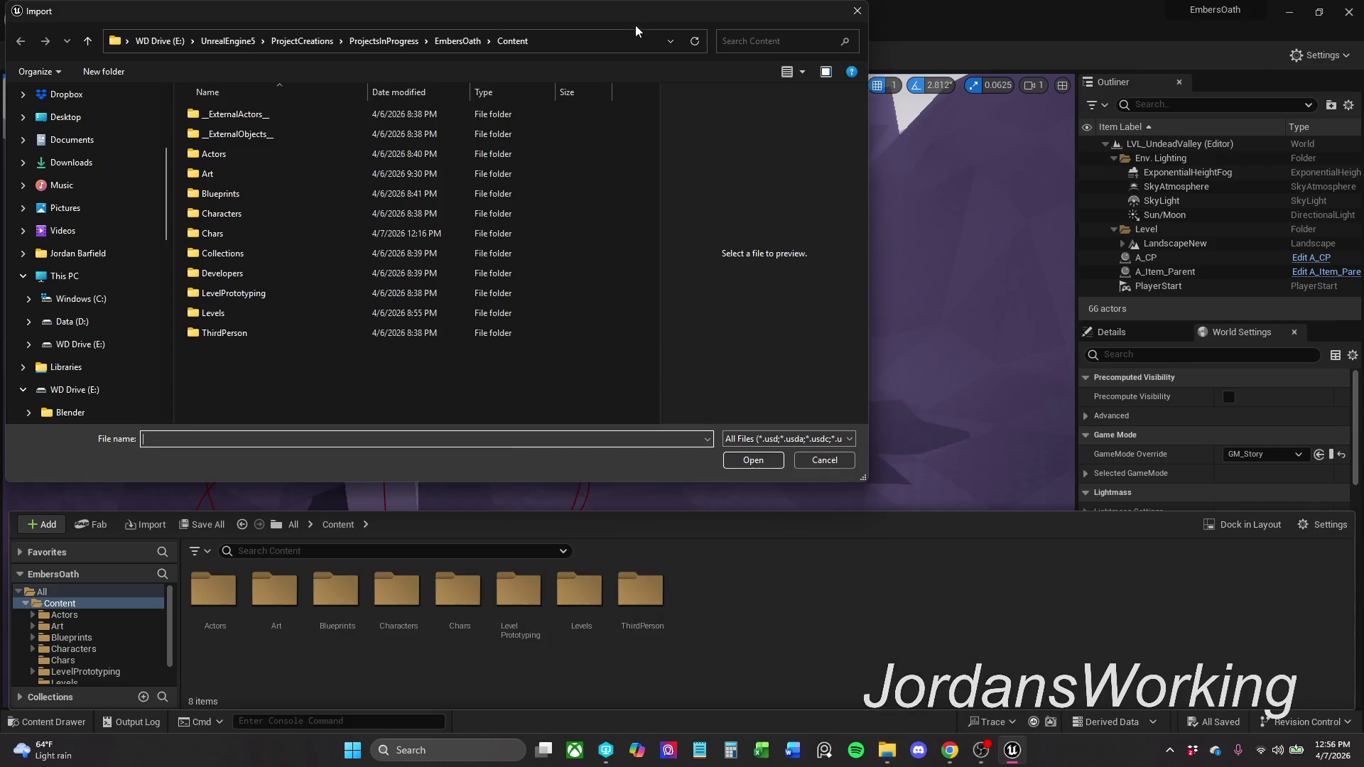
{"action": "left_click", "coordinate": [597, 45]}
{"action": "type", "text": "E:\\P4V\\WorkSpace\\ProjectCreations\\InProgress\\EmberOath\\Content\\_MyContent\\Blockout"}
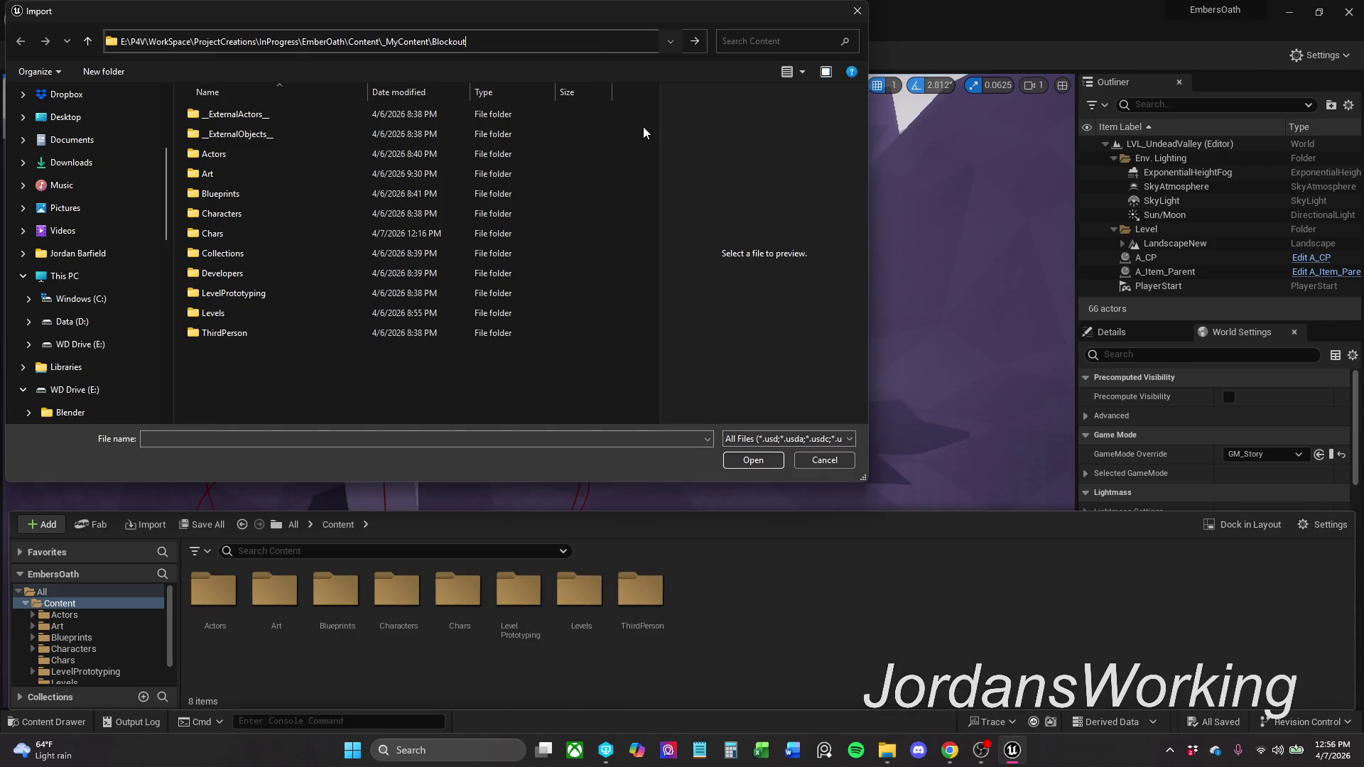
{"action": "key", "text": "Return"}
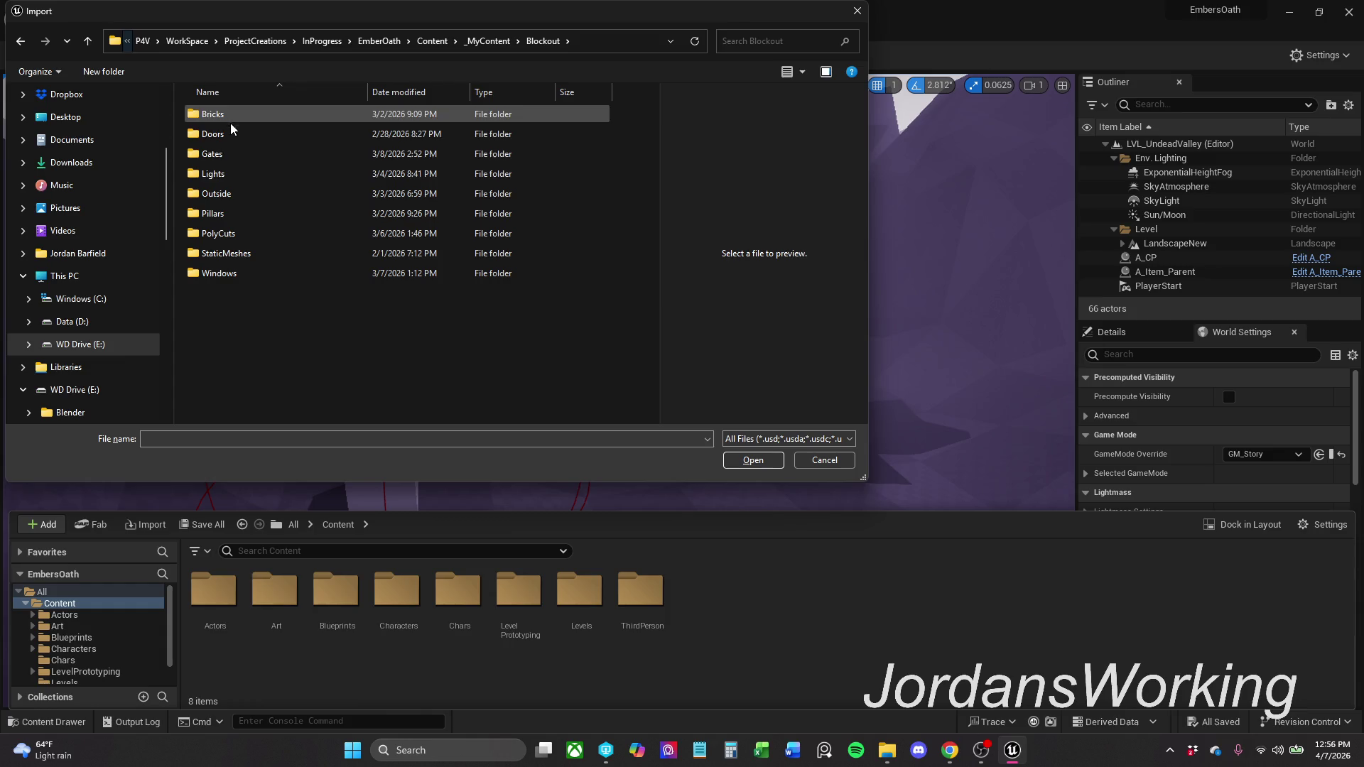
- Go to _MyContent > Blockout and try importing all its subfolders at once
{"action": "left_click", "coordinate": [488, 40]}
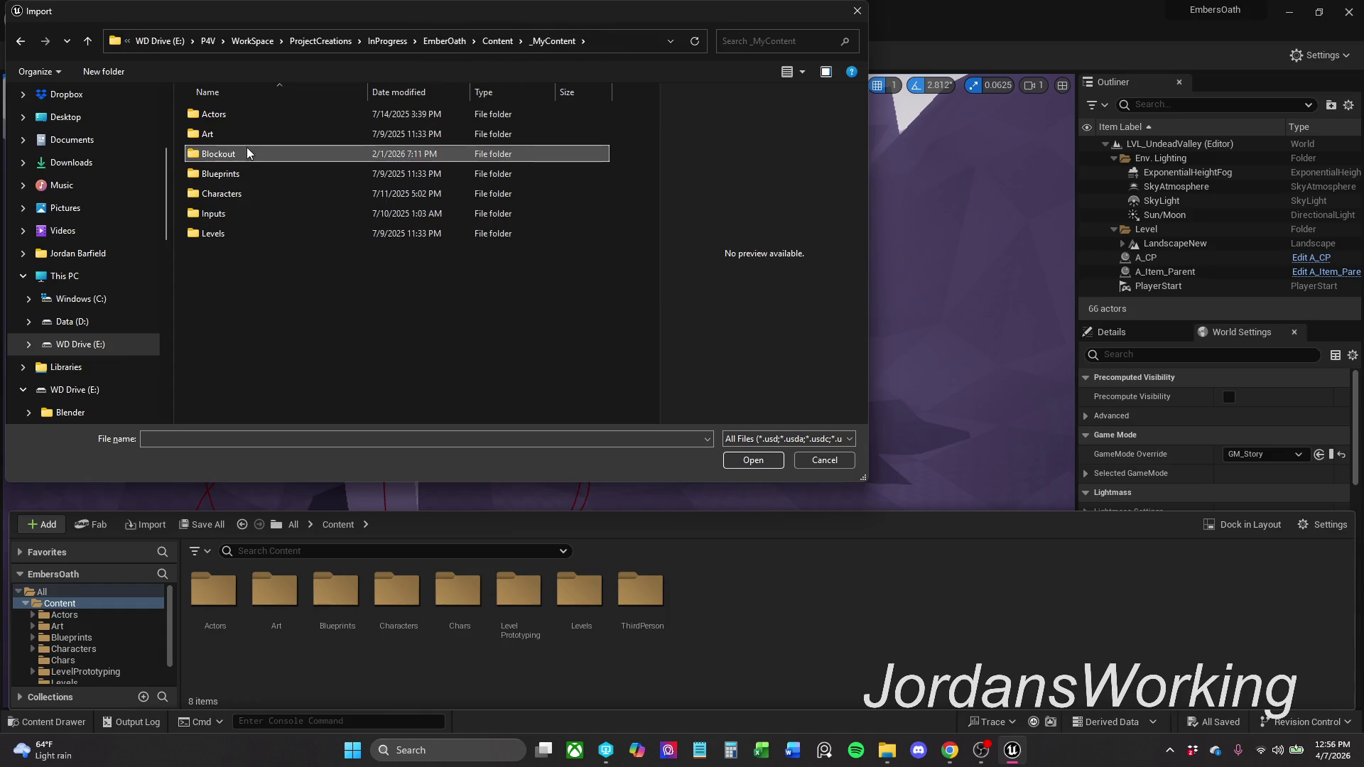
{"action": "left_click", "coordinate": [264, 153]}
{"action": "left_click", "coordinate": [757, 463]}
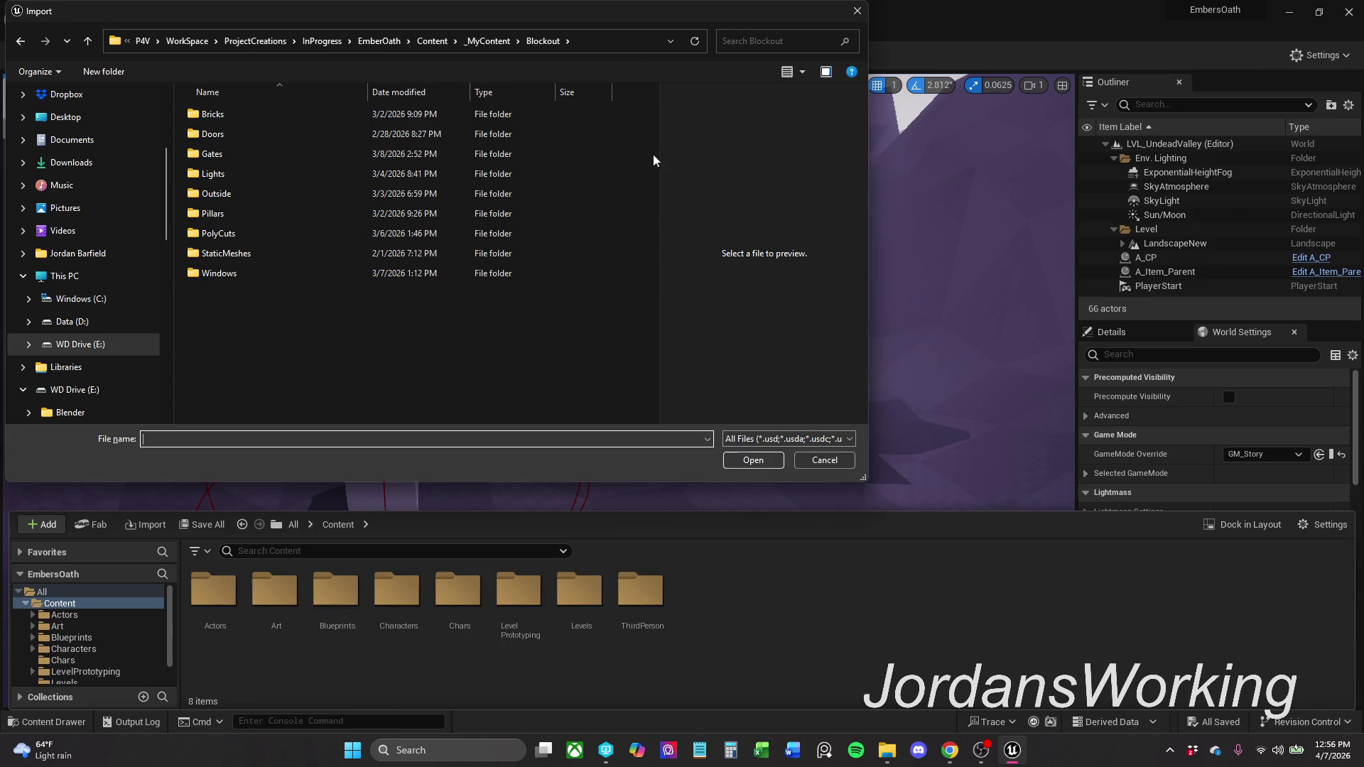
{"action": "mouse_move", "coordinate": [676, 23]}
{"action": "left_mouse_down"}
{"action": "mouse_move", "coordinate": [783, 30]}
{"action": "mouse_move", "coordinate": [806, 61]}
{"action": "left_mouse_up"}
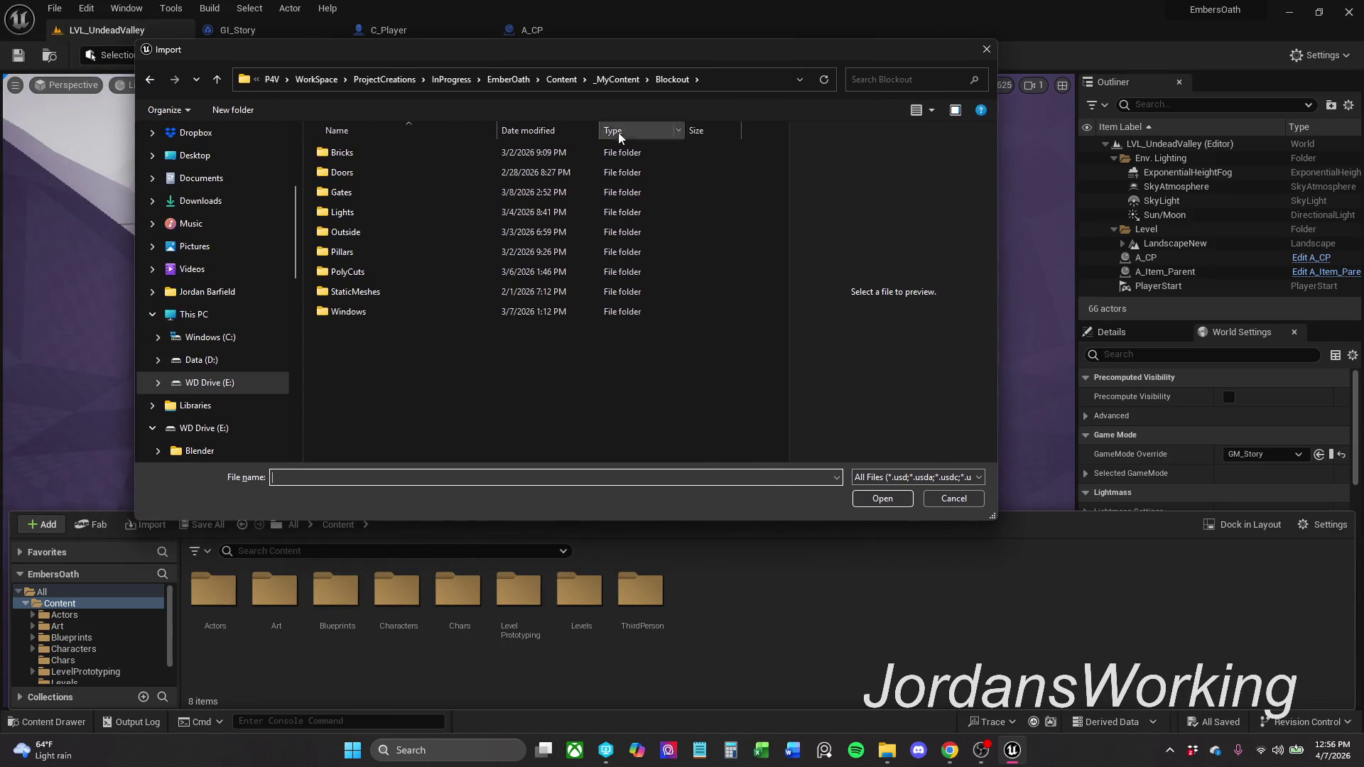
{"action": "left_click_drag", "start_coordinate": [424, 375], "coordinate": [549, 152]}
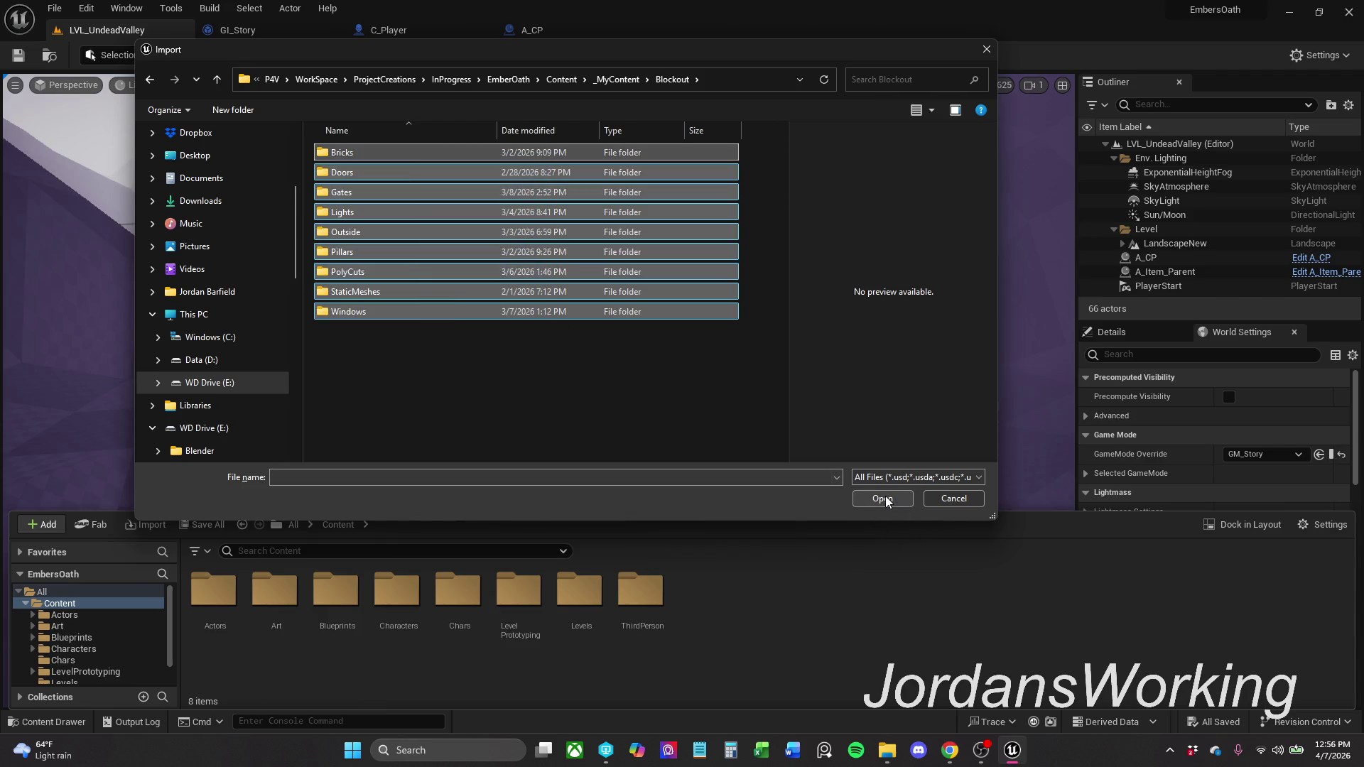
{"action": "left_click", "coordinate": [884, 499]}
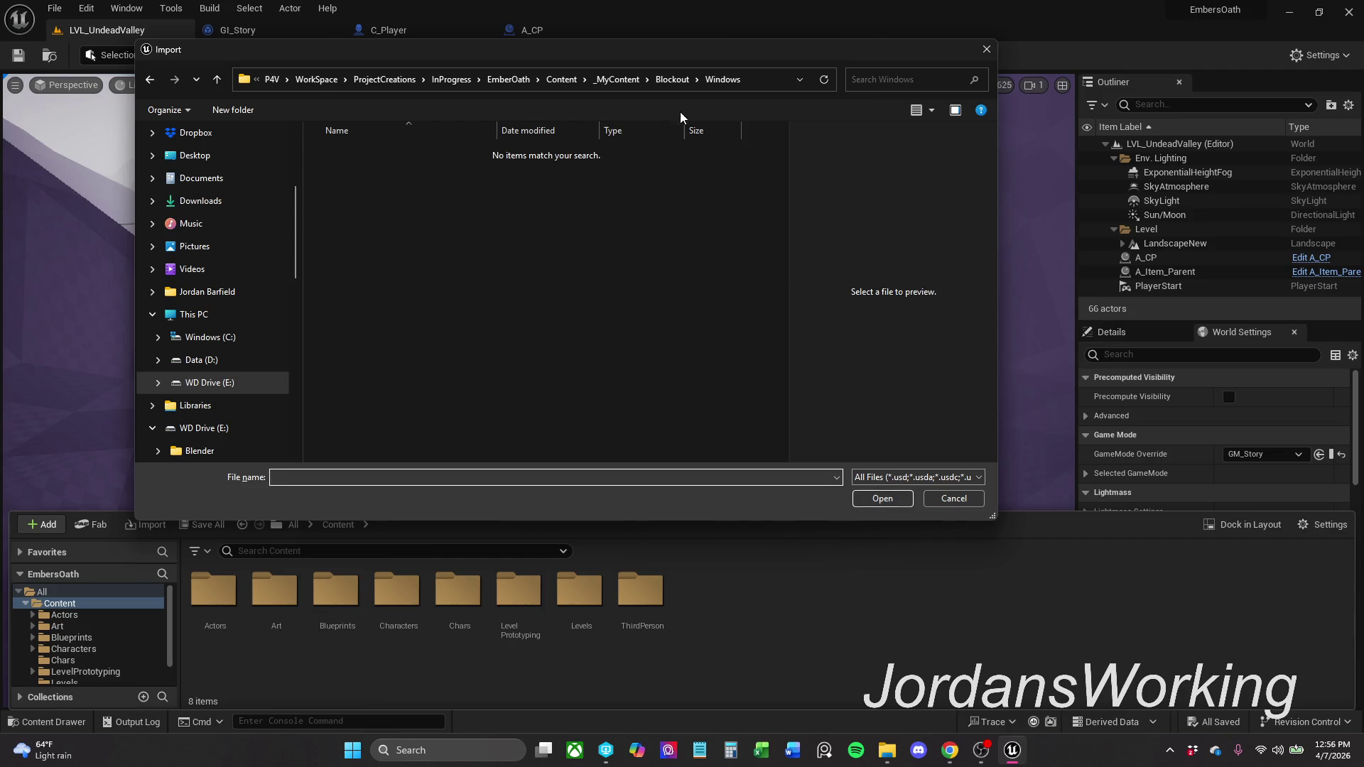
- Check the Bricks, Doors and Outside subfolders for importable files
{"action": "left_click", "coordinate": [673, 79]}
{"action": "double_click", "coordinate": [387, 156]}
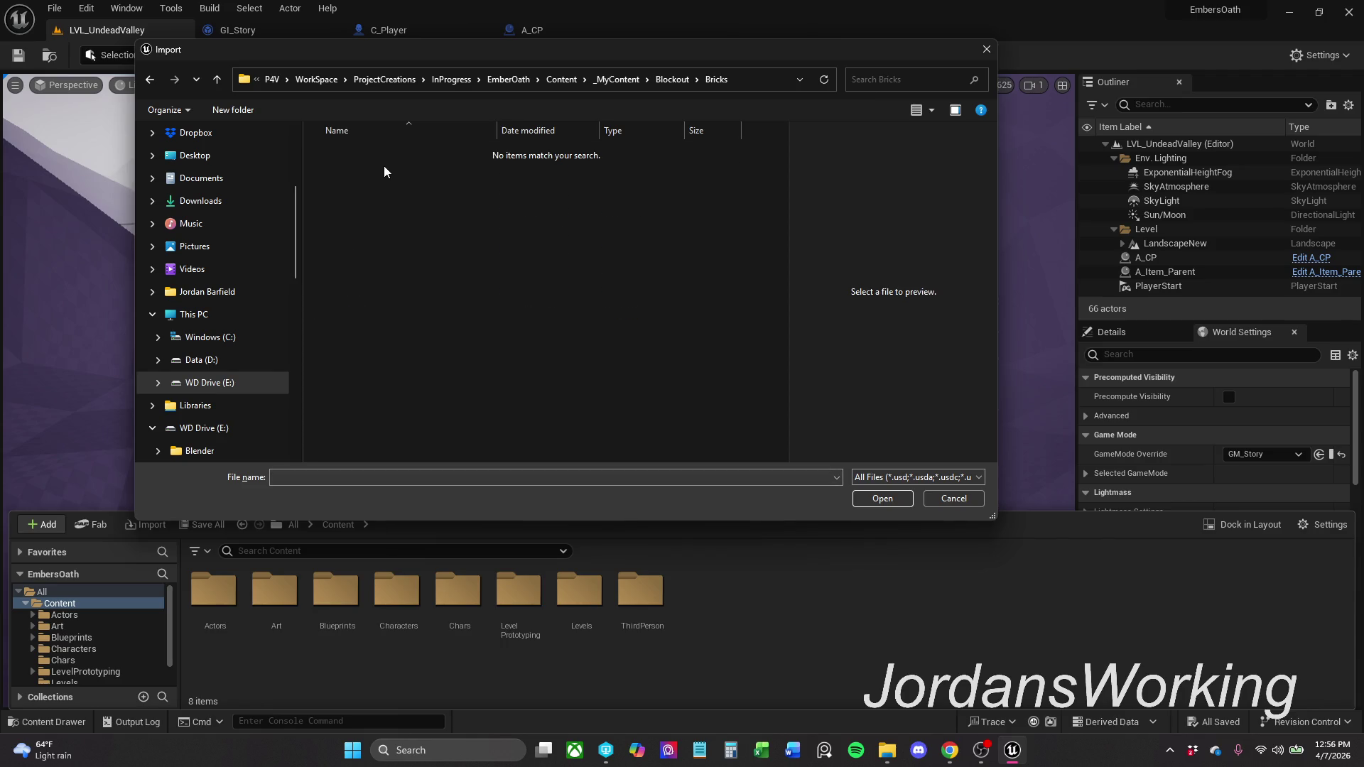
{"action": "left_click", "coordinate": [673, 78]}
{"action": "double_click", "coordinate": [370, 173]}
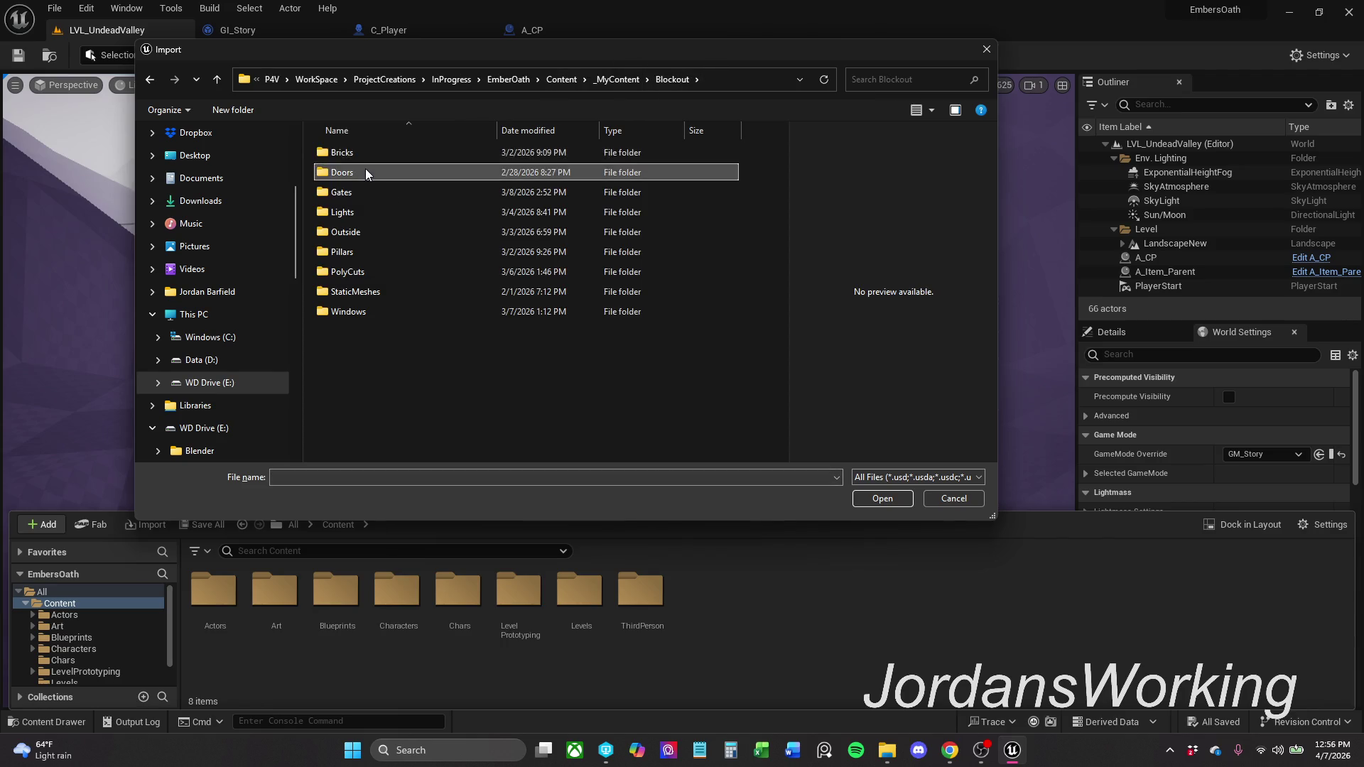
{"action": "left_click", "coordinate": [673, 79]}
{"action": "double_click", "coordinate": [415, 232]}
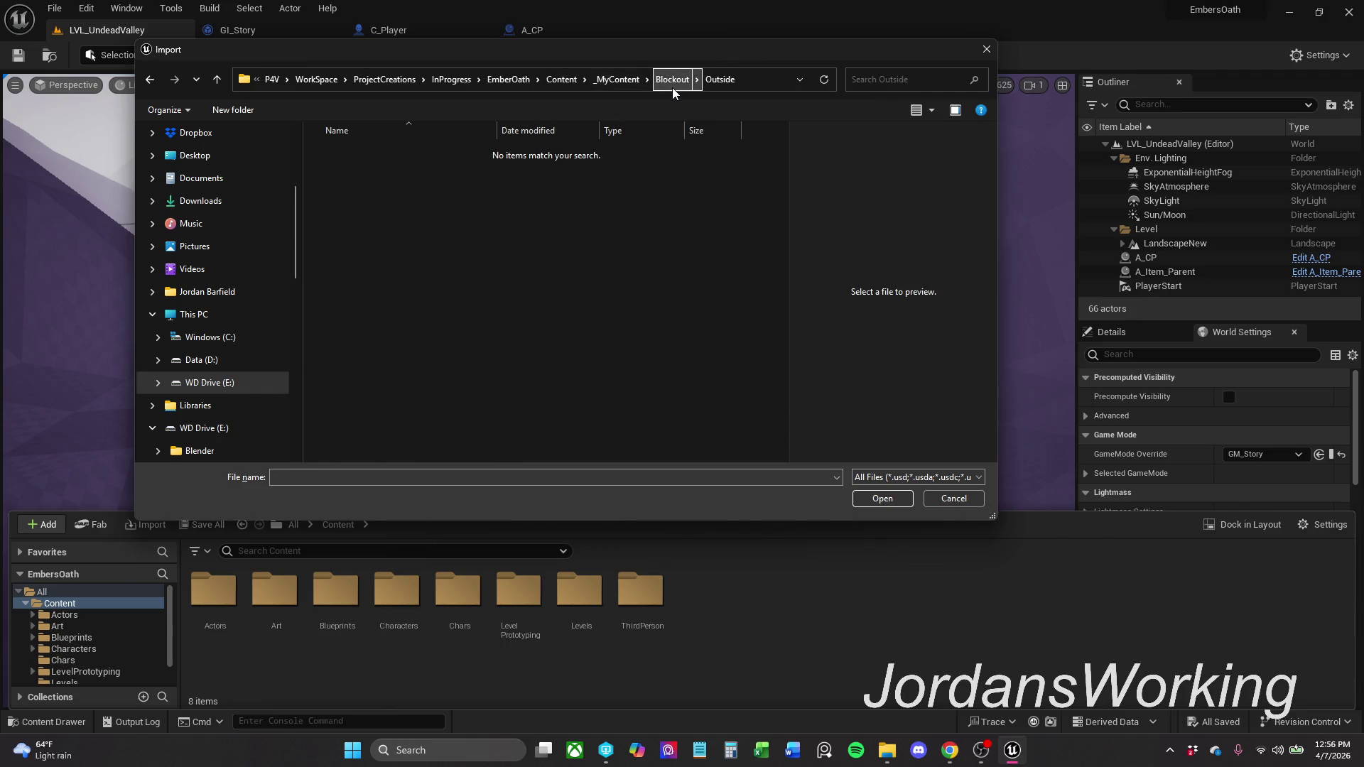
- Check the Blueprints folder, revisit the empty Blockout > Outside folder, and close the import dialog
{"action": "left_click", "coordinate": [637, 81]}
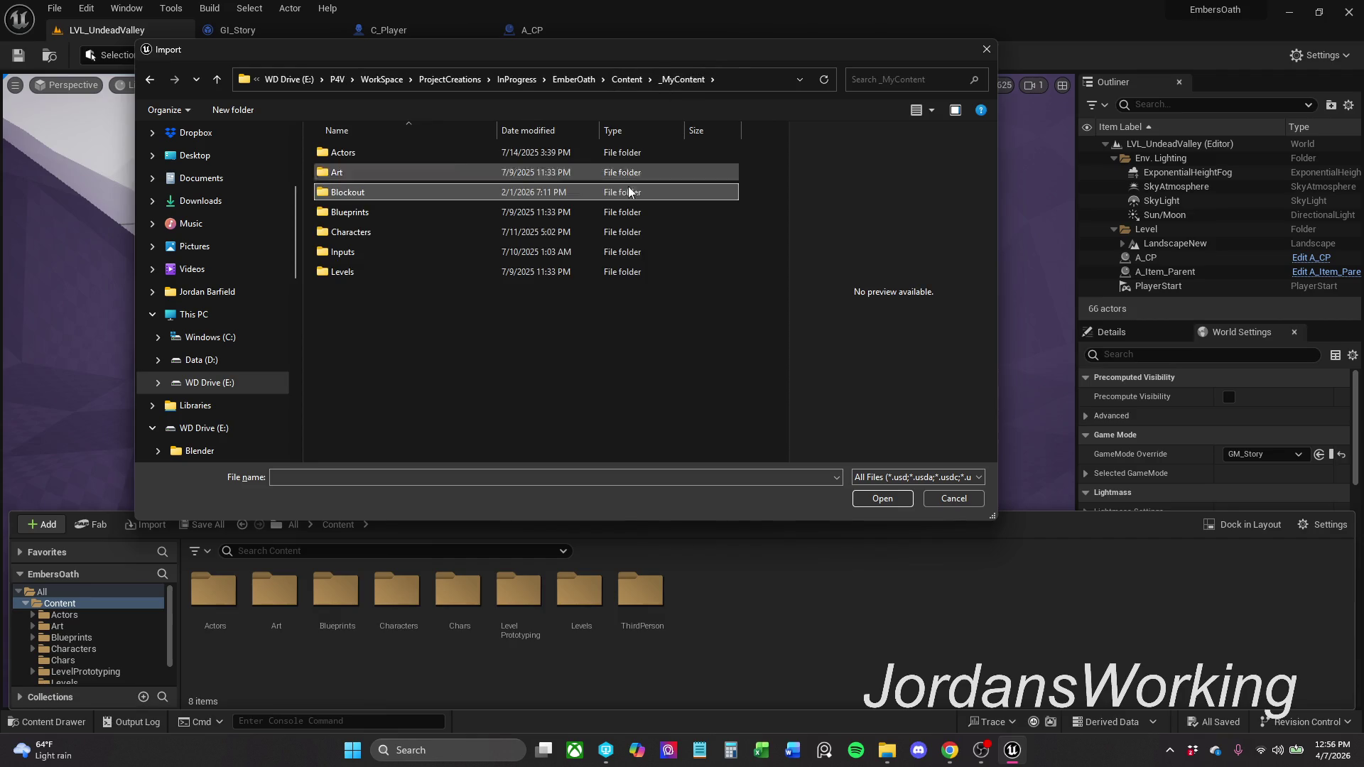
{"action": "double_click", "coordinate": [408, 211]}
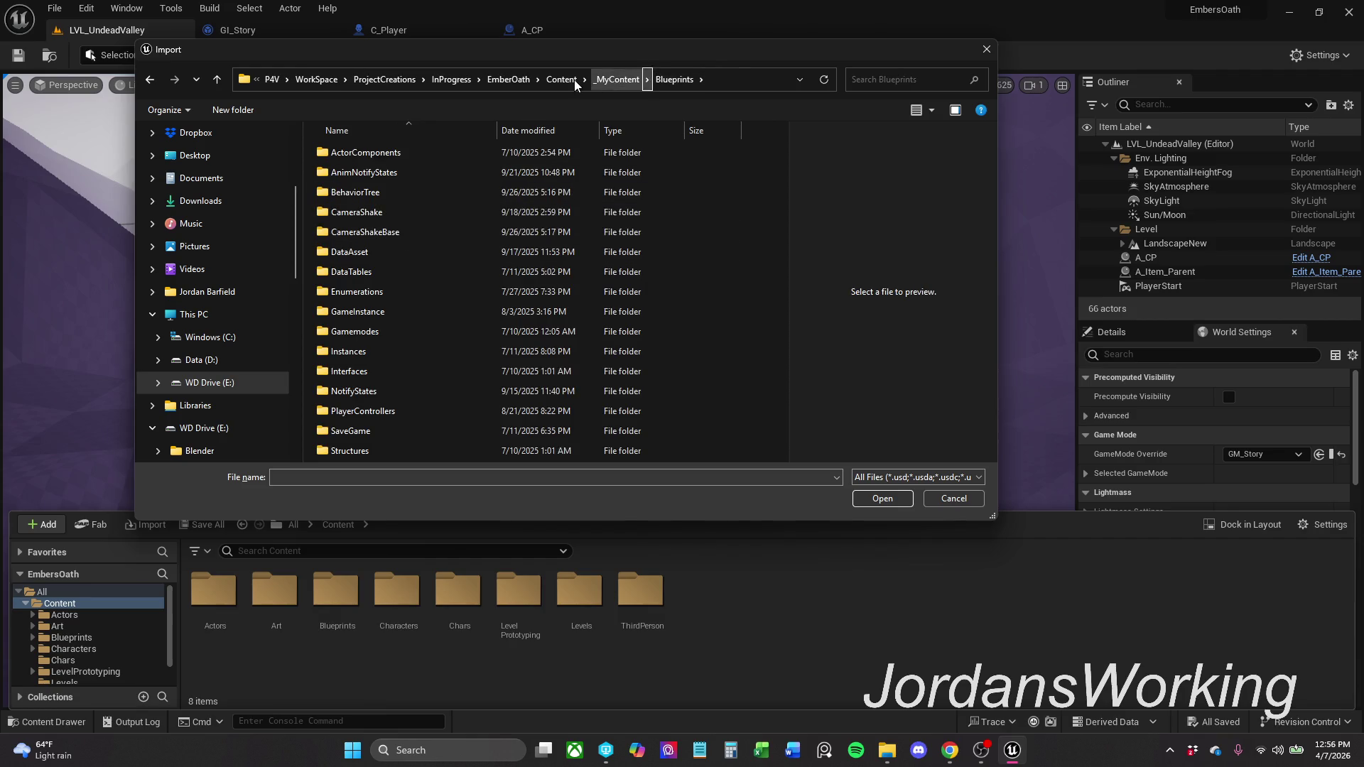
{"action": "left_click", "coordinate": [605, 81]}
{"action": "double_click", "coordinate": [401, 191]}
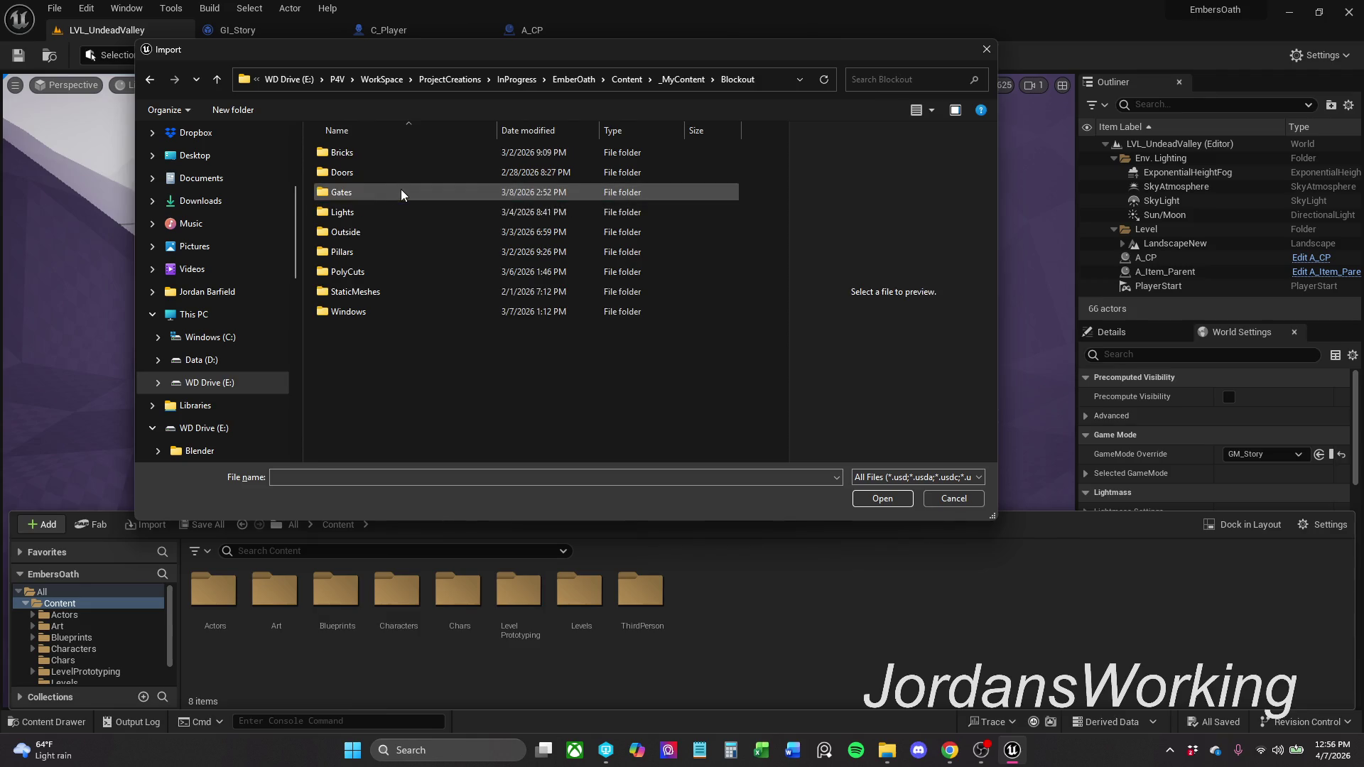
{"action": "double_click", "coordinate": [402, 232]}
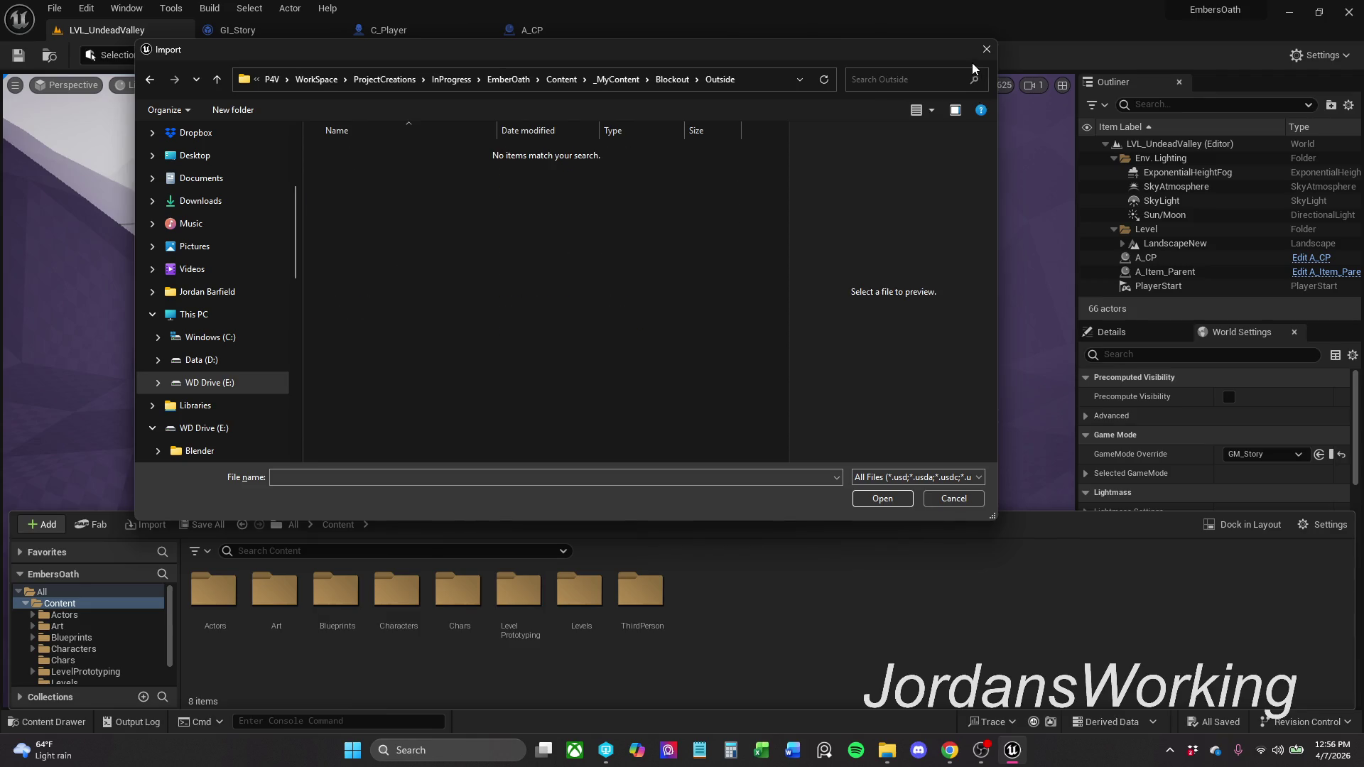
{"action": "left_click", "coordinate": [986, 49]}
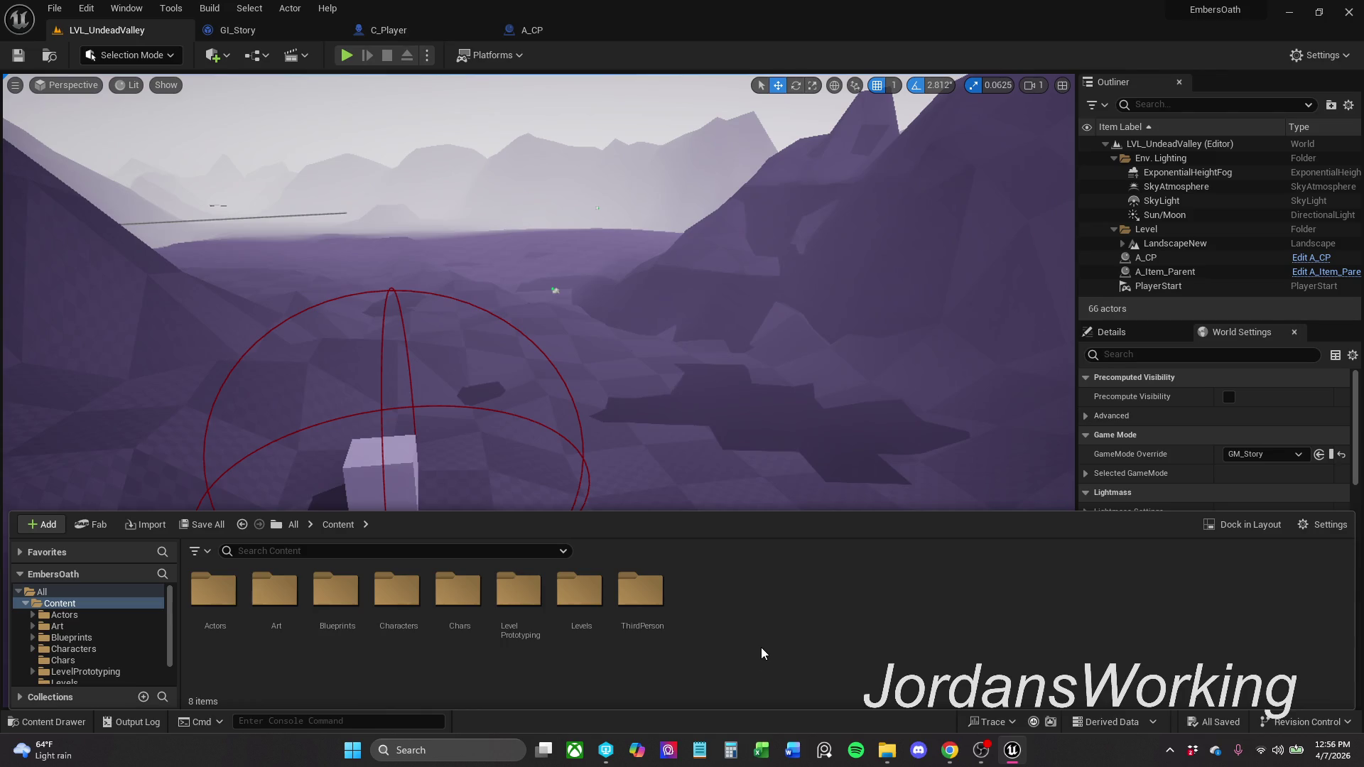
- Open Blockout > Outside in File Explorer, which holds 18 .uasset meshes, and copy its full path
{"action": "mouse_move", "coordinate": [887, 750]}
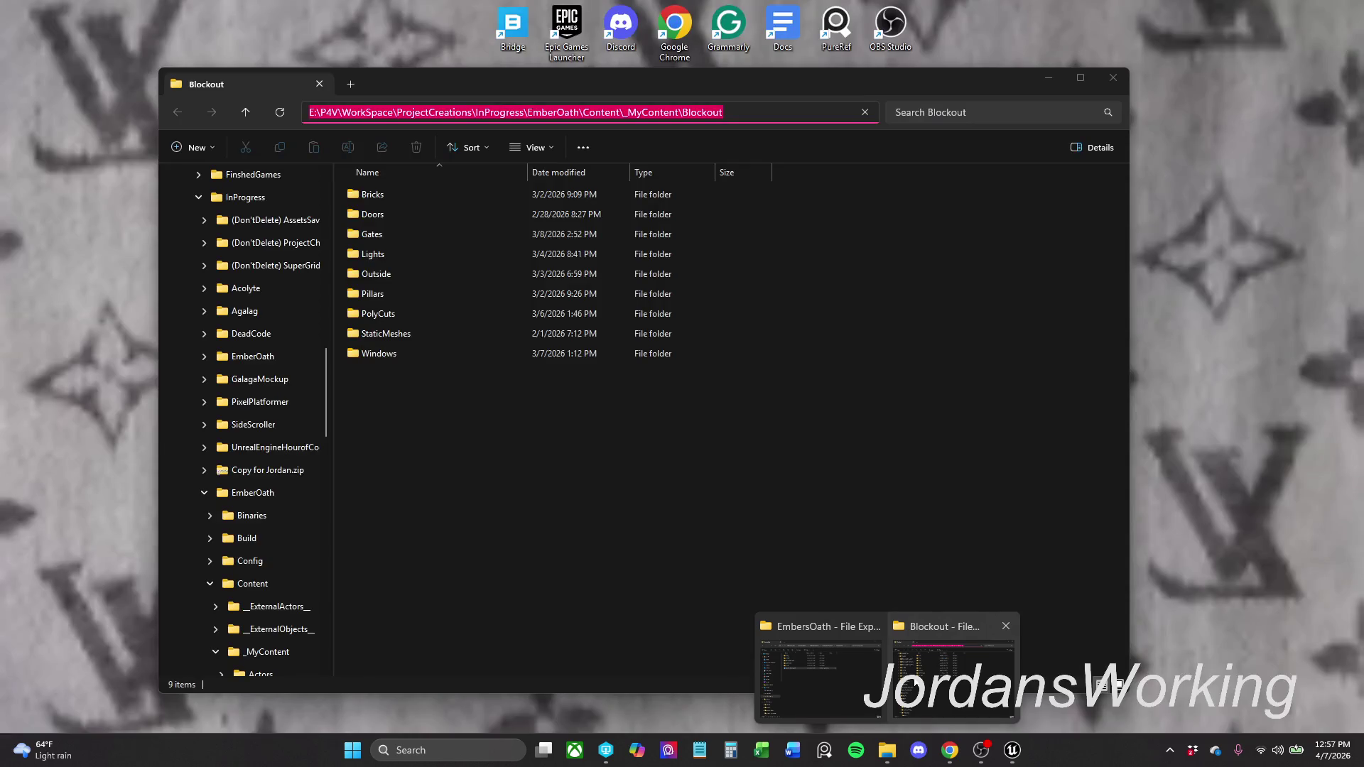
{"action": "left_click", "coordinate": [915, 684]}
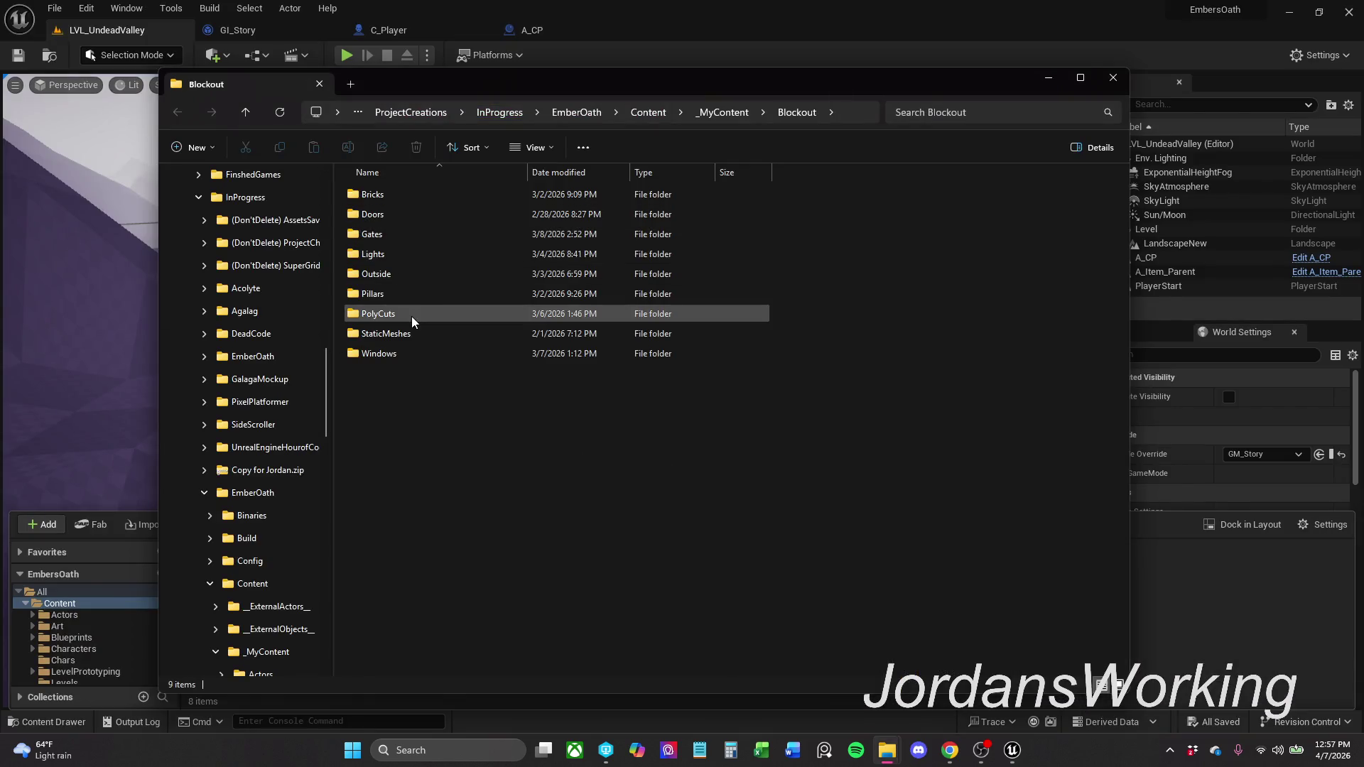
{"action": "left_click", "coordinate": [425, 277]}
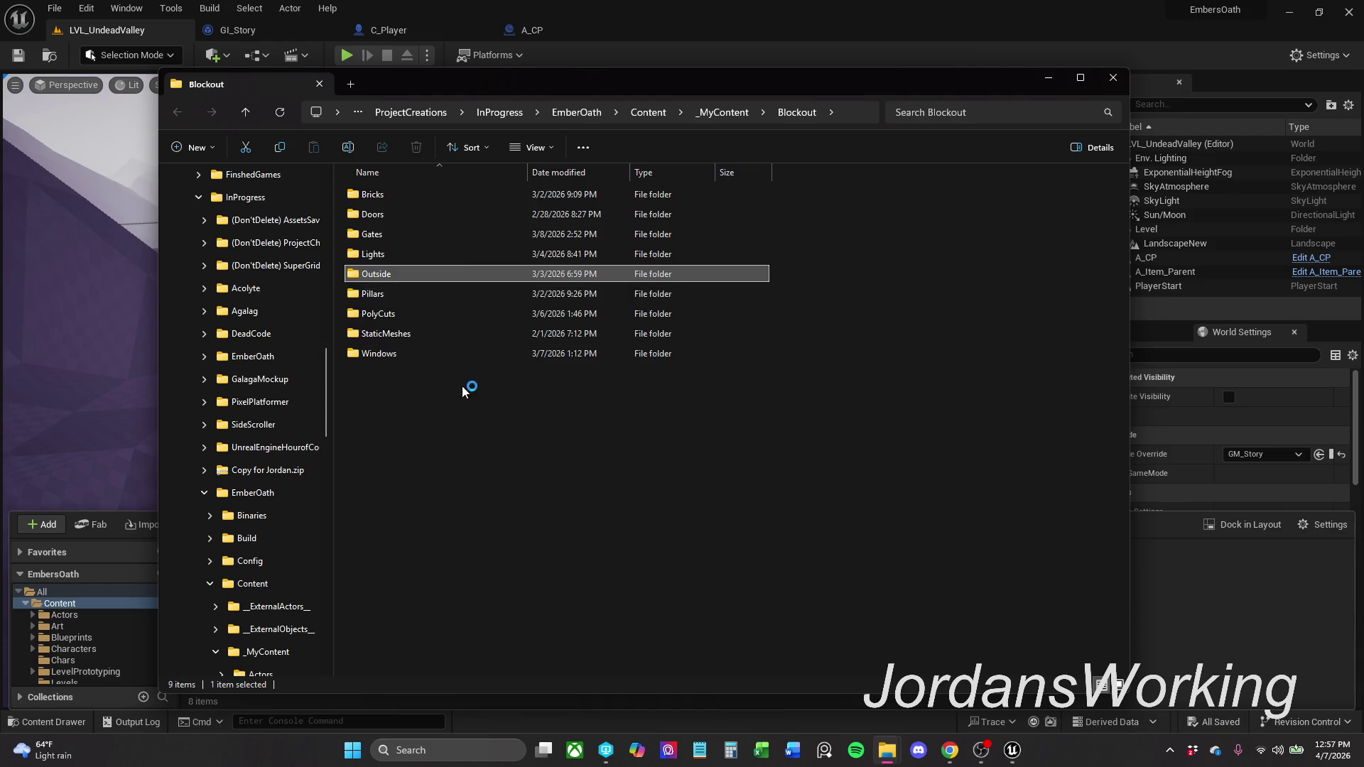
{"action": "left_click_drag", "start_coordinate": [628, 79], "coordinate": [798, 70]}
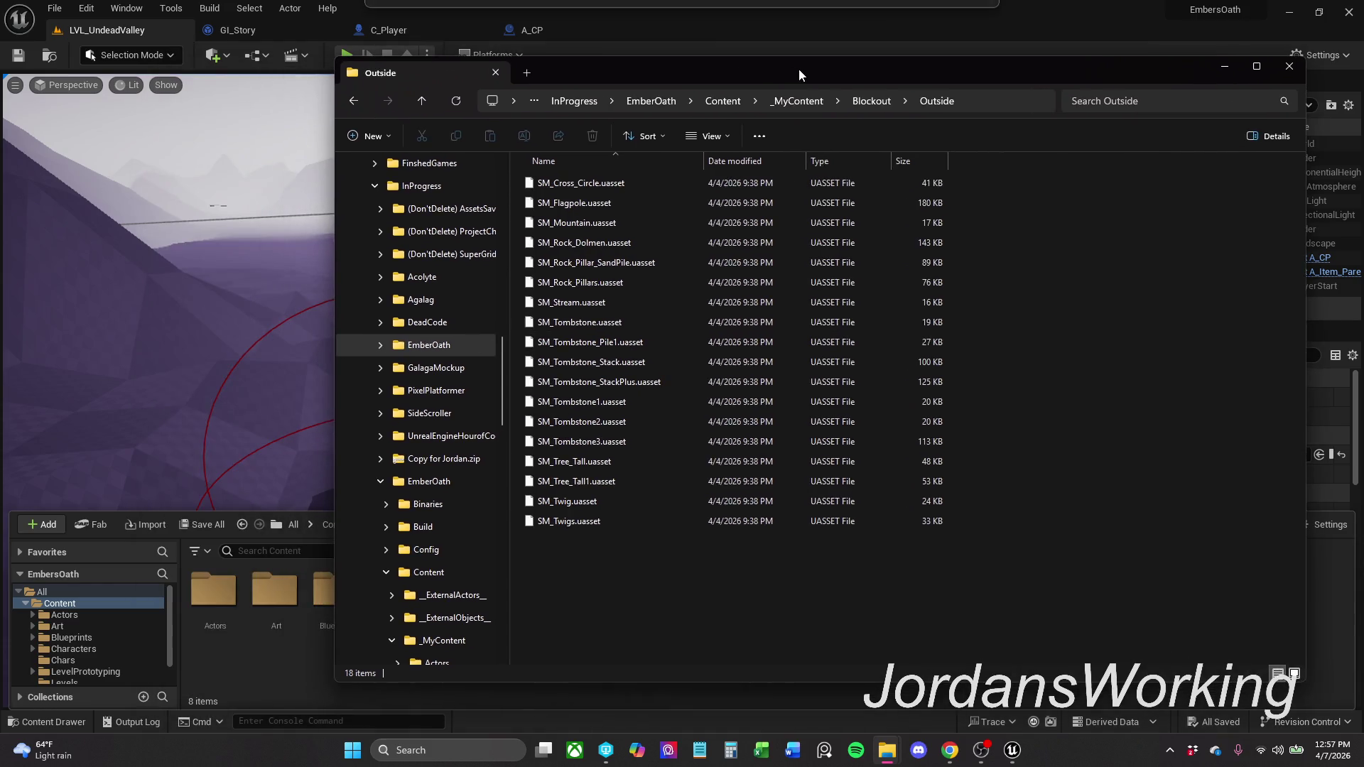
{"action": "left_click", "coordinate": [977, 100]}
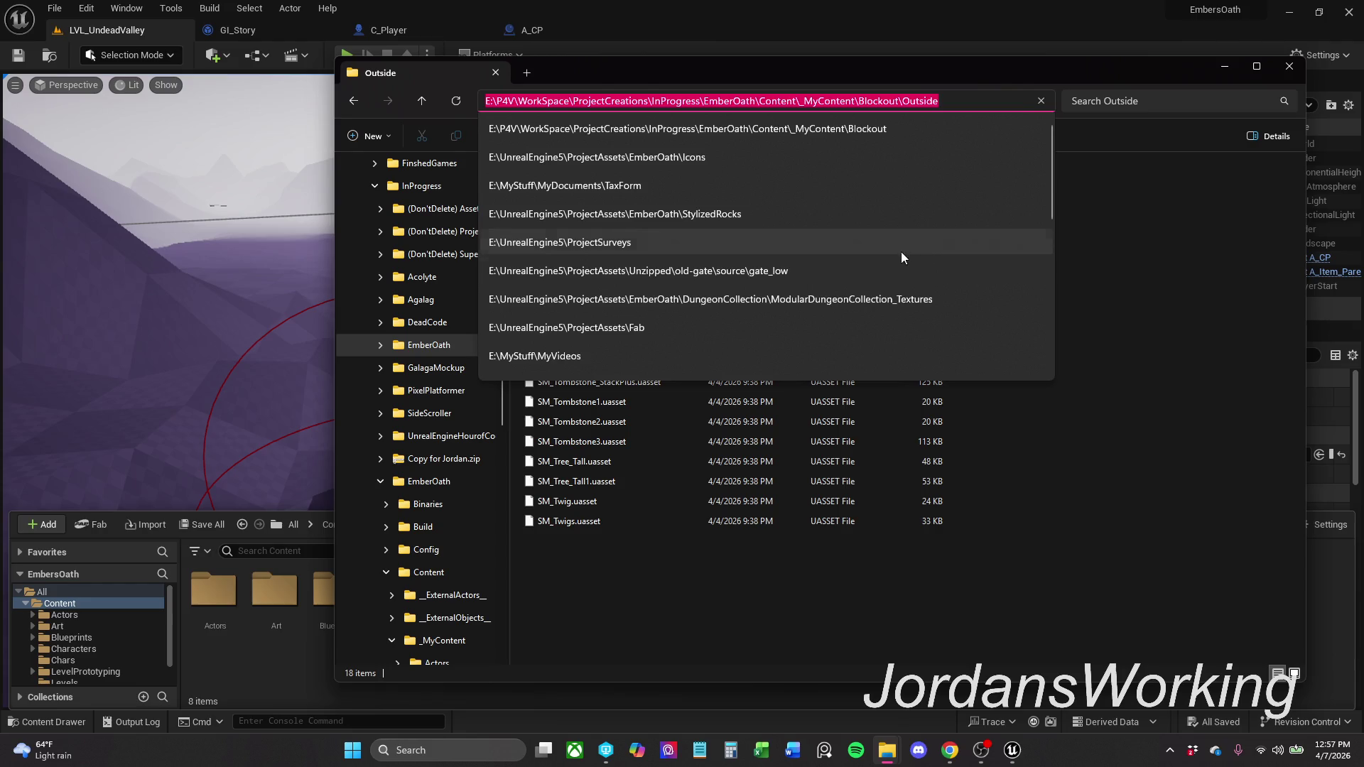
{"action": "left_click", "coordinate": [292, 693]}
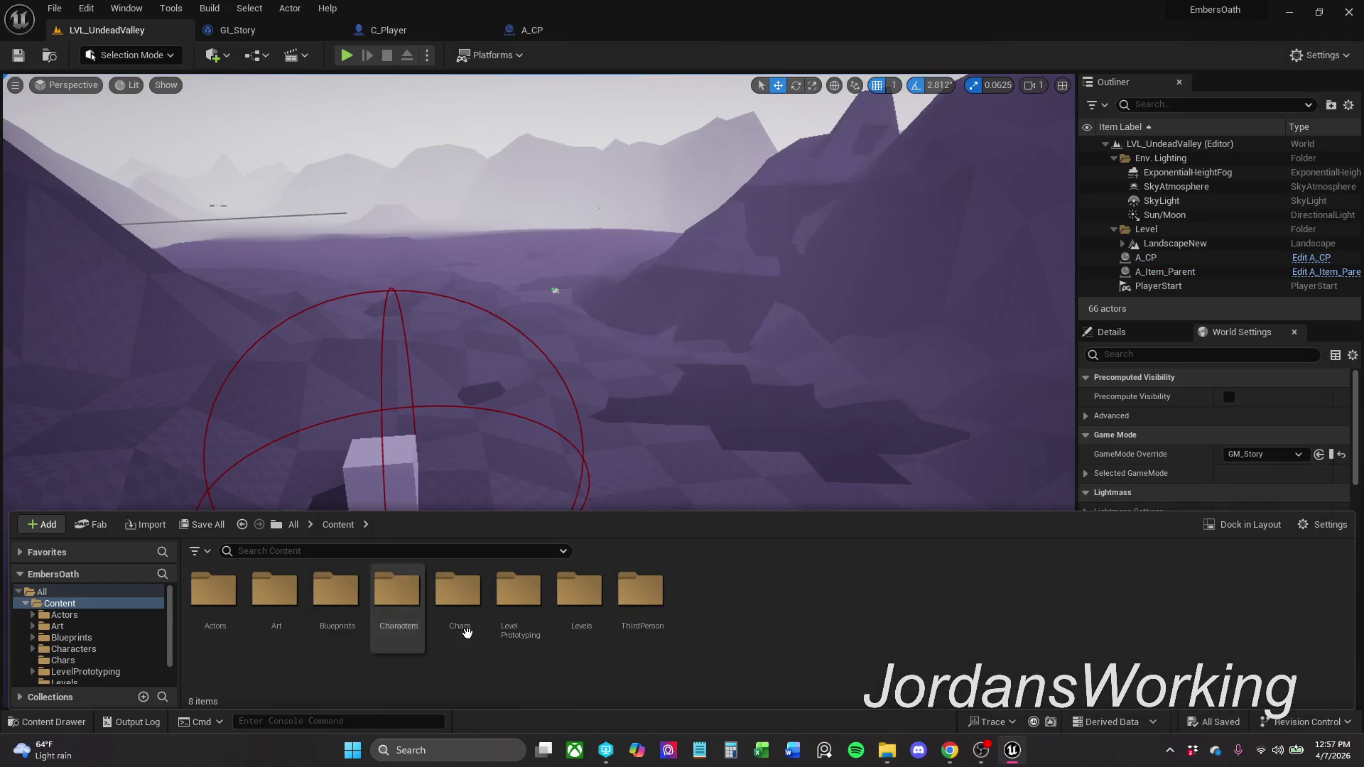
- Import to /Game from the pasted Outside folder path, step up to Blockout, then cancel the import
{"action": "right_click", "coordinate": [729, 602]}
{"action": "left_click", "coordinate": [814, 64]}
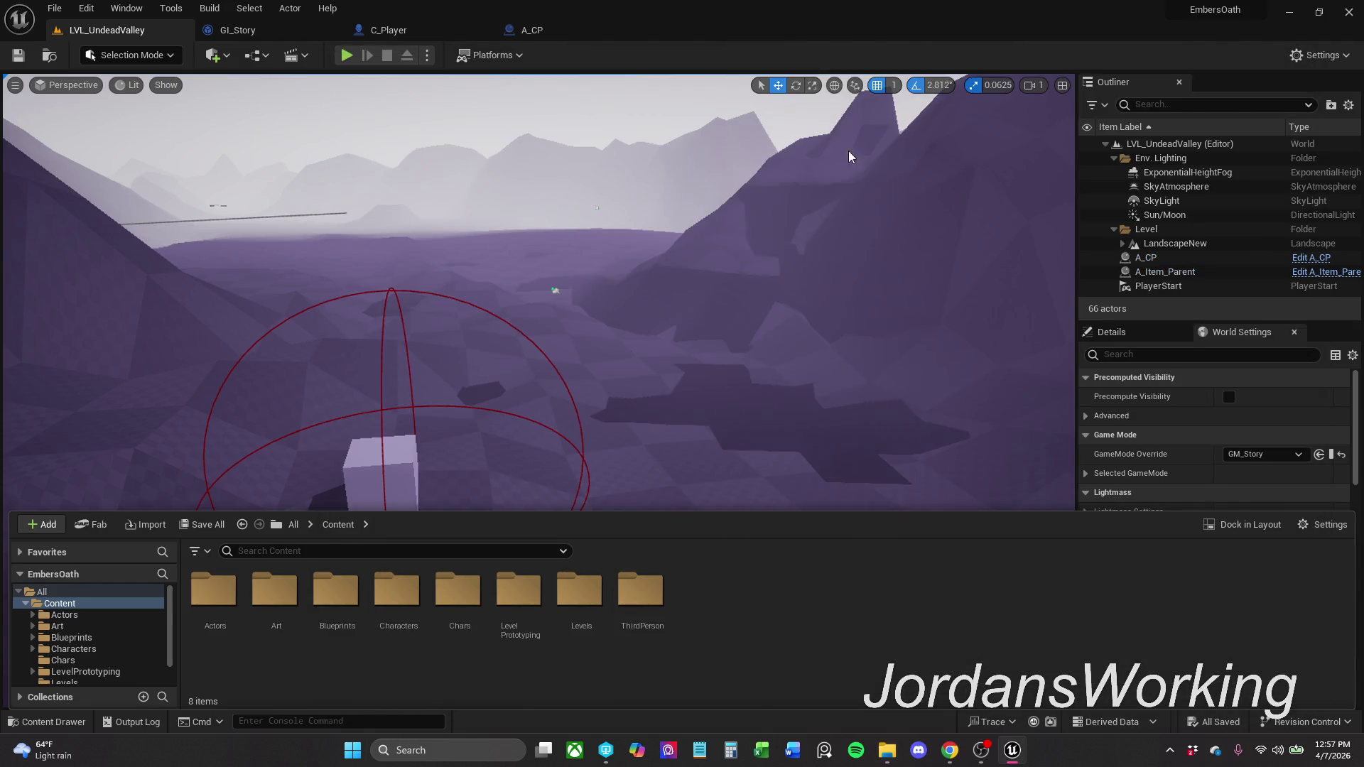
{"action": "left_click", "coordinate": [739, 79]}
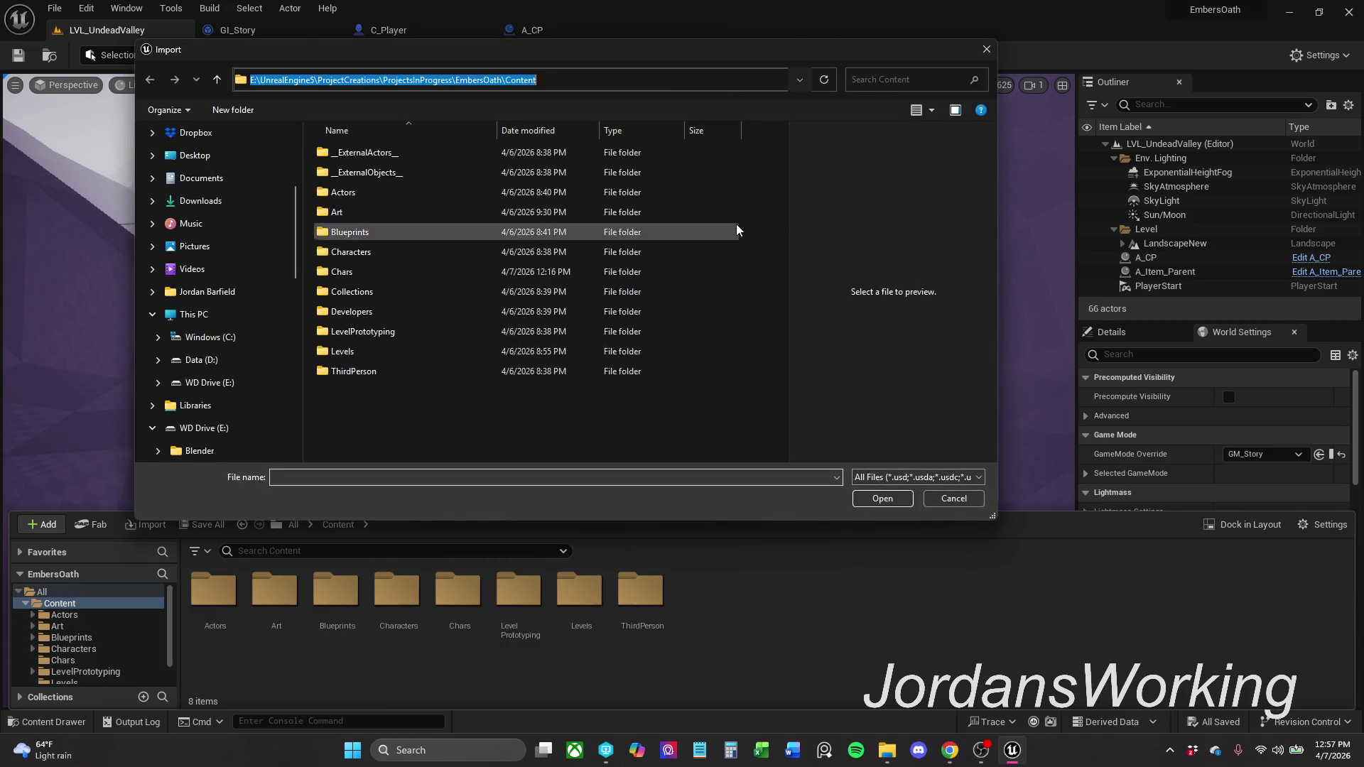
{"action": "type", "text": "E:\\P4V\\WorkSpace\\ProjectCreations\\InProgress\\EmberOath\\Content\\_MyContent\\Blockout\\Outside"}
{"action": "key", "text": "Return"}
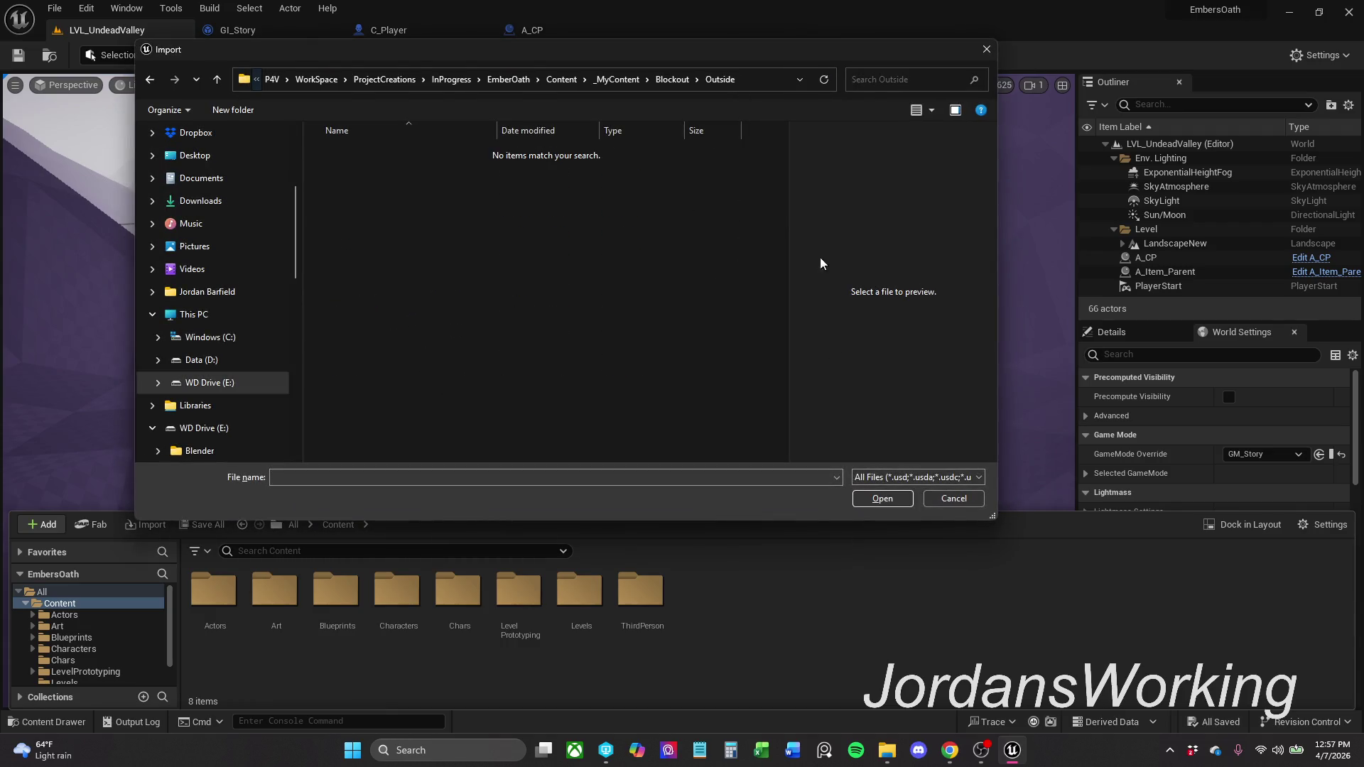
{"action": "left_click", "coordinate": [669, 80]}
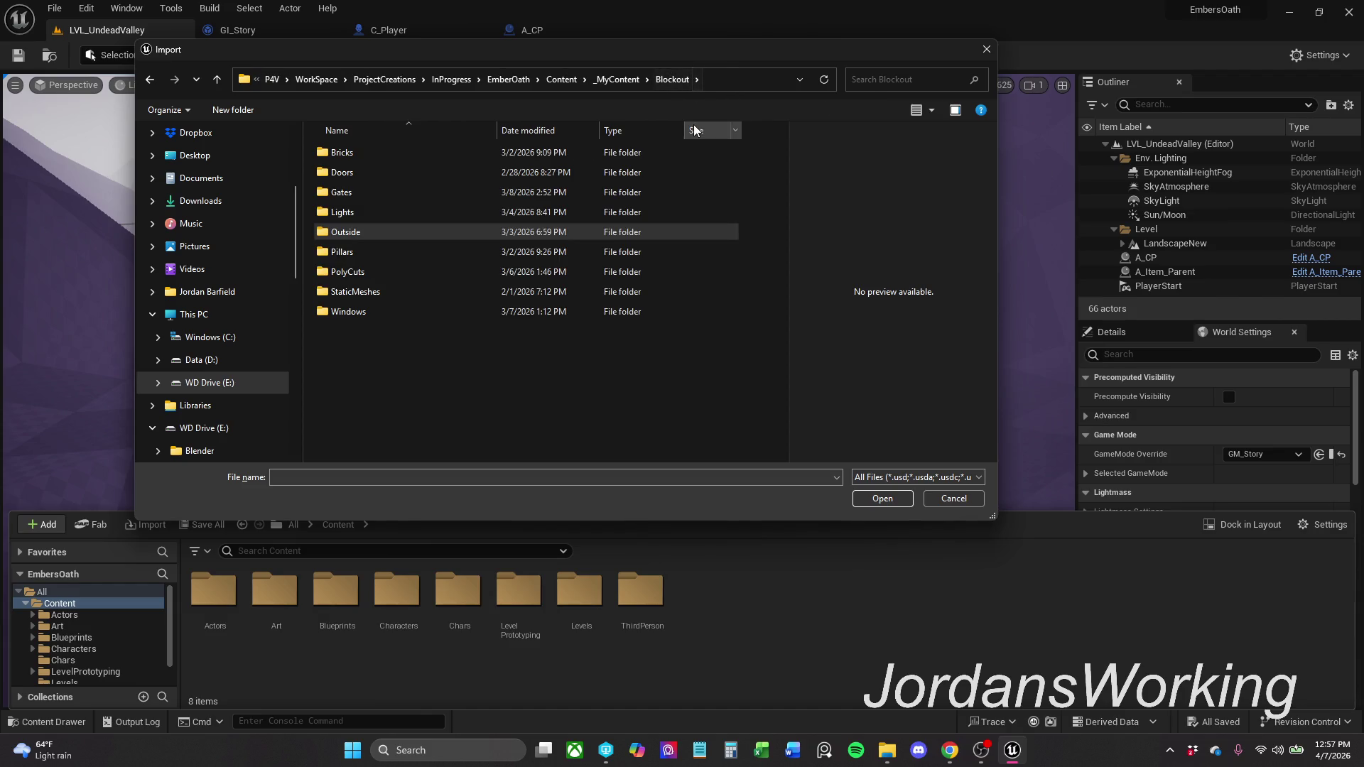
{"action": "left_click", "coordinate": [986, 49]}
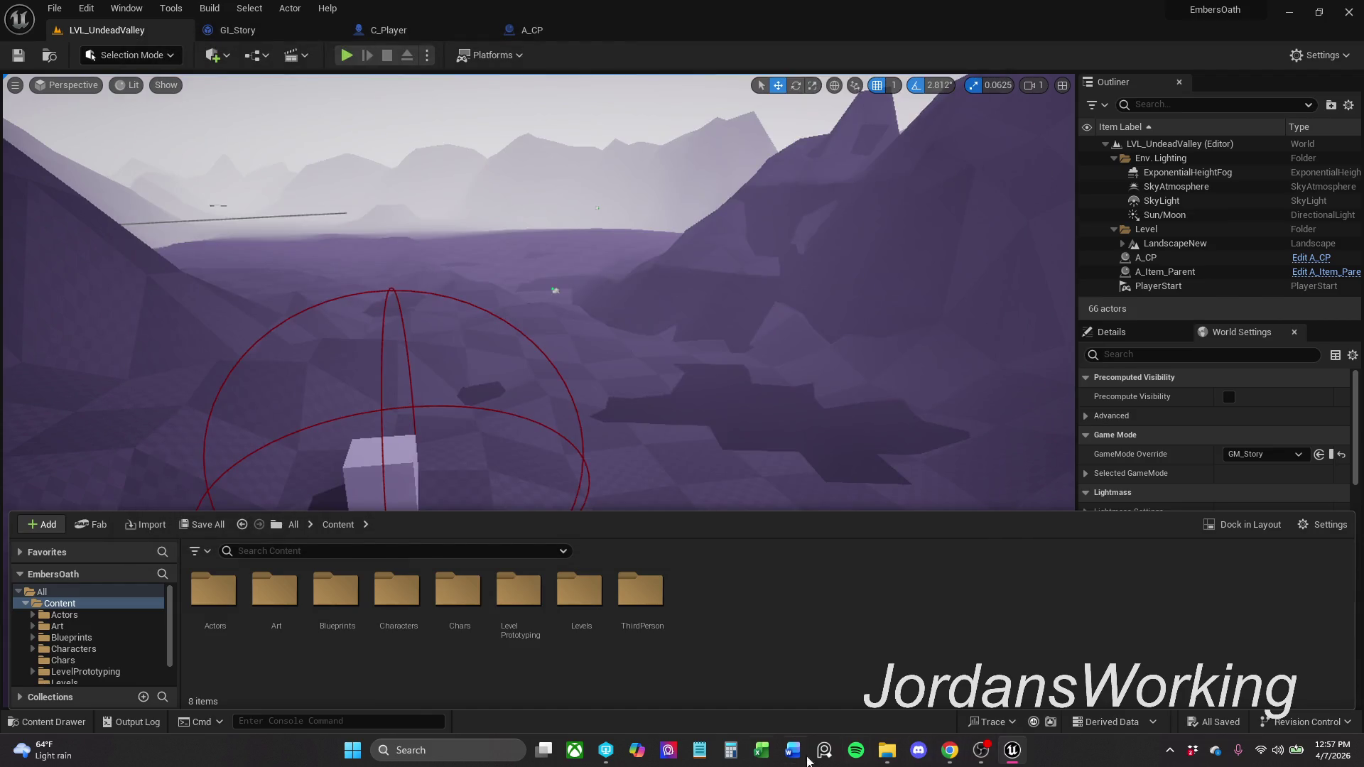
- Close the EmbersOath Explorer window and minimize the Outside Explorer window
{"action": "mouse_move", "coordinate": [892, 754]}
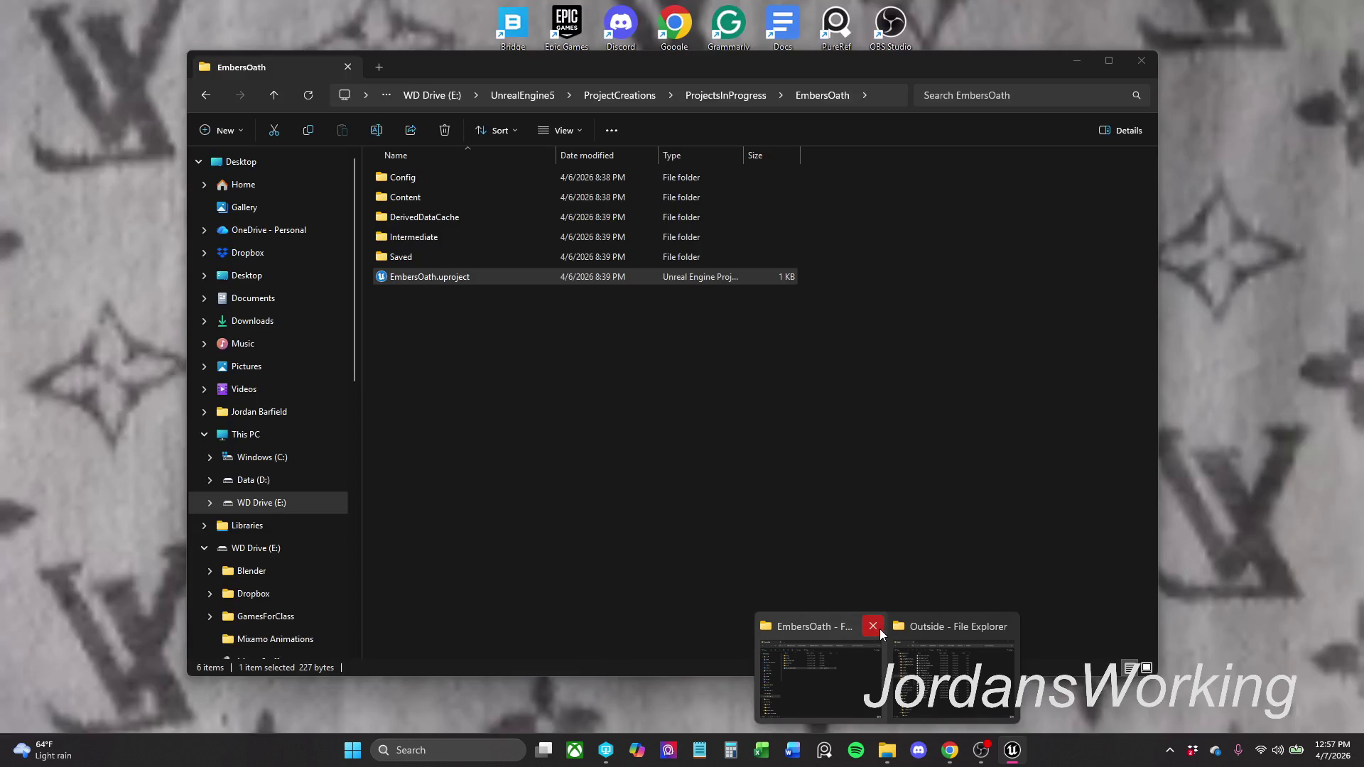
{"action": "left_click", "coordinate": [873, 626]}
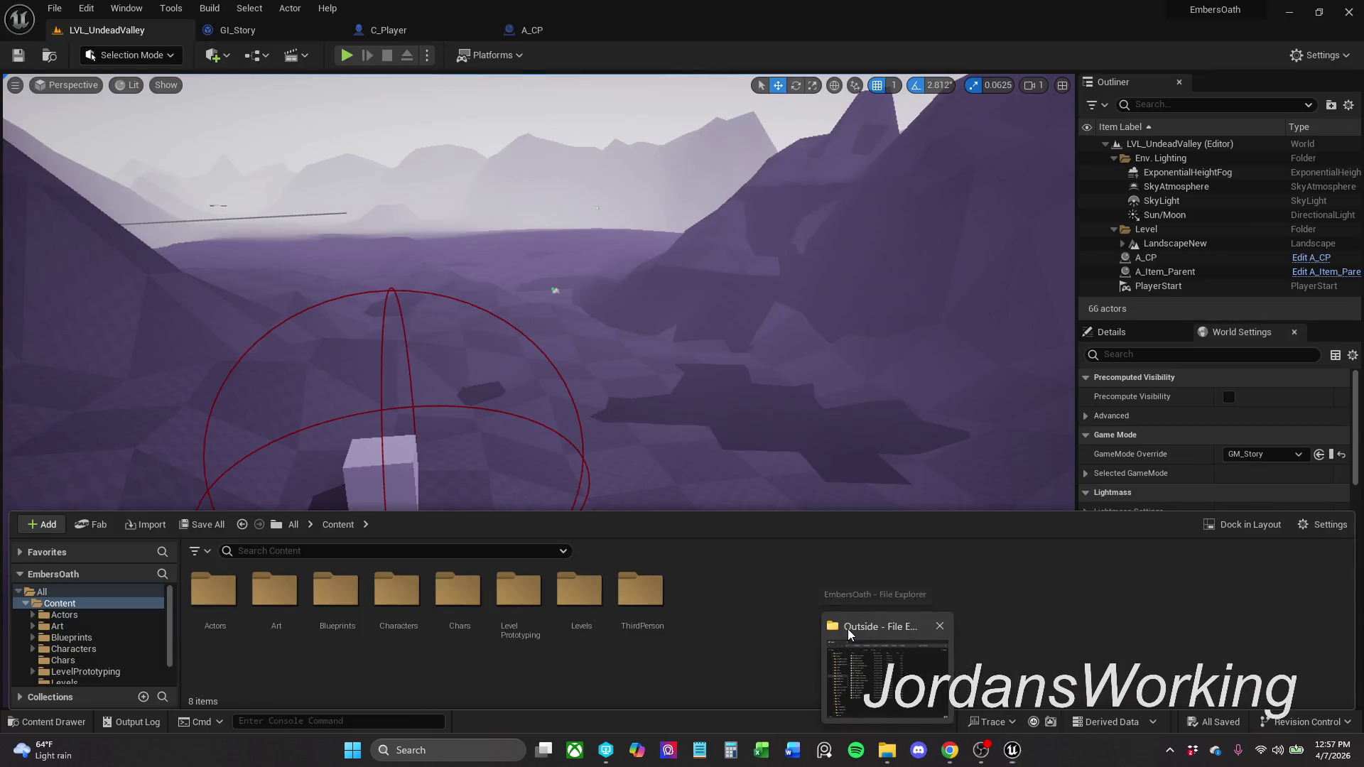
{"action": "left_click", "coordinate": [888, 660]}
{"action": "mouse_move", "coordinate": [717, 83]}
{"action": "left_mouse_down"}
{"action": "mouse_move", "coordinate": [694, 116]}
{"action": "mouse_move", "coordinate": [1080, 403]}
{"action": "left_mouse_up"}
{"action": "key", "text": "super+Down"}
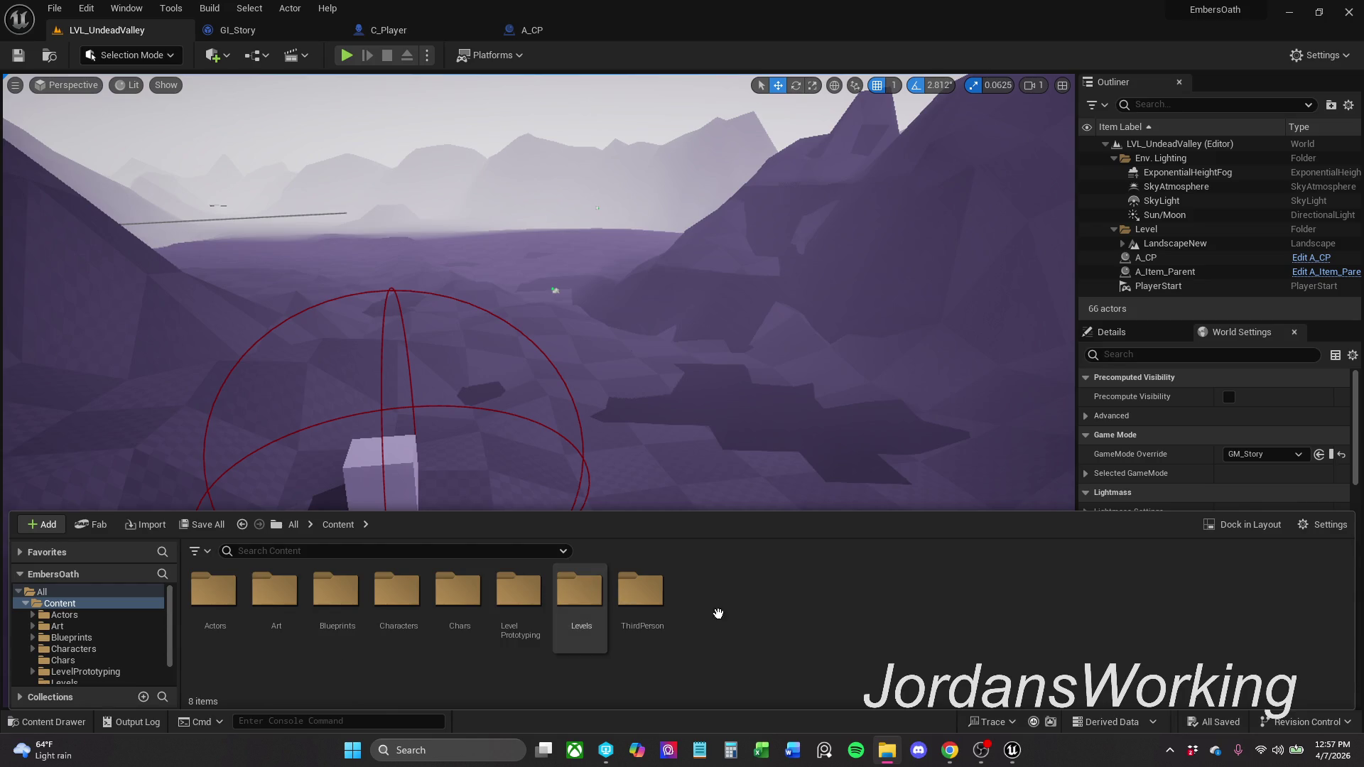
{"action": "right_click", "coordinate": [742, 613]}
- Create a folder named Blockout under Content and open it
{"action": "left_click", "coordinate": [789, 146]}
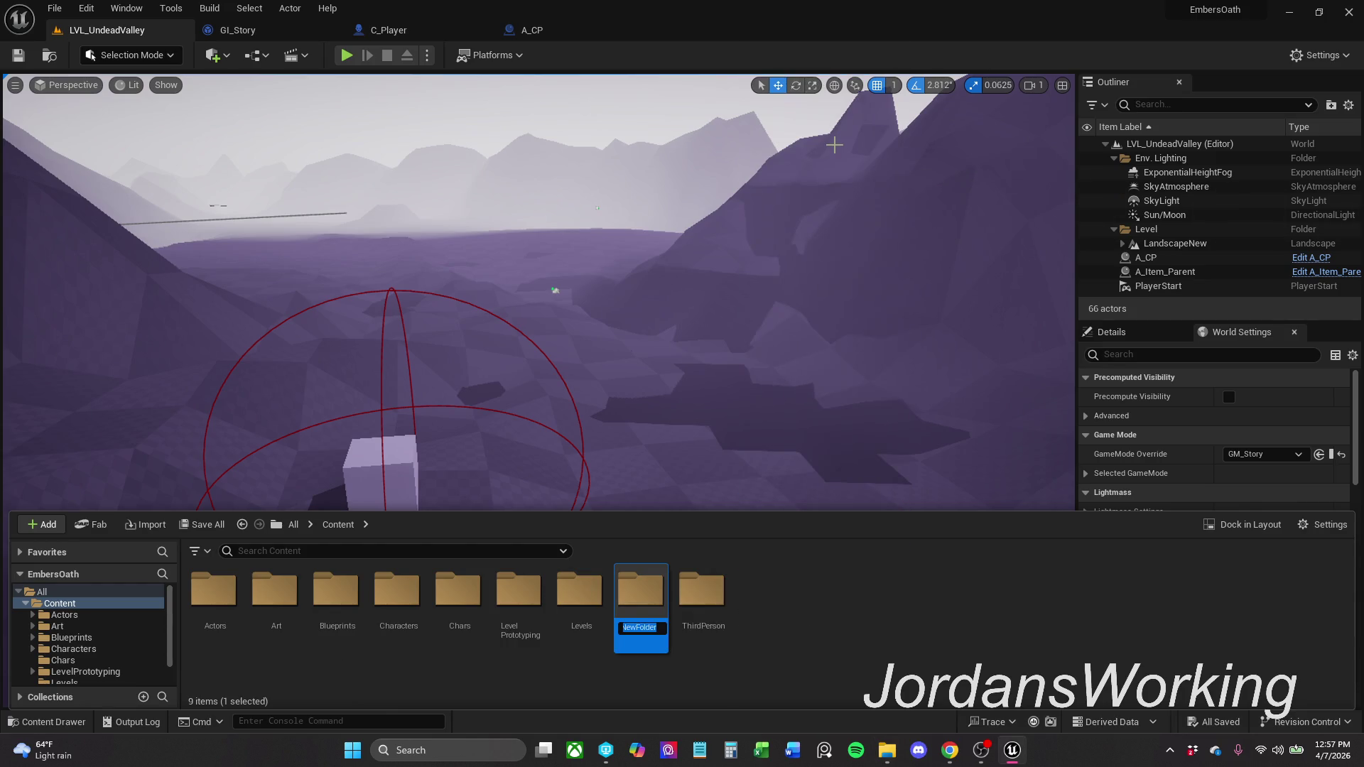
{"action": "type", "text": "Block"}
{"action": "type", "text": "out"}
{"action": "key", "text": "Return"}
{"action": "left_click", "coordinate": [778, 648]}
{"action": "double_click", "coordinate": [352, 624]}
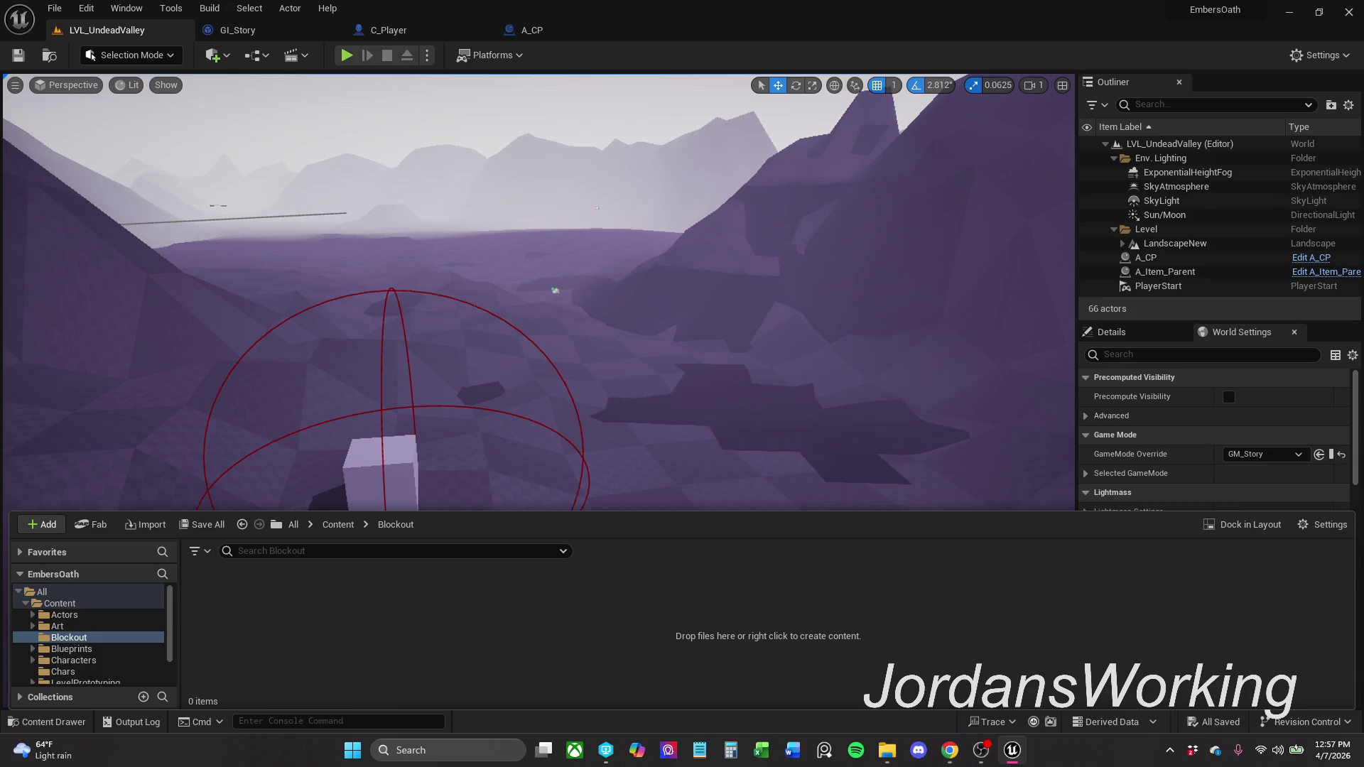
- Try dragging a .uasset mesh file from Explorer into the Blockout folder
{"action": "mouse_move", "coordinate": [285, 506]}
{"action": "left_mouse_down"}
{"action": "mouse_move", "coordinate": [600, 573]}
{"action": "mouse_move", "coordinate": [298, 637]}
{"action": "left_mouse_up"}
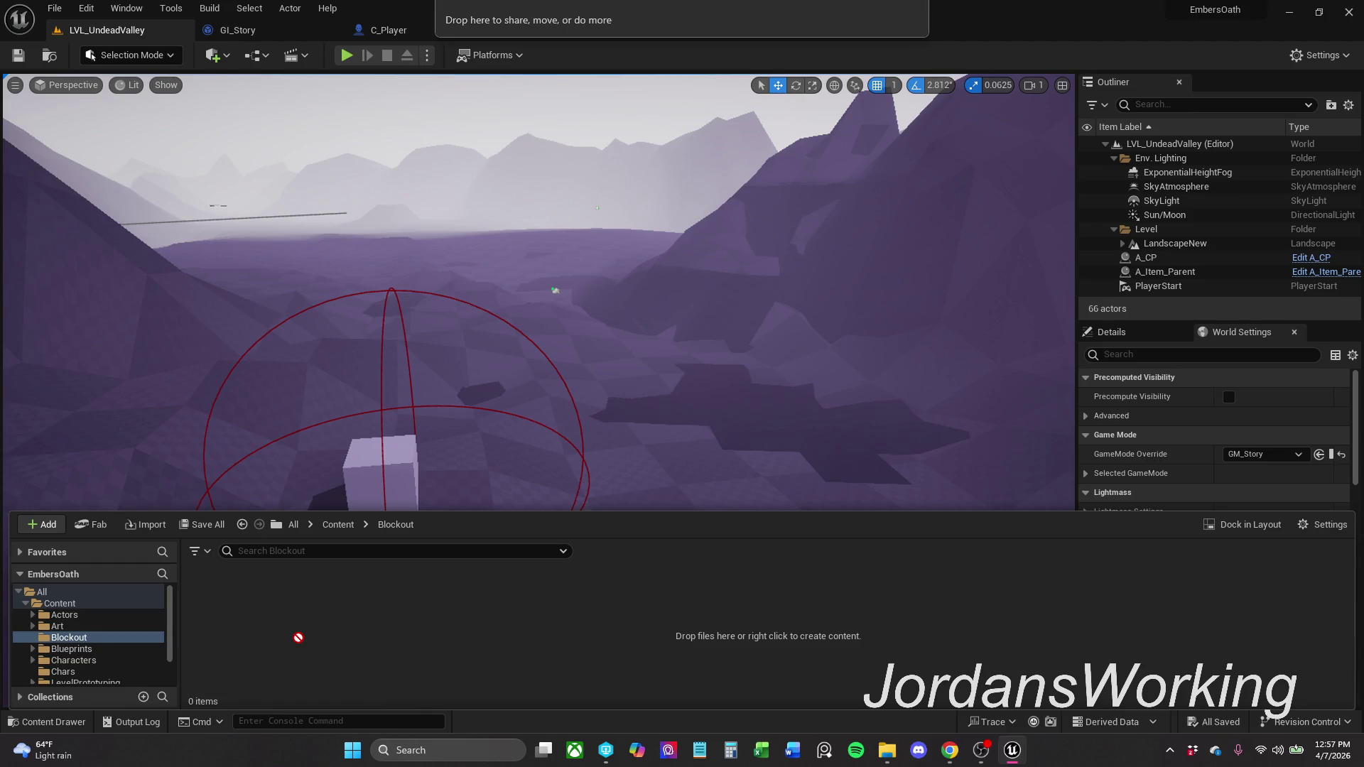
{"action": "mouse_move", "coordinate": [298, 637]}
{"action": "left_mouse_down"}
{"action": "mouse_move", "coordinate": [604, 21]}
{"action": "mouse_move", "coordinate": [561, 57]}
{"action": "mouse_move", "coordinate": [648, 105]}
{"action": "mouse_move", "coordinate": [451, 617]}
{"action": "left_mouse_up"}
{"action": "left_click_drag", "start_coordinate": [295, 634], "coordinate": [293, 634]}
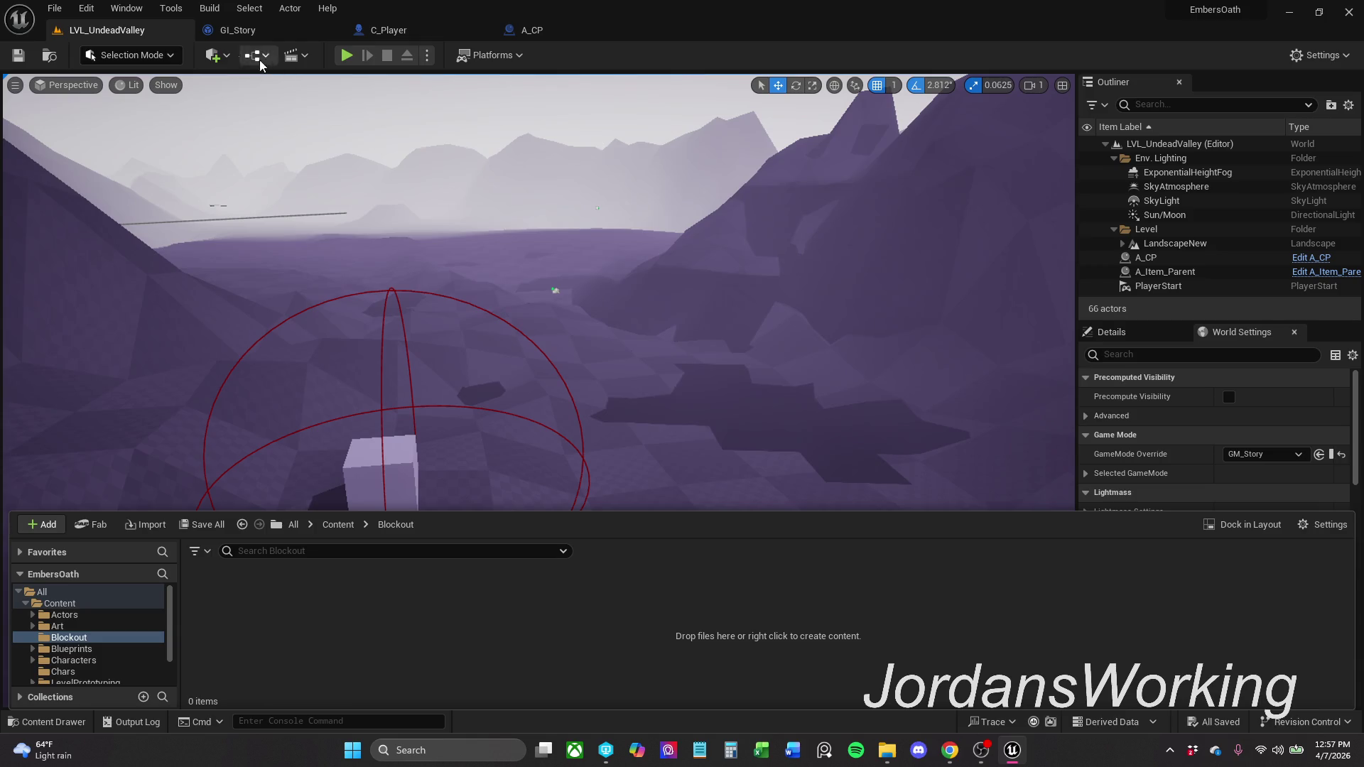
- In Edit > Plugins filtered by 'modeling', tick Static Mesh Editor Modeling Mode
{"action": "left_click", "coordinate": [93, 9]}
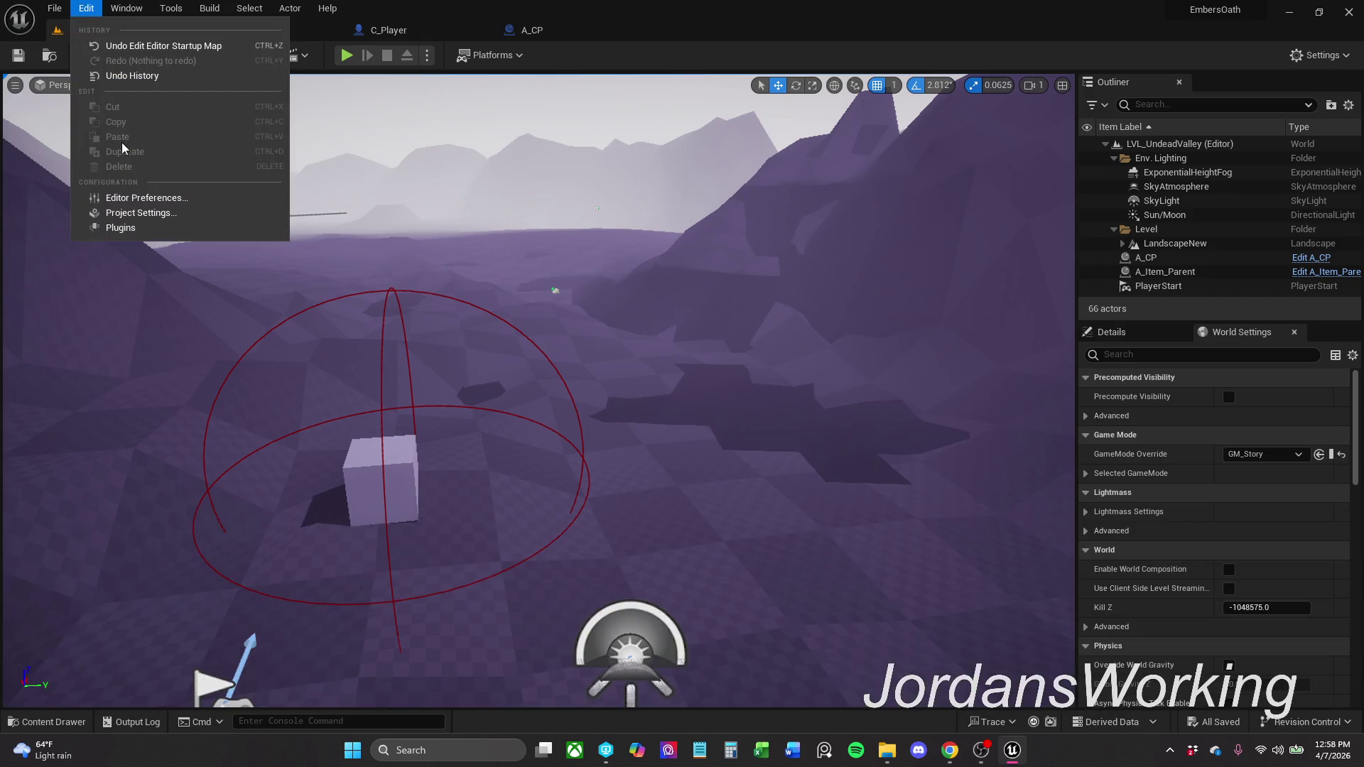
{"action": "left_click", "coordinate": [169, 229]}
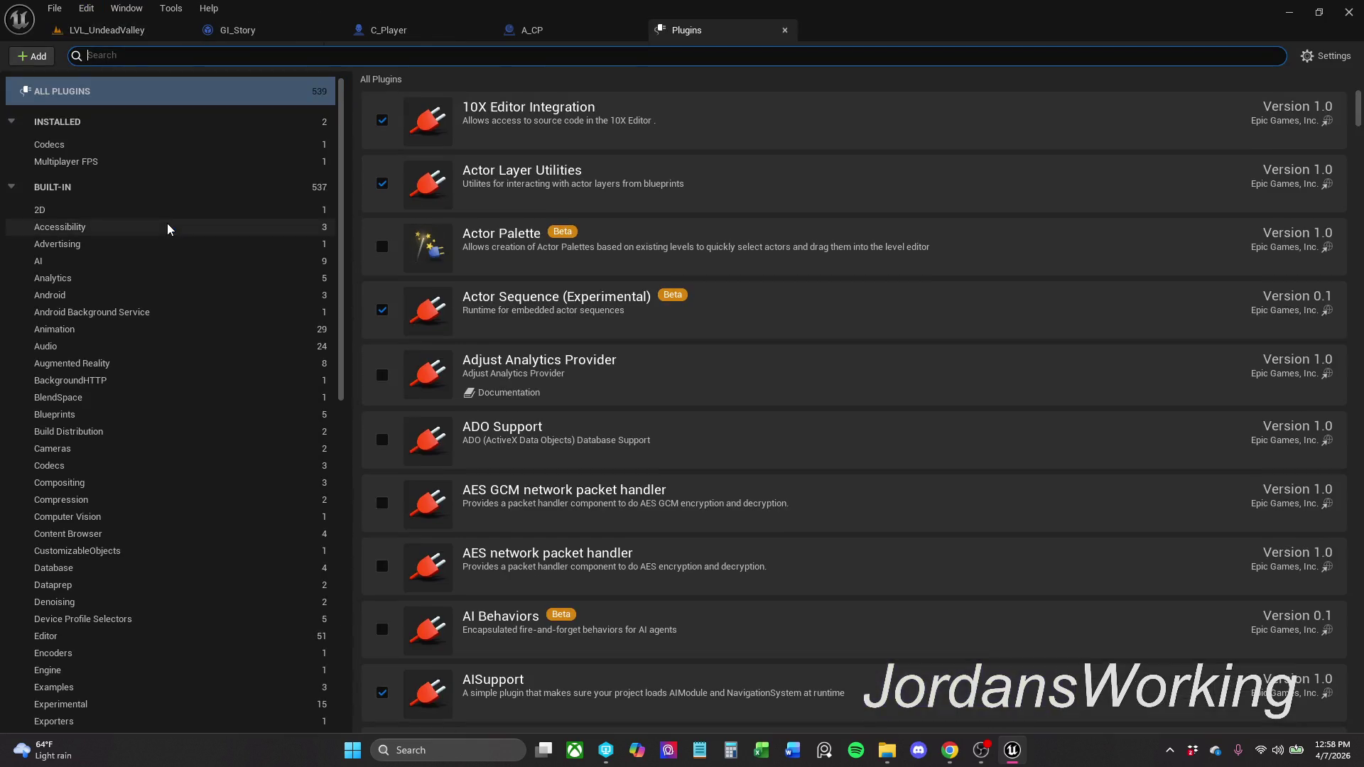
{"action": "type", "text": "model"}
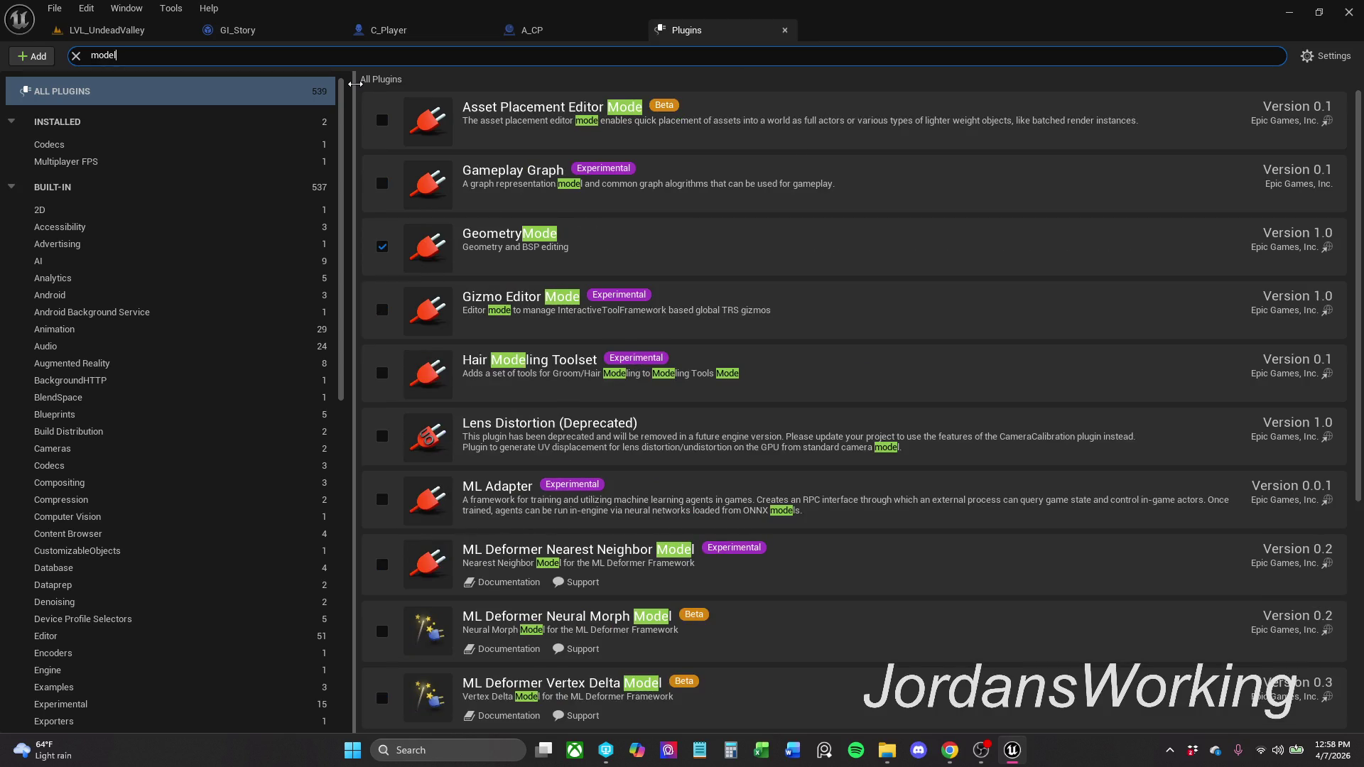
{"action": "type", "text": "ing"}
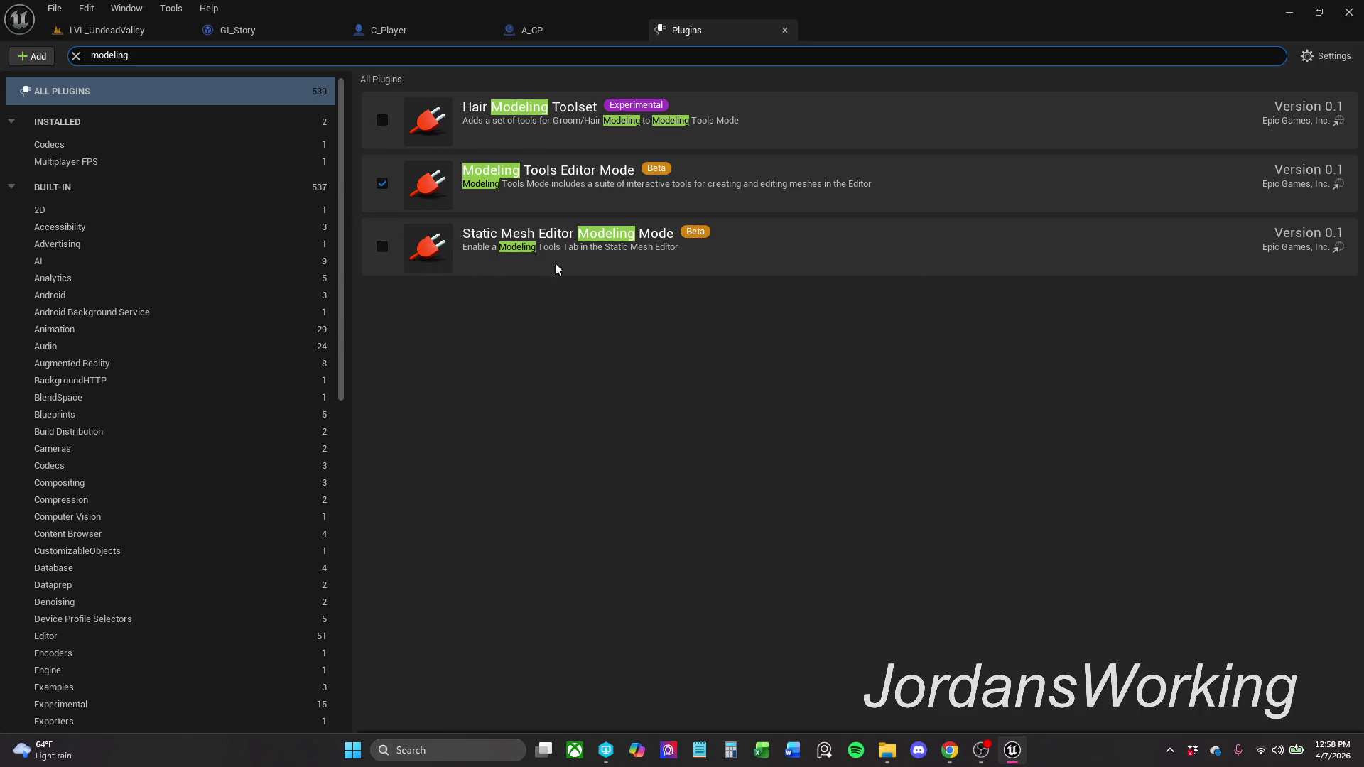
{"action": "left_click", "coordinate": [382, 247]}
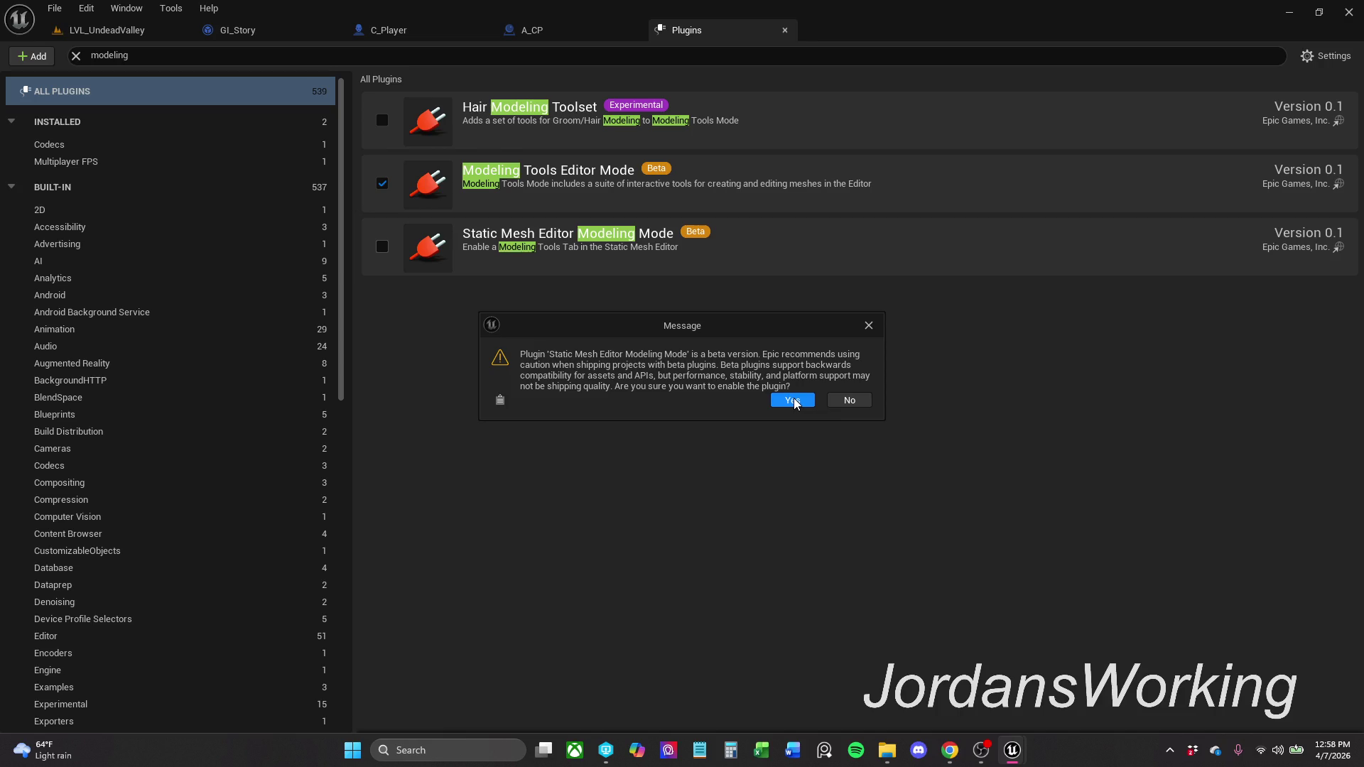
- Accept the beta warning for Static Mesh Editor Modeling Mode and restart the editor
{"action": "left_click", "coordinate": [794, 401]}
{"action": "left_click", "coordinate": [1316, 702]}
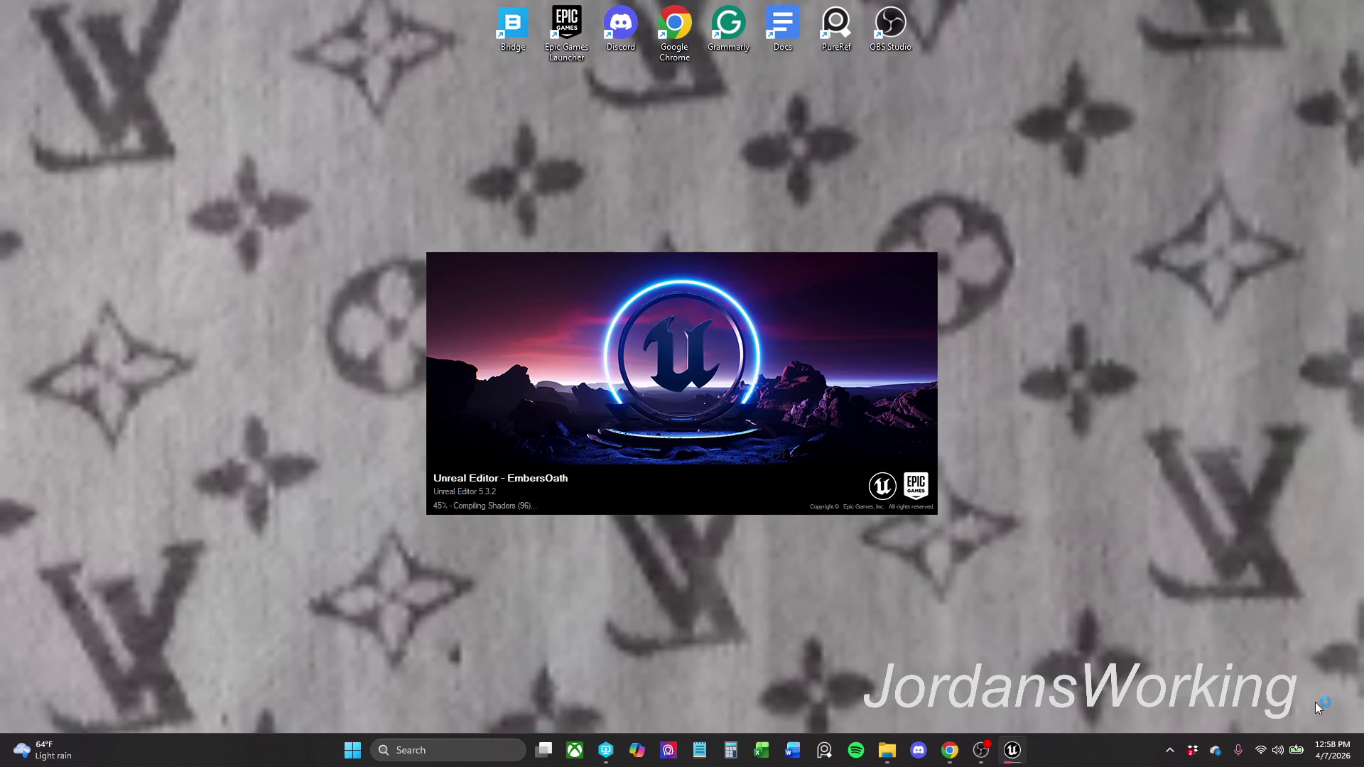
{"action": "mouse_move", "coordinate": [328, 194]}
{"action": "left_mouse_down"}
{"action": "mouse_move", "coordinate": [1093, 577]}
{"action": "mouse_move", "coordinate": [1073, 573]}
{"action": "mouse_move", "coordinate": [1059, 601]}
{"action": "left_mouse_up"}
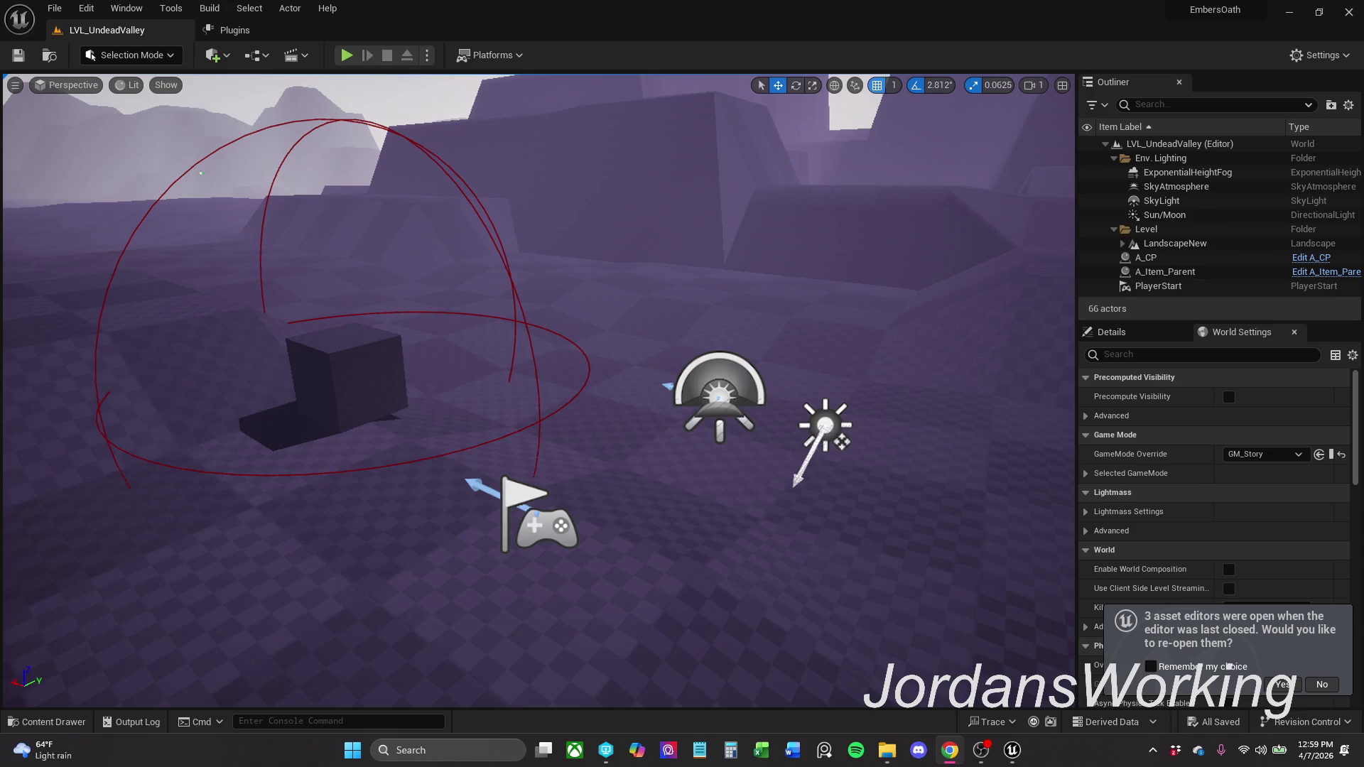
- Reopen last session's asset editors, close the Plugins page, and start an import into Blockout
{"action": "mouse_move", "coordinate": [540, 203]}
{"action": "left_mouse_down"}
{"action": "mouse_move", "coordinate": [412, 197]}
{"action": "mouse_move", "coordinate": [526, 192]}
{"action": "mouse_move", "coordinate": [512, 186]}
{"action": "left_mouse_up"}
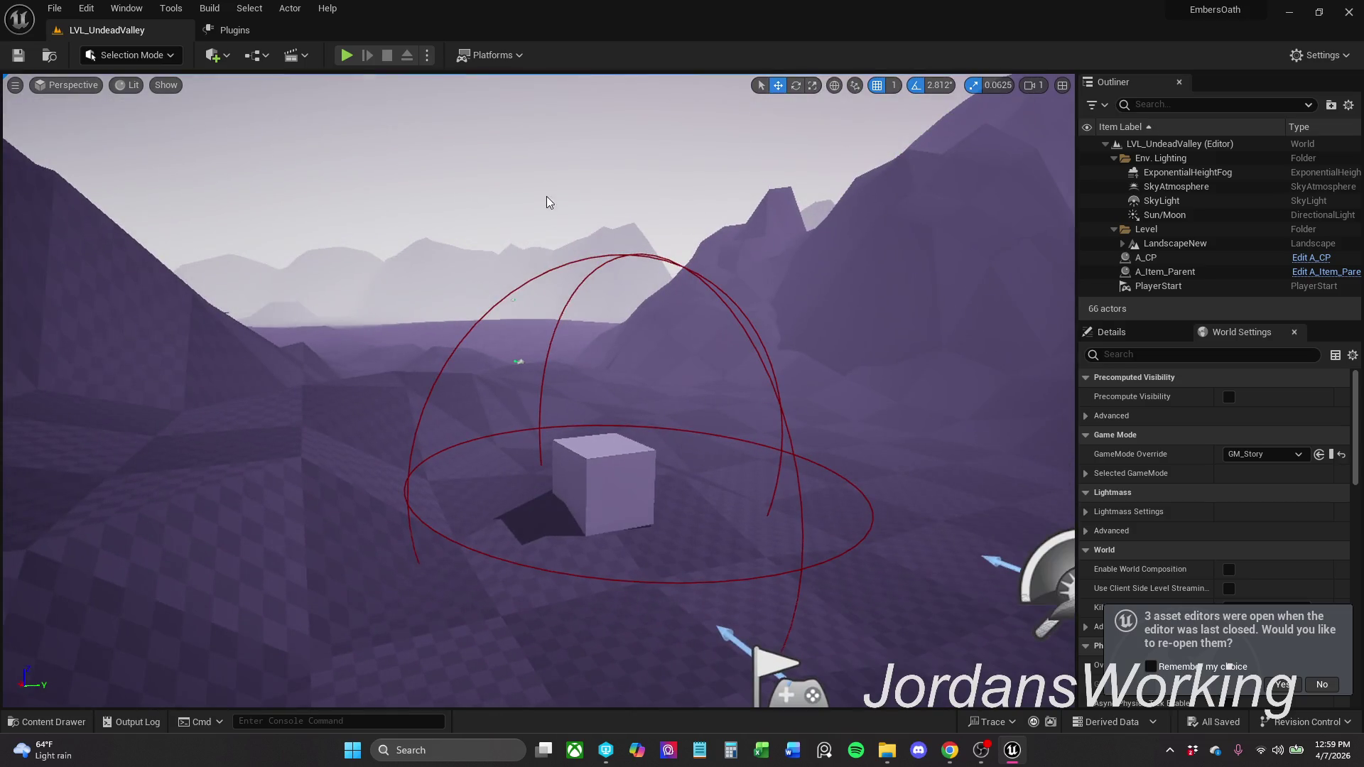
{"action": "left_click", "coordinate": [1282, 684]}
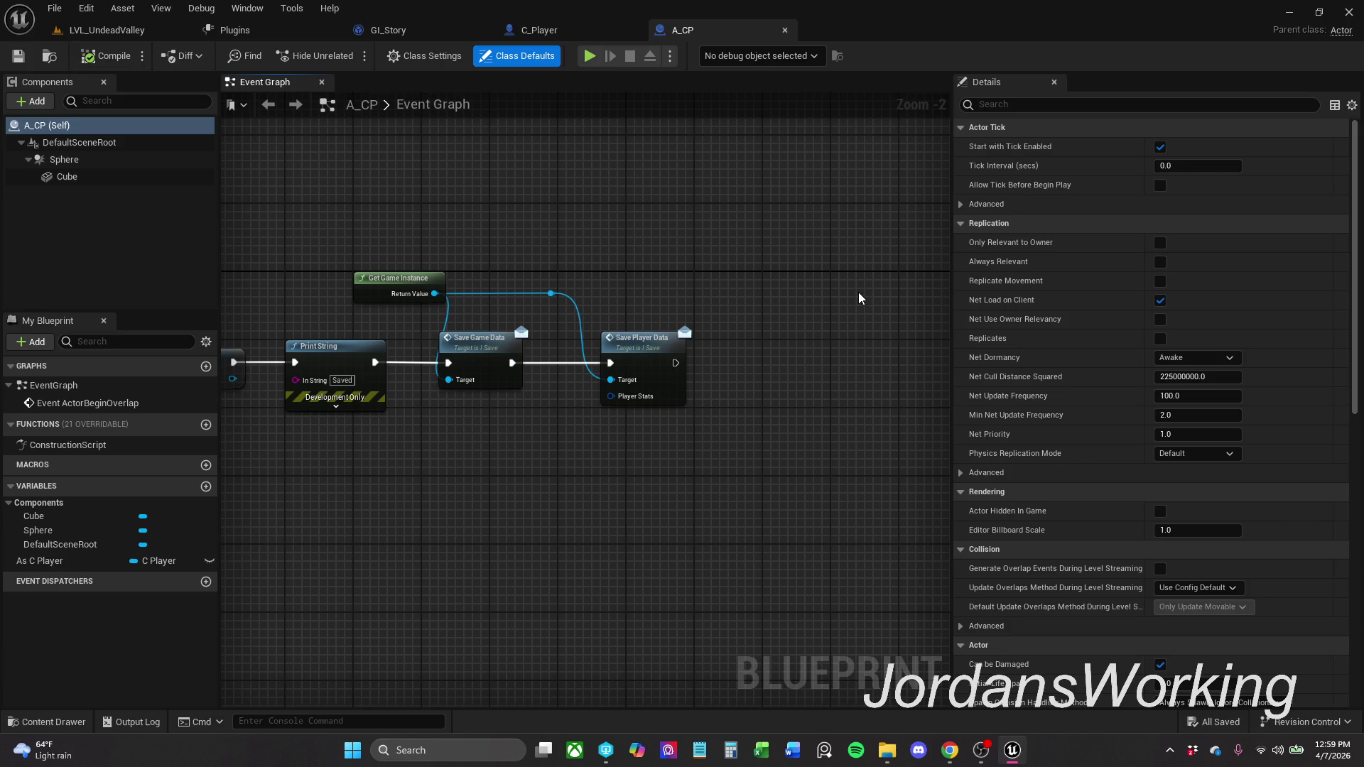
{"action": "left_click", "coordinate": [242, 30]}
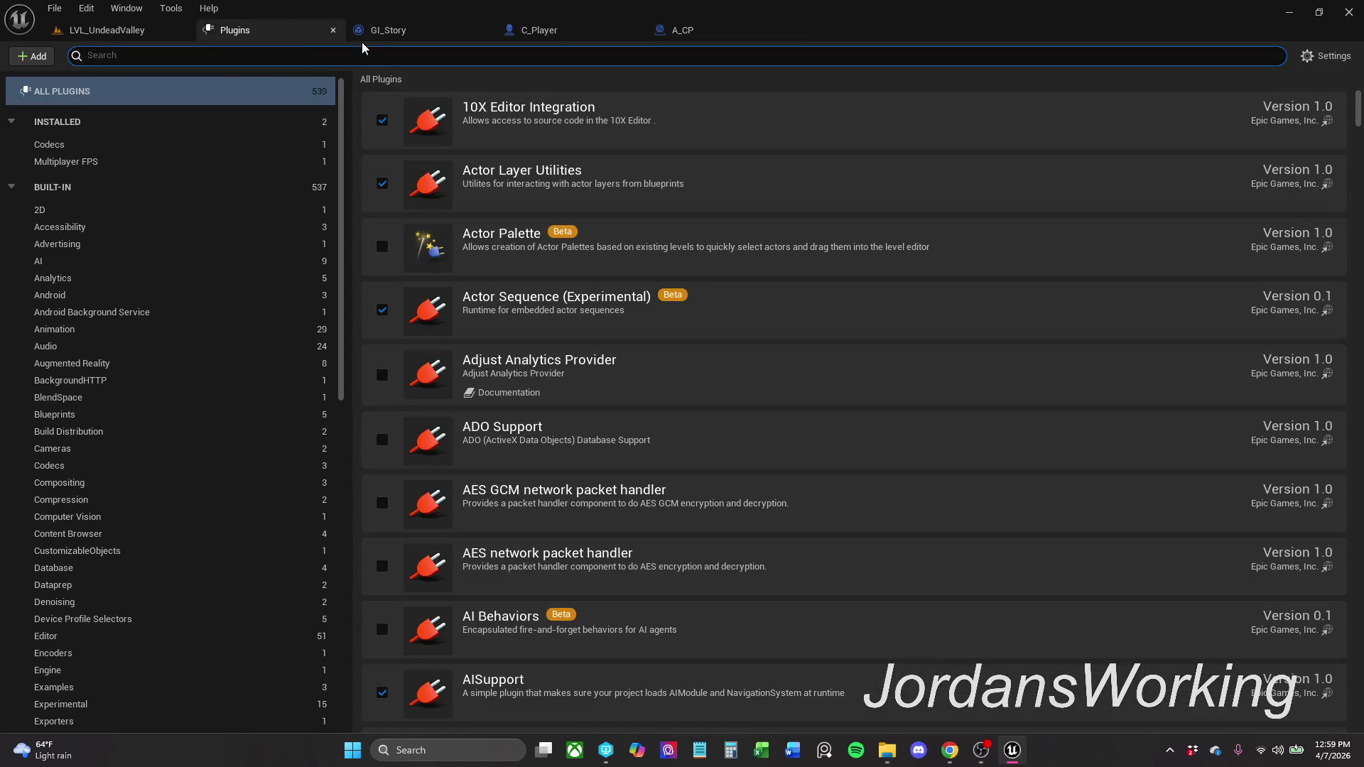
{"action": "left_click", "coordinate": [333, 30]}
{"action": "left_click", "coordinate": [53, 722]}
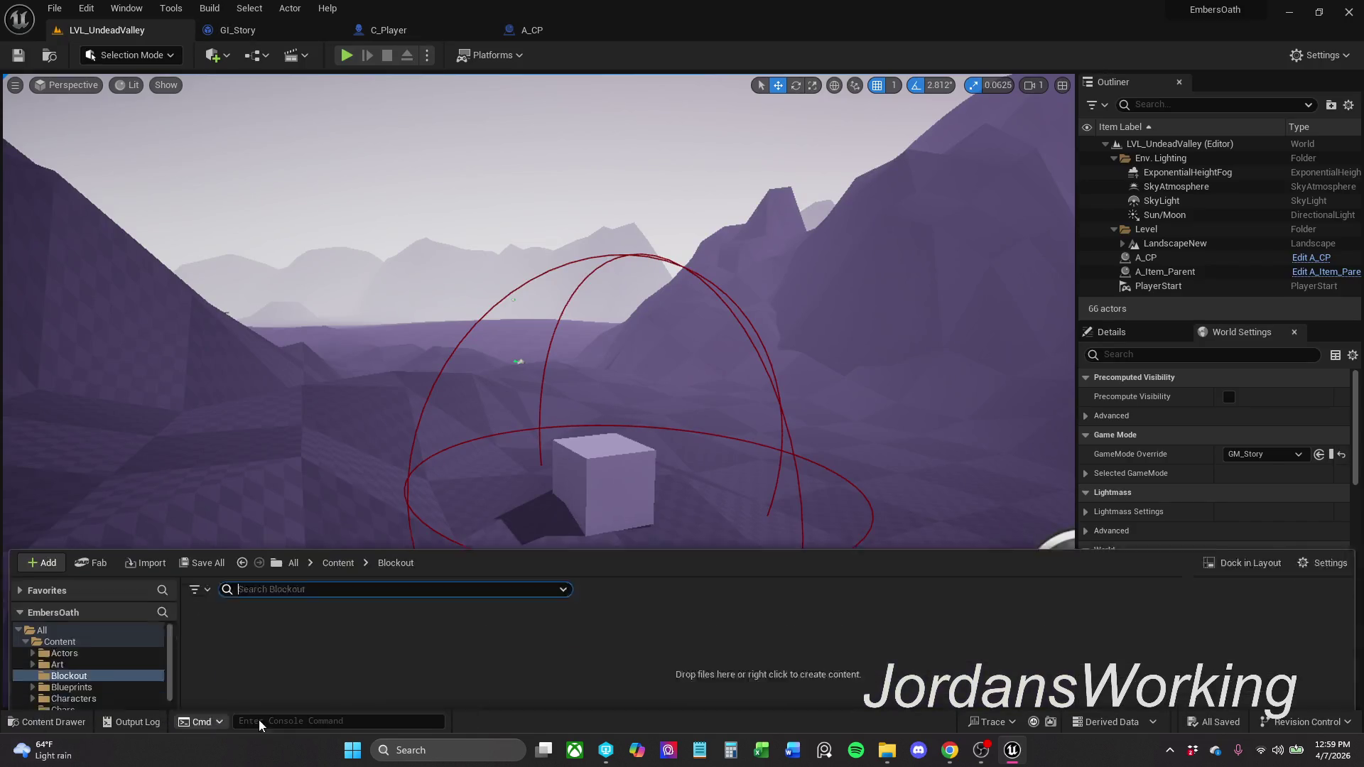
{"action": "right_click", "coordinate": [324, 642]}
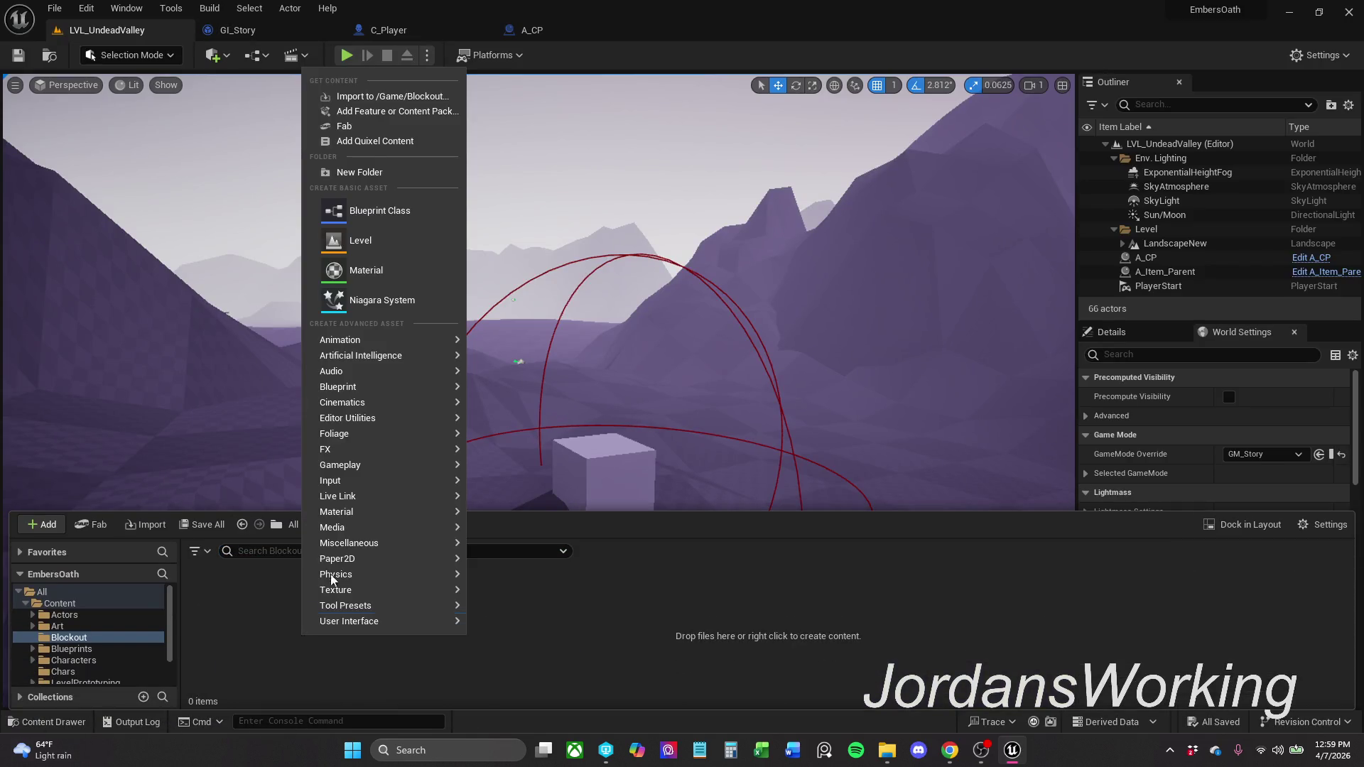
{"action": "left_click", "coordinate": [392, 97]}
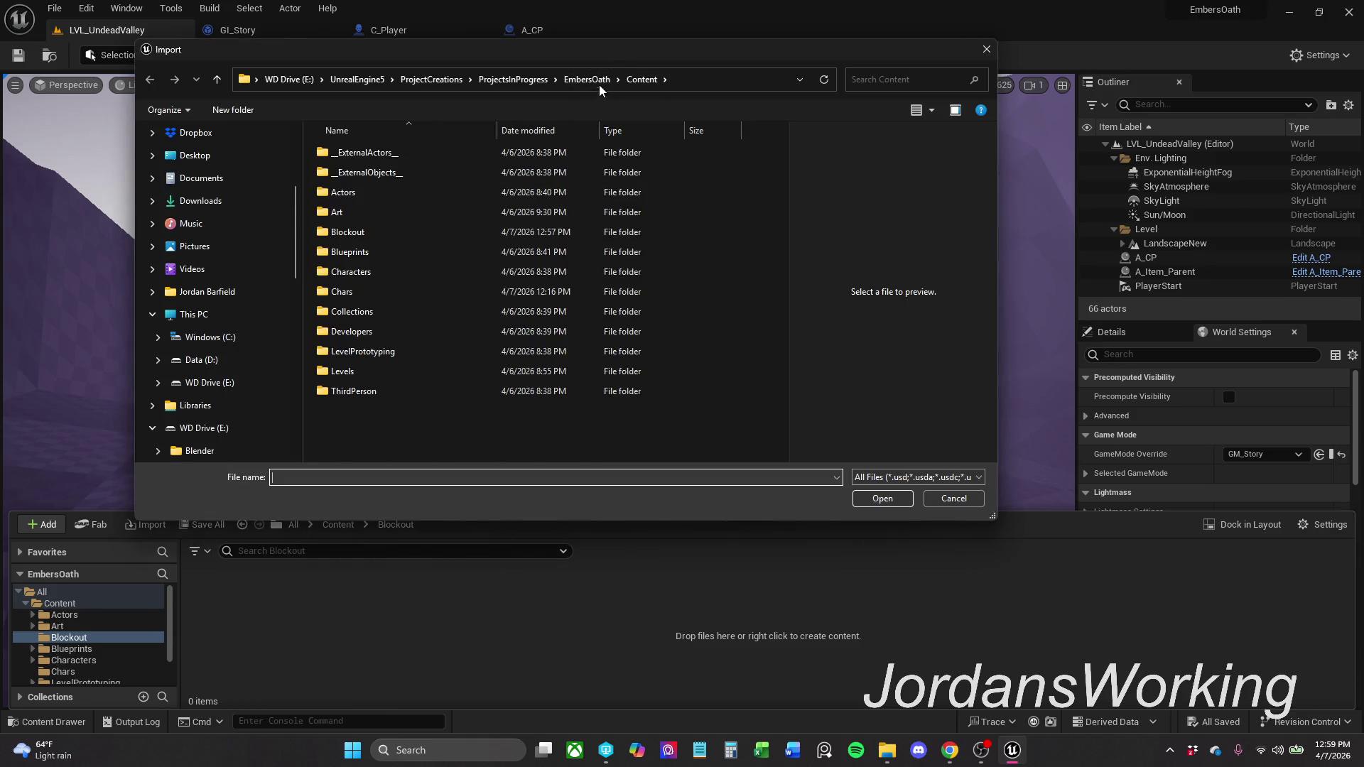
- Browse the import dialog to the Blockout\Outside source folder, then cancel the import
{"action": "left_click", "coordinate": [732, 90]}
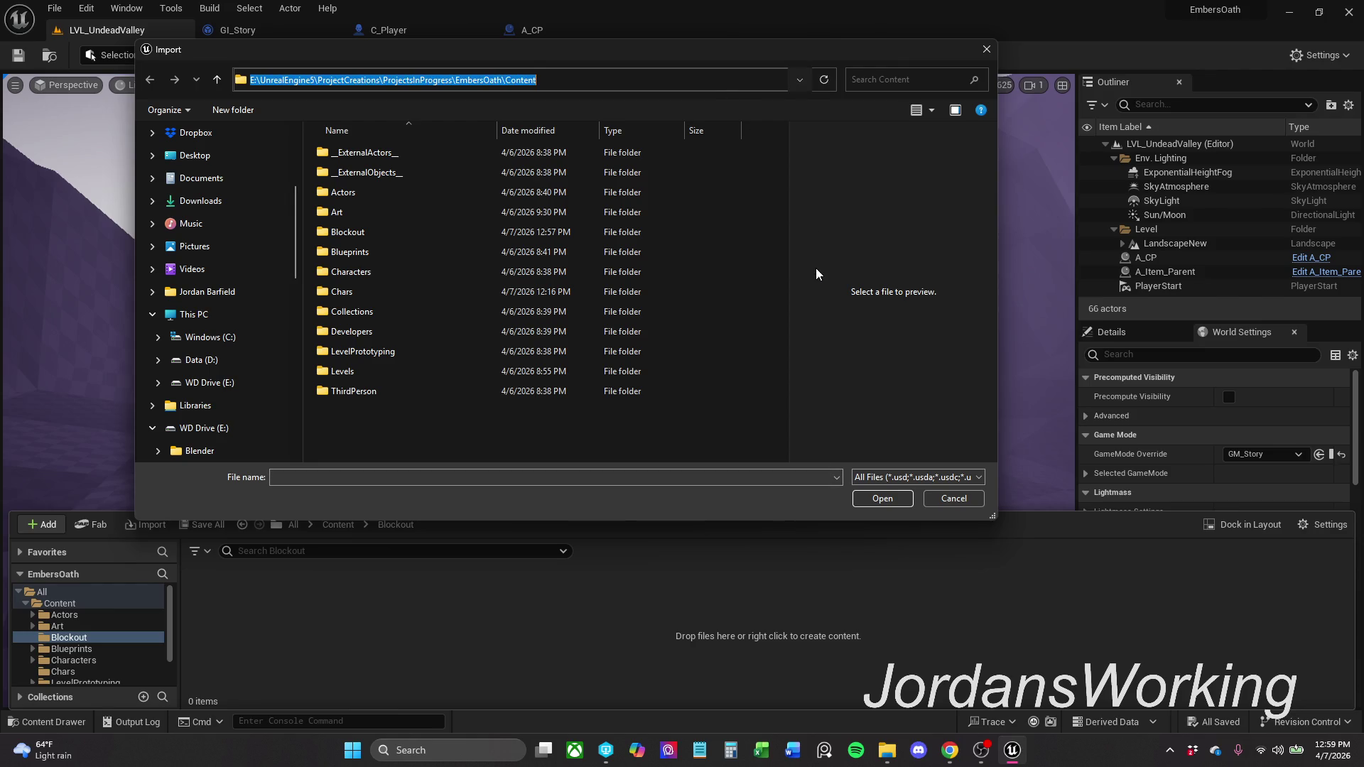
{"action": "type", "text": "E:\\P4V\\WorkSpace\\ProjectCreations\\InProgress\\EmberOath\\Content\\_MyContent\\Blockout\\Outside"}
{"action": "key", "text": "Return"}
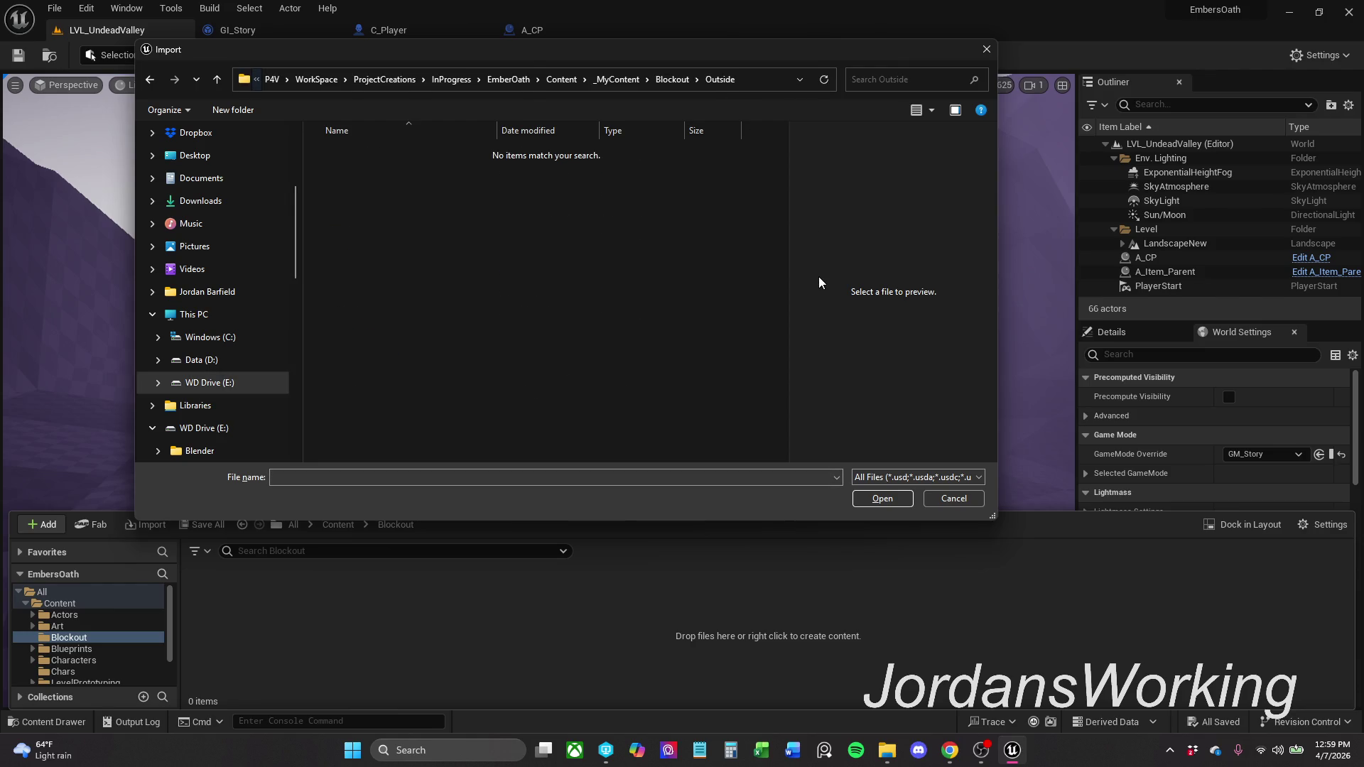
{"action": "left_click", "coordinate": [680, 80]}
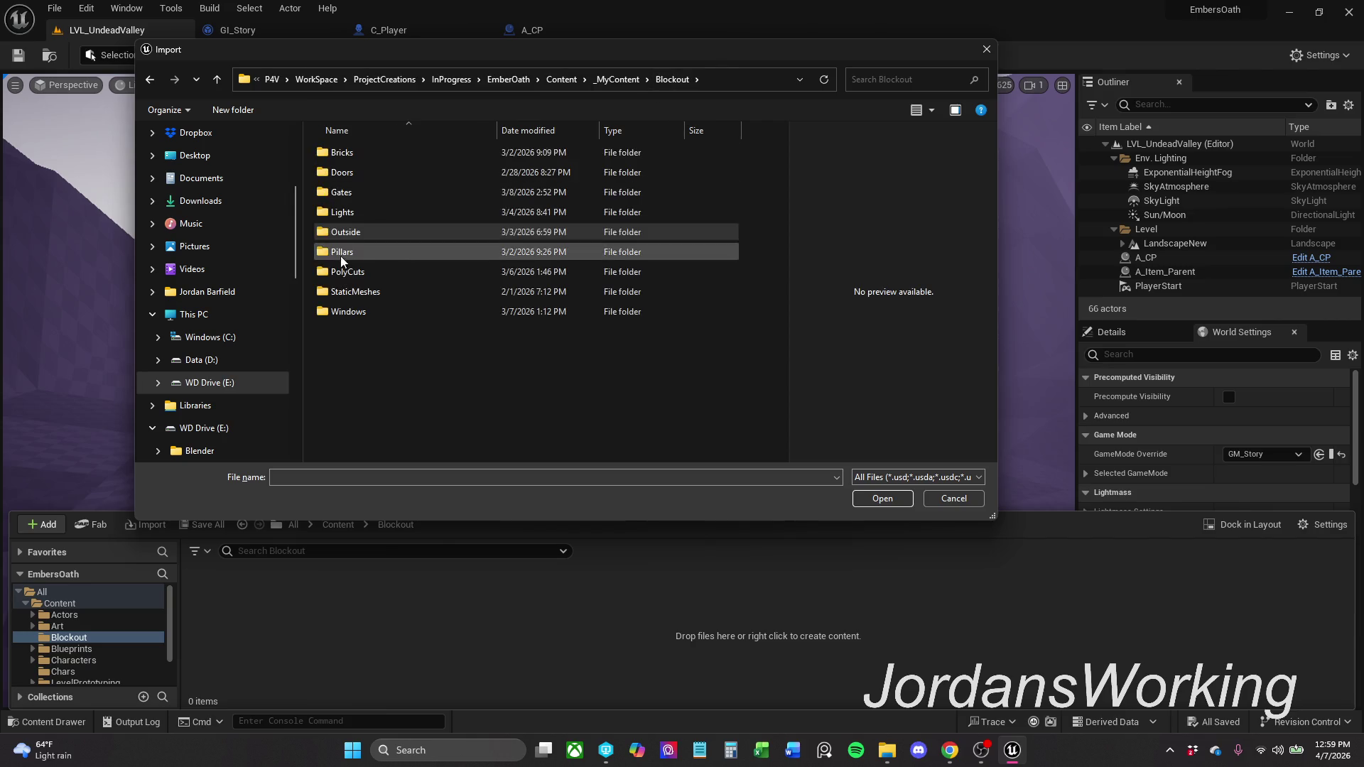
{"action": "double_click", "coordinate": [376, 227]}
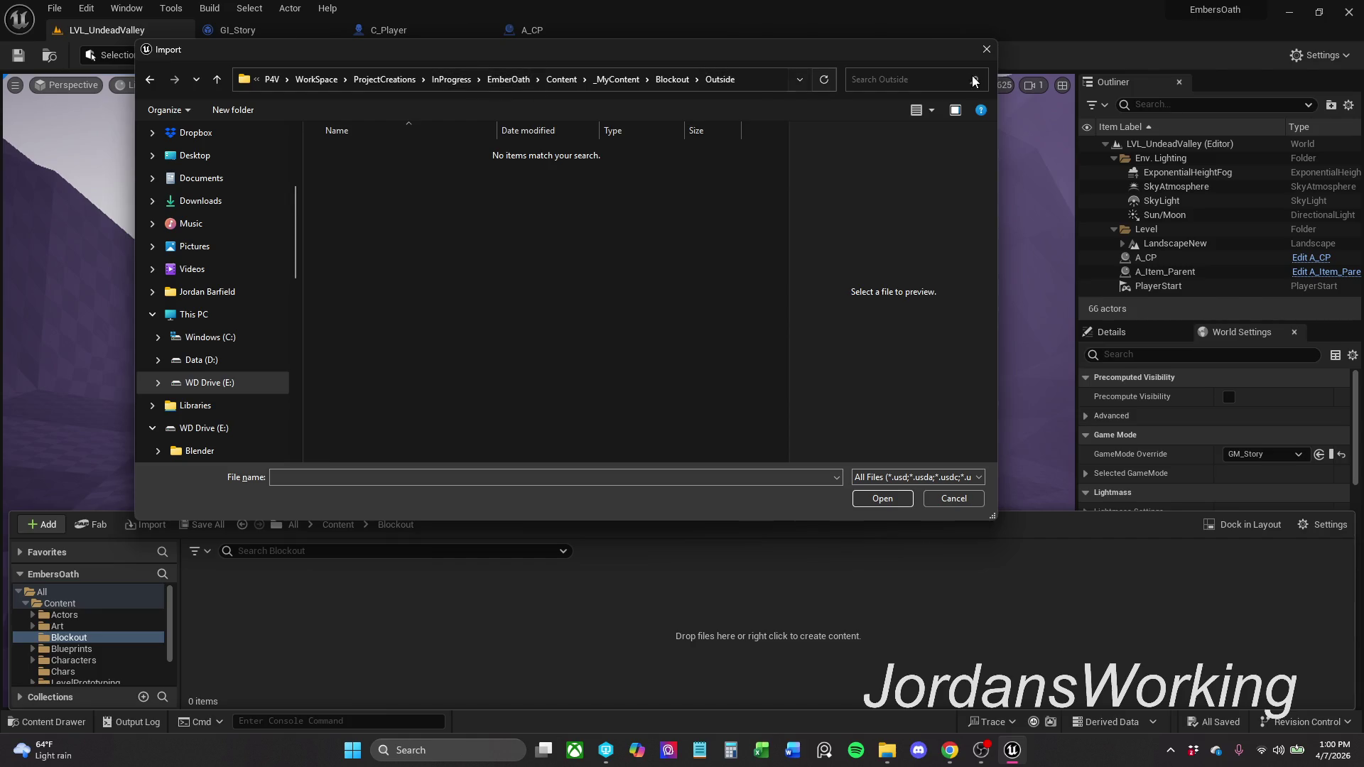
{"action": "left_click", "coordinate": [982, 53]}
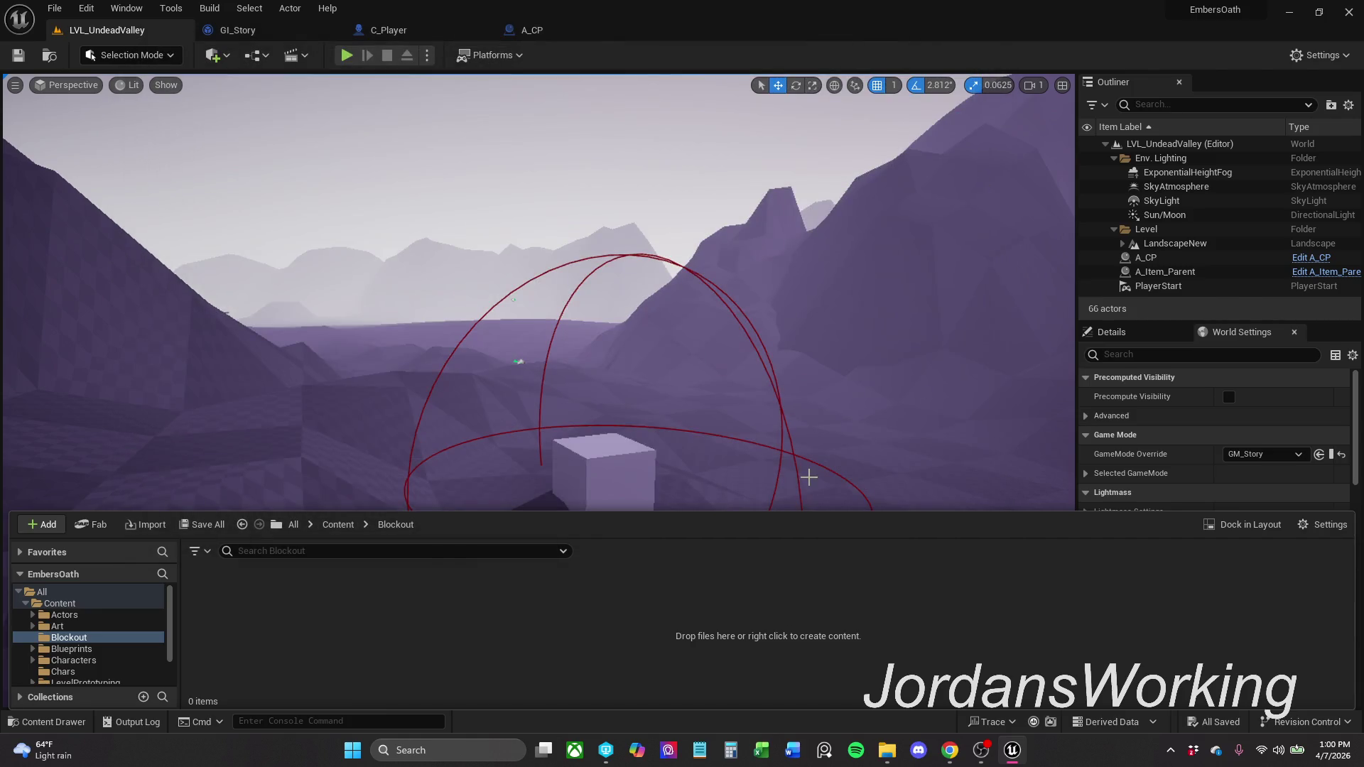
- Drag an outside file from File Explorer into the Blockout folder to import it
{"action": "left_click", "coordinate": [887, 752]}
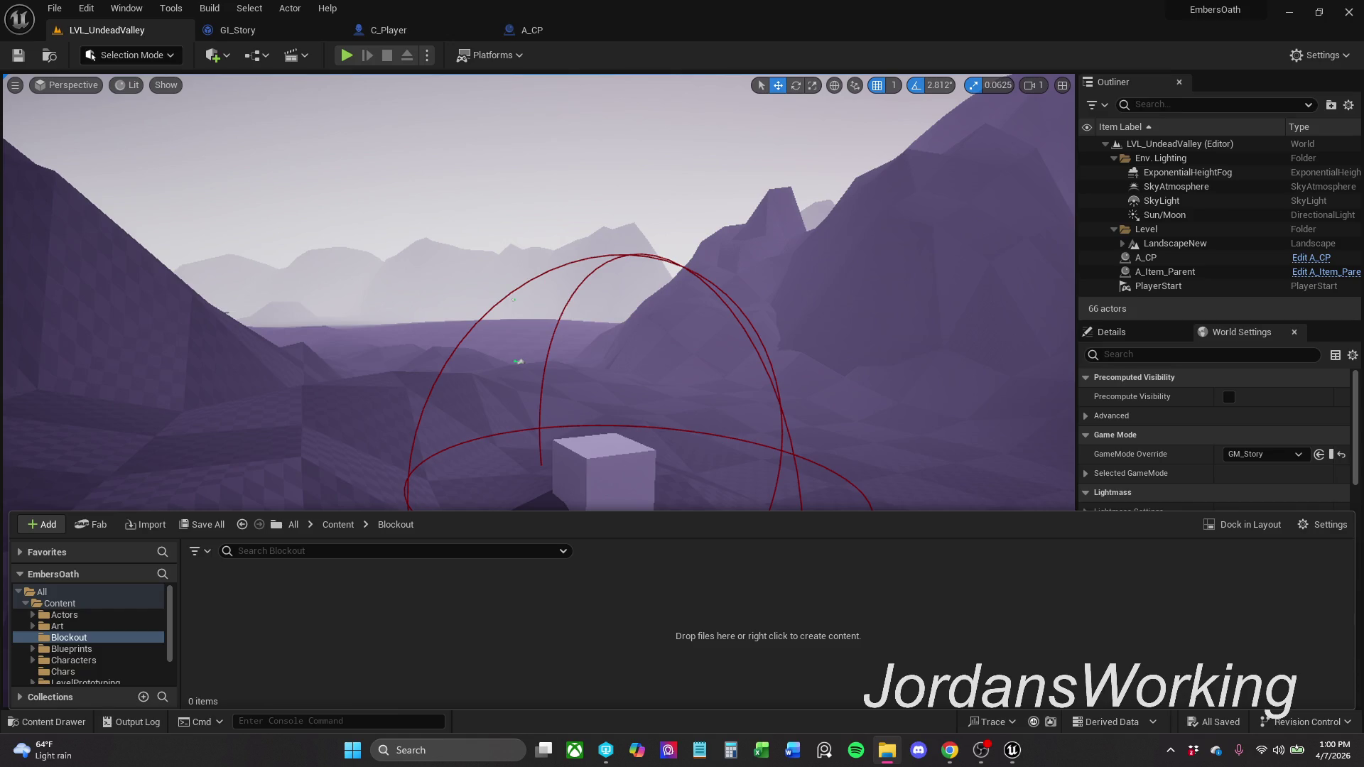
{"action": "mouse_move", "coordinate": [409, 547]}
{"action": "left_mouse_down"}
{"action": "mouse_move", "coordinate": [346, 644]}
{"action": "mouse_move", "coordinate": [277, 627]}
{"action": "left_mouse_up"}
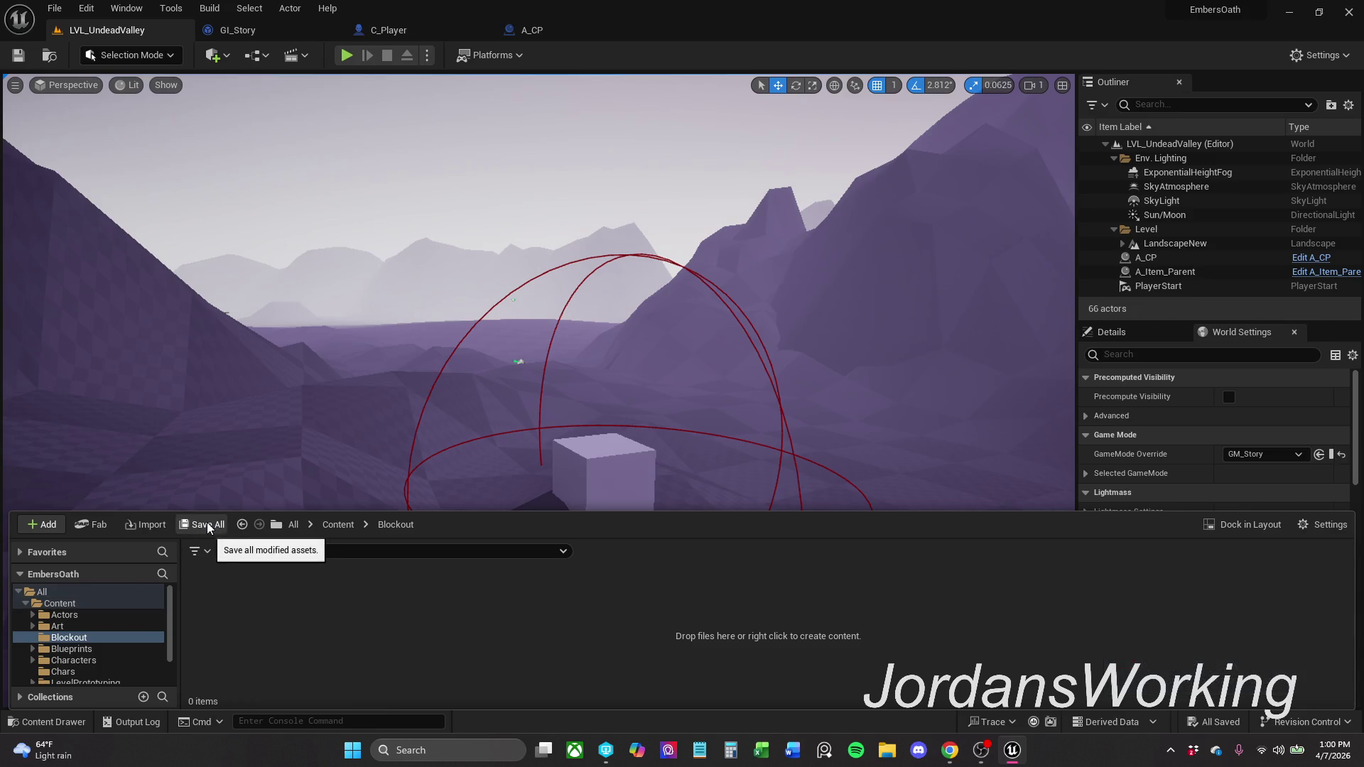
{"action": "key", "text": "alt+Tab"}
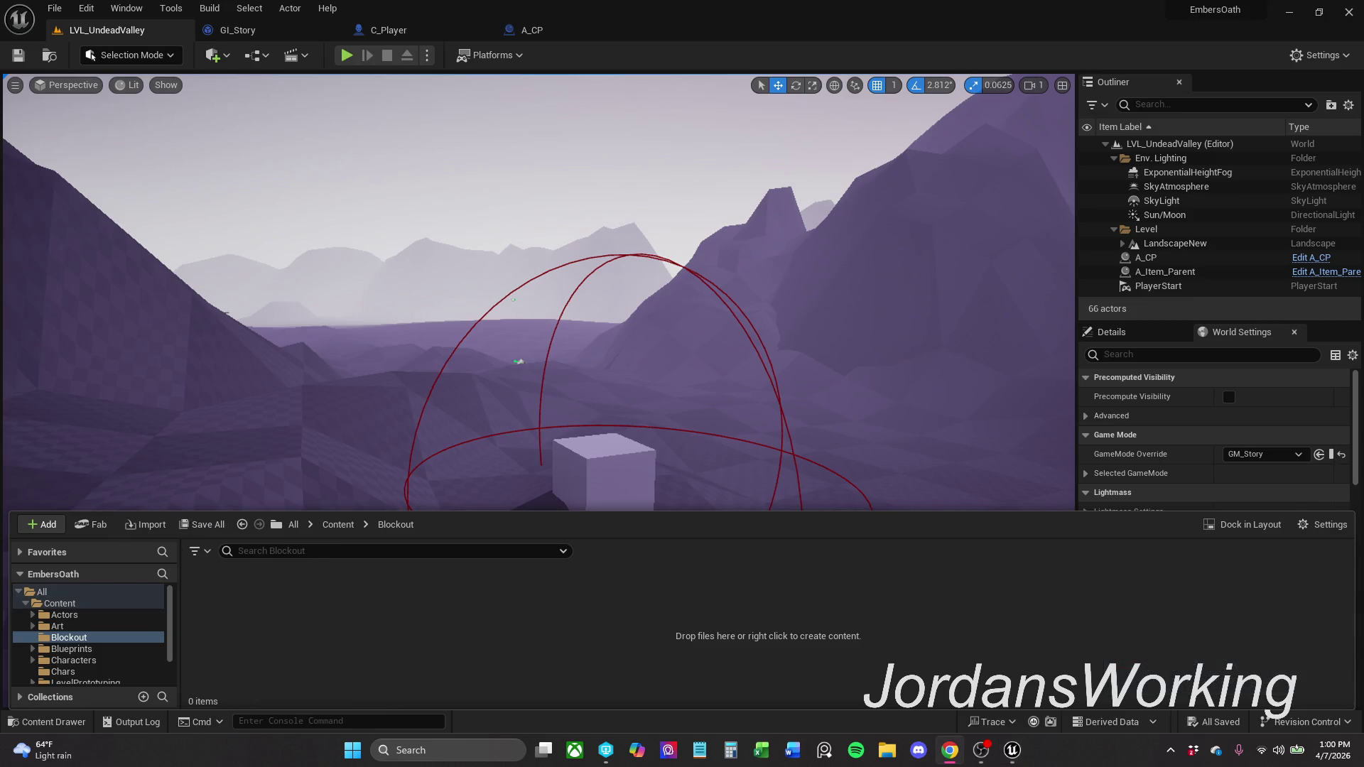
- Play-test the level, walking the character toward the cube, then stop
{"action": "left_click", "coordinate": [347, 55]}
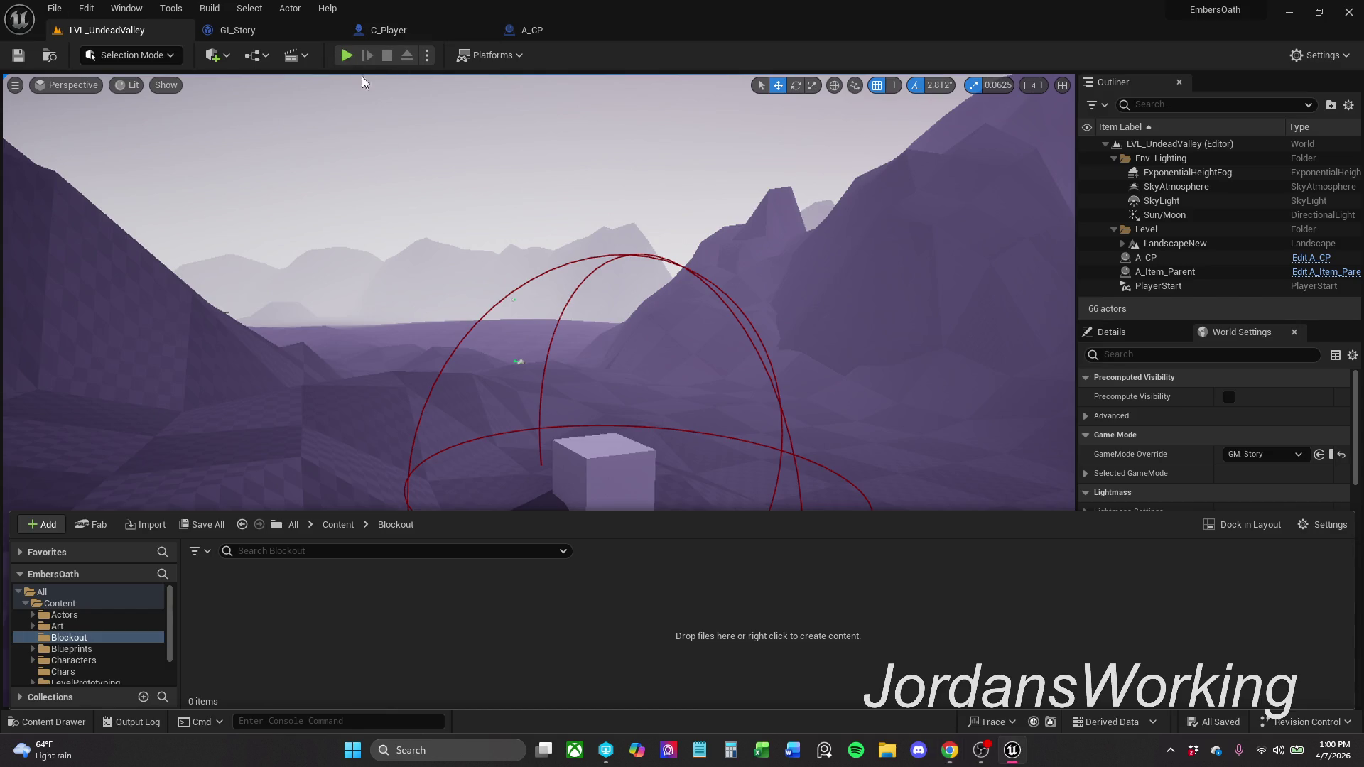
{"action": "key", "text": "w"}
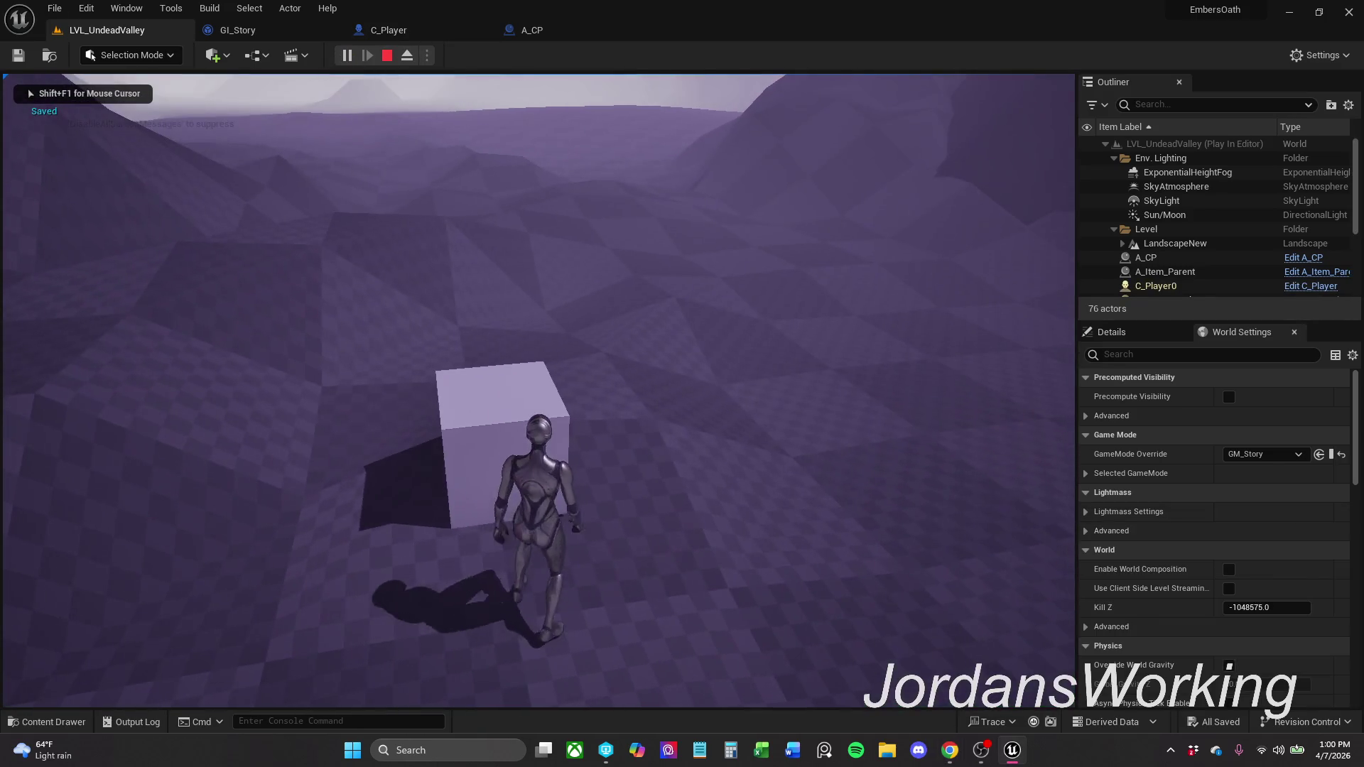
{"action": "key", "text": "Escape"}
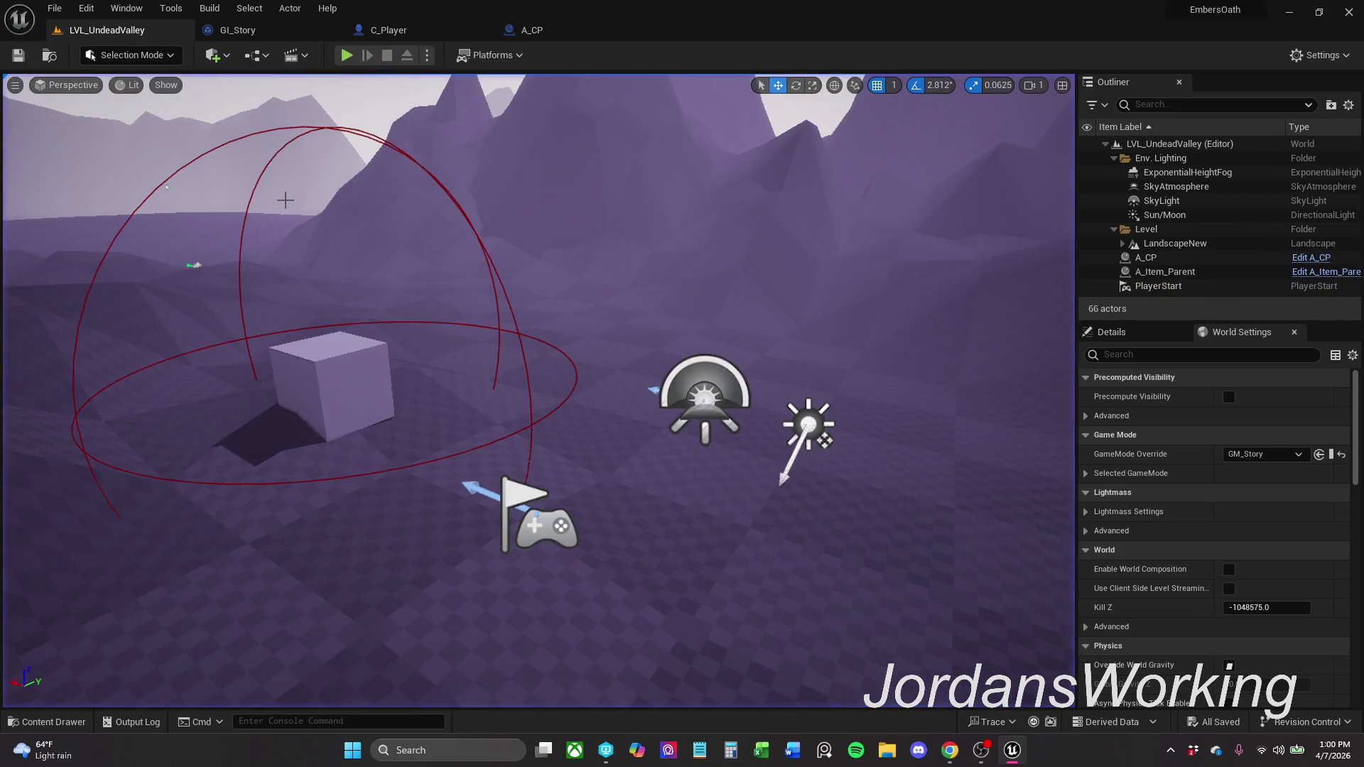
{"action": "key", "text": "alt+Tab"}
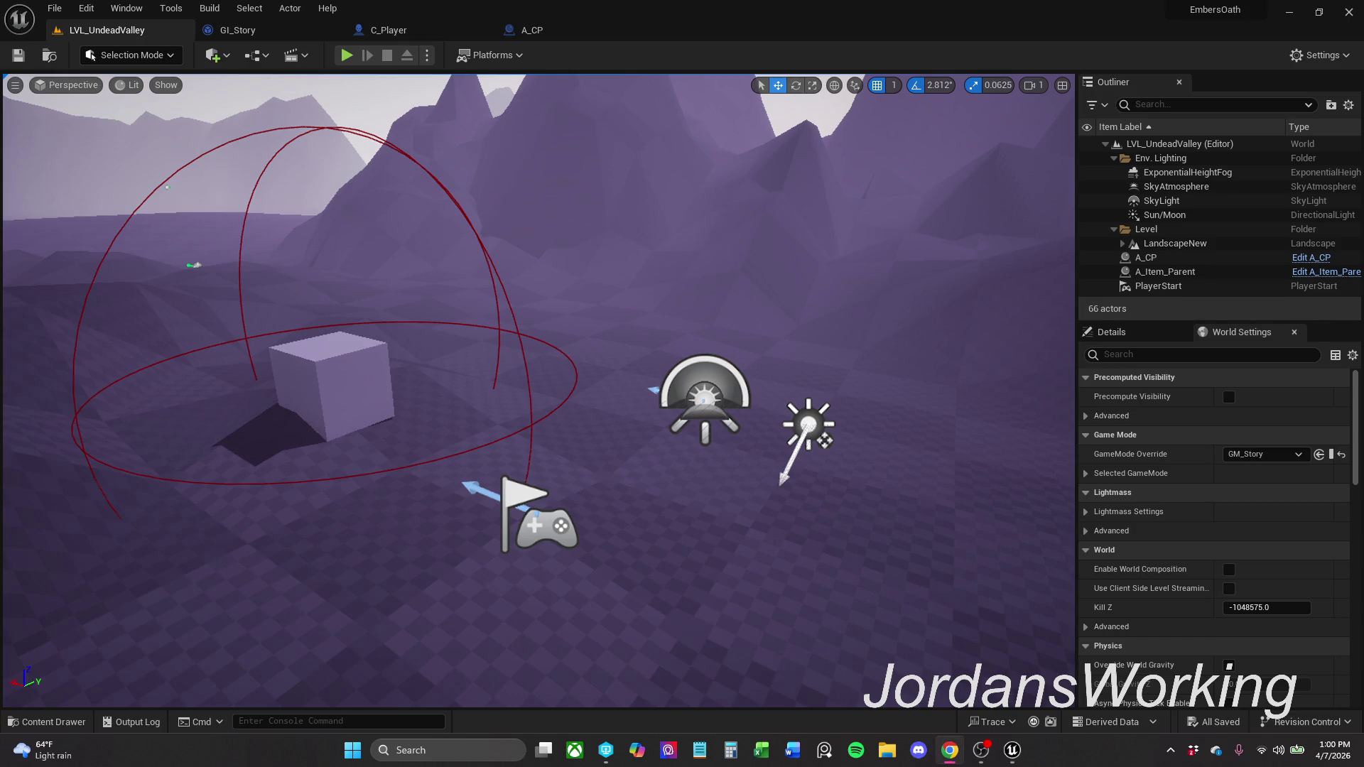
- Move the PlayerStart away from the cube, drop it to the floor, raise it slightly, and save the level
{"action": "left_click", "coordinate": [411, 429]}
{"action": "left_click_drag", "start_coordinate": [411, 429], "coordinate": [572, 383]}
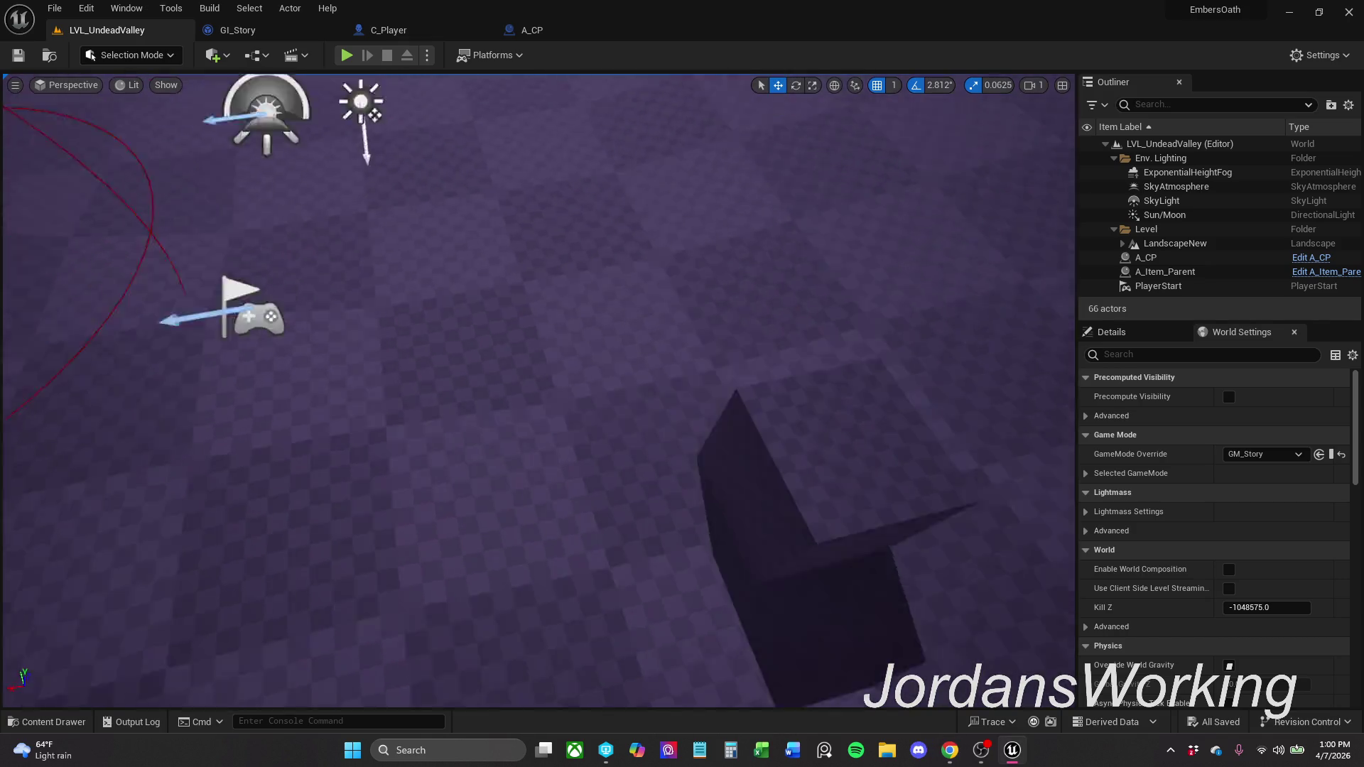
{"action": "left_click", "coordinate": [573, 383]}
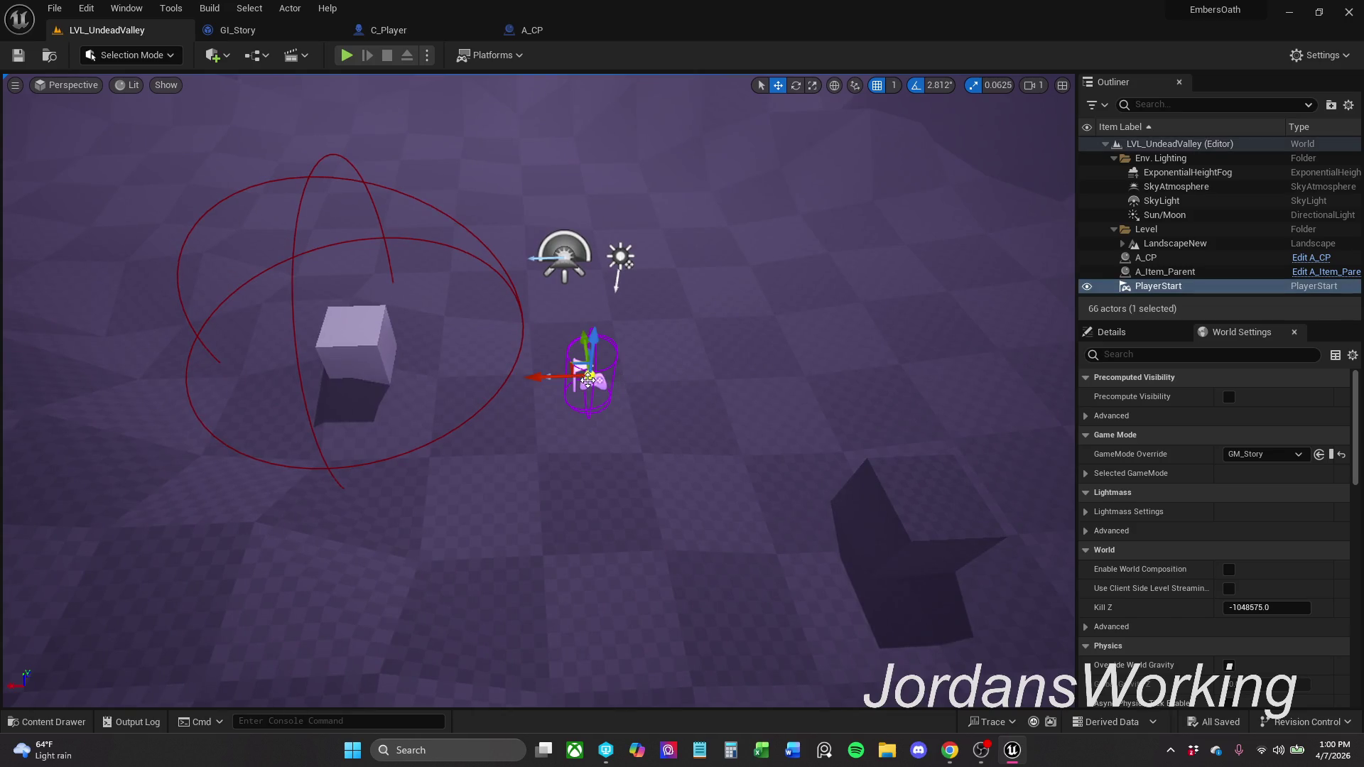
{"action": "mouse_move", "coordinate": [577, 366]}
{"action": "left_mouse_down"}
{"action": "mouse_move", "coordinate": [662, 302]}
{"action": "mouse_move", "coordinate": [769, 158]}
{"action": "mouse_move", "coordinate": [846, 139]}
{"action": "left_mouse_up"}
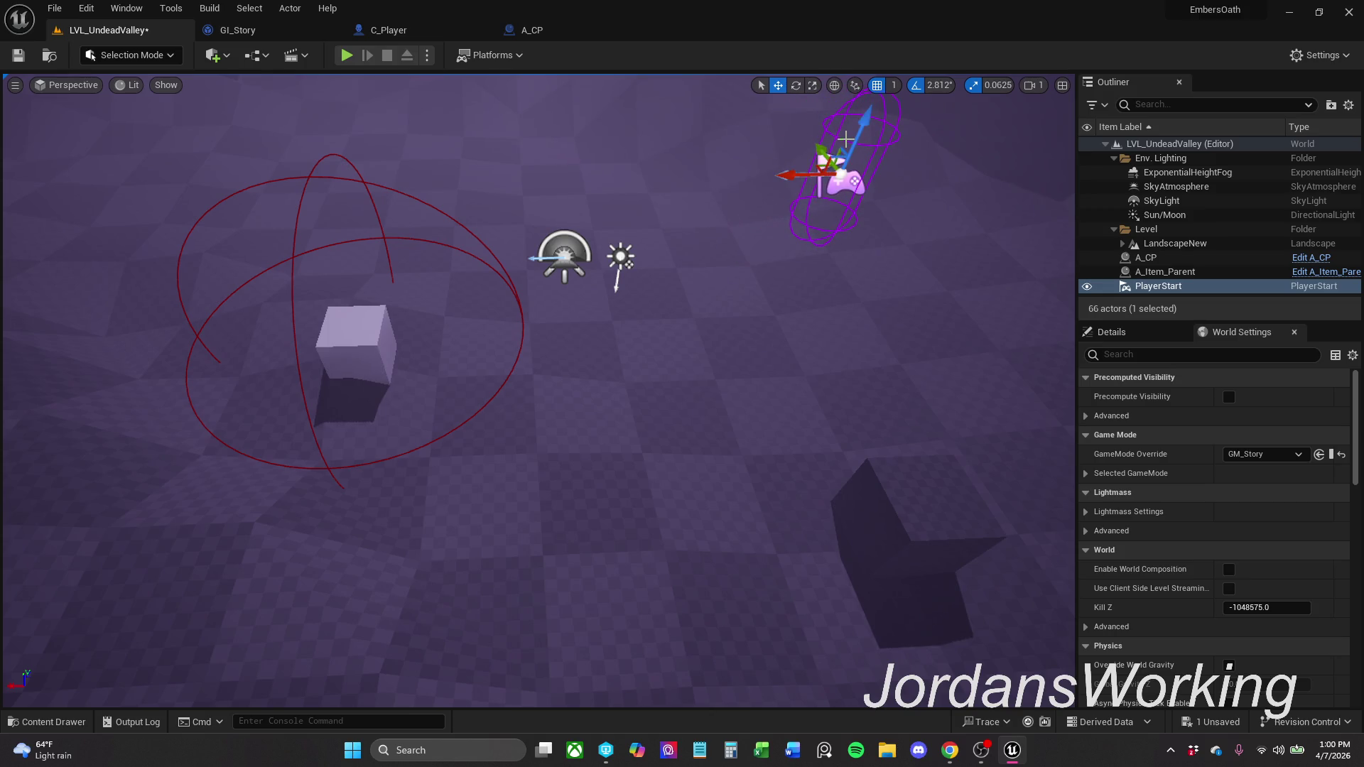
{"action": "key", "text": "End"}
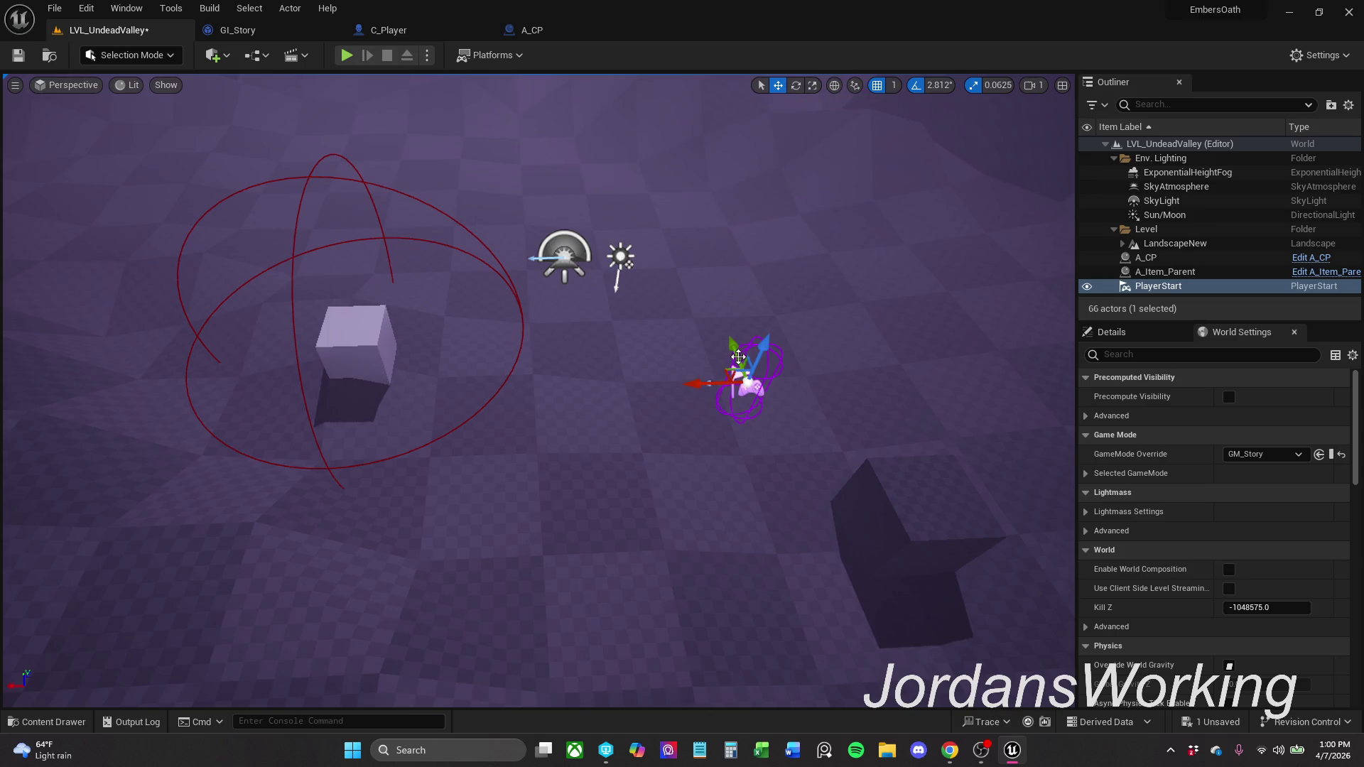
{"action": "mouse_move", "coordinate": [719, 369]}
{"action": "left_mouse_down"}
{"action": "mouse_move", "coordinate": [754, 328]}
{"action": "mouse_move", "coordinate": [747, 261]}
{"action": "mouse_move", "coordinate": [759, 255]}
{"action": "left_mouse_up"}
{"action": "left_click", "coordinate": [899, 510]}
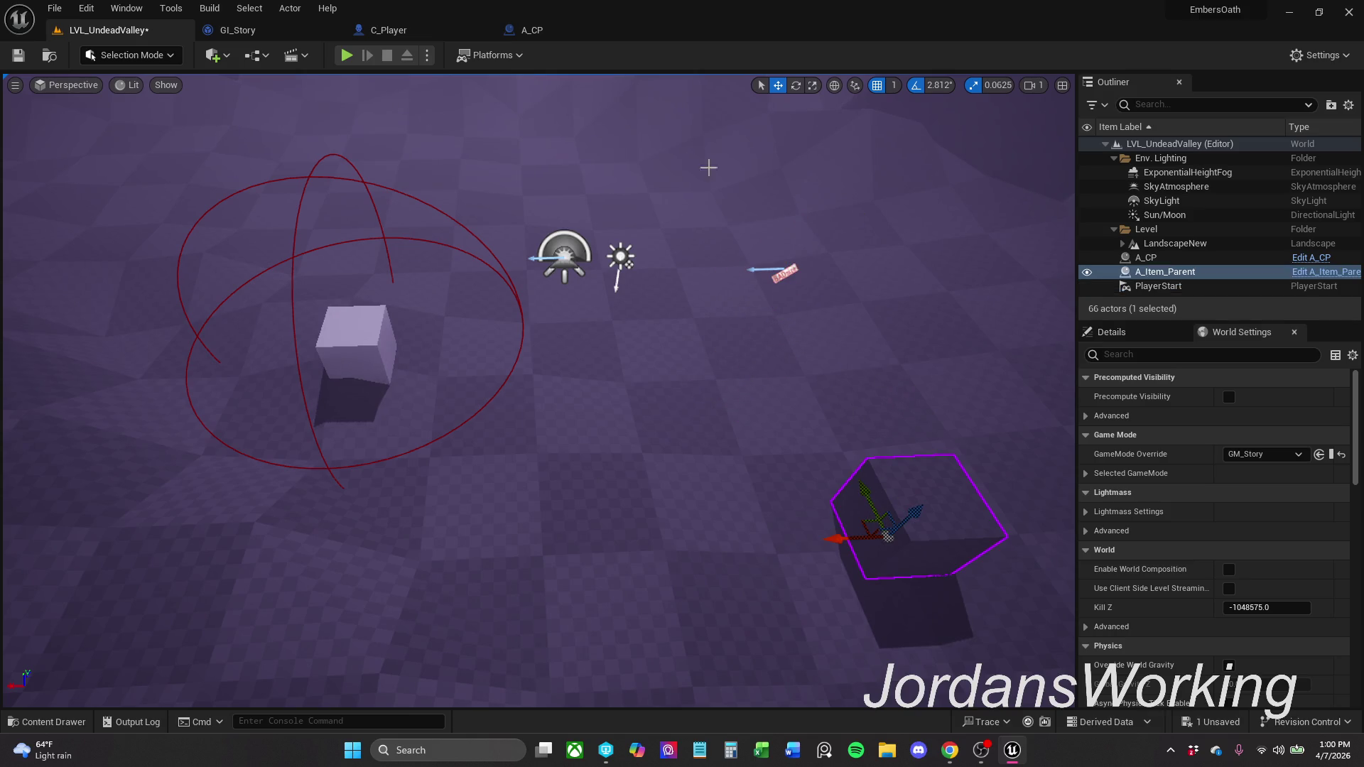
{"action": "key", "text": "ctrl+s"}
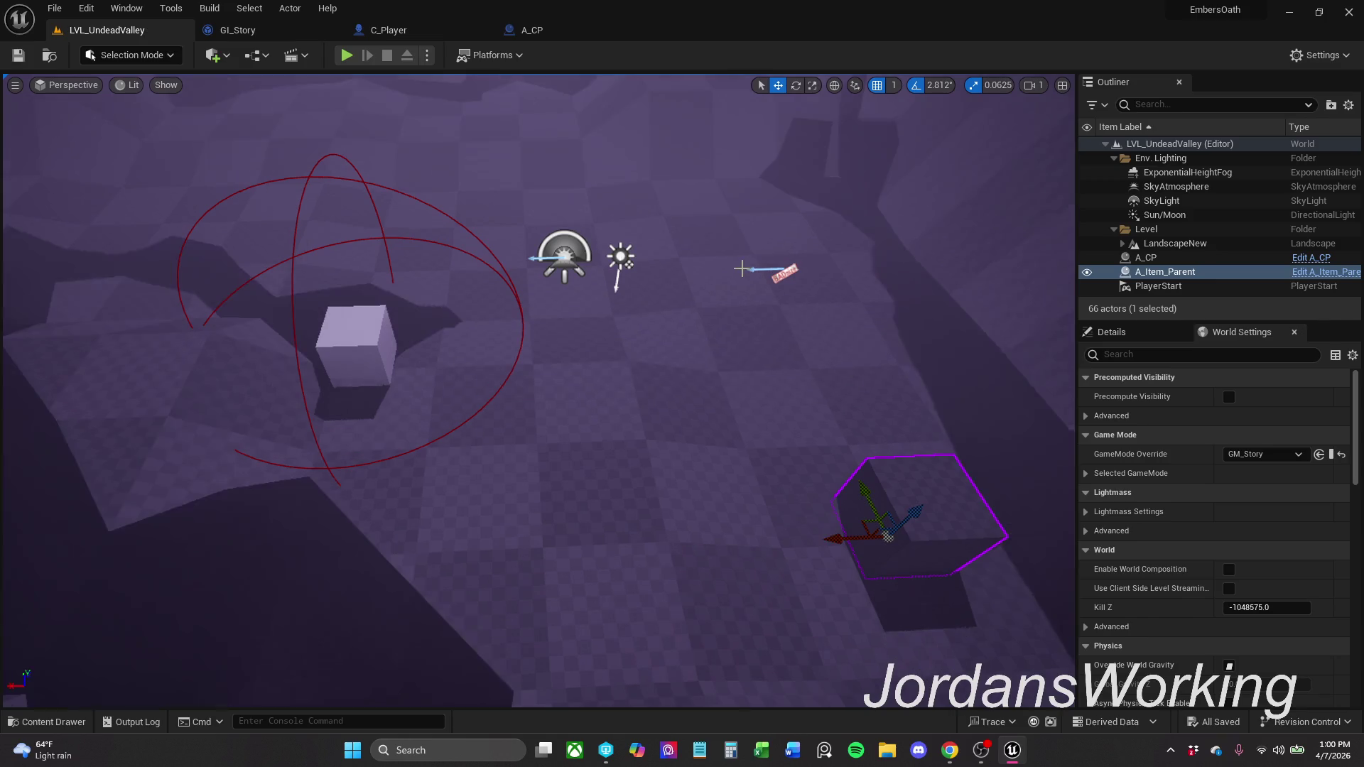
{"action": "left_click", "coordinate": [768, 272]}
{"action": "mouse_move", "coordinate": [805, 227]}
{"action": "left_mouse_down"}
{"action": "mouse_move", "coordinate": [812, 211]}
{"action": "mouse_move", "coordinate": [799, 228]}
{"action": "left_mouse_up"}
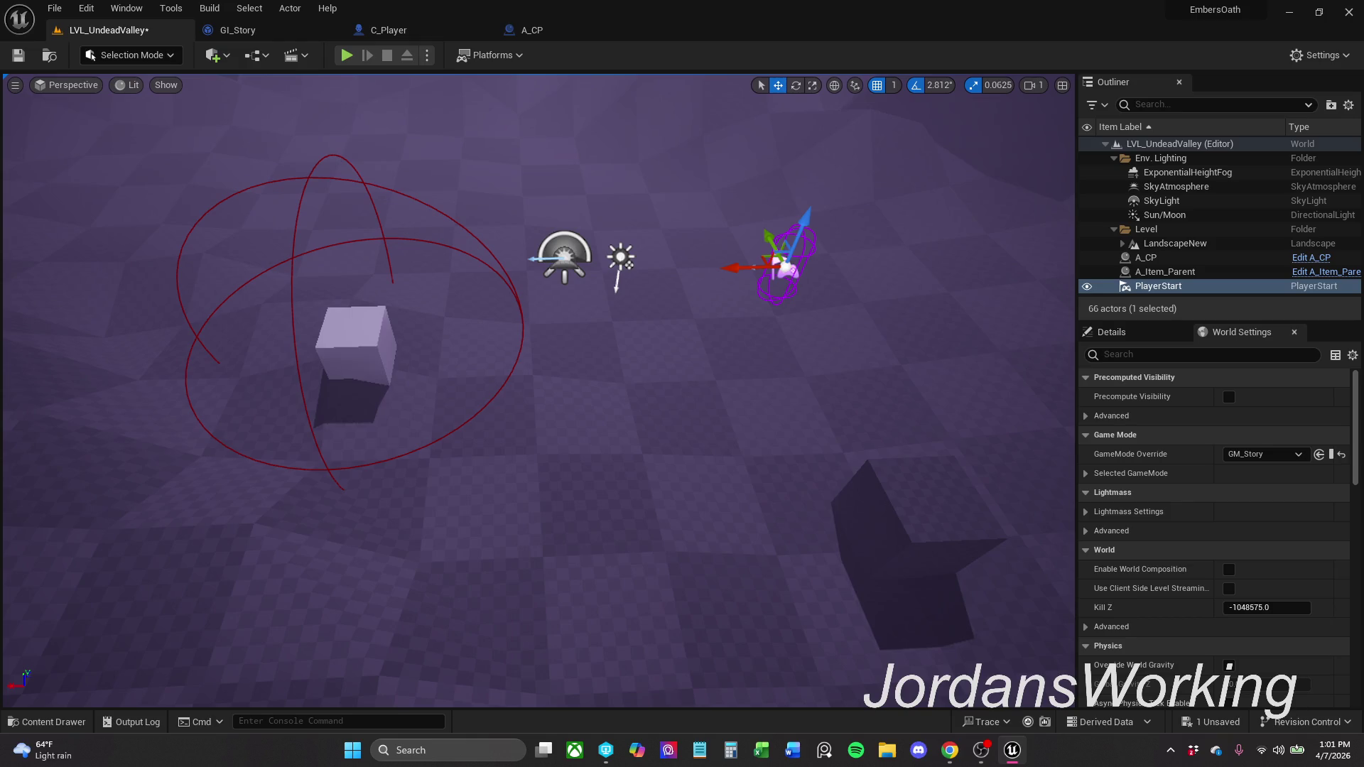
{"action": "left_click", "coordinate": [21, 57]}
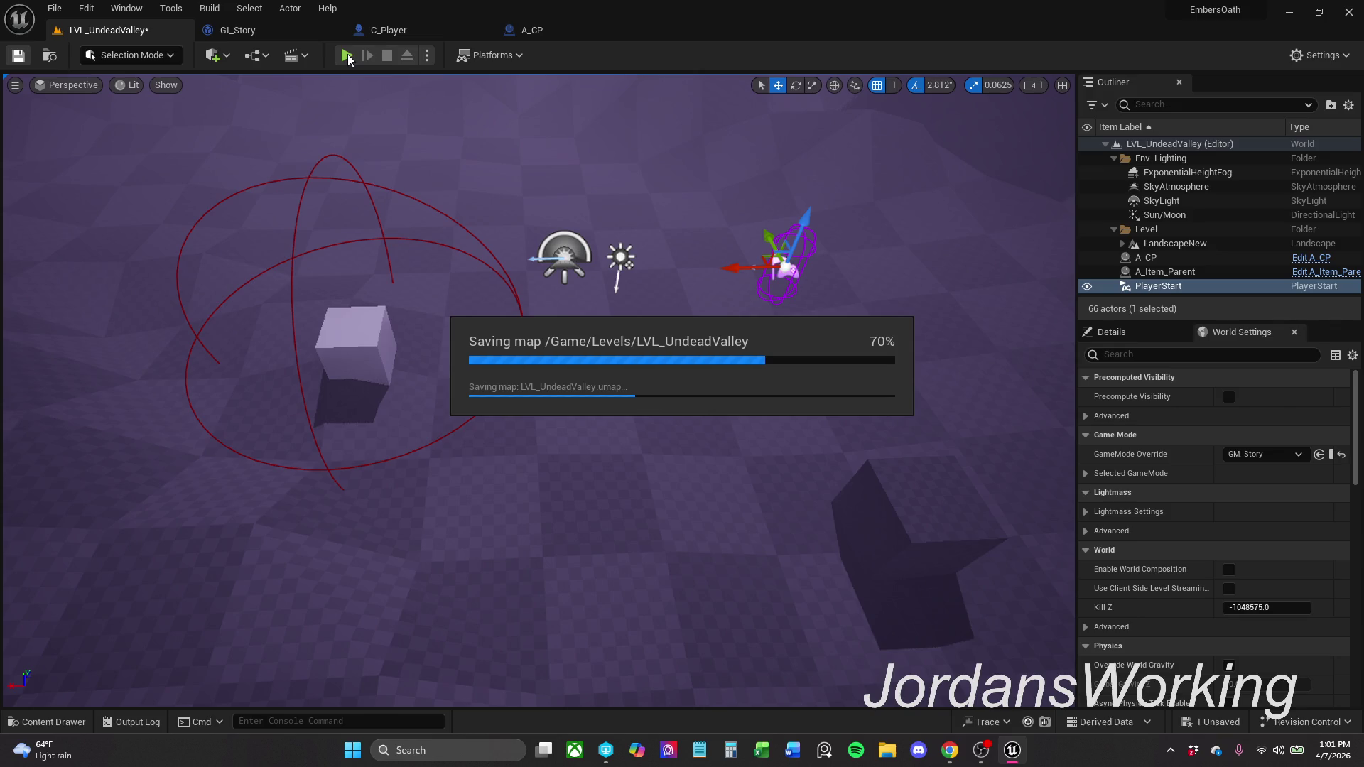
- Play-test again, running into the cube to trigger the save, stop twice, and return to C_Player
{"action": "left_click", "coordinate": [348, 57]}
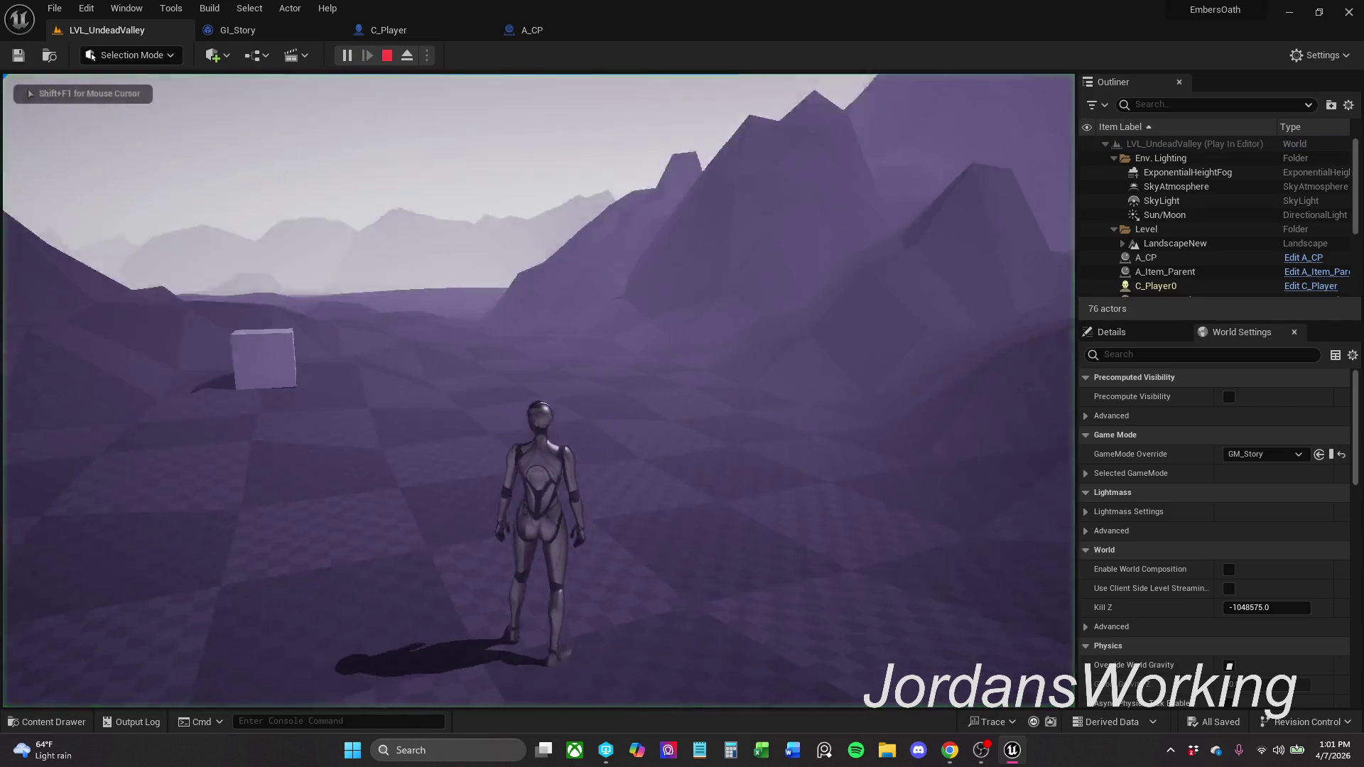
{"action": "key", "text": "w"}
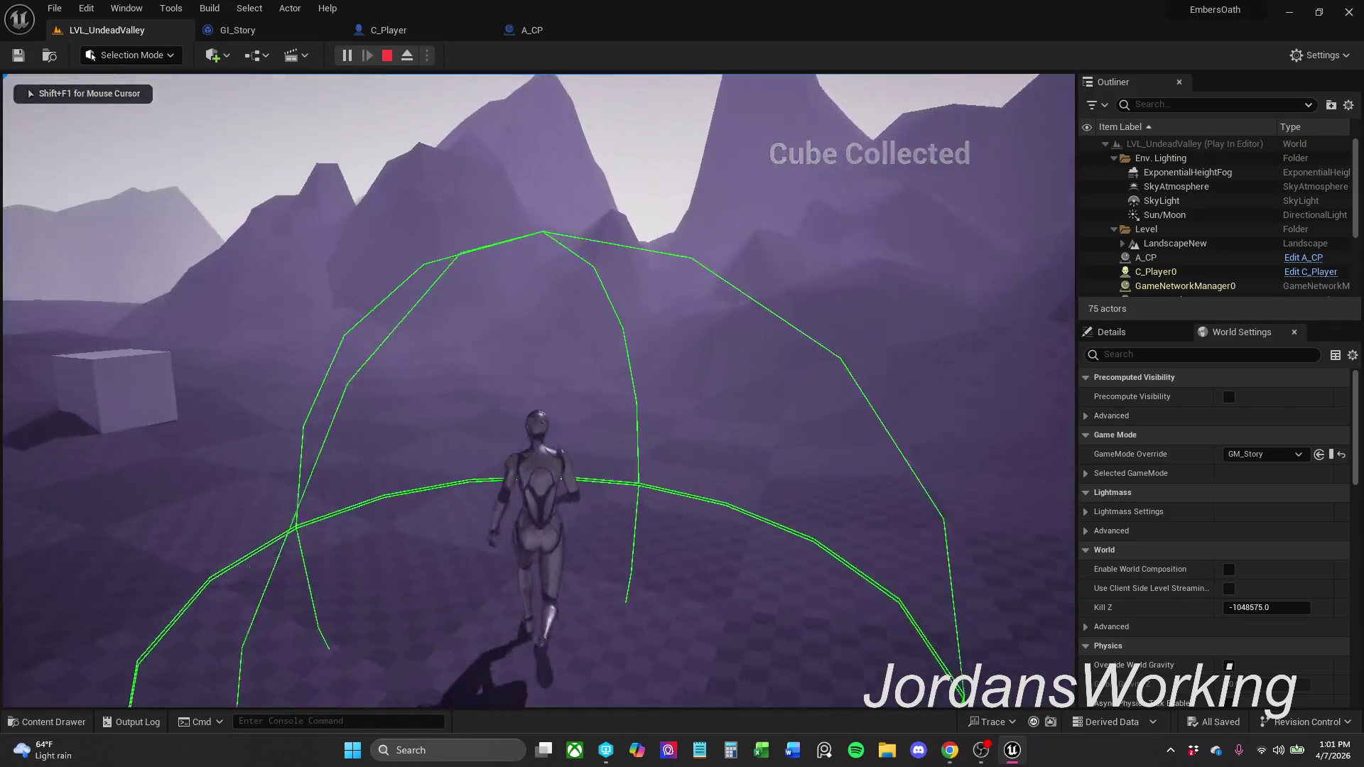
{"action": "key", "text": "w"}
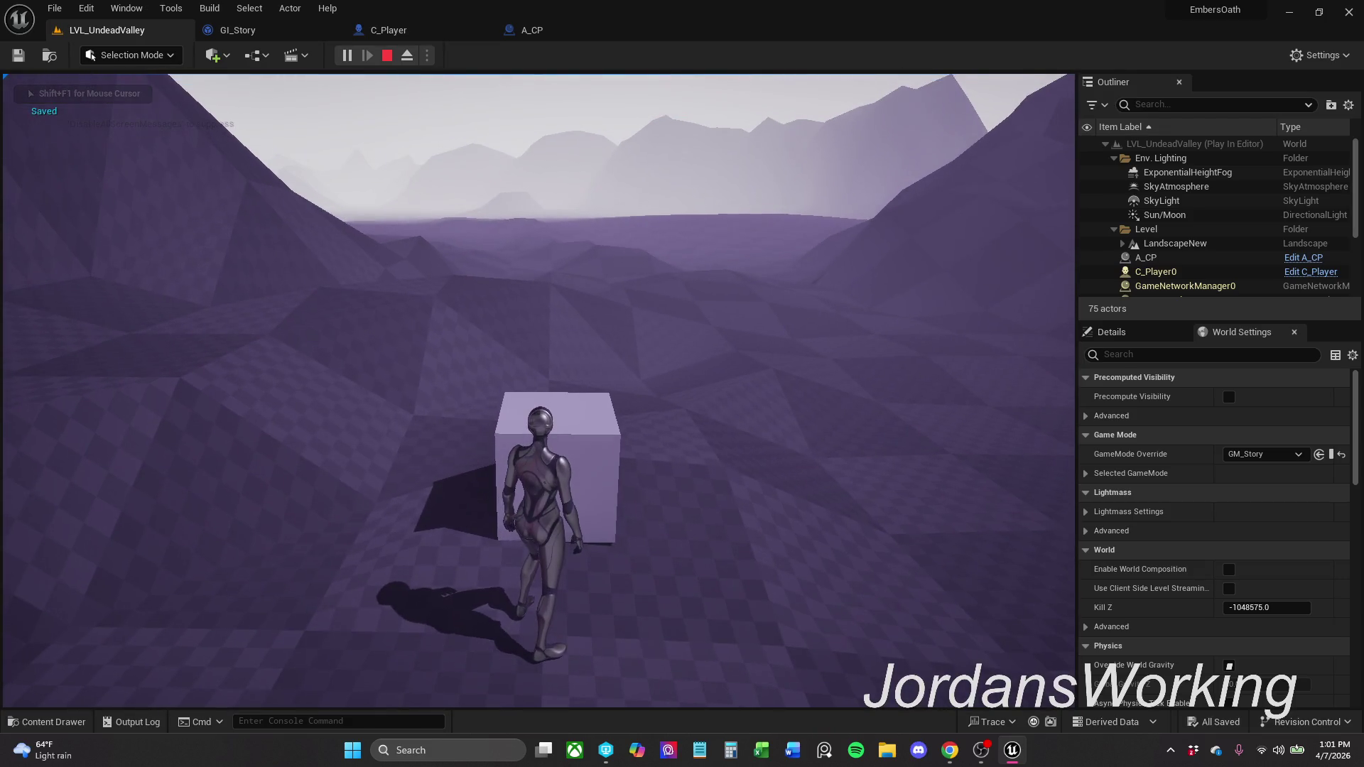
{"action": "key", "text": "Escape"}
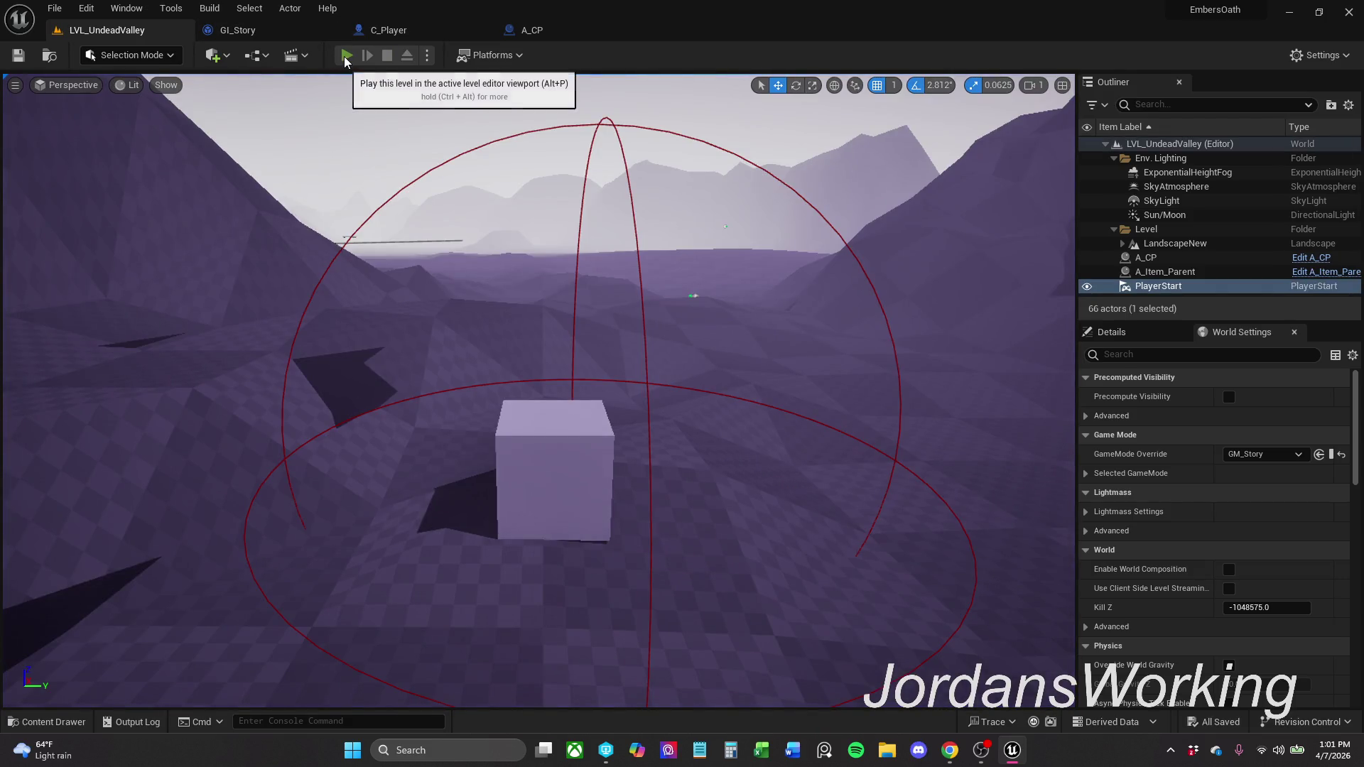
{"action": "left_click", "coordinate": [348, 56]}
{"action": "key", "text": "Escape"}
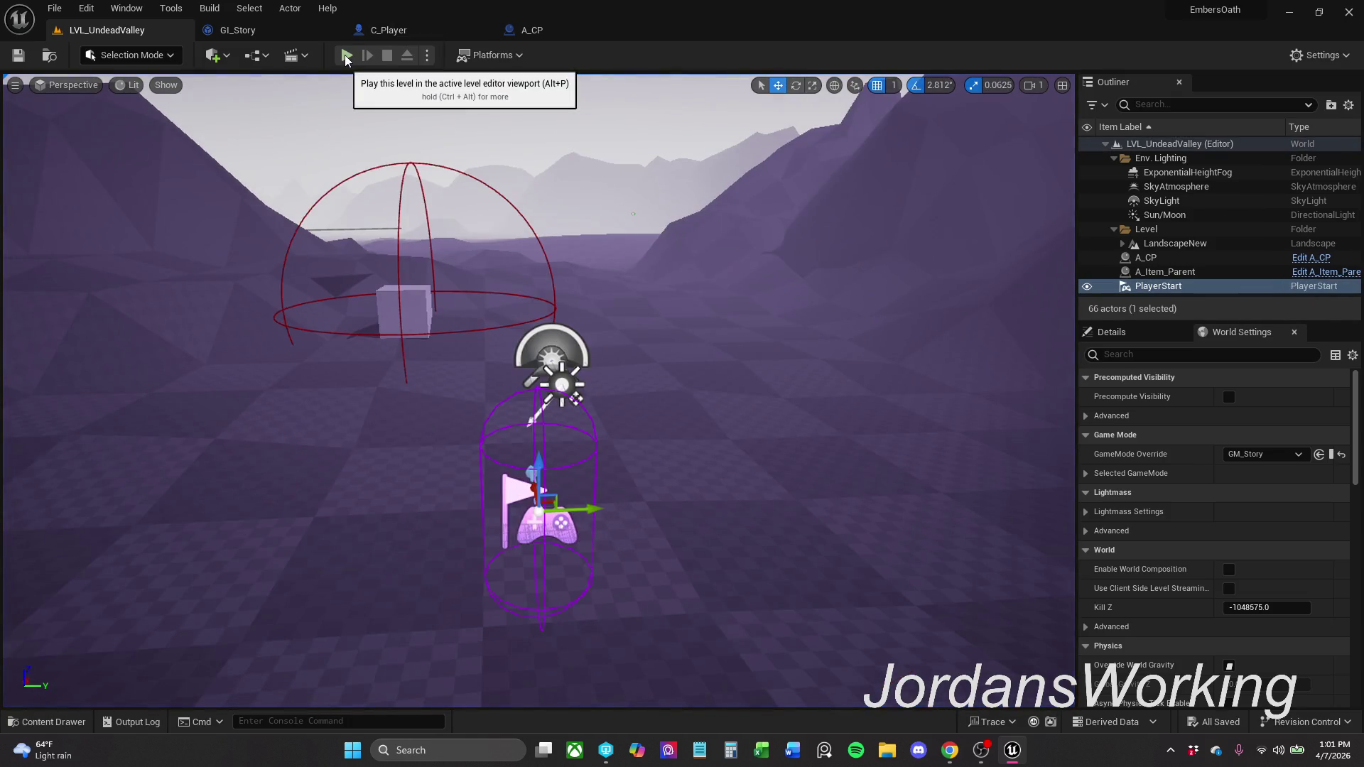
{"action": "key", "text": "alt+Tab"}
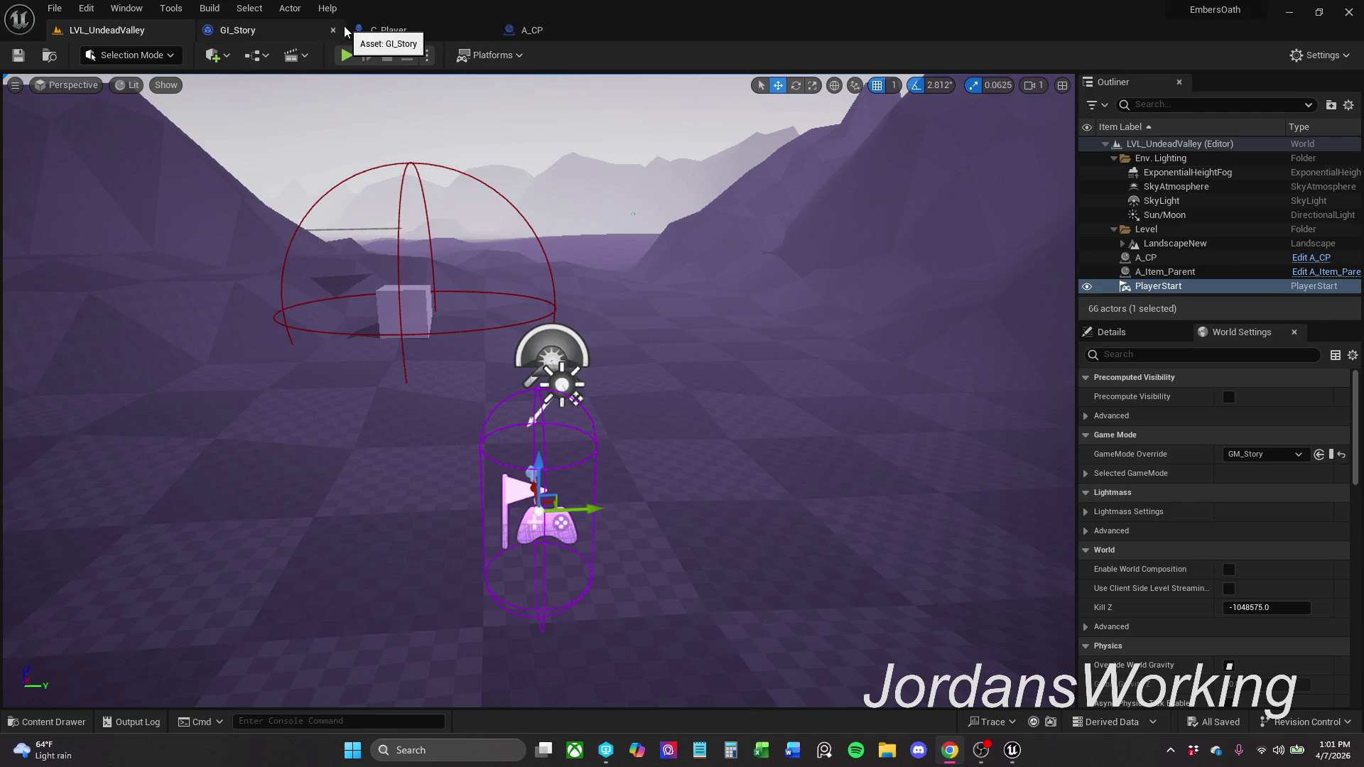
{"action": "left_click", "coordinate": [442, 29]}
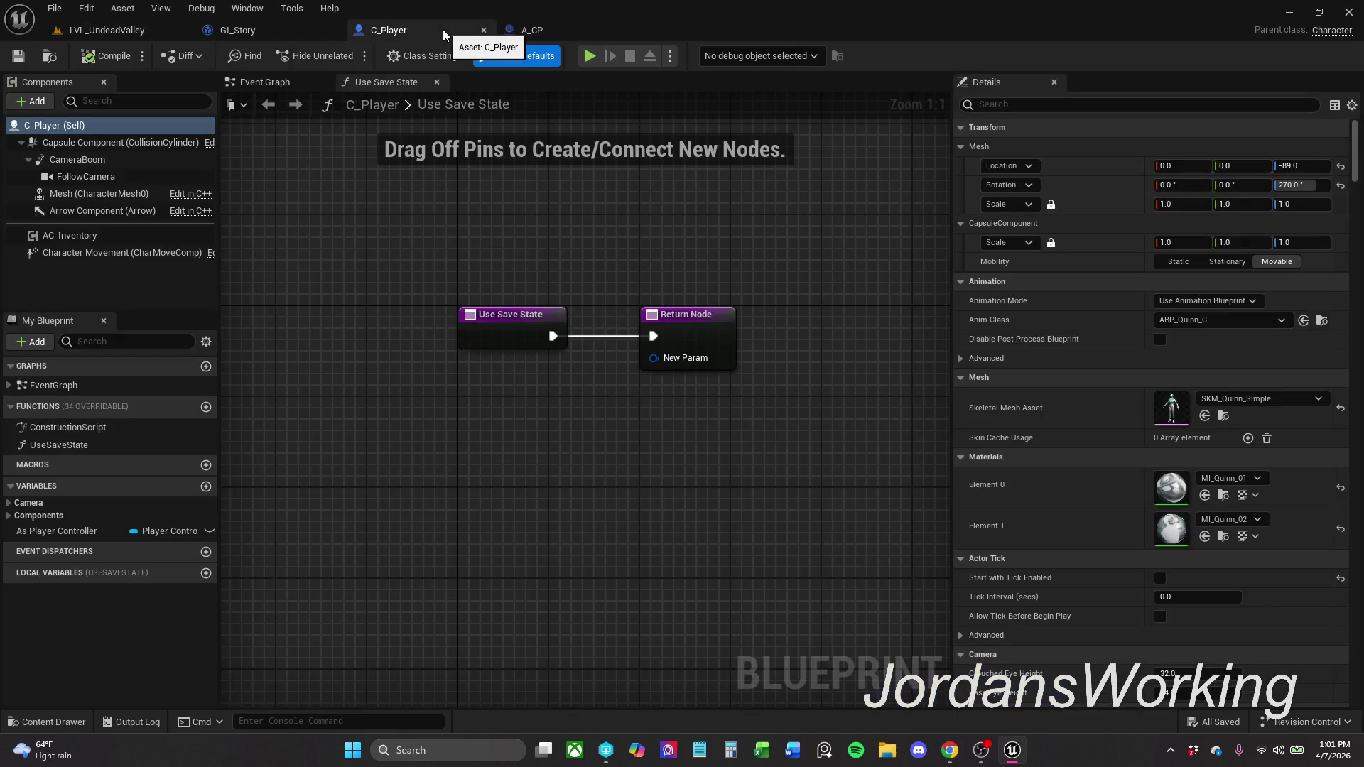
- Rename the Return Node's output to playerSave and save C_Player
{"action": "left_click_drag", "start_coordinate": [715, 237], "coordinate": [815, 375]}
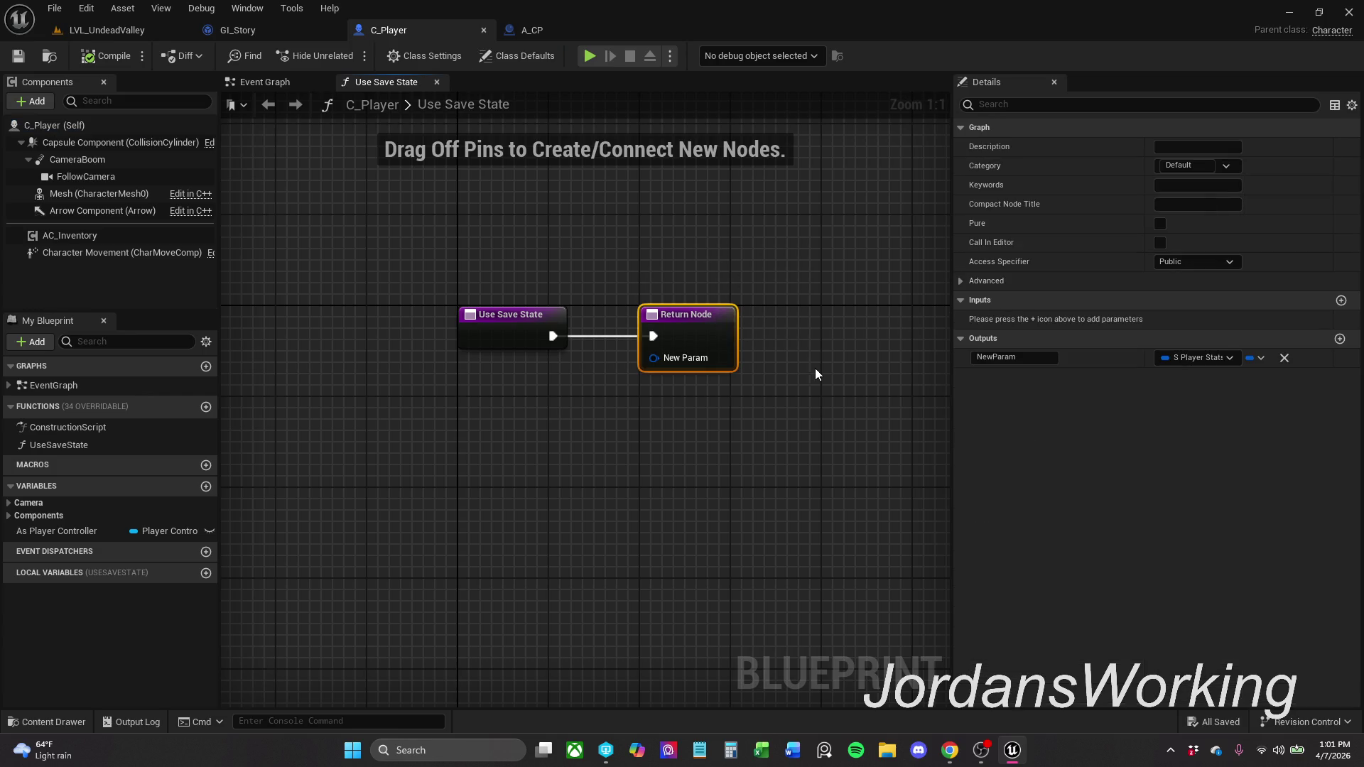
{"action": "left_click", "coordinate": [1009, 358]}
{"action": "type", "text": "playerSave"}
{"action": "key", "text": "Return"}
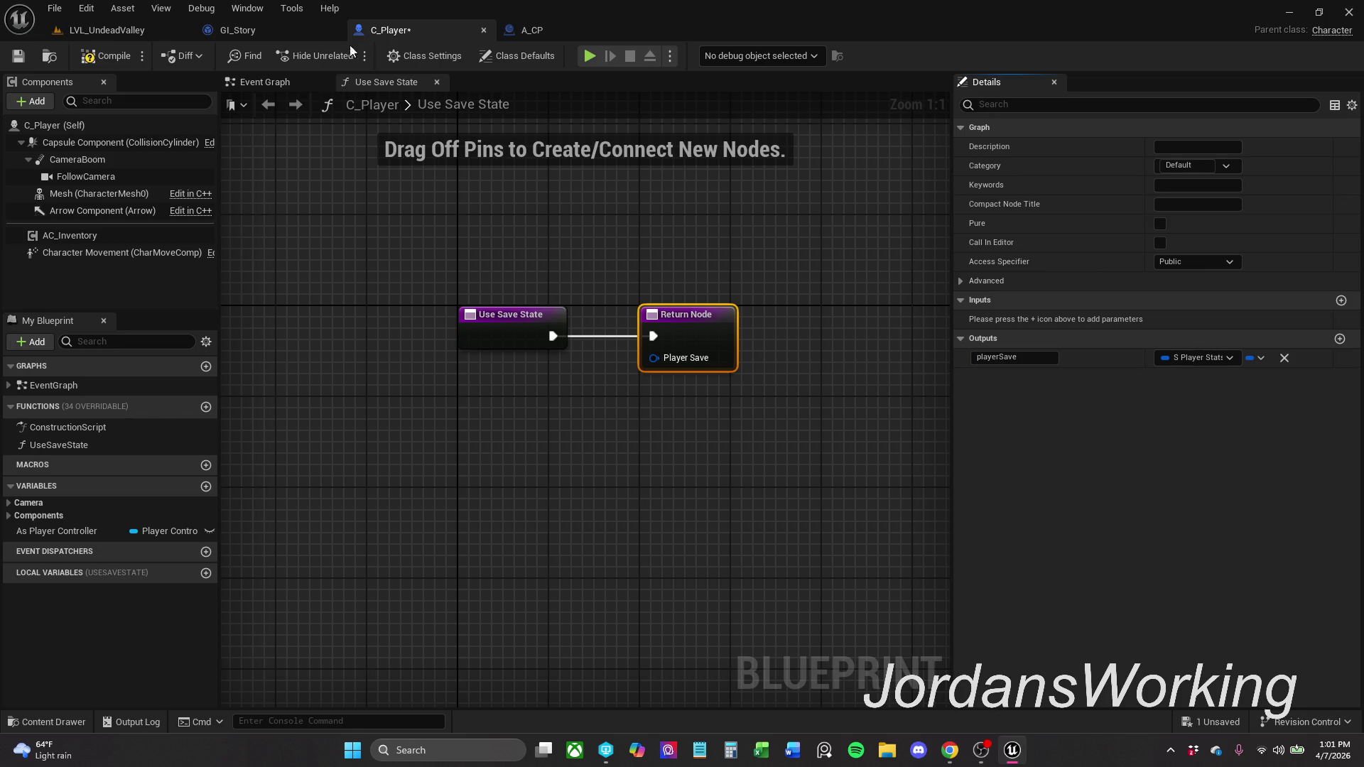
{"action": "key", "text": "ctrl+s"}
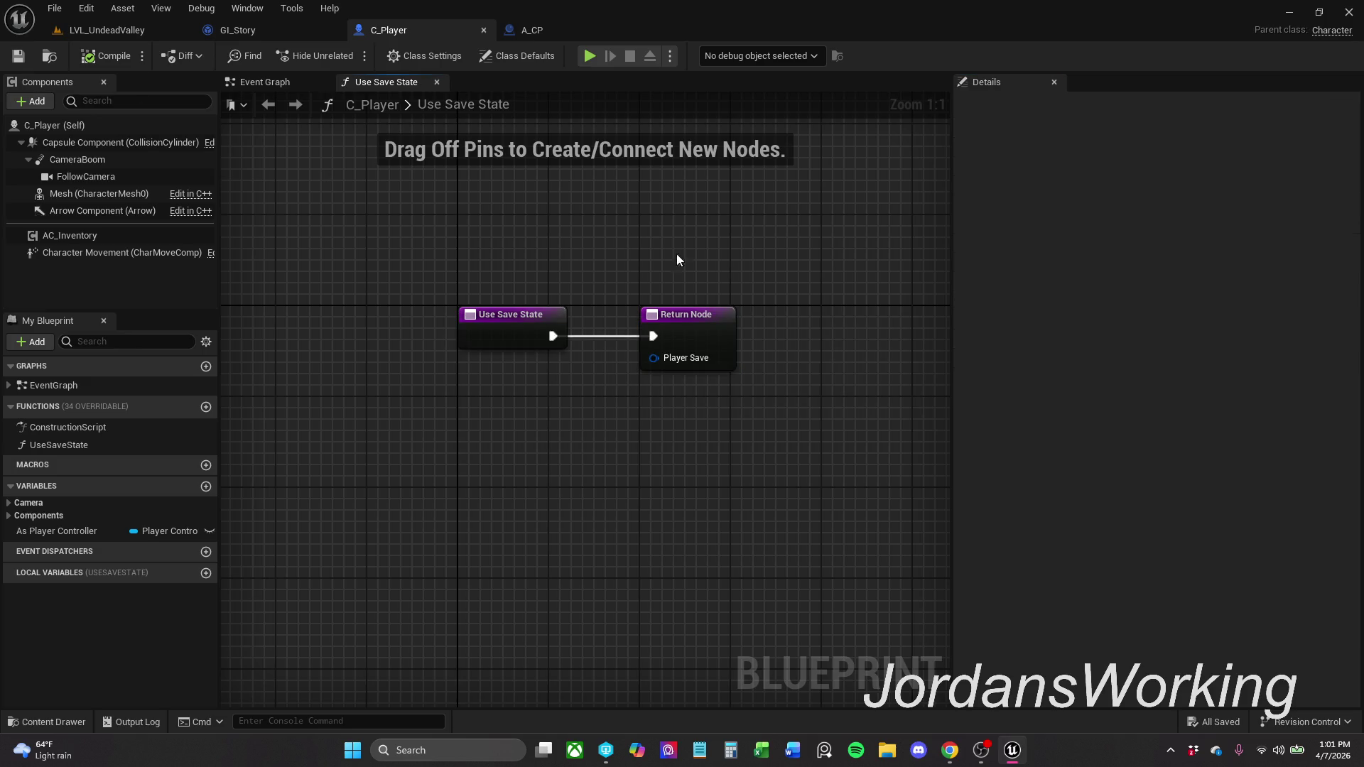
- Make room right of the Return Node, then add and delete a stray Set members in S_Player_Stats node
{"action": "left_click_drag", "start_coordinate": [574, 319], "coordinate": [884, 319]}
{"action": "mouse_move", "coordinate": [755, 326]}
{"action": "left_mouse_down"}
{"action": "mouse_move", "coordinate": [800, 327]}
{"action": "mouse_move", "coordinate": [680, 365]}
{"action": "mouse_move", "coordinate": [647, 449]}
{"action": "left_mouse_up"}
{"action": "left_click", "coordinate": [726, 346]}
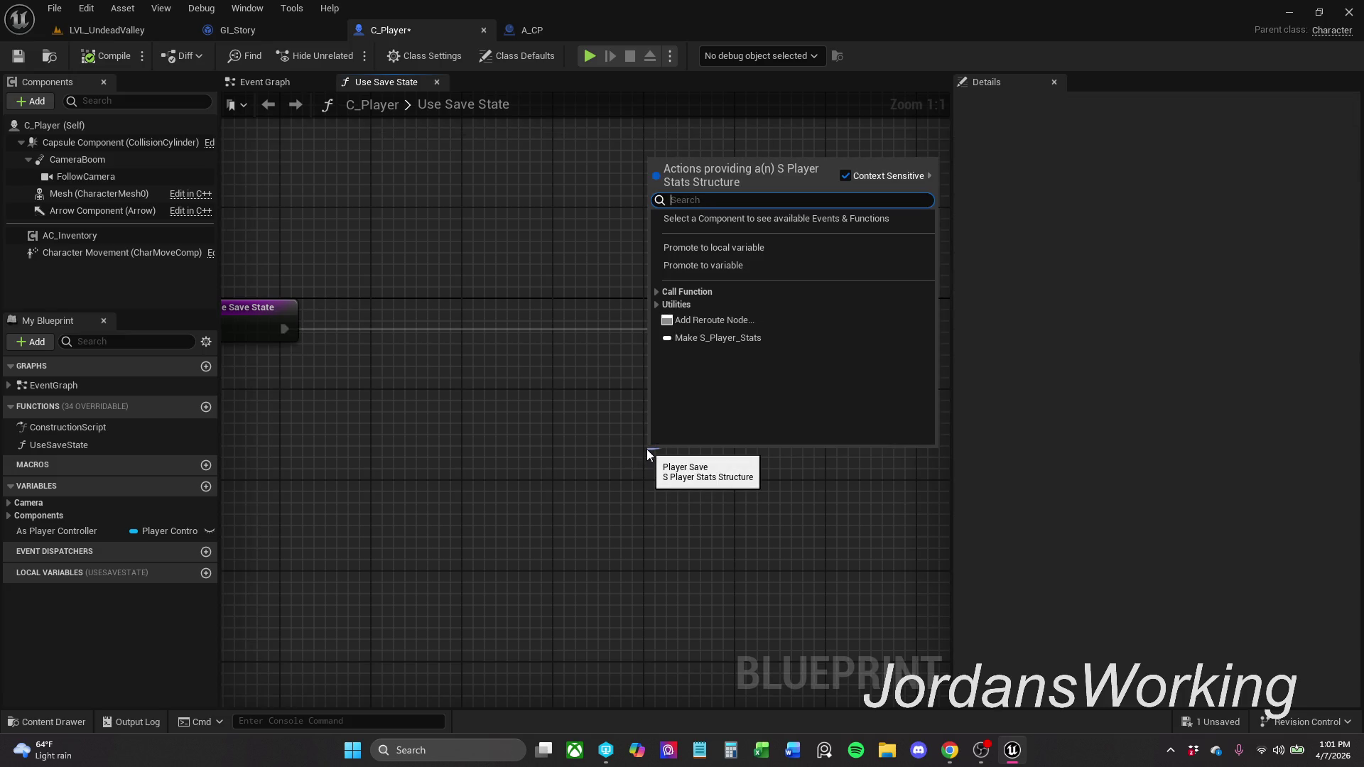
{"action": "type", "text": "st"}
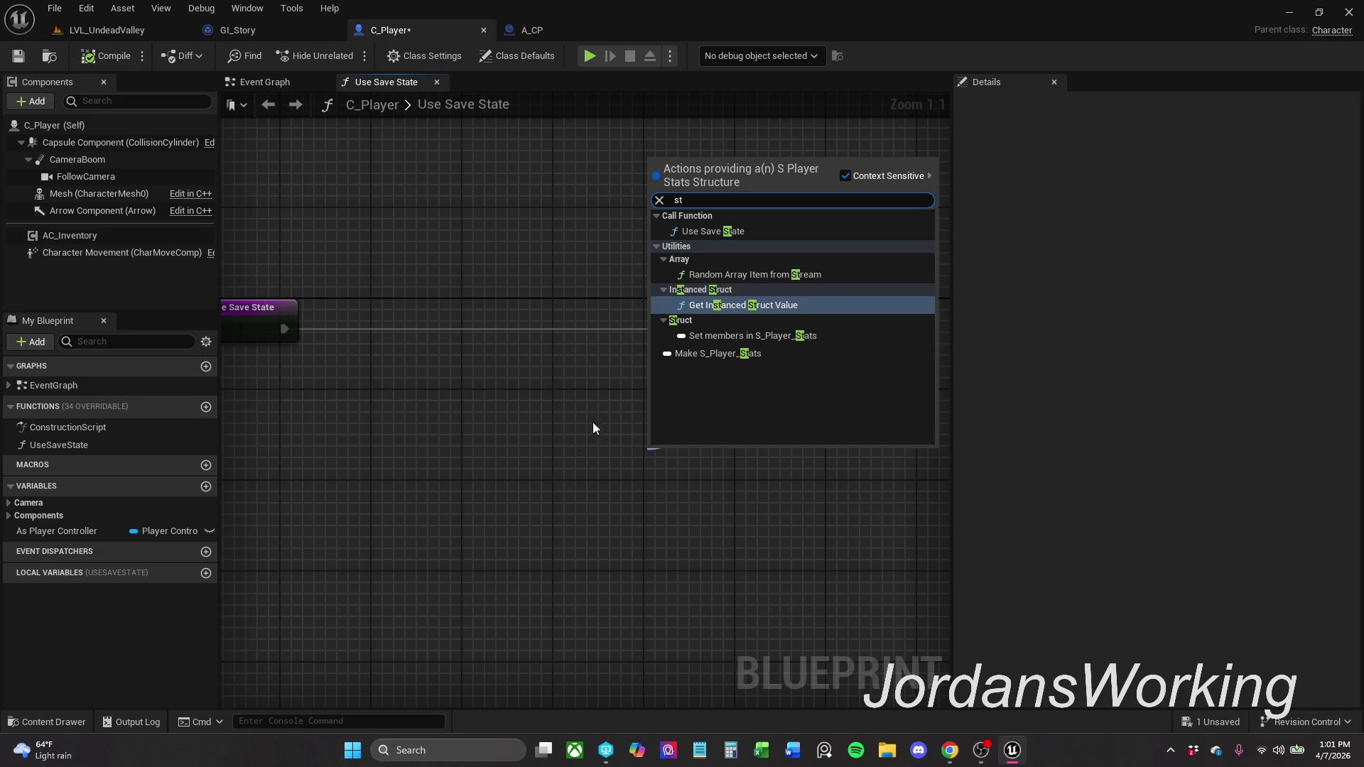
{"action": "left_click", "coordinate": [769, 336]}
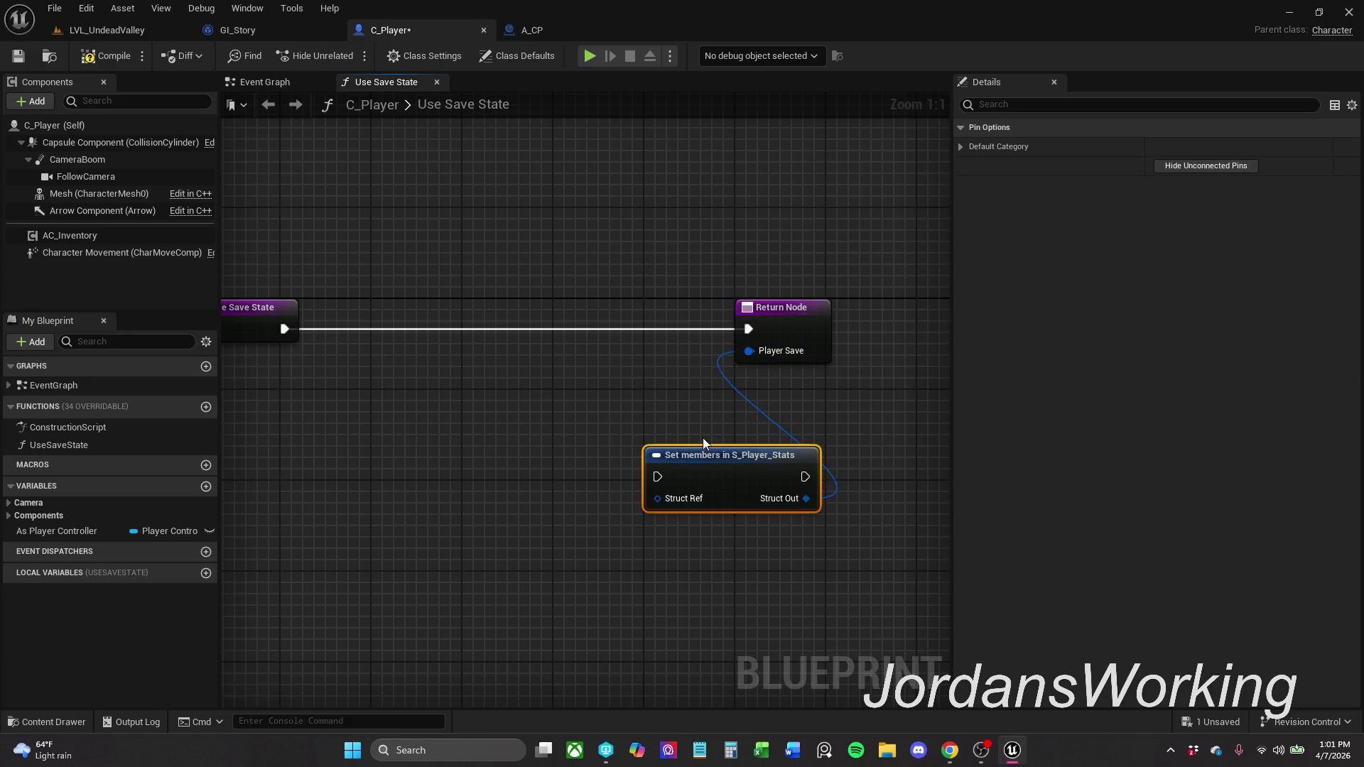
{"action": "left_click_drag", "start_coordinate": [715, 557], "coordinate": [714, 556]}
{"action": "key", "text": "Delete"}
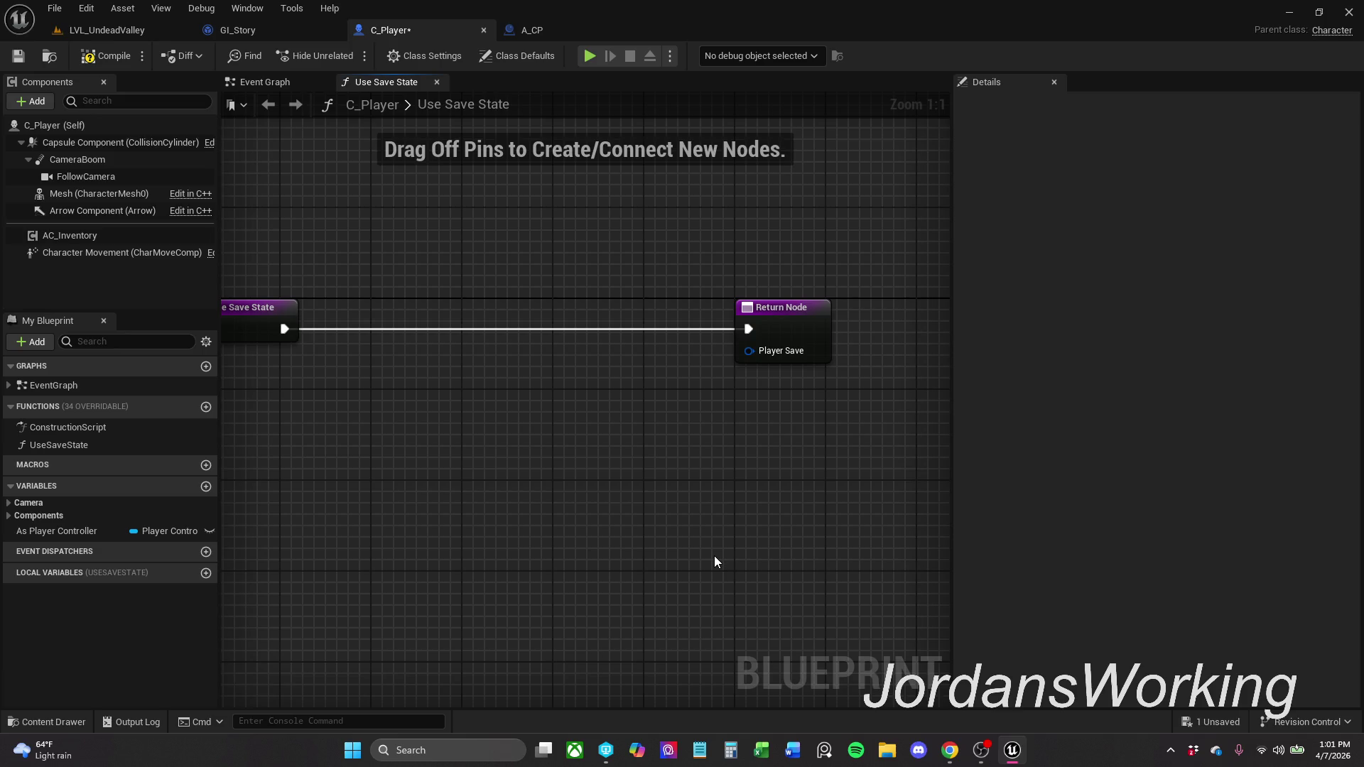
- Wire a new Make S_Player_Stats node into the Player Save output pin
{"action": "mouse_move", "coordinate": [774, 357]}
{"action": "left_mouse_down"}
{"action": "mouse_move", "coordinate": [710, 400]}
{"action": "mouse_move", "coordinate": [716, 433]}
{"action": "mouse_move", "coordinate": [771, 443]}
{"action": "mouse_move", "coordinate": [705, 425]}
{"action": "left_mouse_up"}
{"action": "type", "text": "make"}
{"action": "key", "text": "Return"}
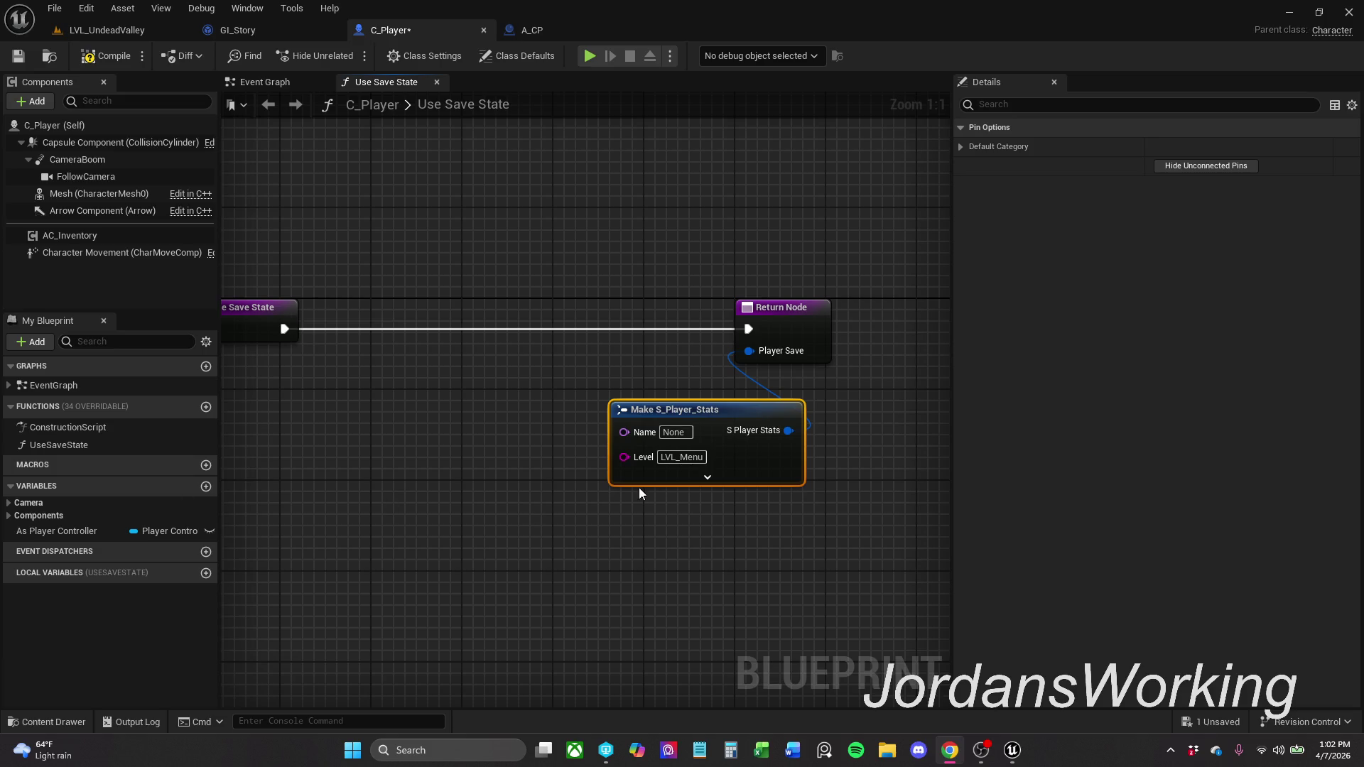
{"action": "left_click_drag", "start_coordinate": [746, 463], "coordinate": [725, 463]}
{"action": "left_click", "coordinate": [755, 601]}
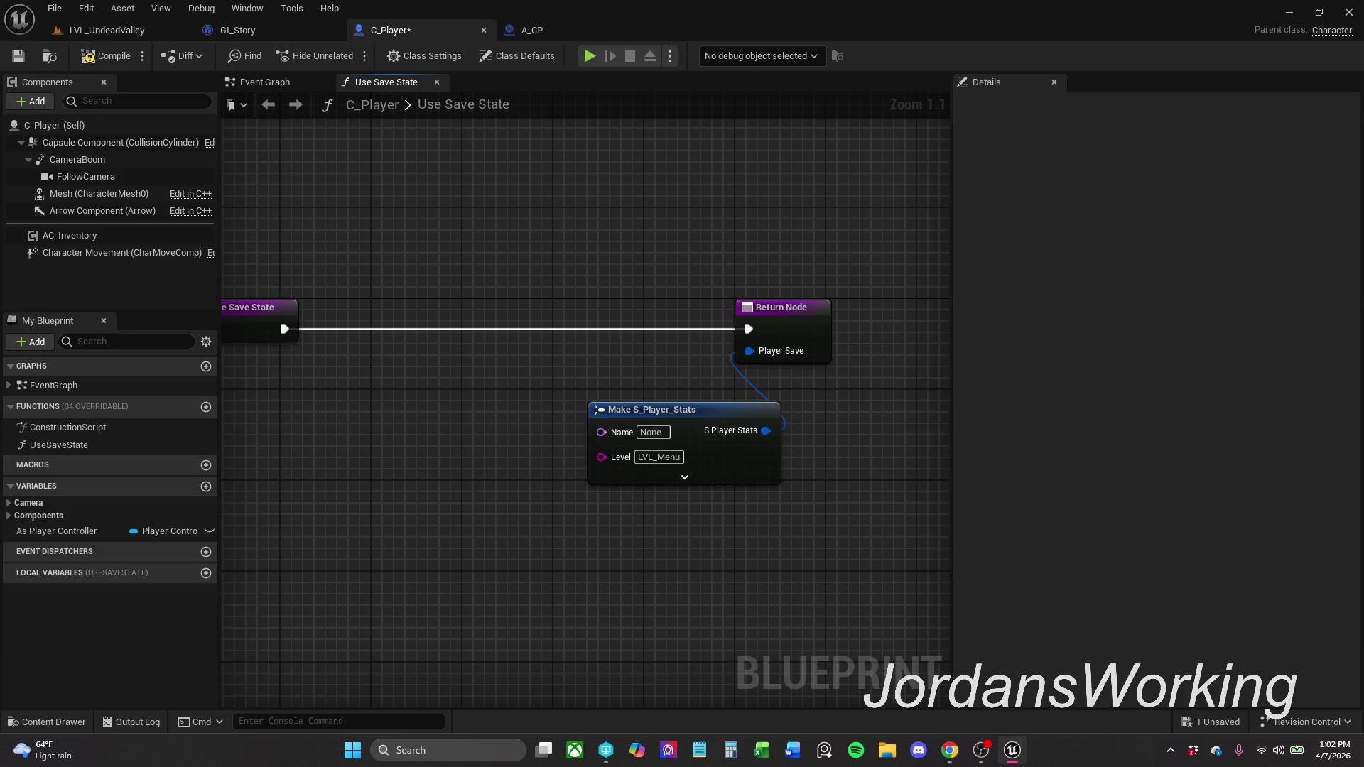
- Switch to the A_CP blueprint's Event Graph
{"action": "key", "text": "alt+Tab"}
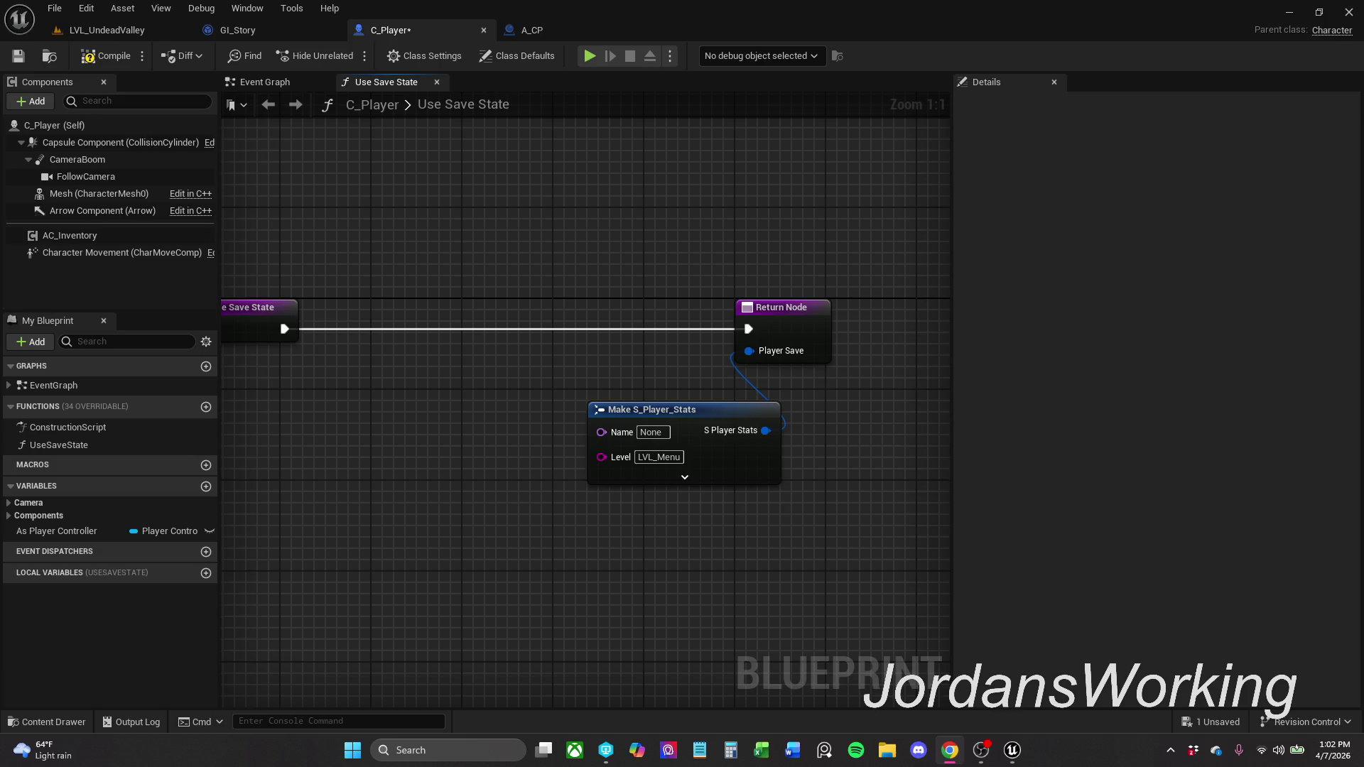
{"action": "left_click", "coordinate": [553, 29]}
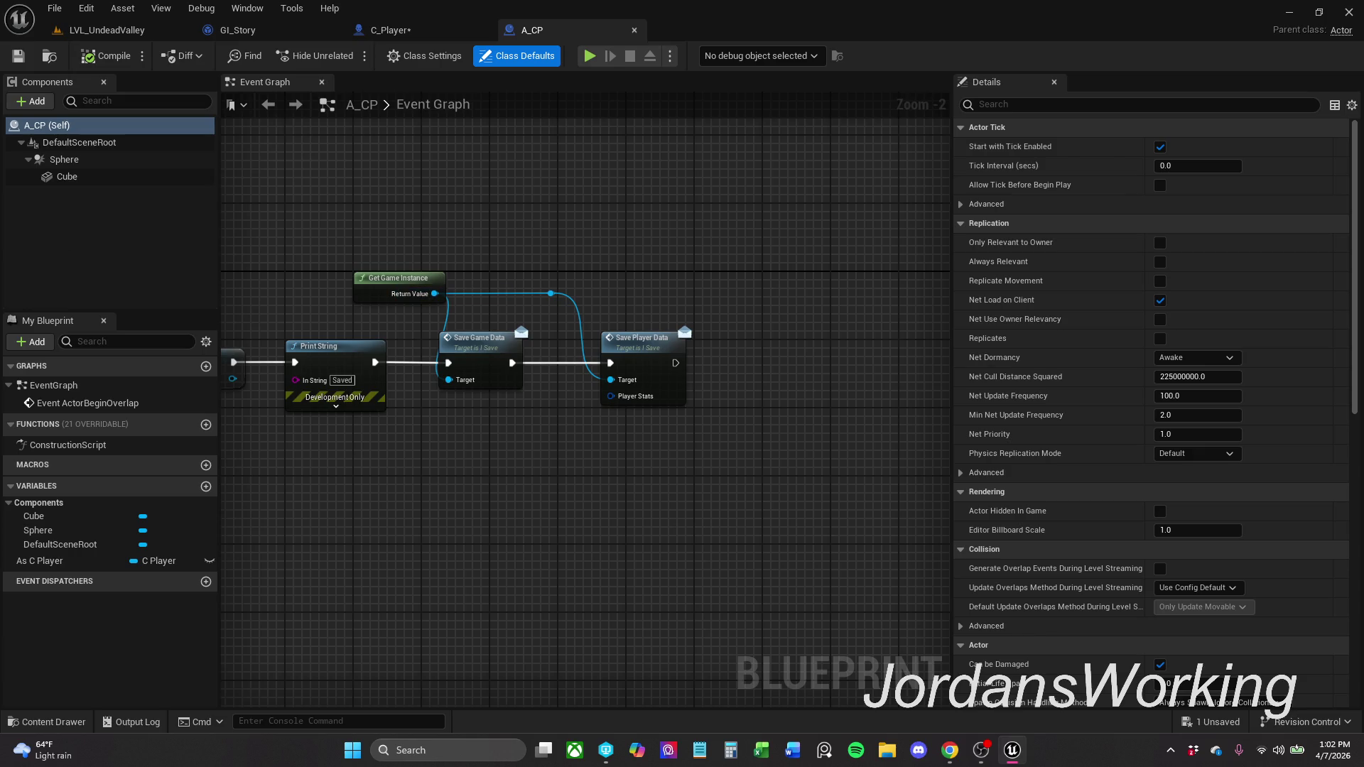
{"action": "key", "text": "alt+Tab"}
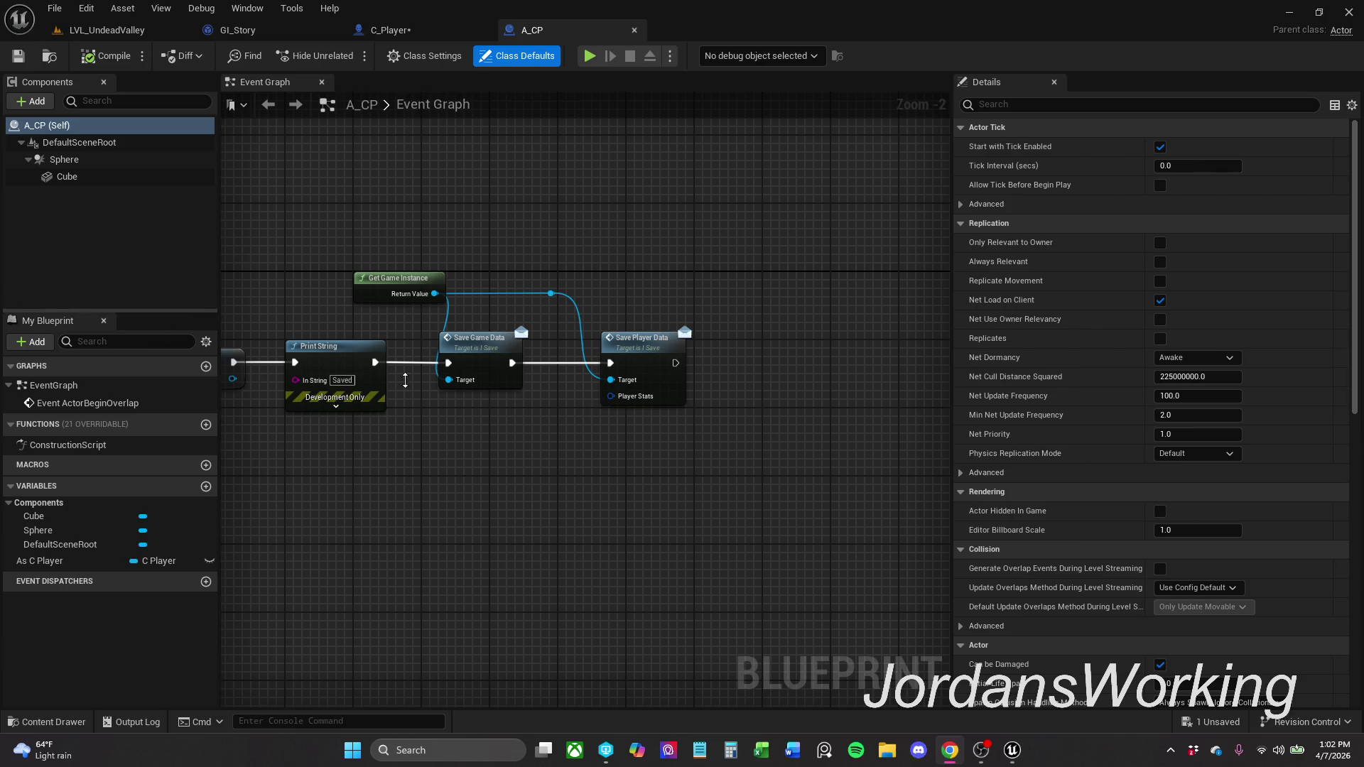
- Search the A_CP graph's node list for PlayerData, add Save Player Data, then delete the extra node
{"action": "left_click", "coordinate": [638, 226]}
{"action": "right_click", "coordinate": [639, 226]}
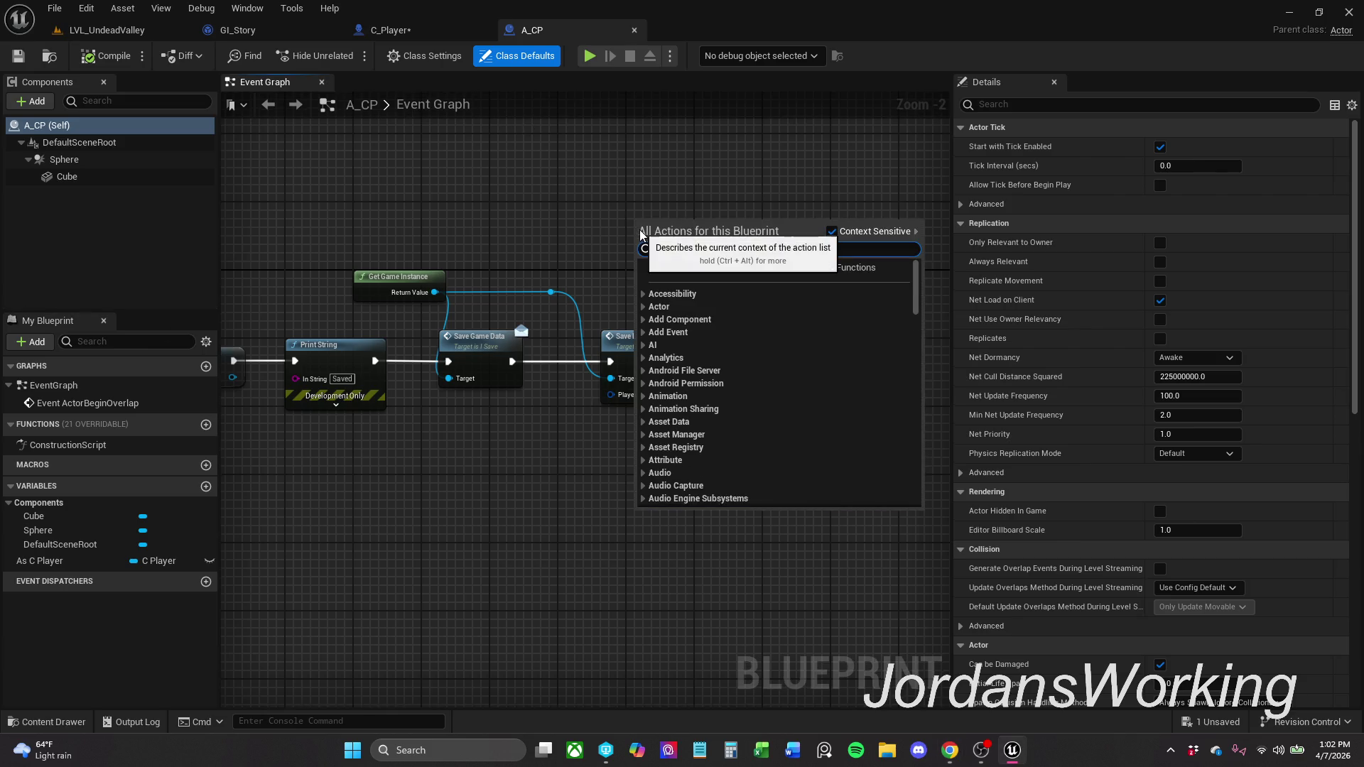
{"action": "type", "text": "get actor transform"}
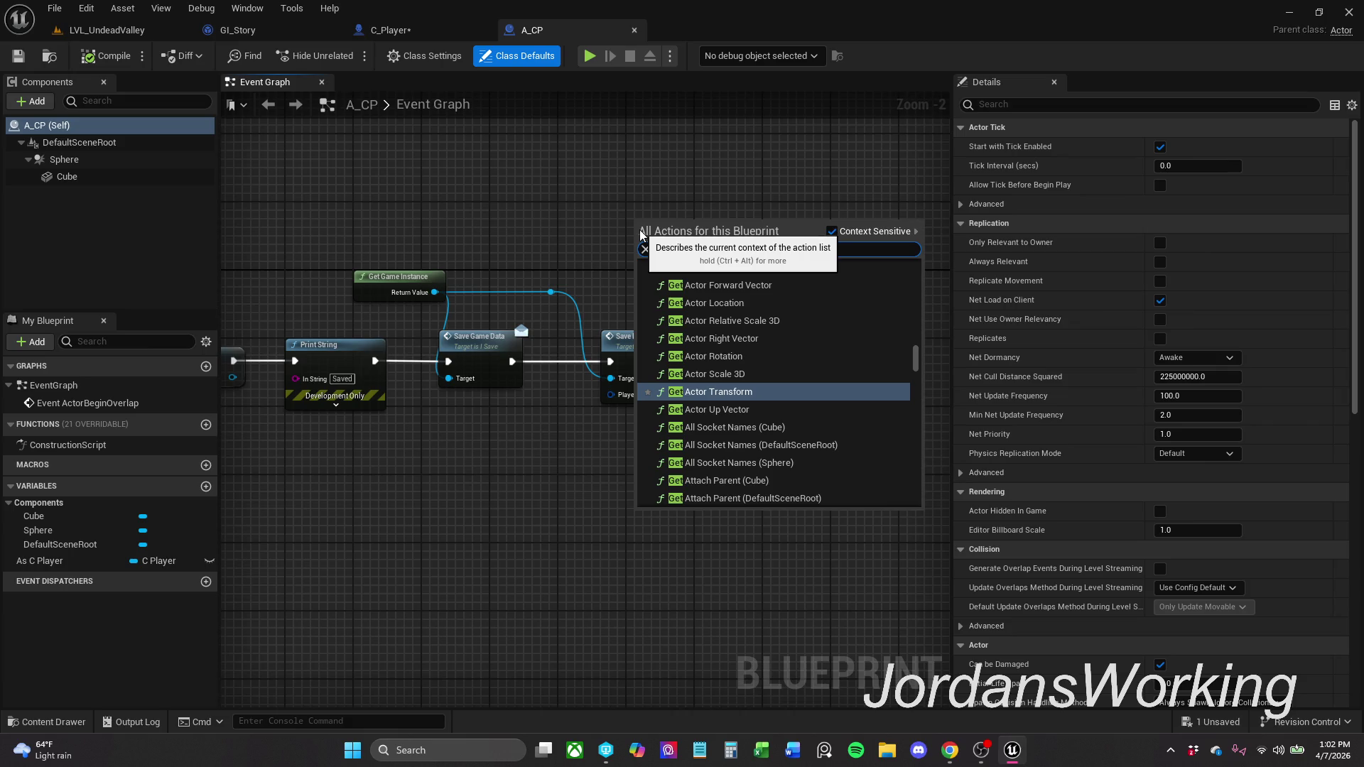
{"action": "type", "text": " player"}
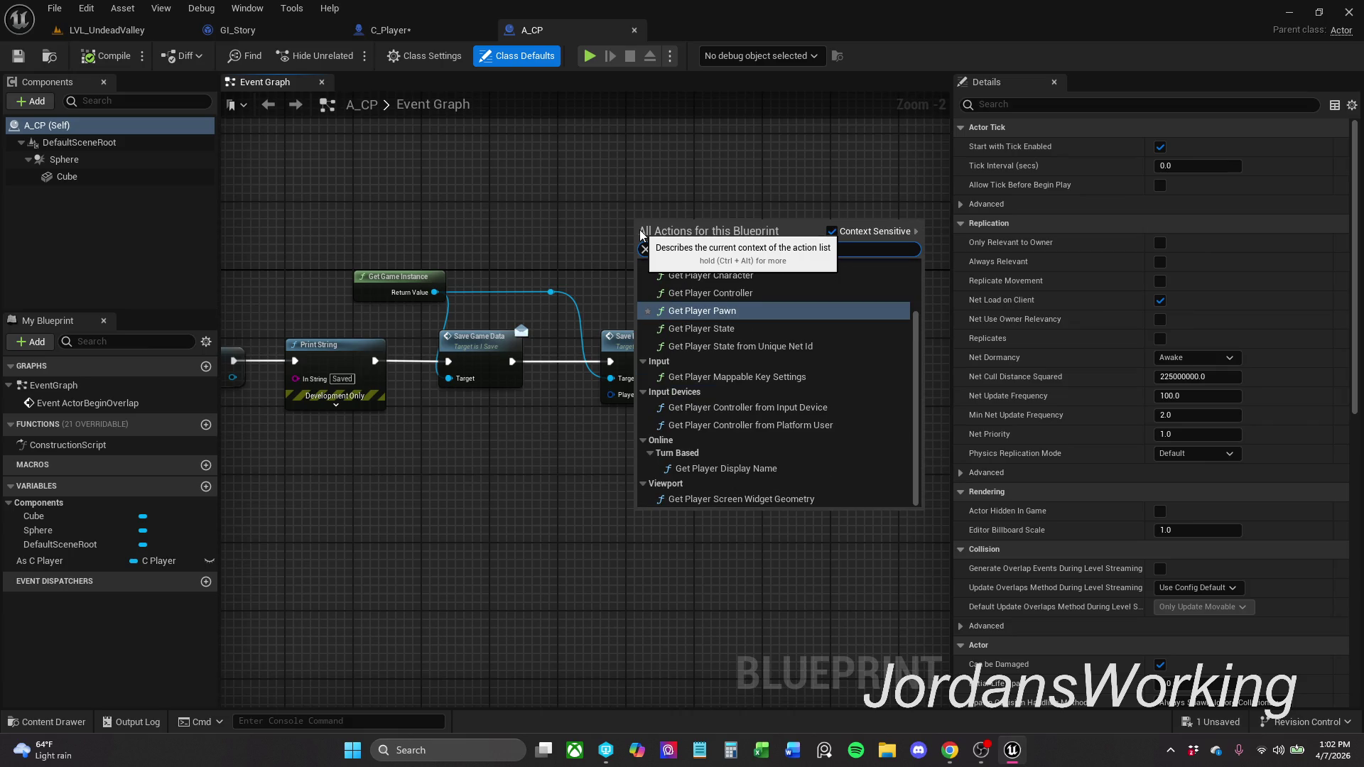
{"action": "type", "text": "s"}
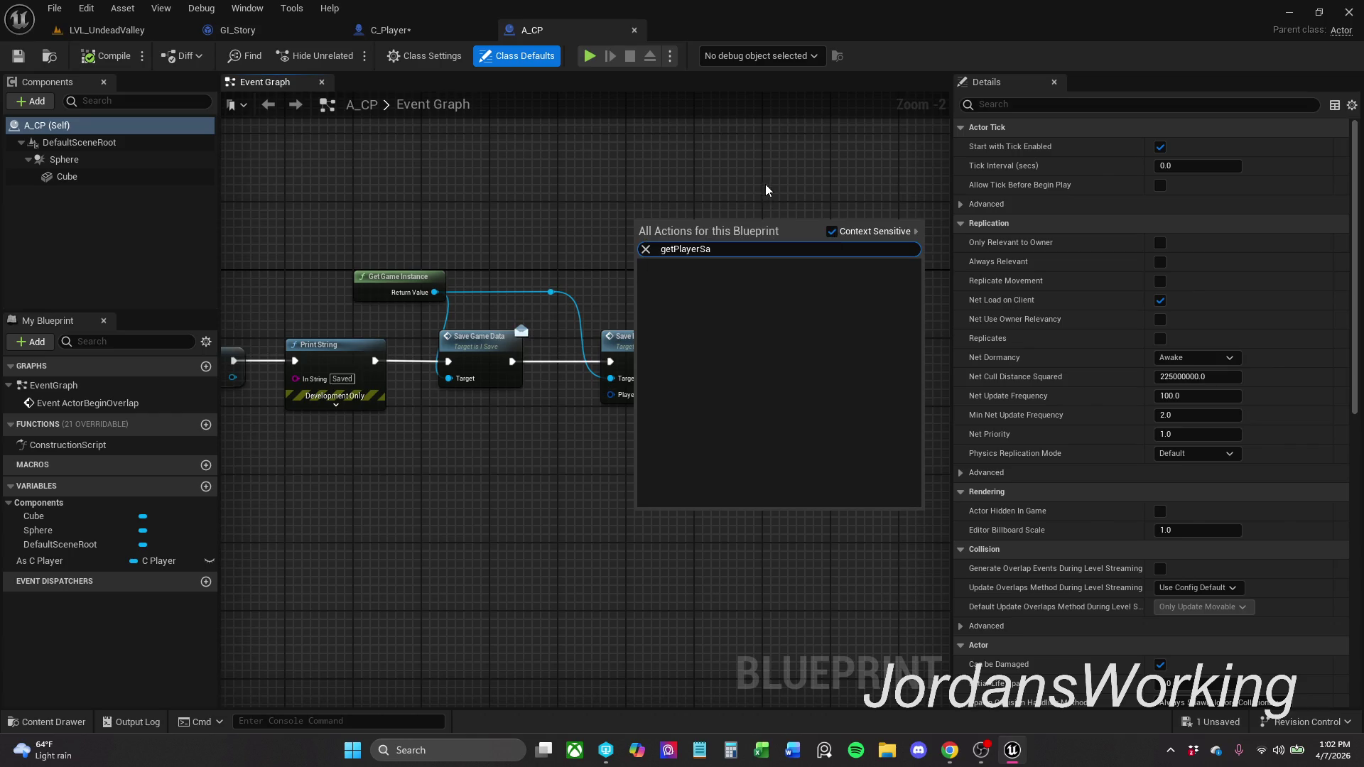
{"action": "key", "text": "BackSpace"}
{"action": "key", "text": "BackSpace"}
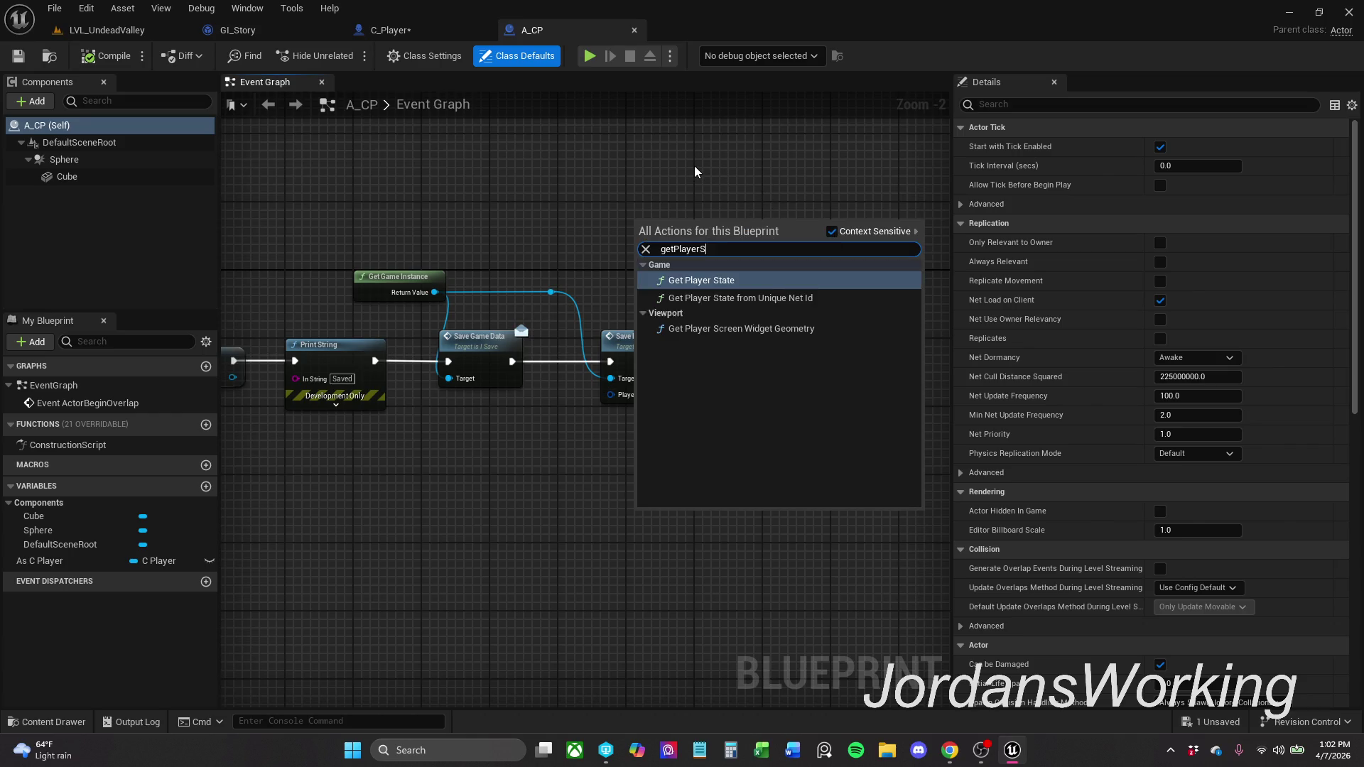
{"action": "type", "text": "Data"}
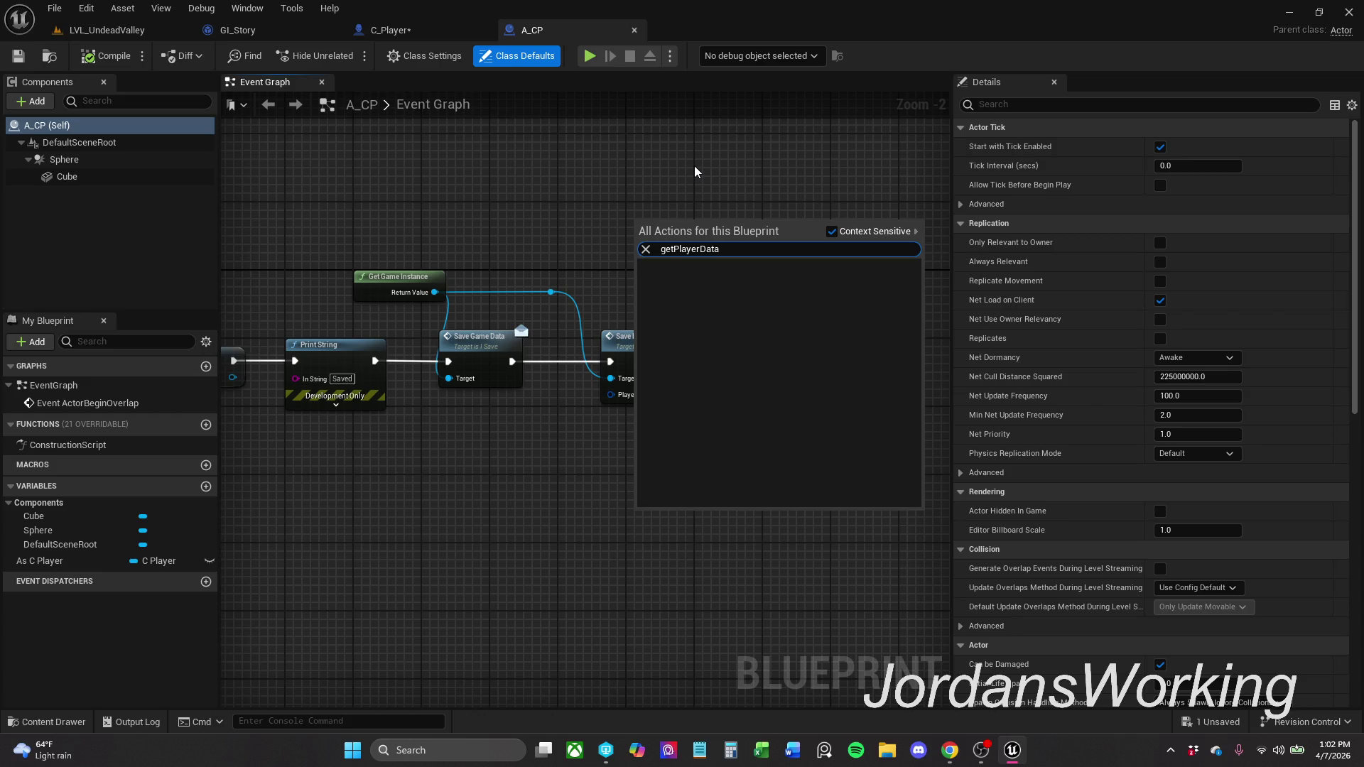
{"action": "left_click", "coordinate": [676, 250]}
{"action": "key", "text": "BackSpace"}
{"action": "key", "text": "BackSpace"}
{"action": "key", "text": "BackSpace"}
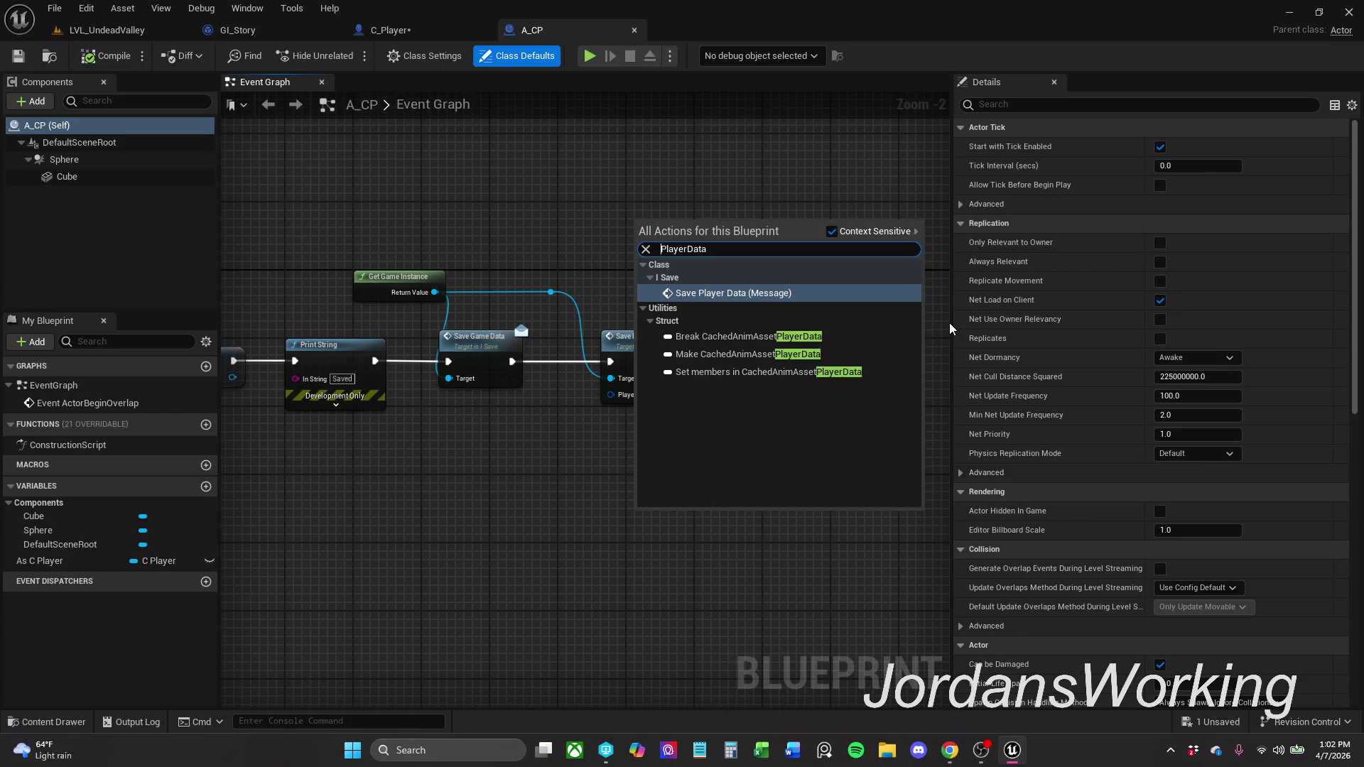
{"action": "left_click", "coordinate": [766, 293]}
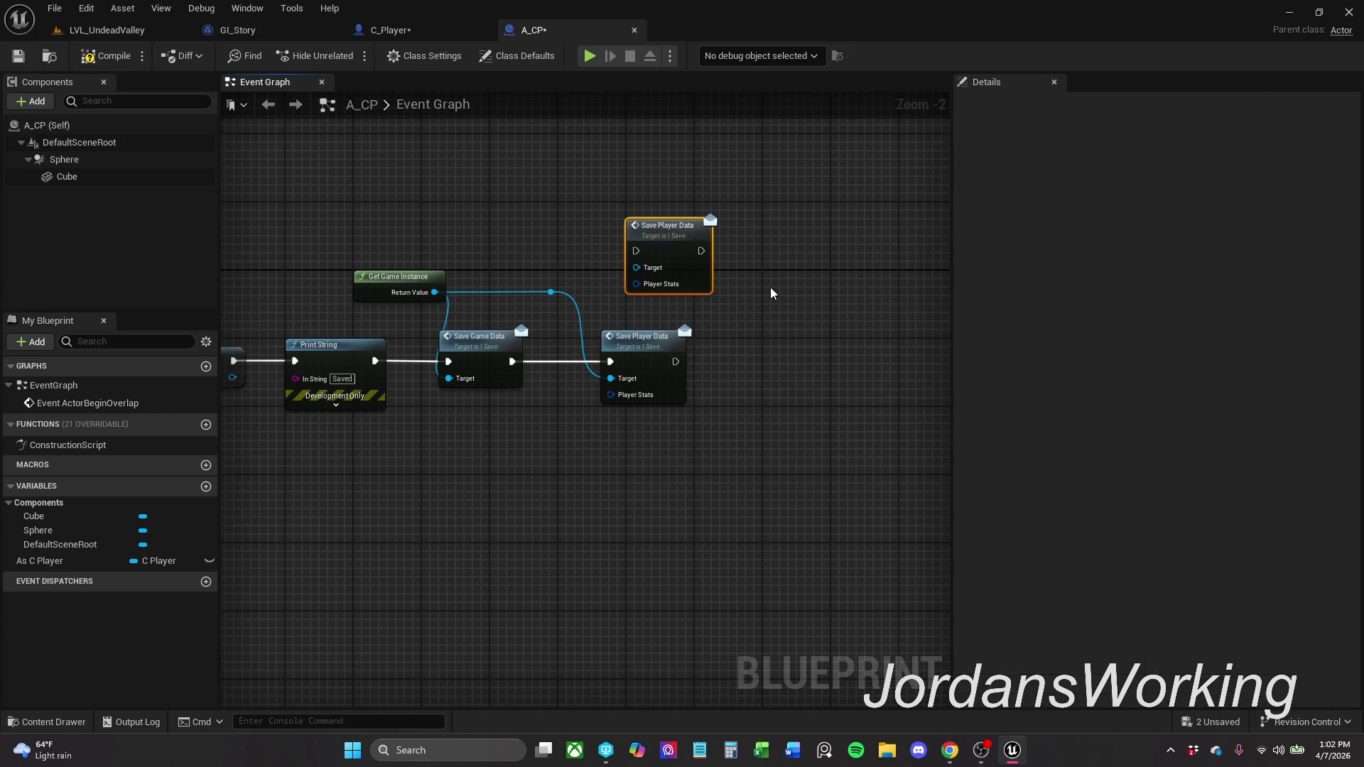
{"action": "key", "text": "Delete"}
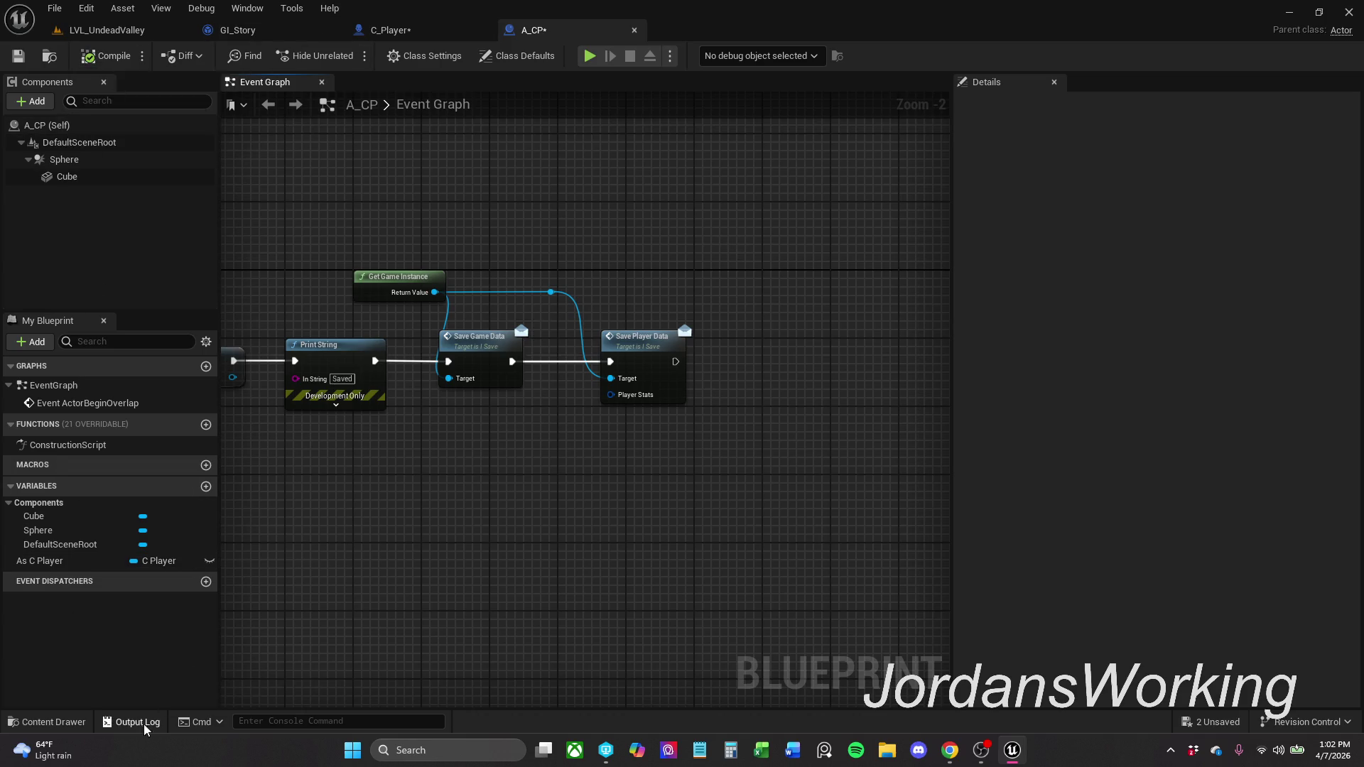
- Open the I_Save interface from Content > Blueprints > Interfaces
{"action": "left_click", "coordinate": [48, 722]}
{"action": "left_click", "coordinate": [344, 521]}
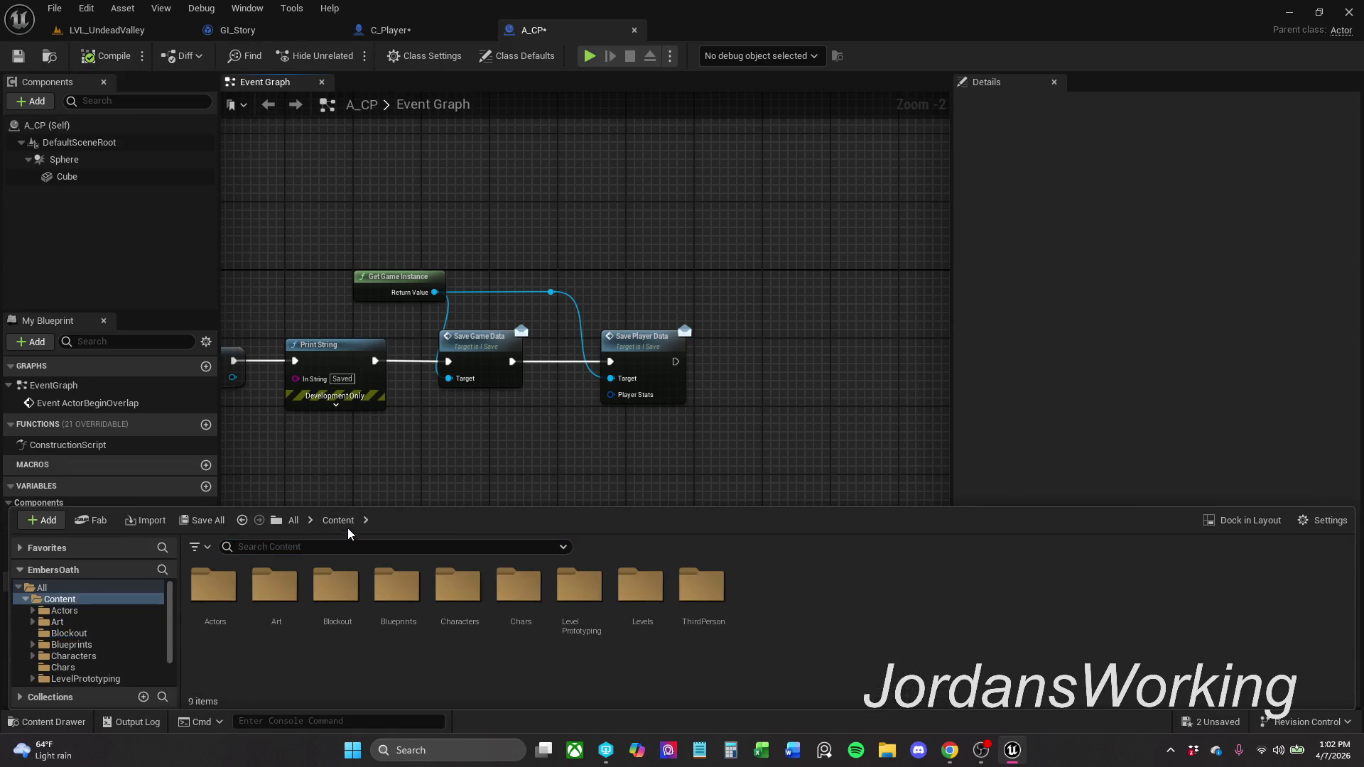
{"action": "double_click", "coordinate": [396, 643]}
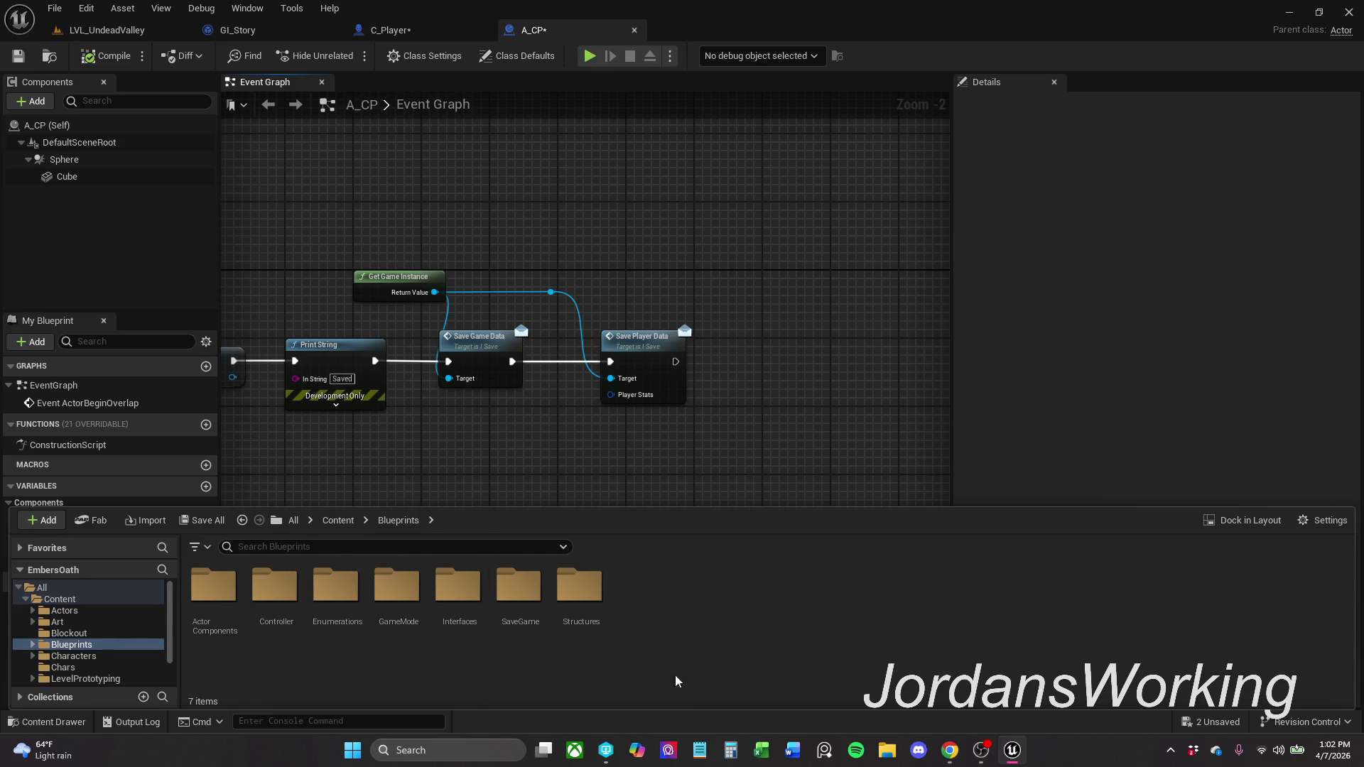
{"action": "double_click", "coordinate": [450, 617]}
{"action": "double_click", "coordinate": [274, 591]}
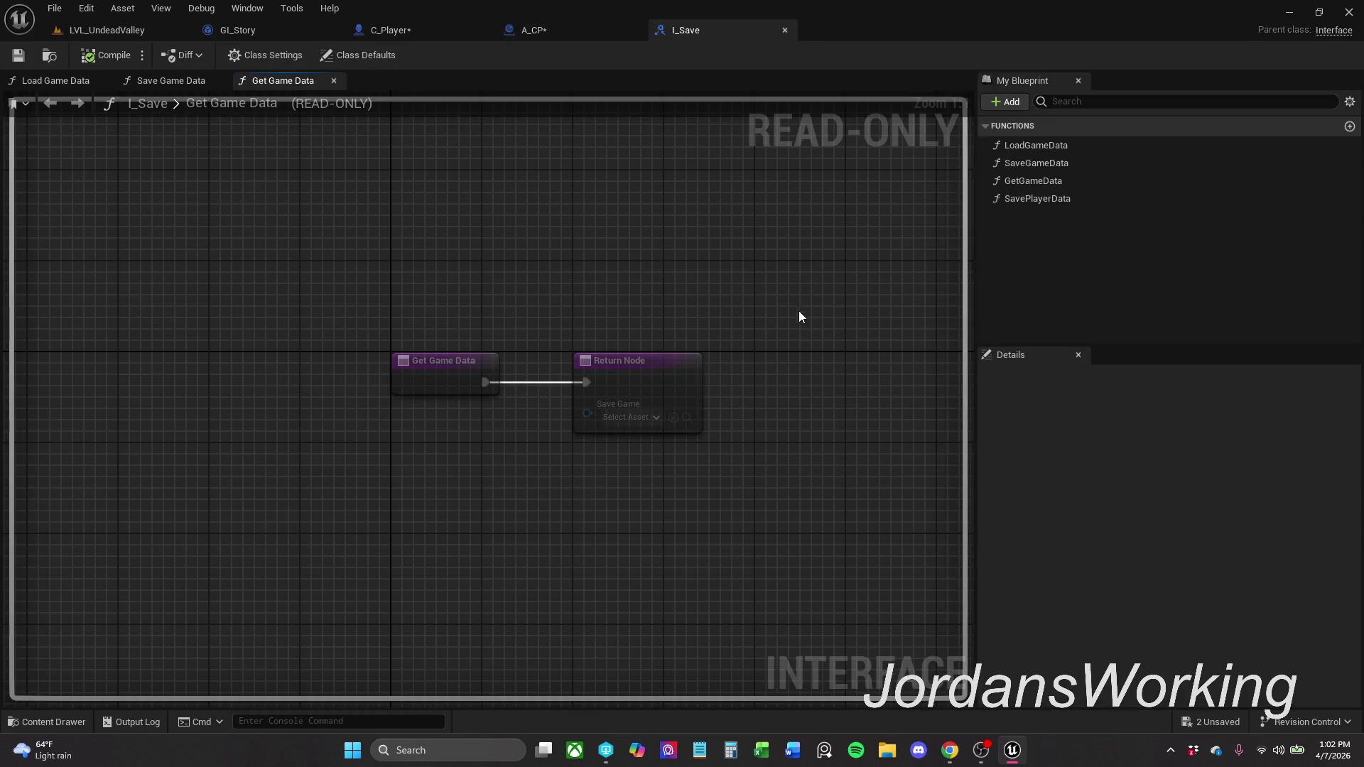
- In A_CP's Event Graph, select and pan along the save chain from Get Game Instance through Save Player Data
{"action": "left_click", "coordinate": [563, 33]}
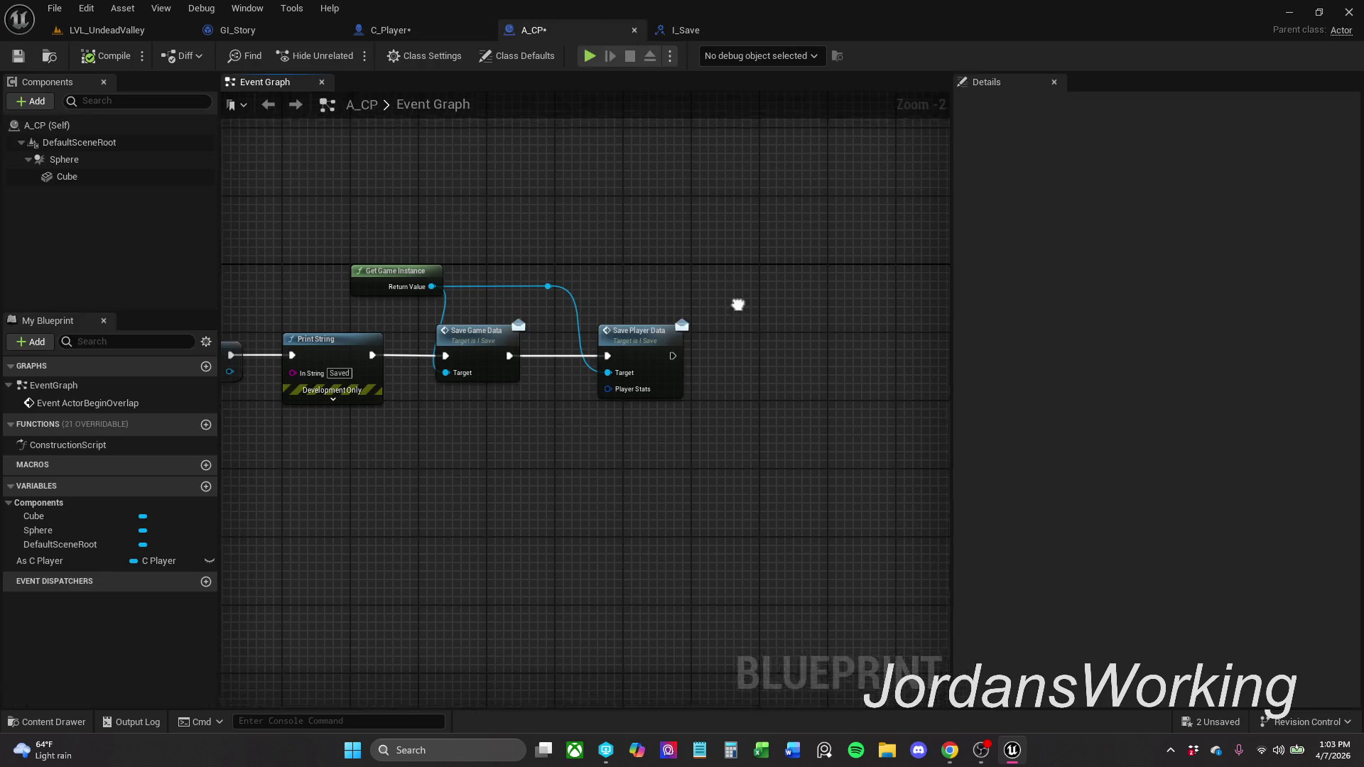
{"action": "left_click_drag", "start_coordinate": [522, 268], "coordinate": [671, 370]}
{"action": "left_click_drag", "start_coordinate": [511, 315], "coordinate": [475, 373]}
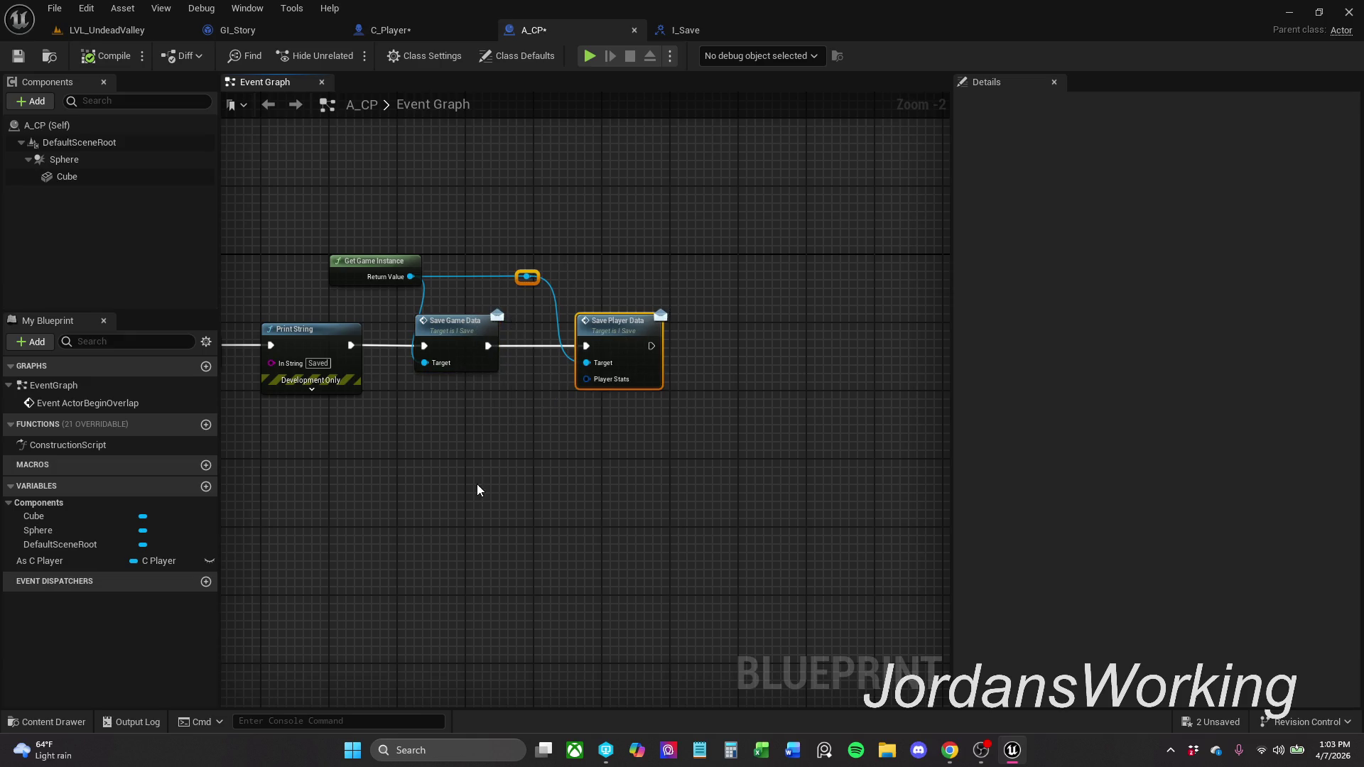
{"action": "mouse_move", "coordinate": [509, 469]}
{"action": "left_mouse_down"}
{"action": "mouse_move", "coordinate": [798, 466]}
{"action": "mouse_move", "coordinate": [645, 493]}
{"action": "left_mouse_up"}
{"action": "mouse_move", "coordinate": [452, 238]}
{"action": "left_mouse_down"}
{"action": "mouse_move", "coordinate": [465, 288]}
{"action": "mouse_move", "coordinate": [827, 542]}
{"action": "left_mouse_up"}
{"action": "left_click", "coordinate": [676, 463]}
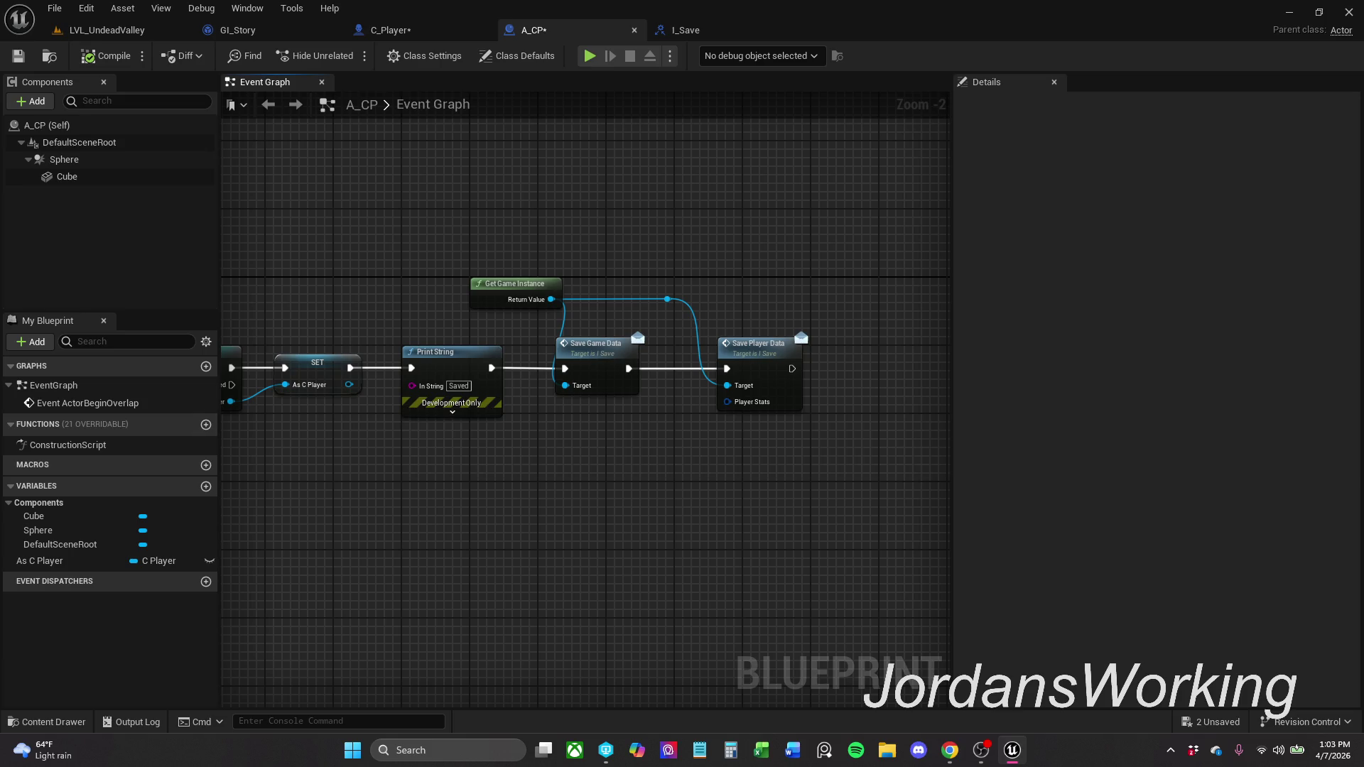
{"action": "left_click_drag", "start_coordinate": [626, 229], "coordinate": [773, 212]}
{"action": "left_click", "coordinate": [387, 30]}
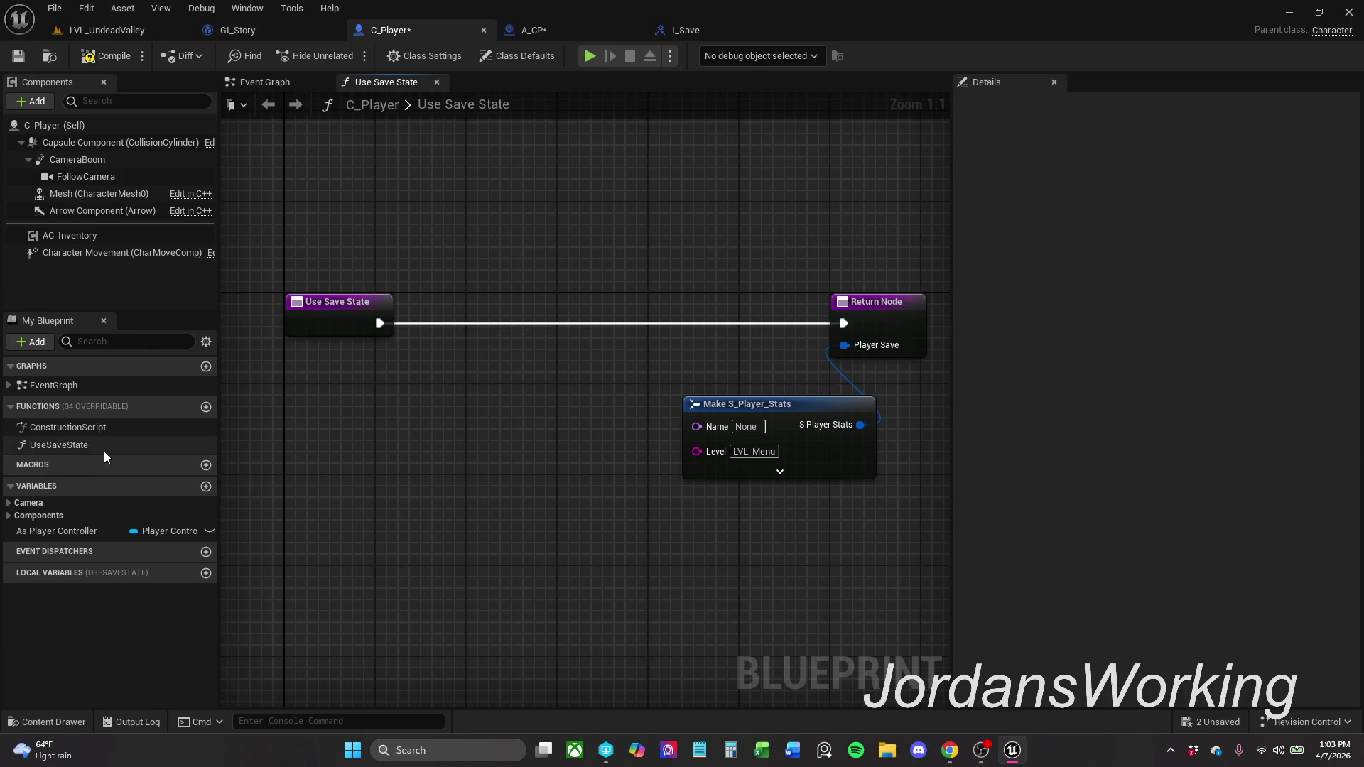
- Add a new function named GetPlayerData to C_Player
{"action": "key", "text": "alt+Tab"}
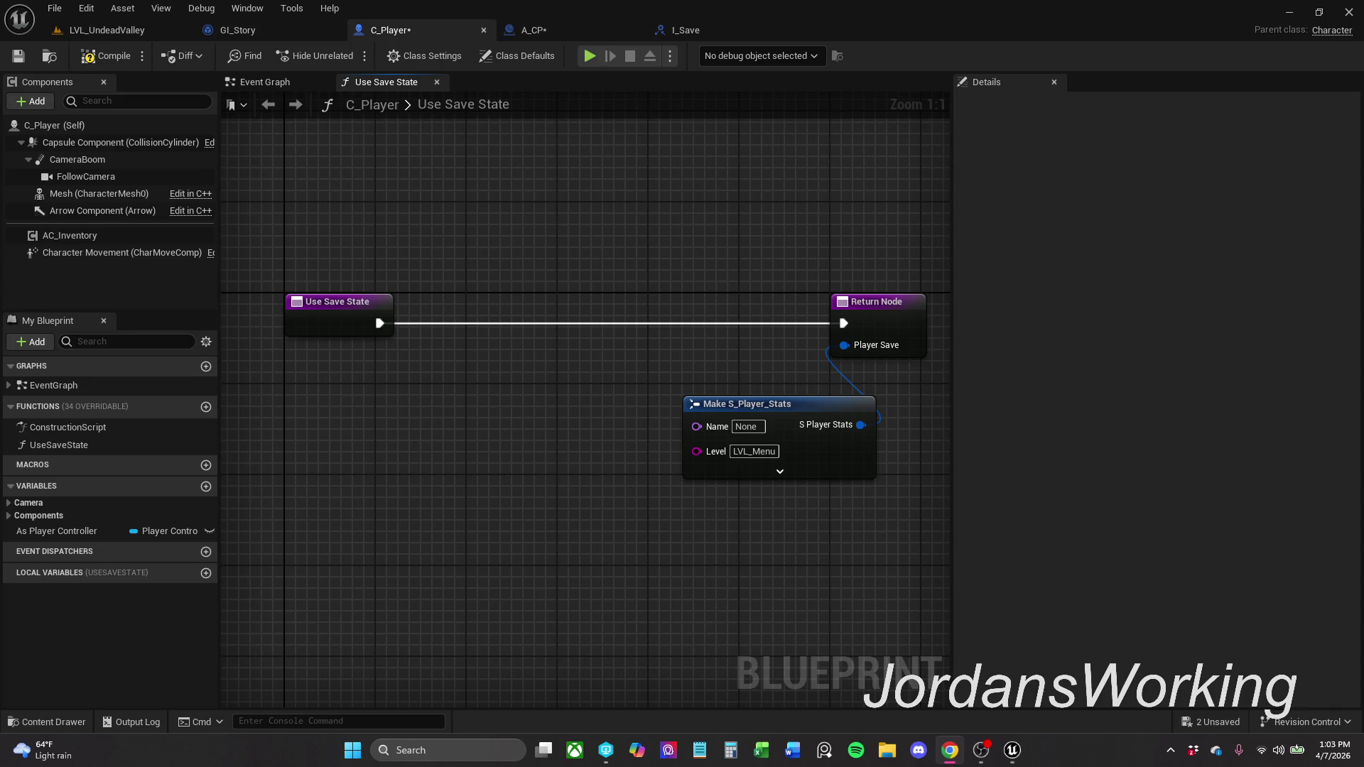
{"action": "left_click", "coordinate": [113, 49]}
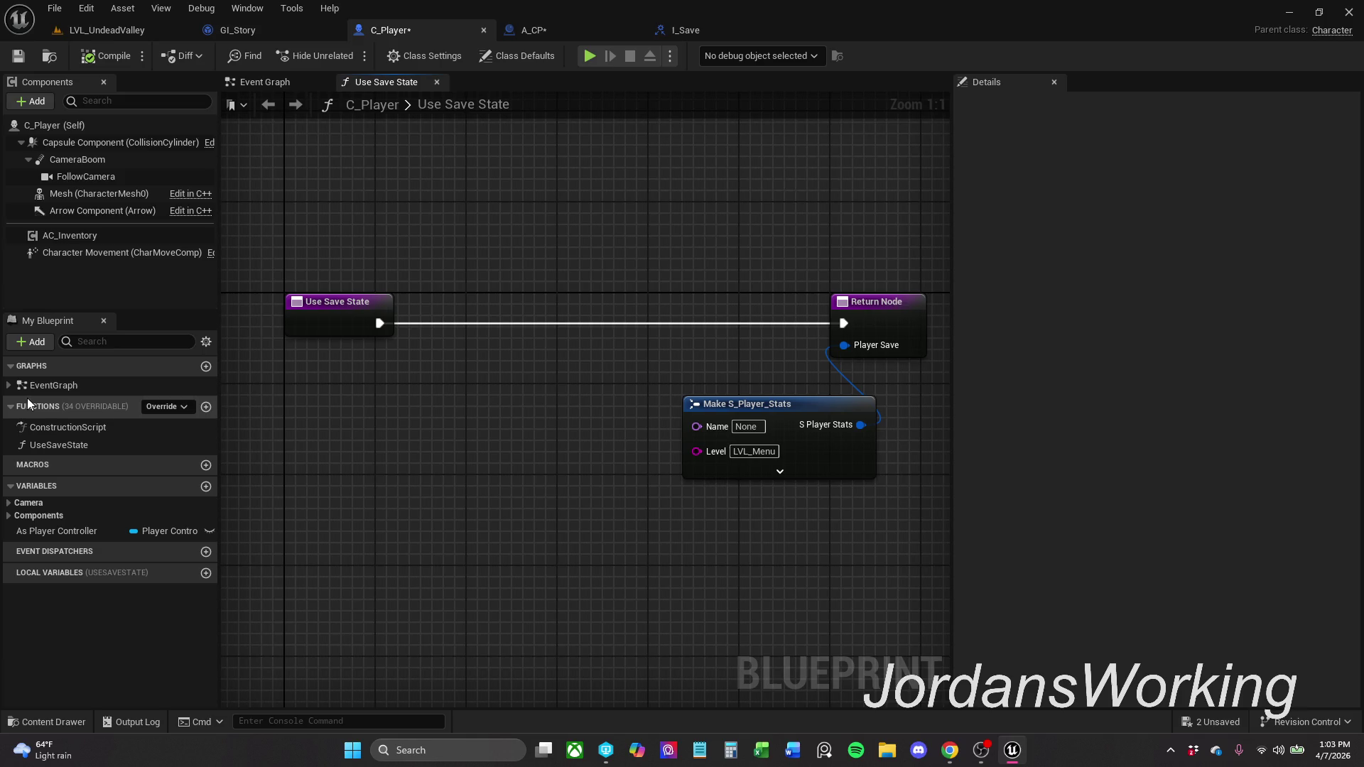
{"action": "left_click", "coordinate": [206, 407]}
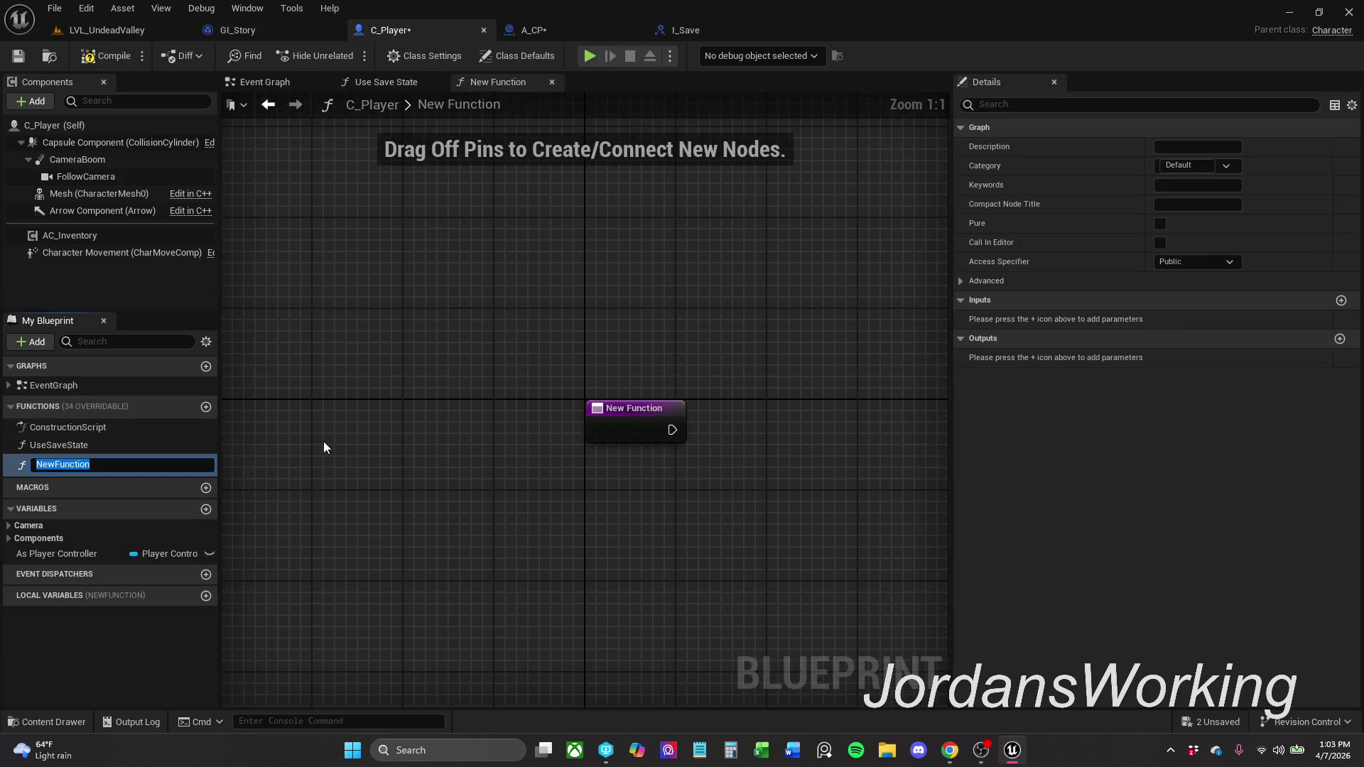
{"action": "type", "text": "GetPlayerData"}
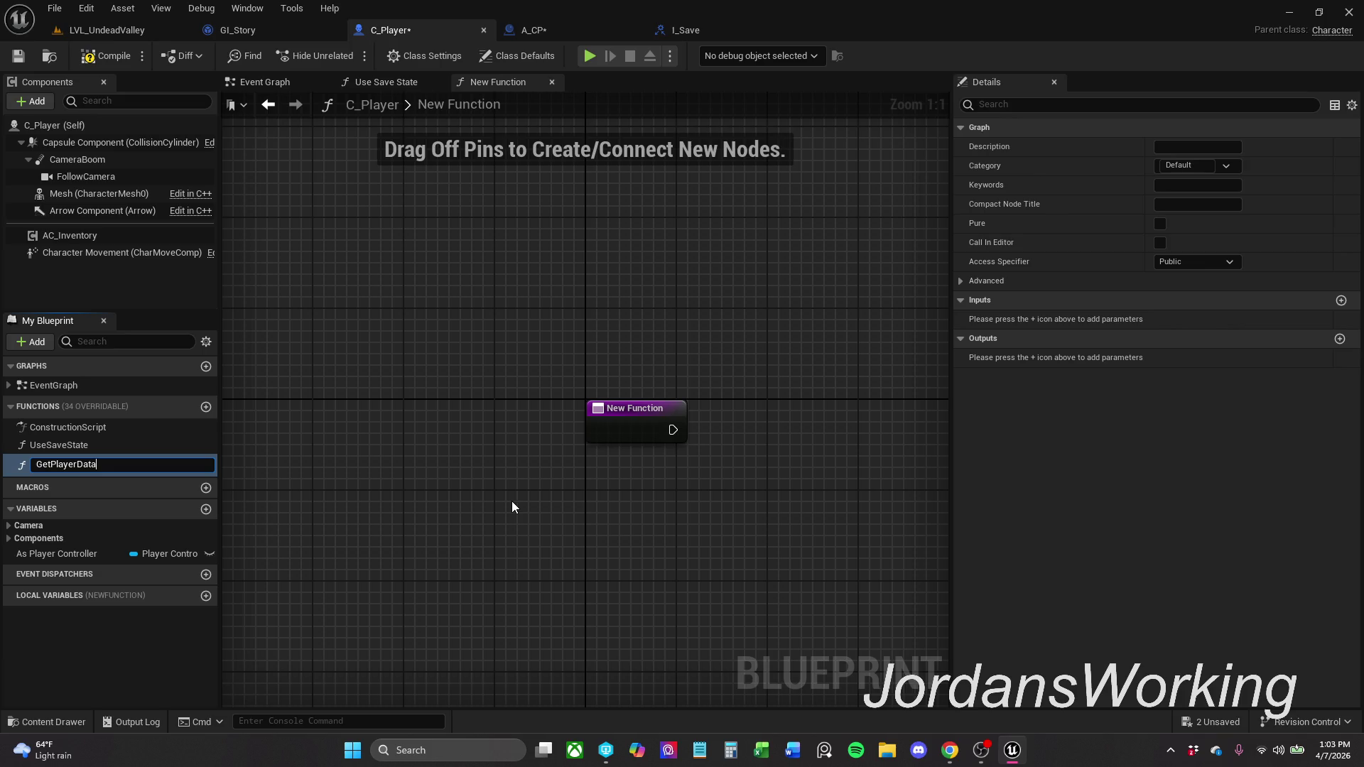
{"action": "key", "text": "Return"}
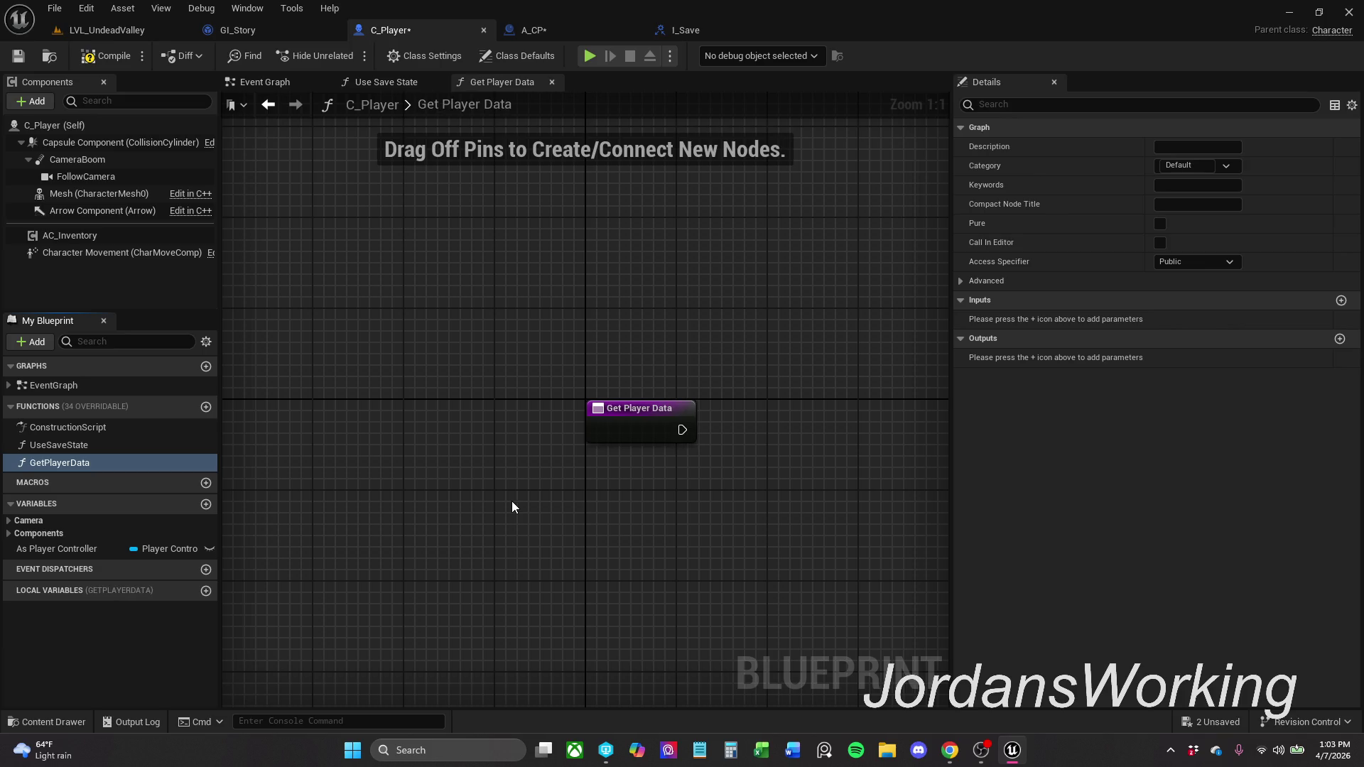
- Look through the I_Save and A_CP tabs, dismissing a notification, and return to C_Player's Get Player Data graph
{"action": "left_click", "coordinate": [71, 445]}
{"action": "key", "text": "F2"}
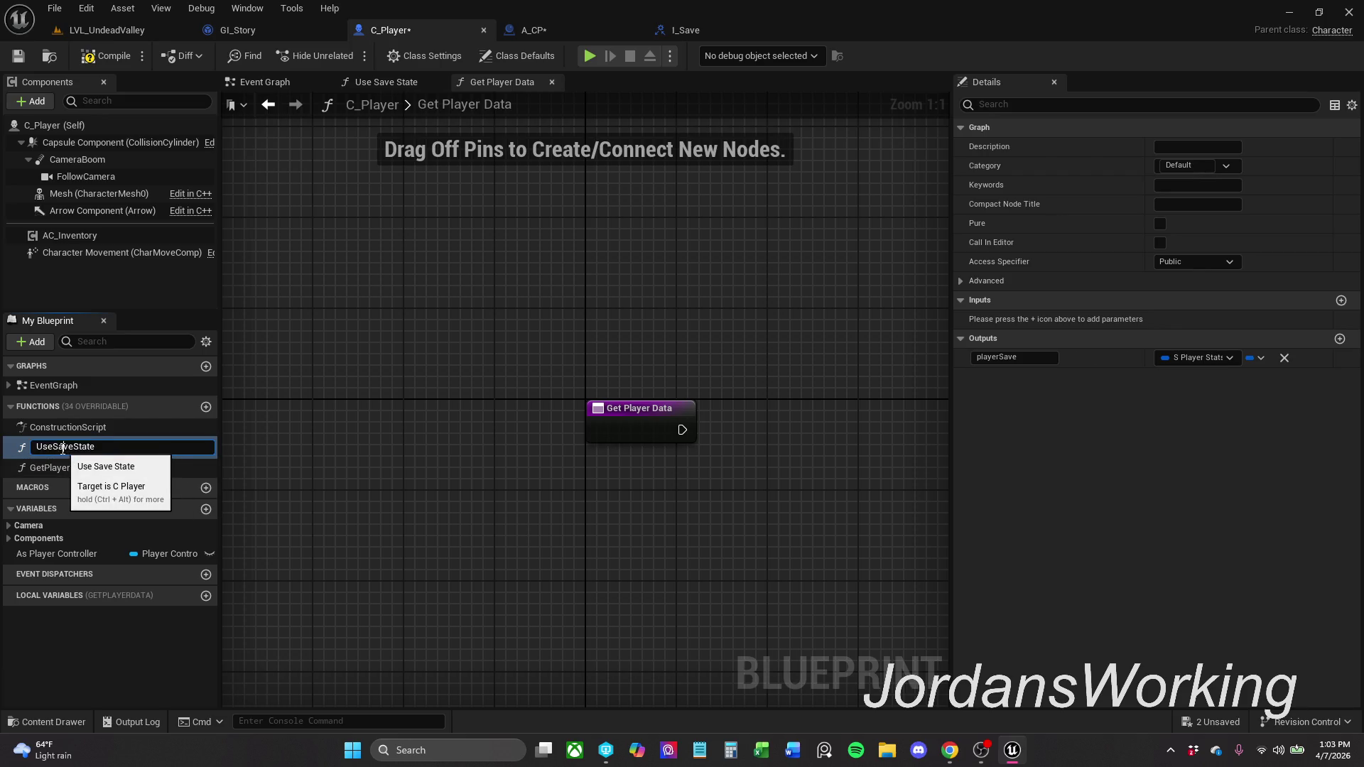
{"action": "left_click", "coordinate": [731, 34]}
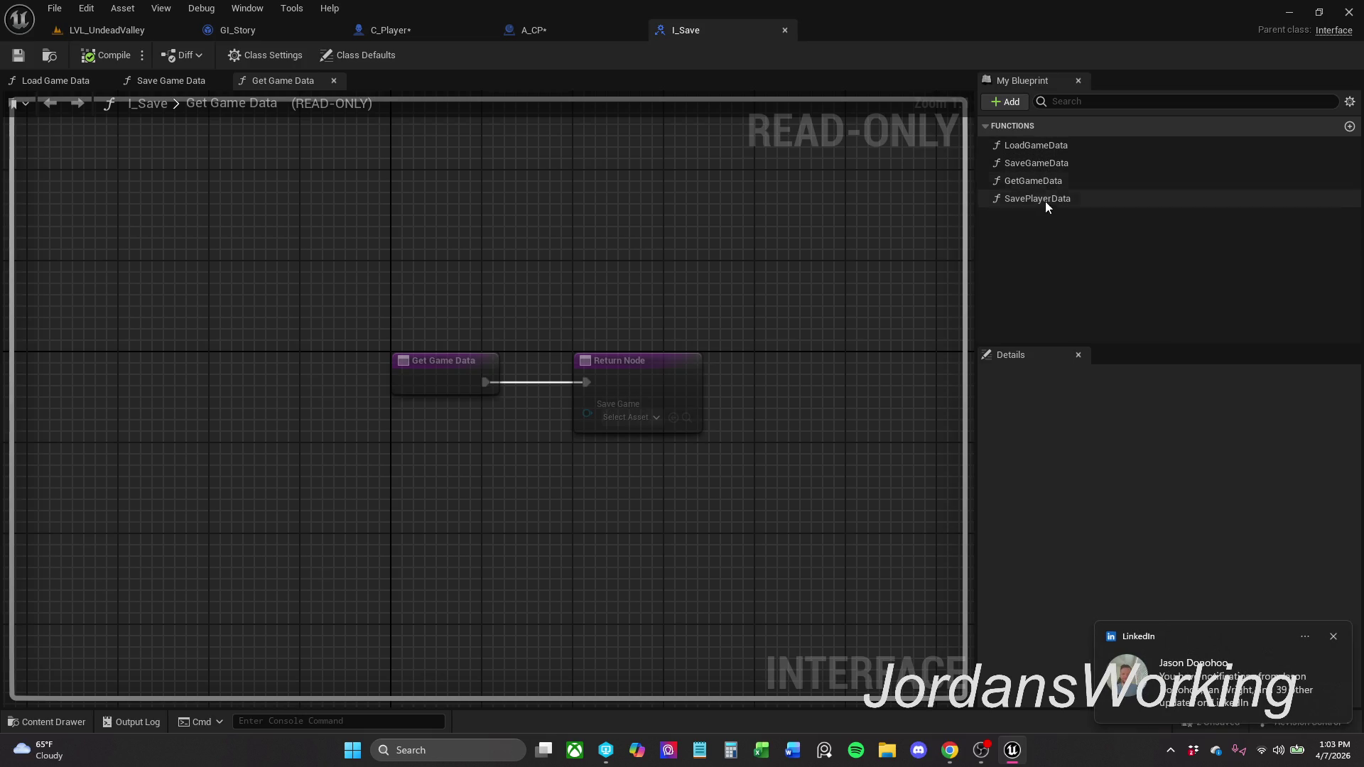
{"action": "left_click", "coordinate": [1333, 637]}
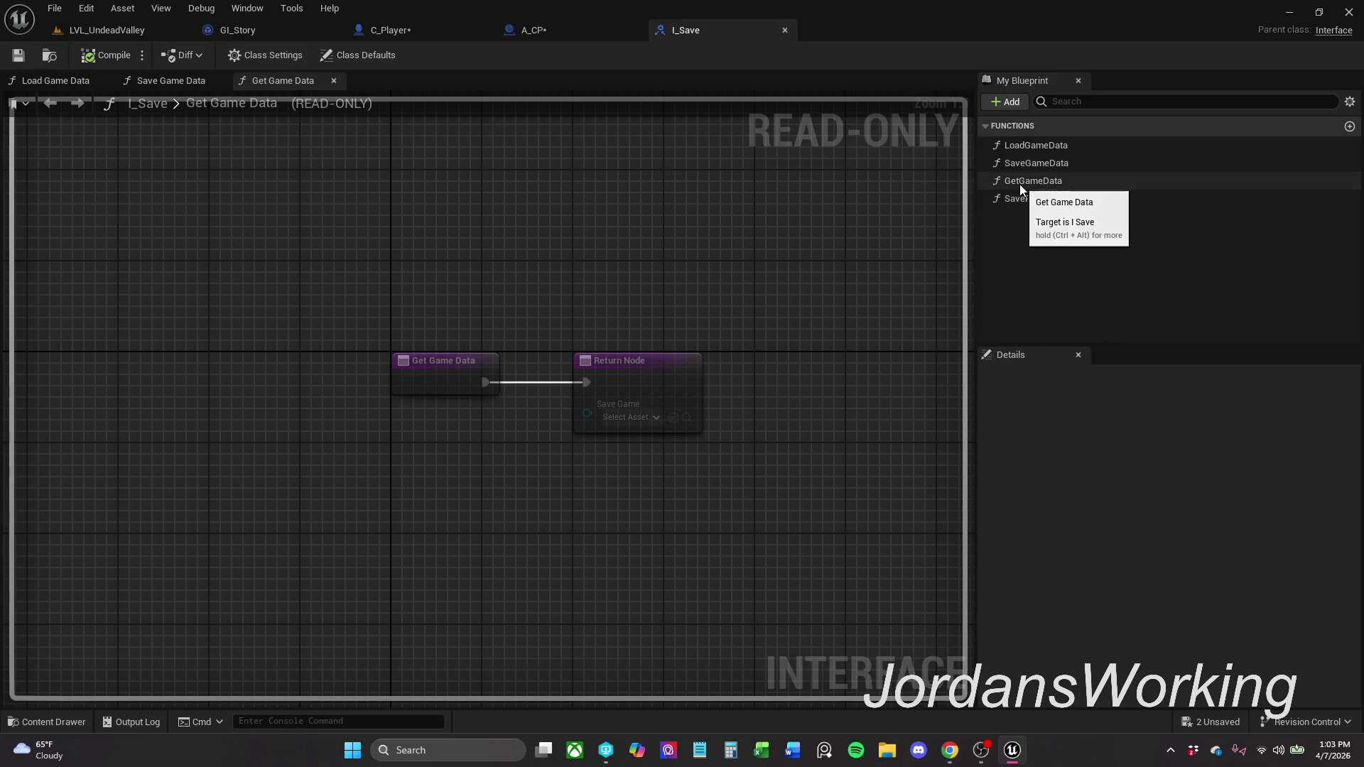
{"action": "left_click", "coordinate": [564, 30]}
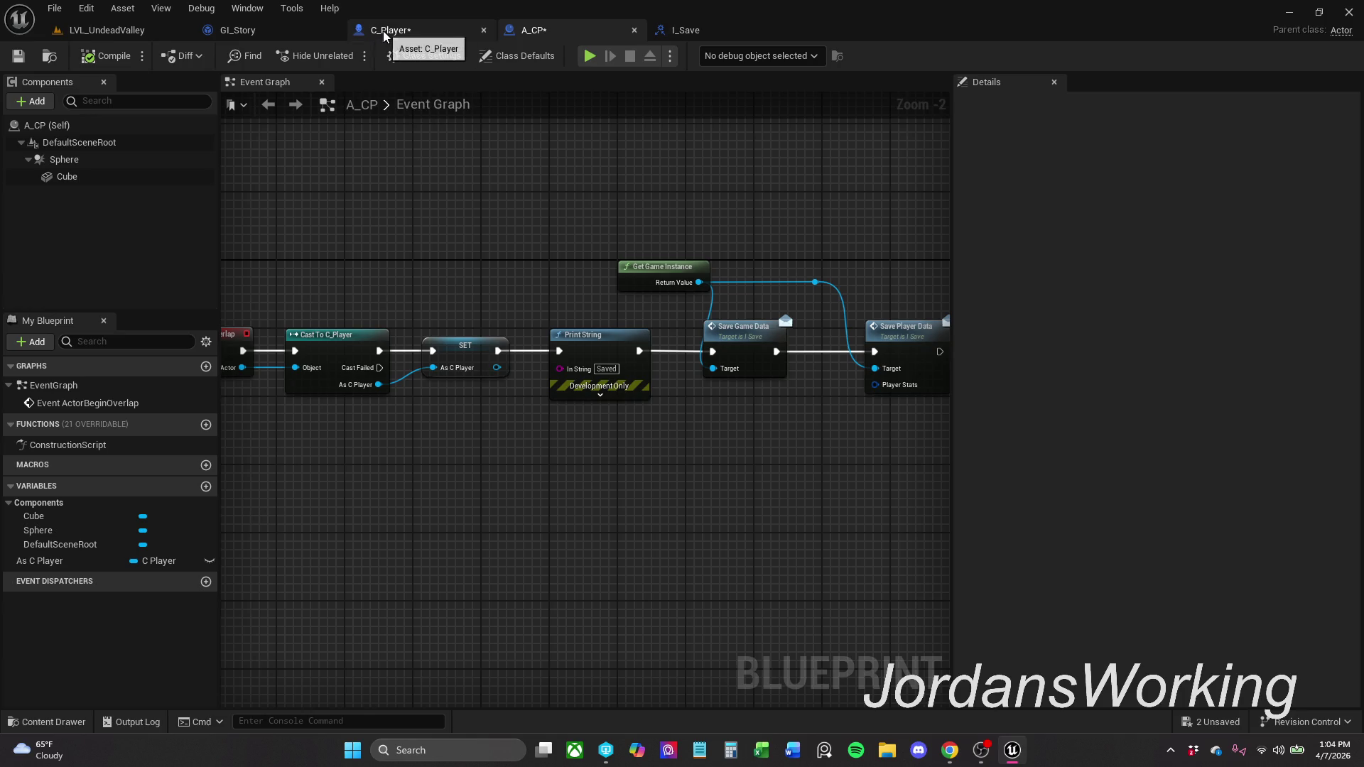
{"action": "left_click", "coordinate": [383, 31]}
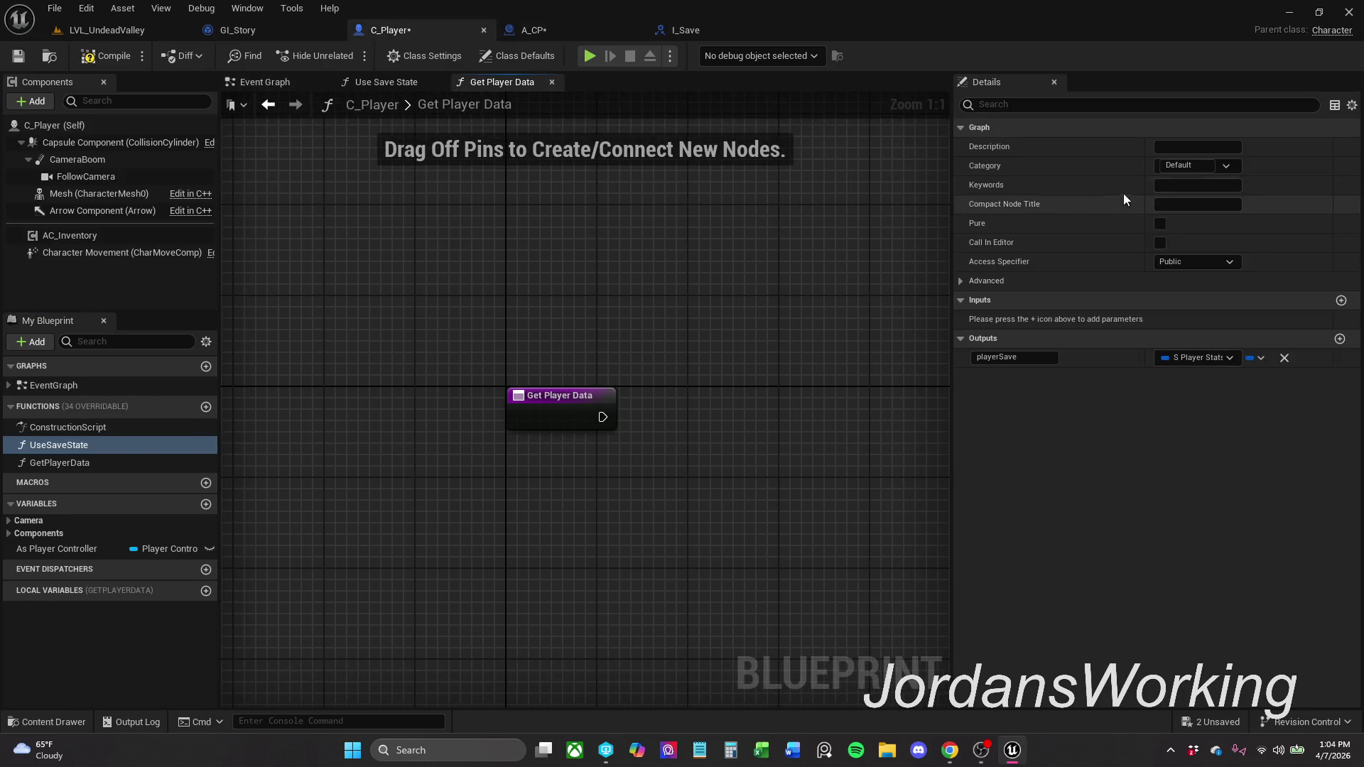
- Rename UseSaveState to UsePlayerData, then compile and save C_Player
{"action": "right_click", "coordinate": [112, 446]}
{"action": "left_click", "coordinate": [156, 491]}
{"action": "key", "text": "End"}
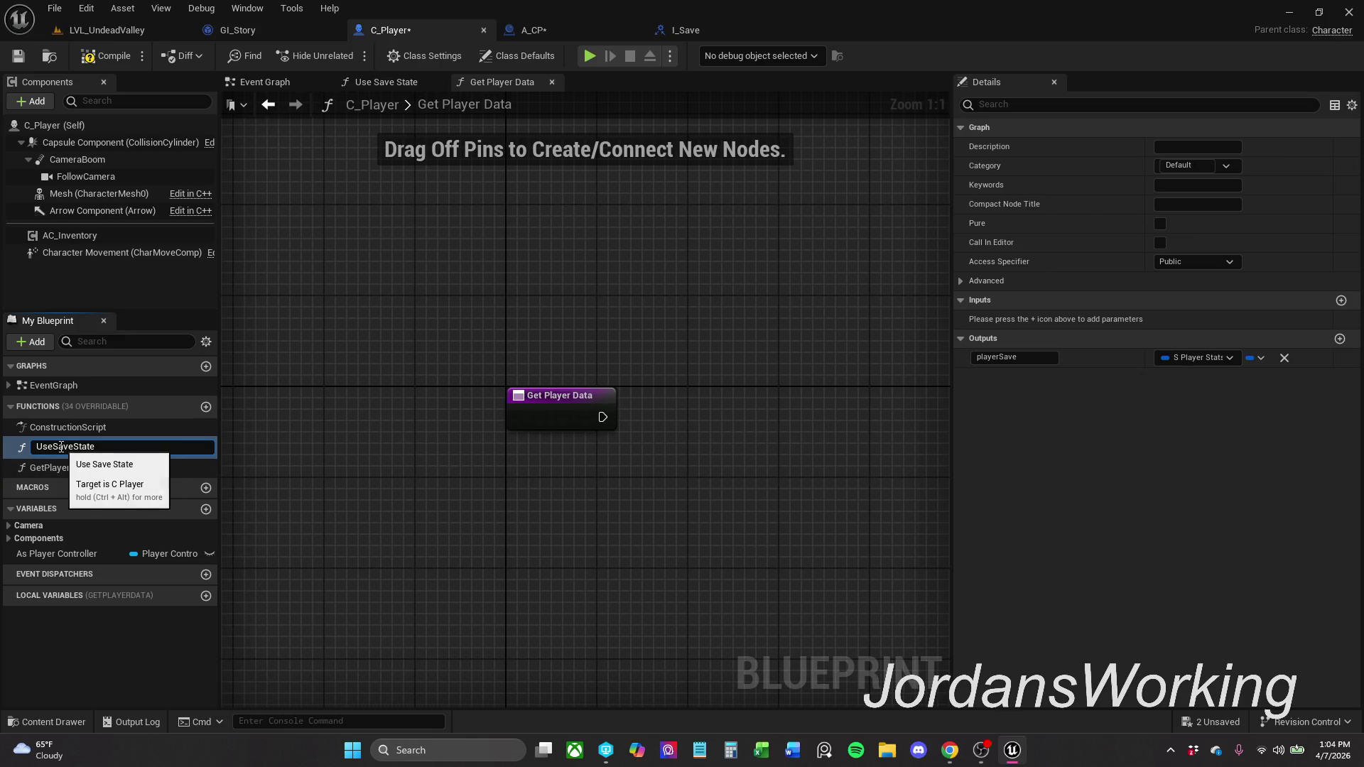
{"action": "left_click_drag", "start_coordinate": [54, 447], "coordinate": [178, 444]}
{"action": "type", "text": "PlayerDa"}
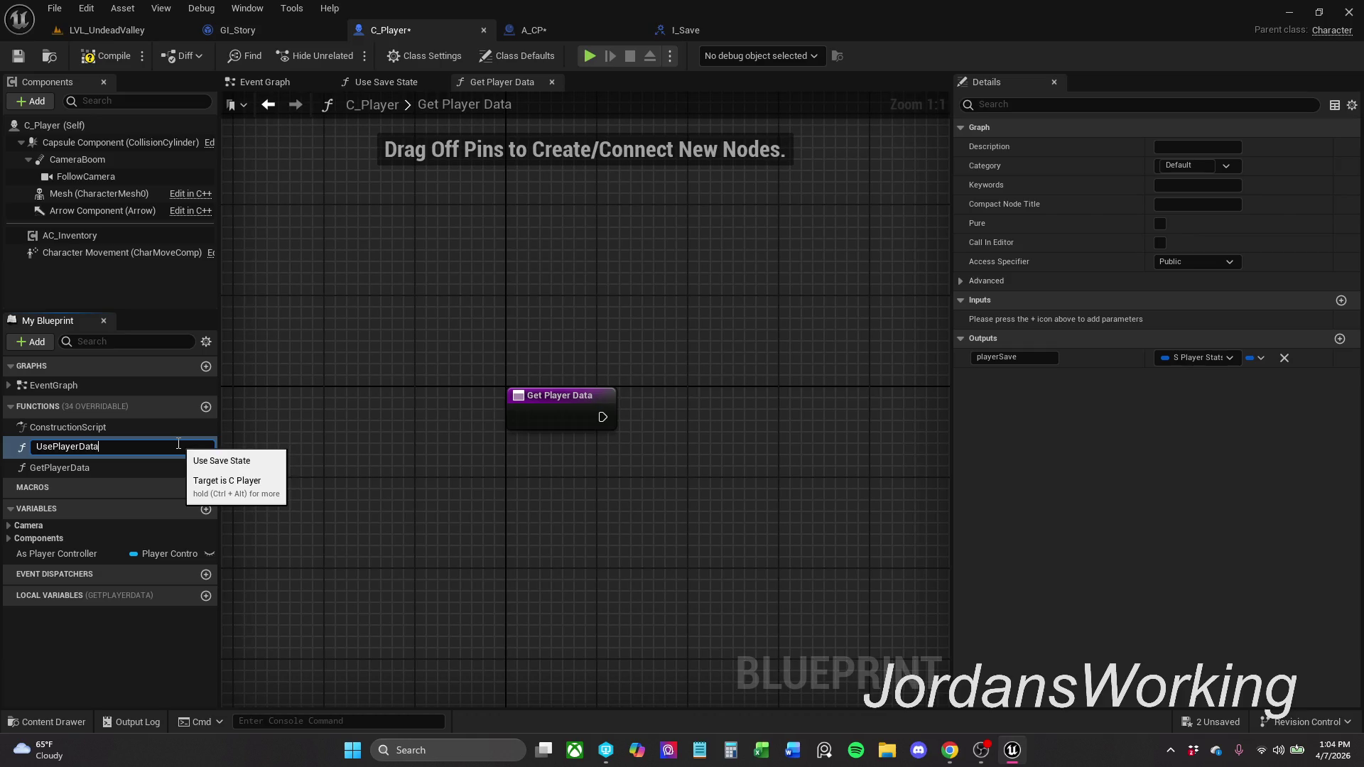
{"action": "key", "text": "Return"}
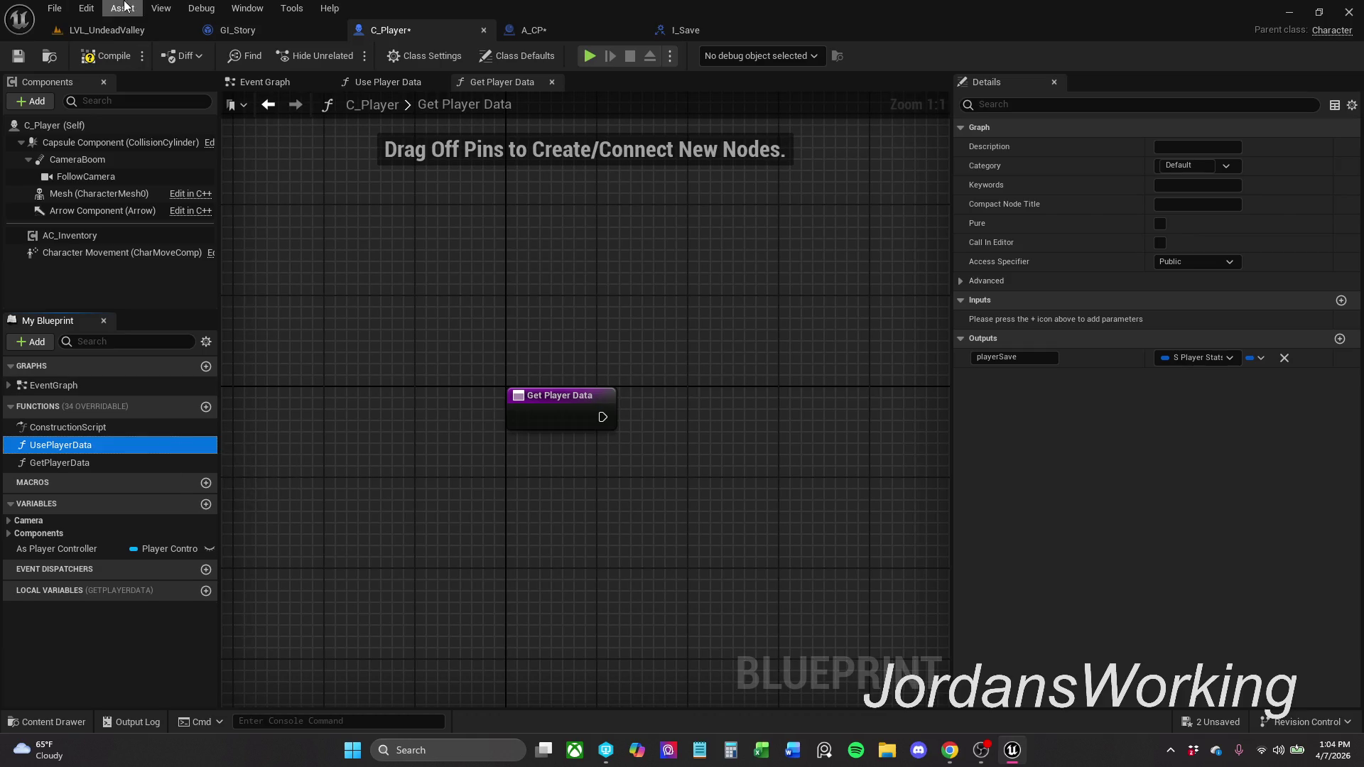
{"action": "left_click", "coordinate": [101, 48]}
{"action": "left_click", "coordinate": [18, 55]}
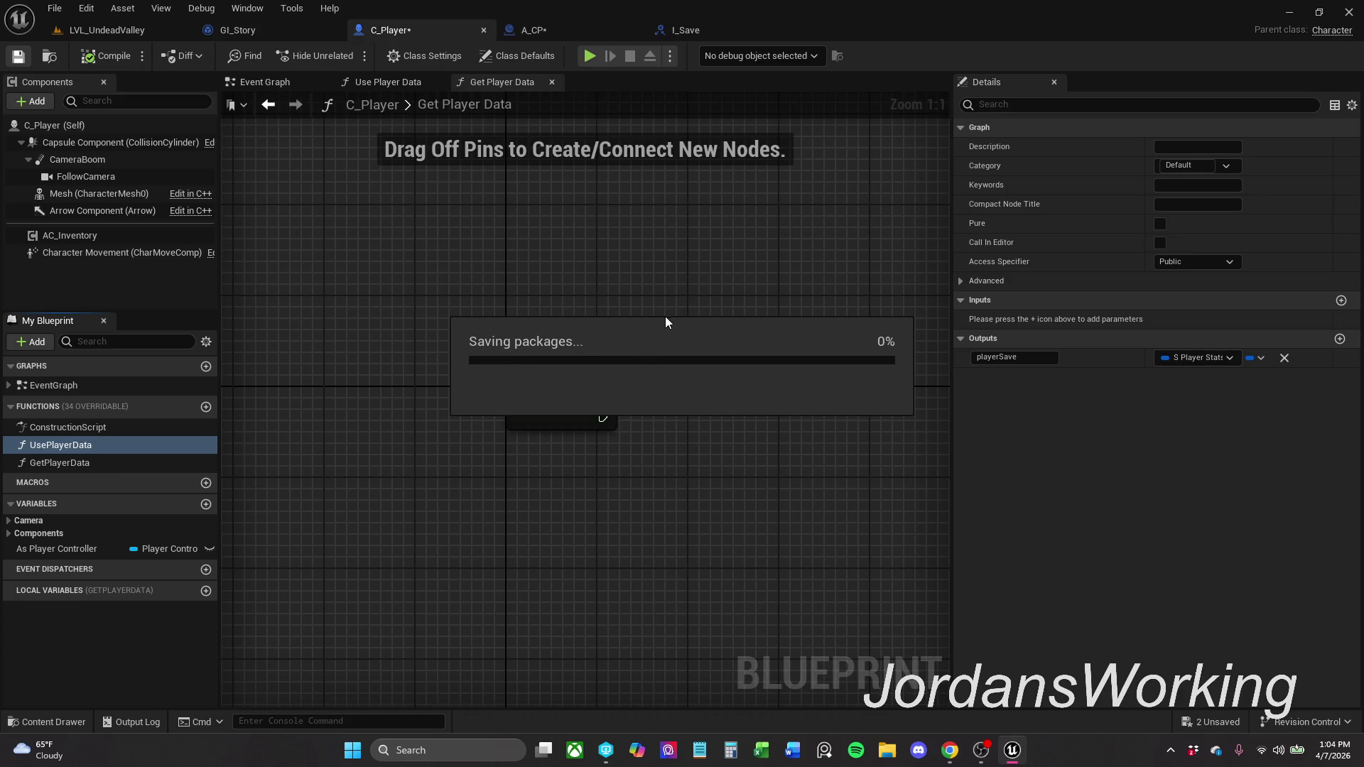
- Replace Get Player Data's old playerSave output with a new return output
{"action": "scroll", "coordinate": [633, 262], "scroll_direction": "down", "scroll_amount": 5}
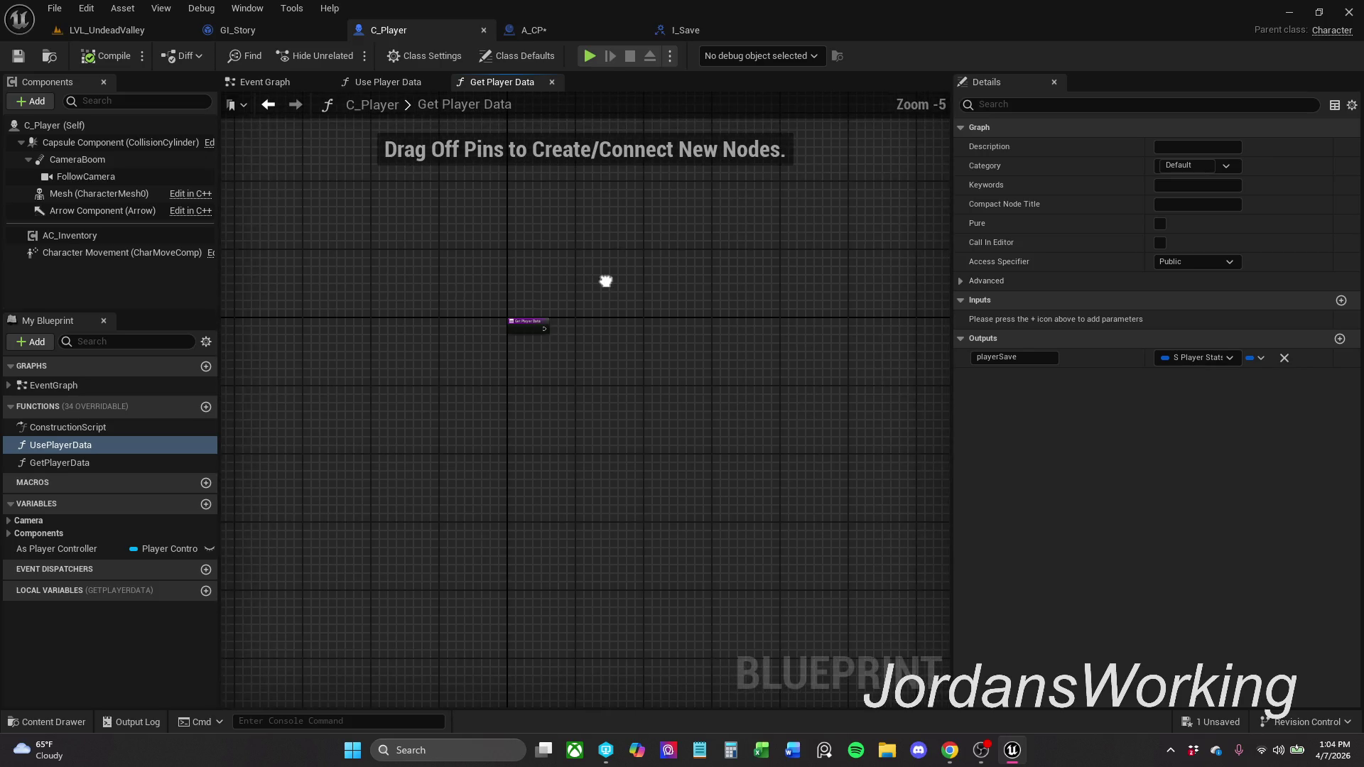
{"action": "scroll", "coordinate": [605, 281], "scroll_direction": "up", "scroll_amount": 5}
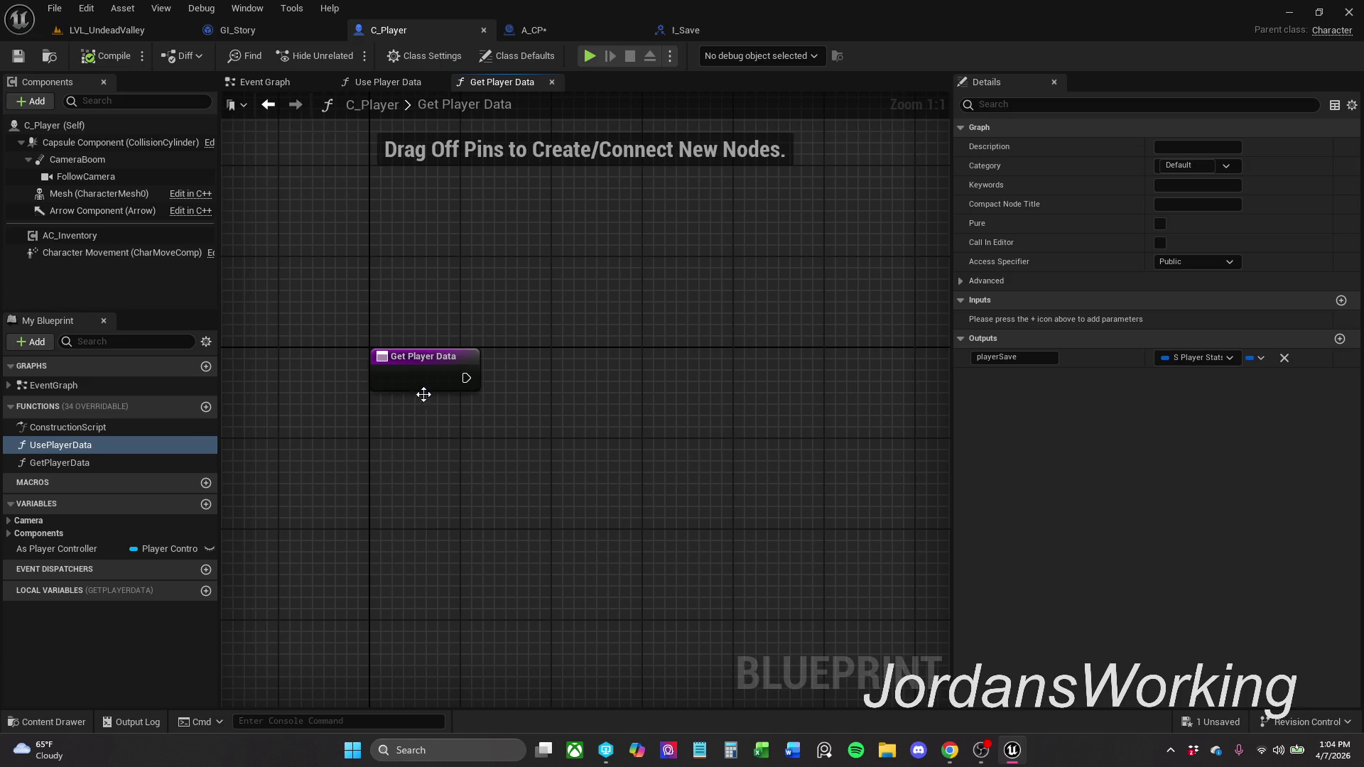
{"action": "left_click", "coordinate": [1284, 358]}
{"action": "left_click", "coordinate": [1341, 338]}
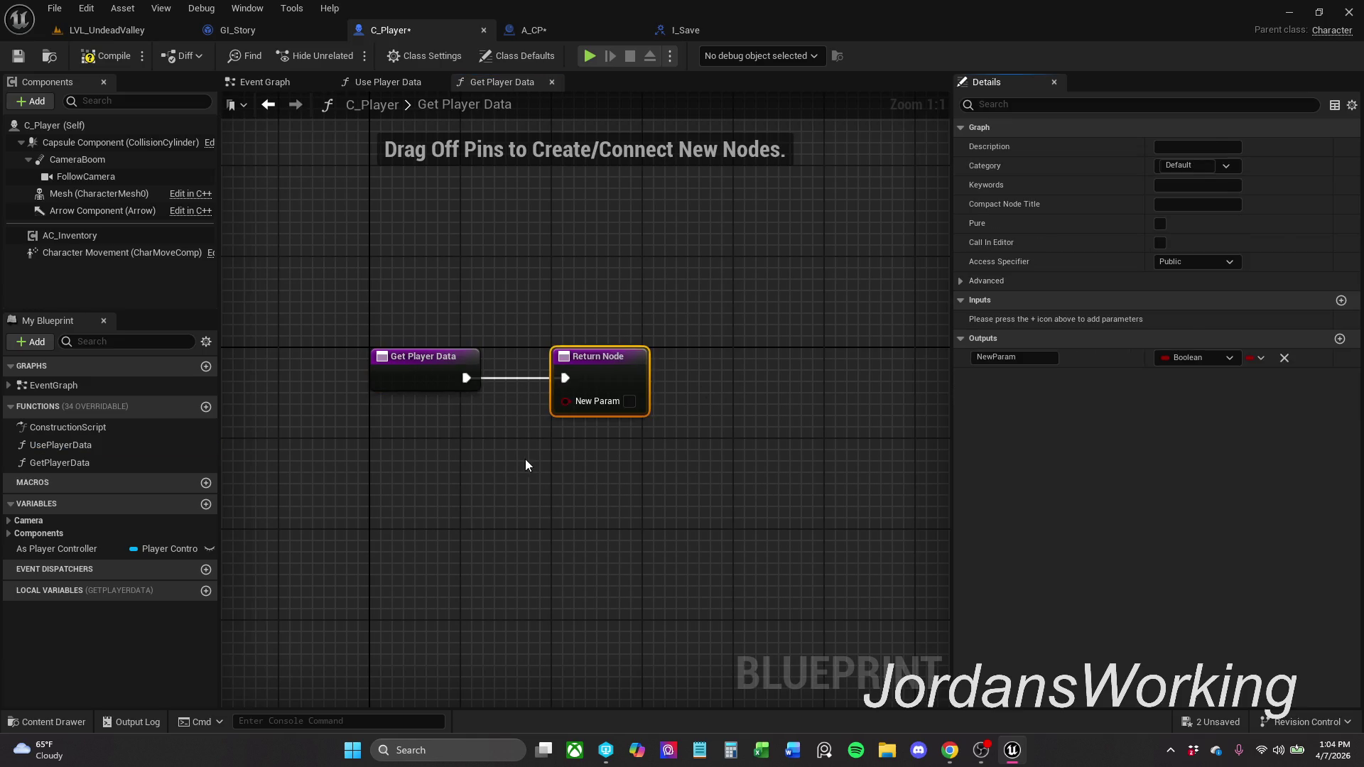
- Make the new output an S Player Stats struct named playerStats
{"action": "left_click_drag", "start_coordinate": [582, 384], "coordinate": [764, 384]}
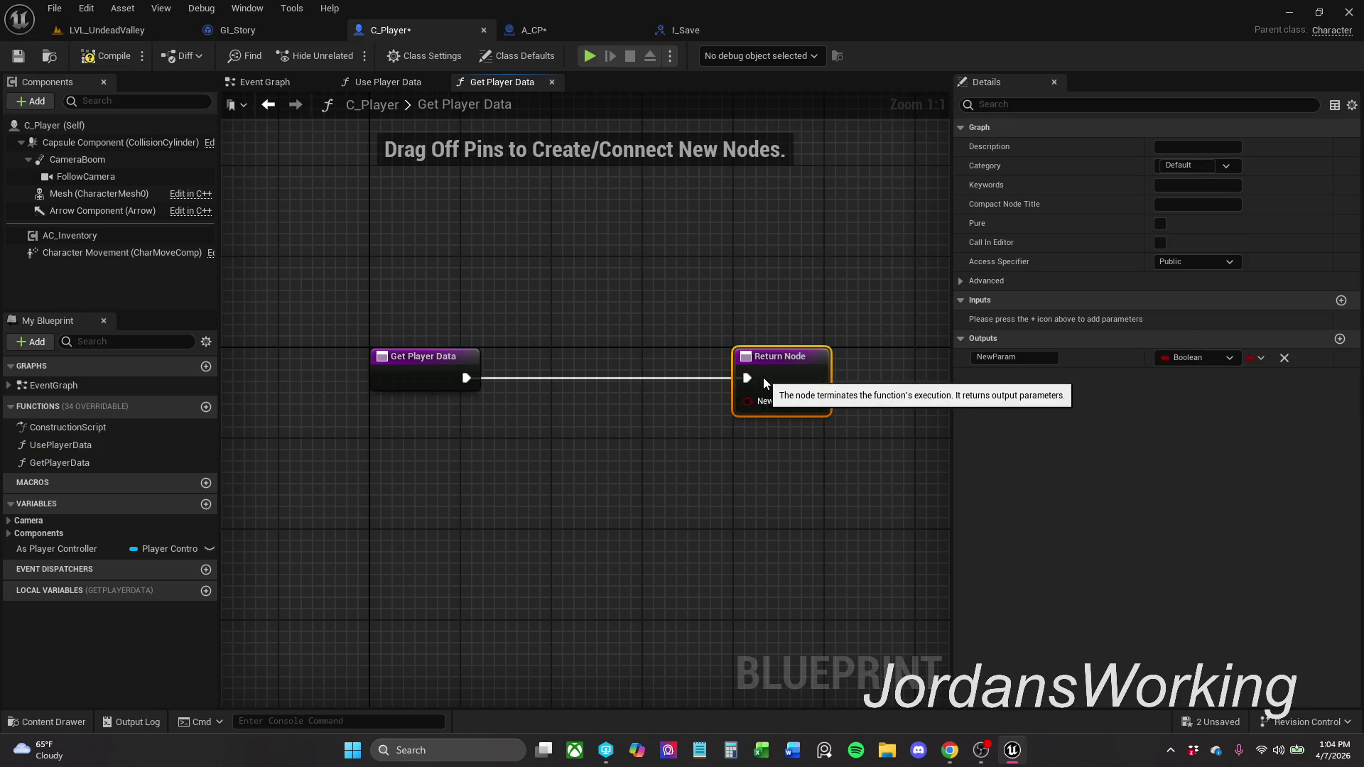
{"action": "left_click", "coordinate": [1181, 361]}
{"action": "type", "text": "s pl"}
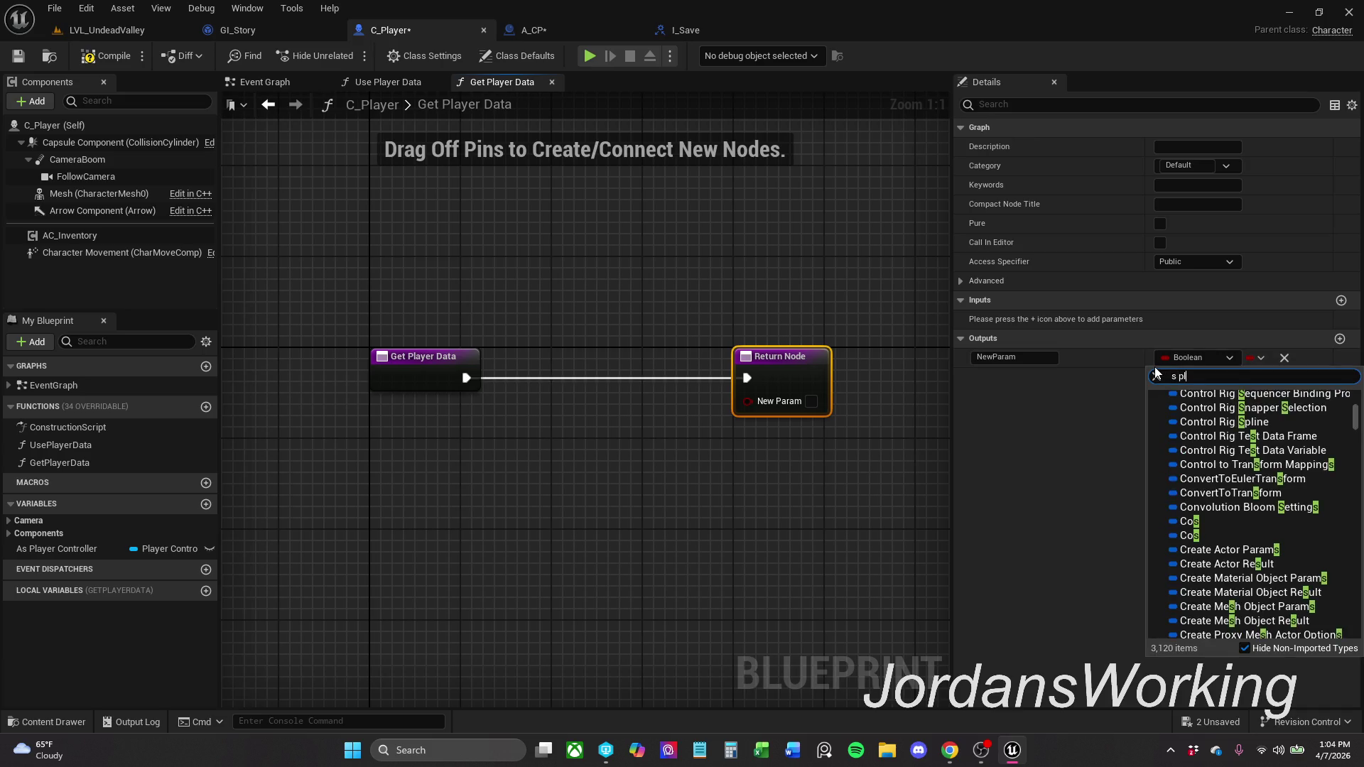
{"action": "type", "text": "ayer"}
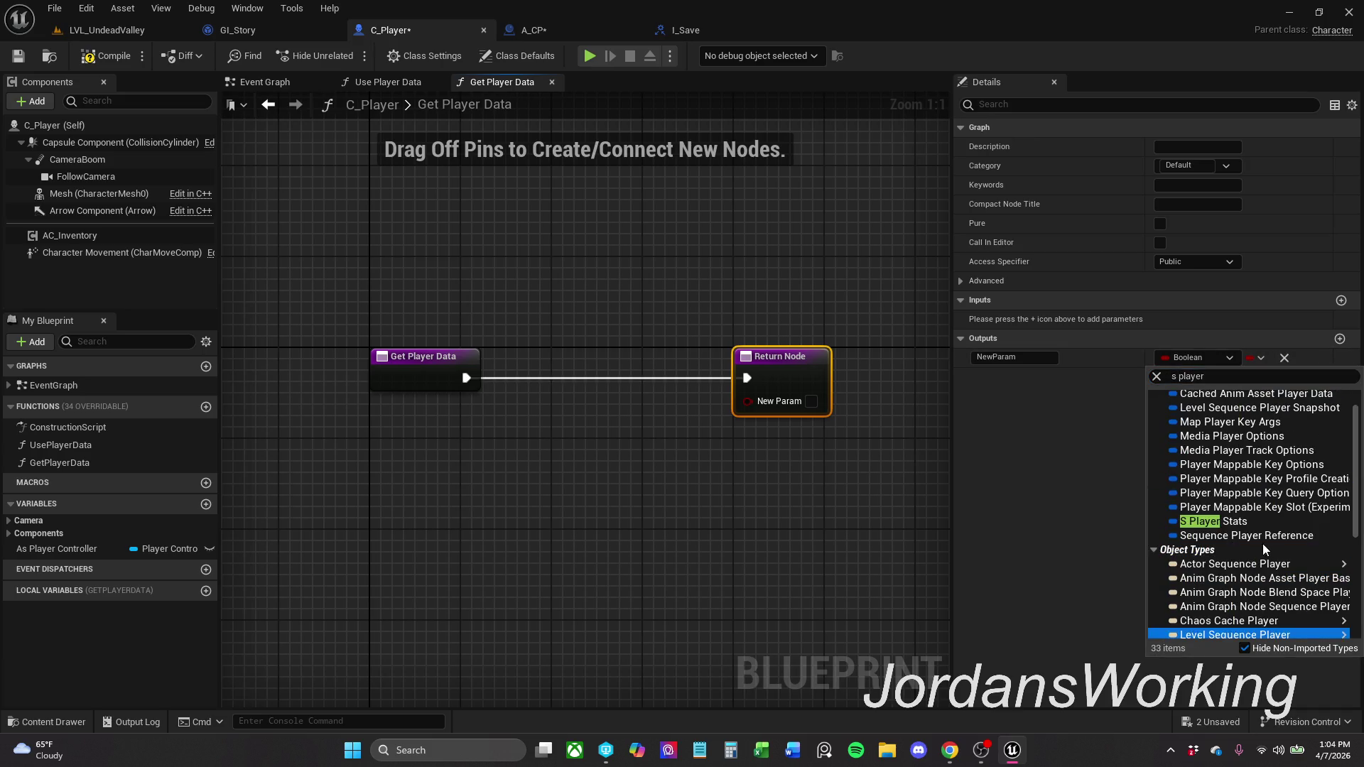
{"action": "left_click", "coordinate": [1252, 529]}
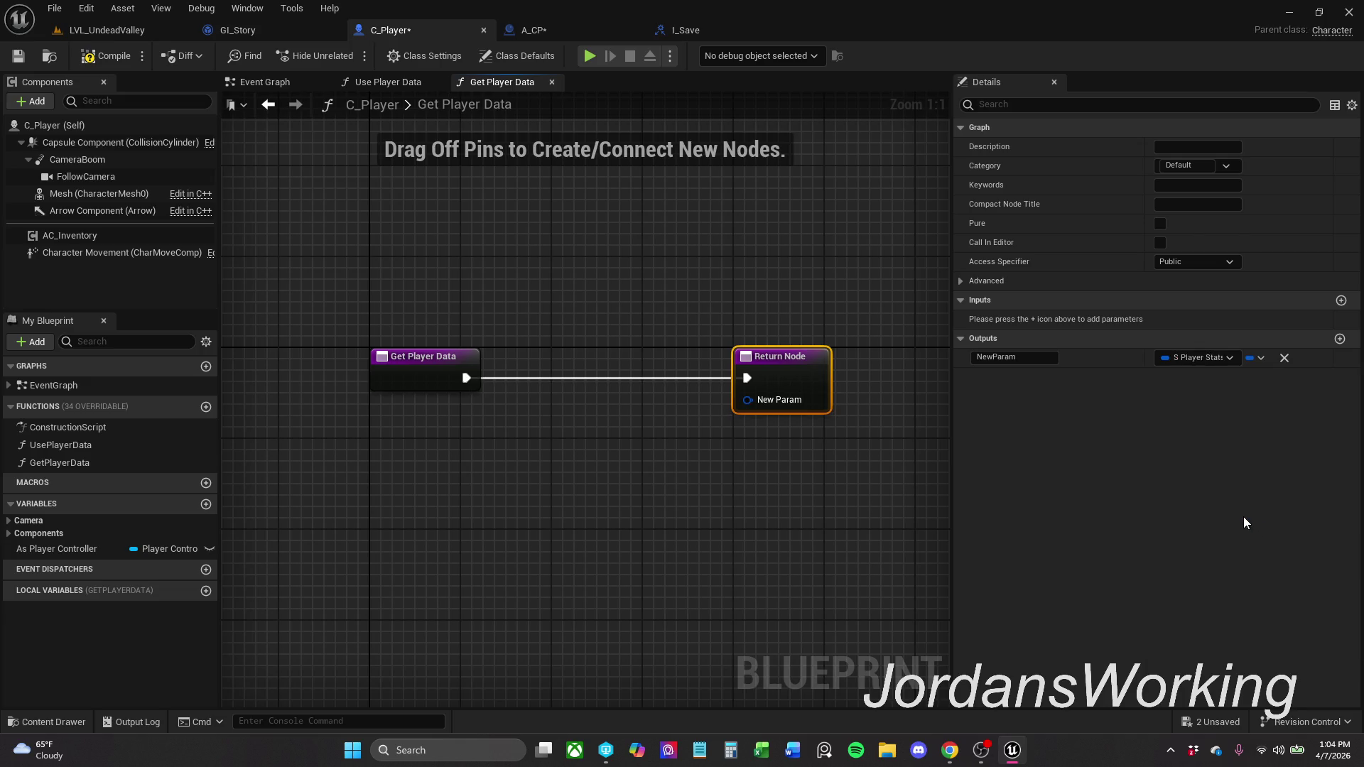
{"action": "left_click", "coordinate": [778, 355]}
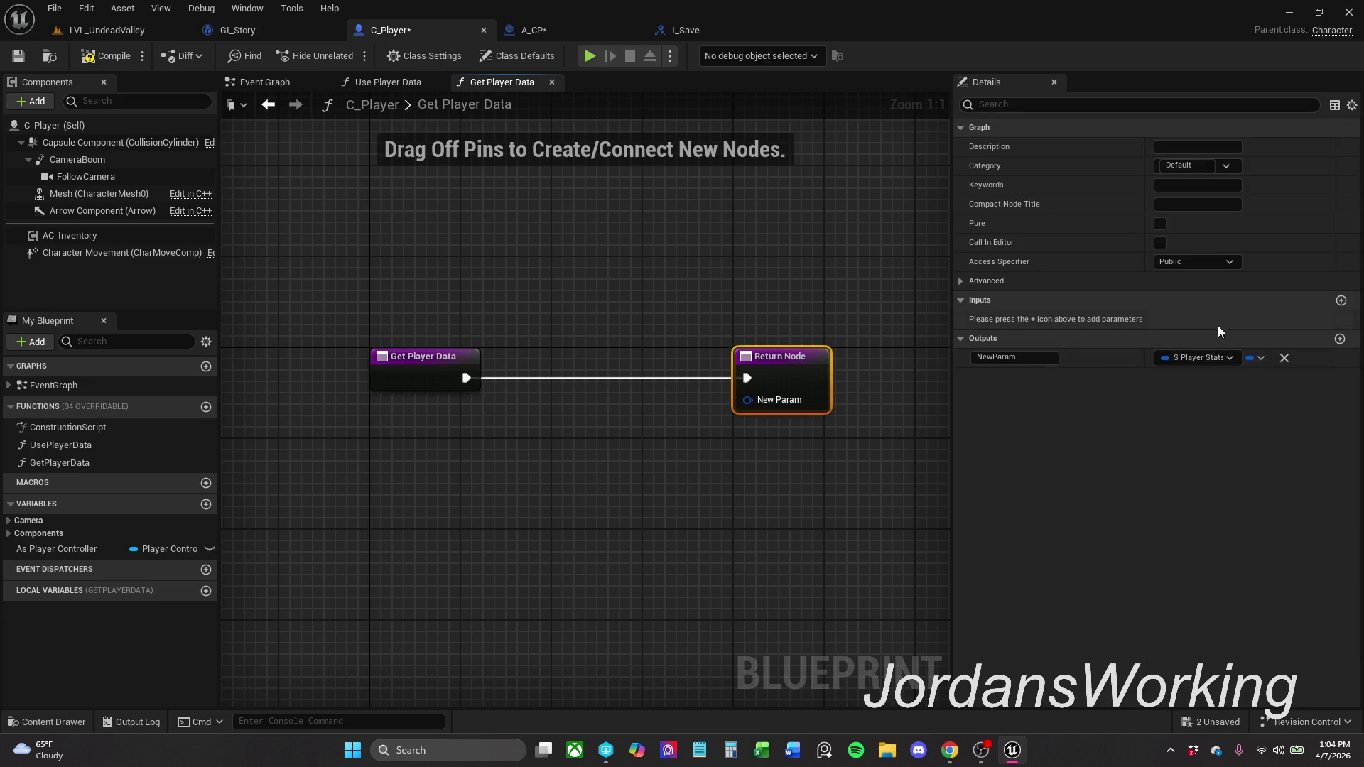
{"action": "left_click", "coordinate": [1035, 357]}
{"action": "type", "text": "playerStats"}
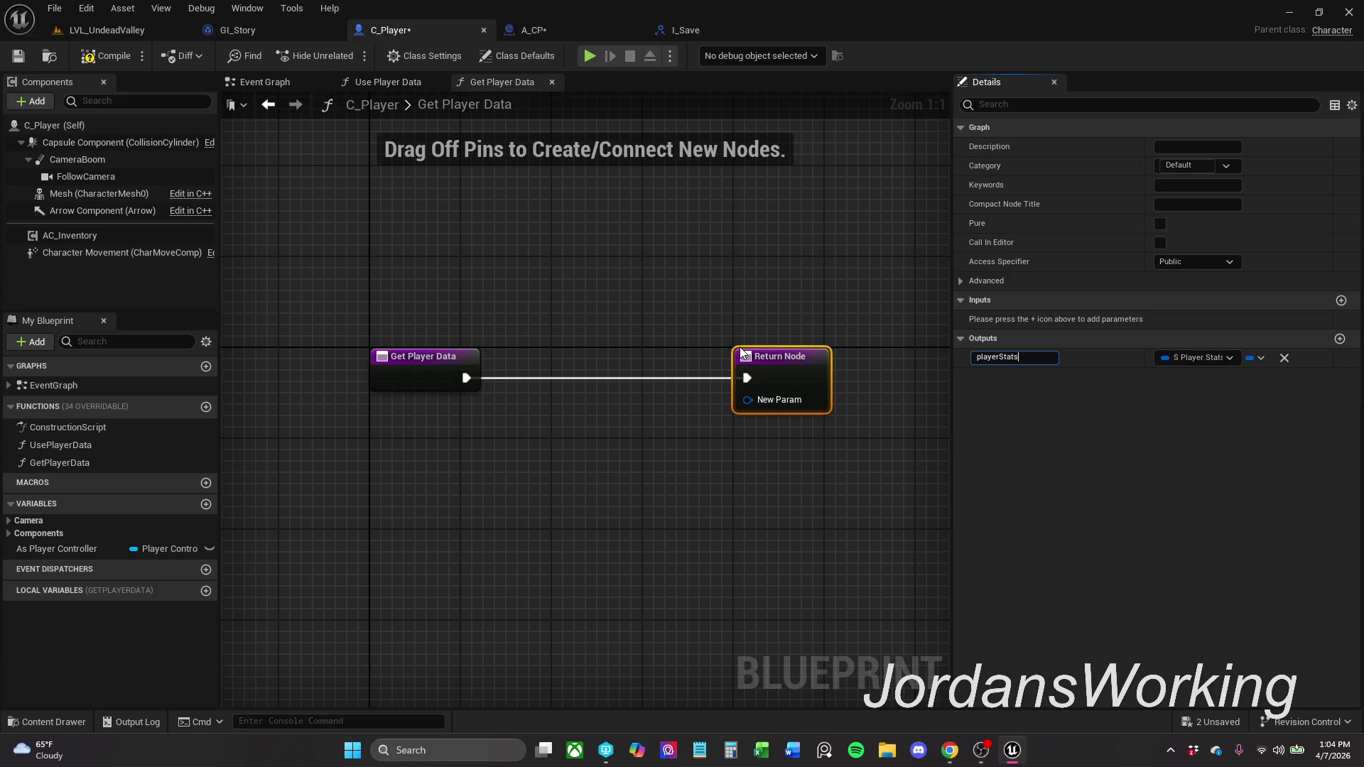
{"action": "key", "text": "Return"}
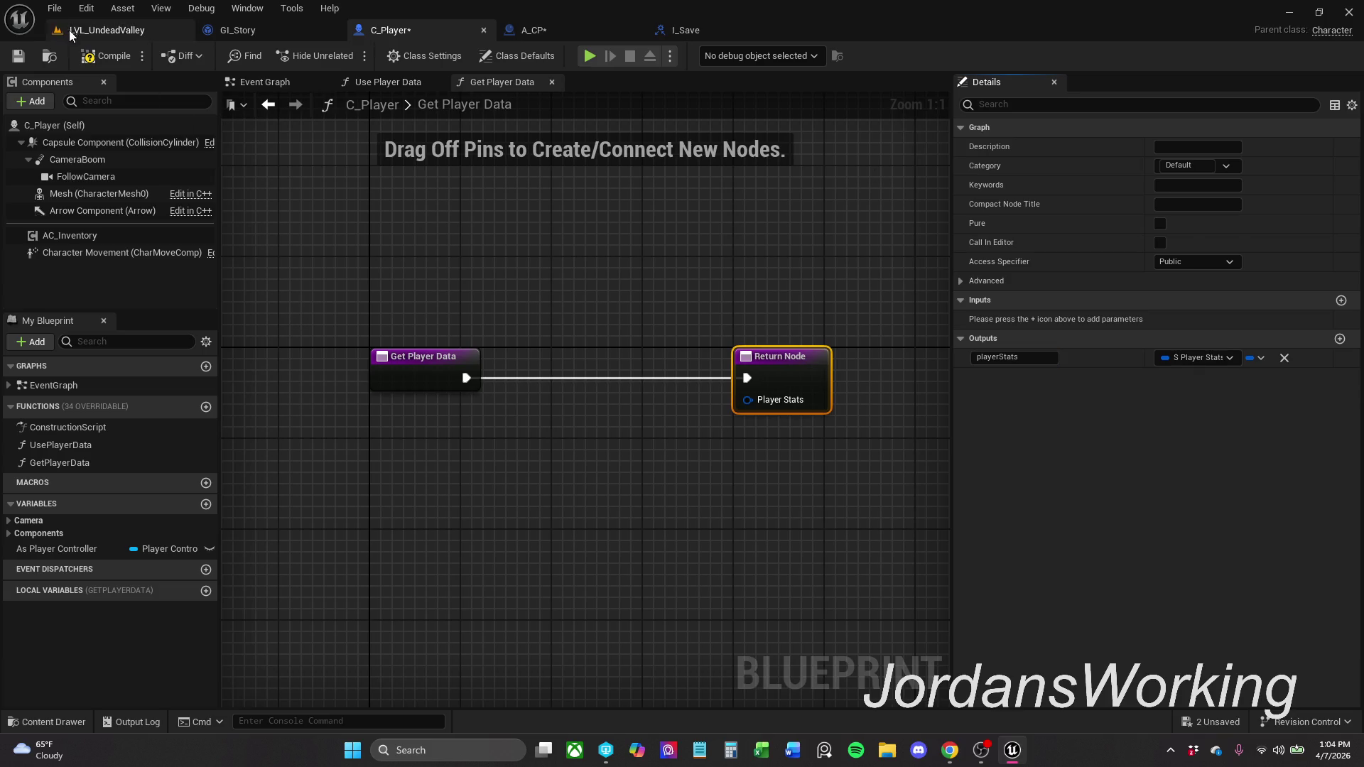
{"action": "left_click", "coordinate": [715, 367]}
- Create a Make S_Player_Stats node wired into the Player Stats output
{"action": "left_click_drag", "start_coordinate": [749, 409], "coordinate": [716, 449]}
{"action": "type", "text": "make"}
{"action": "key", "text": "Return"}
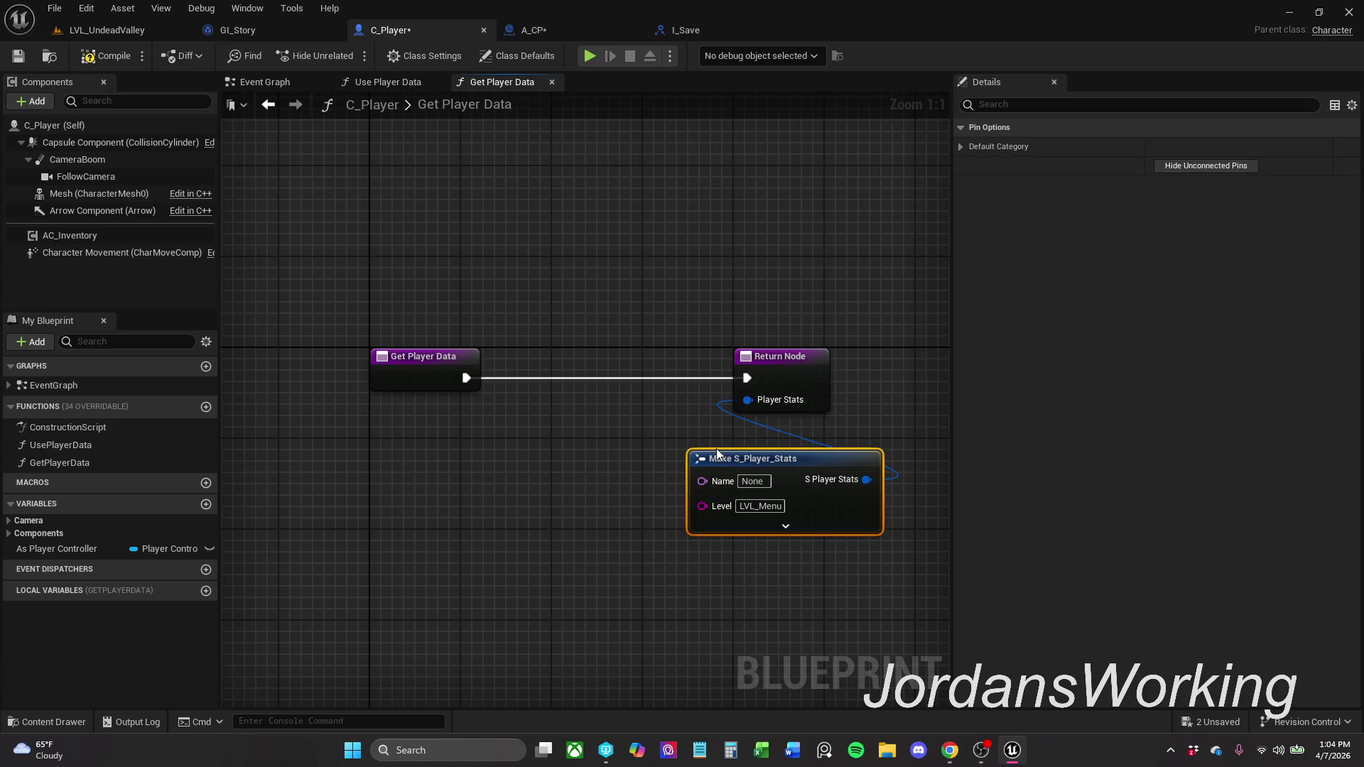
{"action": "mouse_move", "coordinate": [773, 467]}
{"action": "left_mouse_down"}
{"action": "mouse_move", "coordinate": [817, 462]}
{"action": "mouse_move", "coordinate": [786, 455]}
{"action": "left_mouse_up"}
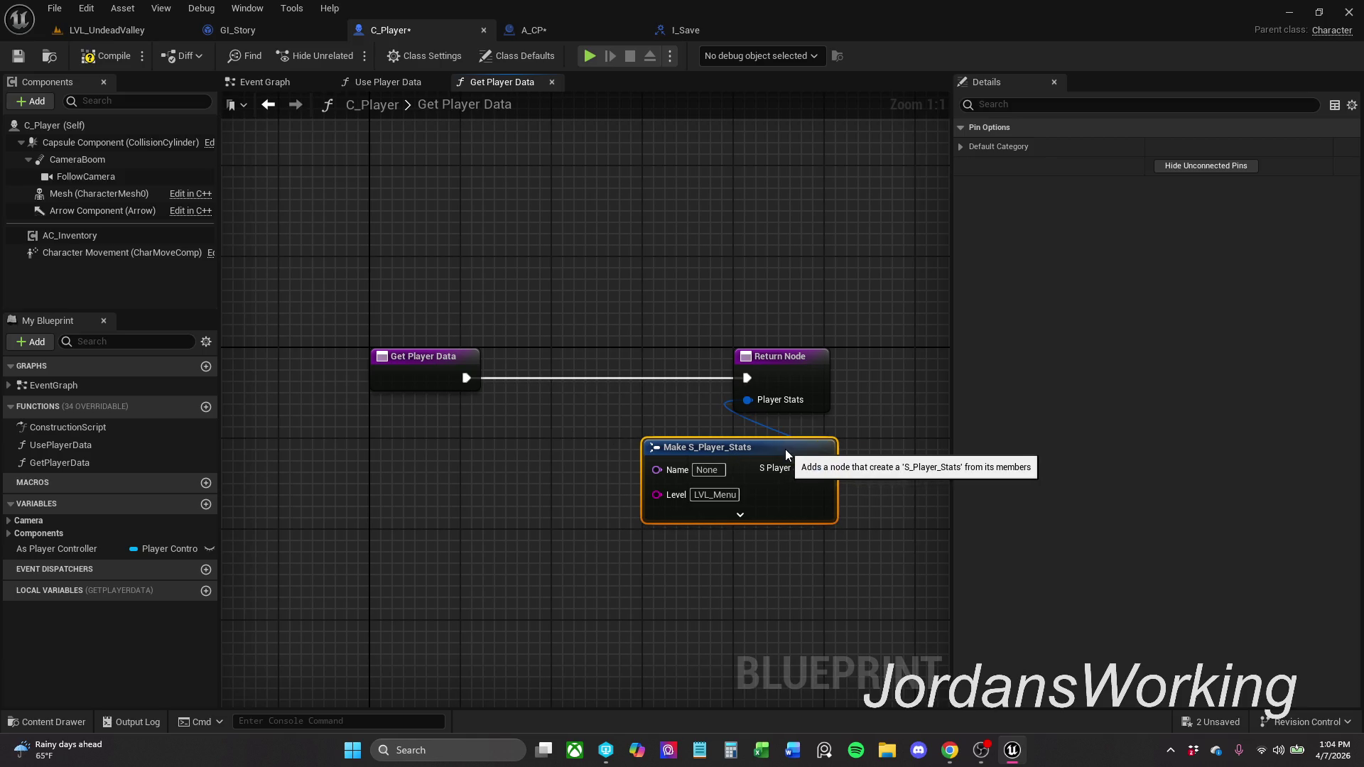
- Add Get Actor Transform and connect its Return Value to Make S_Player_Stats' Transform input
{"action": "right_click", "coordinate": [596, 449]}
{"action": "type", "text": "get actor"}
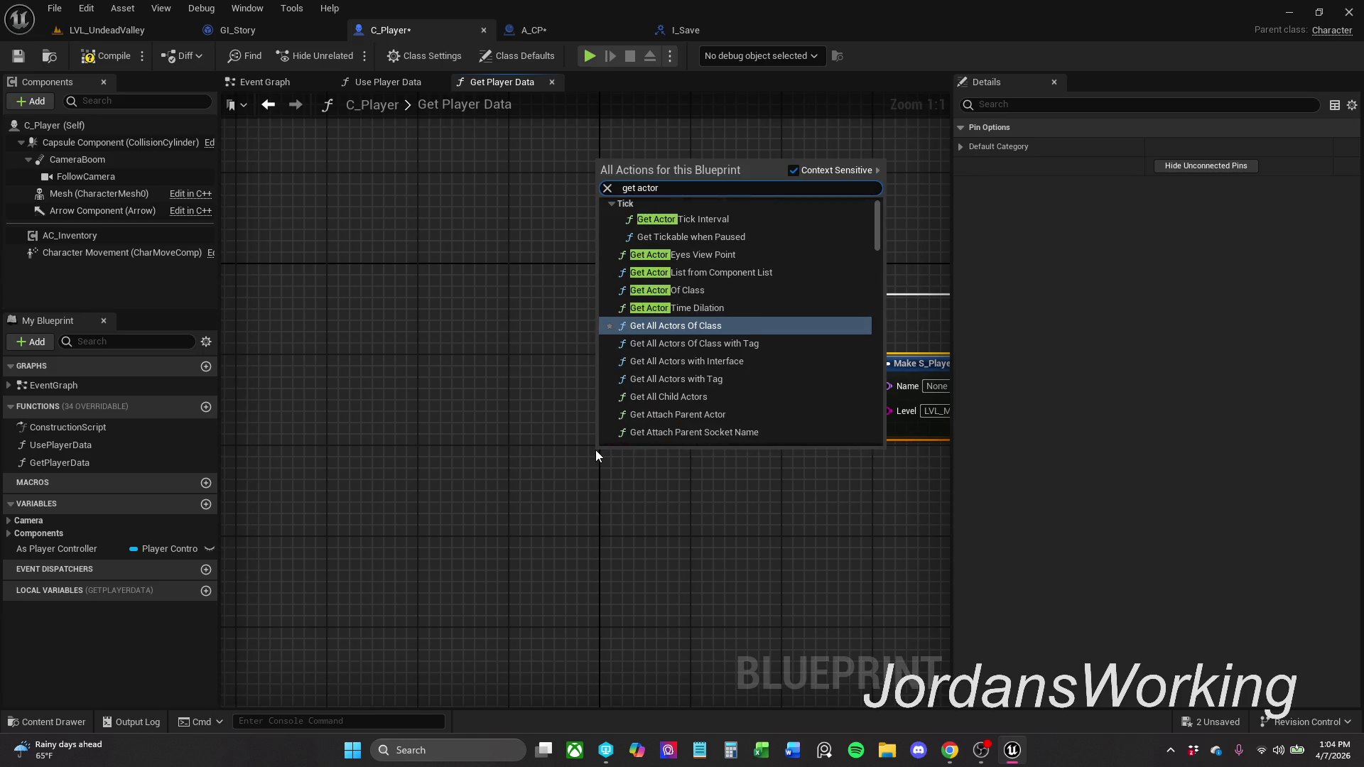
{"action": "type", "text": "transform"}
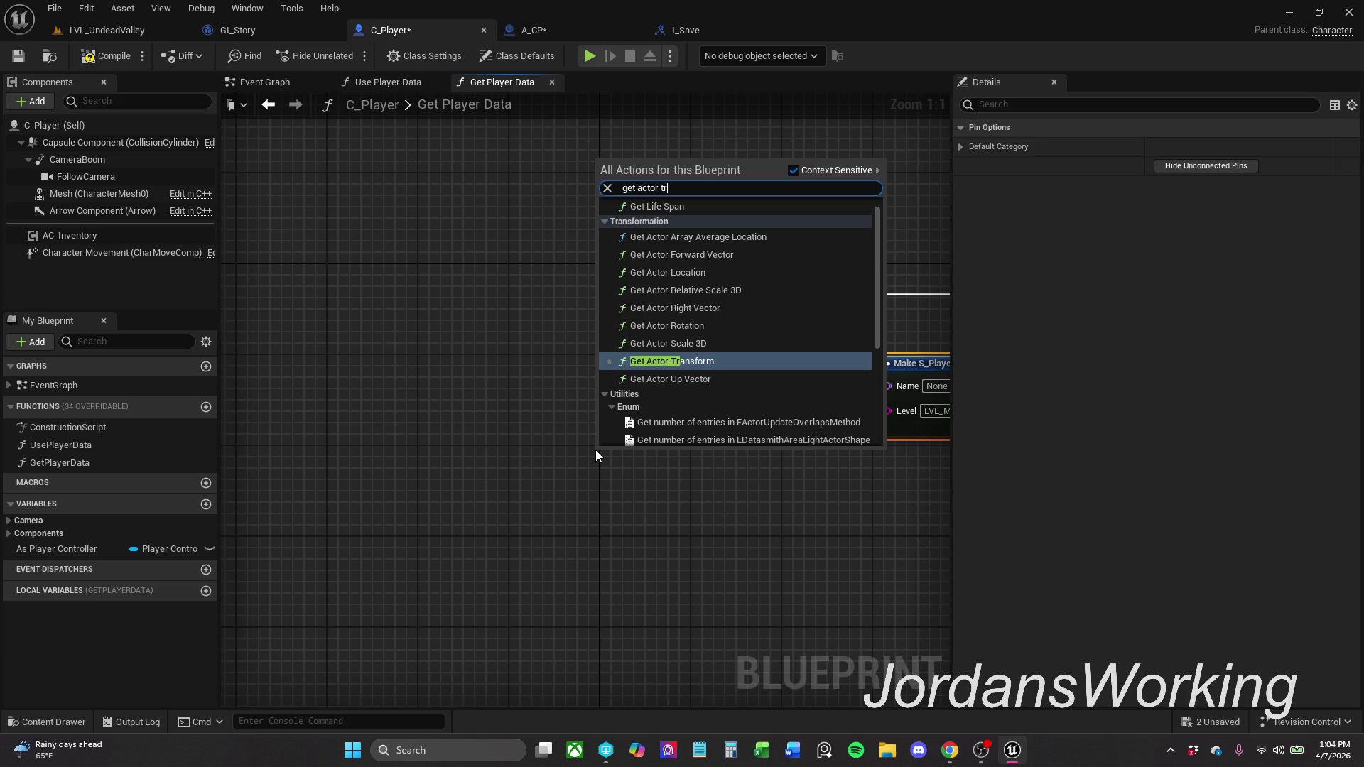
{"action": "key", "text": "Return"}
{"action": "left_click_drag", "start_coordinate": [628, 428], "coordinate": [423, 362]}
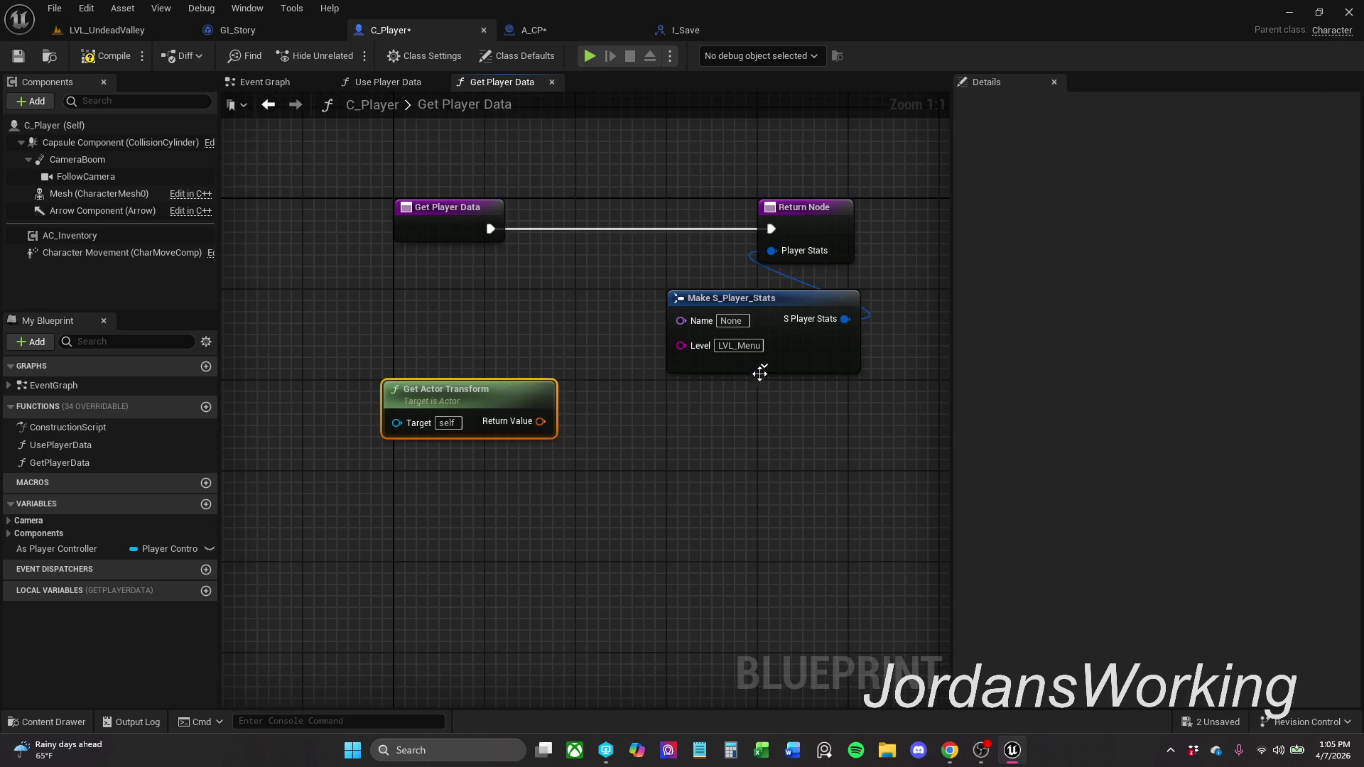
{"action": "left_click", "coordinate": [767, 368]}
{"action": "left_click_drag", "start_coordinate": [526, 420], "coordinate": [681, 443]}
{"action": "left_click_drag", "start_coordinate": [534, 409], "coordinate": [512, 500]}
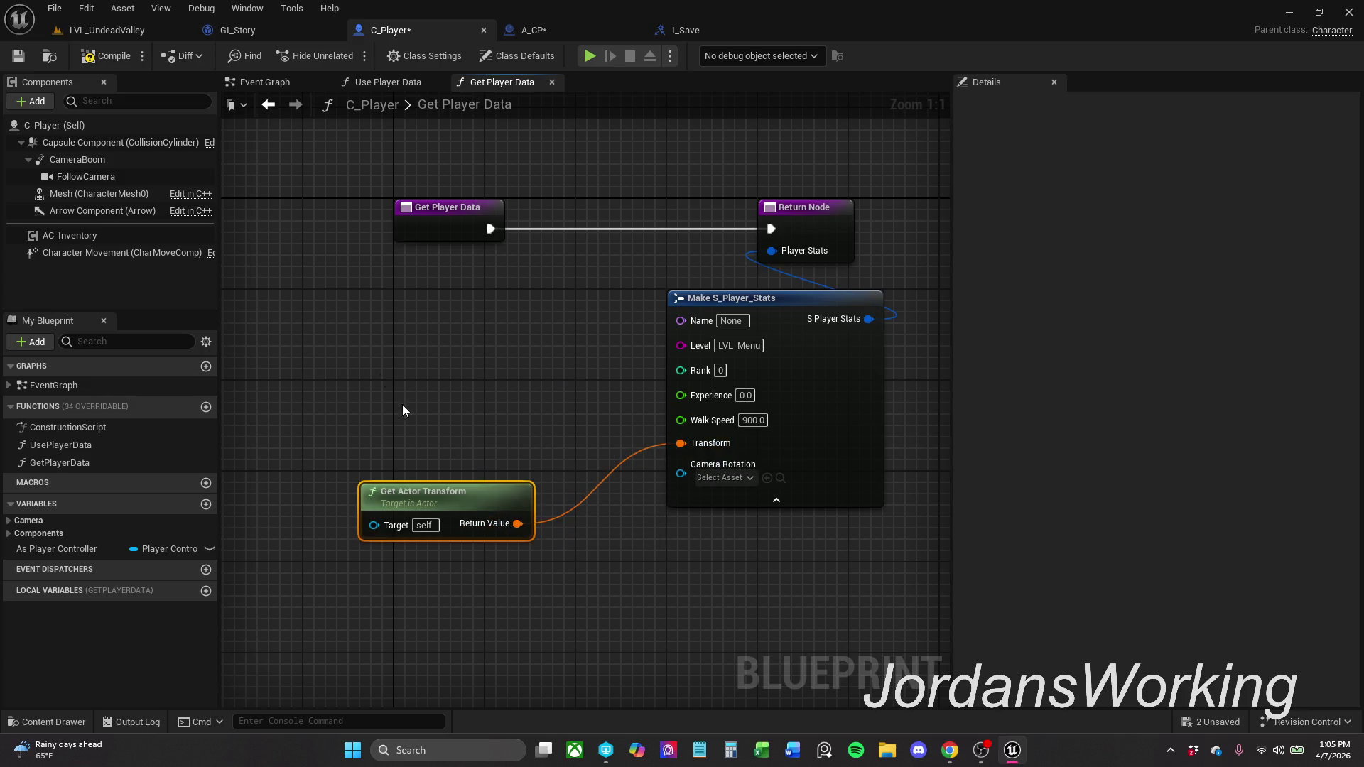
{"action": "right_click", "coordinate": [452, 339]}
- Add a Get Current Level Name node and run it after Get Player Data
{"action": "type", "text": "get curre"}
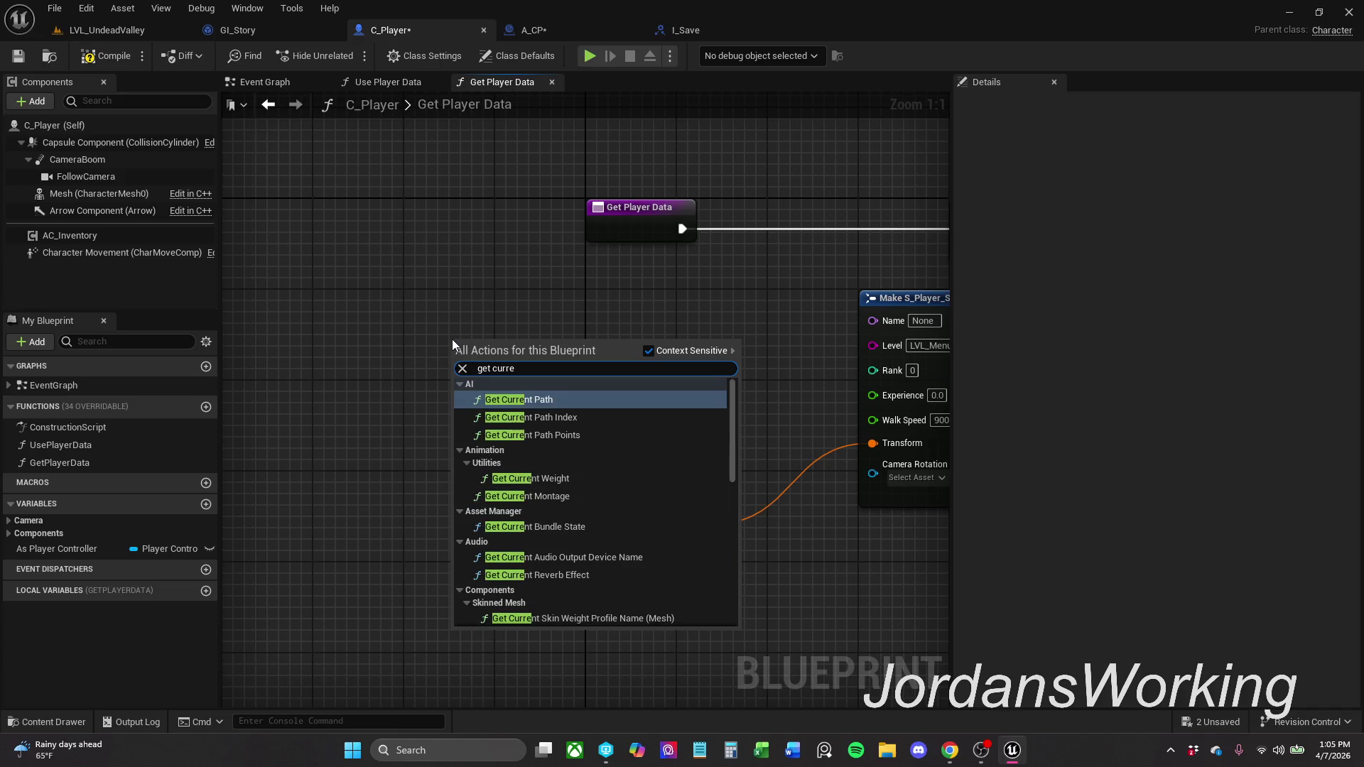
{"action": "type", "text": "nt le"}
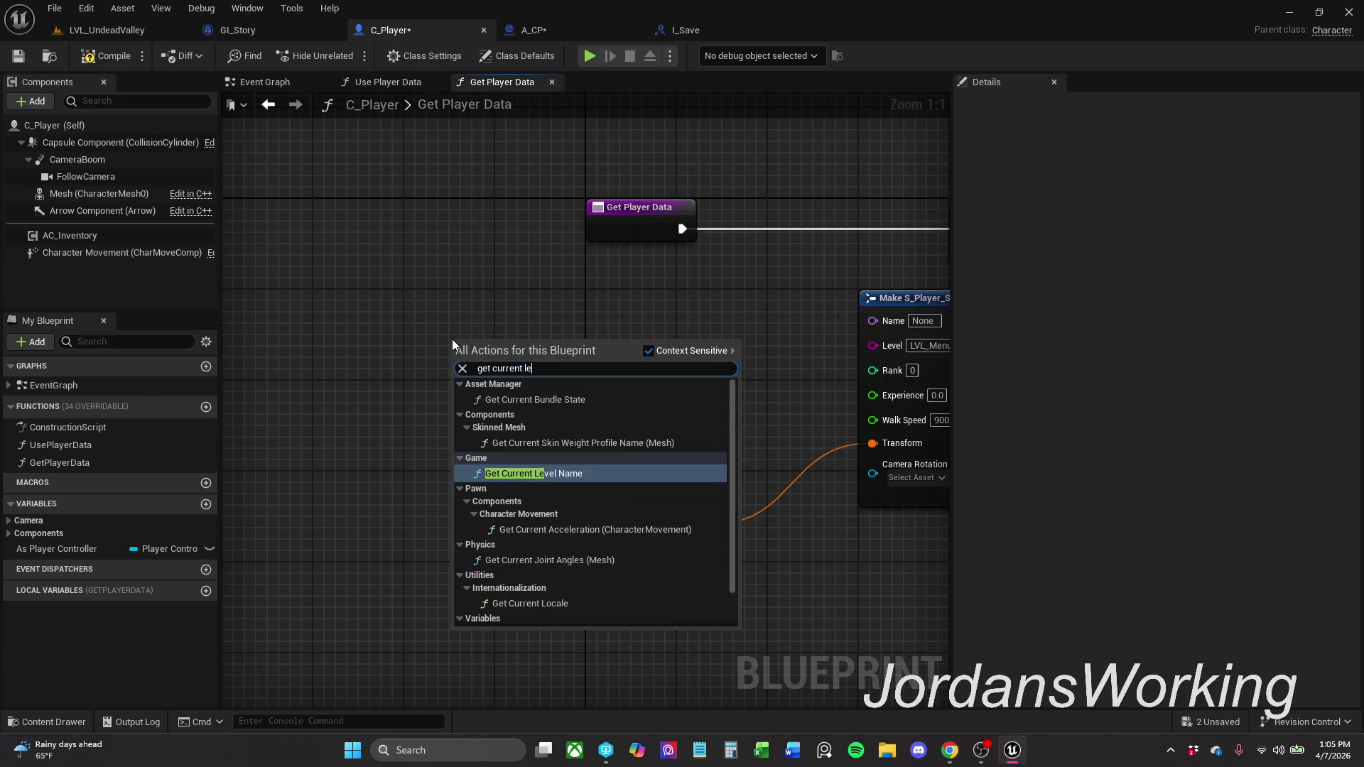
{"action": "key", "text": "Return"}
{"action": "mouse_move", "coordinate": [599, 344]}
{"action": "left_mouse_down"}
{"action": "mouse_move", "coordinate": [458, 374]}
{"action": "mouse_move", "coordinate": [741, 334]}
{"action": "left_mouse_up"}
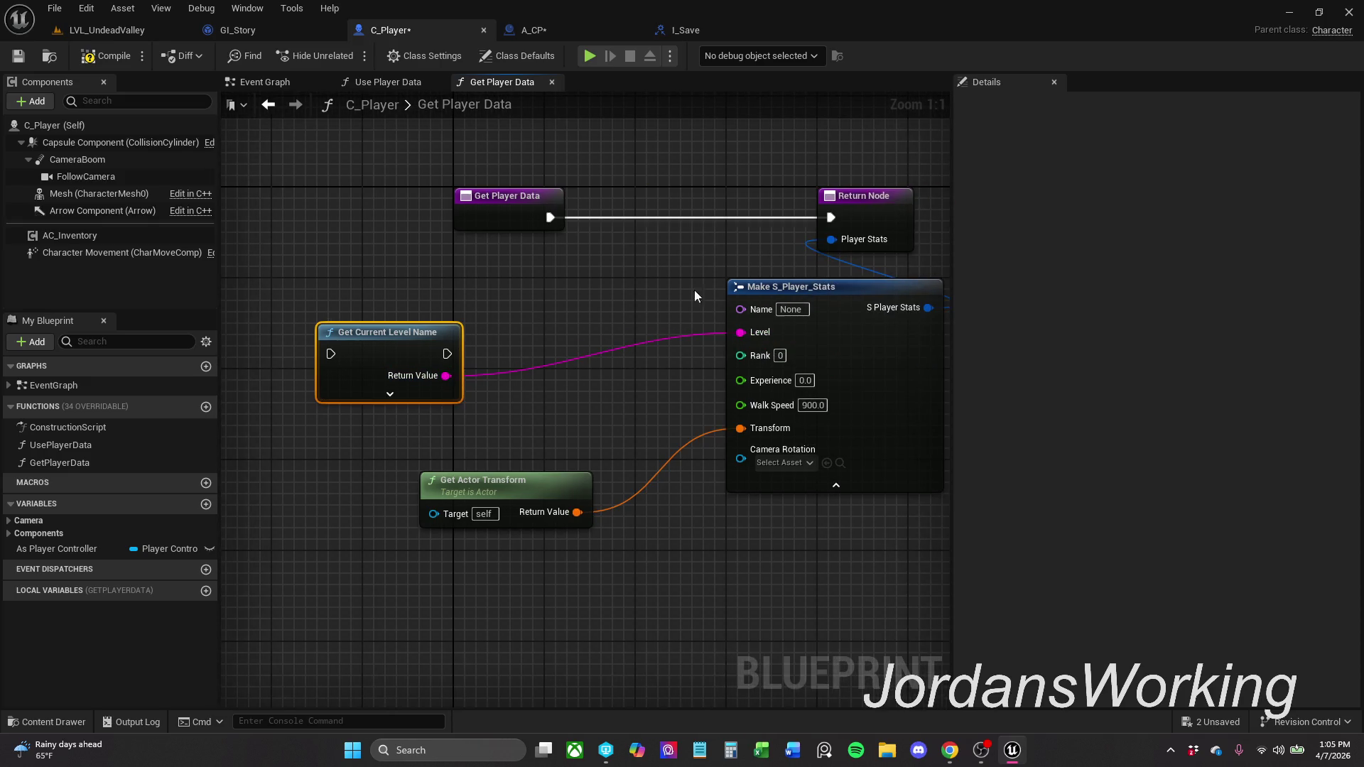
{"action": "mouse_move", "coordinate": [332, 355]}
{"action": "left_mouse_down"}
{"action": "mouse_move", "coordinate": [484, 245]}
{"action": "mouse_move", "coordinate": [546, 220]}
{"action": "mouse_move", "coordinate": [287, 220]}
{"action": "left_mouse_up"}
{"action": "mouse_move", "coordinate": [609, 206]}
{"action": "left_mouse_down"}
{"action": "mouse_move", "coordinate": [540, 213]}
{"action": "mouse_move", "coordinate": [416, 326]}
{"action": "left_mouse_up"}
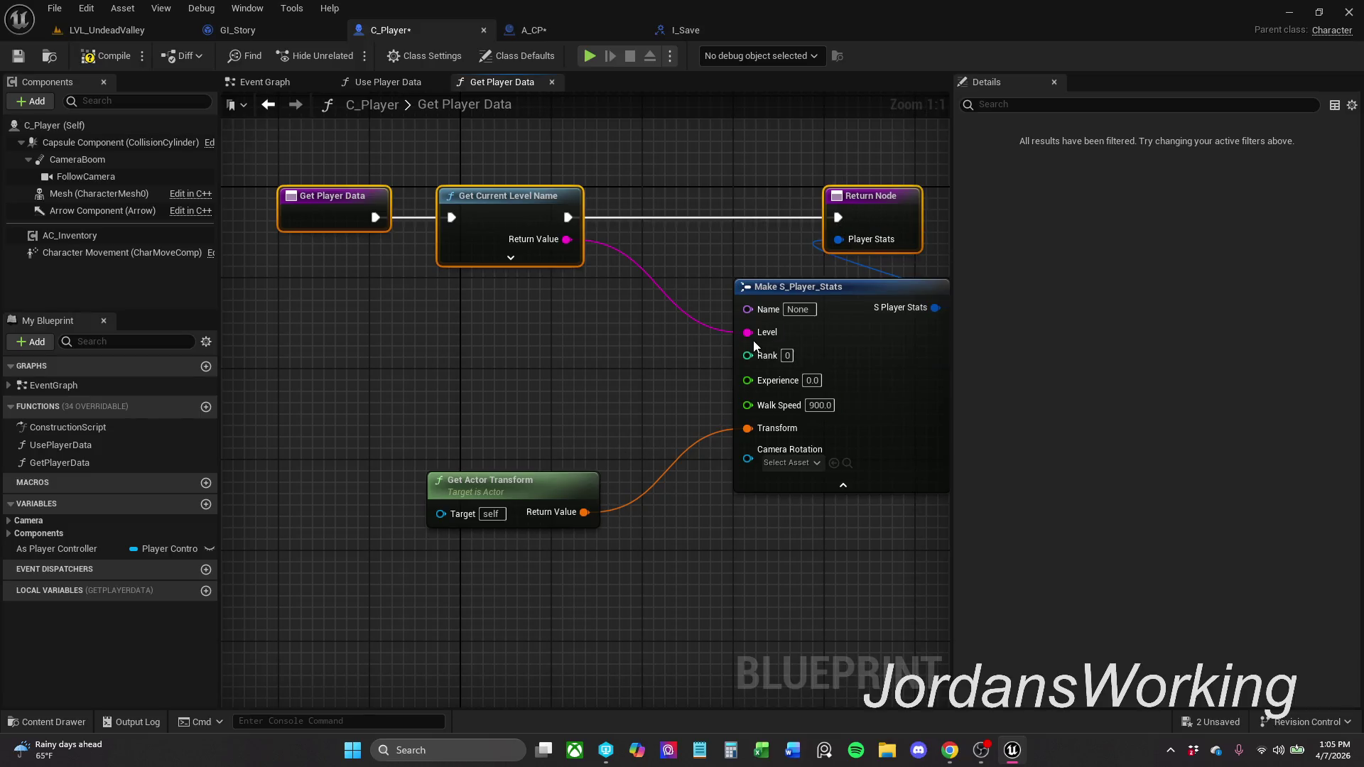
- Enter a player name in Make S_Player_Stats' Name input and tidy the Get Actor Transform node
{"action": "left_click", "coordinate": [799, 309]}
{"action": "type", "text": "Joe"}
{"action": "key", "text": "Return"}
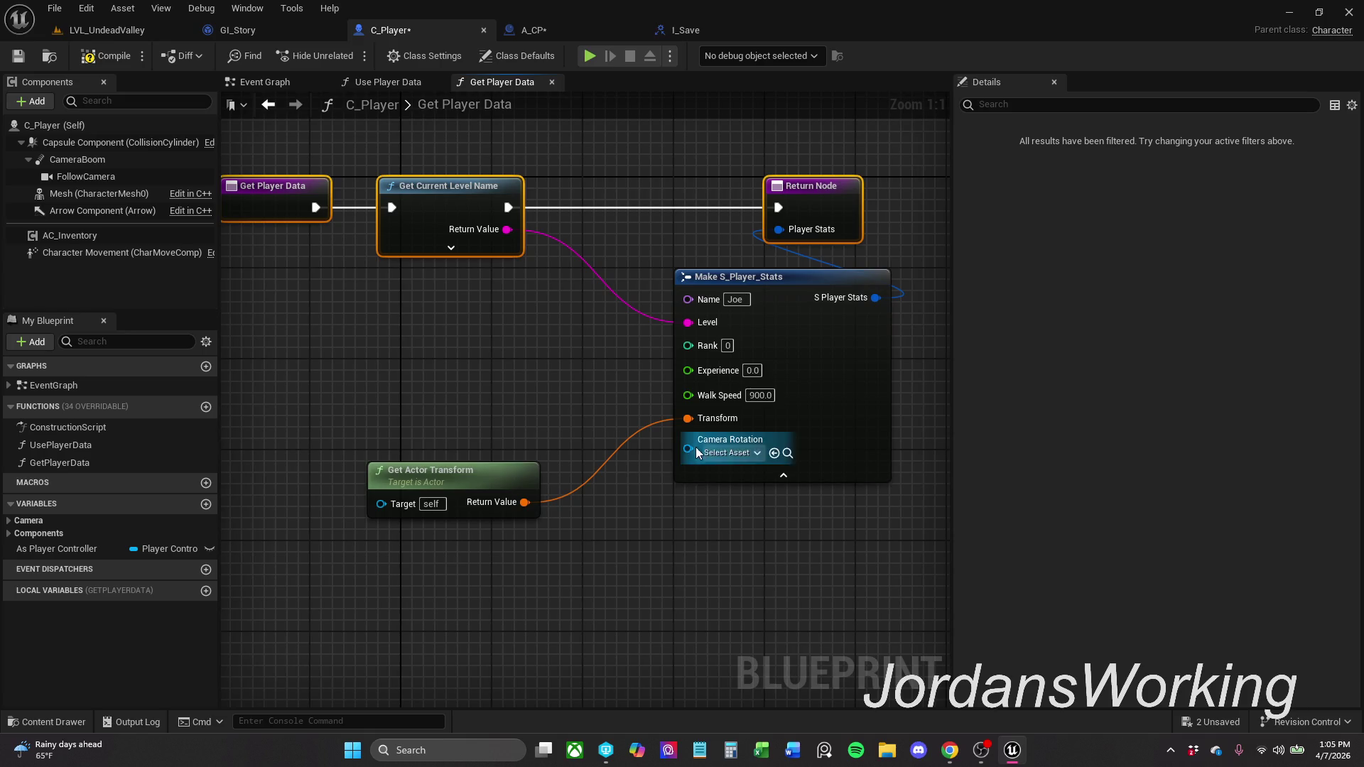
{"action": "left_click_drag", "start_coordinate": [506, 475], "coordinate": [527, 465]}
{"action": "left_click", "coordinate": [541, 391]}
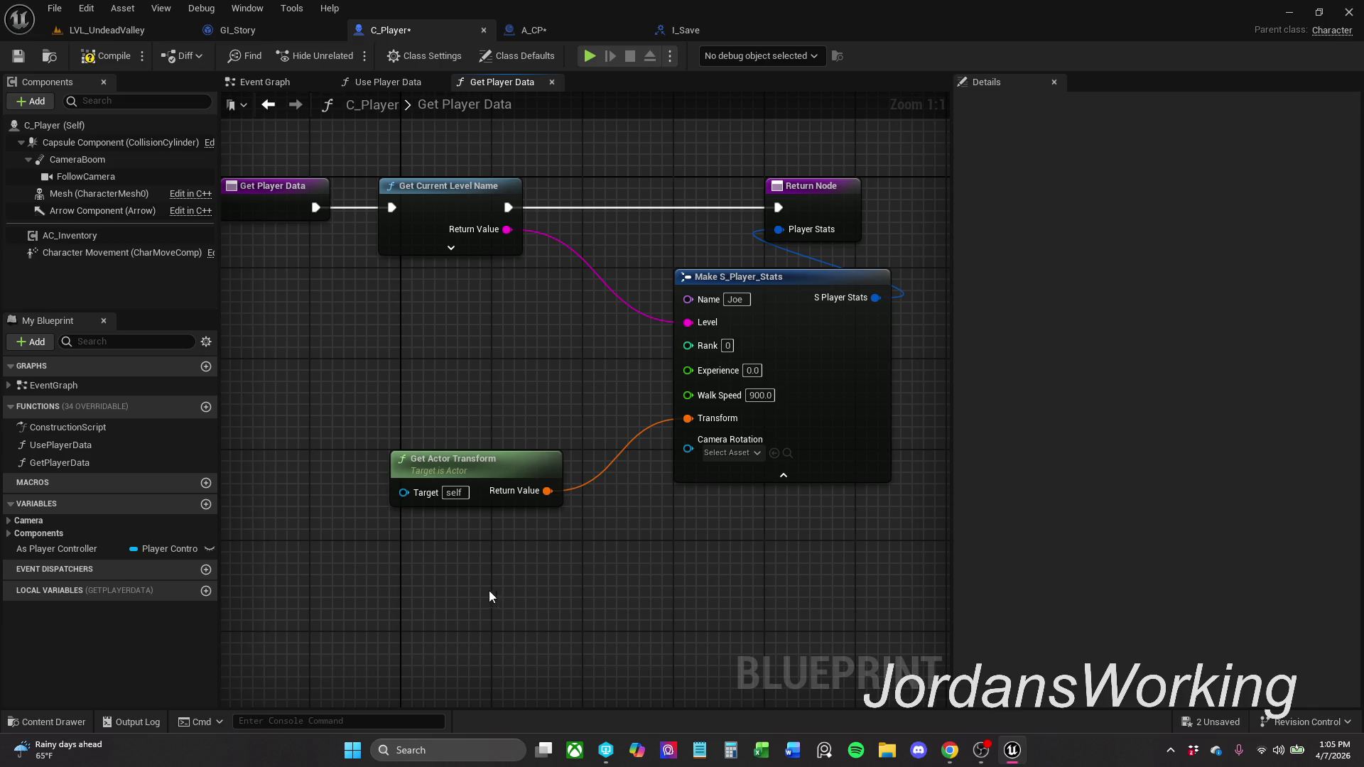
{"action": "left_click_drag", "start_coordinate": [477, 461], "coordinate": [430, 359]}
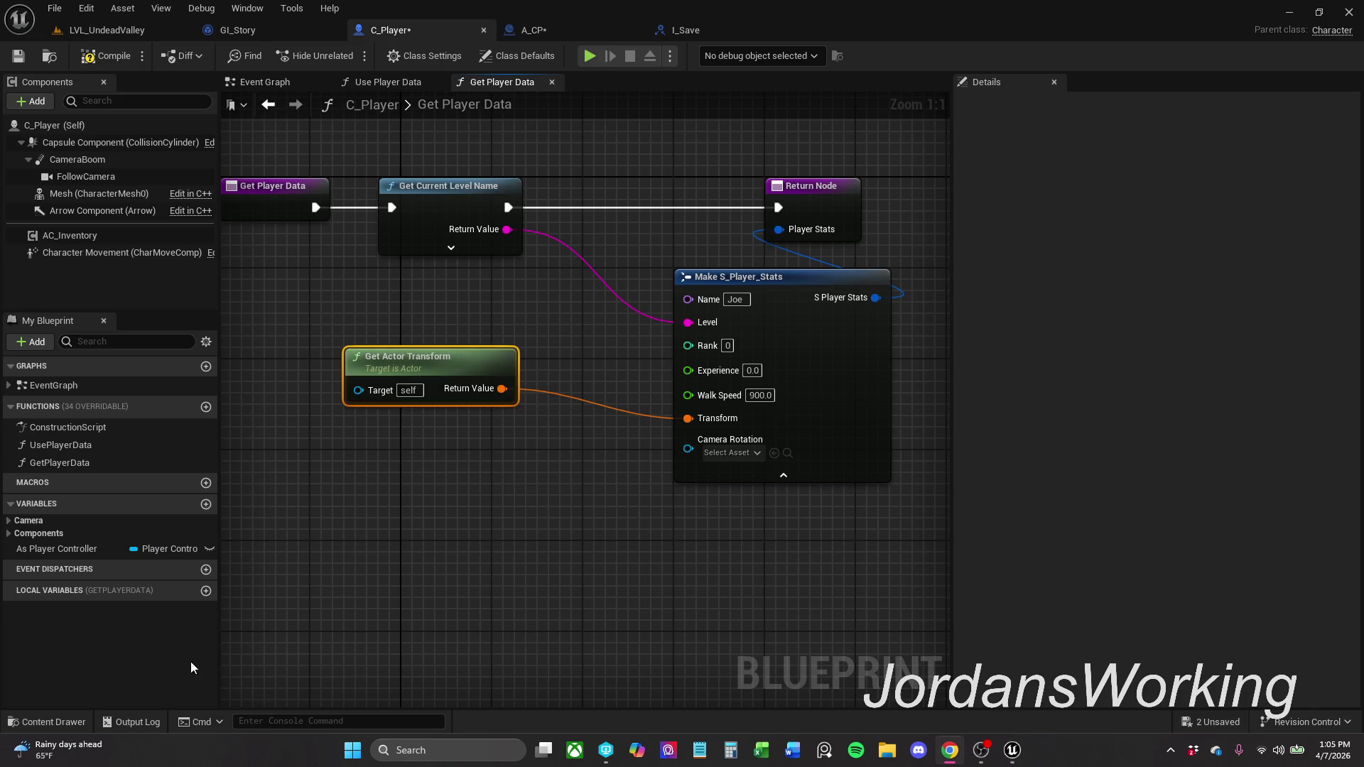
- Add a Get Control Rotation node beside Get Player Data and move it up-left
{"action": "right_click", "coordinate": [534, 492]}
{"action": "type", "text": "get contr"}
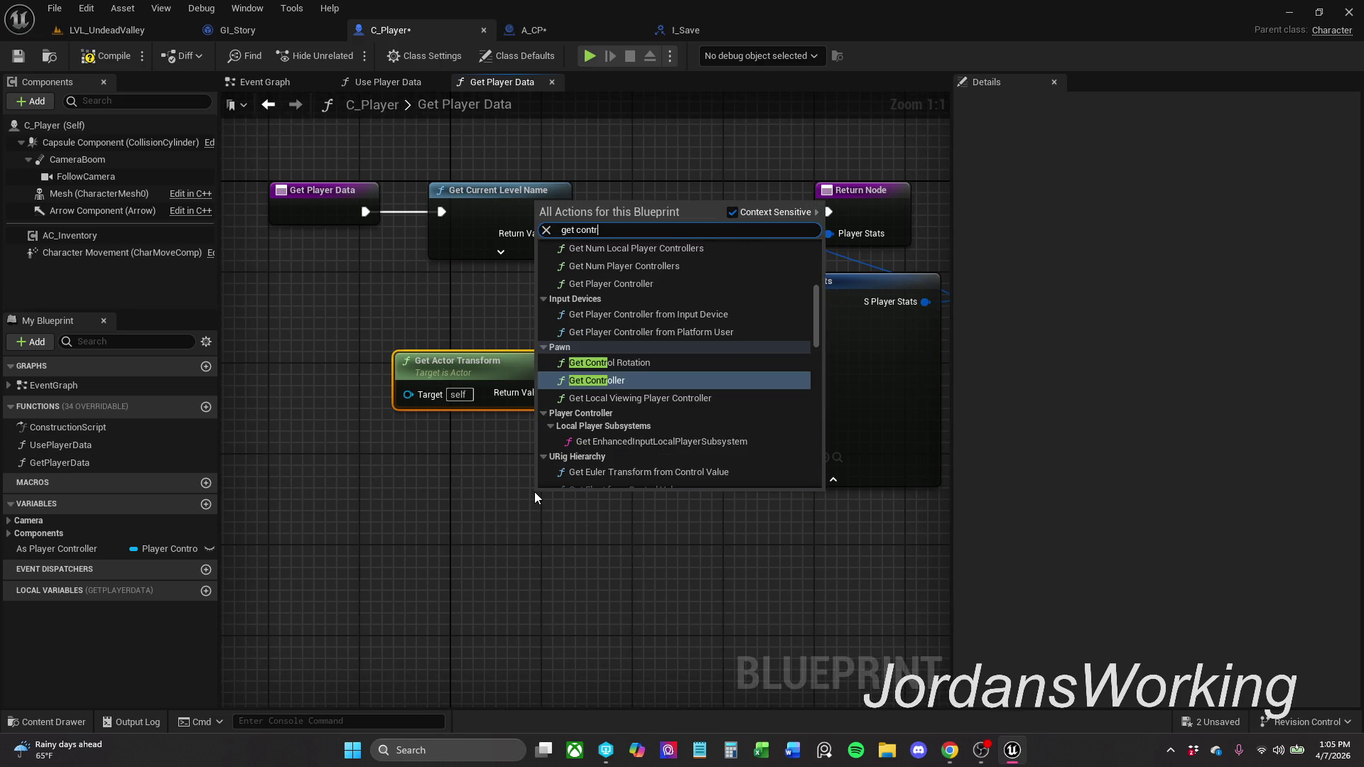
{"action": "key", "text": "Up"}
{"action": "key", "text": "Return"}
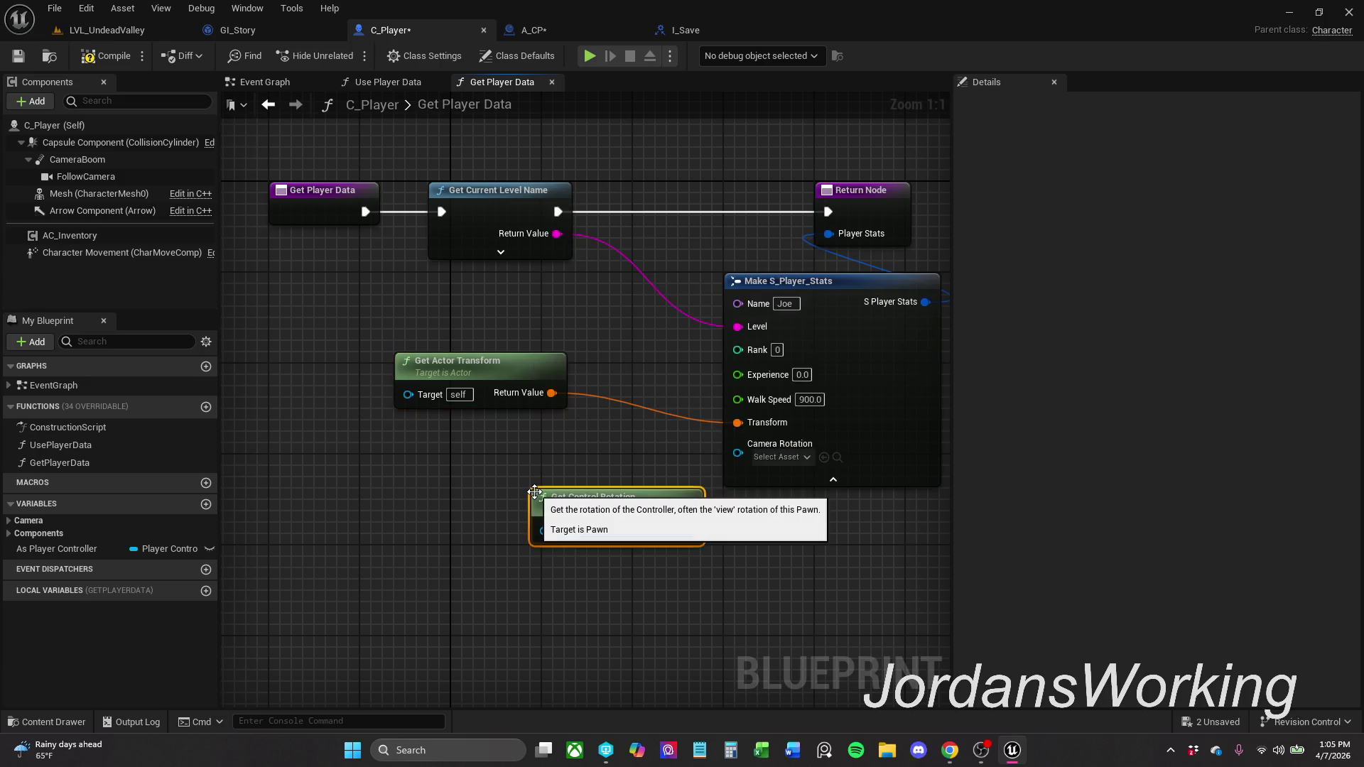
{"action": "key", "text": "alt+Tab"}
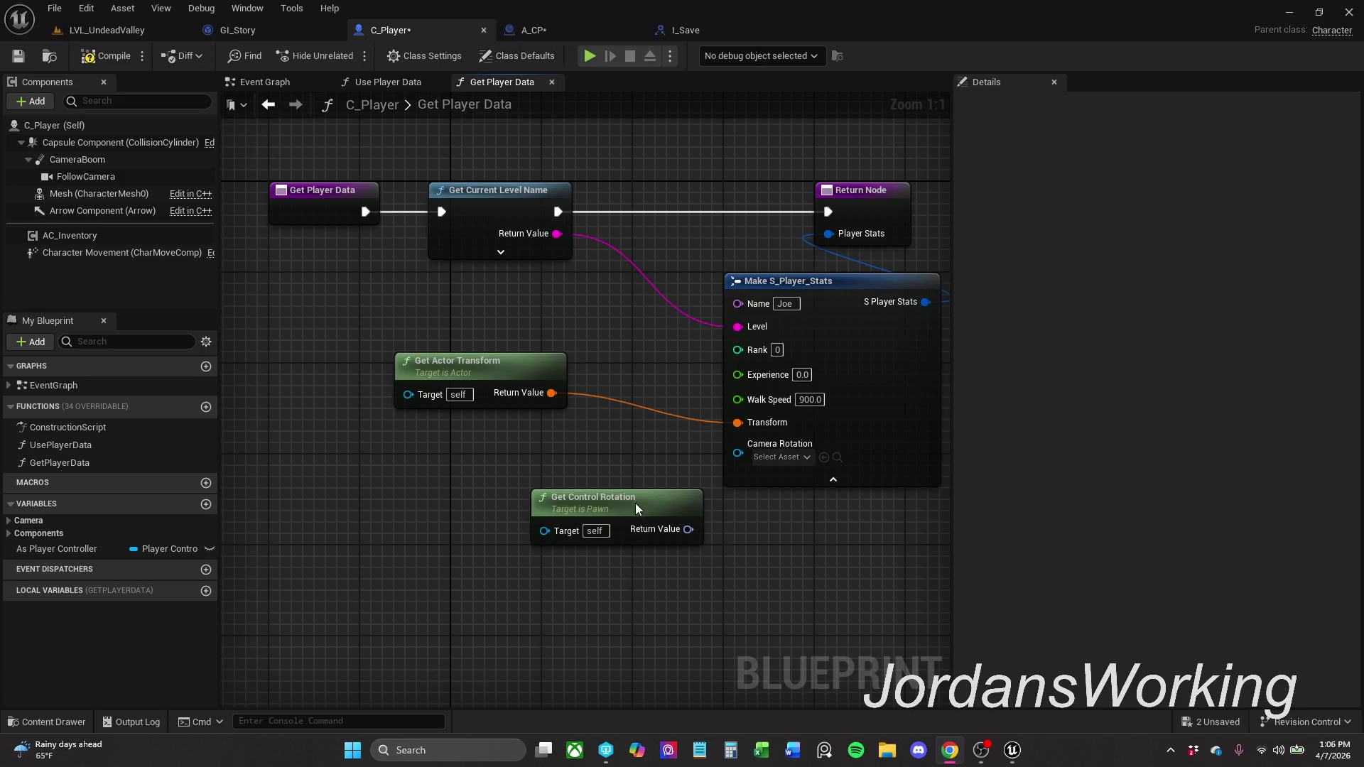
{"action": "left_click_drag", "start_coordinate": [635, 510], "coordinate": [571, 487]}
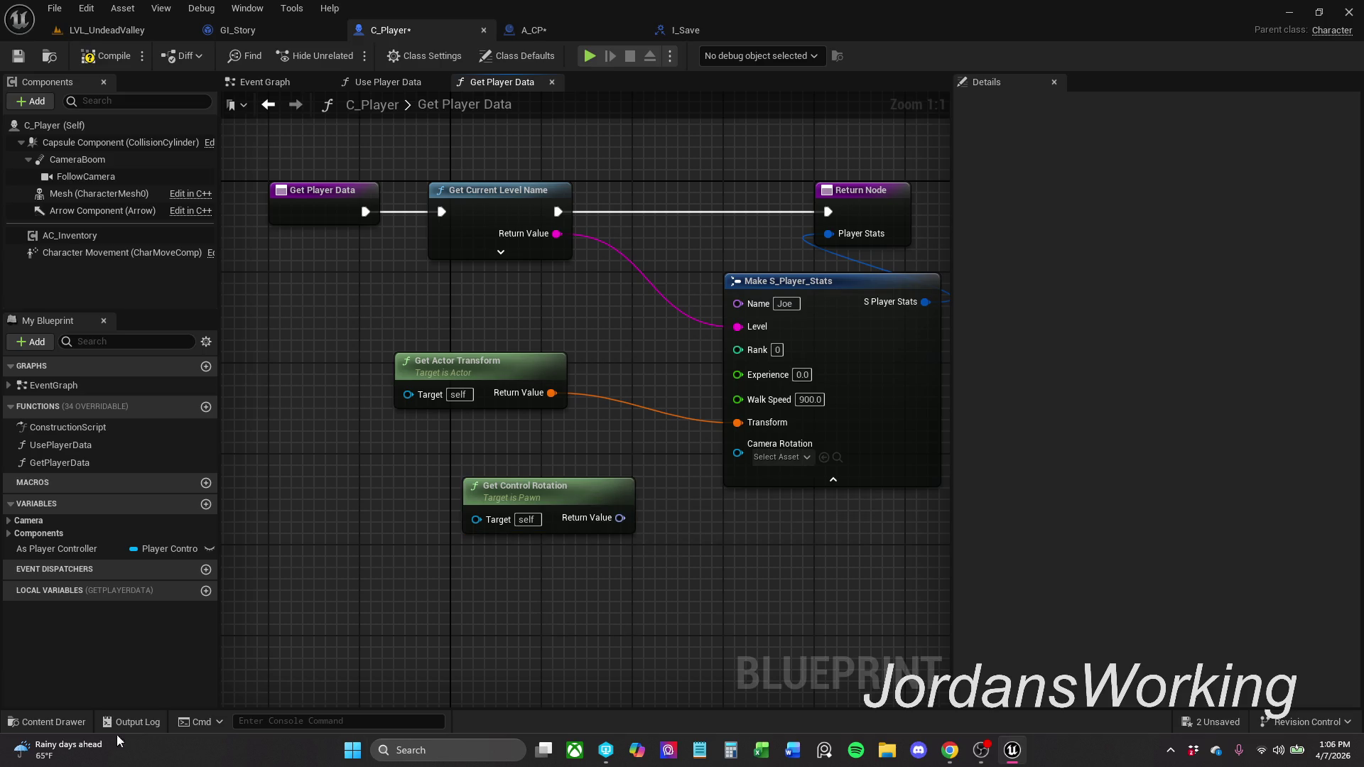
- Browse to Blueprints > Structures and open the S_Player_Stats structure
{"action": "left_click", "coordinate": [53, 721]}
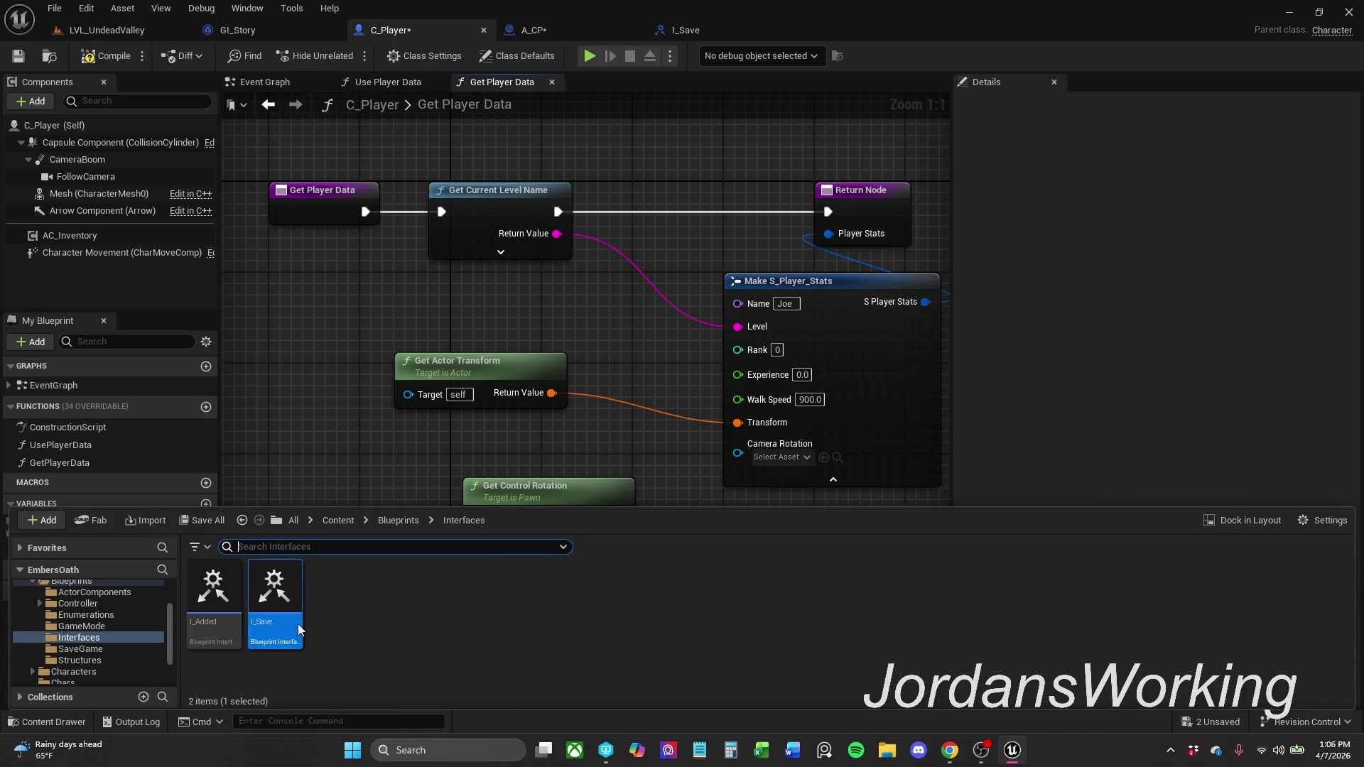
{"action": "left_click", "coordinate": [399, 520]}
{"action": "left_click", "coordinate": [579, 593]}
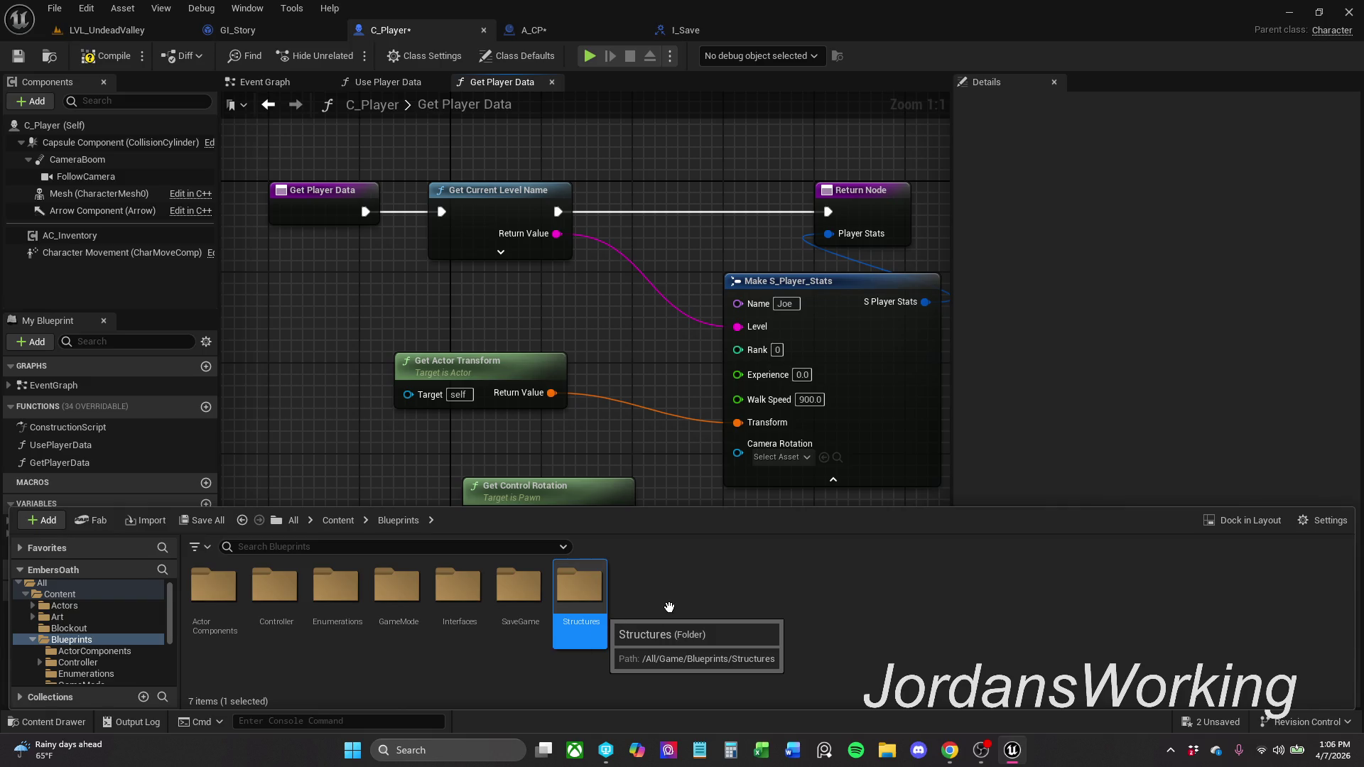
{"action": "key", "text": "Return"}
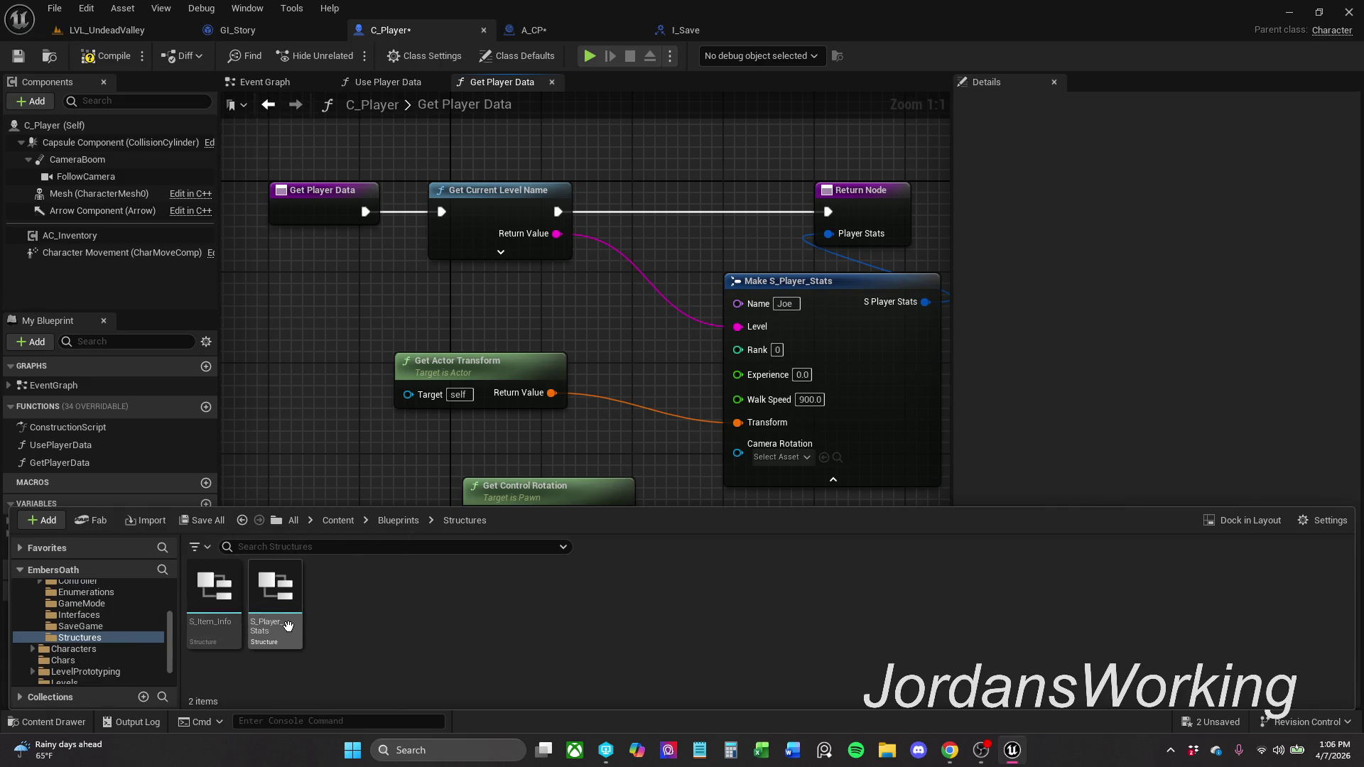
{"action": "double_click", "coordinate": [275, 568]}
- Retype the cameraRotation member from SG Story to Rotator, then save and close S_Player_Stats
{"action": "left_click", "coordinate": [612, 253]}
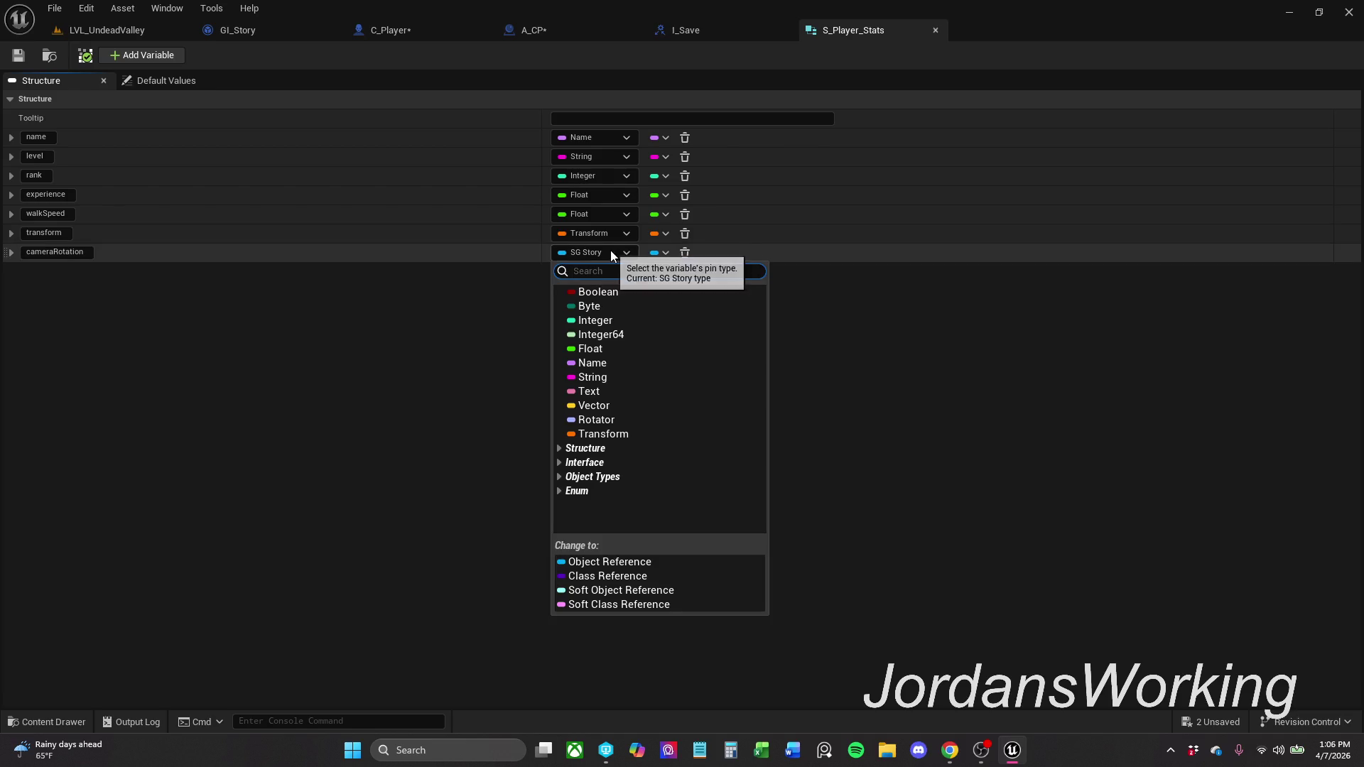
{"action": "left_click", "coordinate": [458, 322]}
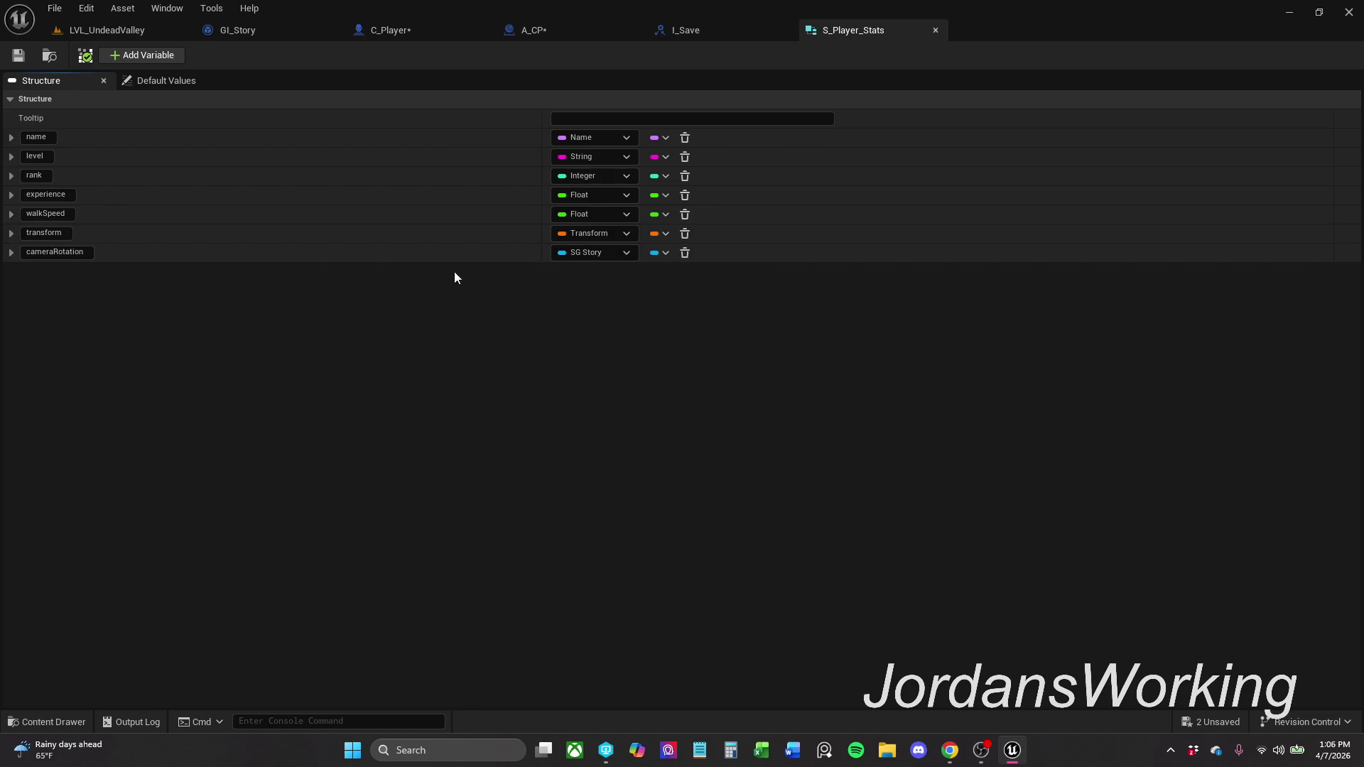
{"action": "left_click", "coordinate": [597, 259]}
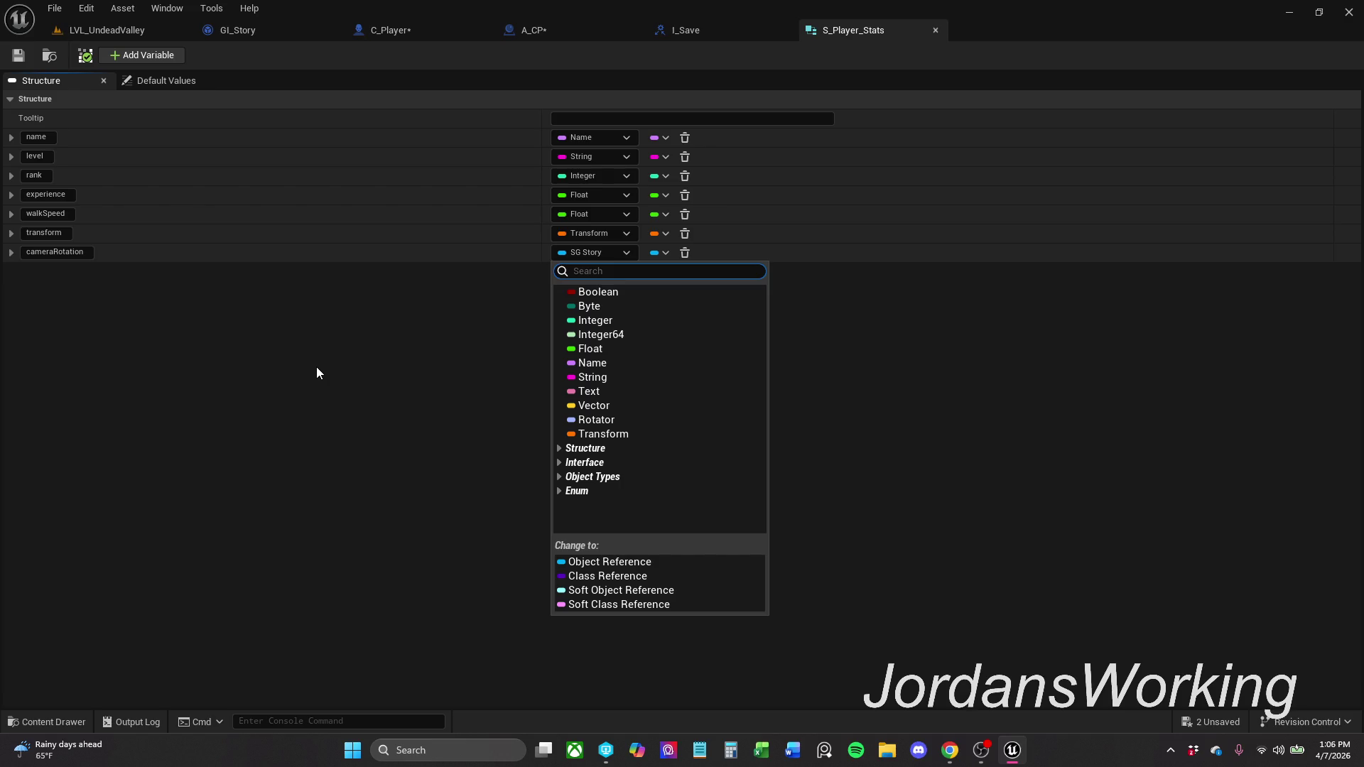
{"action": "type", "text": "rot"}
{"action": "key", "text": "BackSpace"}
{"action": "key", "text": "BackSpace"}
{"action": "key", "text": "BackSpace"}
{"action": "type", "text": "Roa"}
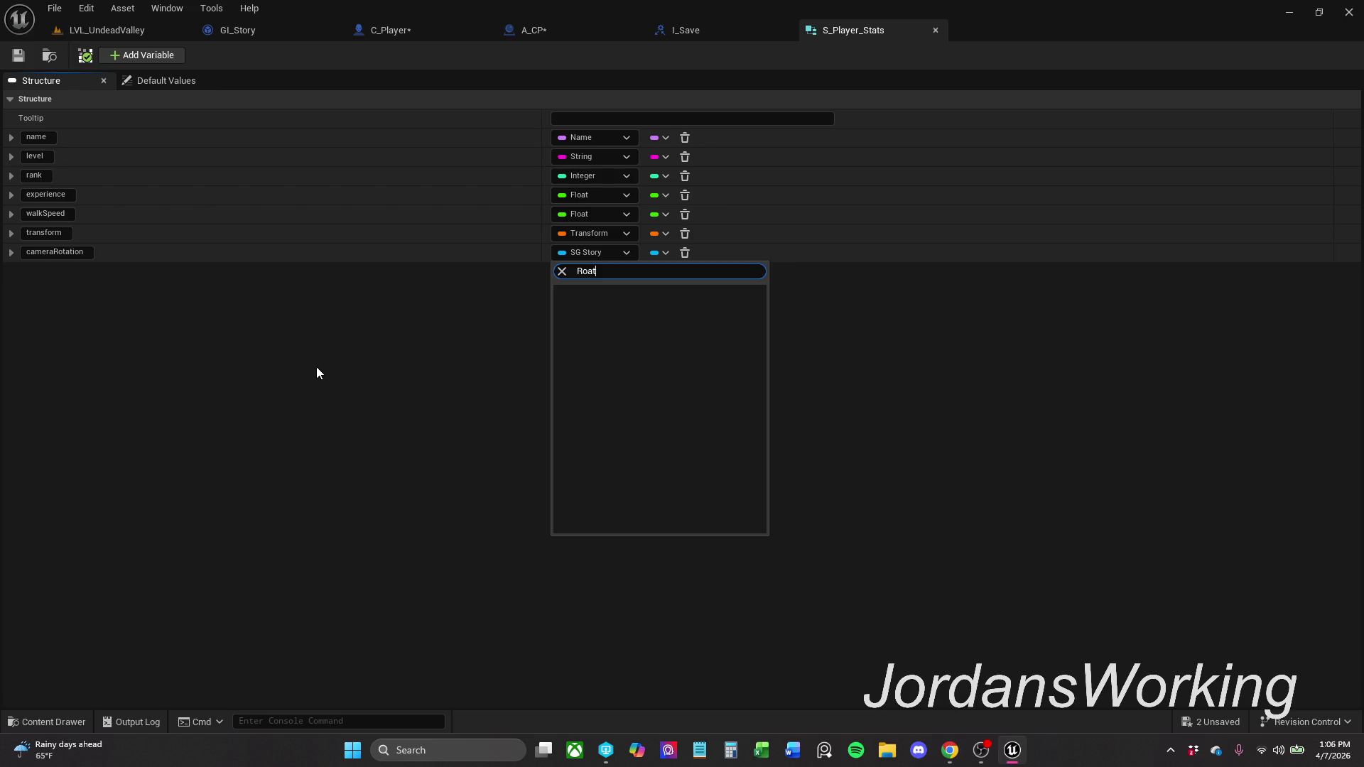
{"action": "key", "text": "BackSpace"}
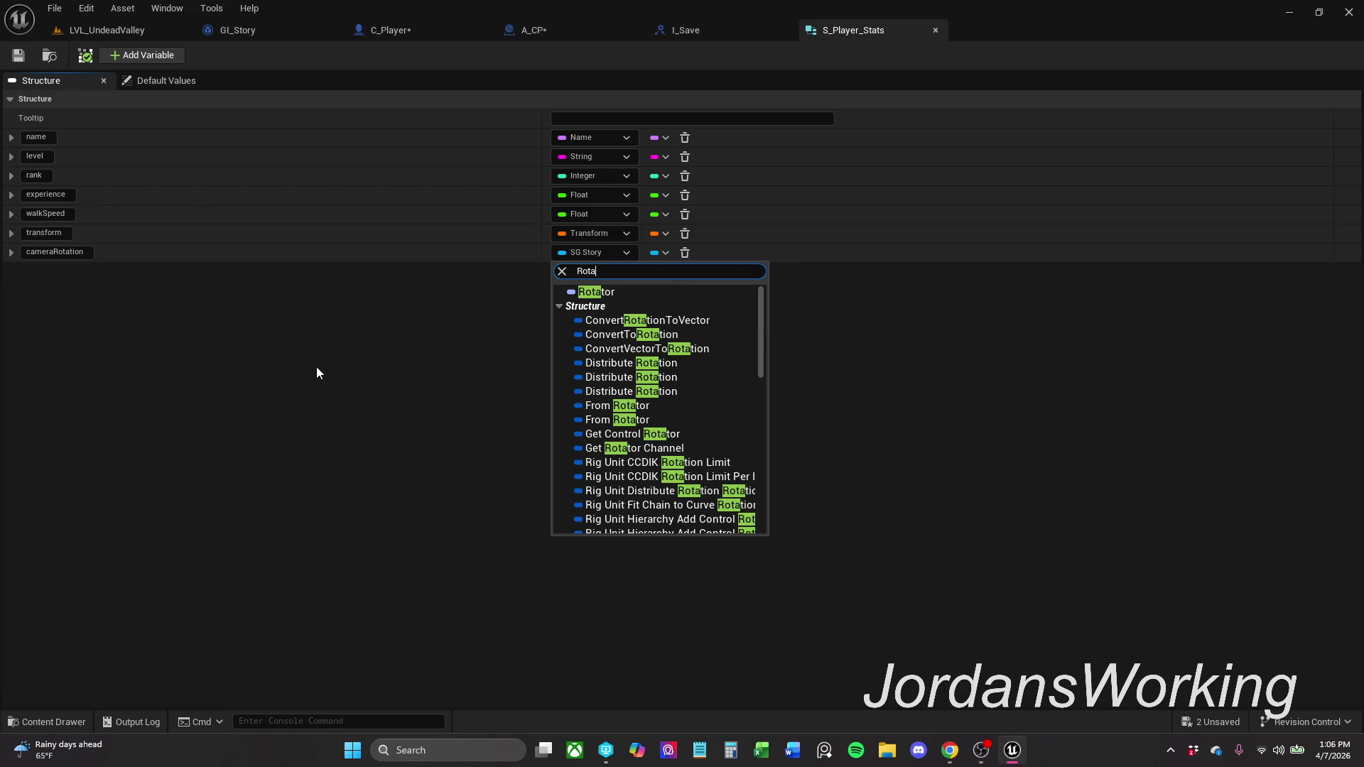
{"action": "left_click", "coordinate": [624, 294]}
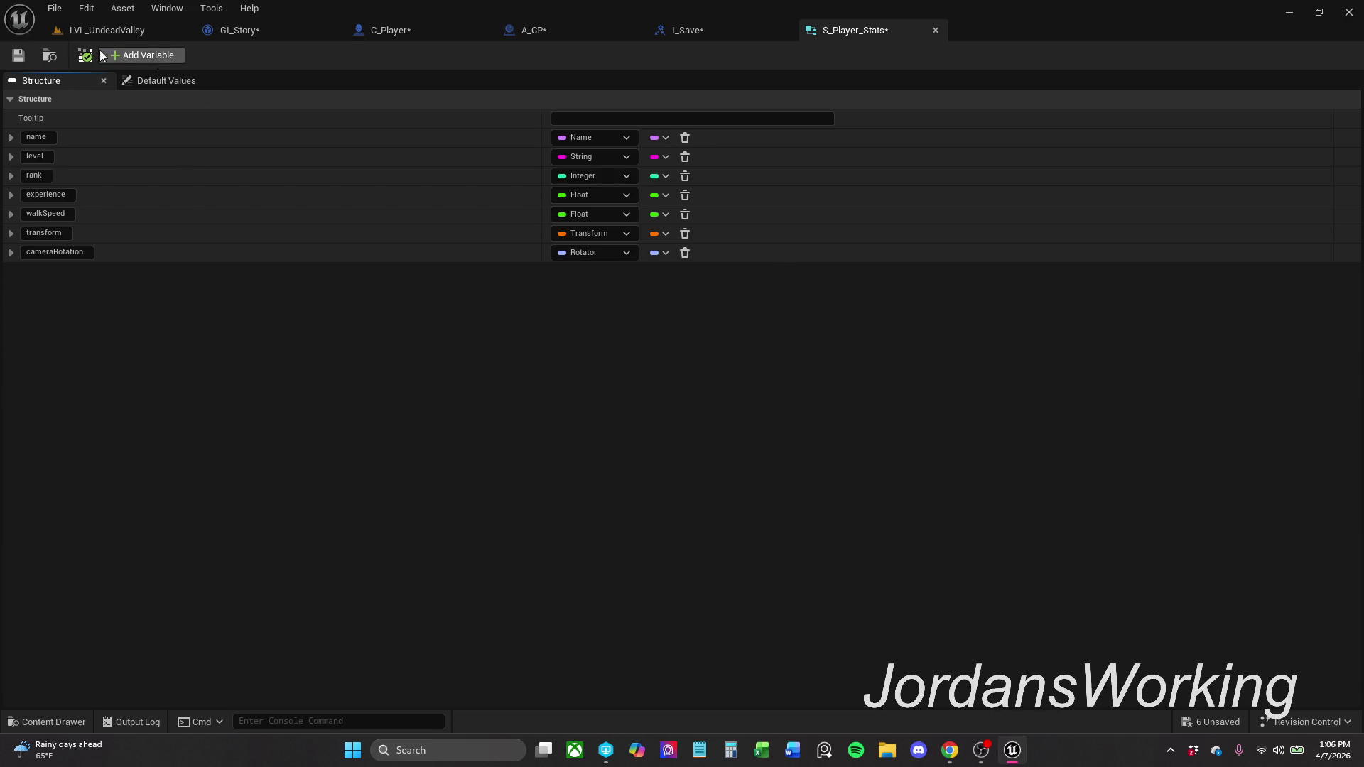
{"action": "left_click", "coordinate": [18, 55]}
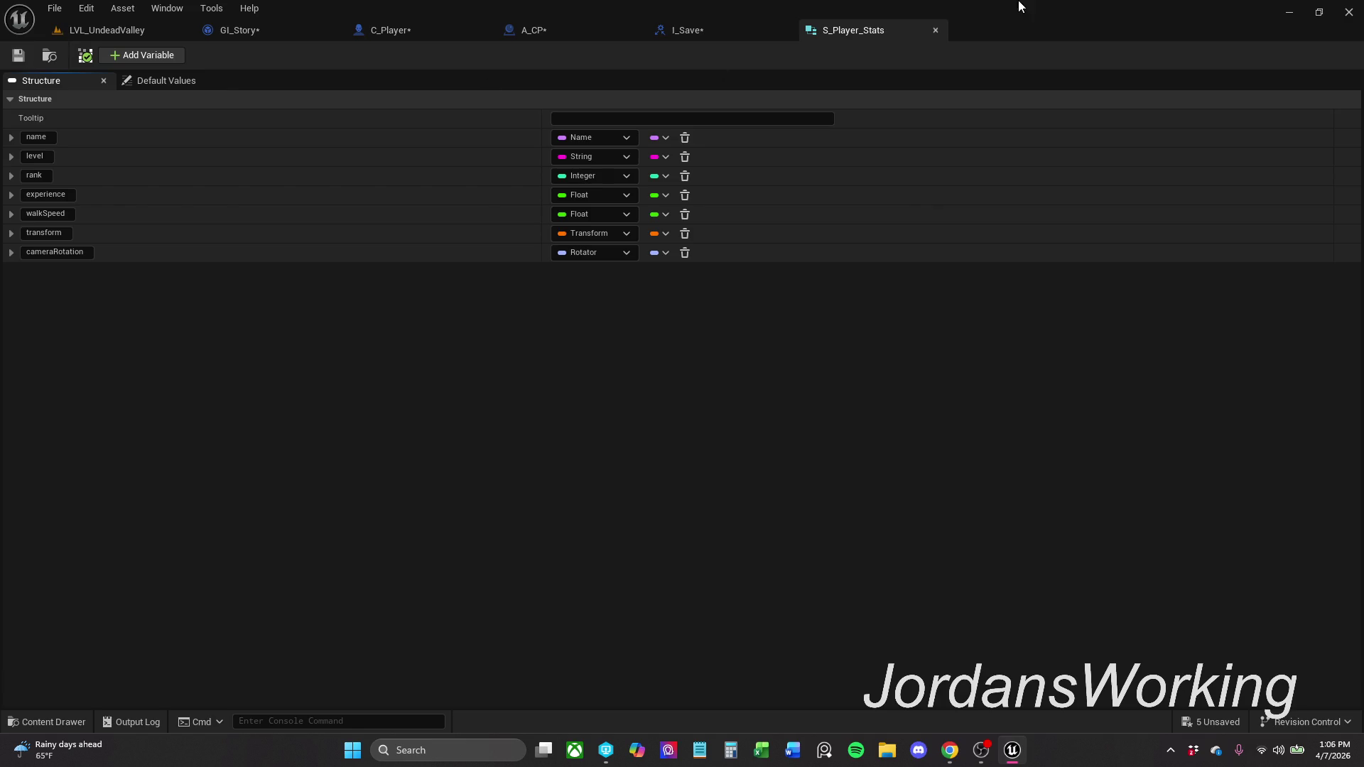
{"action": "left_click", "coordinate": [936, 30]}
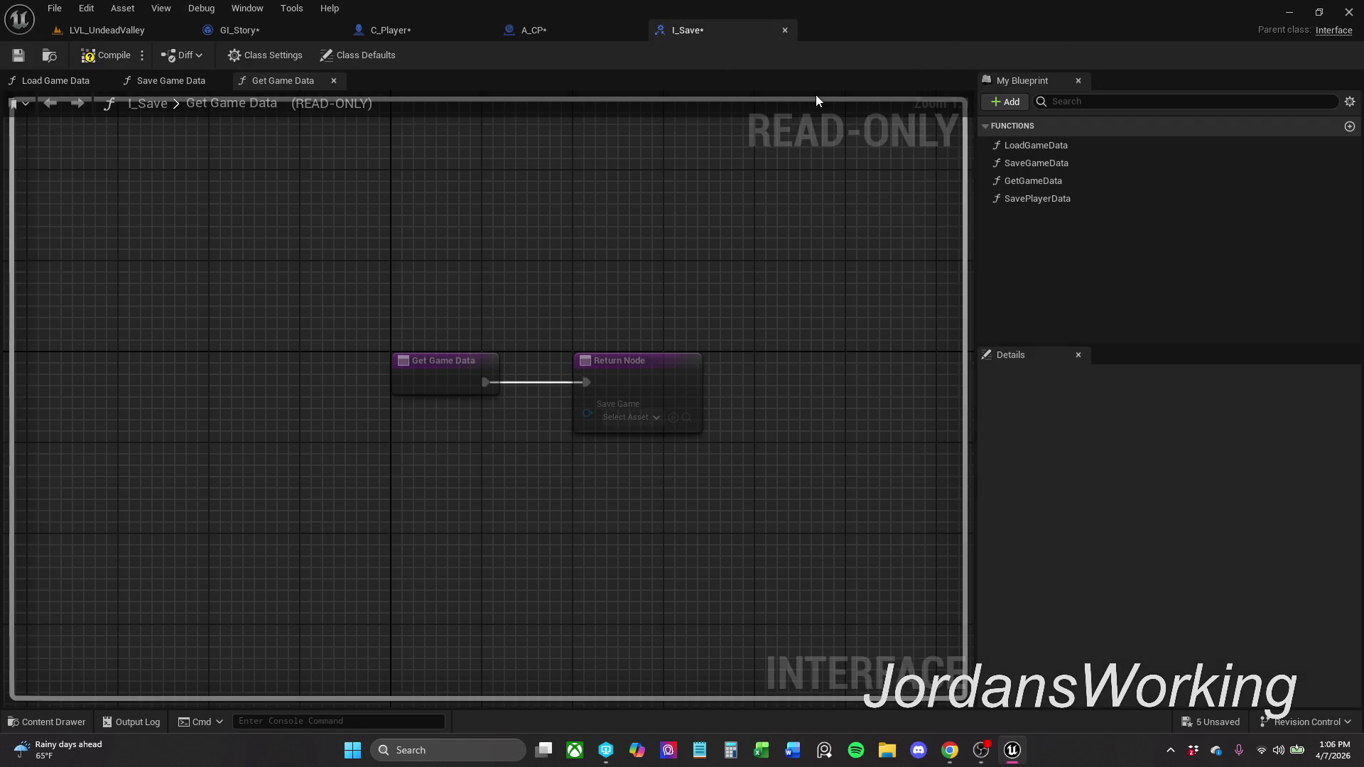
- Compile the I_Save interface and review its SavePlayerData and GetGameData functions
{"action": "left_click", "coordinate": [105, 59]}
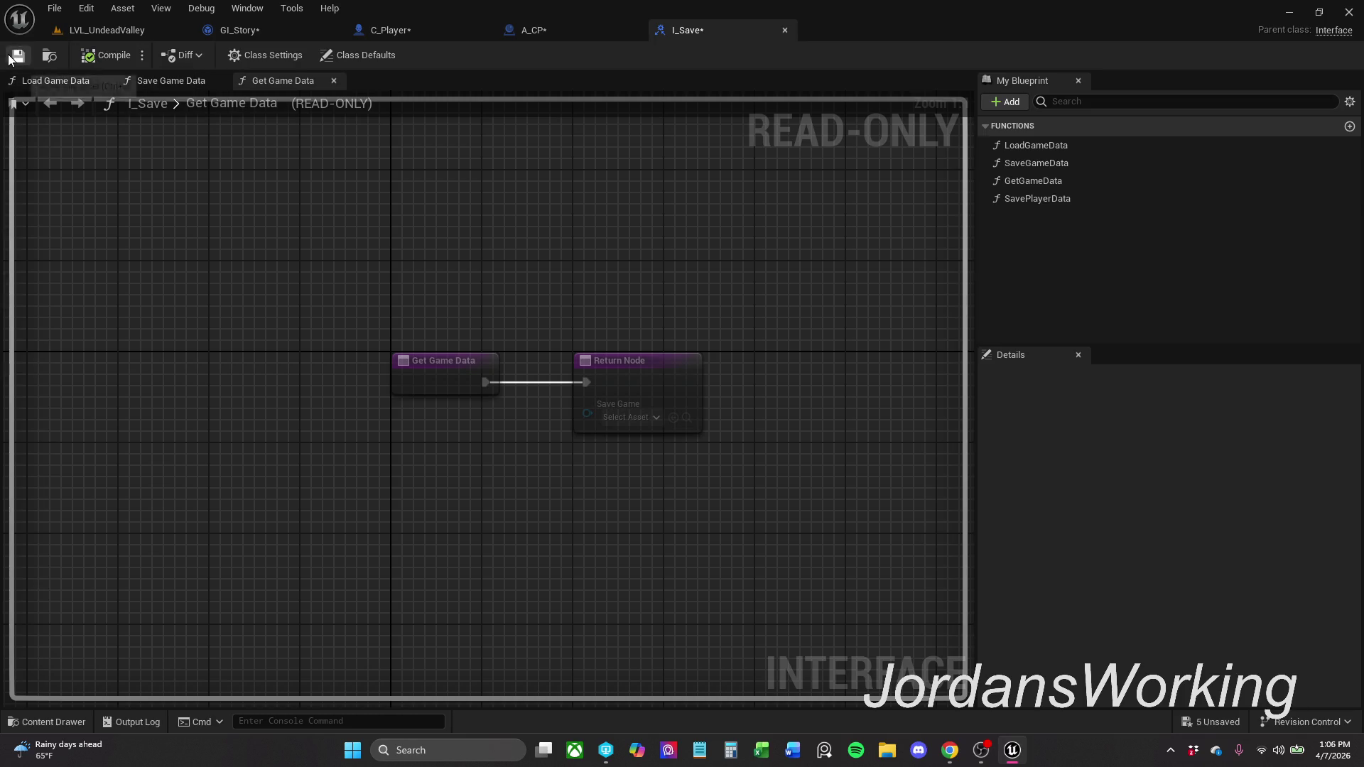
{"action": "left_click", "coordinate": [1137, 199]}
{"action": "left_click", "coordinate": [1140, 182]}
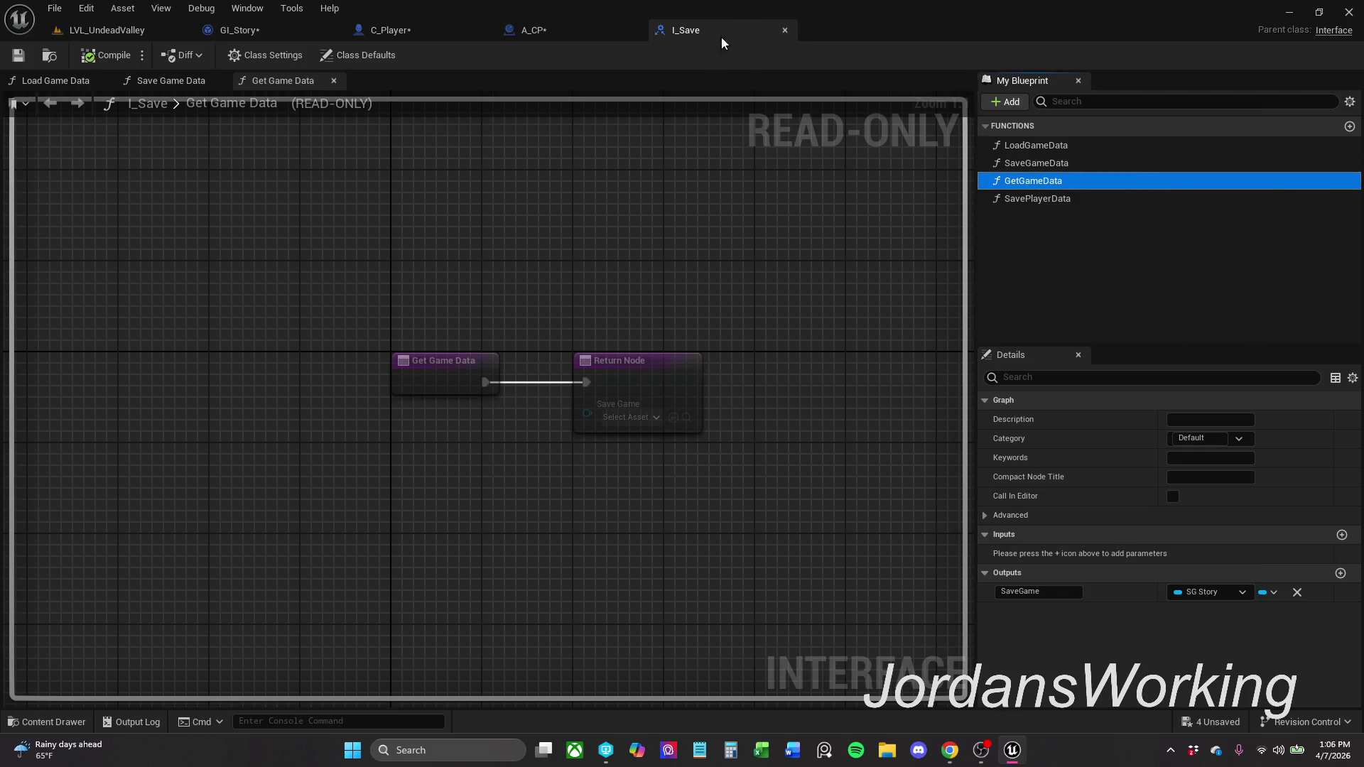
{"action": "left_click", "coordinate": [572, 35]}
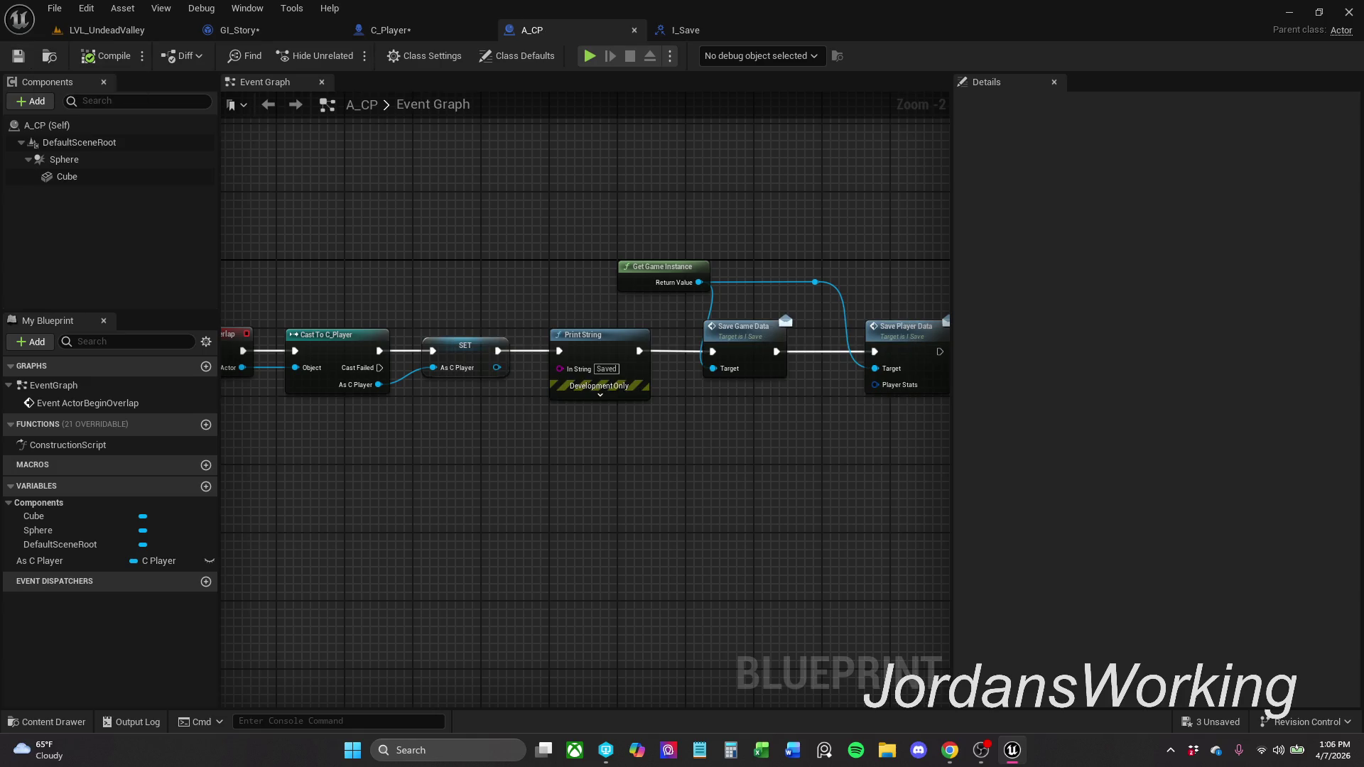
- In C_Player's Get Player Data graph, connect Get Control Rotation to Camera Rotation
{"action": "left_click", "coordinate": [384, 30]}
{"action": "left_click_drag", "start_coordinate": [622, 518], "coordinate": [742, 448]}
{"action": "left_click_drag", "start_coordinate": [580, 490], "coordinate": [603, 490]}
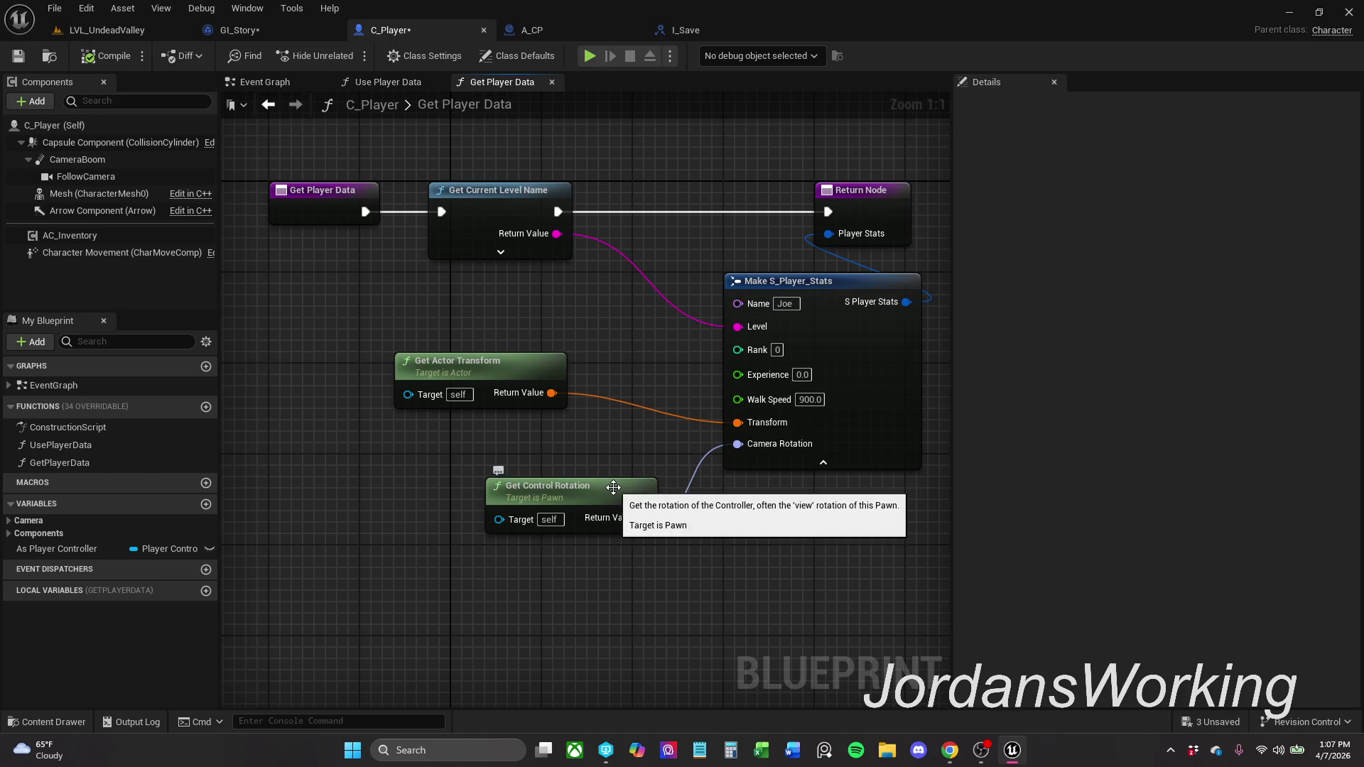
{"action": "left_click_drag", "start_coordinate": [614, 488], "coordinate": [576, 489]}
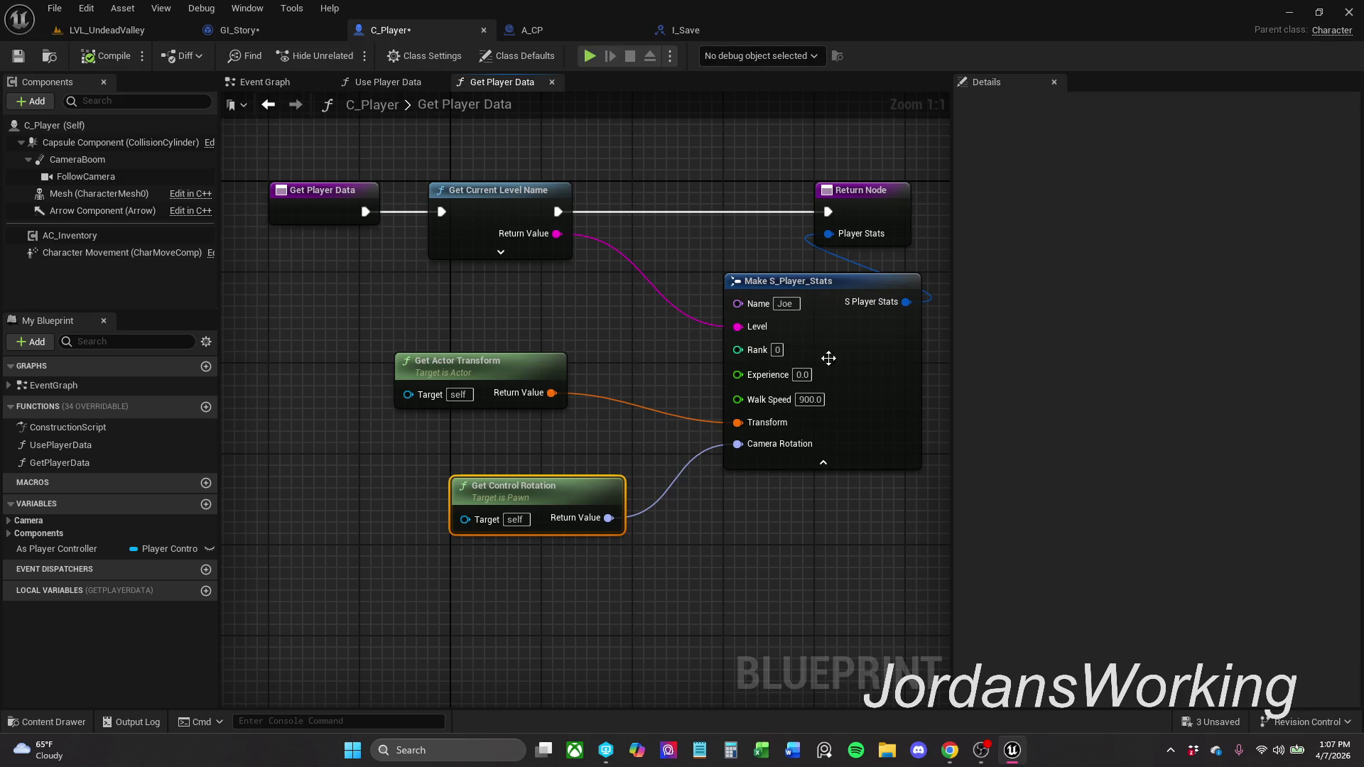
- Reopen S_Player_Stats from the Blueprints > Structures folder
{"action": "left_click", "coordinate": [71, 722]}
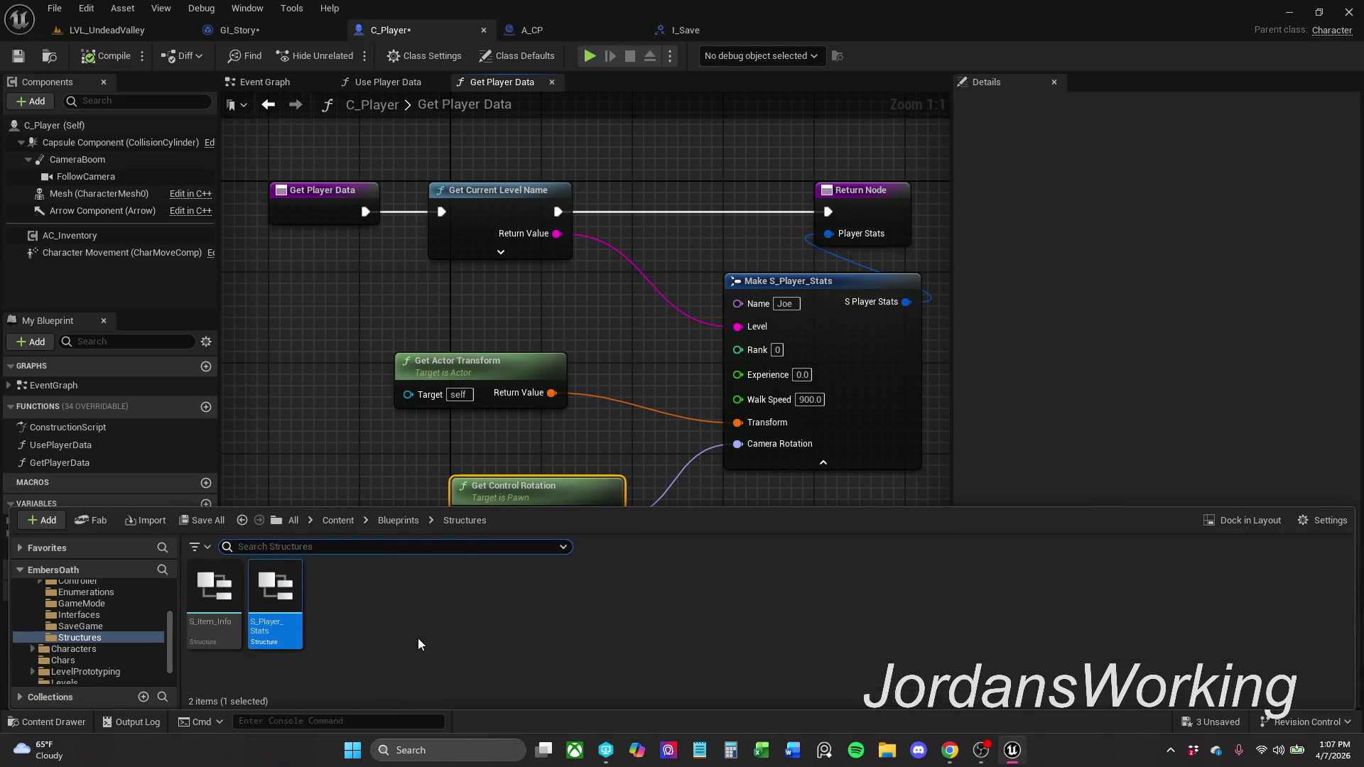
{"action": "left_click", "coordinate": [408, 521]}
{"action": "double_click", "coordinate": [570, 600]}
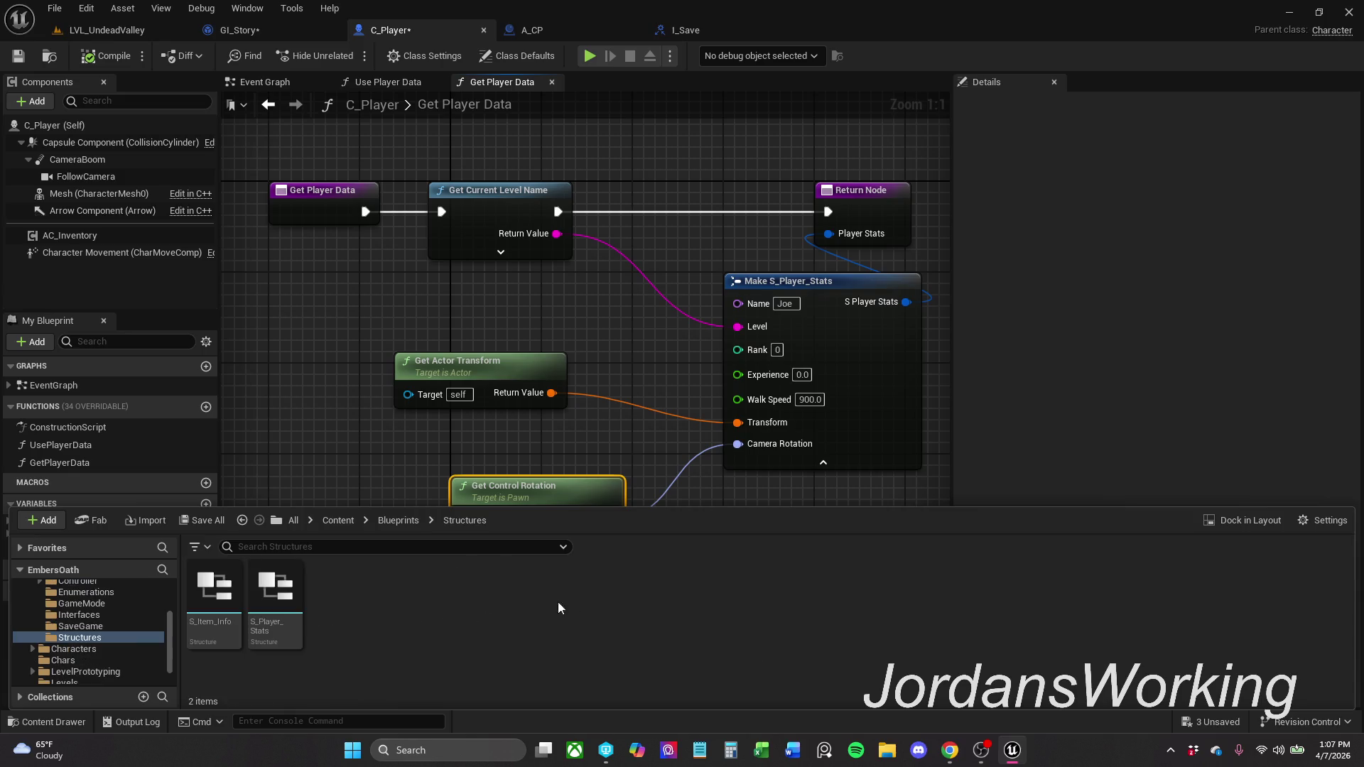
{"action": "double_click", "coordinate": [275, 625]}
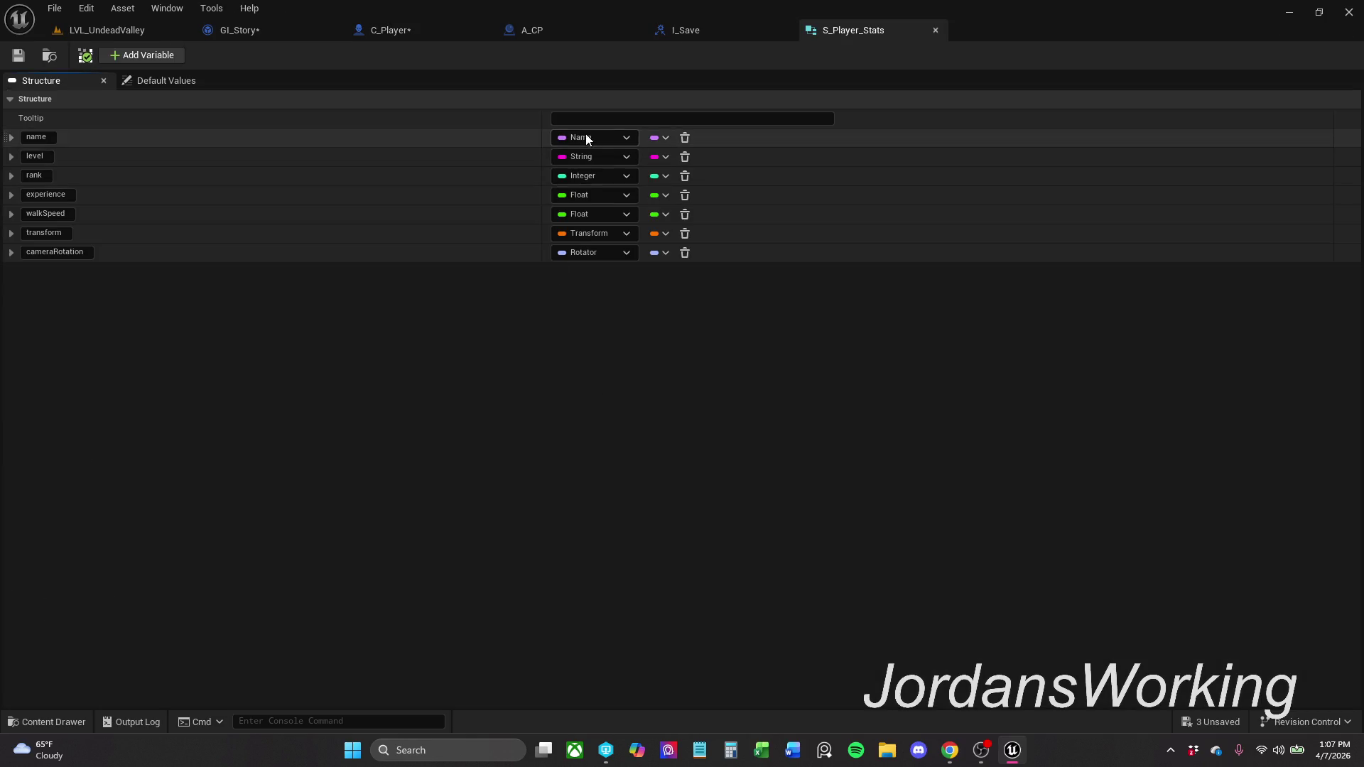
- Append a new member 'health' of type Float to S_Player_Stats and save the structure
{"action": "left_click", "coordinate": [151, 56]}
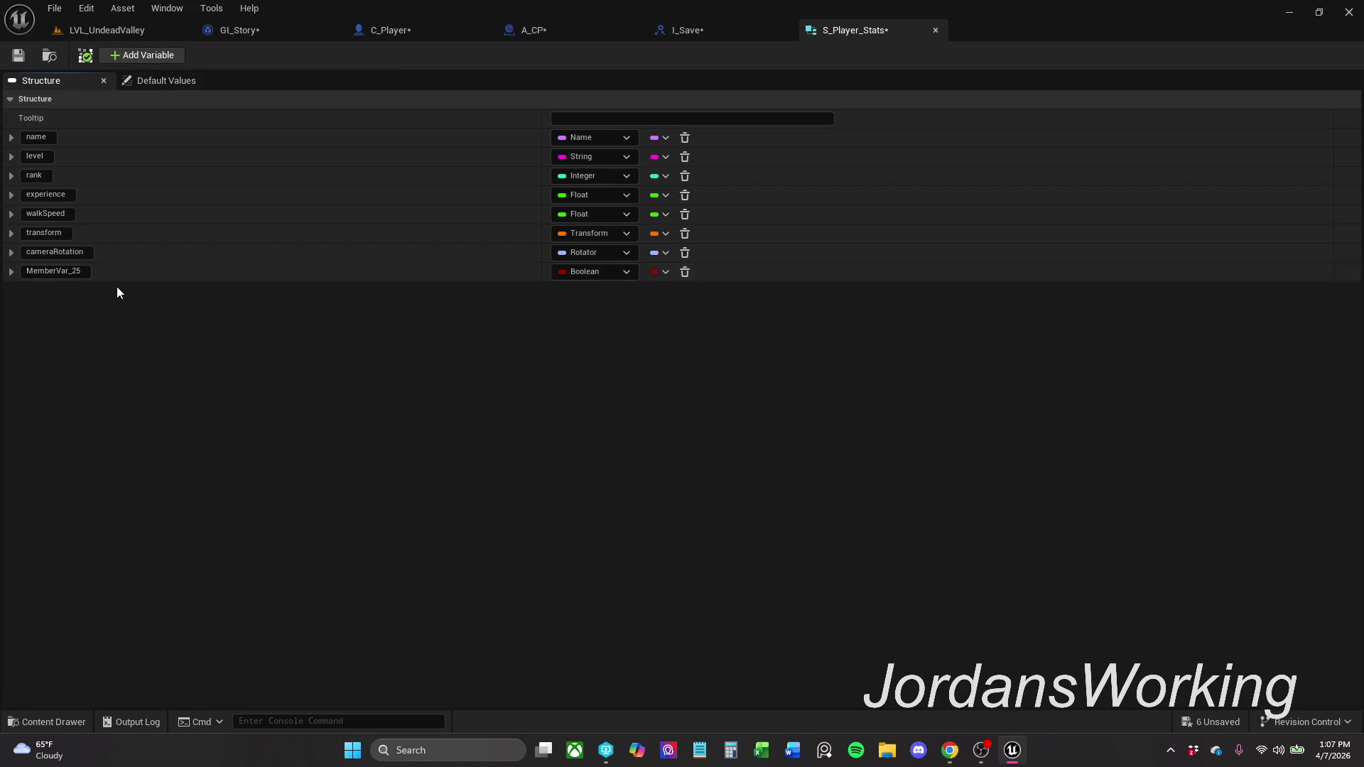
{"action": "left_click", "coordinate": [53, 271]}
{"action": "type", "text": "h"}
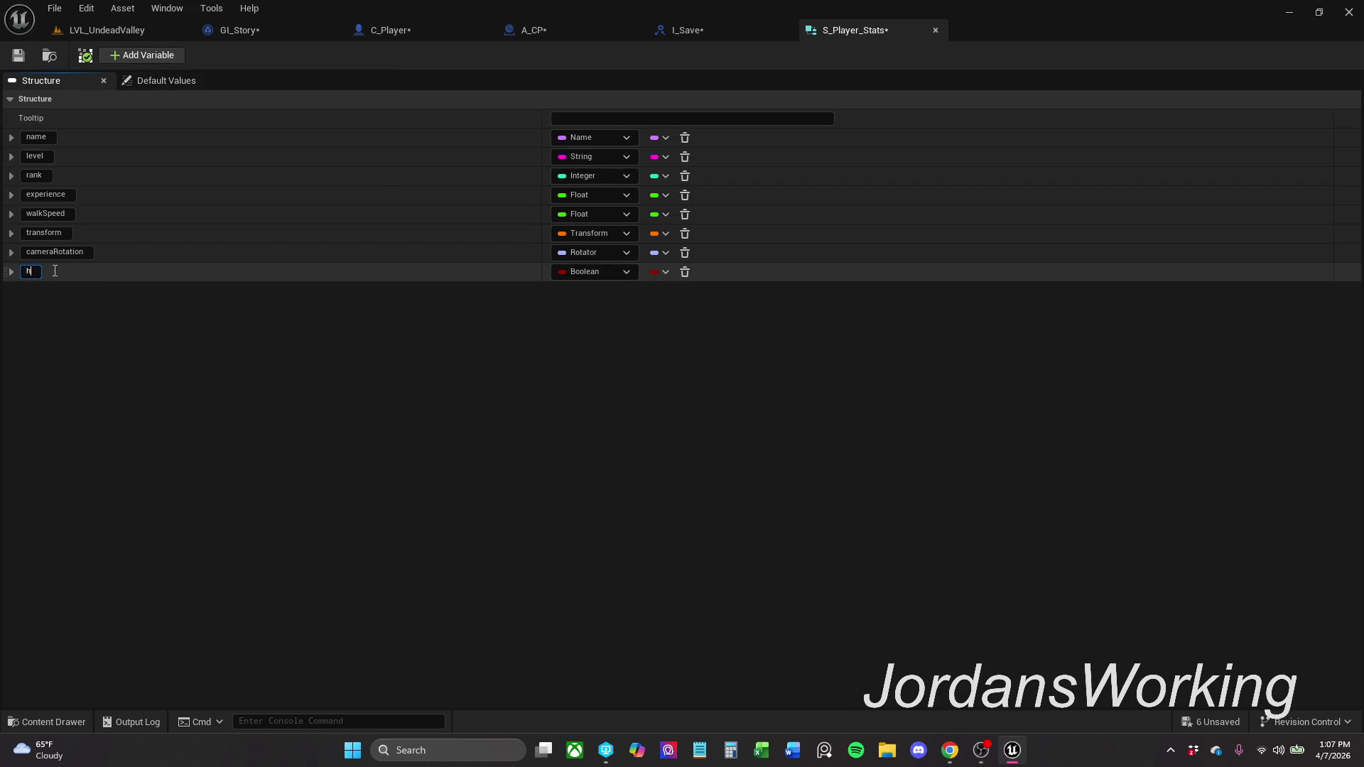
{"action": "type", "text": "ealth"}
{"action": "key", "text": "Return"}
{"action": "left_click", "coordinate": [604, 271]}
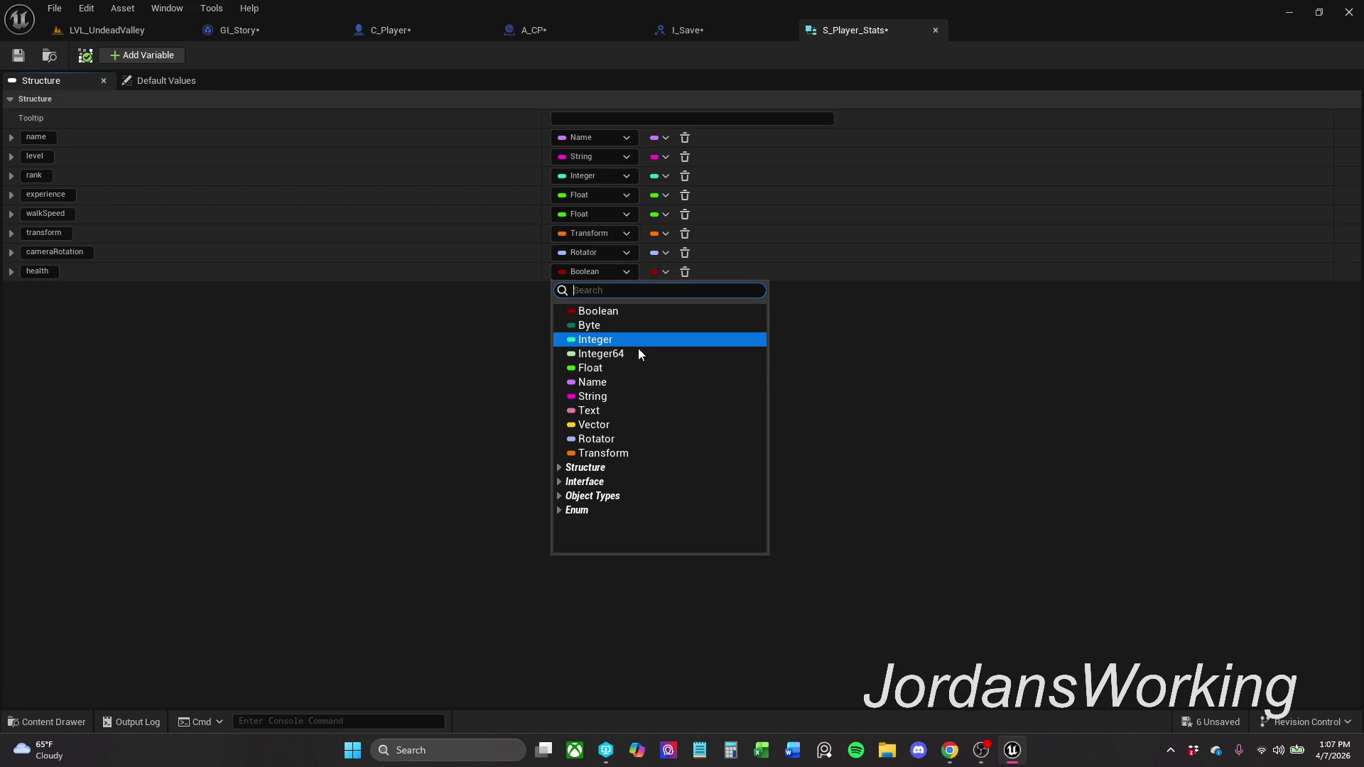
{"action": "left_click", "coordinate": [626, 368]}
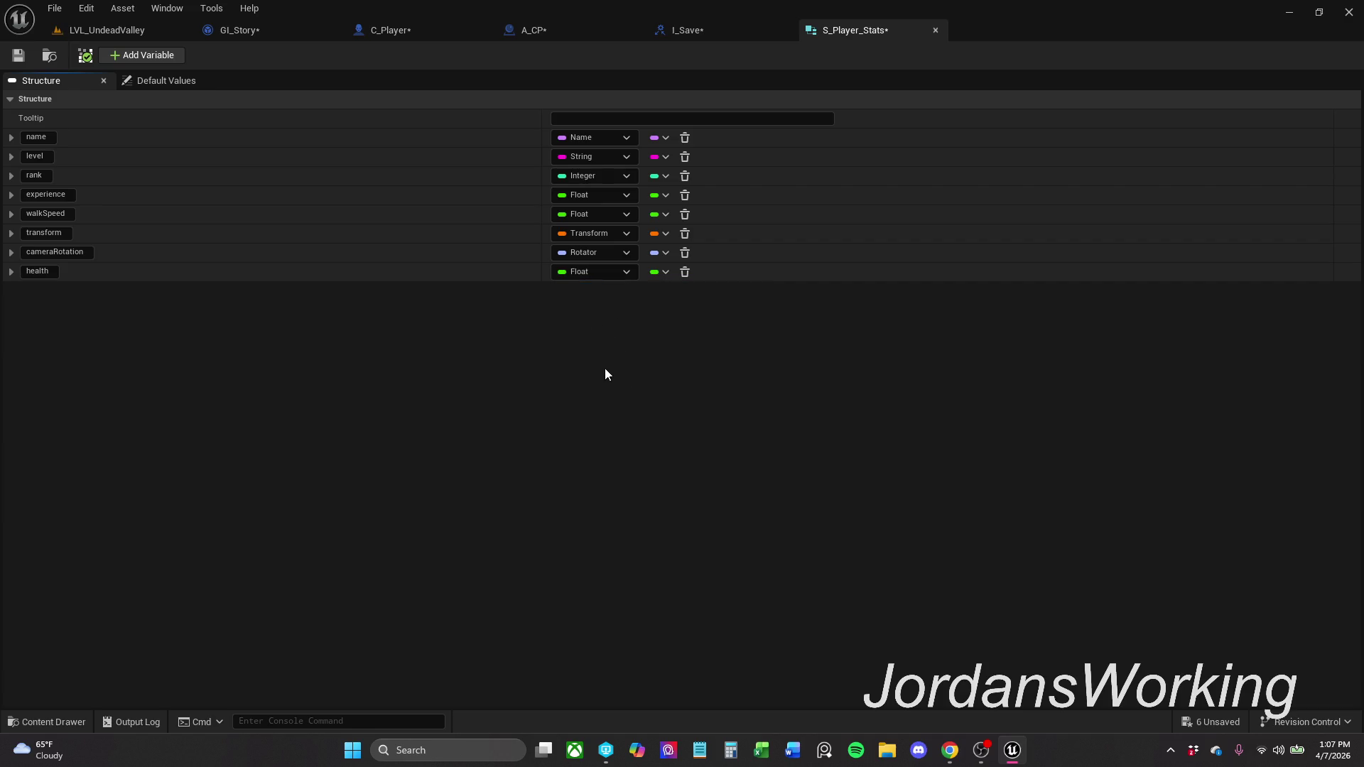
{"action": "left_click", "coordinate": [19, 57]}
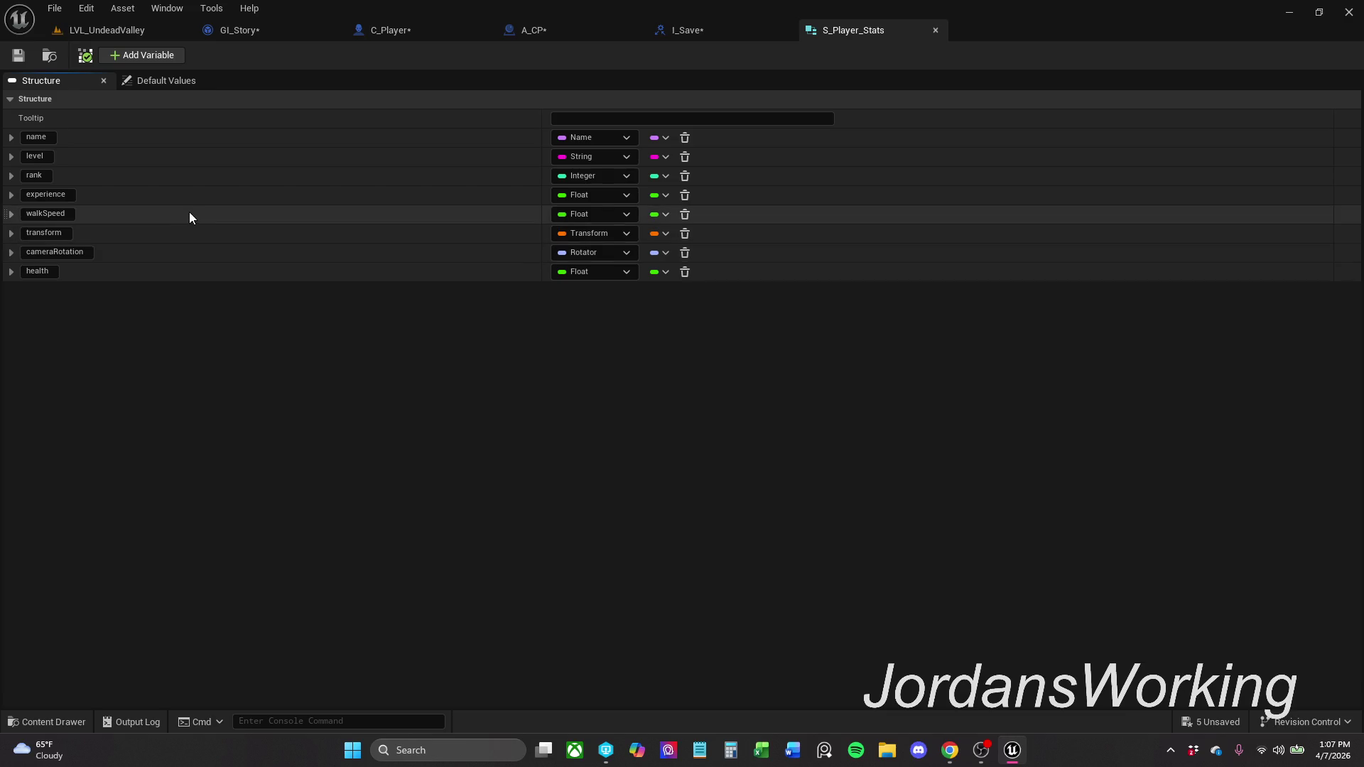
- Close S_Player_Stats, then save the I_Save interface and the C_Player blueprint
{"action": "left_click", "coordinate": [937, 29]}
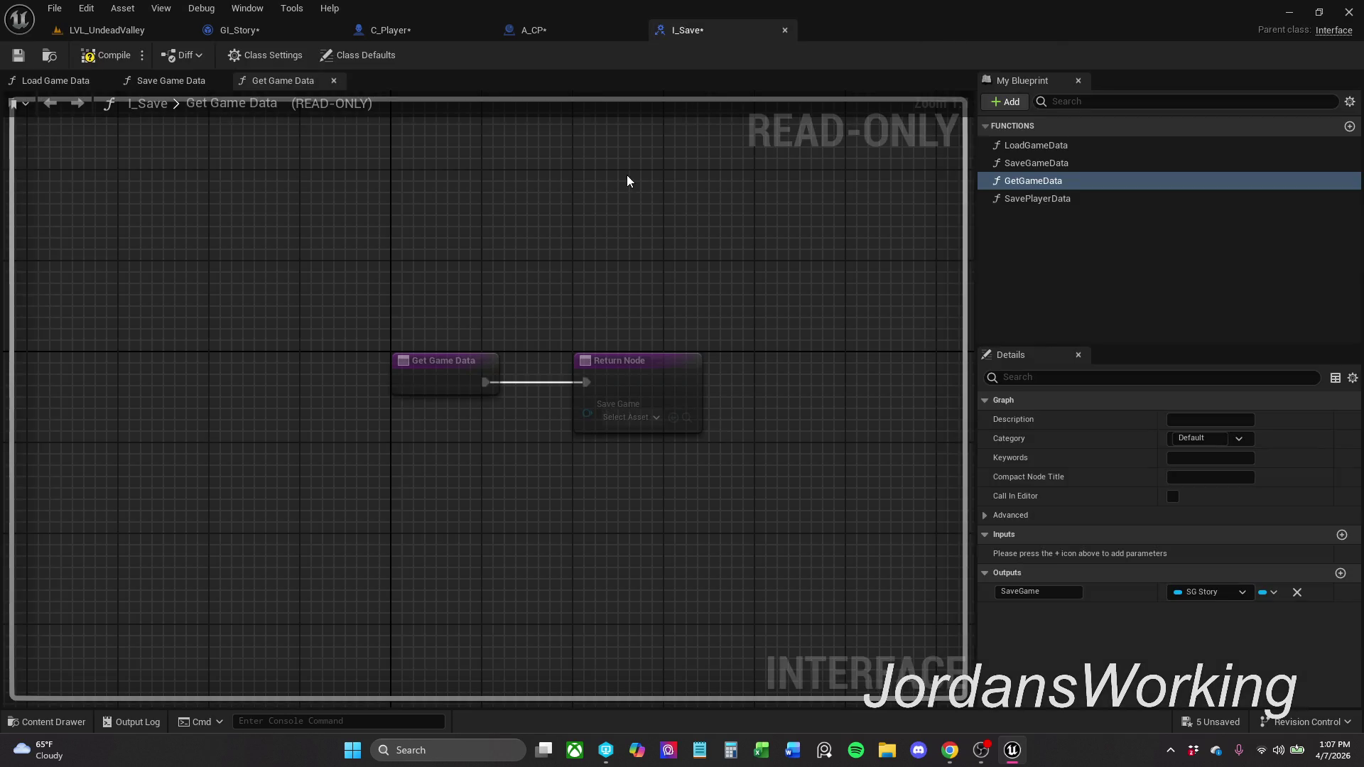
{"action": "left_click", "coordinate": [19, 56]}
{"action": "left_click", "coordinate": [562, 30]}
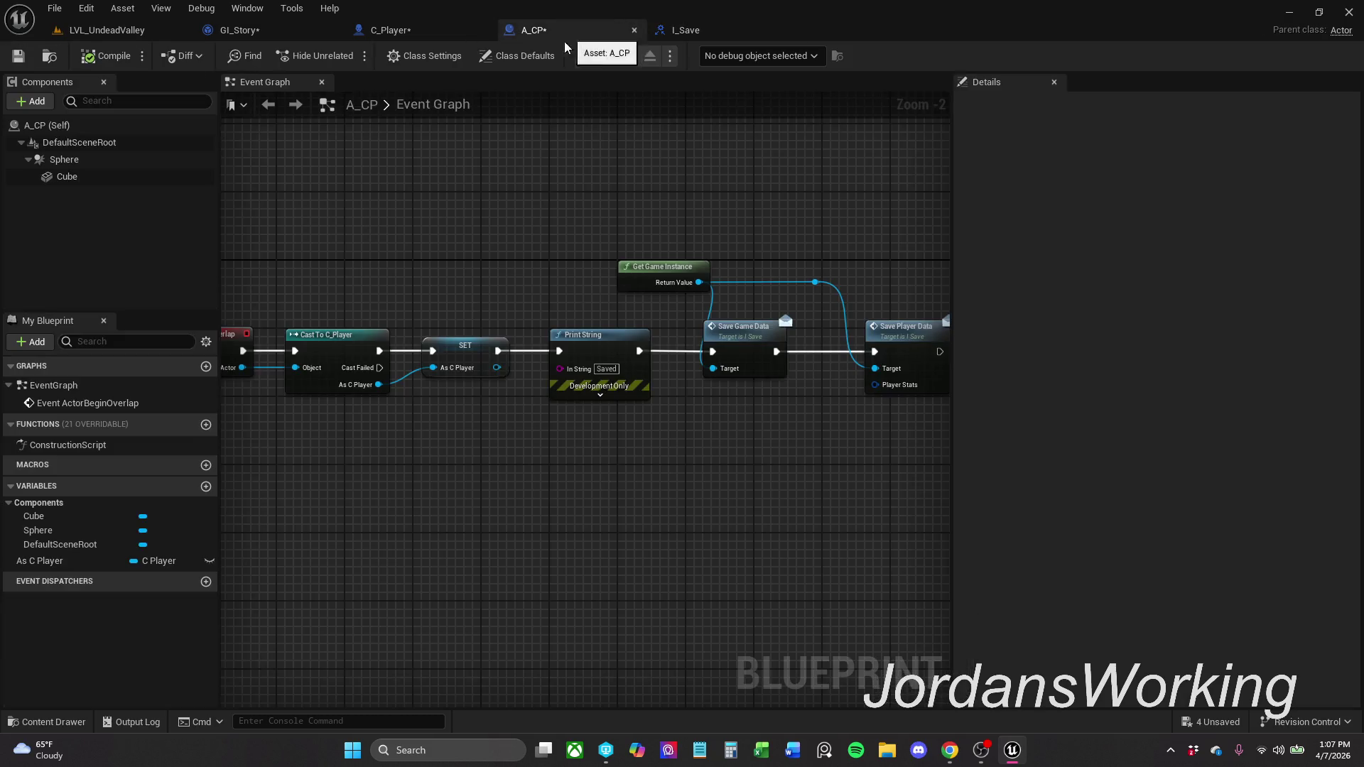
{"action": "left_click", "coordinate": [422, 30]}
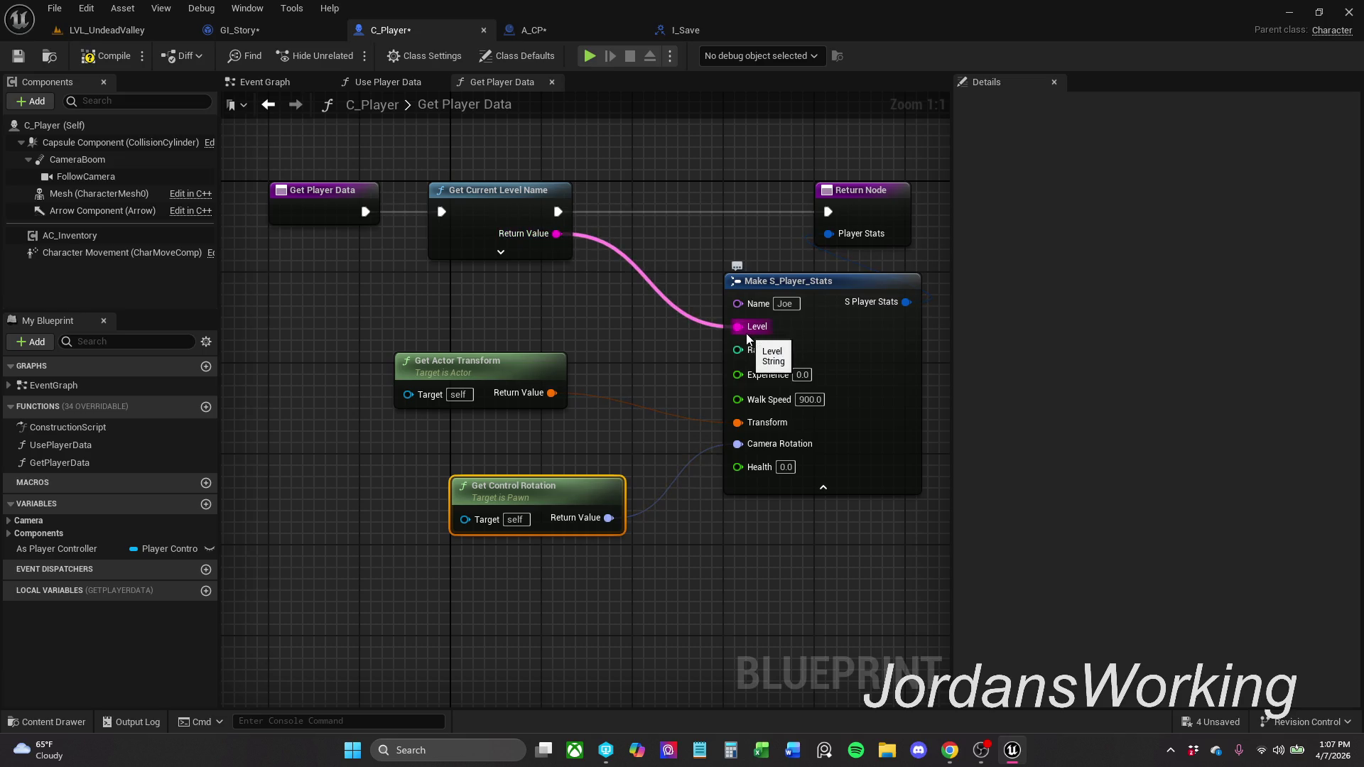
{"action": "left_click_drag", "start_coordinate": [746, 328], "coordinate": [558, 234]}
{"action": "left_click", "coordinate": [18, 56]}
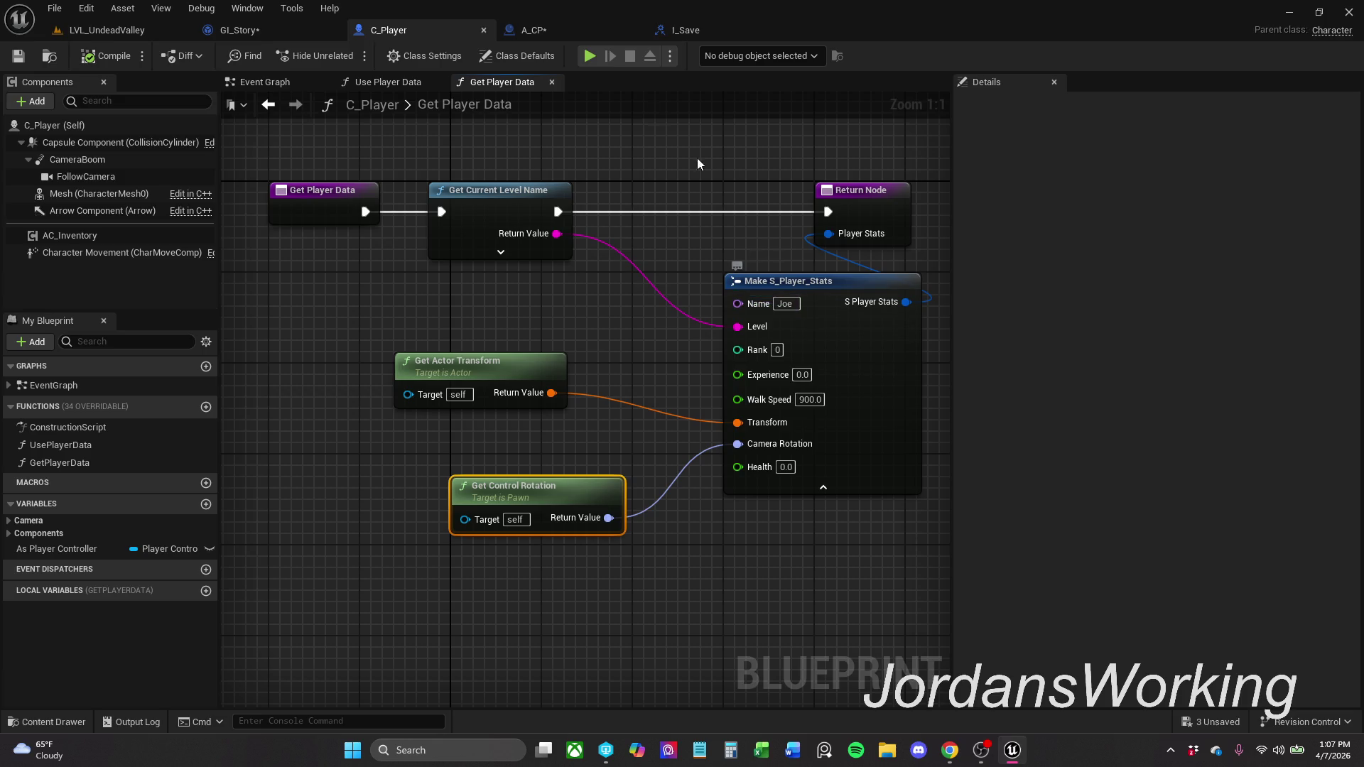
- Save the A_CP blueprint, then compile and save GI_Story
{"action": "left_click", "coordinate": [546, 31]}
{"action": "left_click", "coordinate": [18, 57]}
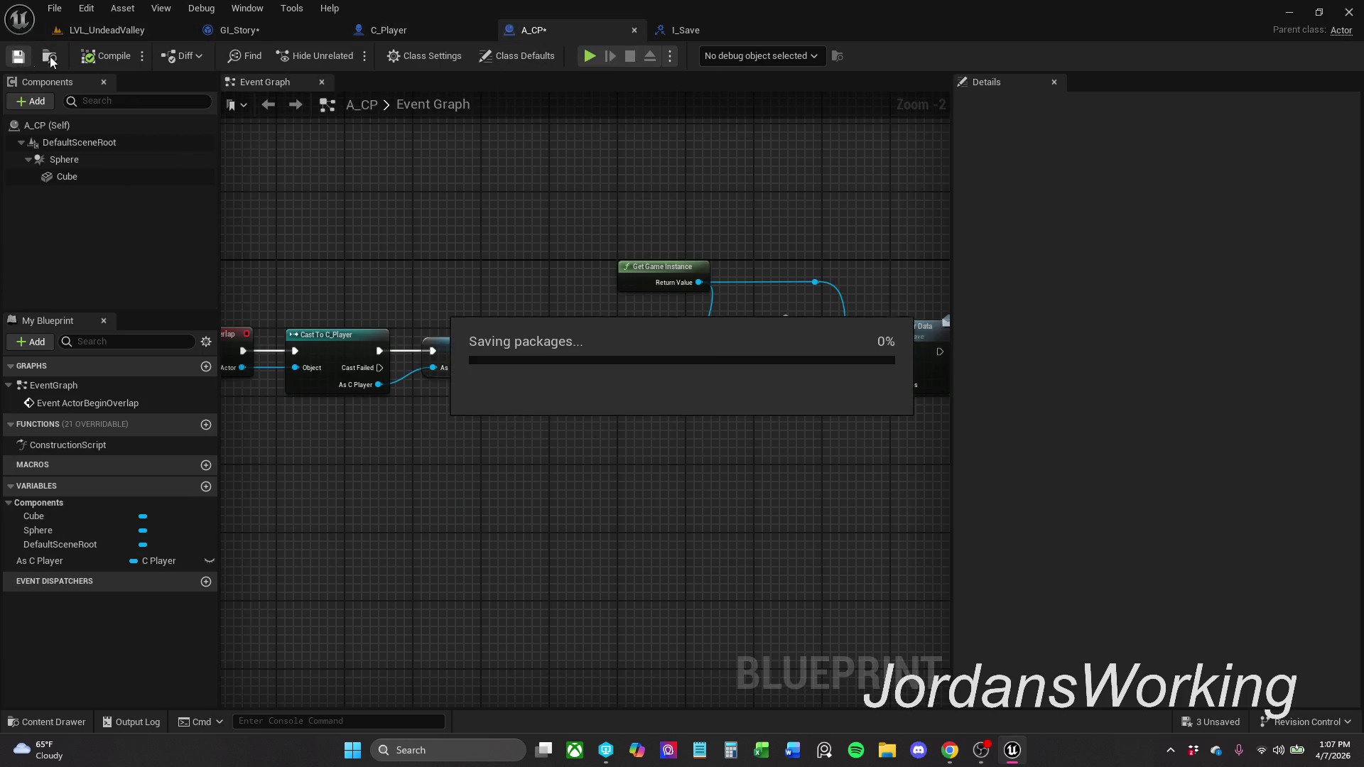
{"action": "left_click", "coordinate": [234, 31]}
{"action": "left_click", "coordinate": [112, 56]}
{"action": "left_click", "coordinate": [20, 55]}
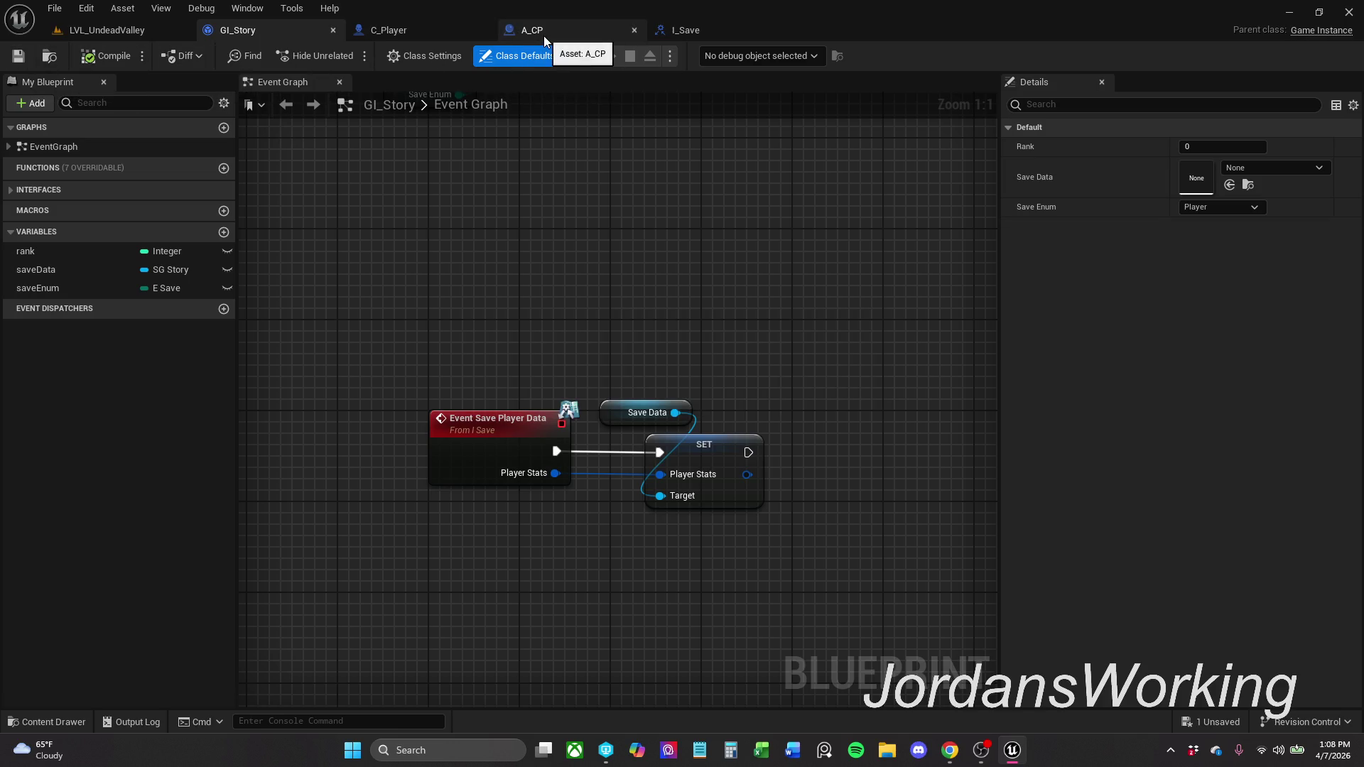
- Straighten GI_Story's save event in line with the SET node and save it
{"action": "left_click_drag", "start_coordinate": [895, 568], "coordinate": [549, 467]}
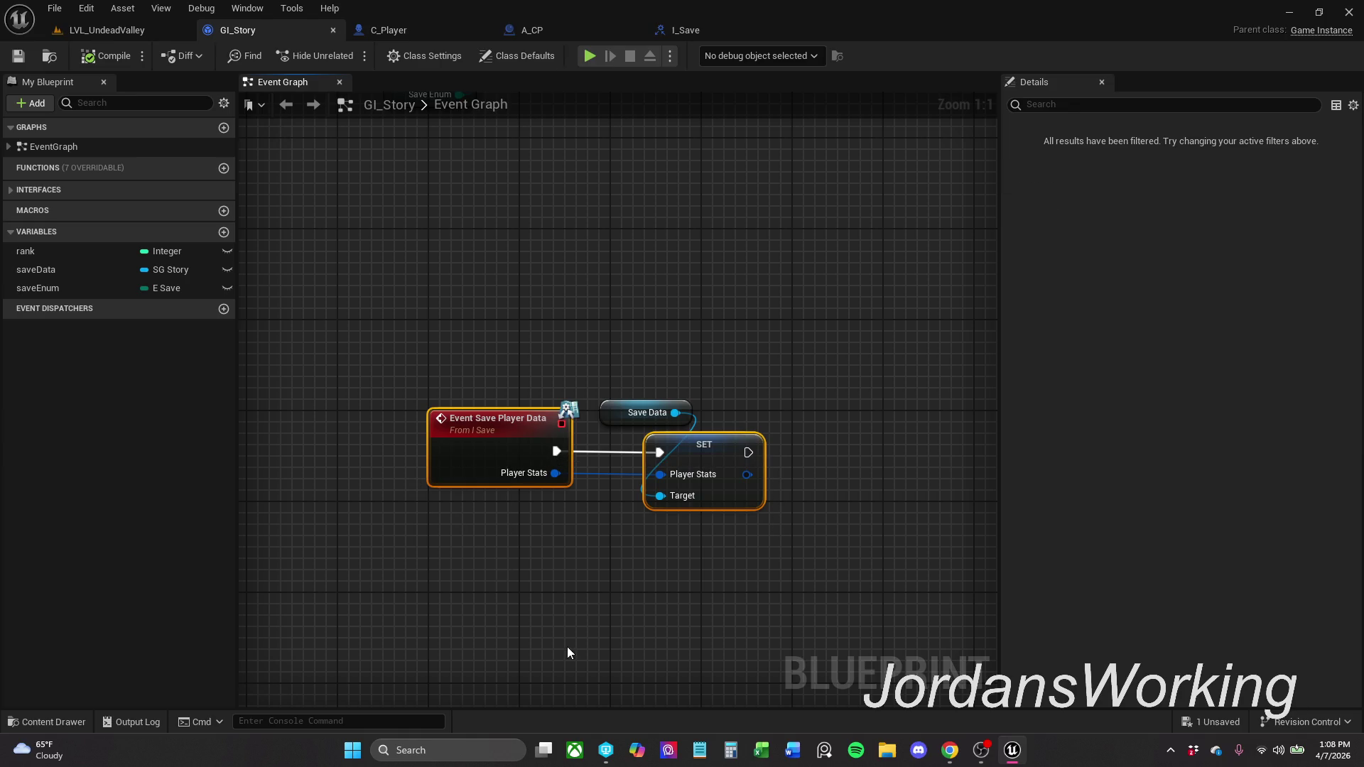
{"action": "key", "text": "q"}
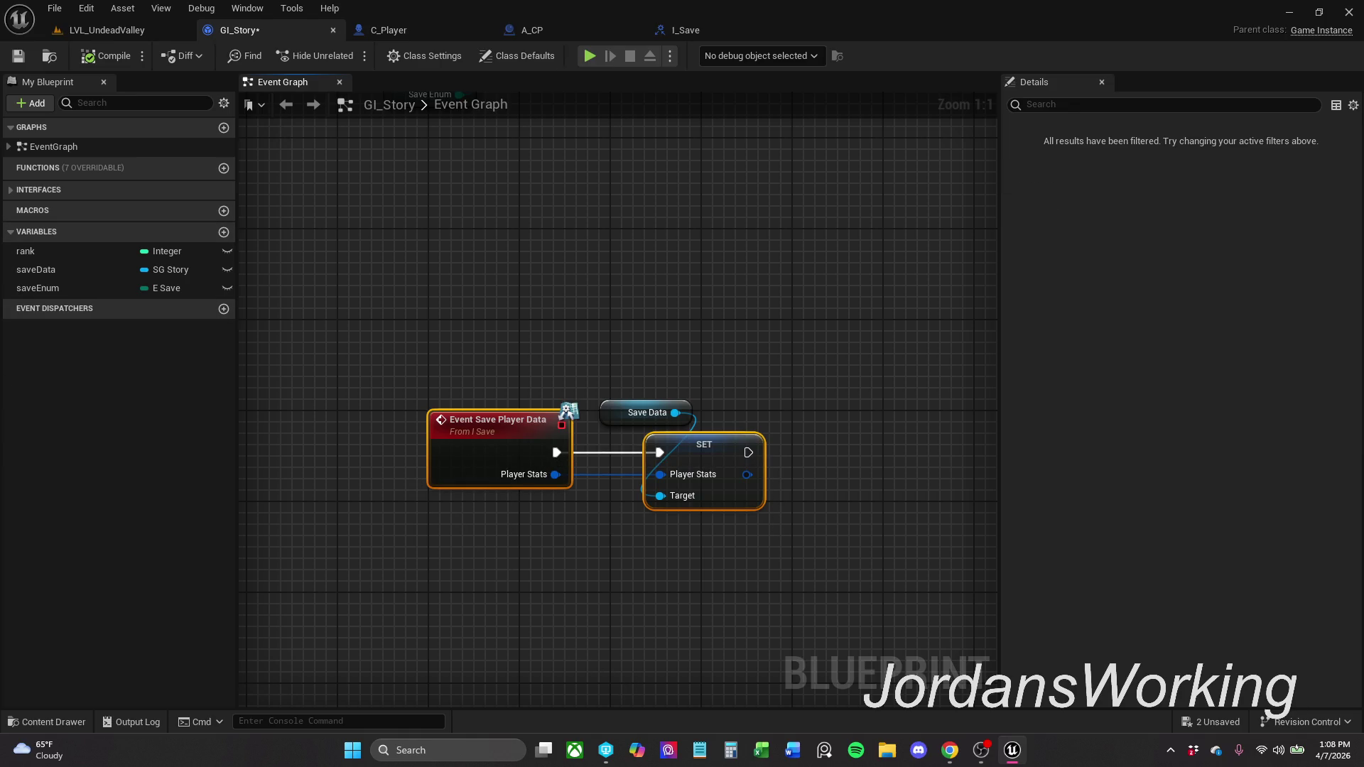
{"action": "left_click", "coordinate": [18, 55]}
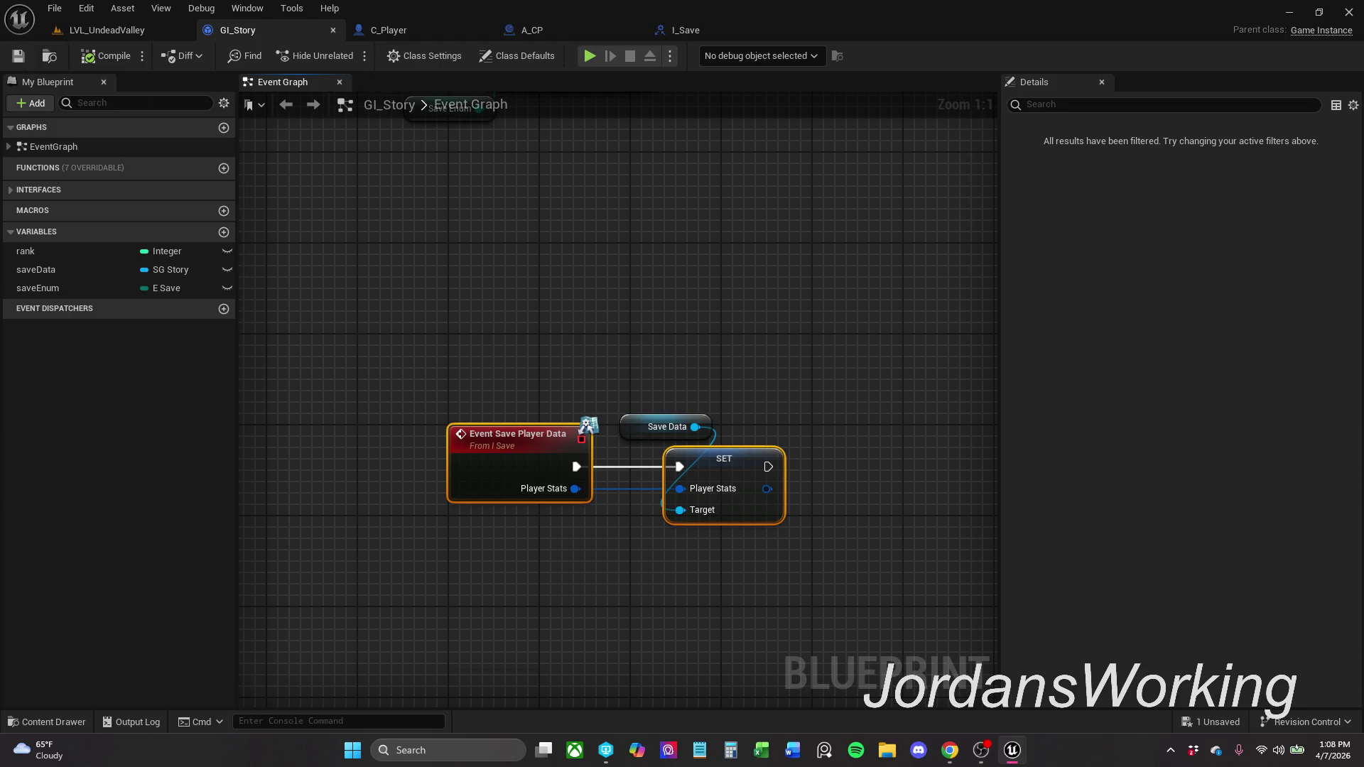
- In A_CP's Event Graph, move the game instance and save nodes further right, then start renaming As C_Player
{"action": "left_click", "coordinate": [566, 27]}
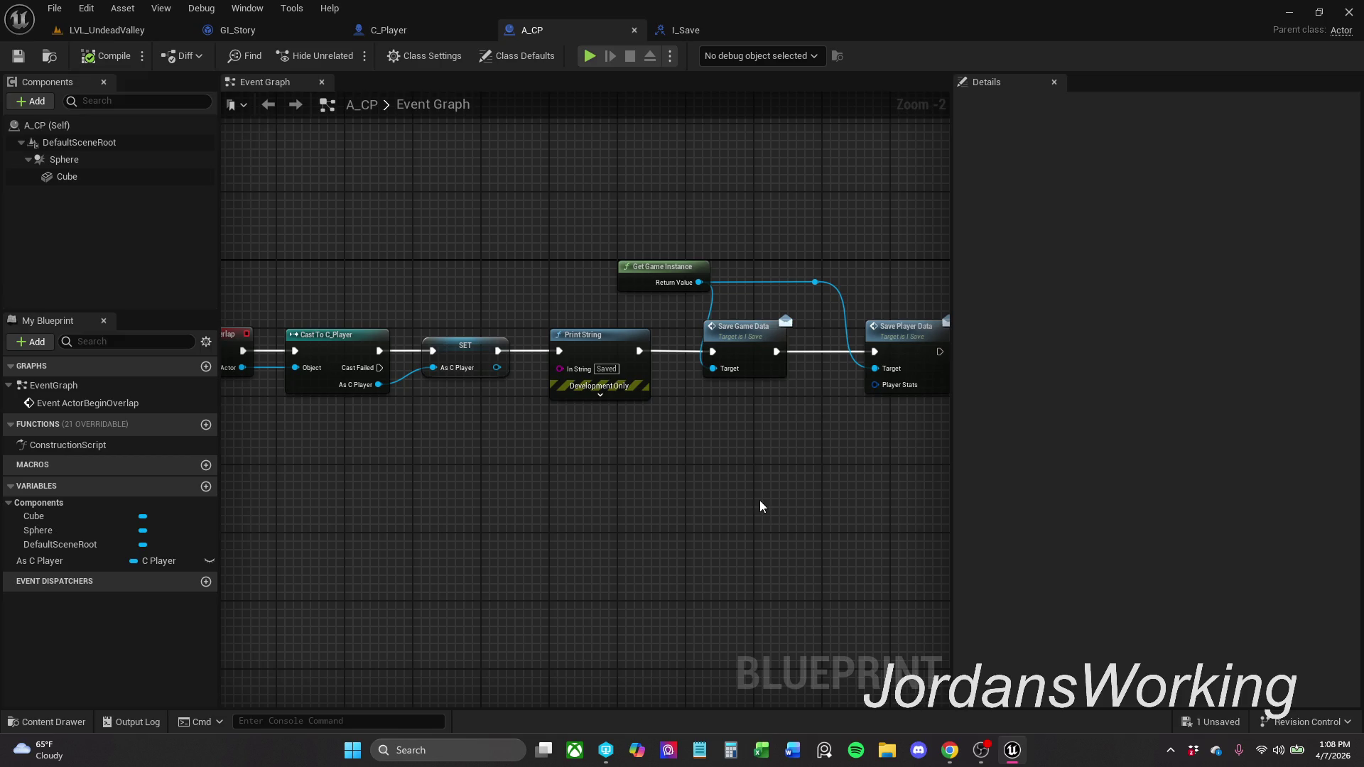
{"action": "mouse_move", "coordinate": [763, 479]}
{"action": "left_mouse_down"}
{"action": "mouse_move", "coordinate": [761, 466]}
{"action": "mouse_move", "coordinate": [795, 466]}
{"action": "mouse_move", "coordinate": [840, 417]}
{"action": "mouse_move", "coordinate": [770, 402]}
{"action": "mouse_move", "coordinate": [803, 411]}
{"action": "left_mouse_up"}
{"action": "left_click_drag", "start_coordinate": [503, 232], "coordinate": [803, 428]}
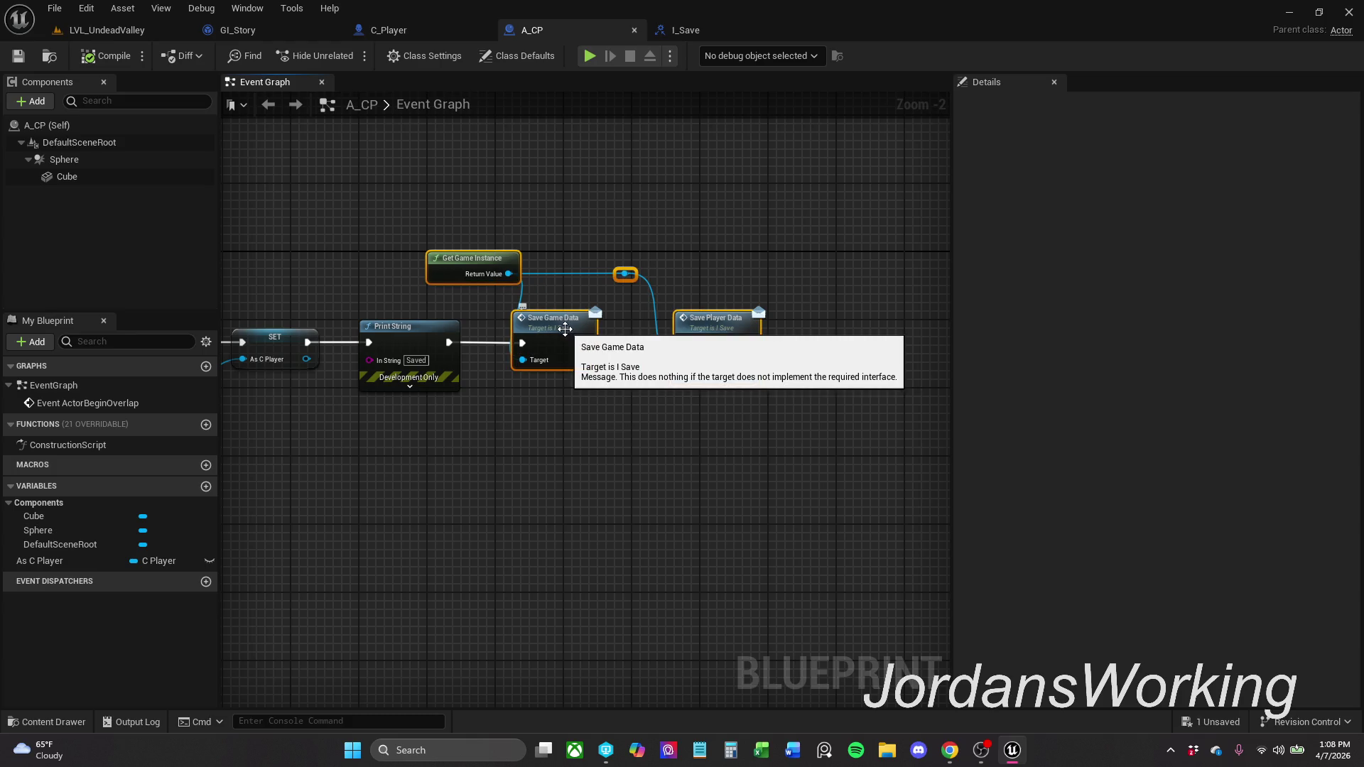
{"action": "mouse_move", "coordinate": [360, 585]}
{"action": "left_mouse_down"}
{"action": "mouse_move", "coordinate": [663, 526]}
{"action": "mouse_move", "coordinate": [582, 490]}
{"action": "left_mouse_up"}
{"action": "mouse_move", "coordinate": [646, 437]}
{"action": "left_mouse_down"}
{"action": "mouse_move", "coordinate": [786, 433]}
{"action": "mouse_move", "coordinate": [516, 435]}
{"action": "left_mouse_up"}
{"action": "left_click_drag", "start_coordinate": [566, 315], "coordinate": [787, 326]}
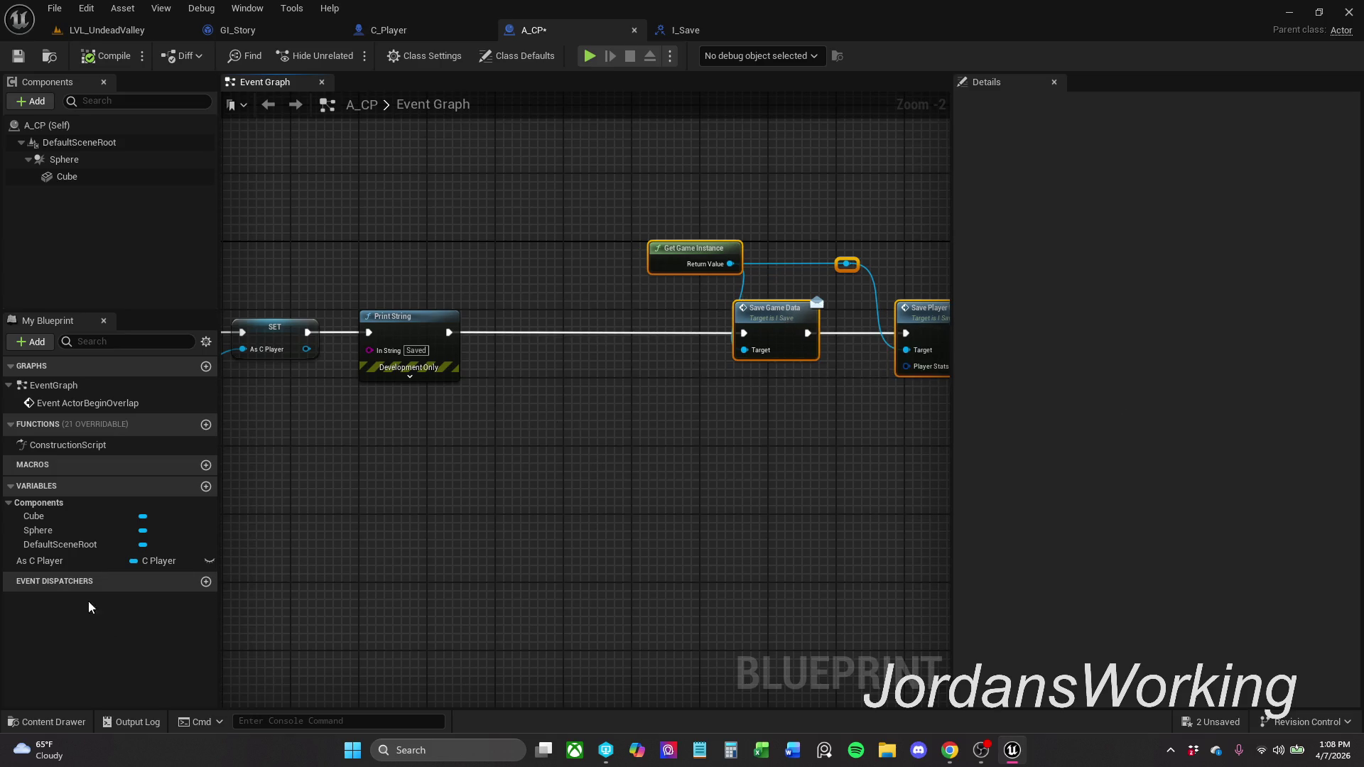
{"action": "double_click", "coordinate": [46, 561]}
{"action": "left_click", "coordinate": [46, 560]}
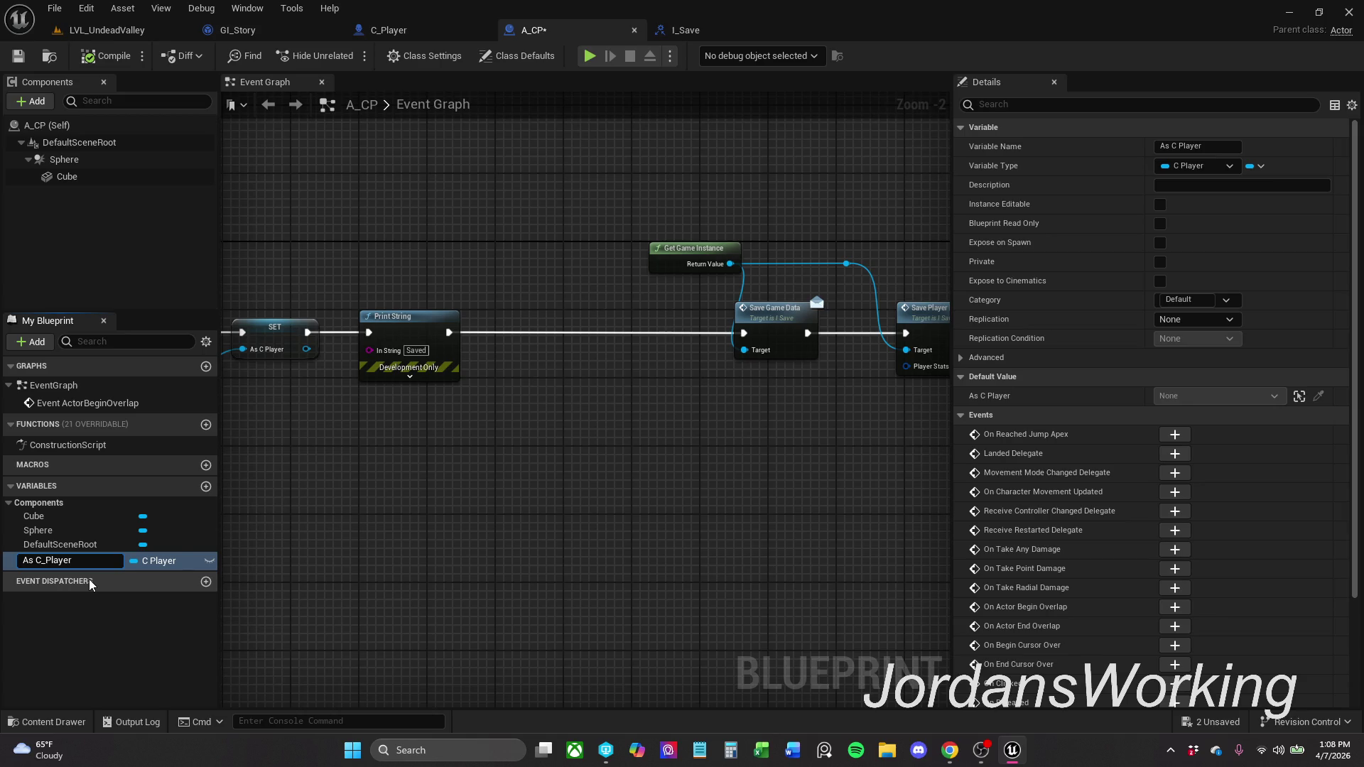
- Rename the As C_Player variable to cPlayer, compile A_CP, and check its properties
{"action": "key", "text": "BackSpace"}
{"action": "key", "text": "BackSpace"}
{"action": "key", "text": "BackSpace"}
{"action": "type", "text": "c"}
{"action": "key", "text": "Return"}
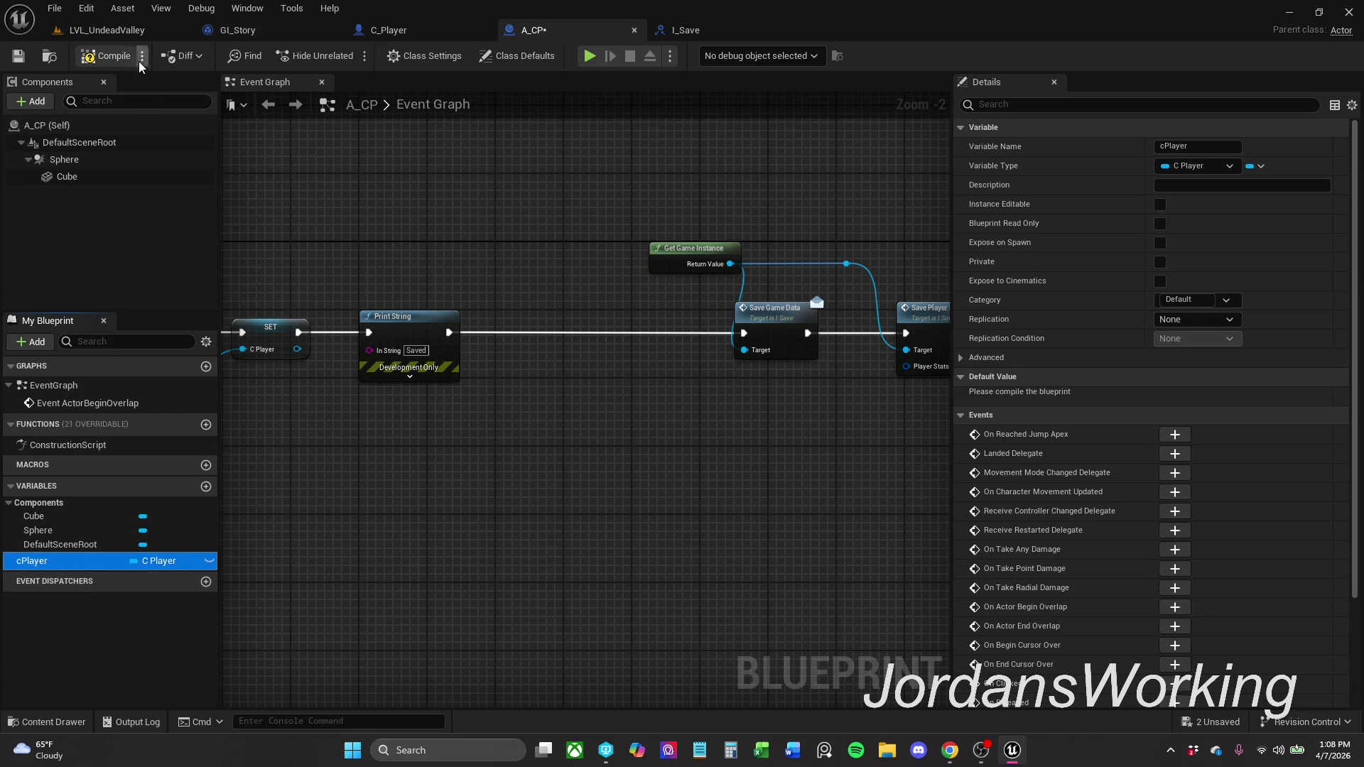
{"action": "left_click", "coordinate": [113, 57]}
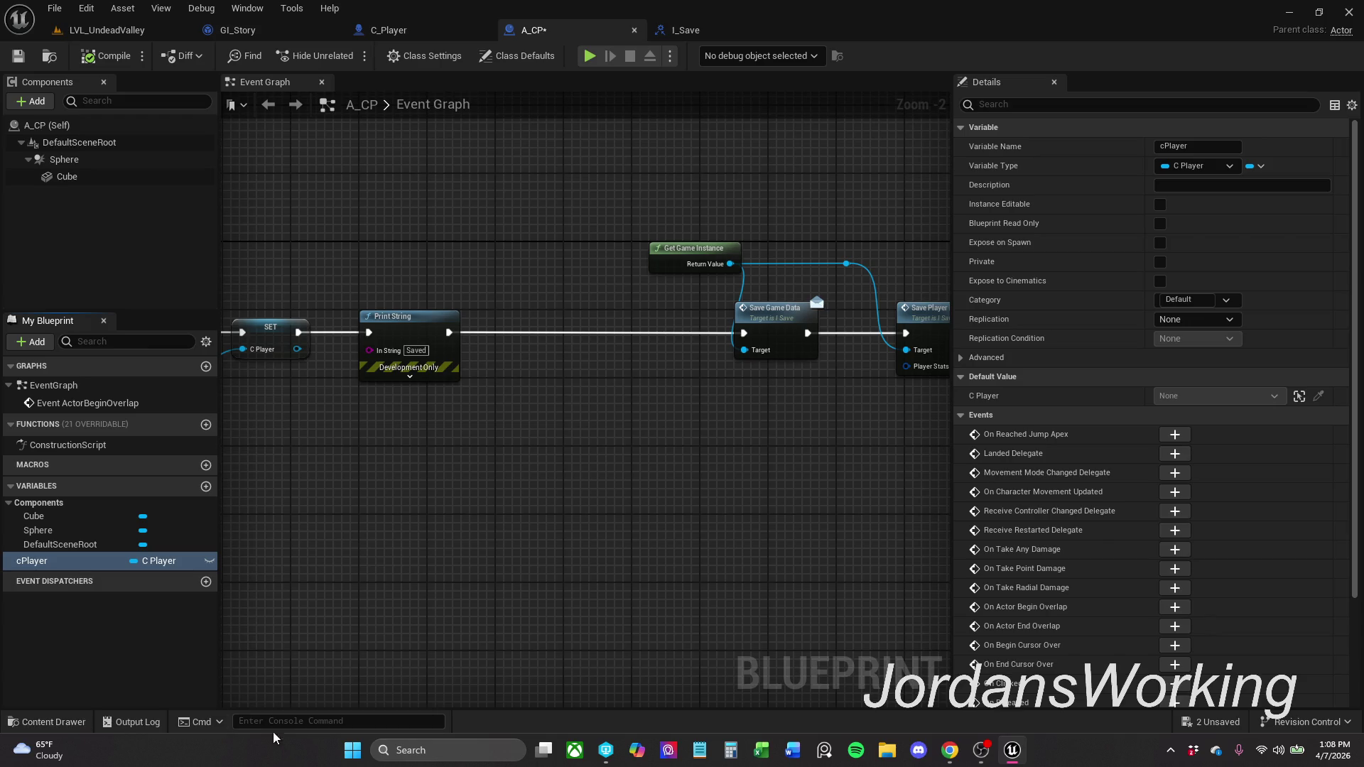
{"action": "left_click", "coordinate": [112, 643]}
{"action": "left_click", "coordinate": [50, 563]}
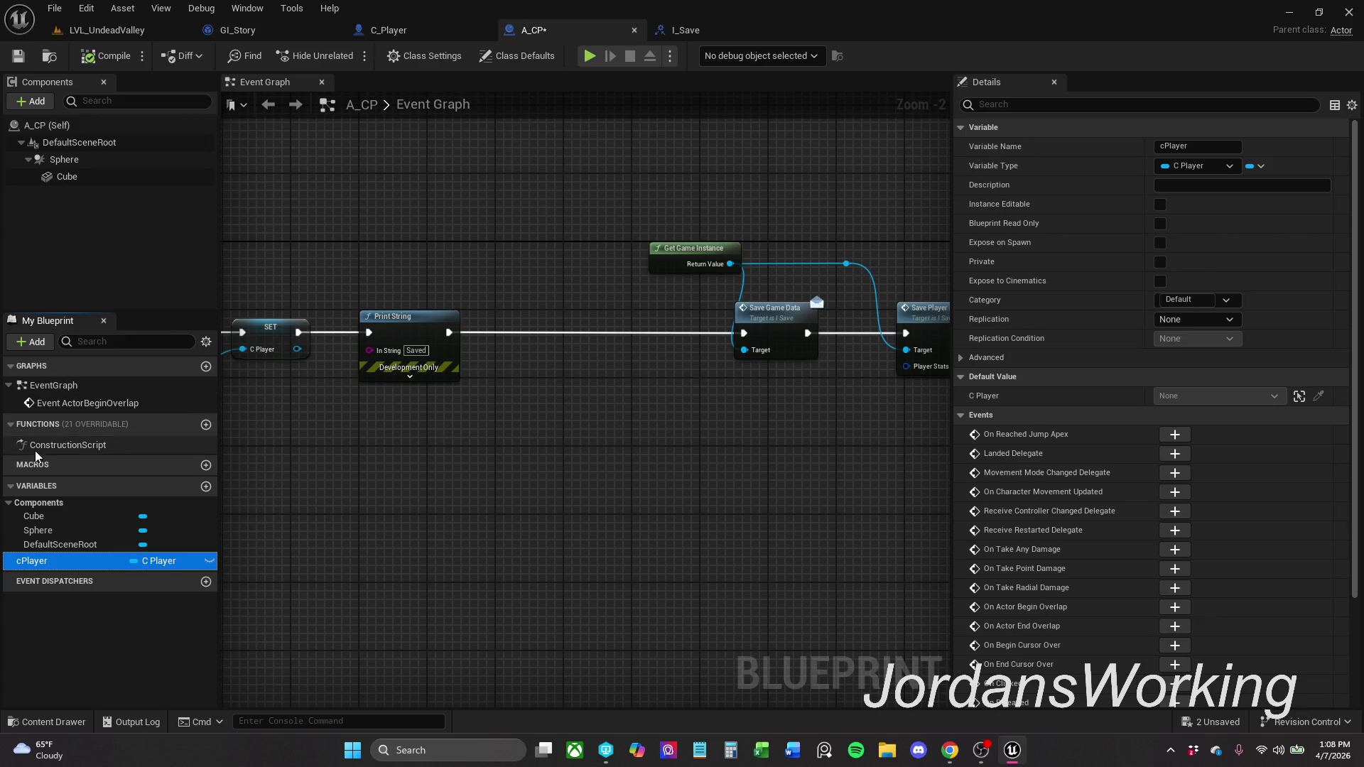
- Create a temporary A_CP function named Pascal_Method
{"action": "left_click", "coordinate": [206, 424]}
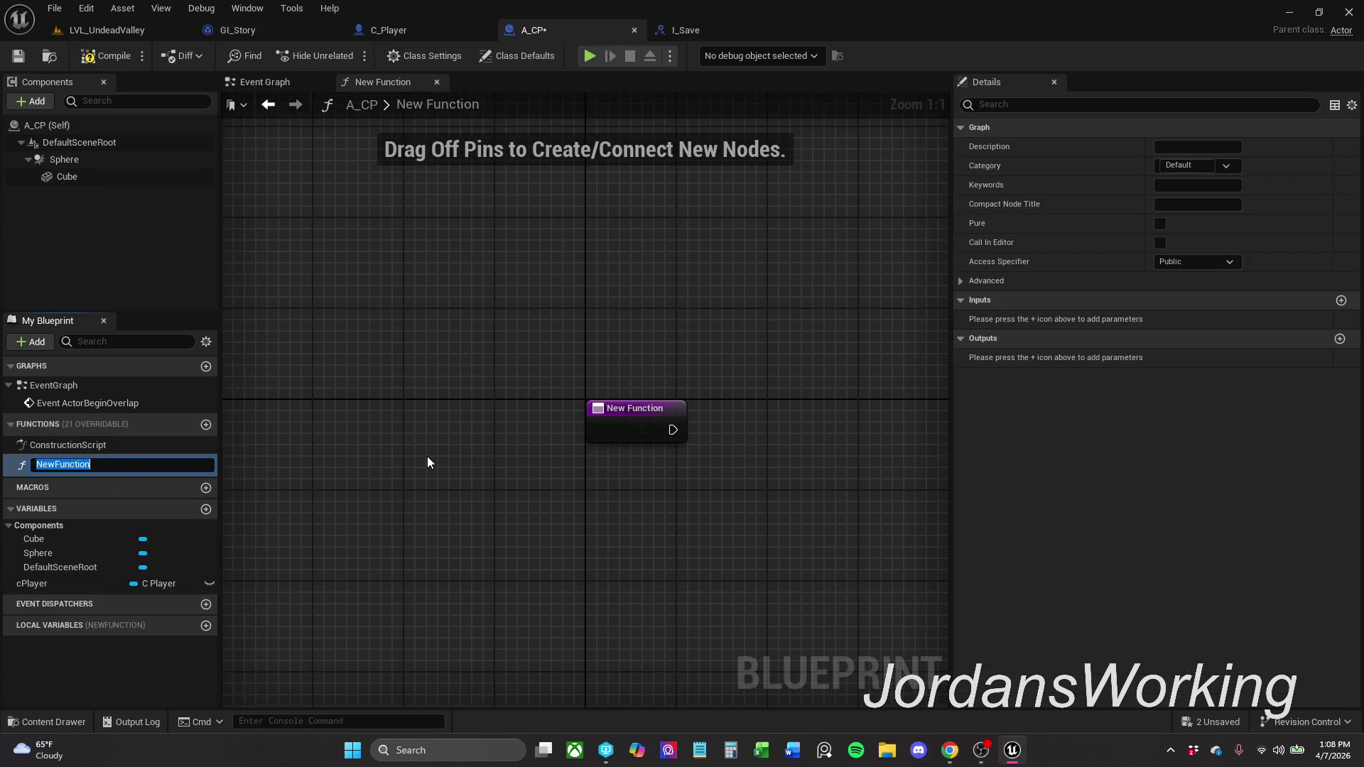
{"action": "type", "text": "Pasc"}
{"action": "type", "text": "alF"}
{"action": "type", "text": "unc"}
{"action": "key", "text": "BackSpace"}
{"action": "key", "text": "BackSpace"}
{"action": "key", "text": "BackSpace"}
{"action": "type", "text": "Method"}
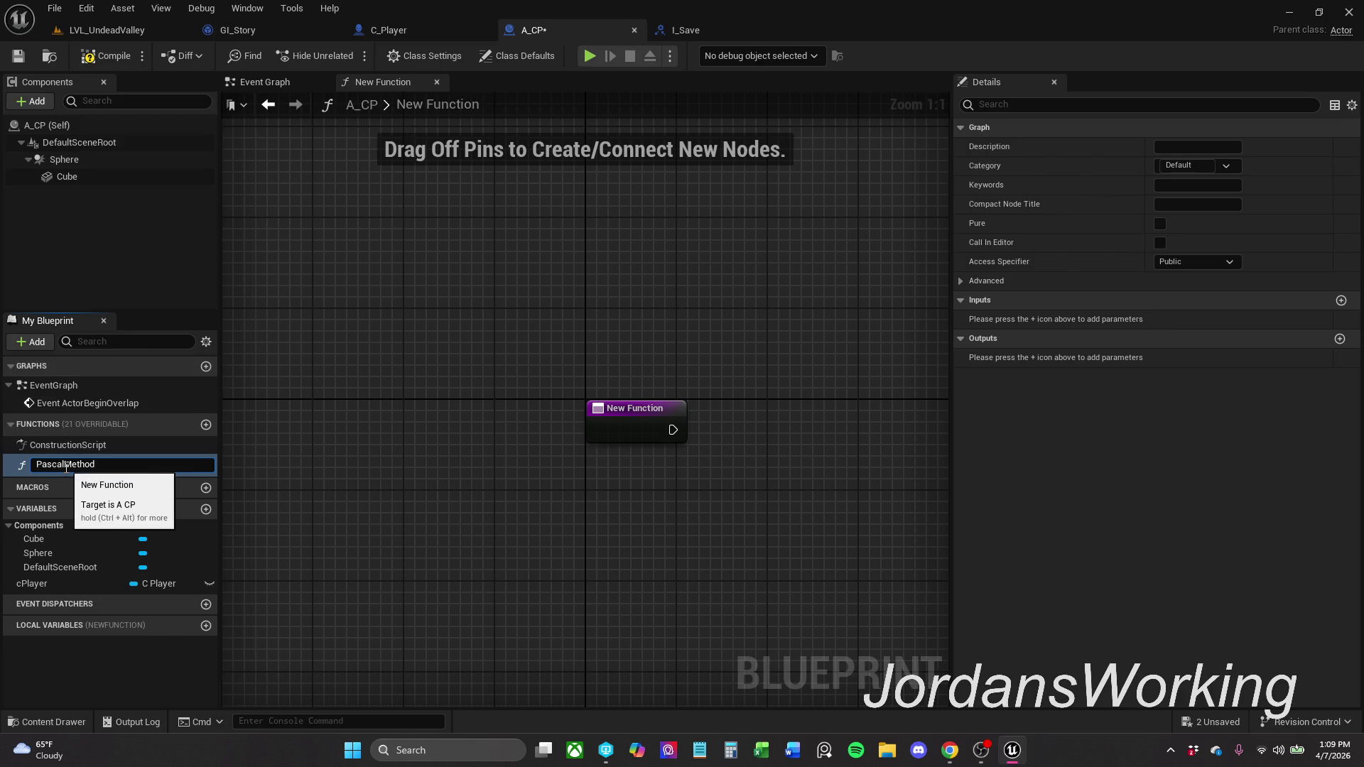
{"action": "type", "text": "_"}
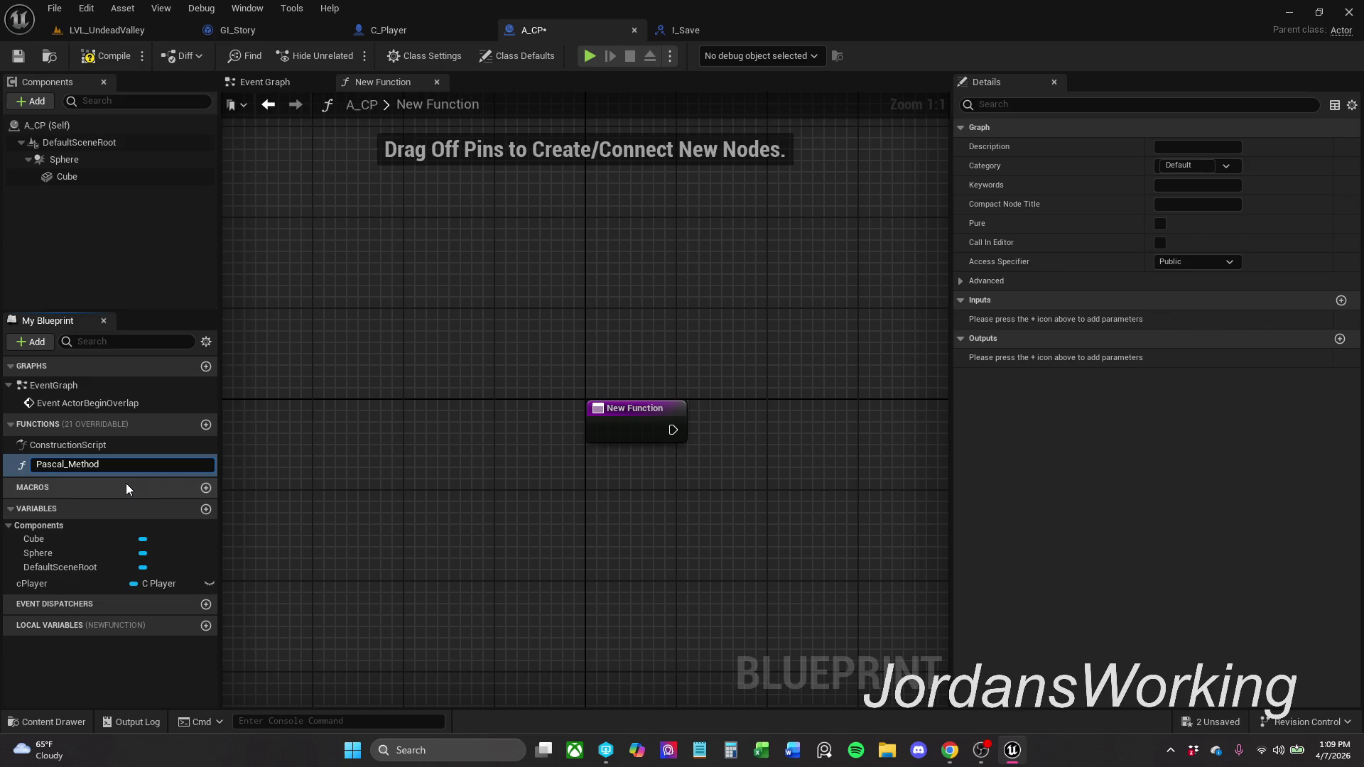
{"action": "key", "text": "Return"}
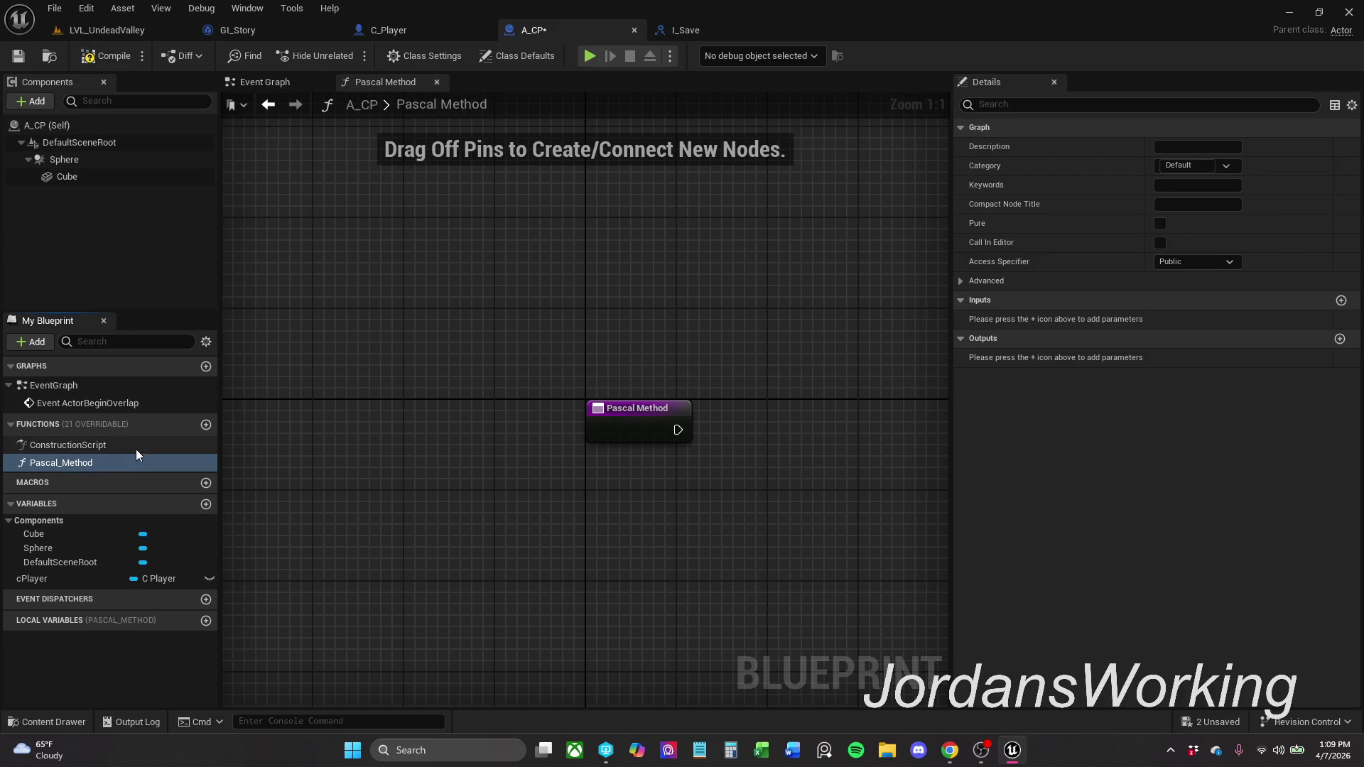
- Select Pascal_Method under Functions and delete it, leaving only ConstructionScript
{"action": "left_click", "coordinate": [138, 443]}
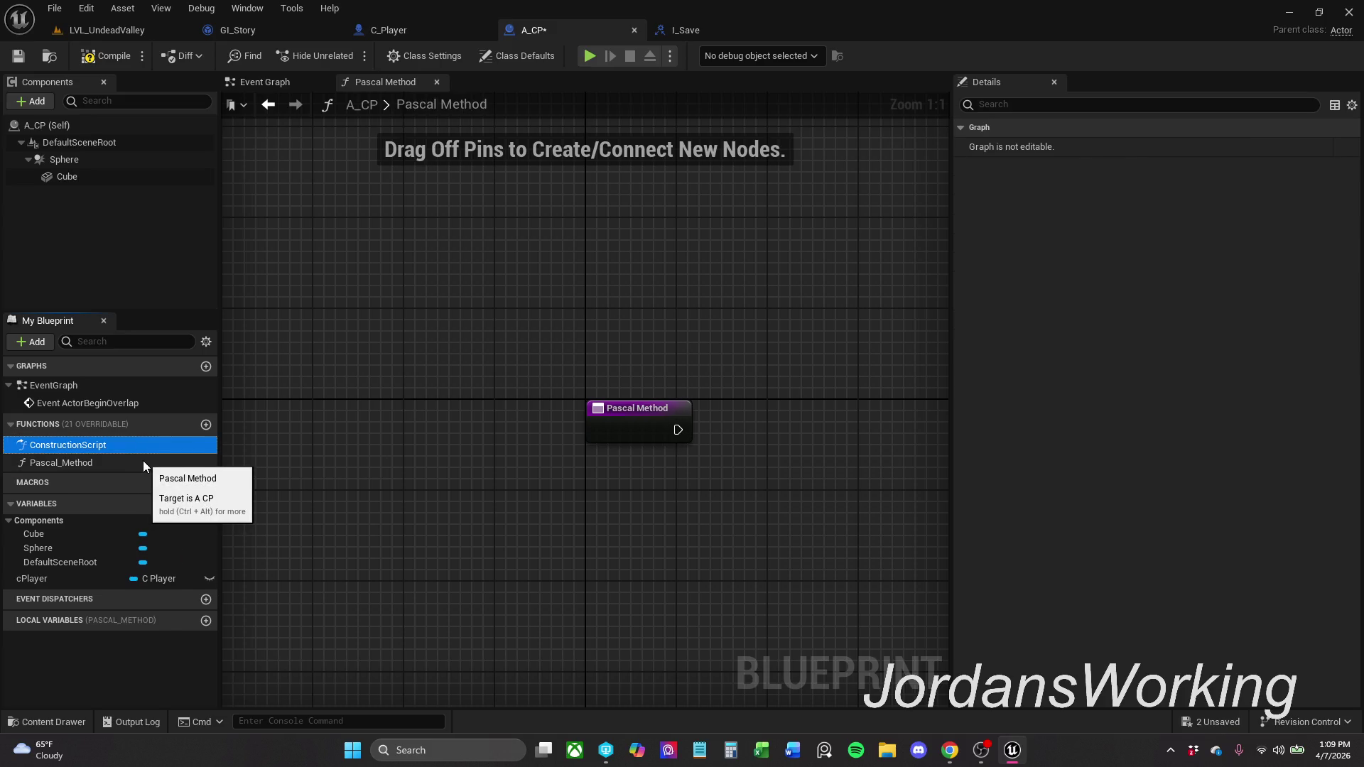
{"action": "left_click", "coordinate": [143, 463]}
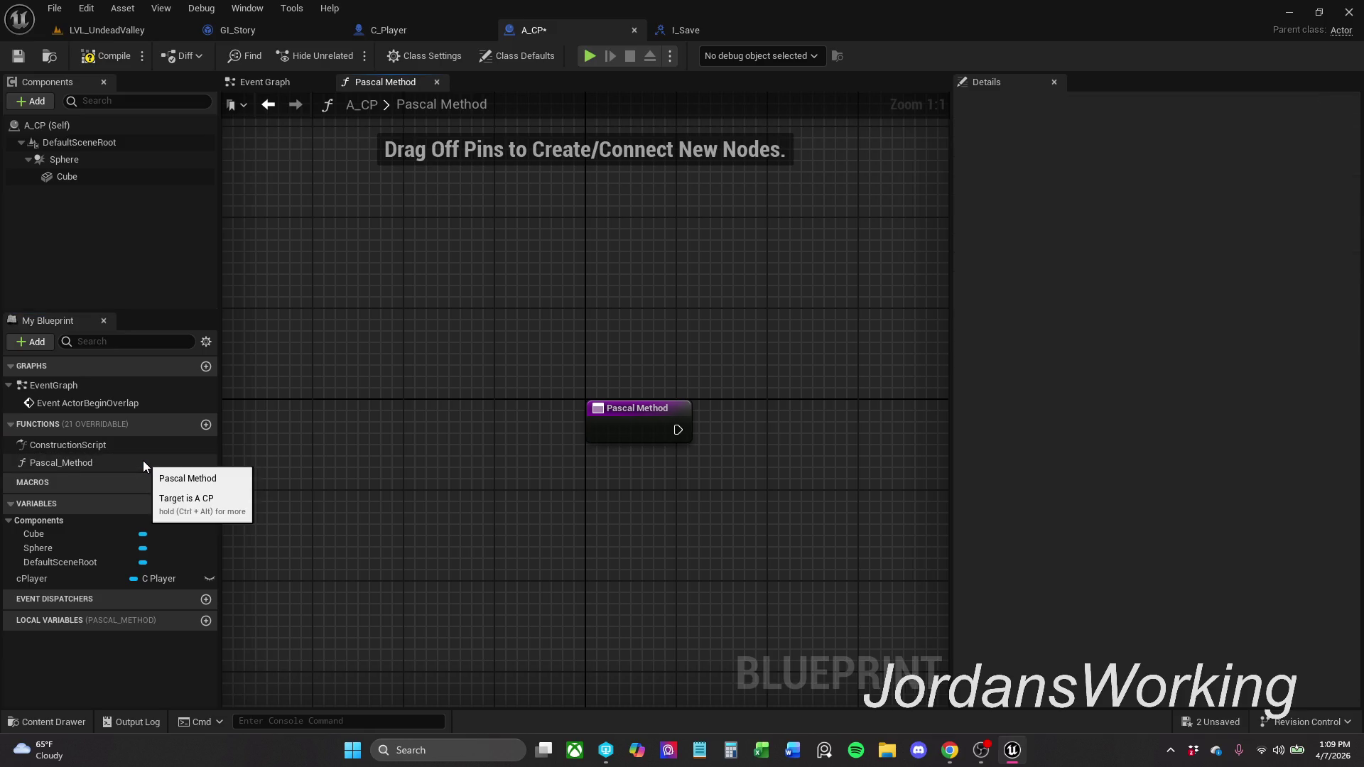
{"action": "left_click", "coordinate": [143, 443]}
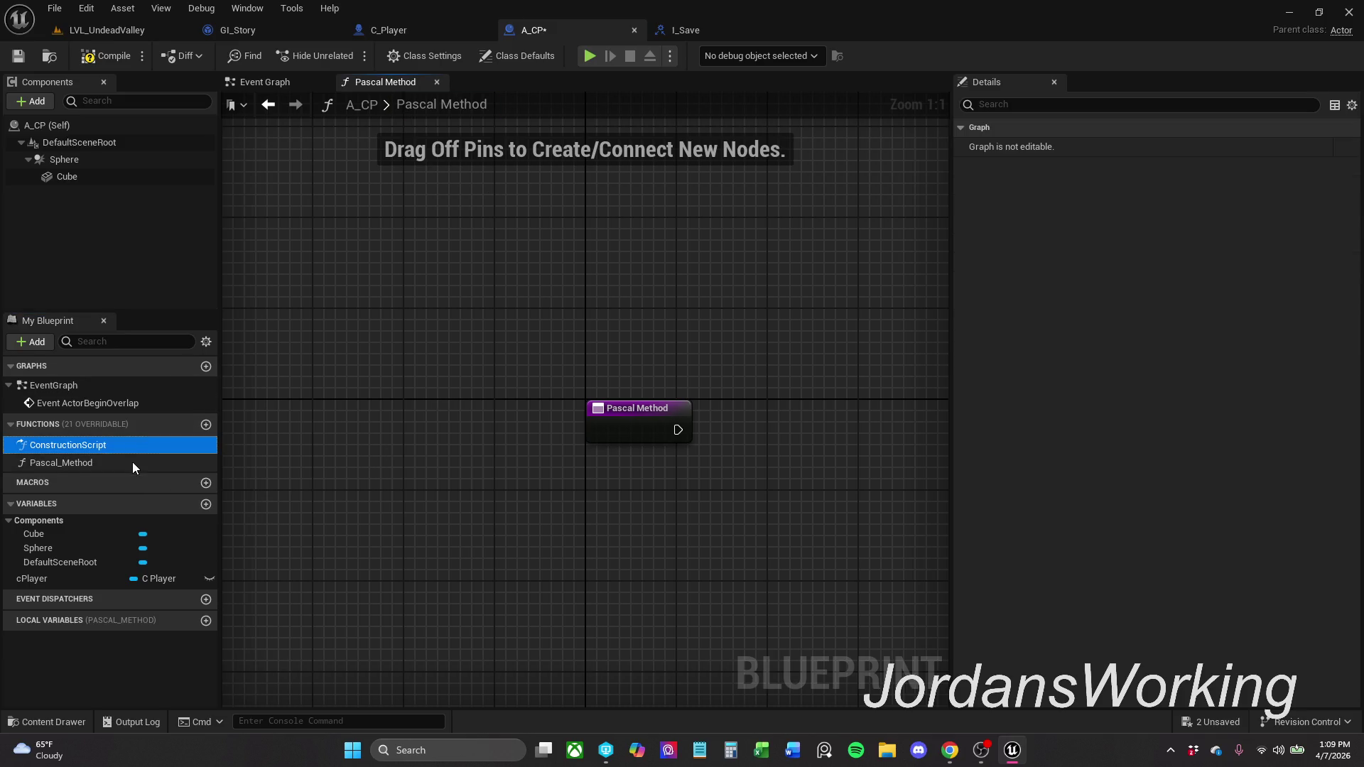
{"action": "left_click", "coordinate": [129, 461]}
{"action": "key", "text": "Delete"}
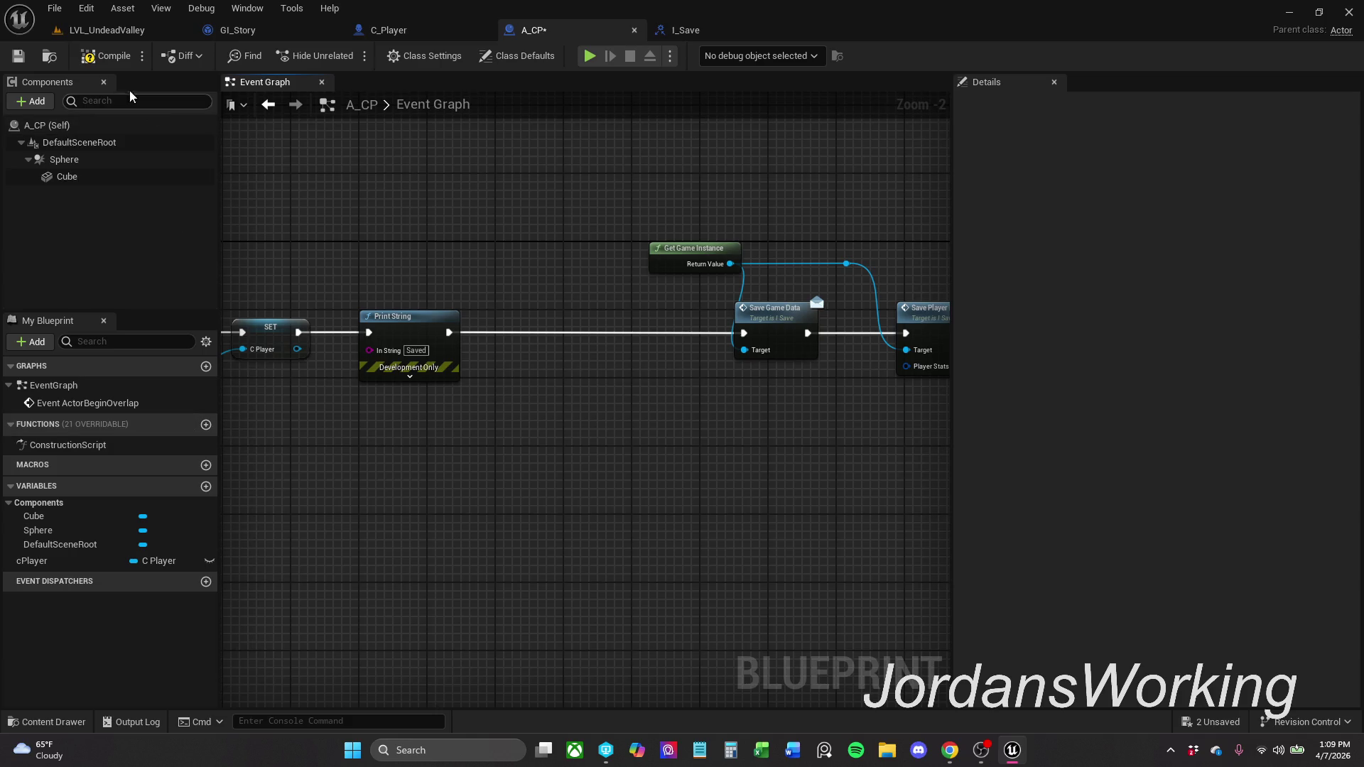
- Add Get Player Data from SET's C Player pin and wire it after Print String
{"action": "left_click", "coordinate": [27, 61]}
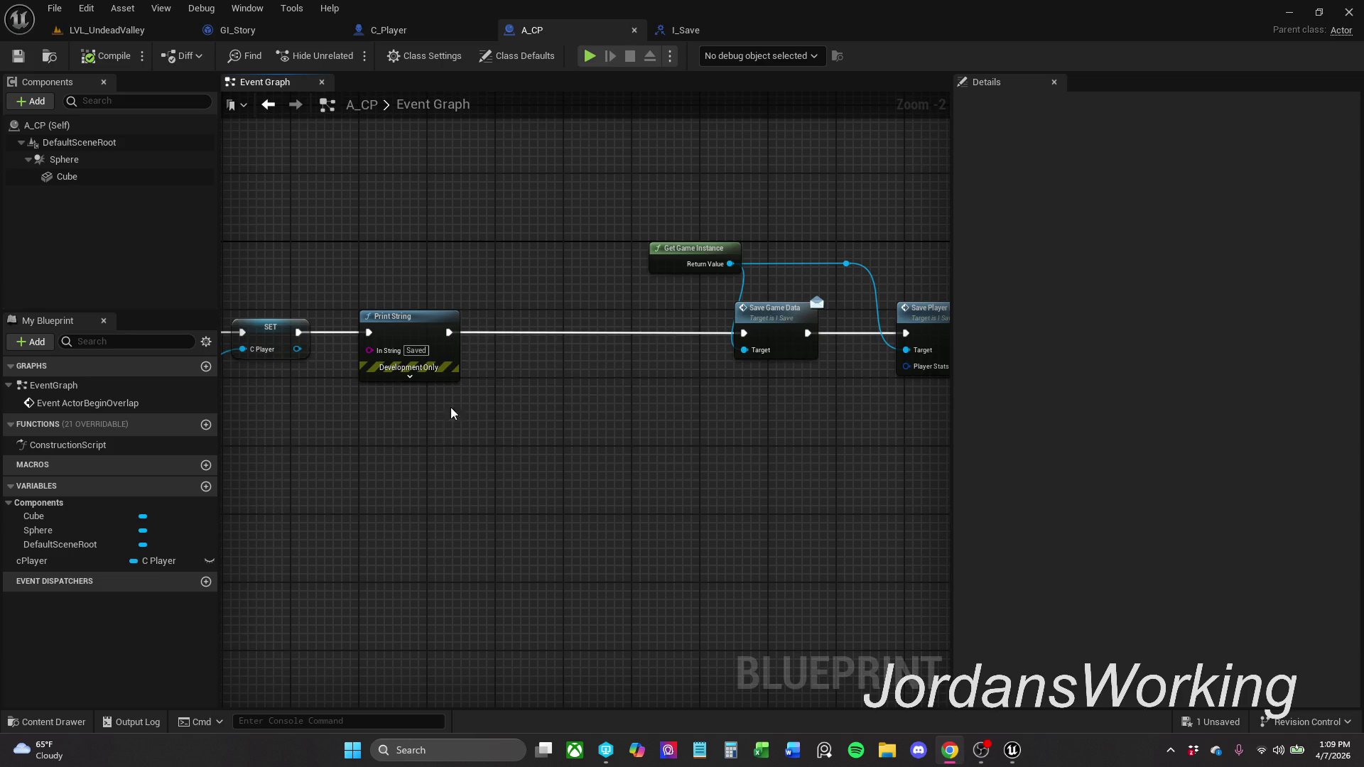
{"action": "left_click_drag", "start_coordinate": [448, 419], "coordinate": [443, 422]}
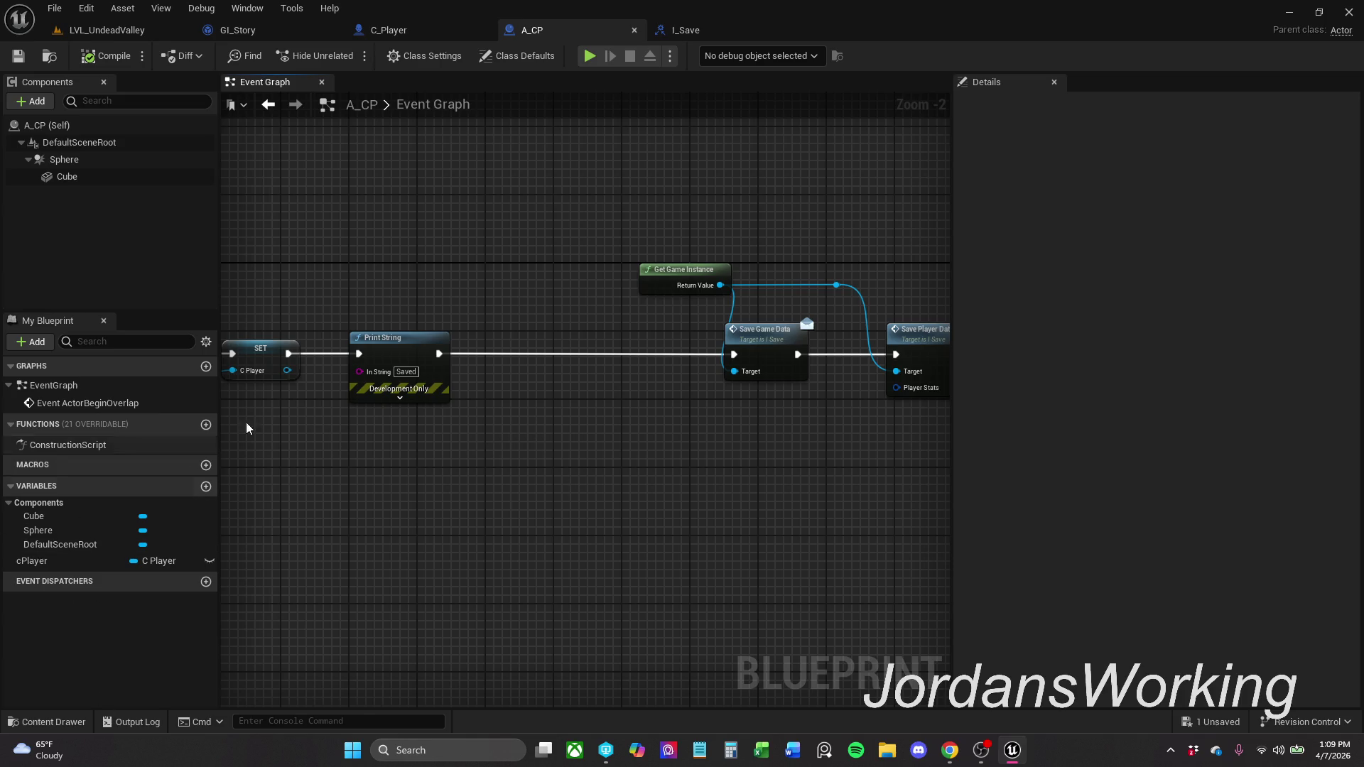
{"action": "left_click_drag", "start_coordinate": [287, 370], "coordinate": [348, 446]}
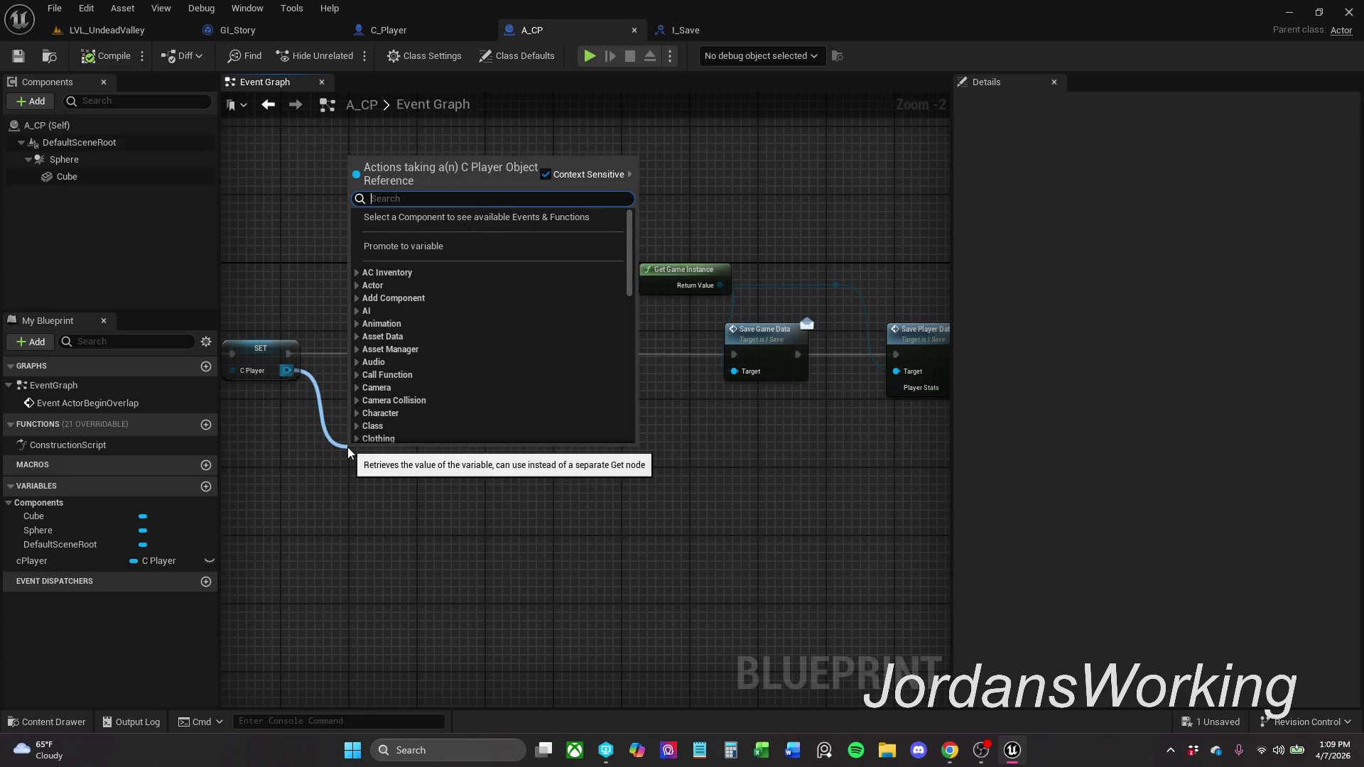
{"action": "type", "text": "get player"}
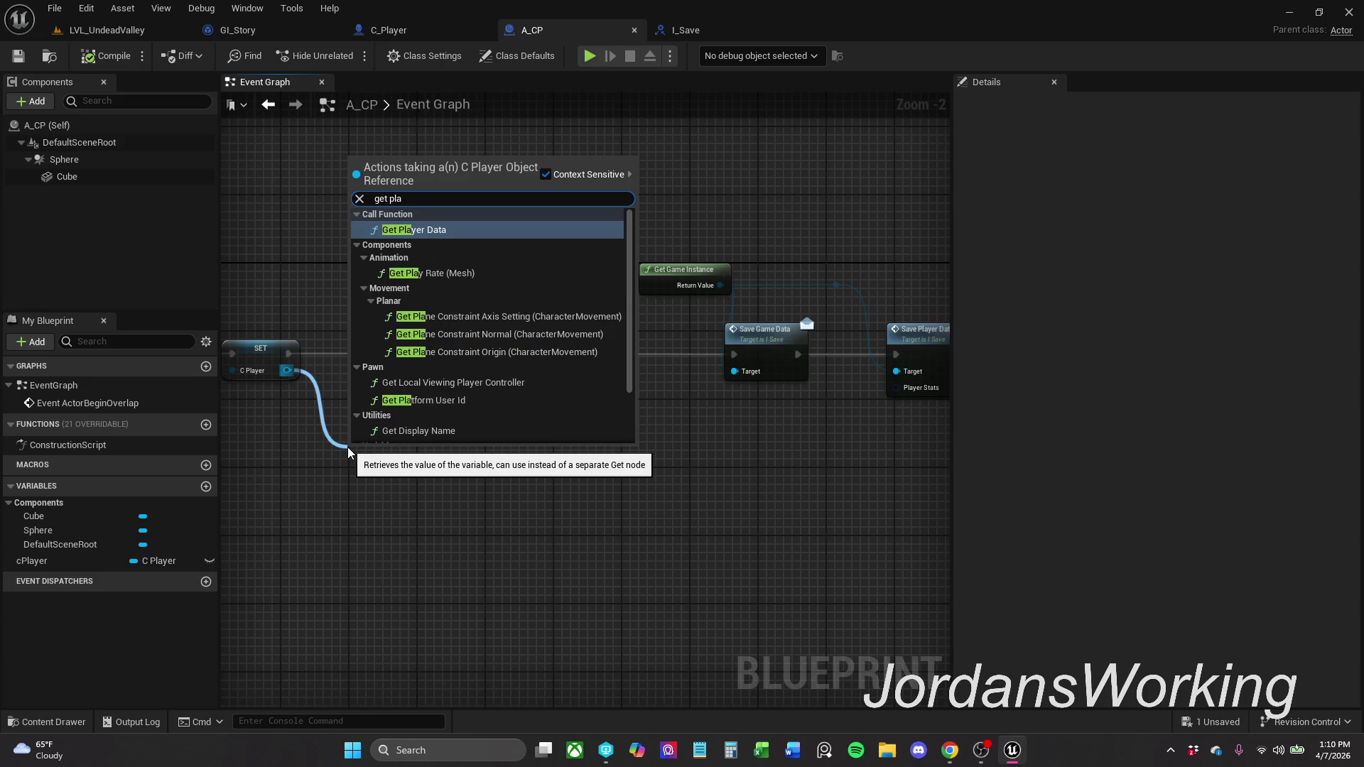
{"action": "key", "text": "Return"}
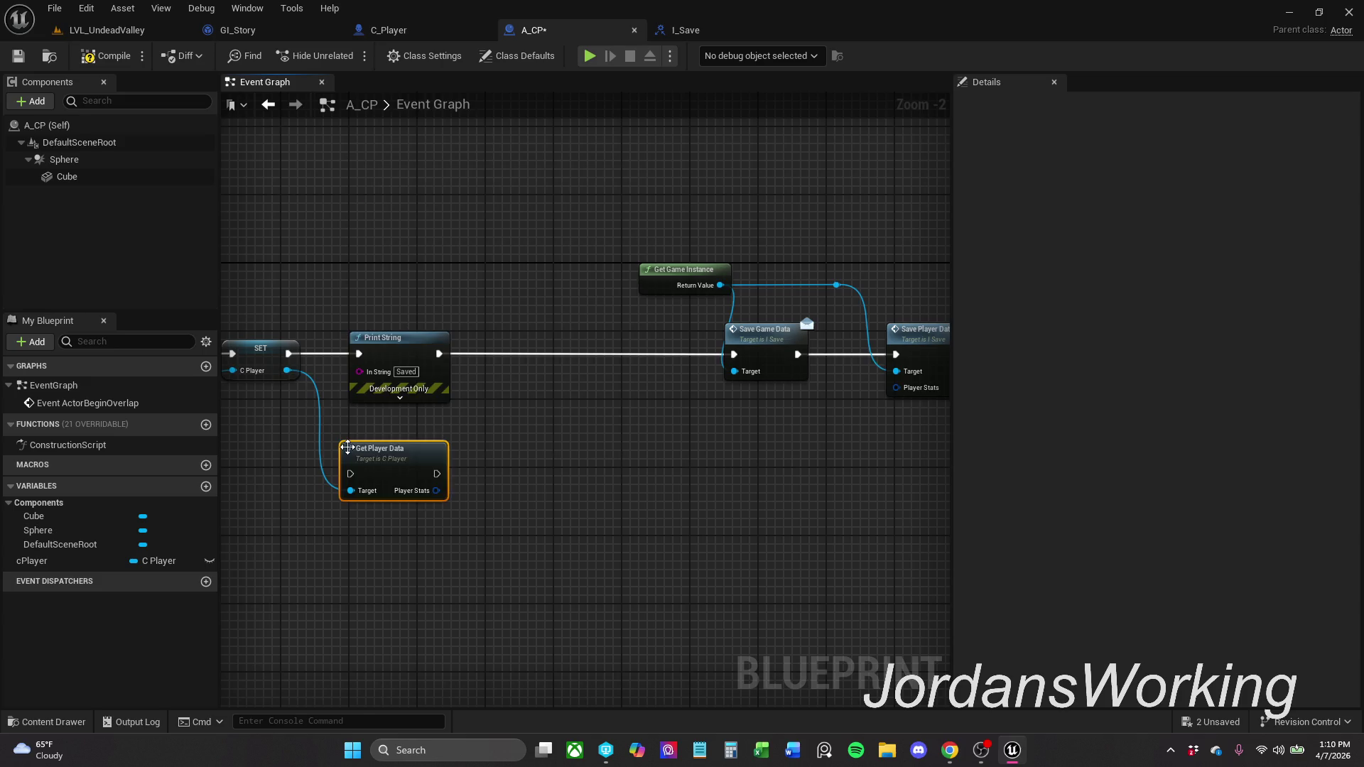
{"action": "mouse_move", "coordinate": [374, 471]}
{"action": "left_mouse_down"}
{"action": "mouse_move", "coordinate": [624, 357]}
{"action": "mouse_move", "coordinate": [439, 354]}
{"action": "left_mouse_up"}
{"action": "mouse_move", "coordinate": [655, 355]}
{"action": "left_mouse_down"}
{"action": "mouse_move", "coordinate": [710, 356]}
{"action": "mouse_move", "coordinate": [595, 356]}
{"action": "mouse_move", "coordinate": [736, 354]}
{"action": "mouse_move", "coordinate": [522, 391]}
{"action": "left_mouse_up"}
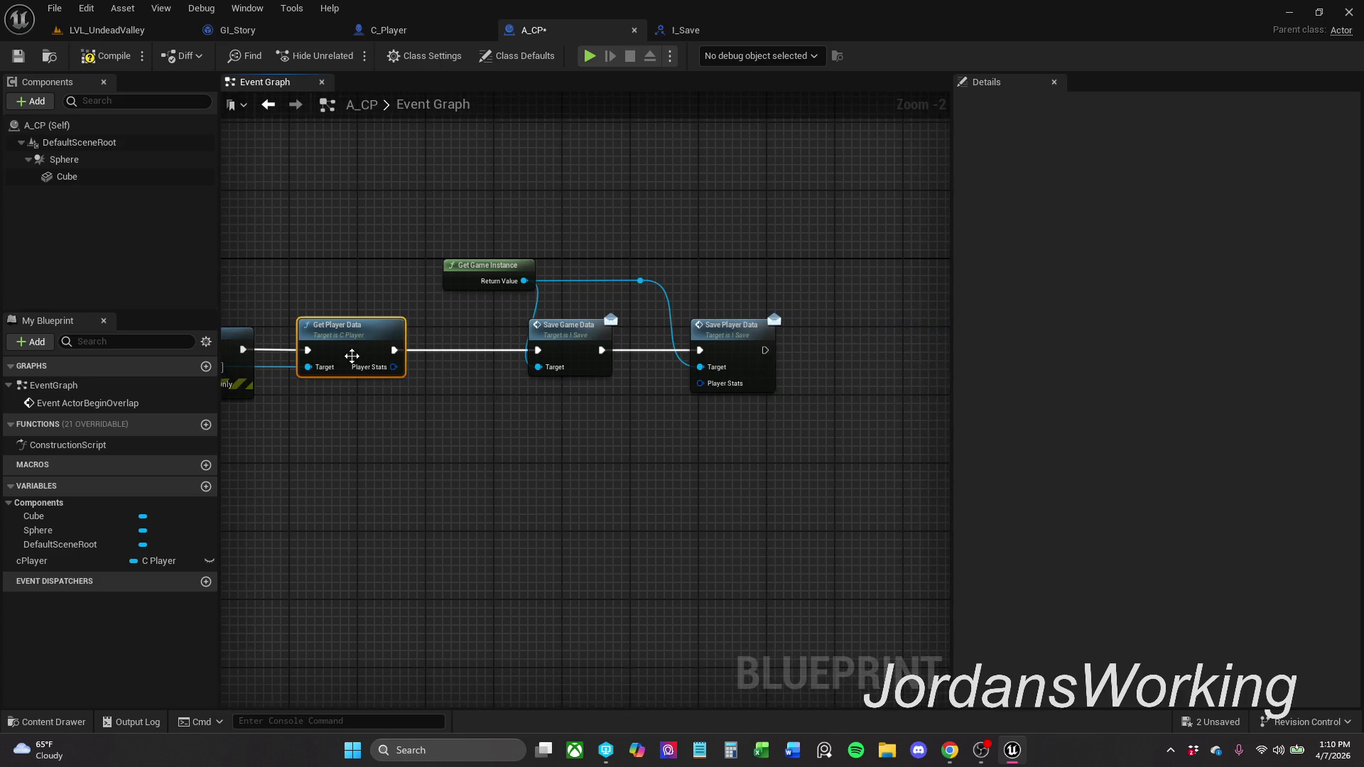
- Feed Player Stats into Save Player Data through a reroute point
{"action": "left_click_drag", "start_coordinate": [394, 366], "coordinate": [694, 410]}
{"action": "left_click_drag", "start_coordinate": [718, 386], "coordinate": [718, 386]}
{"action": "double_click", "coordinate": [633, 383]}
{"action": "left_click_drag", "start_coordinate": [632, 383], "coordinate": [485, 398]}
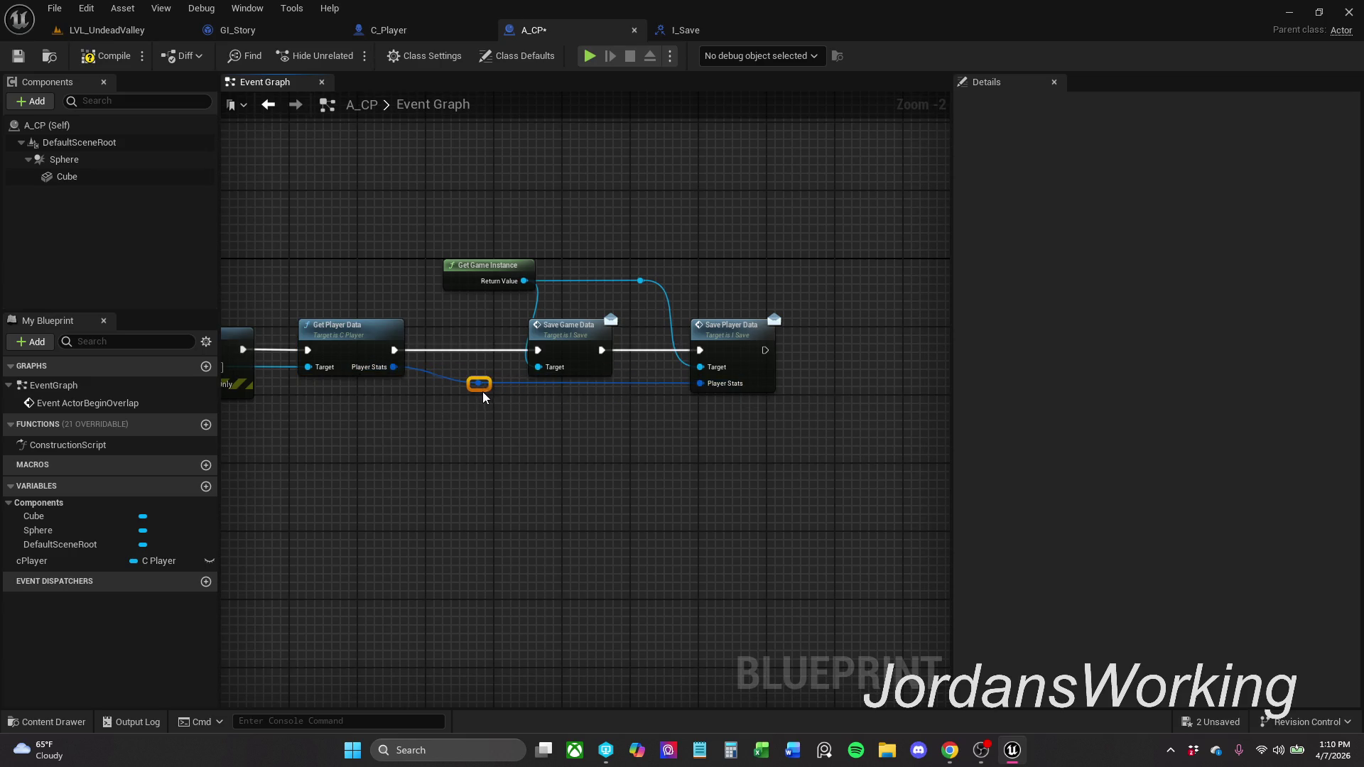
- Shift the save nodes left to tighten spacing and save A_CP
{"action": "mouse_move", "coordinate": [435, 253]}
{"action": "left_mouse_down"}
{"action": "mouse_move", "coordinate": [640, 359]}
{"action": "mouse_move", "coordinate": [744, 391]}
{"action": "left_mouse_up"}
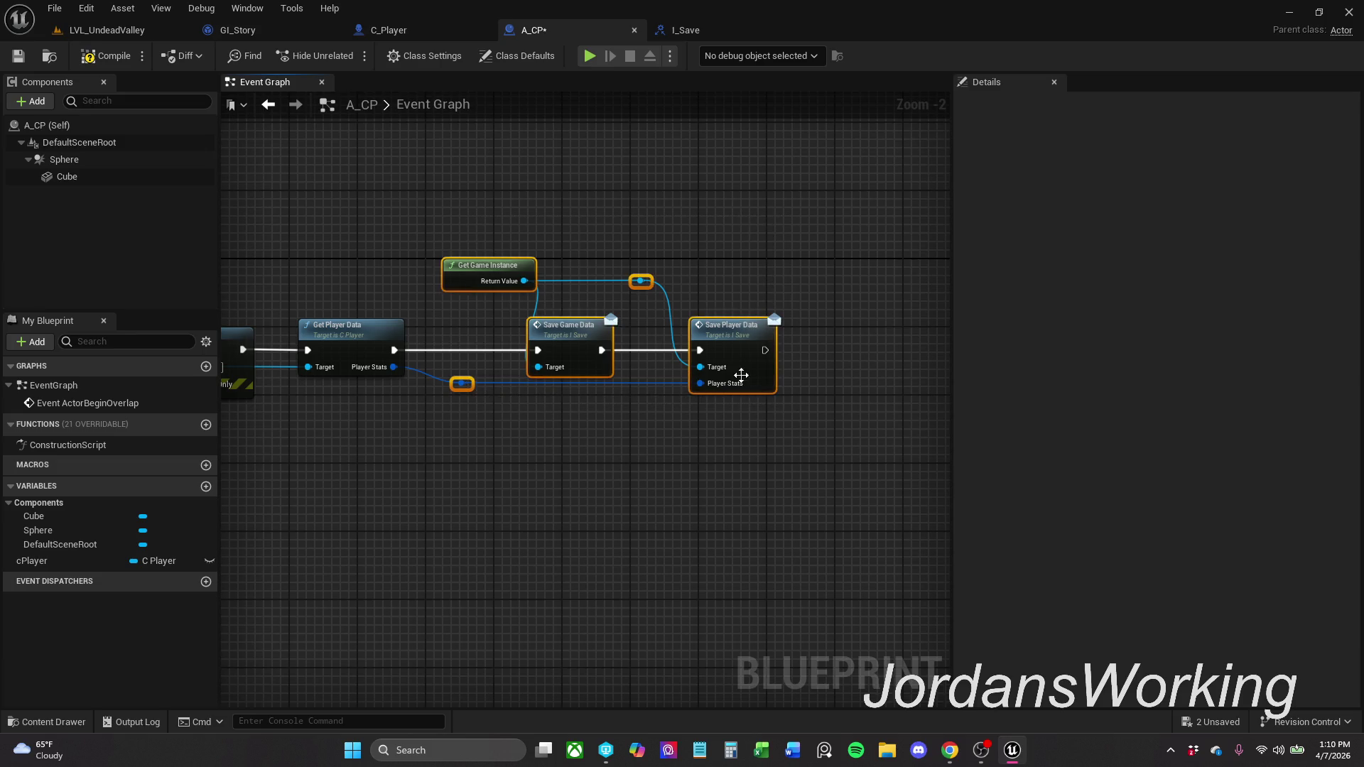
{"action": "left_click_drag", "start_coordinate": [585, 334], "coordinate": [567, 334]}
{"action": "left_click_drag", "start_coordinate": [496, 227], "coordinate": [784, 442]}
{"action": "left_click_drag", "start_coordinate": [709, 330], "coordinate": [683, 329]}
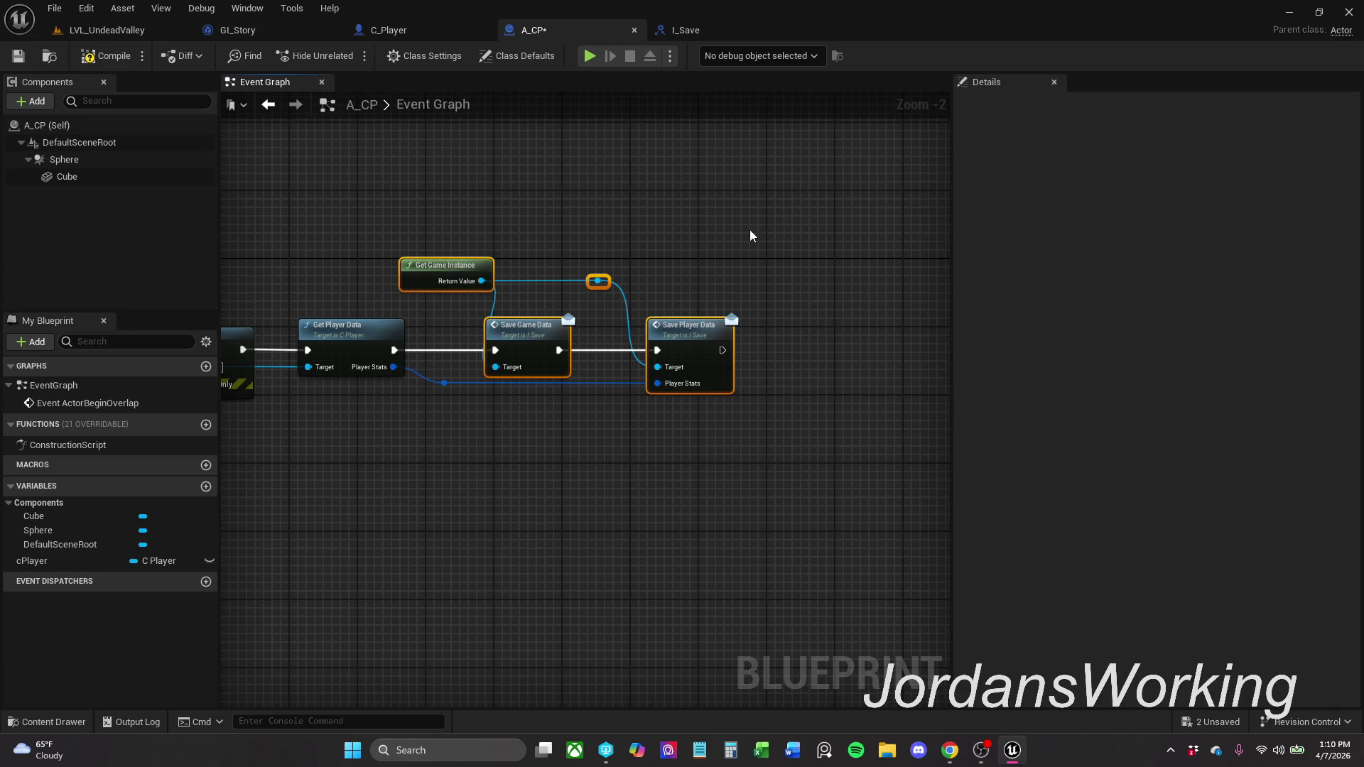
{"action": "left_click", "coordinate": [864, 410]}
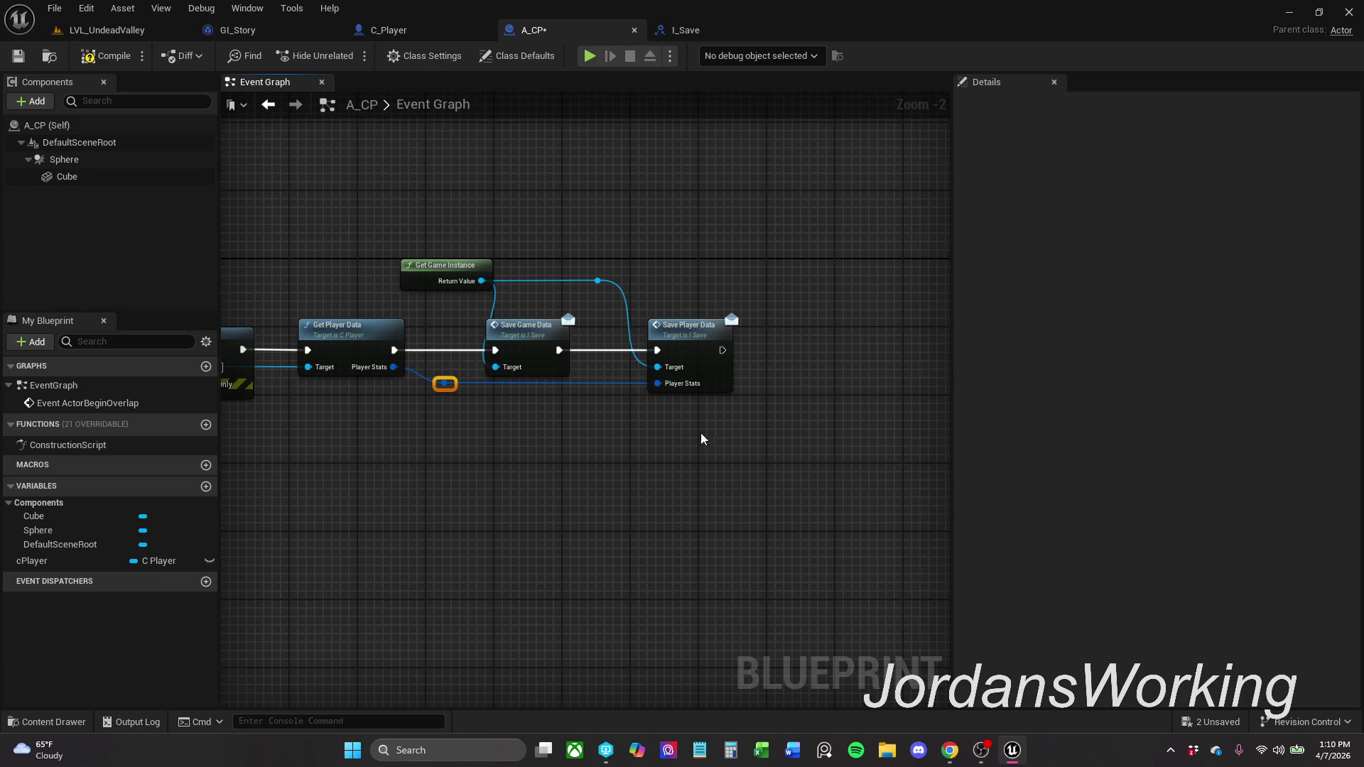
{"action": "left_click", "coordinate": [864, 421]}
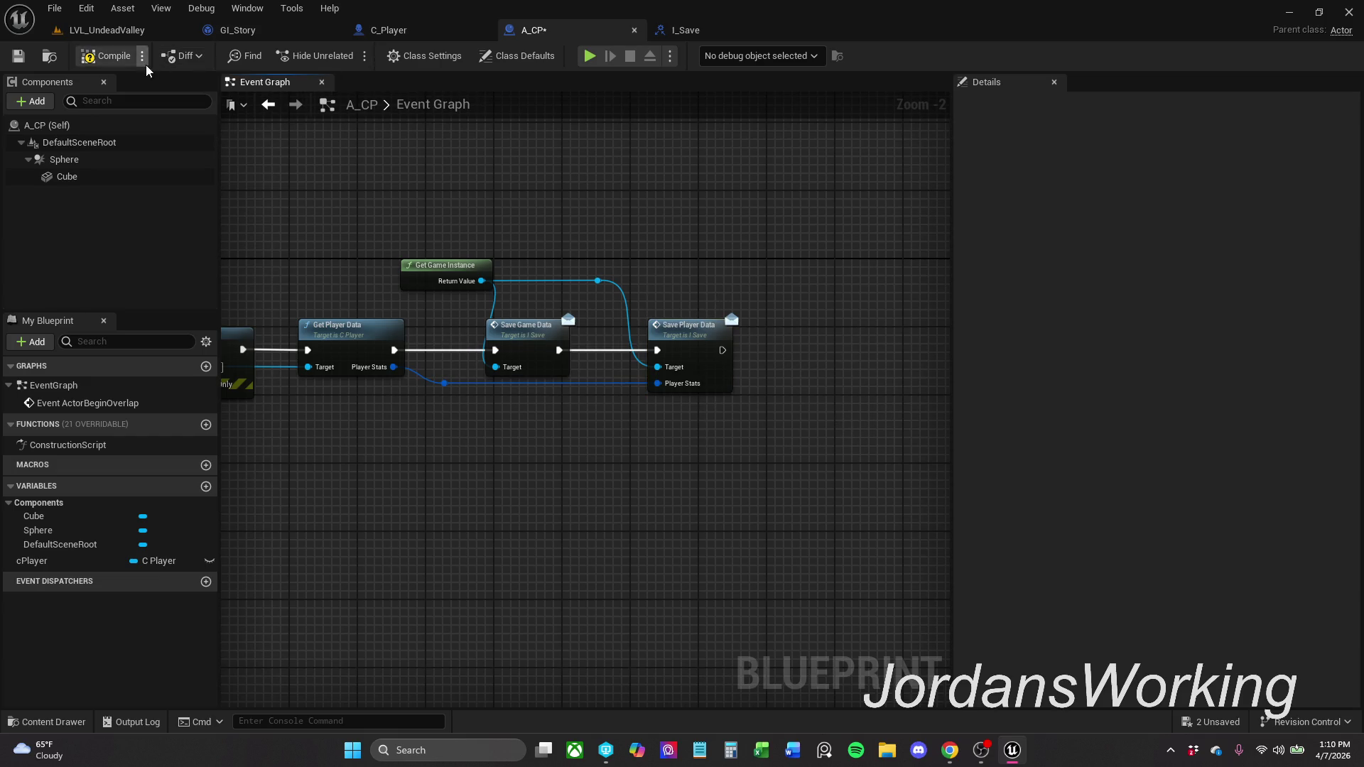
{"action": "left_click", "coordinate": [17, 57]}
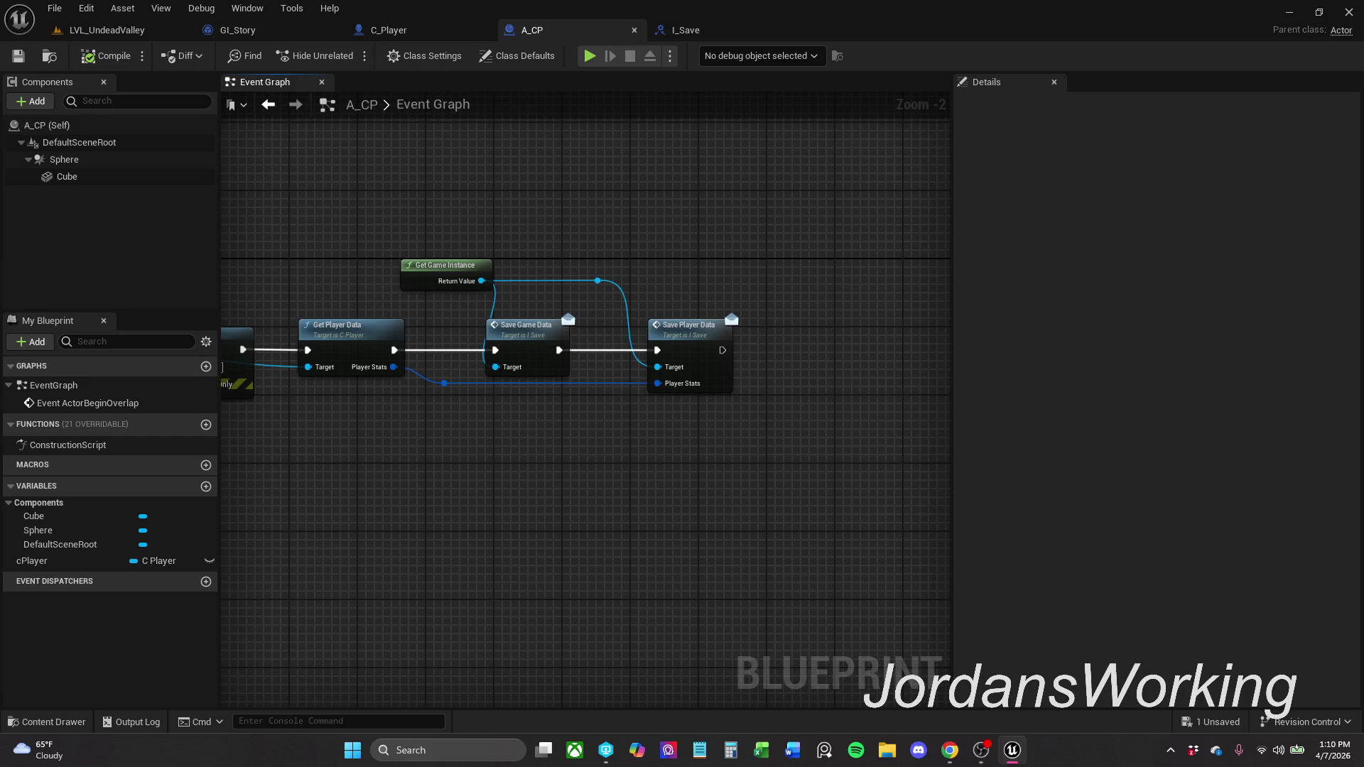
{"action": "left_click", "coordinate": [950, 751]}
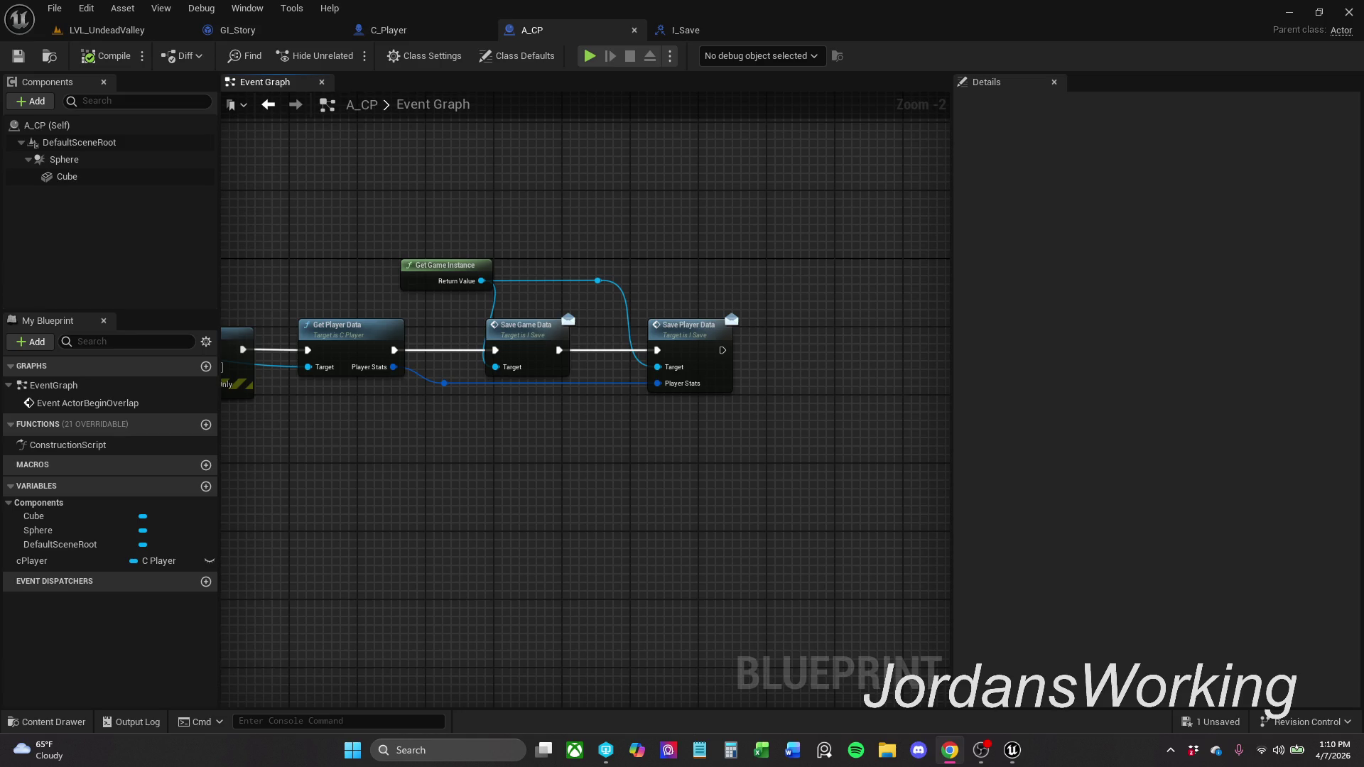
{"action": "left_click_drag", "start_coordinate": [374, 466], "coordinate": [596, 449]}
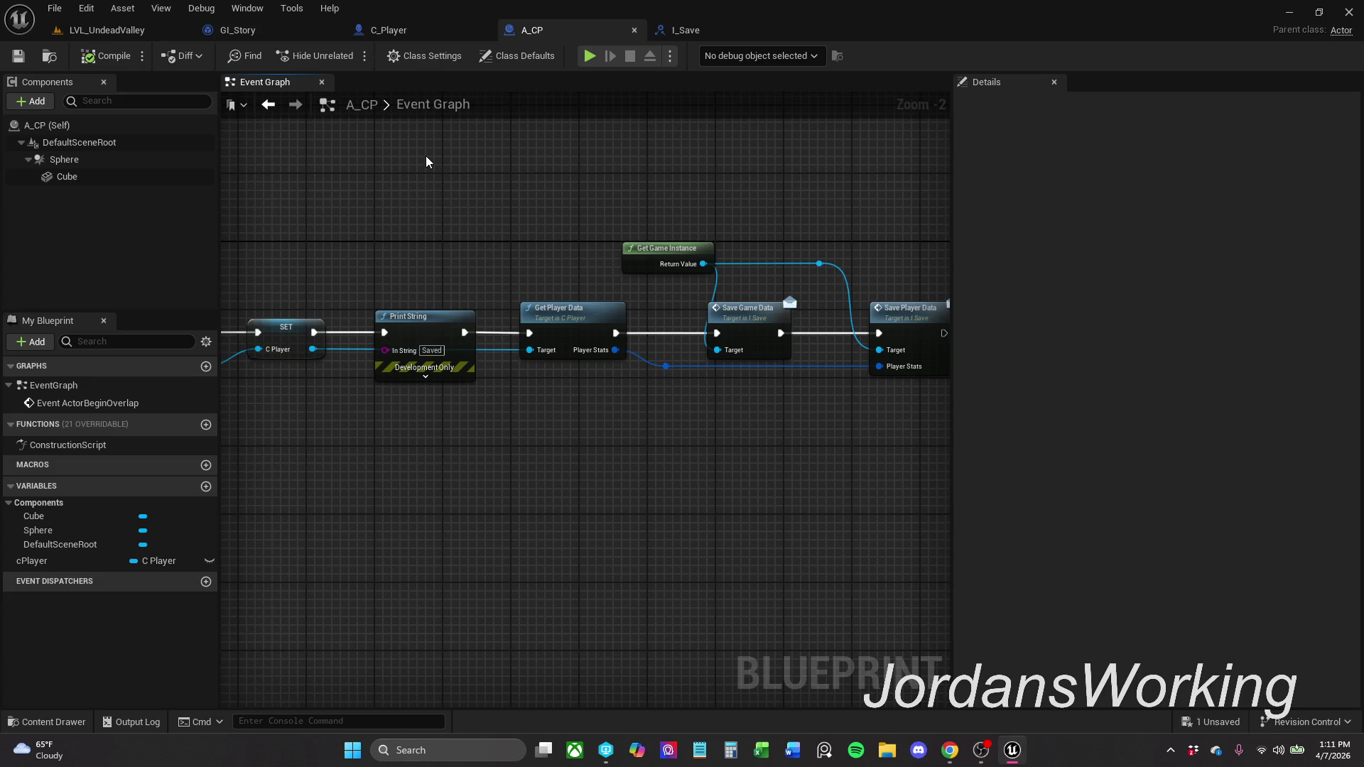
{"action": "mouse_move", "coordinate": [655, 233]}
{"action": "left_mouse_down"}
{"action": "mouse_move", "coordinate": [604, 167]}
{"action": "mouse_move", "coordinate": [543, 168]}
{"action": "mouse_move", "coordinate": [570, 160]}
{"action": "left_mouse_up"}
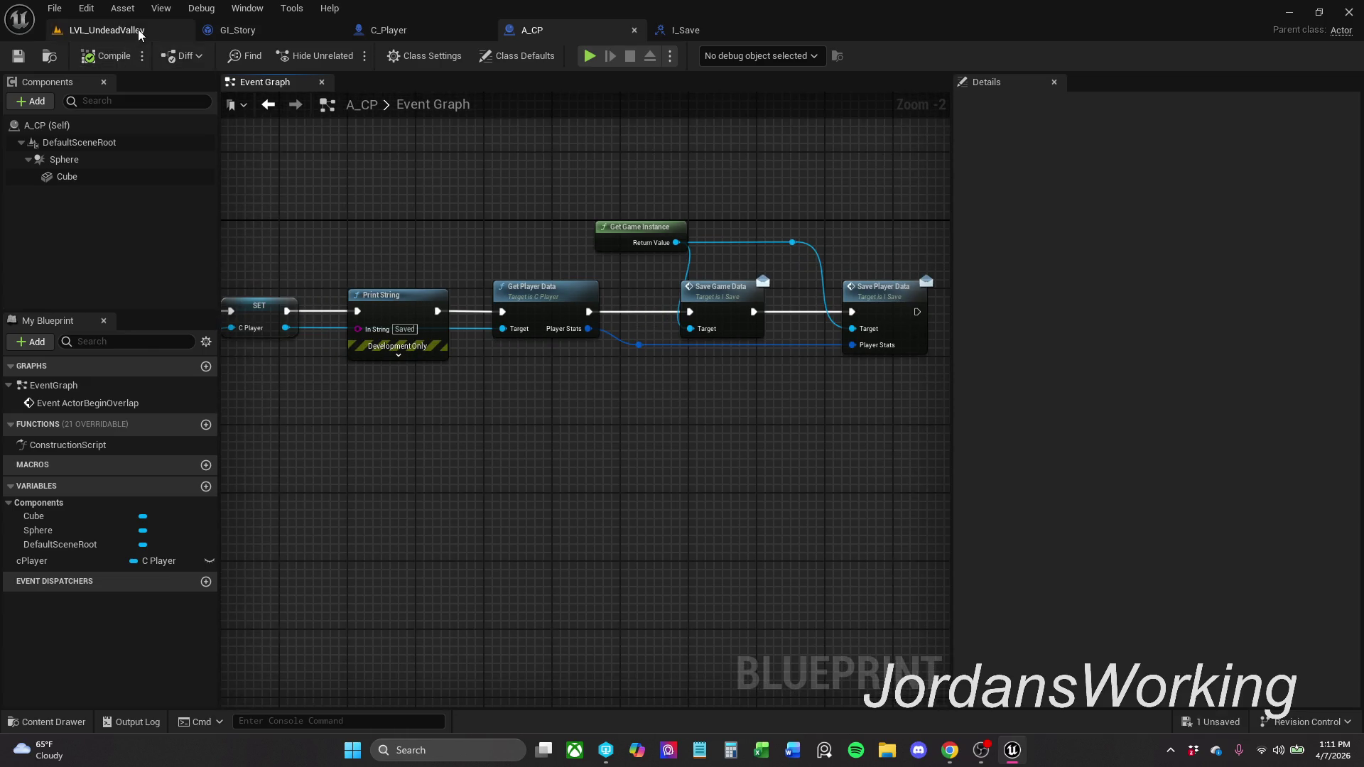
- Go to C_Player's Event Graph and inspect the As Player Controller variable without renaming it
{"action": "left_click", "coordinate": [393, 39]}
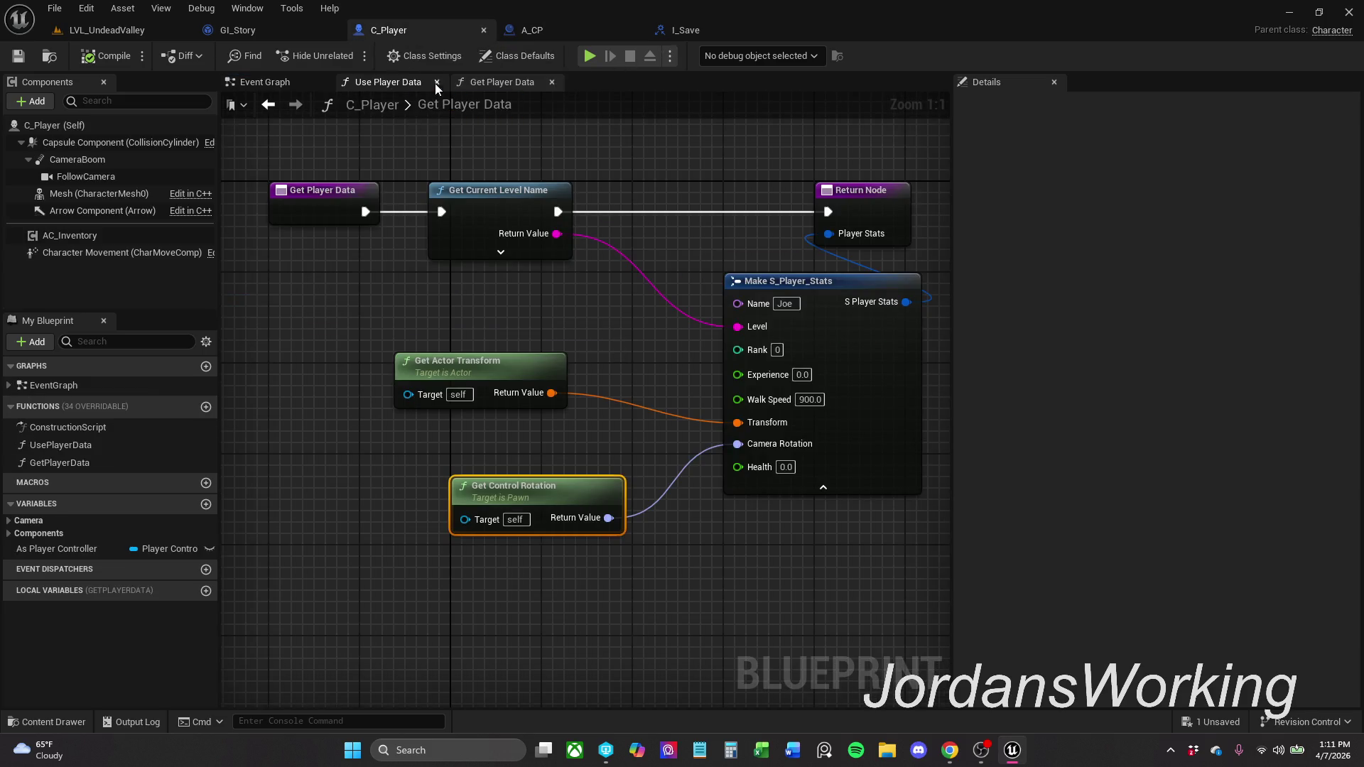
{"action": "left_click", "coordinate": [288, 82]}
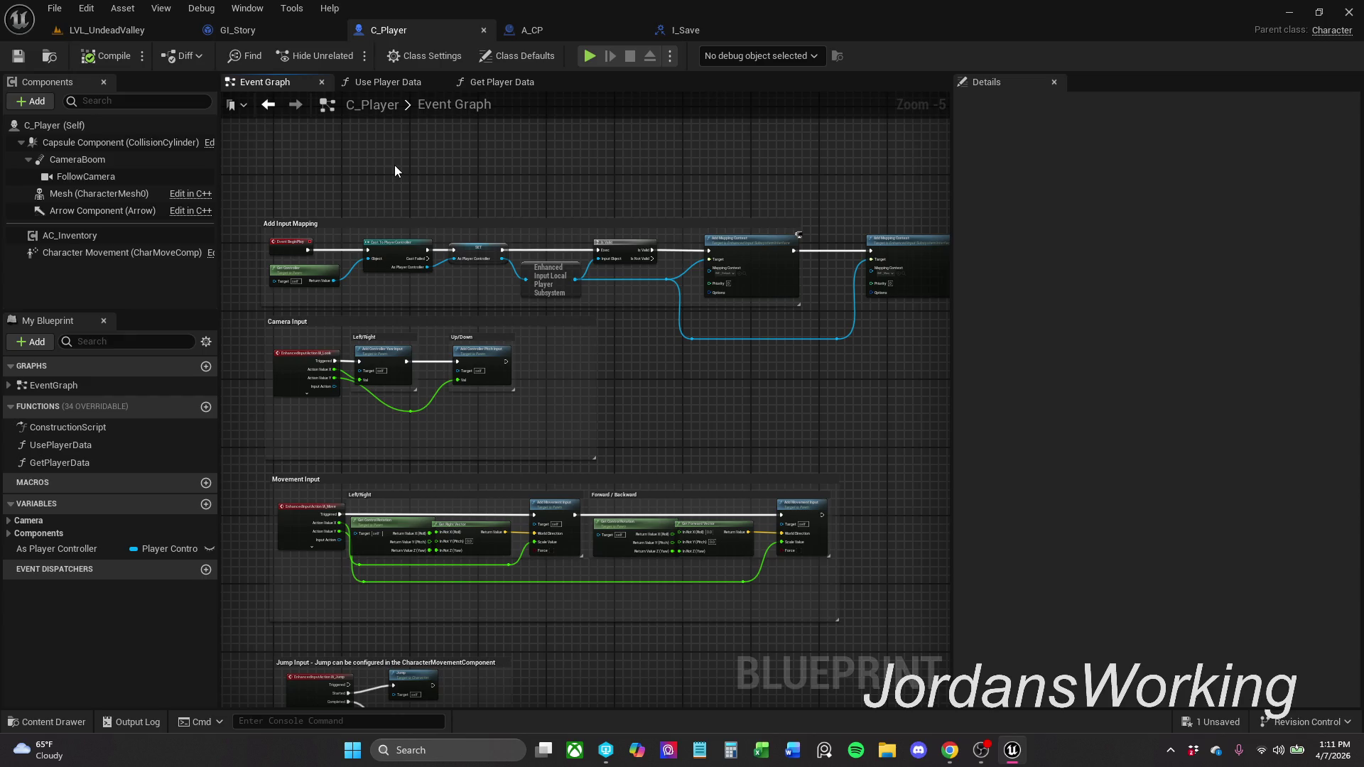
{"action": "scroll", "coordinate": [618, 202], "scroll_direction": "up", "scroll_amount": 4}
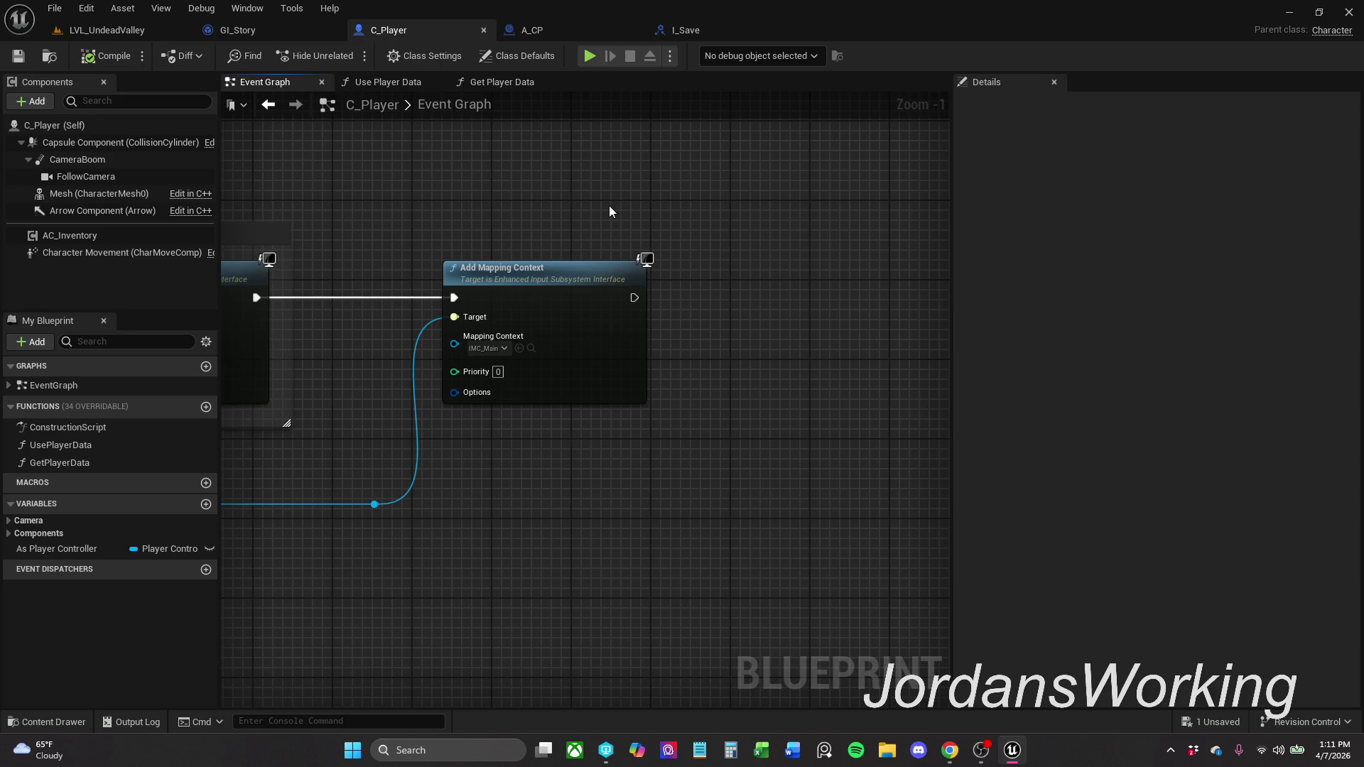
{"action": "left_click", "coordinate": [69, 535]}
{"action": "left_click", "coordinate": [75, 549]}
{"action": "left_click", "coordinate": [74, 549]}
{"action": "key", "text": "Return"}
{"action": "left_click", "coordinate": [604, 427]}
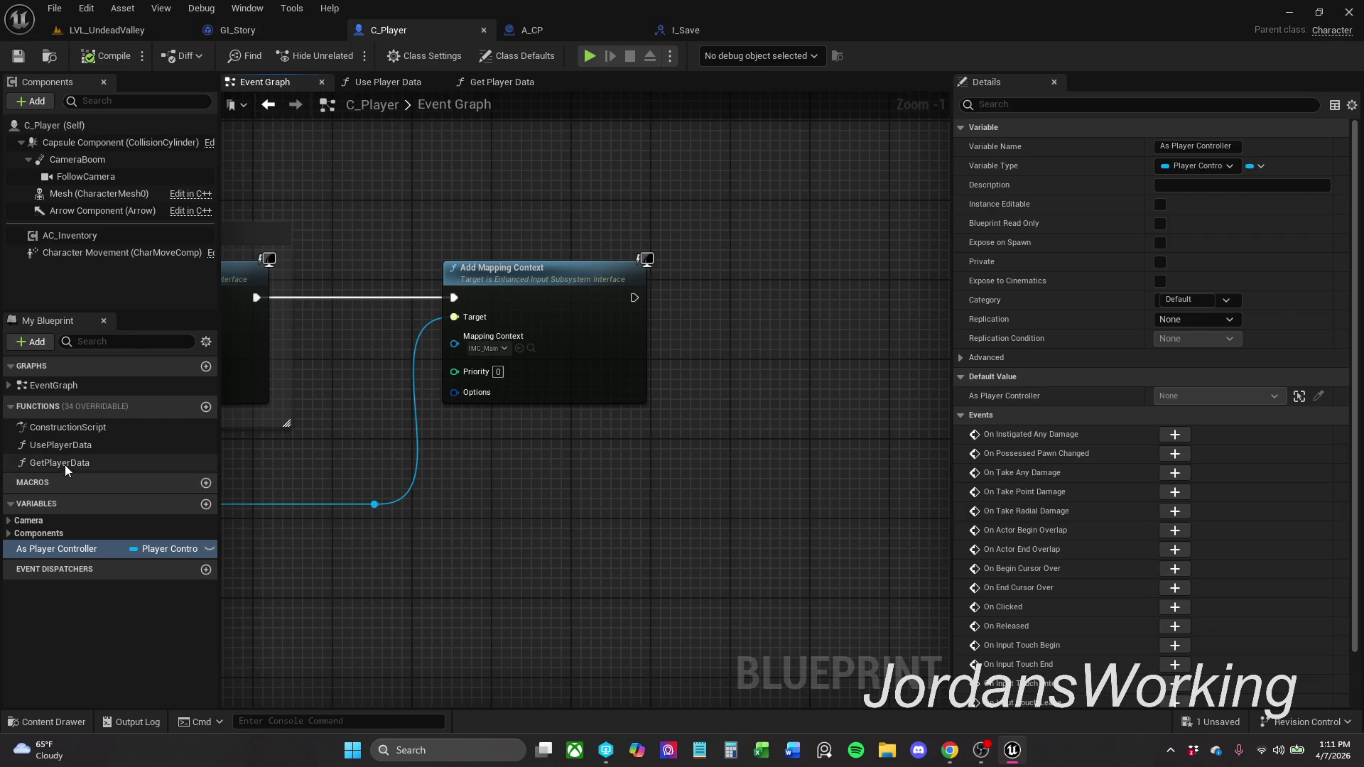
- Place UsePlayerData after Add Mapping Context and open its function graph
{"action": "mouse_move", "coordinate": [73, 447]}
{"action": "left_mouse_down"}
{"action": "mouse_move", "coordinate": [638, 309]}
{"action": "mouse_move", "coordinate": [634, 296]}
{"action": "left_mouse_up"}
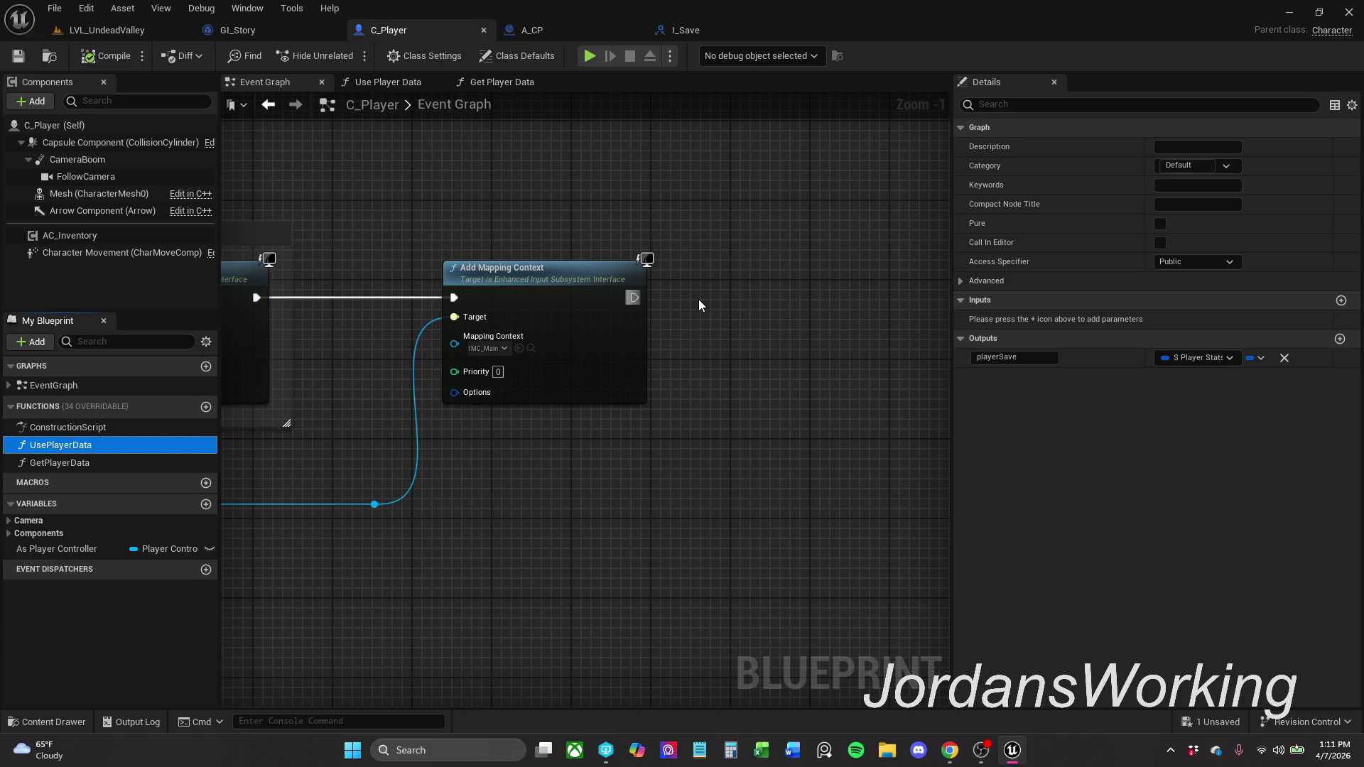
{"action": "mouse_move", "coordinate": [699, 306]}
{"action": "left_mouse_down"}
{"action": "mouse_move", "coordinate": [842, 287]}
{"action": "mouse_move", "coordinate": [805, 293]}
{"action": "left_mouse_up"}
{"action": "double_click", "coordinate": [803, 293]}
- Place a Get Player Data call in Use Player Data and inspect its function graph
{"action": "mouse_move", "coordinate": [645, 364]}
{"action": "left_mouse_down"}
{"action": "mouse_move", "coordinate": [639, 353]}
{"action": "mouse_move", "coordinate": [654, 387]}
{"action": "mouse_move", "coordinate": [510, 366]}
{"action": "left_mouse_up"}
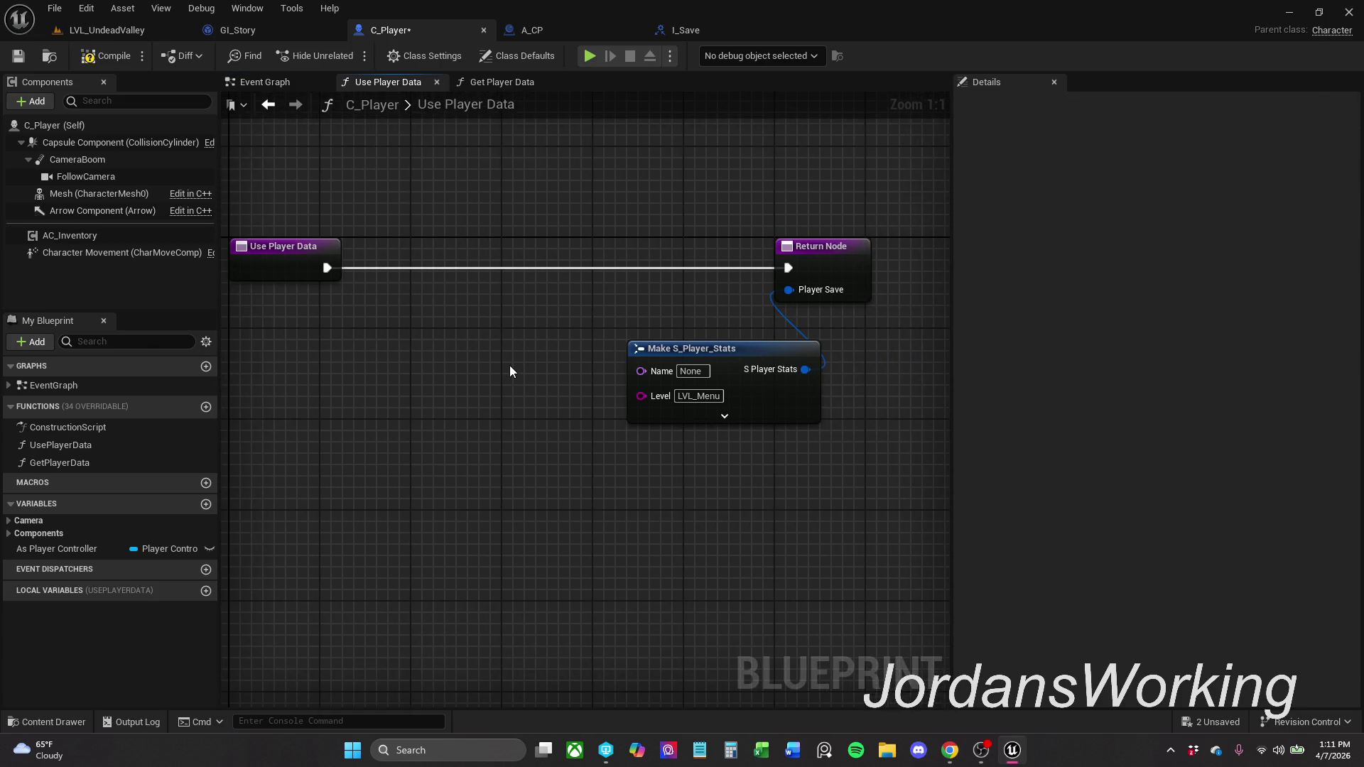
{"action": "mouse_move", "coordinate": [93, 462]}
{"action": "left_mouse_down"}
{"action": "mouse_move", "coordinate": [333, 365]}
{"action": "mouse_move", "coordinate": [309, 348]}
{"action": "left_mouse_up"}
{"action": "left_click", "coordinate": [372, 375]}
{"action": "double_click", "coordinate": [372, 375]}
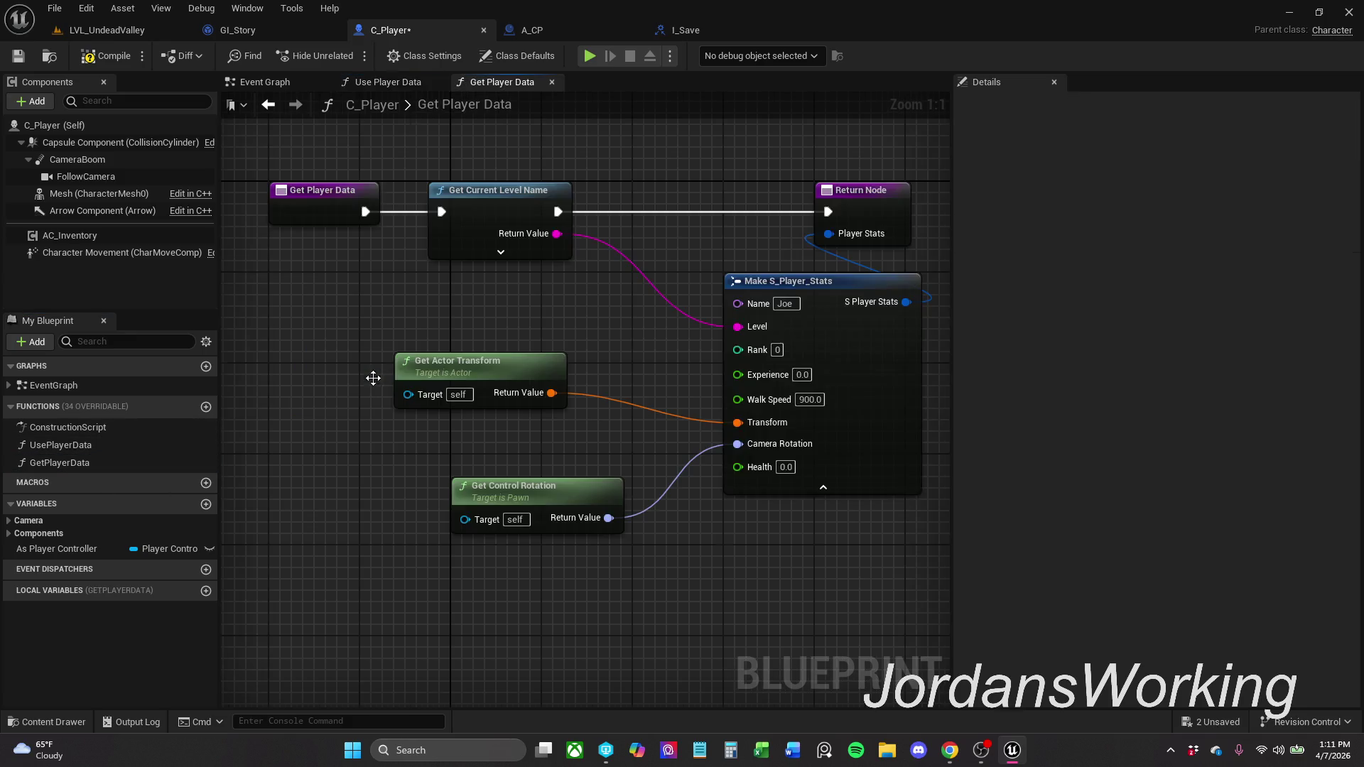
{"action": "left_click", "coordinate": [552, 82]}
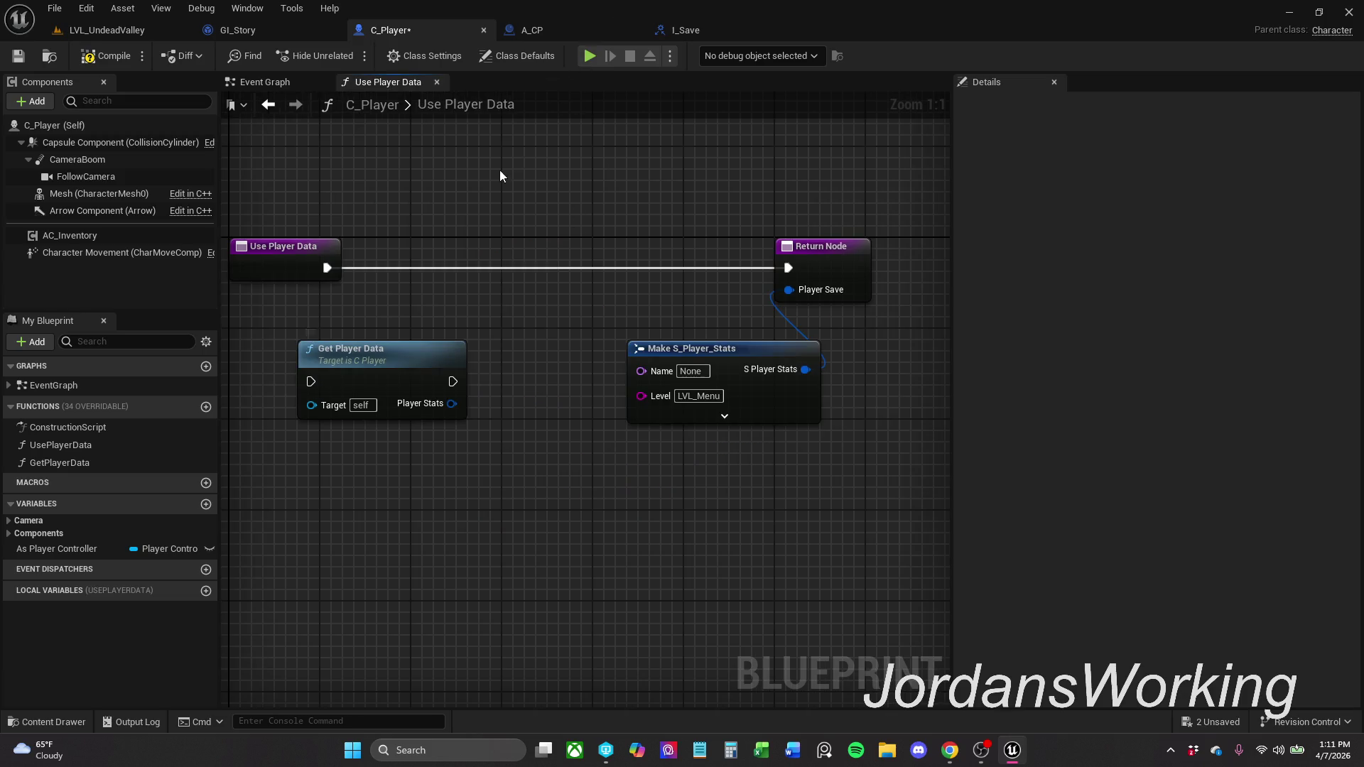
- Wire the Get Player Data call directly after the Use Player Data entry node
{"action": "left_click_drag", "start_coordinate": [462, 272], "coordinate": [531, 273]}
{"action": "left_click_drag", "start_coordinate": [424, 240], "coordinate": [333, 241]}
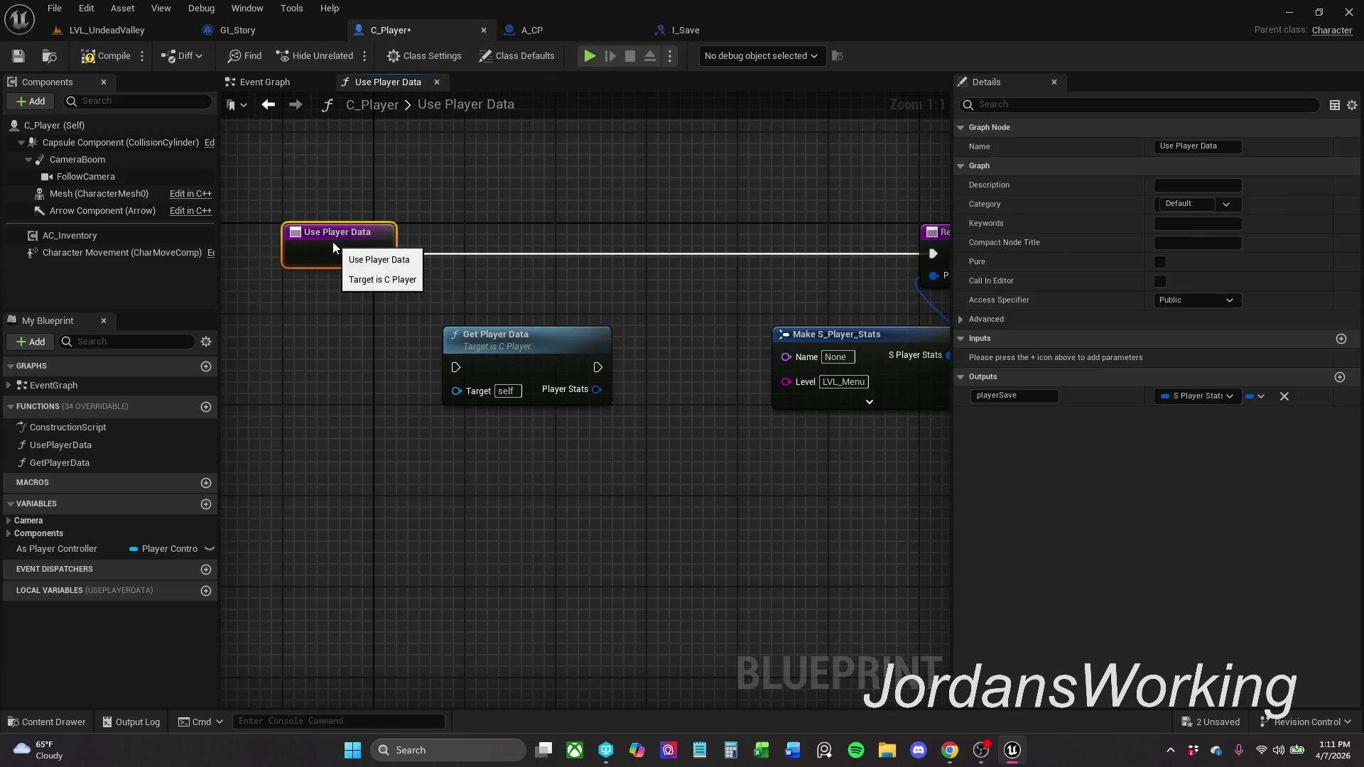
{"action": "left_click", "coordinate": [461, 186]}
{"action": "mouse_move", "coordinate": [500, 352]}
{"action": "left_mouse_down"}
{"action": "mouse_move", "coordinate": [499, 238]}
{"action": "mouse_move", "coordinate": [382, 254]}
{"action": "left_mouse_up"}
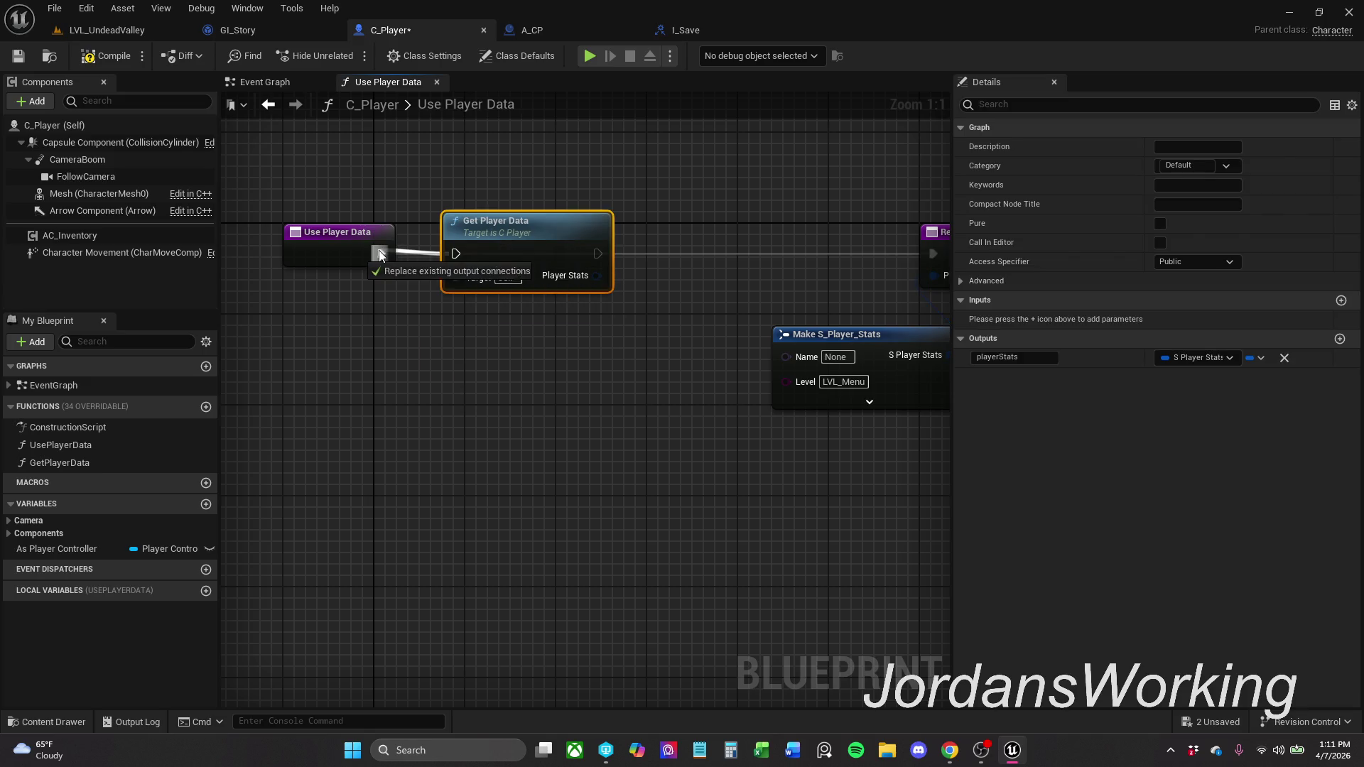
{"action": "left_click_drag", "start_coordinate": [535, 189], "coordinate": [363, 293]}
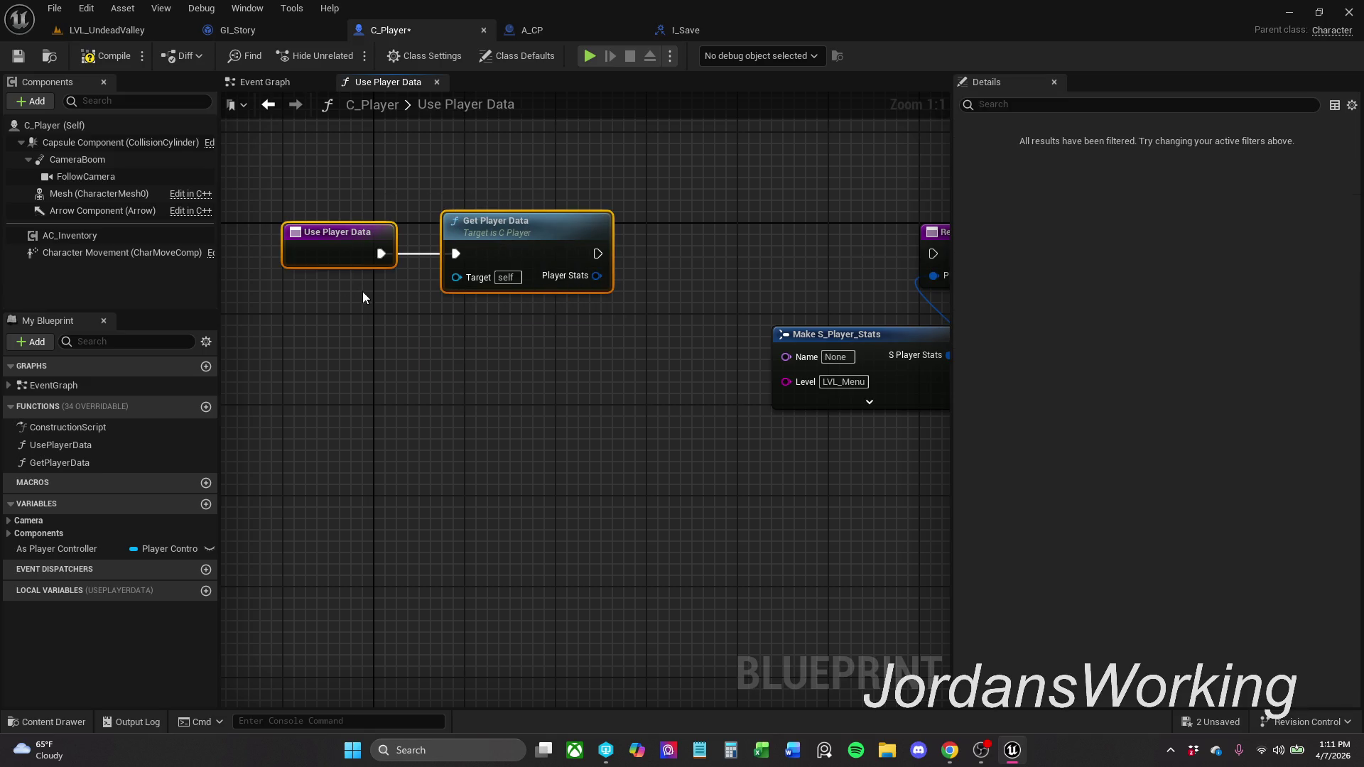
{"action": "left_click", "coordinate": [406, 331]}
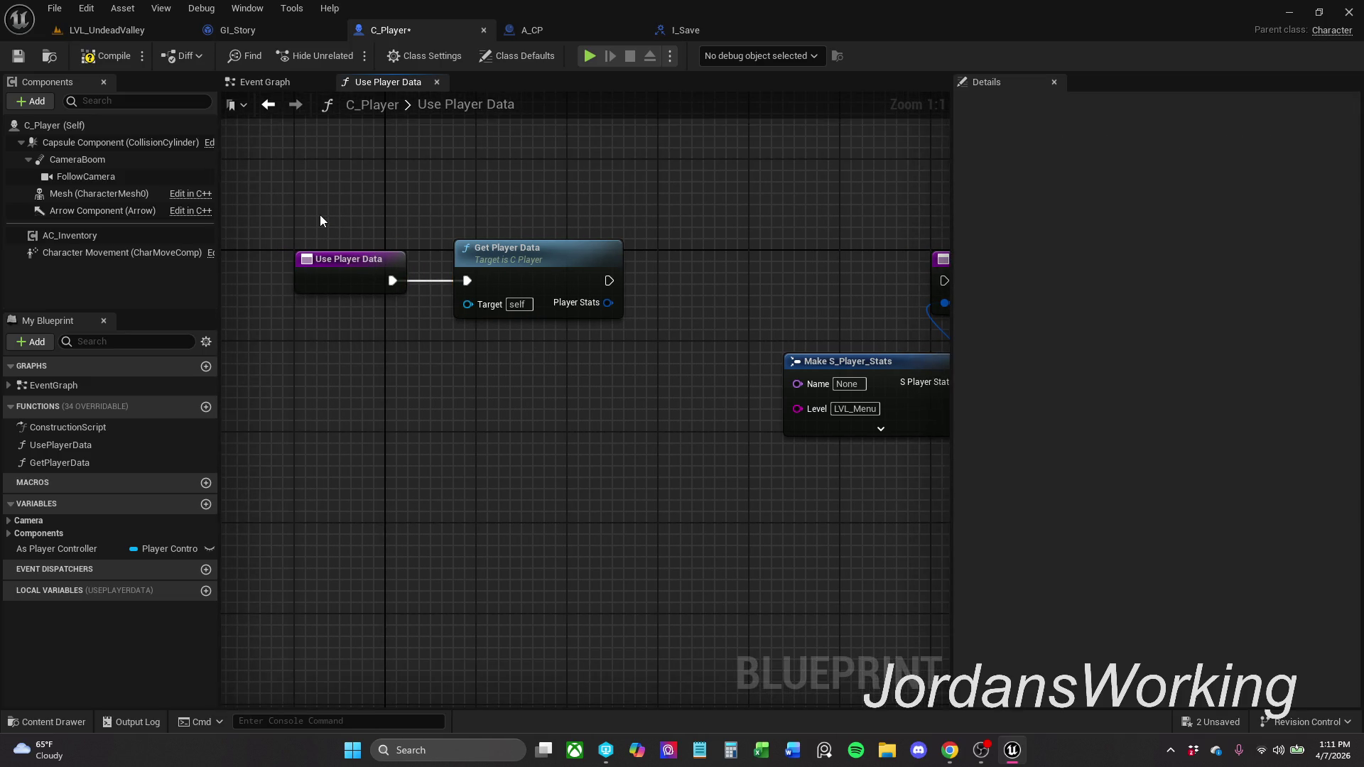
{"action": "left_click_drag", "start_coordinate": [494, 214], "coordinate": [584, 360]}
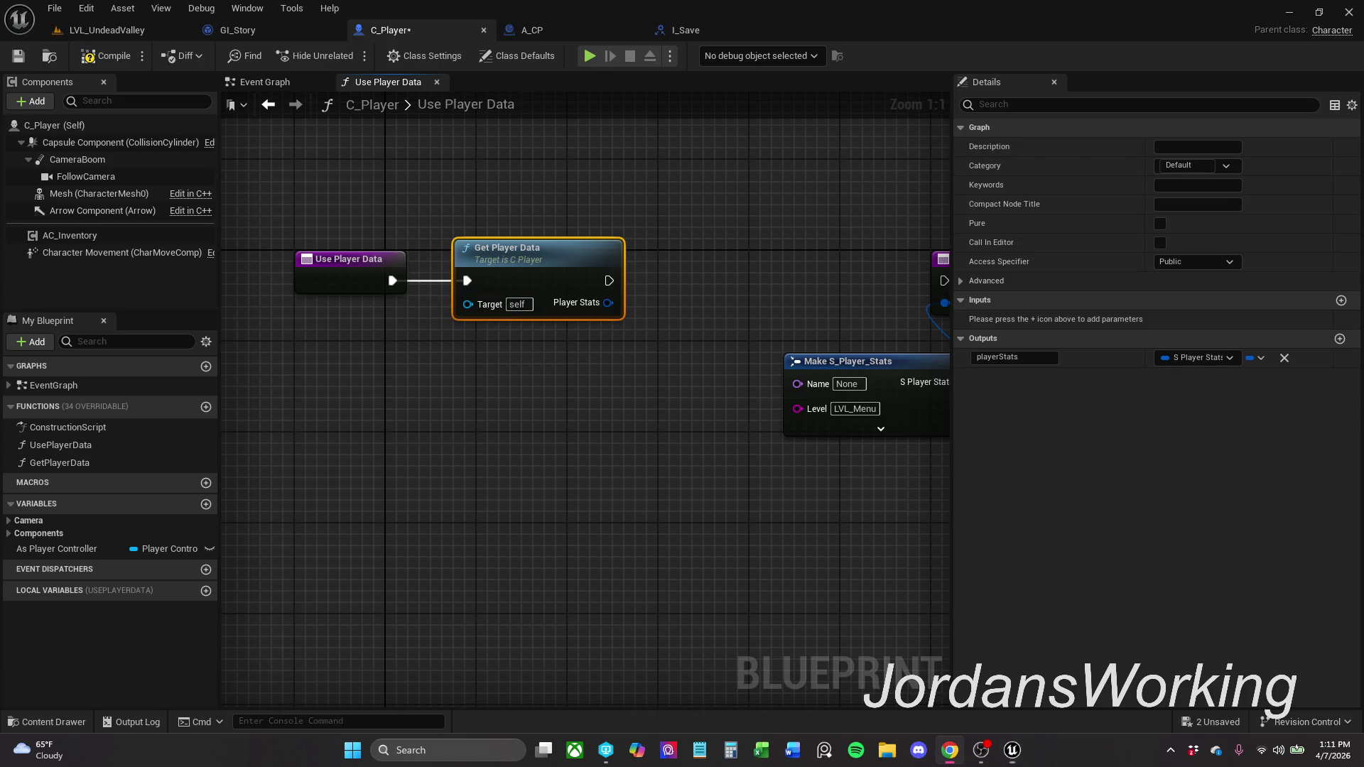
- Delete the Get Player Data call, then review the entry node and Return Node outputs
{"action": "left_click", "coordinate": [574, 277]}
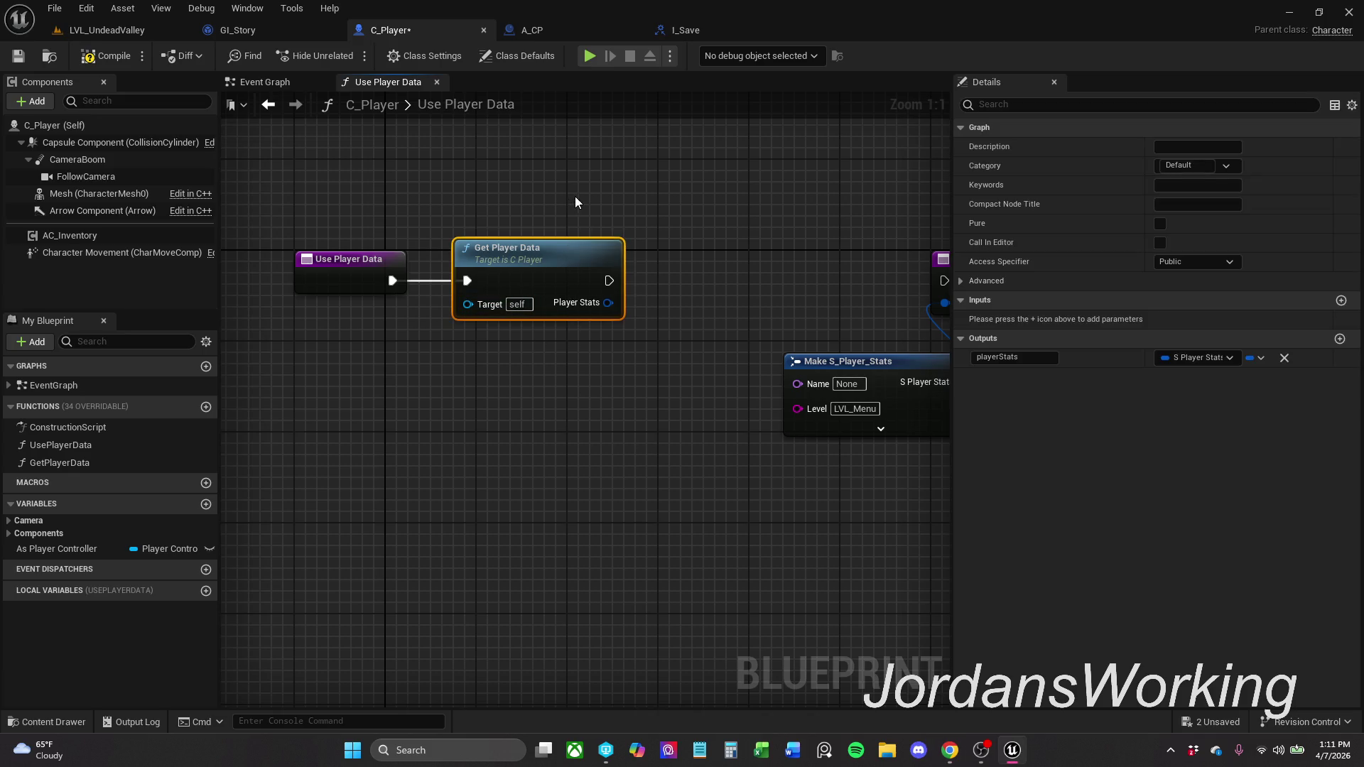
{"action": "key", "text": "Delete"}
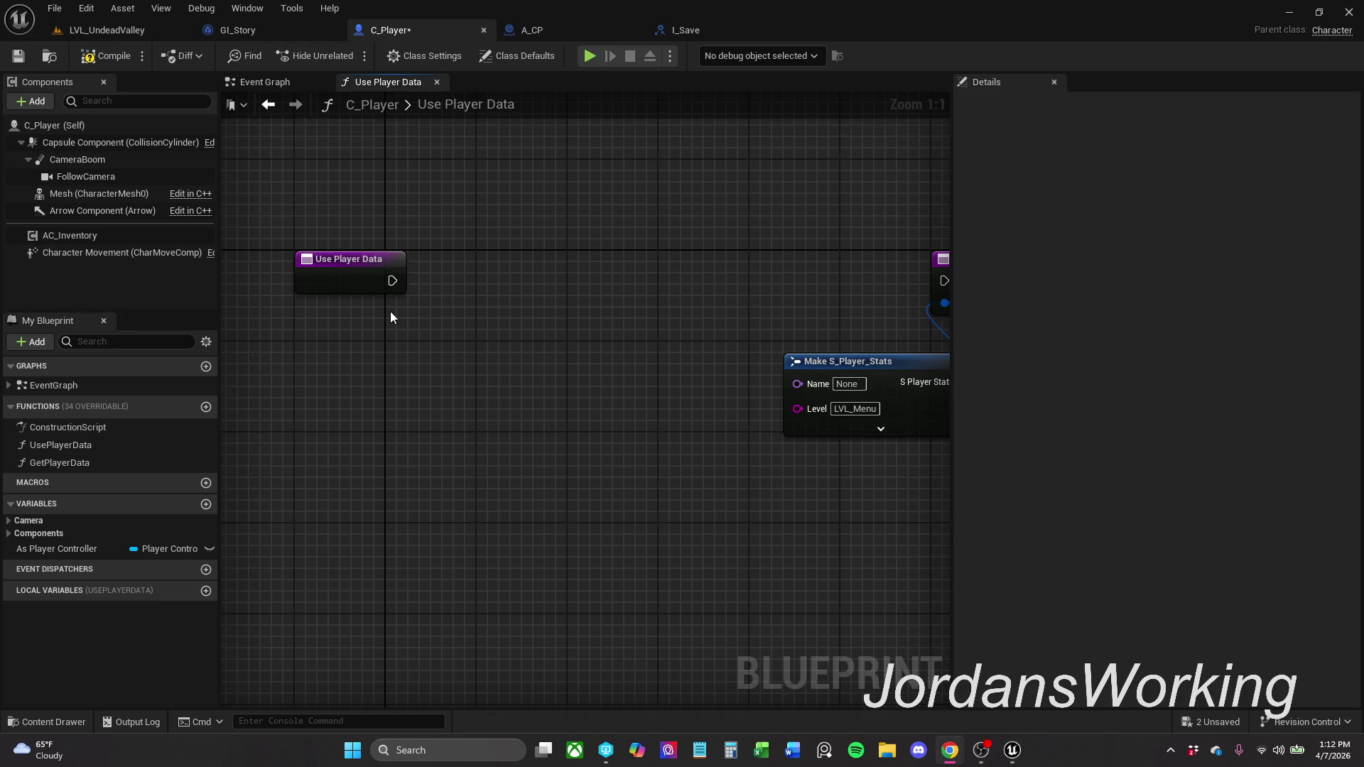
{"action": "left_click", "coordinate": [374, 289]}
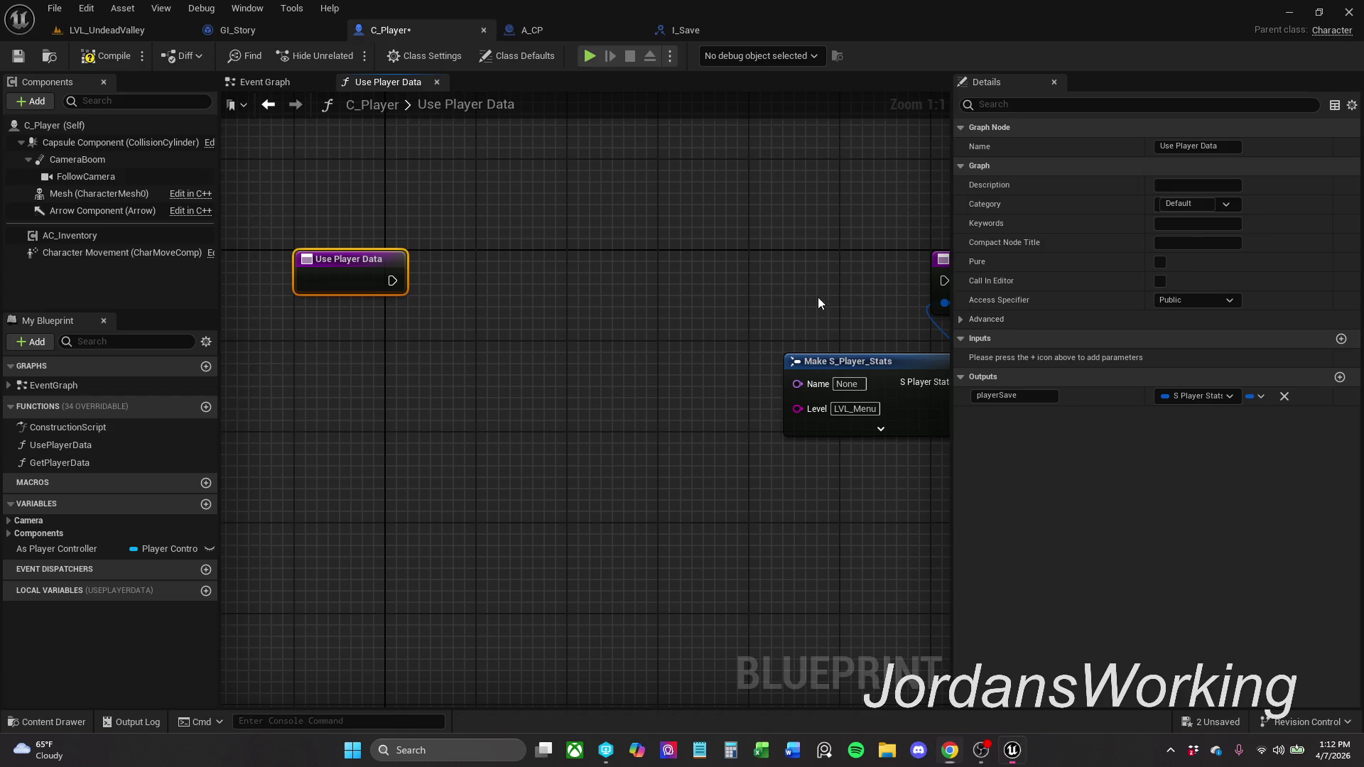
{"action": "left_click_drag", "start_coordinate": [816, 301], "coordinate": [689, 308]}
{"action": "left_click", "coordinate": [849, 275]}
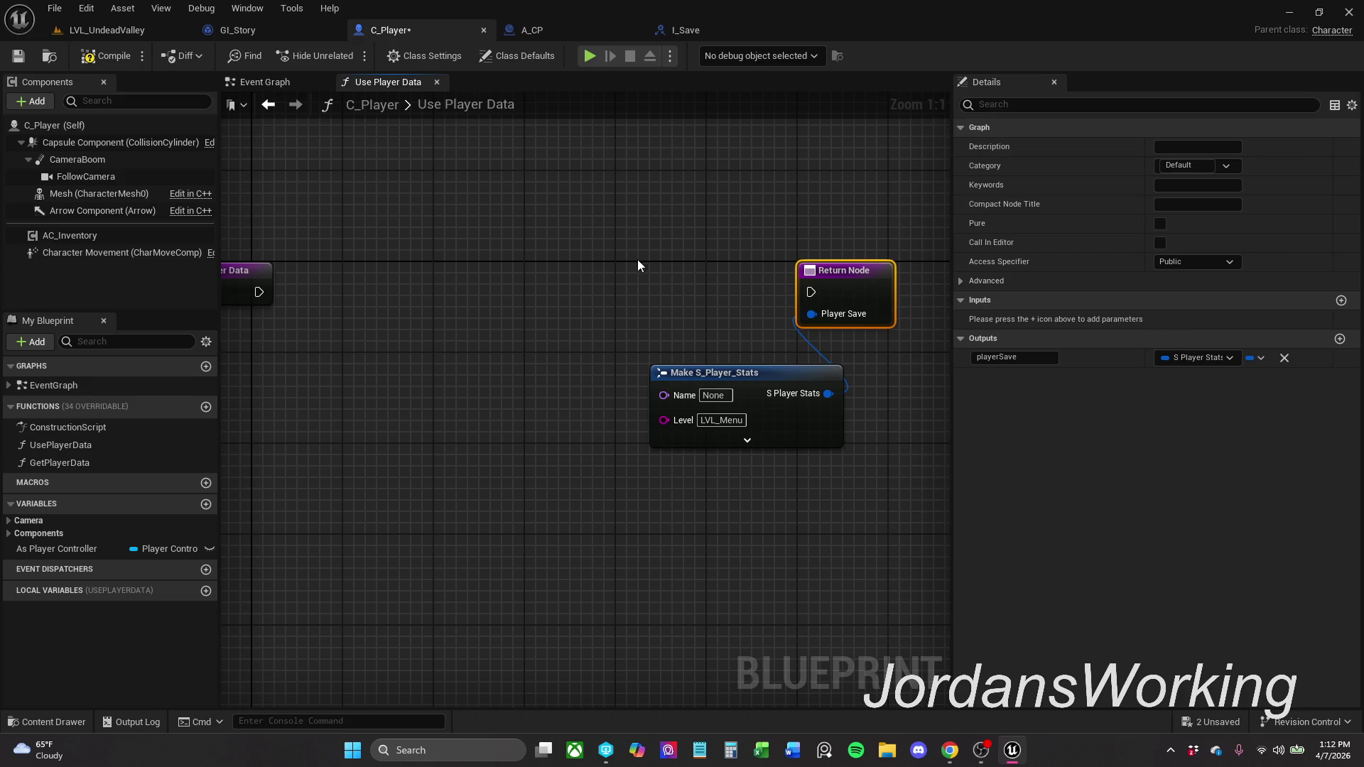
{"action": "left_click_drag", "start_coordinate": [638, 258], "coordinate": [808, 258]}
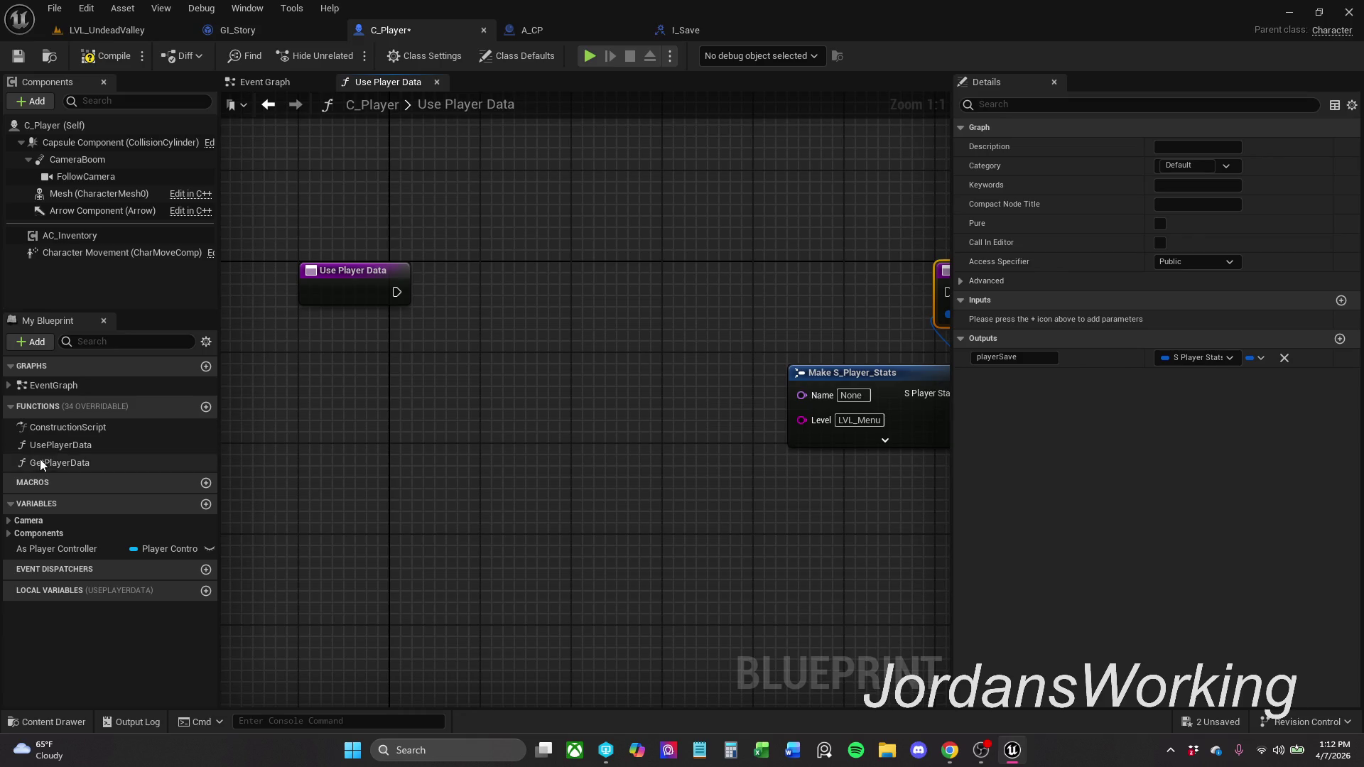
- Compare the UsePlayerData and GetPlayerData function settings under Functions in My Blueprint
{"action": "left_click", "coordinate": [88, 446]}
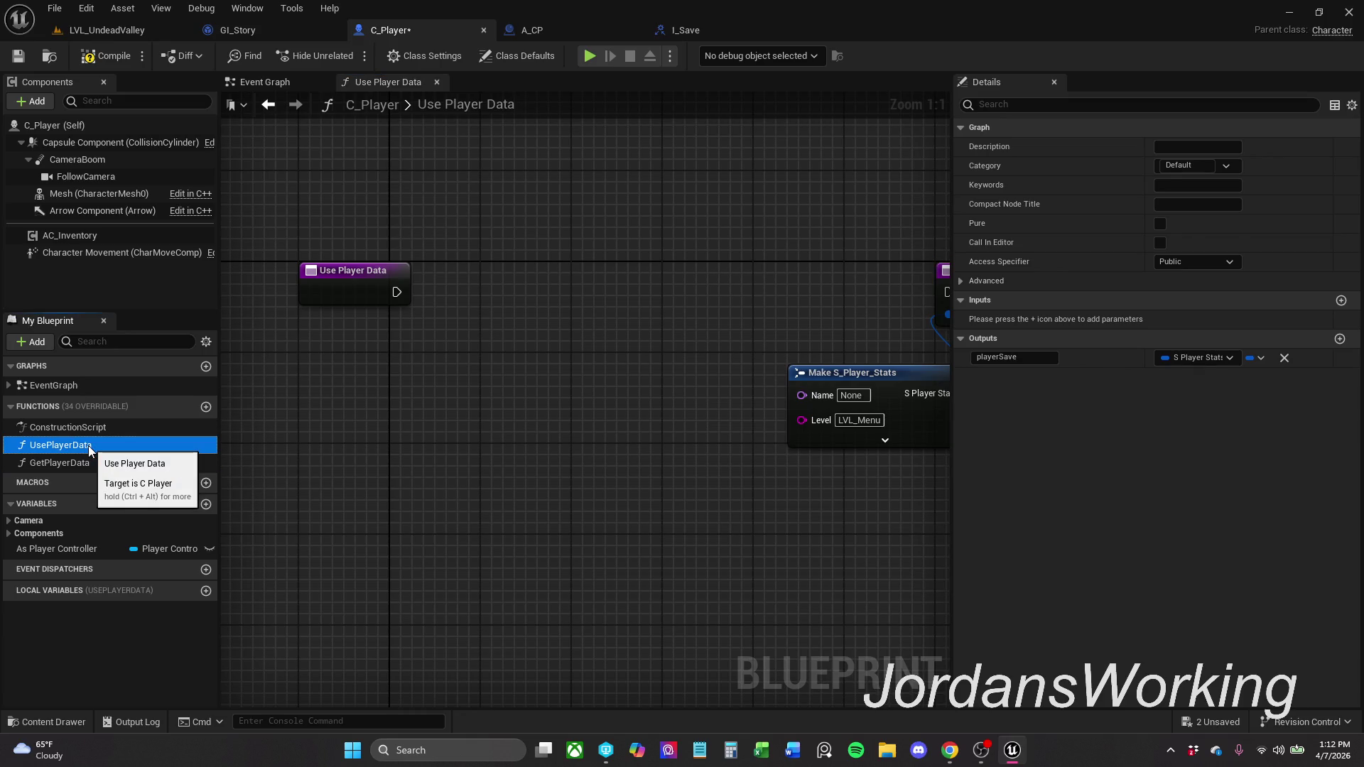
{"action": "left_click", "coordinate": [88, 462]}
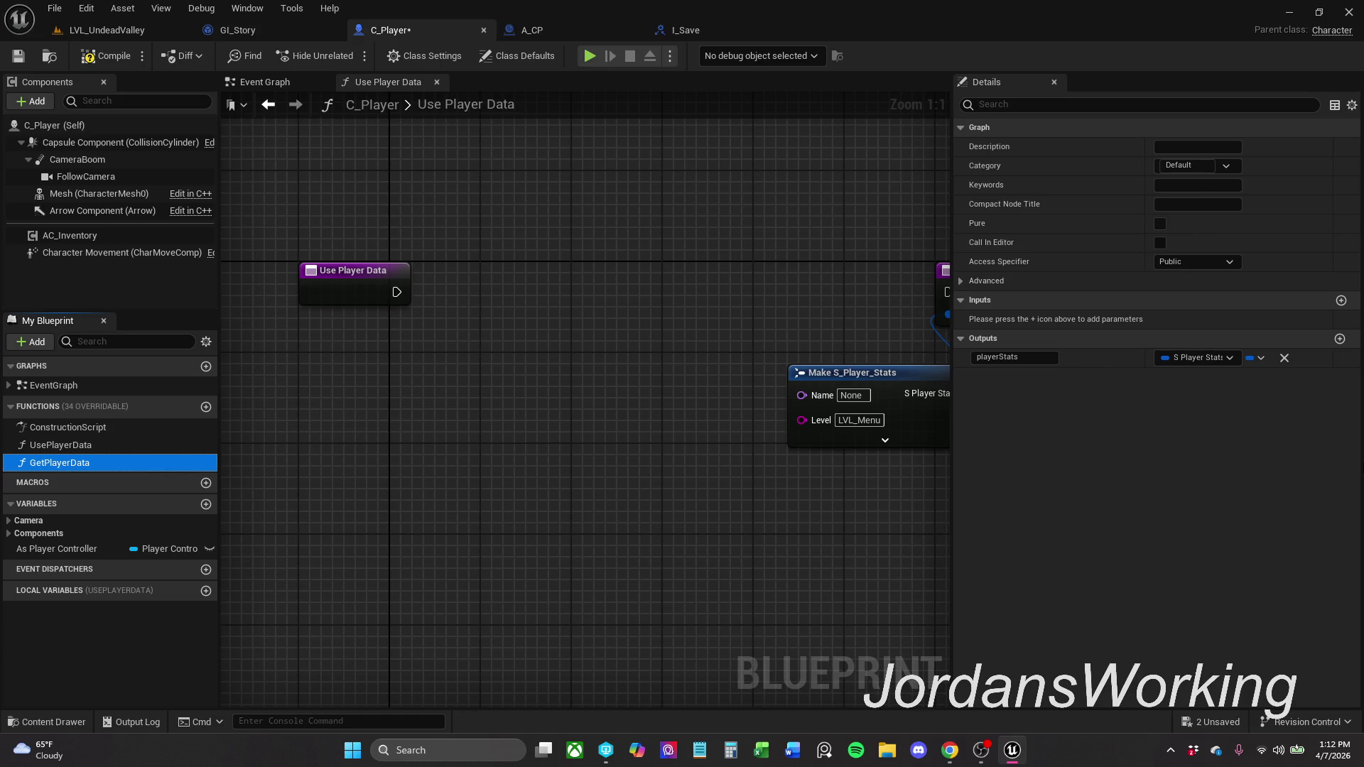
{"action": "left_click", "coordinate": [176, 444]}
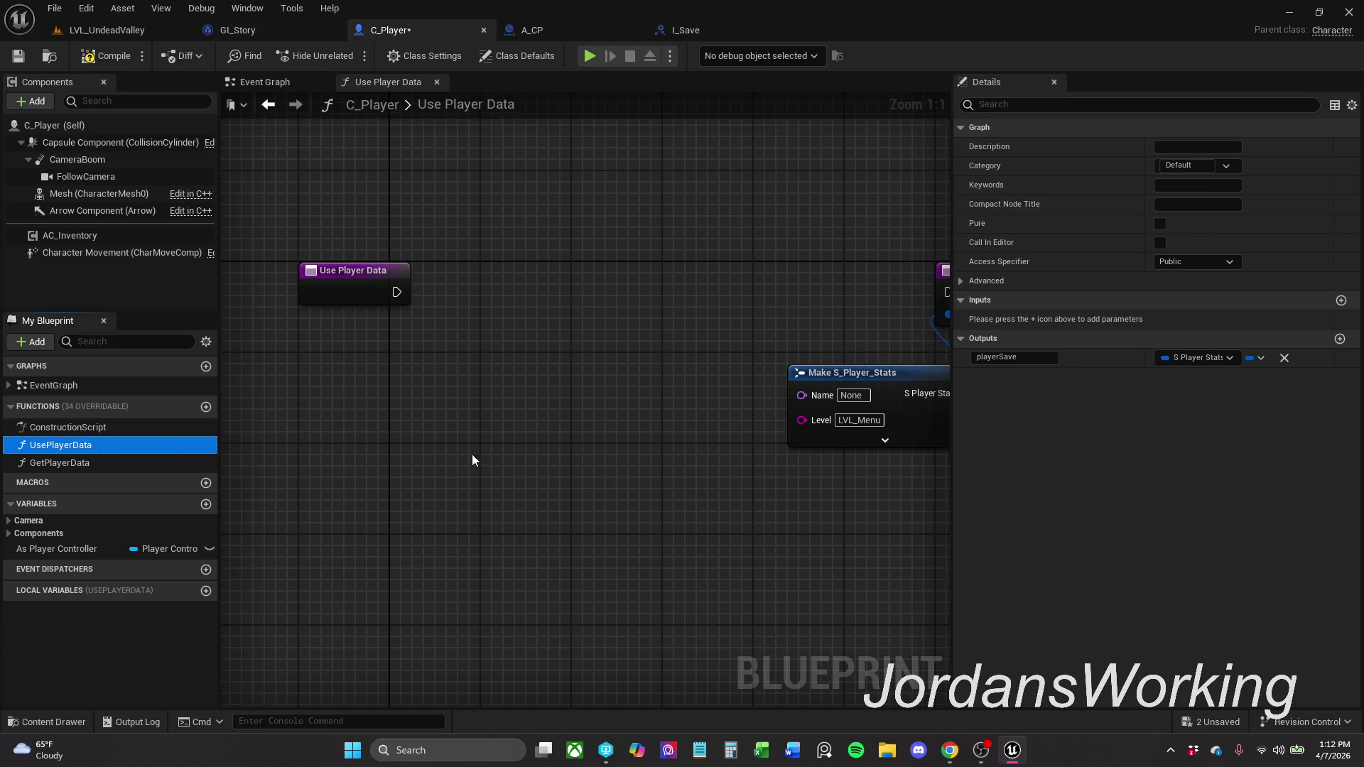
- Replace the playerSave output with a new input parameter named playerStat
{"action": "left_click_drag", "start_coordinate": [676, 334], "coordinate": [555, 331]}
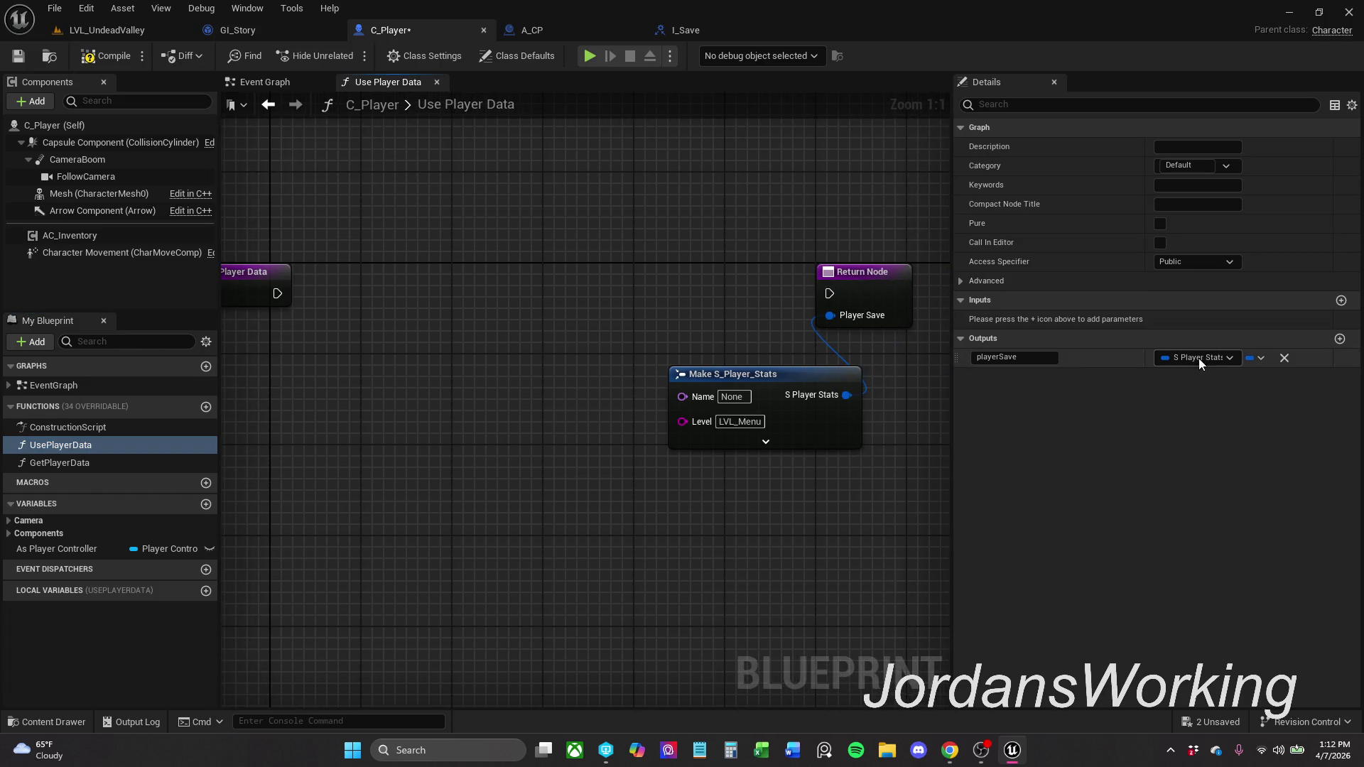
{"action": "left_click", "coordinate": [1285, 358]}
{"action": "left_click", "coordinate": [1342, 301]}
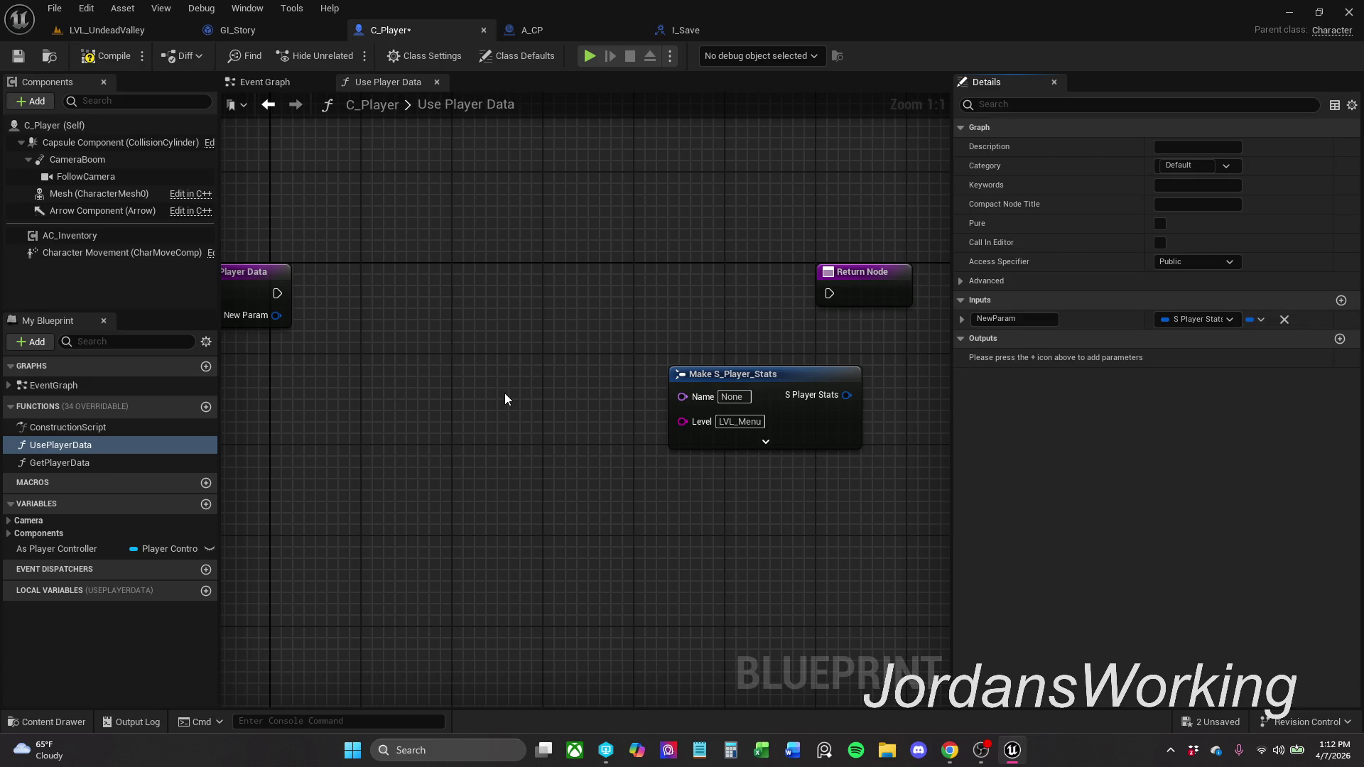
{"action": "left_click", "coordinate": [352, 306]}
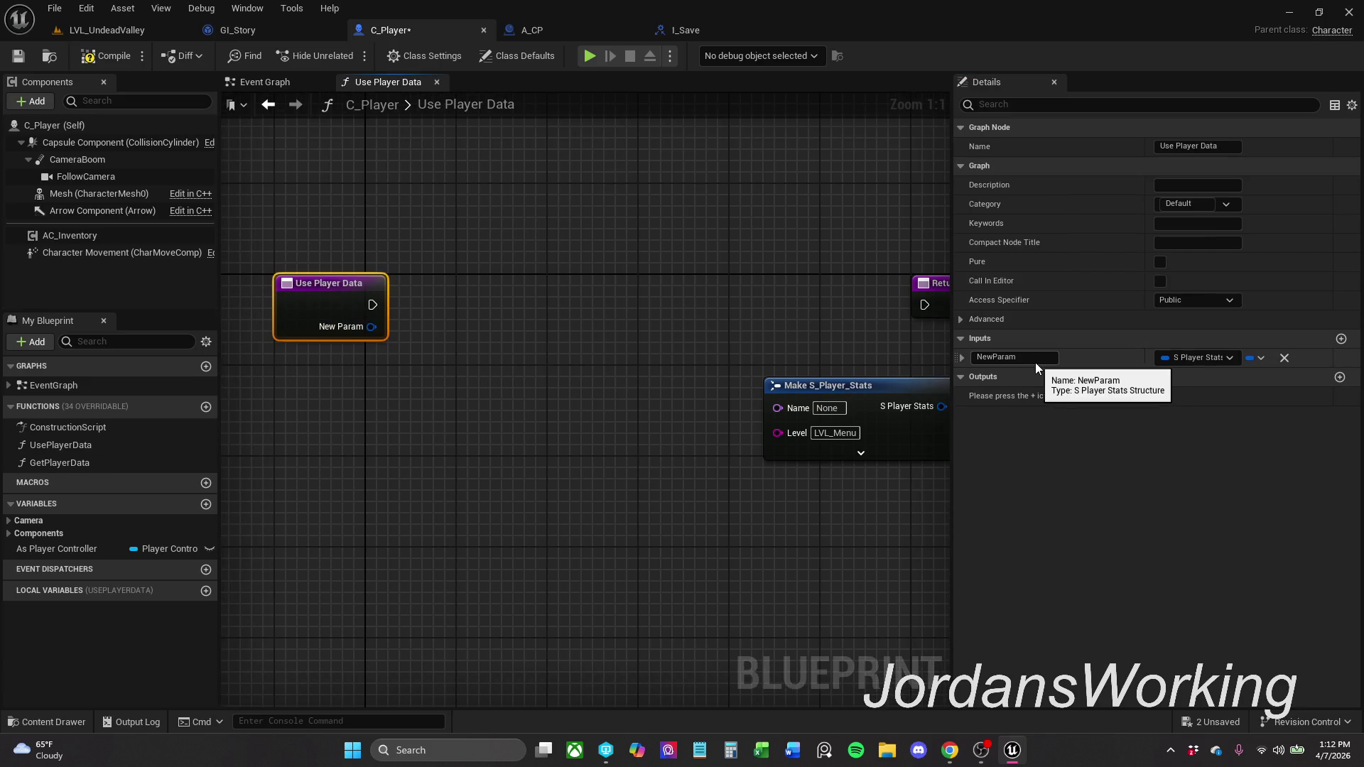
{"action": "left_click", "coordinate": [1036, 361]}
{"action": "type", "text": "player"}
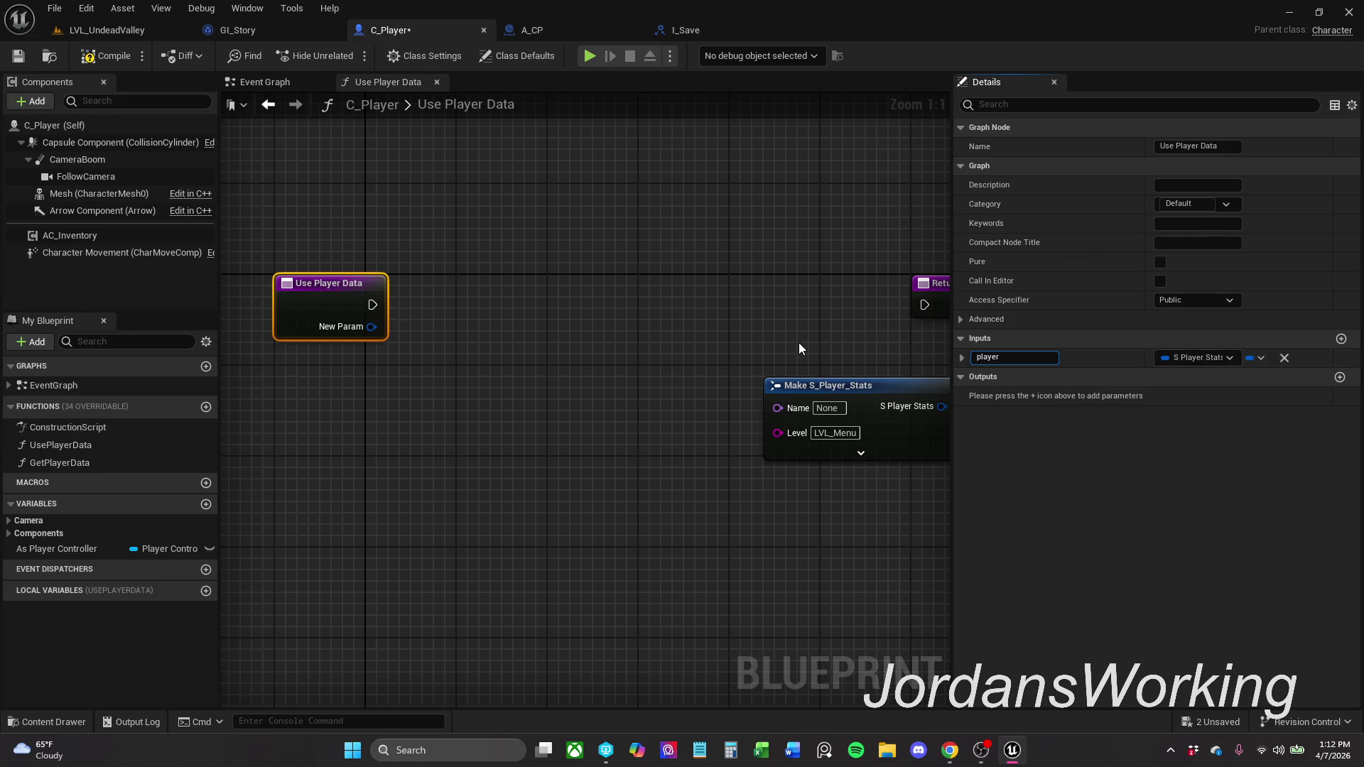
{"action": "type", "text": "Stat"}
{"action": "key", "text": "Return"}
- Compile and save C_Player, then re-centre the graph on the Use Player Data entry
{"action": "left_click", "coordinate": [103, 55]}
{"action": "left_click", "coordinate": [17, 56]}
{"action": "left_click_drag", "start_coordinate": [450, 219], "coordinate": [496, 229]}
{"action": "left_click", "coordinate": [356, 230]}
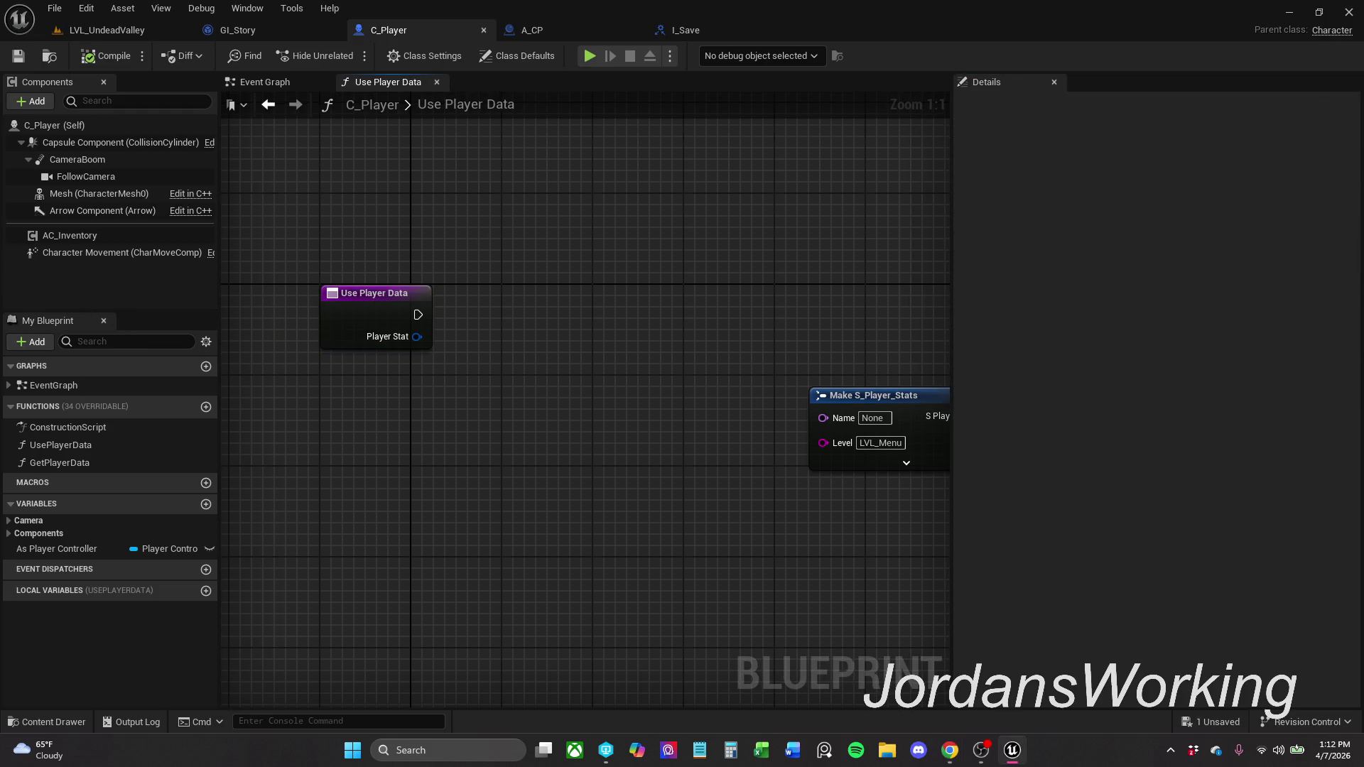
{"action": "left_click_drag", "start_coordinate": [417, 351], "coordinate": [398, 334]}
{"action": "left_click", "coordinate": [415, 326]}
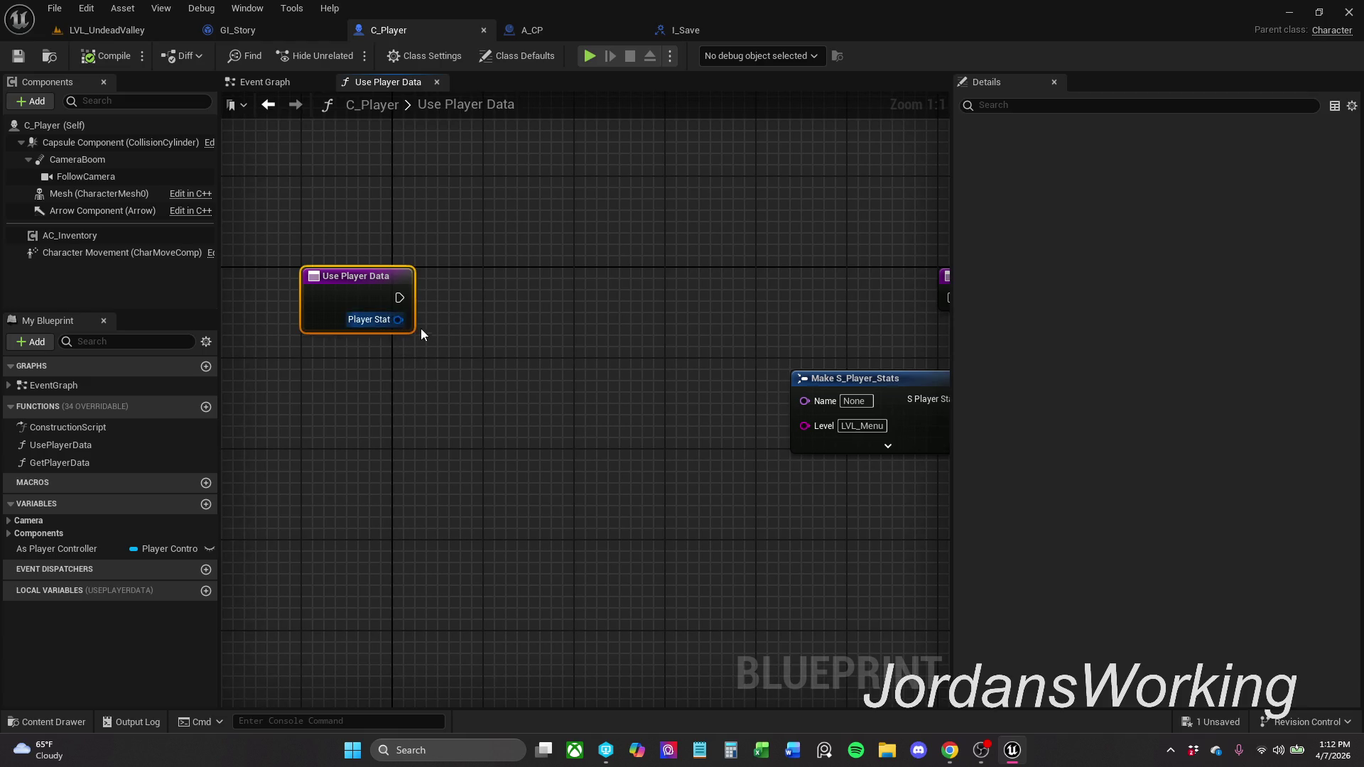
- Split the Player Stat pin into member pins and delete the Make S_Player_Stats node
{"action": "right_click", "coordinate": [415, 325]}
{"action": "left_click", "coordinate": [474, 378]}
{"action": "left_click", "coordinate": [486, 357]}
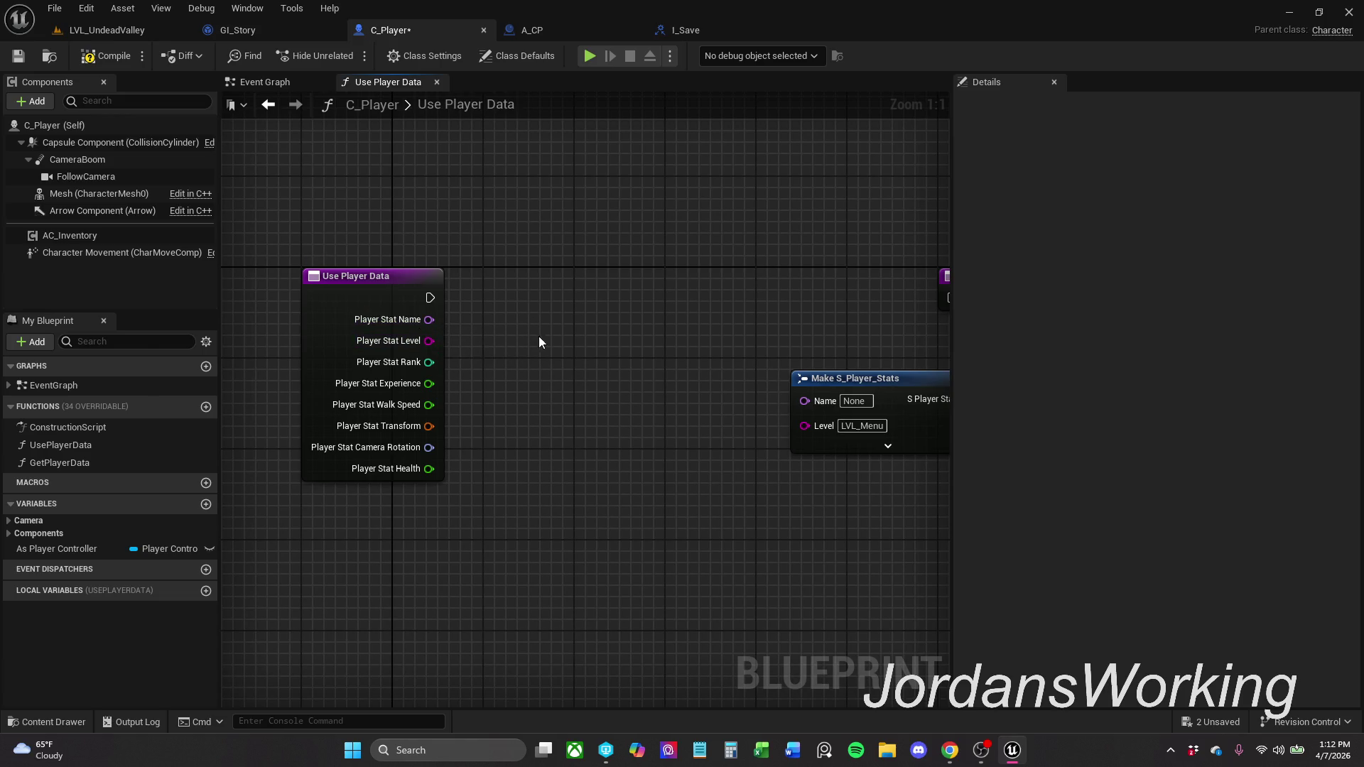
{"action": "left_click_drag", "start_coordinate": [535, 331], "coordinate": [448, 293]}
{"action": "left_click", "coordinate": [746, 384]}
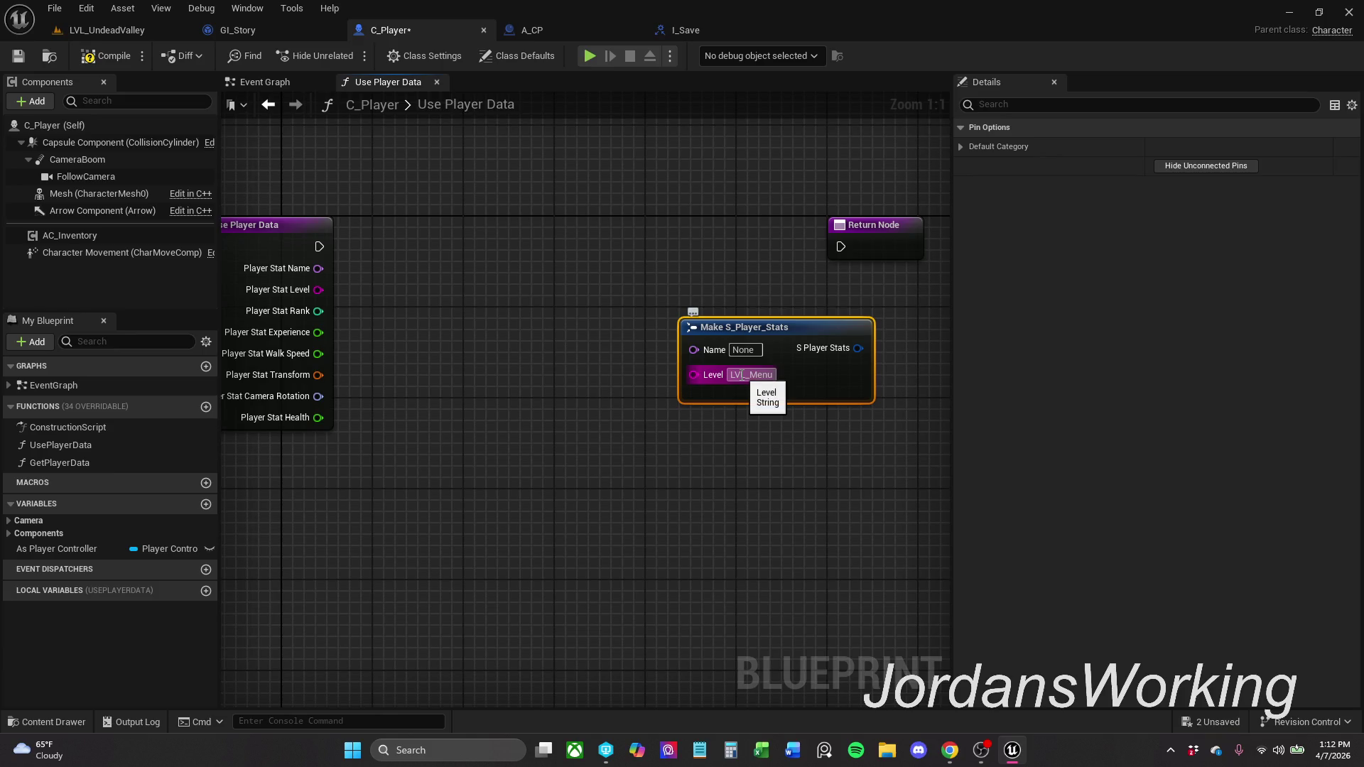
{"action": "key", "text": "Delete"}
{"action": "left_click_drag", "start_coordinate": [389, 304], "coordinate": [465, 293]}
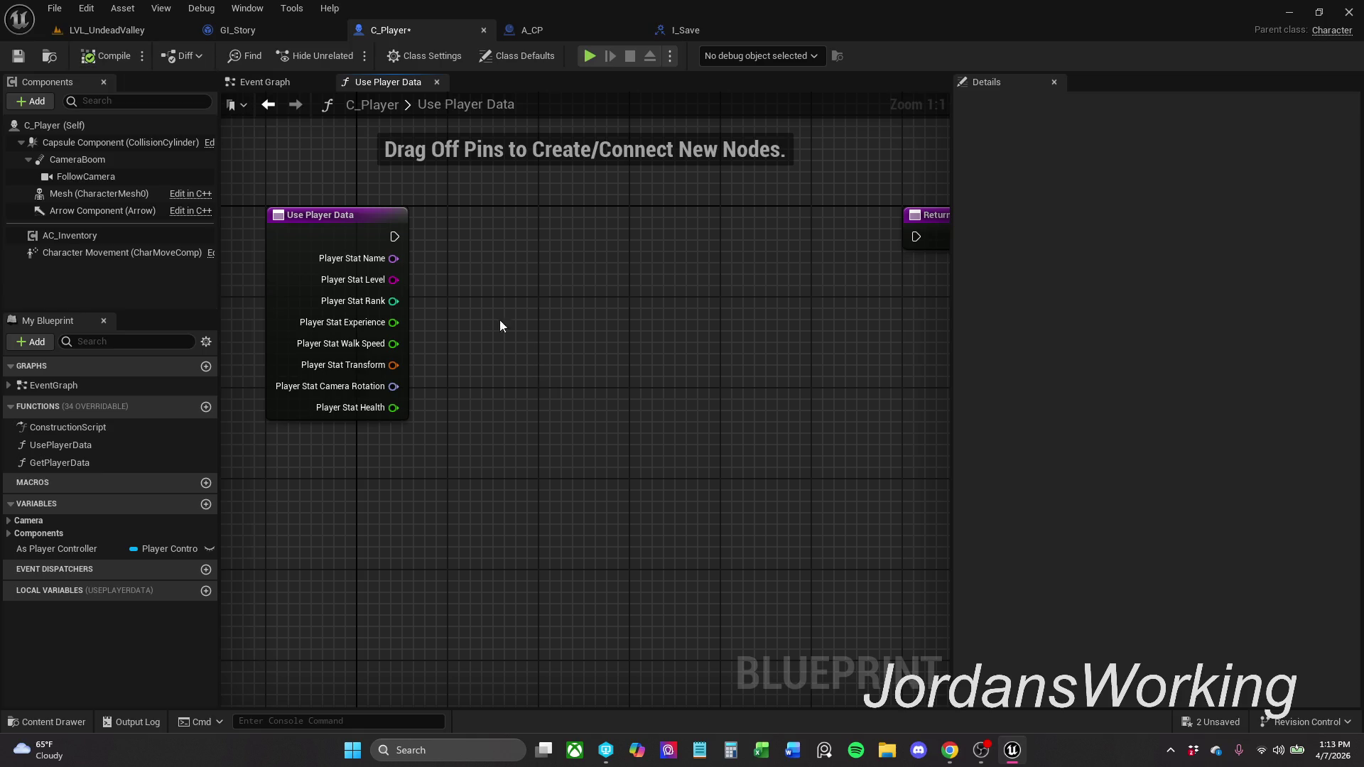
- Feed Player Stat Transform into a new == (Equal) node, discarding a mistaken Not Equal
{"action": "mouse_move", "coordinate": [419, 408]}
{"action": "left_mouse_down"}
{"action": "mouse_move", "coordinate": [369, 426]}
{"action": "mouse_move", "coordinate": [419, 395]}
{"action": "left_mouse_up"}
{"action": "type", "text": "!"}
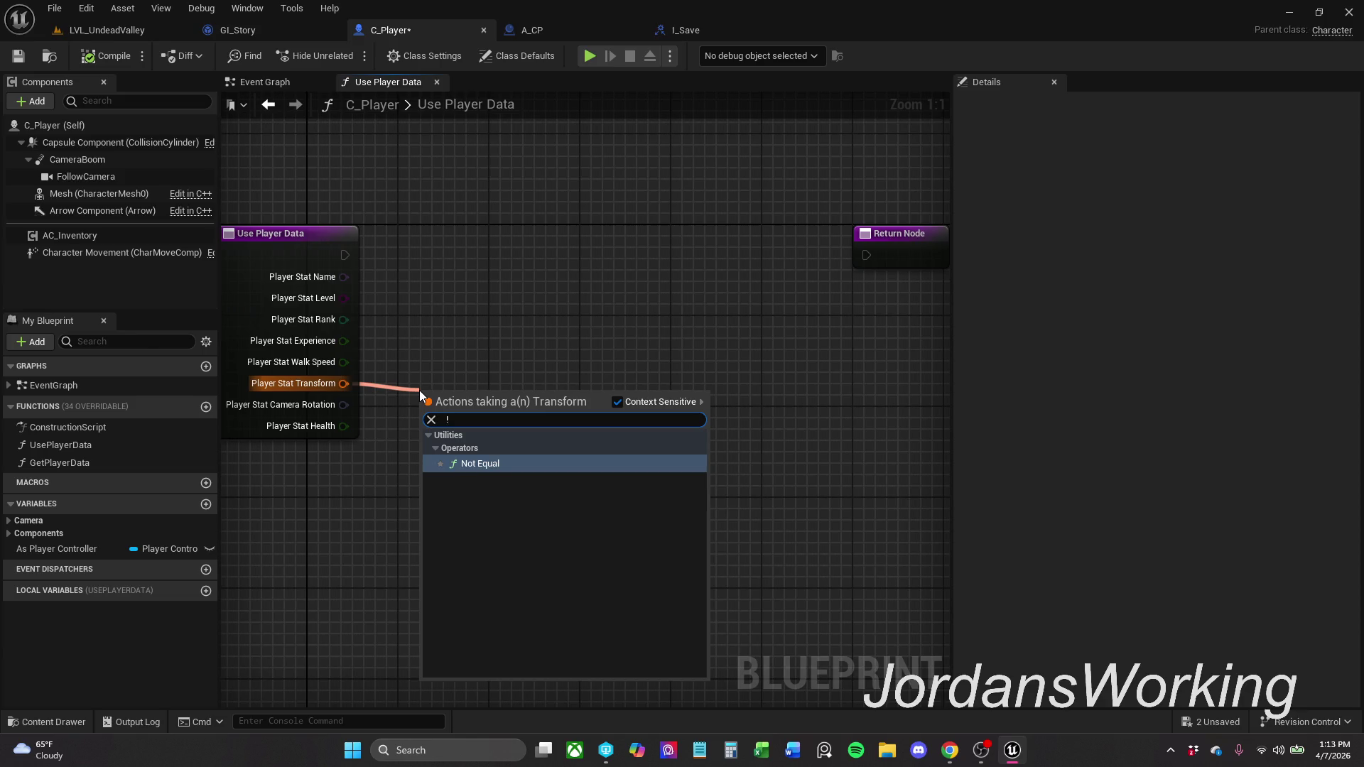
{"action": "key", "text": "Return"}
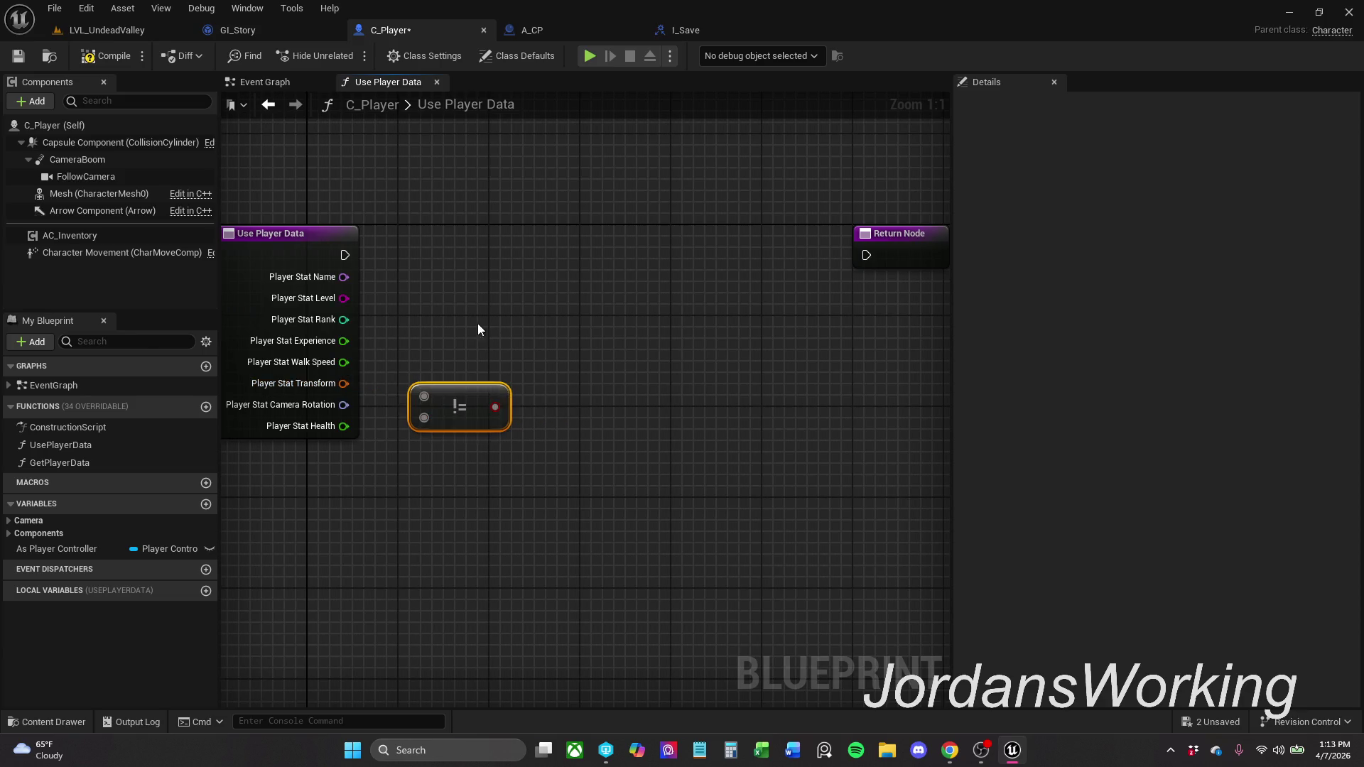
{"action": "key", "text": "Delete"}
{"action": "mouse_move", "coordinate": [344, 384]}
{"action": "left_mouse_down"}
{"action": "mouse_move", "coordinate": [420, 400]}
{"action": "mouse_move", "coordinate": [461, 457]}
{"action": "mouse_move", "coordinate": [394, 525]}
{"action": "left_mouse_up"}
{"action": "type", "text": "=="}
{"action": "key", "text": "Return"}
{"action": "left_click", "coordinate": [373, 501]}
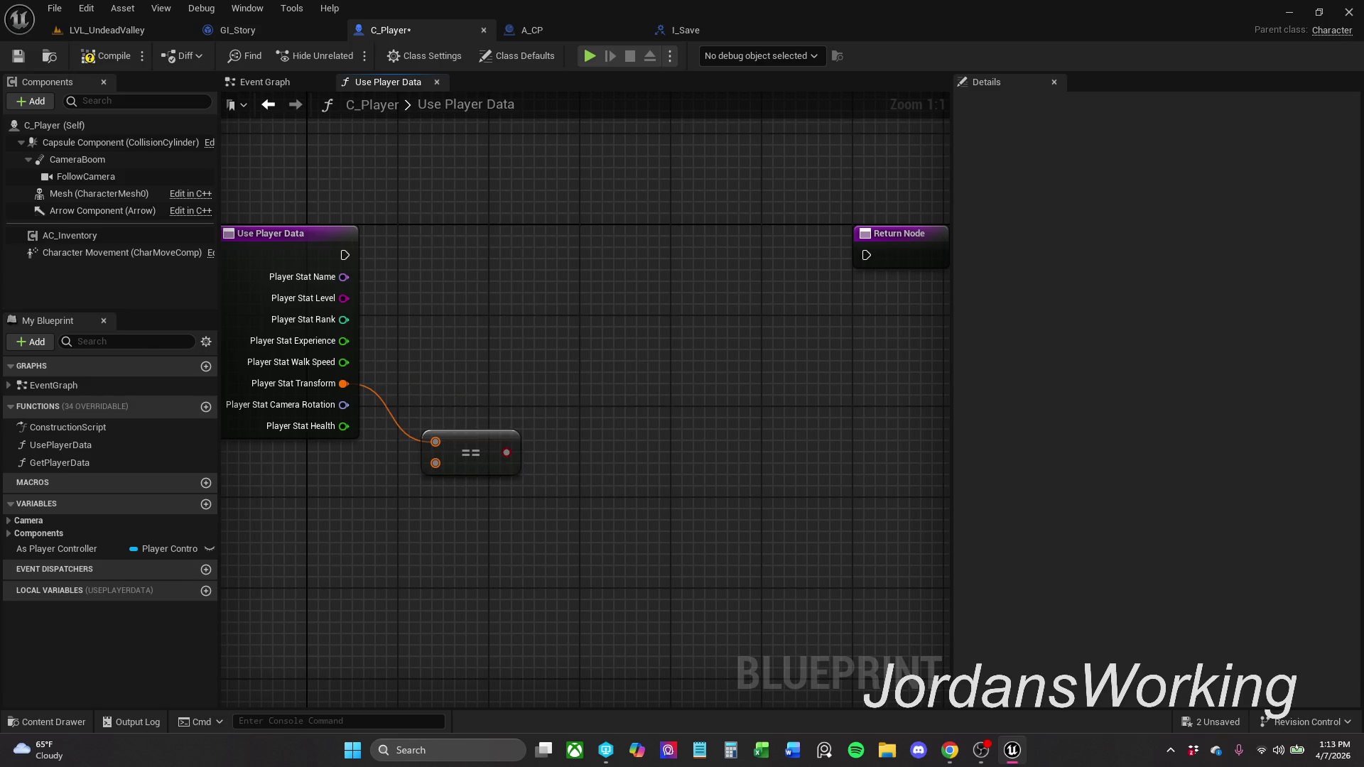
- Wire a Make Transform into the == node's second input, placed below the entry node
{"action": "mouse_move", "coordinate": [514, 569]}
{"action": "left_mouse_down"}
{"action": "mouse_move", "coordinate": [648, 485]}
{"action": "mouse_move", "coordinate": [596, 510]}
{"action": "left_mouse_up"}
{"action": "type", "text": "relative"}
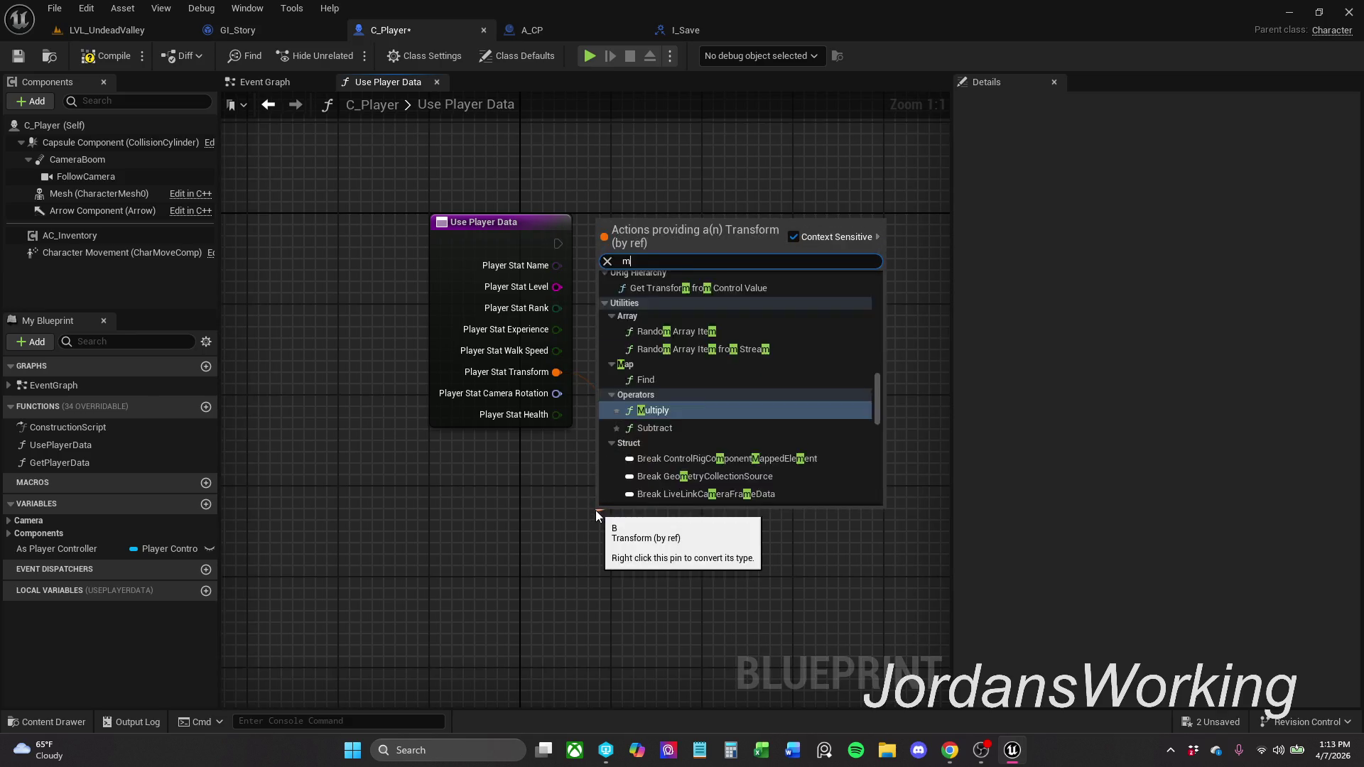
{"action": "key", "text": "Return"}
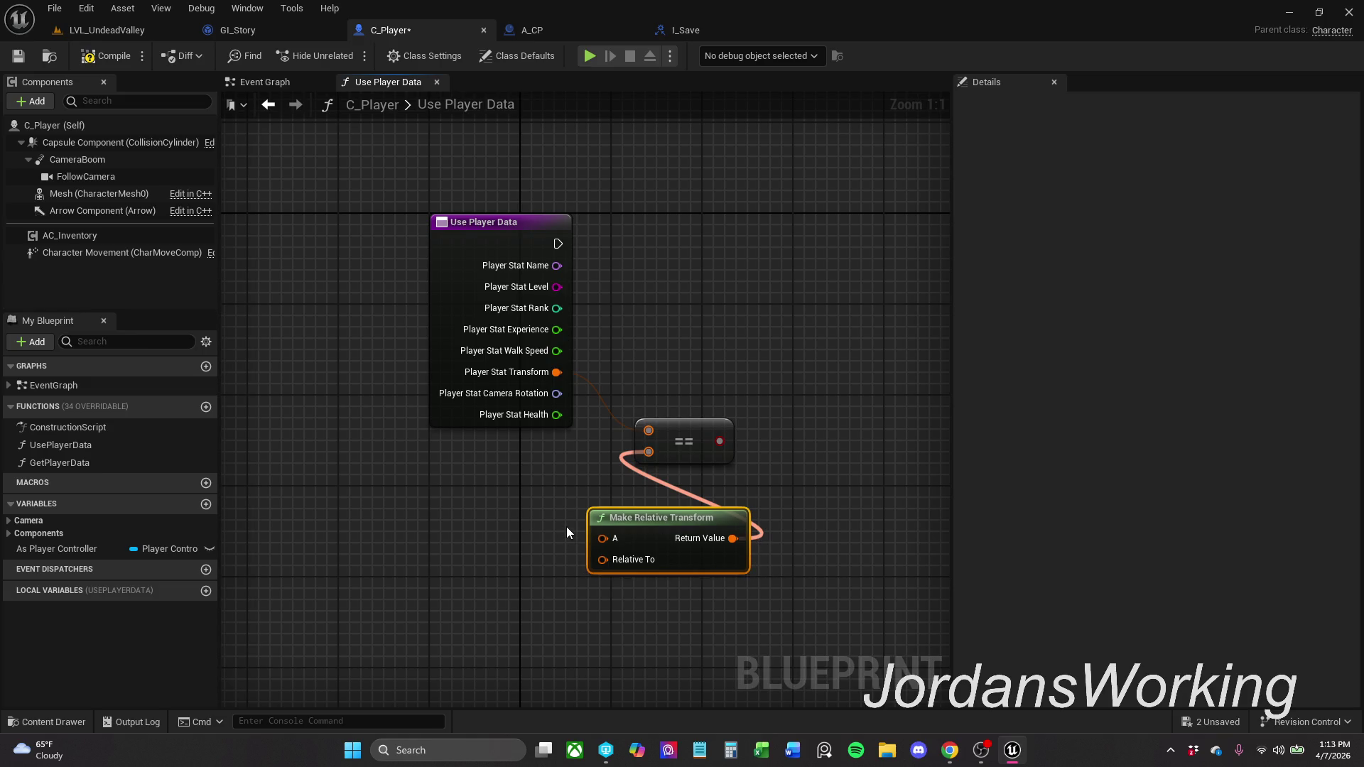
{"action": "key", "text": "Delete"}
{"action": "left_click_drag", "start_coordinate": [649, 452], "coordinate": [531, 526]}
{"action": "type", "text": "make"}
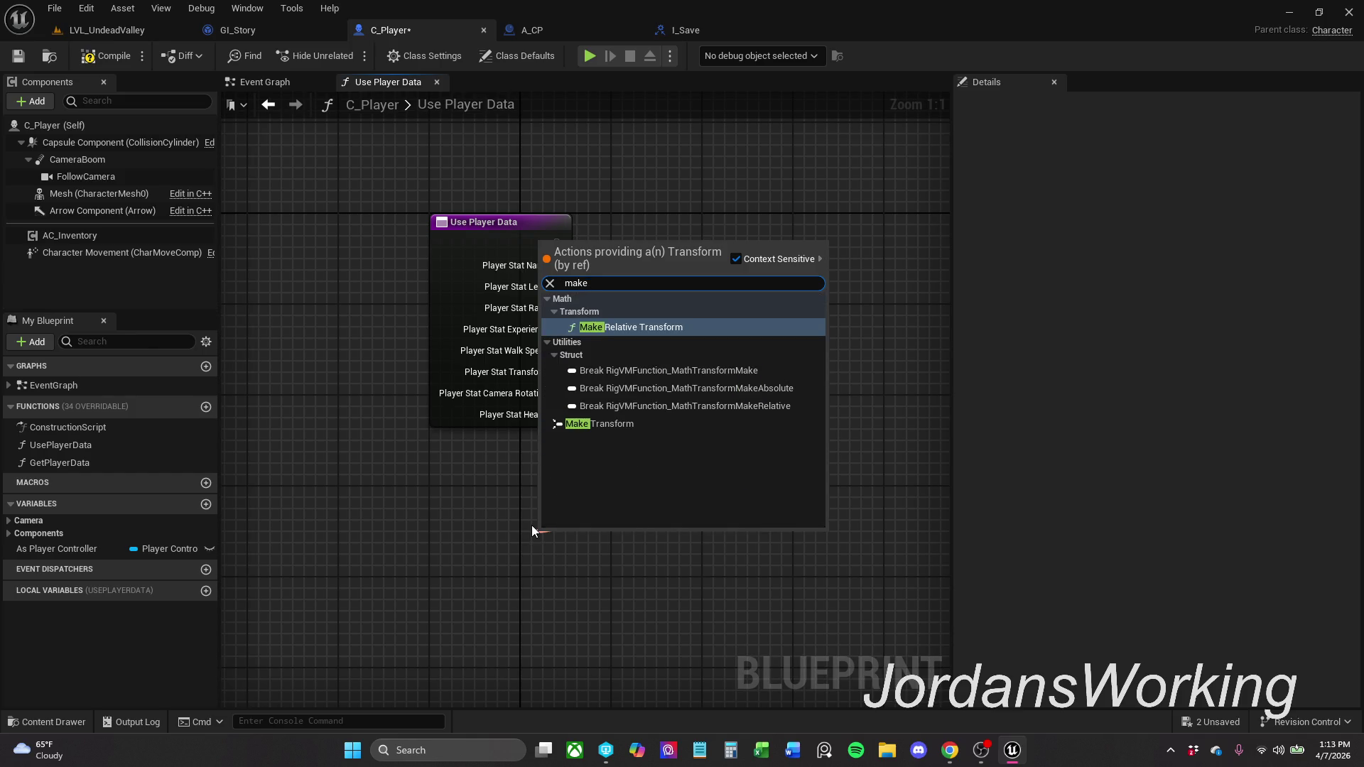
{"action": "left_click", "coordinate": [600, 424]}
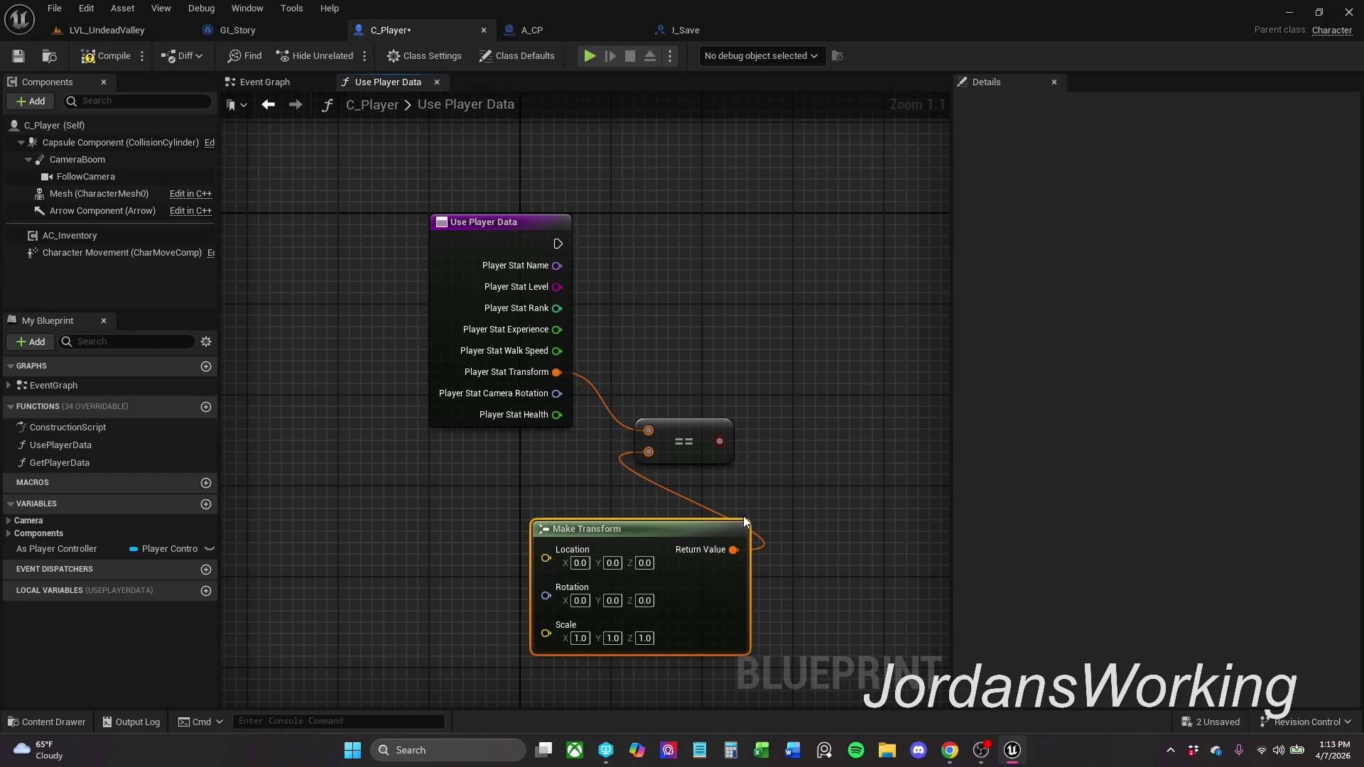
{"action": "left_click_drag", "start_coordinate": [676, 532], "coordinate": [576, 514]}
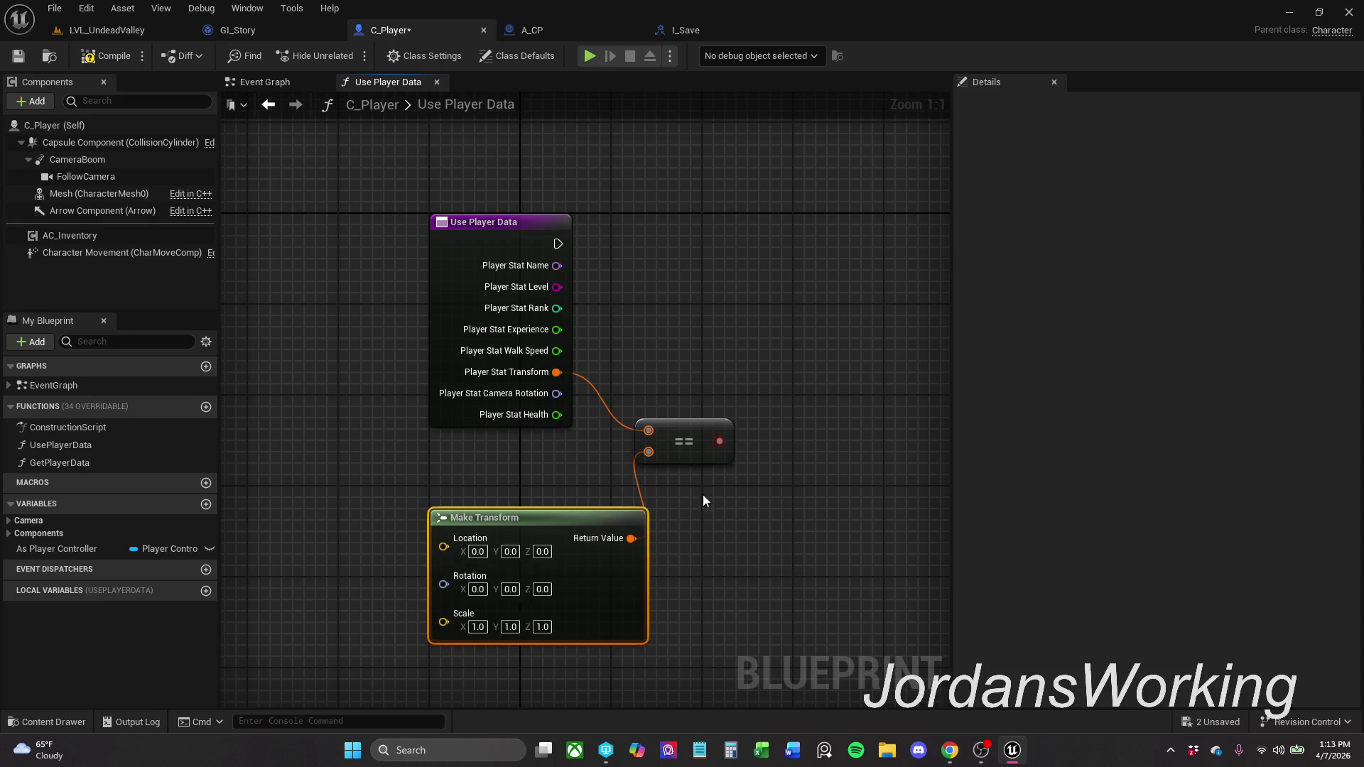
{"action": "left_click_drag", "start_coordinate": [702, 495], "coordinate": [638, 475]}
{"action": "left_click", "coordinate": [642, 441]}
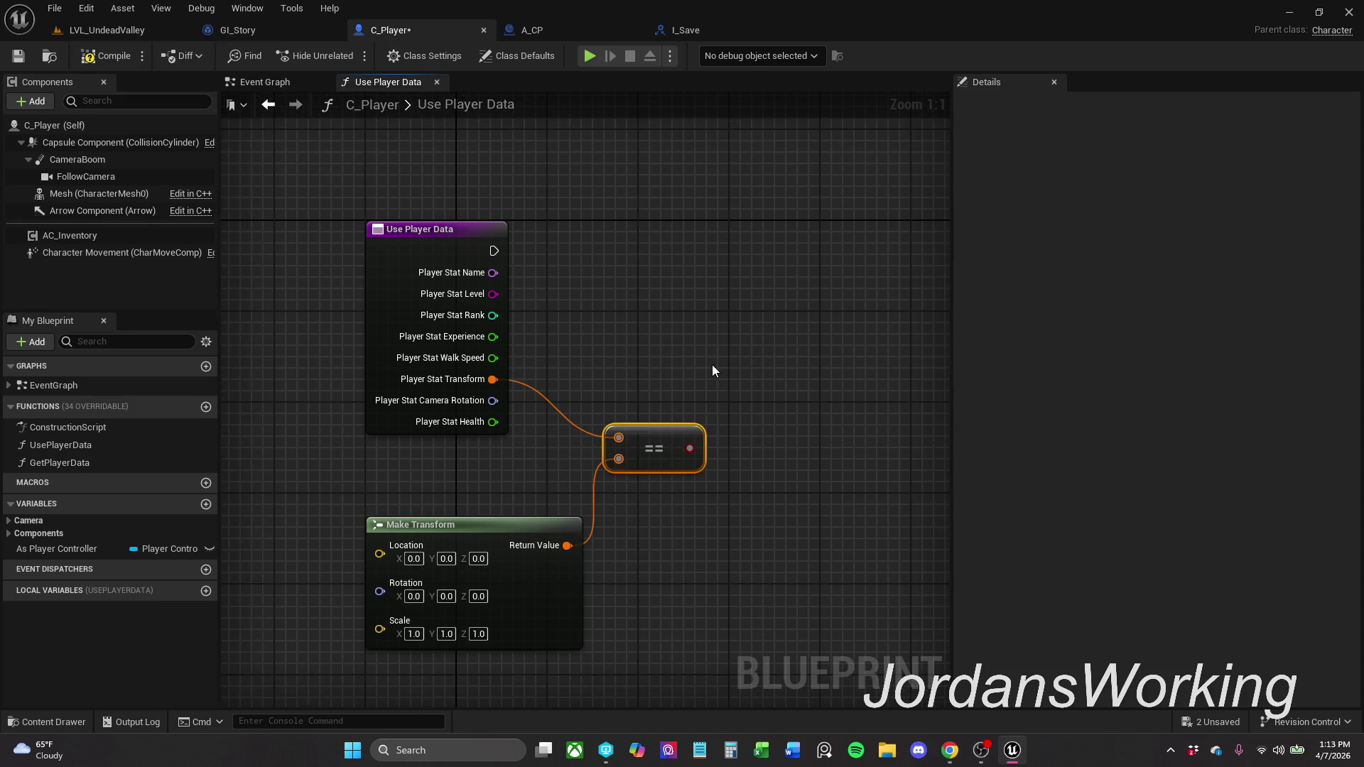
{"action": "key", "text": "alt+Tab"}
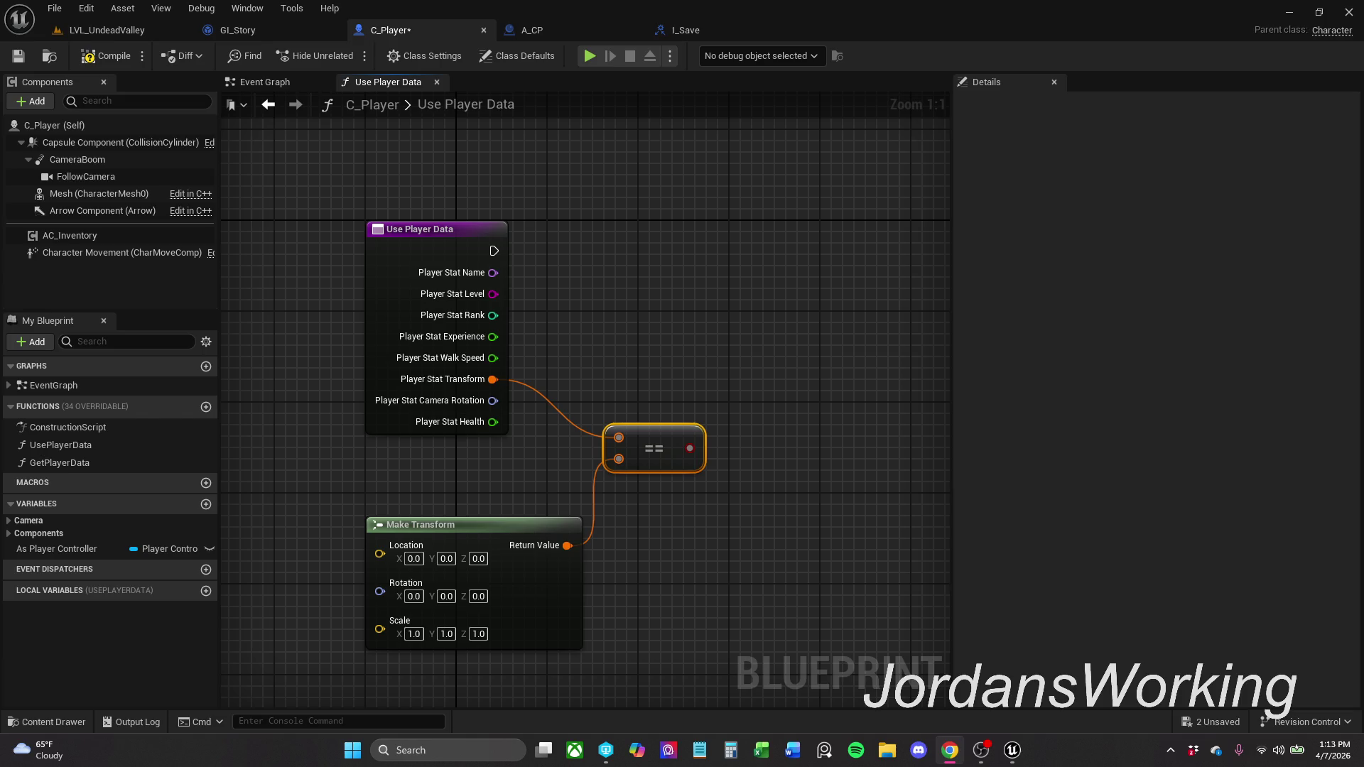
- Add a Branch whose Condition comes from the == transform comparison, moving the Return Node right
{"action": "left_click_drag", "start_coordinate": [621, 314], "coordinate": [562, 274]}
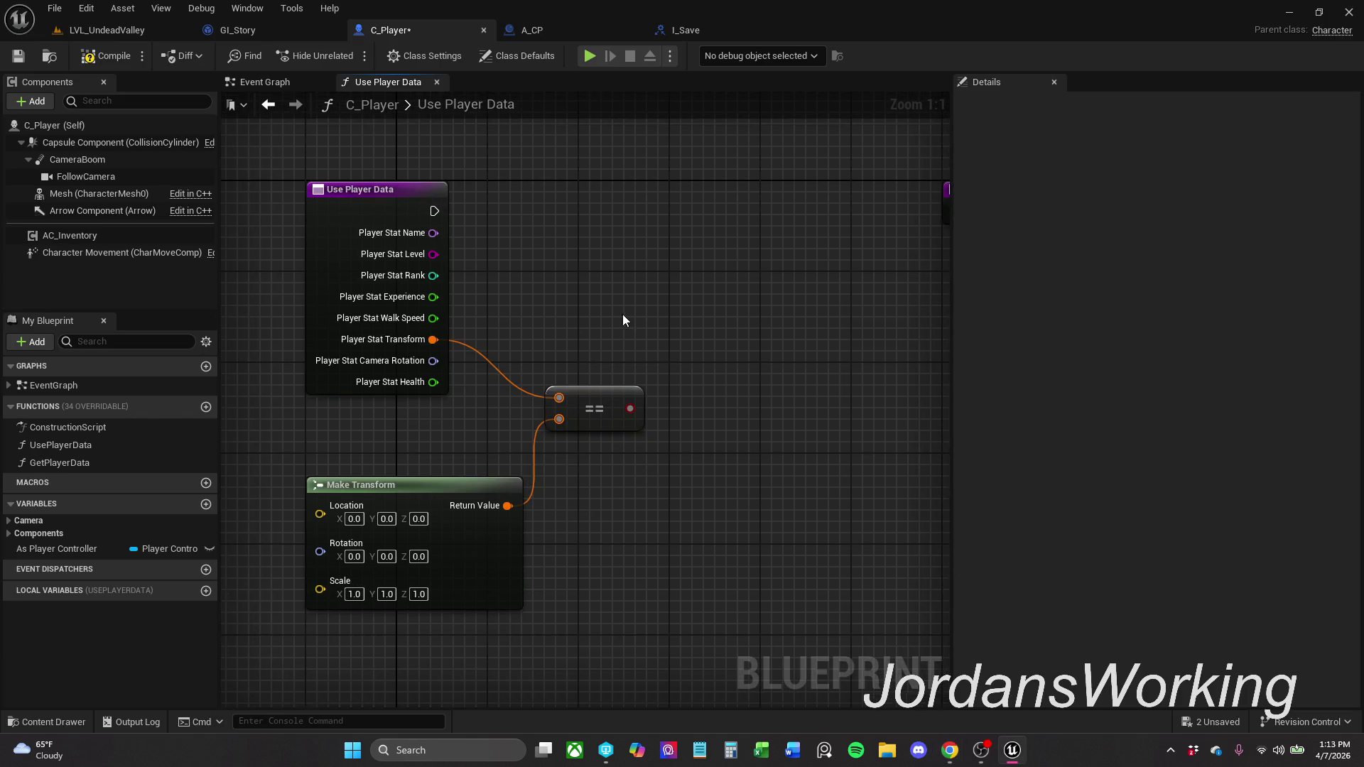
{"action": "mouse_move", "coordinate": [631, 408]}
{"action": "left_mouse_down"}
{"action": "mouse_move", "coordinate": [602, 199]}
{"action": "mouse_move", "coordinate": [434, 211]}
{"action": "left_mouse_up"}
{"action": "mouse_move", "coordinate": [594, 265]}
{"action": "left_mouse_down"}
{"action": "mouse_move", "coordinate": [483, 321]}
{"action": "mouse_move", "coordinate": [601, 226]}
{"action": "mouse_move", "coordinate": [949, 220]}
{"action": "mouse_move", "coordinate": [707, 226]}
{"action": "mouse_move", "coordinate": [774, 226]}
{"action": "left_mouse_up"}
{"action": "mouse_move", "coordinate": [549, 402]}
{"action": "left_mouse_down"}
{"action": "mouse_move", "coordinate": [809, 338]}
{"action": "mouse_move", "coordinate": [709, 405]}
{"action": "left_mouse_up"}
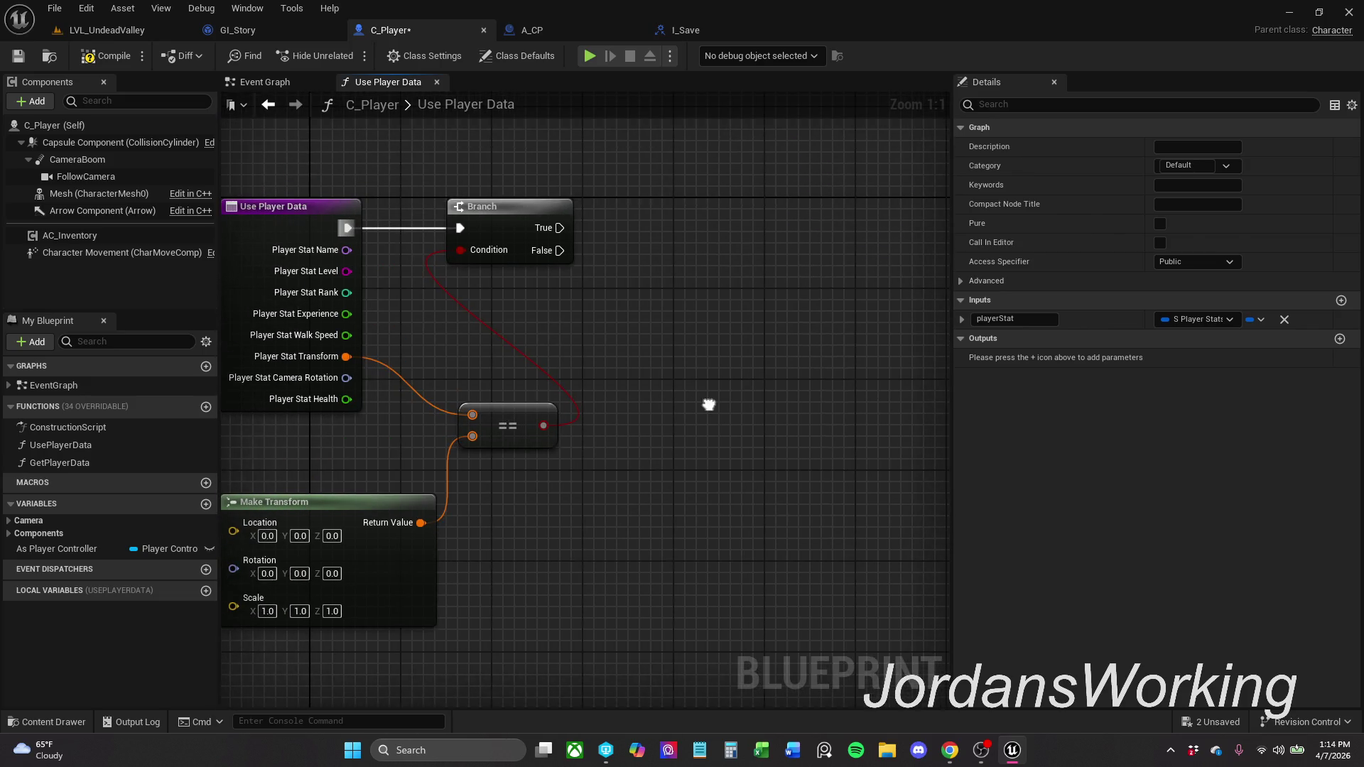
{"action": "left_click_drag", "start_coordinate": [543, 425], "coordinate": [505, 375]}
{"action": "type", "text": "not"}
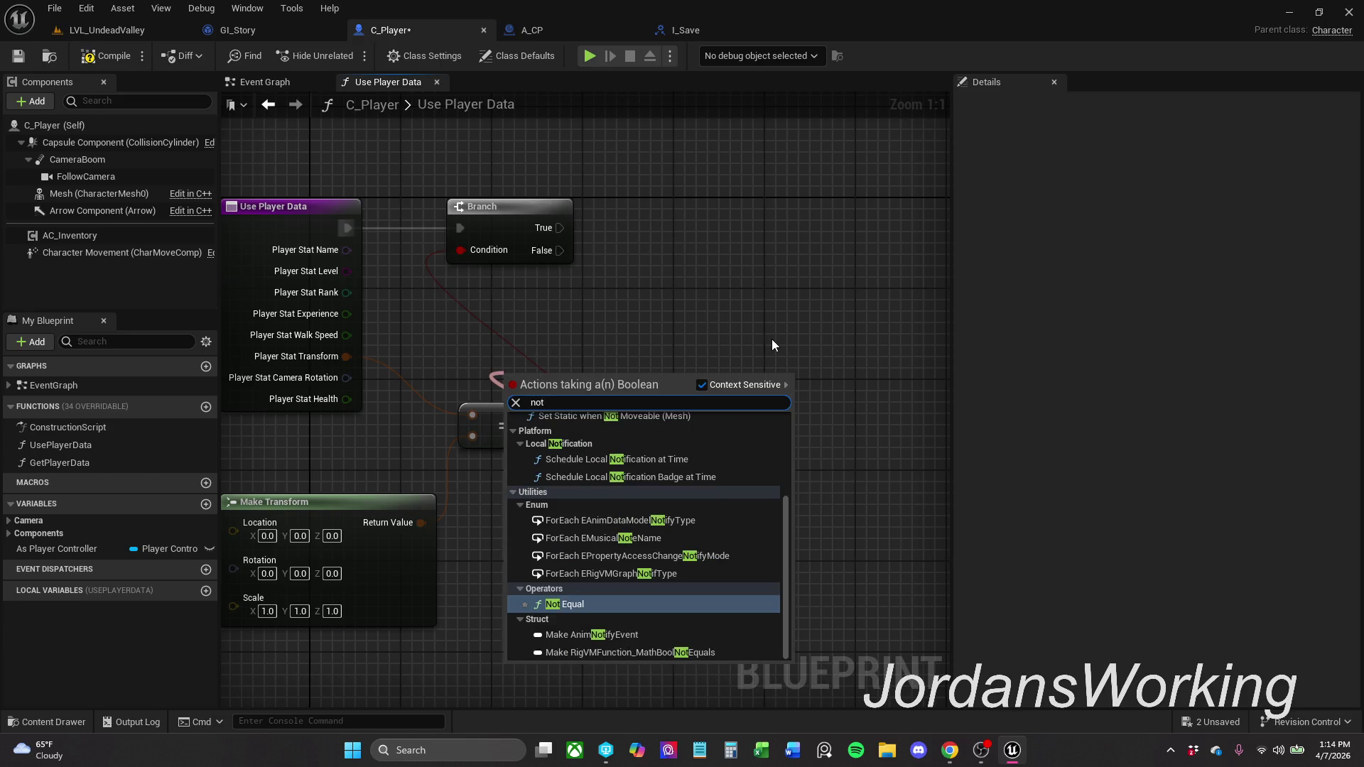
{"action": "left_click", "coordinate": [512, 289]}
{"action": "left_click_drag", "start_coordinate": [512, 289], "coordinate": [603, 328]}
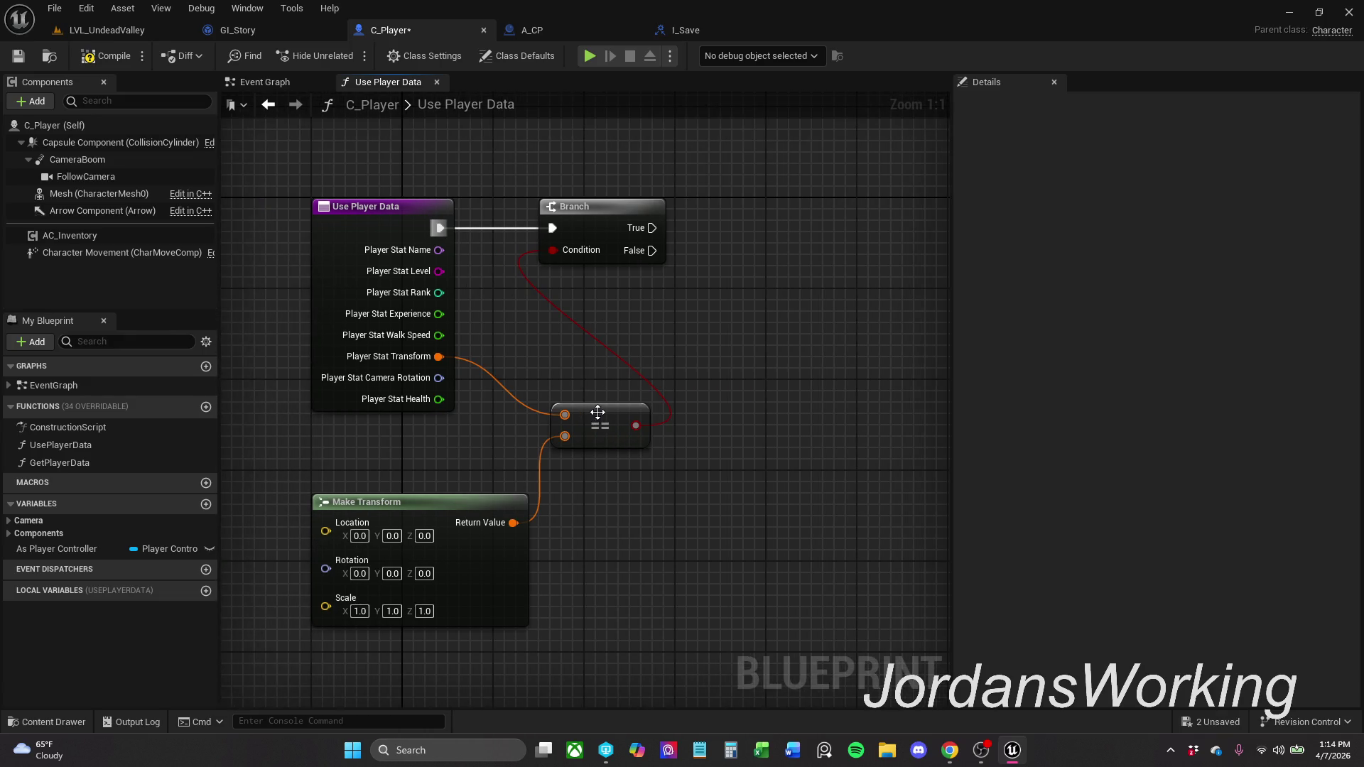
{"action": "left_click_drag", "start_coordinate": [595, 413], "coordinate": [558, 417]}
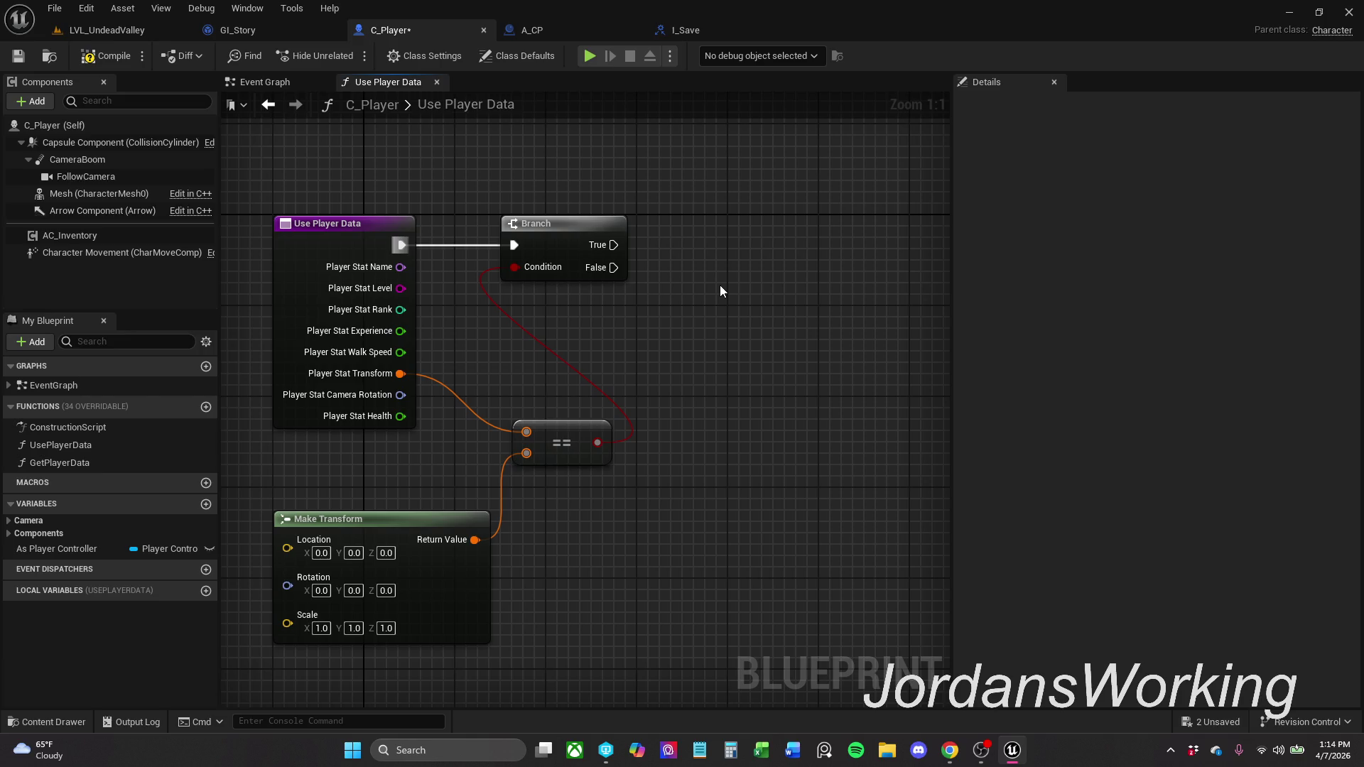
{"action": "left_click_drag", "start_coordinate": [598, 443], "coordinate": [556, 388]}
- Insert a NOT Boolean node between the == result and the Branch Condition
{"action": "type", "text": "not boo"}
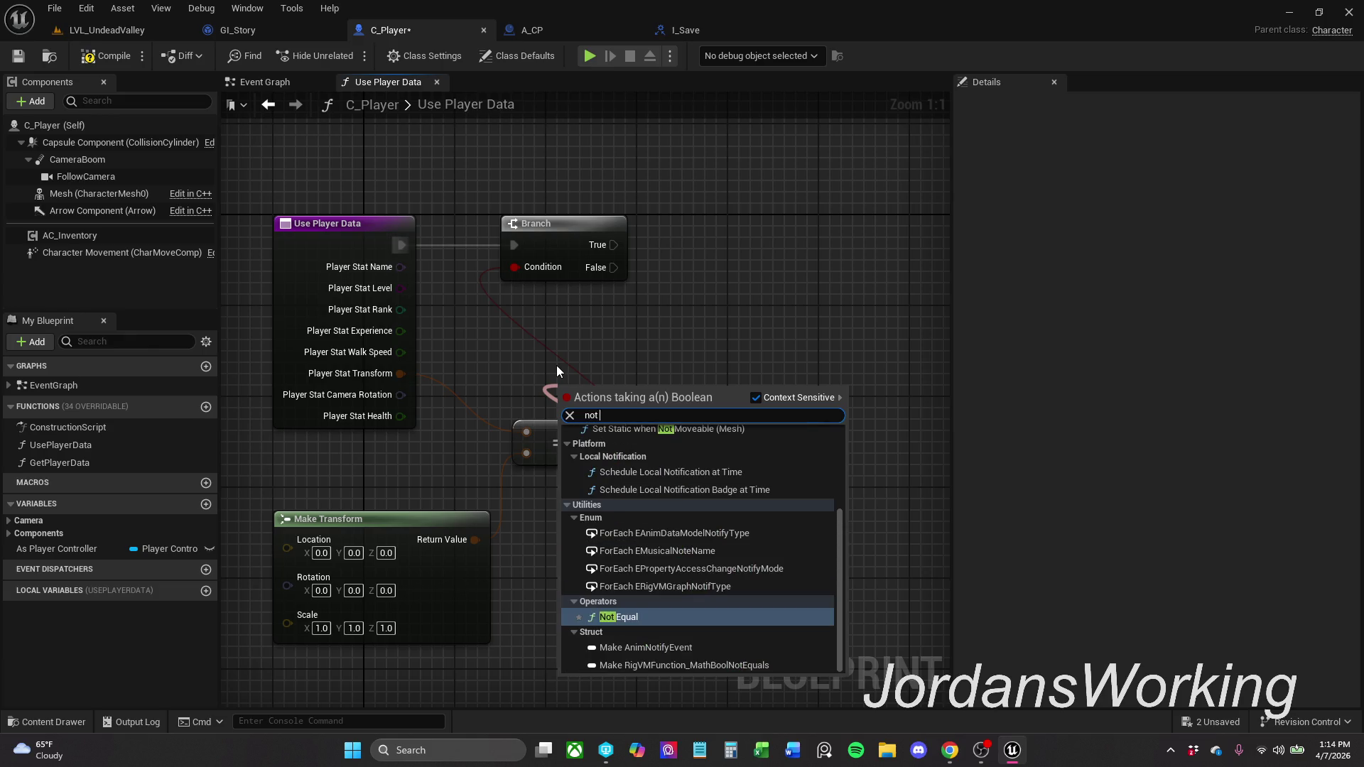
{"action": "key", "text": "Return"}
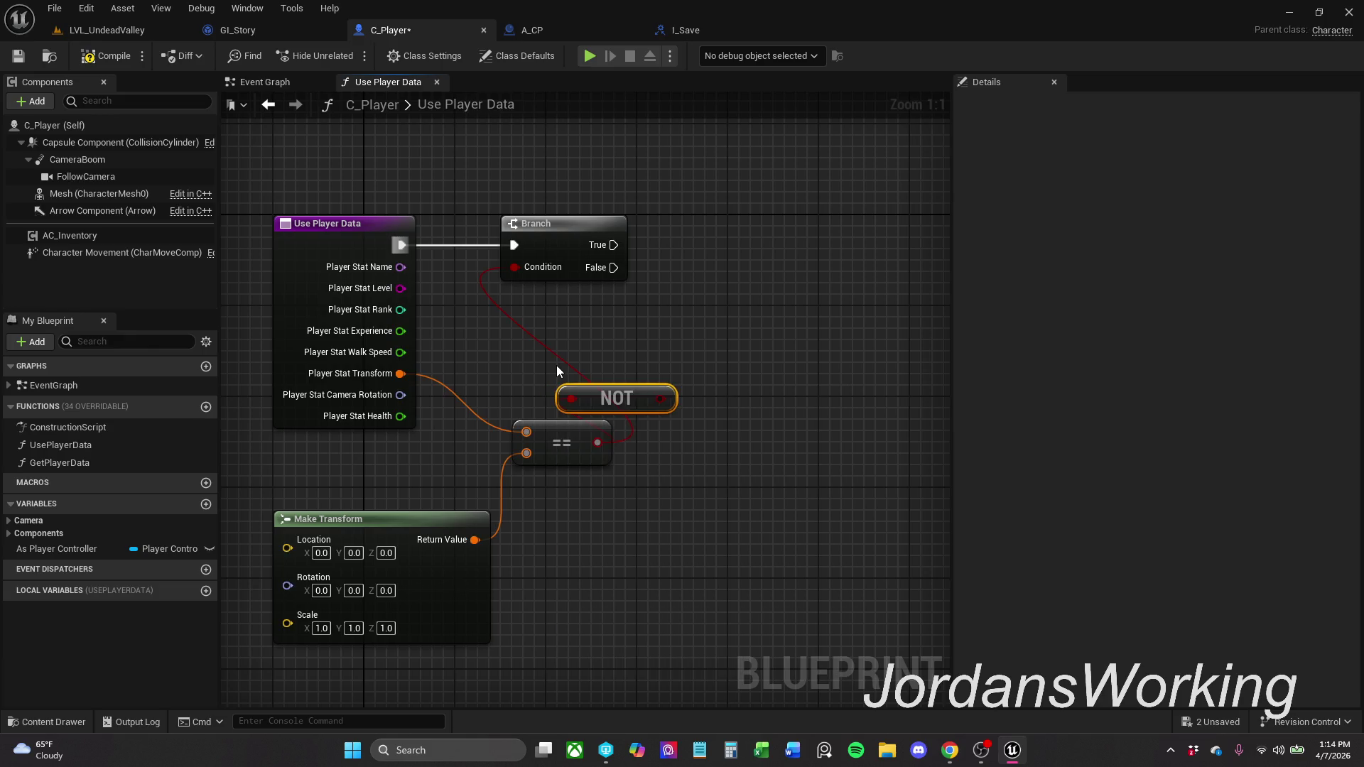
{"action": "mouse_move", "coordinate": [645, 399]}
{"action": "left_mouse_down"}
{"action": "mouse_move", "coordinate": [615, 343]}
{"action": "mouse_move", "coordinate": [576, 342]}
{"action": "mouse_move", "coordinate": [521, 270]}
{"action": "left_mouse_up"}
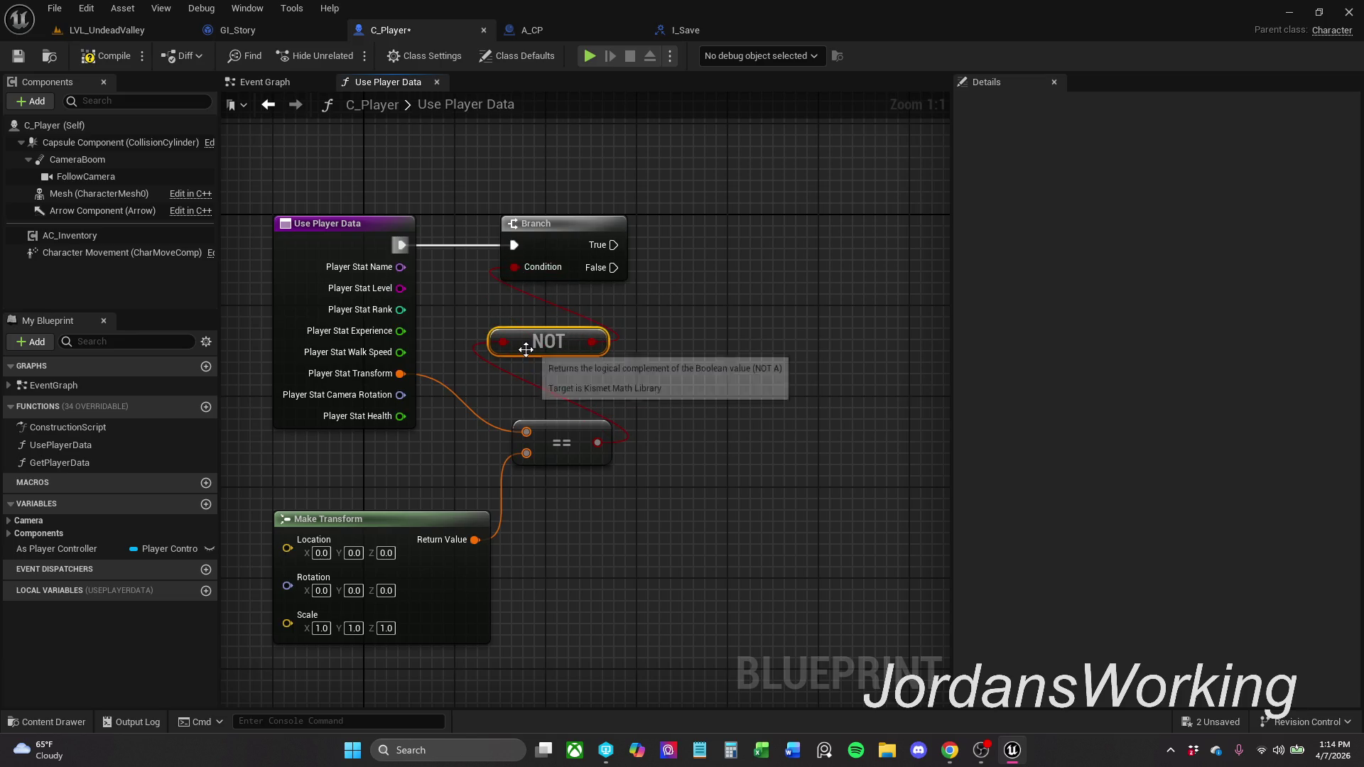
- Arrange the NOT and == nodes neatly beside the Branch
{"action": "mouse_move", "coordinate": [416, 685]}
{"action": "left_mouse_down"}
{"action": "mouse_move", "coordinate": [436, 577]}
{"action": "mouse_move", "coordinate": [607, 331]}
{"action": "mouse_move", "coordinate": [587, 289]}
{"action": "left_mouse_up"}
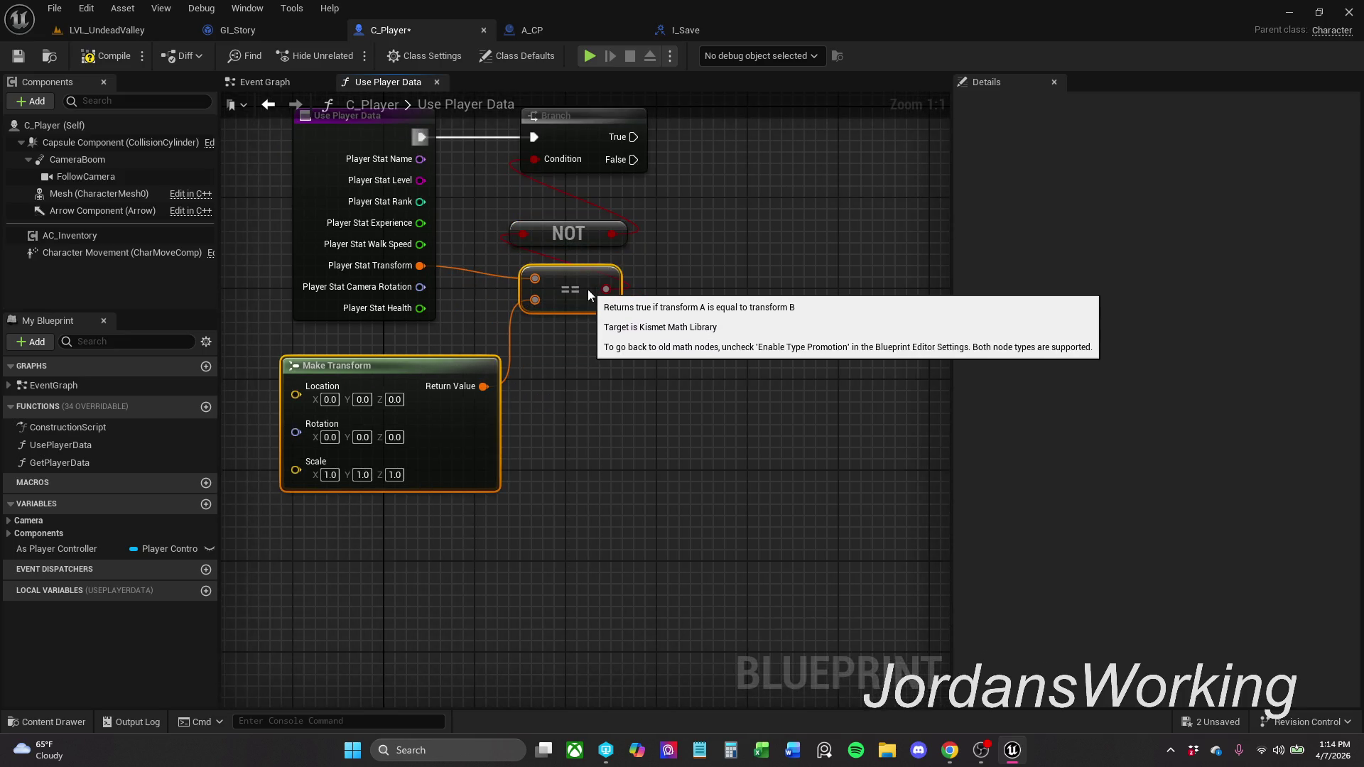
{"action": "left_click", "coordinate": [620, 397]}
{"action": "mouse_move", "coordinate": [620, 397]}
{"action": "left_mouse_down"}
{"action": "mouse_move", "coordinate": [610, 464]}
{"action": "mouse_move", "coordinate": [574, 405]}
{"action": "mouse_move", "coordinate": [557, 424]}
{"action": "left_mouse_up"}
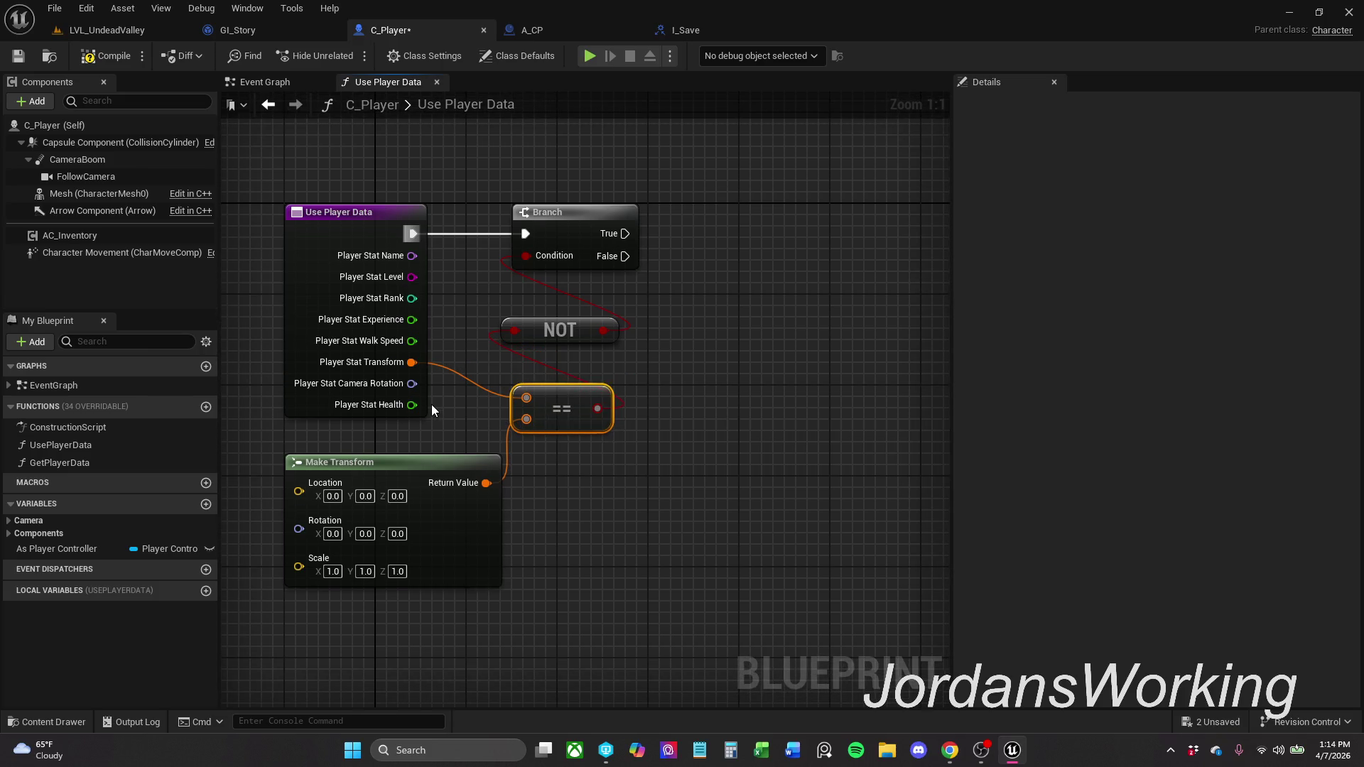
{"action": "left_click", "coordinate": [639, 396]}
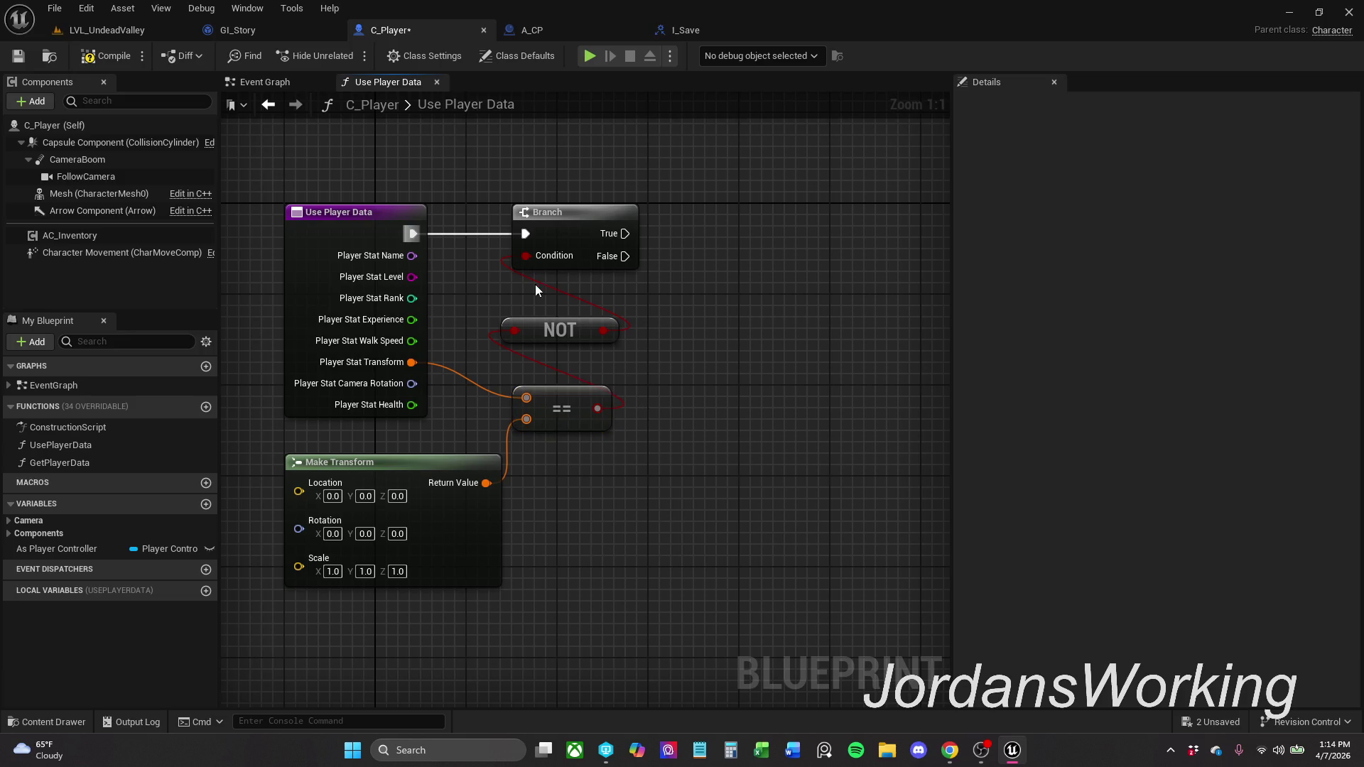
{"action": "left_click_drag", "start_coordinate": [557, 334], "coordinate": [637, 353]}
{"action": "left_click", "coordinate": [681, 308]}
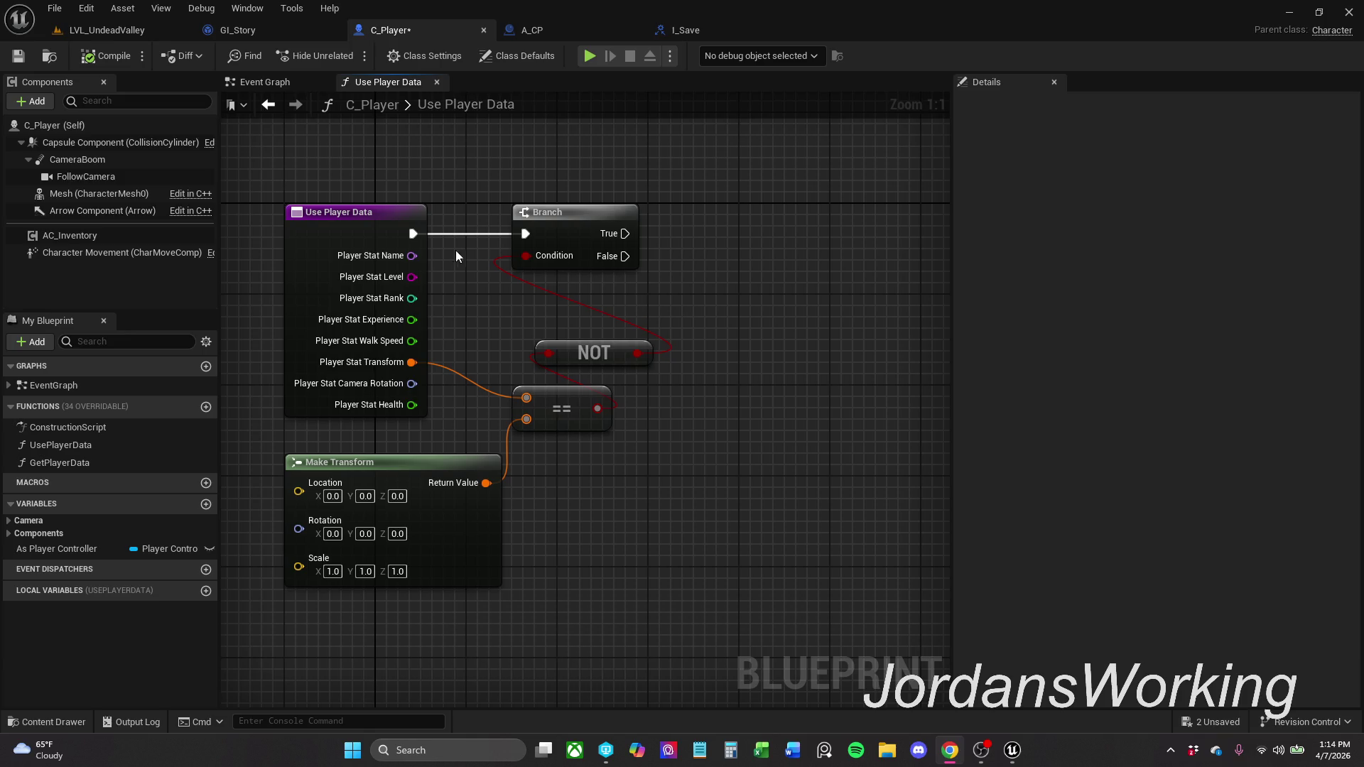
{"action": "left_click_drag", "start_coordinate": [574, 467], "coordinate": [608, 333]}
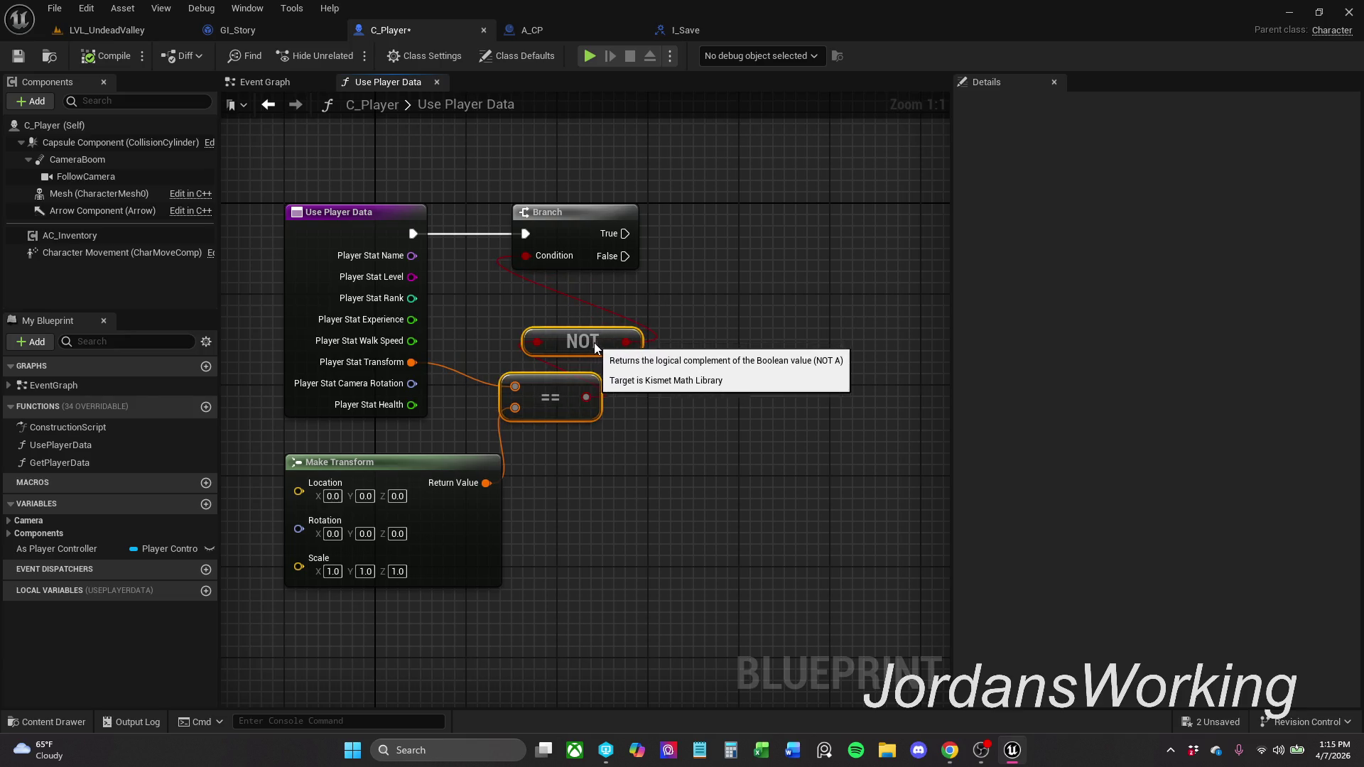
{"action": "key", "text": "alt+Tab"}
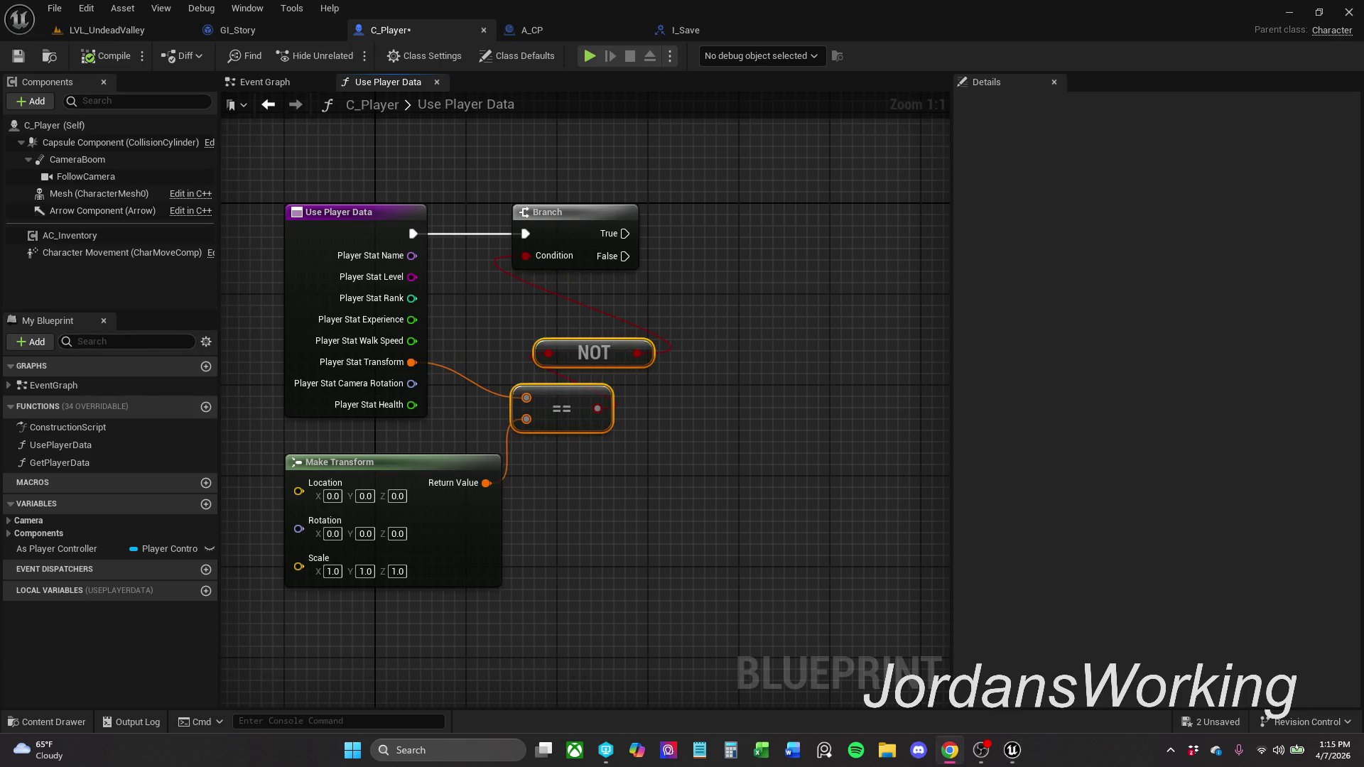
{"action": "mouse_move", "coordinate": [696, 254]}
{"action": "left_mouse_down"}
{"action": "mouse_move", "coordinate": [645, 274]}
{"action": "mouse_move", "coordinate": [582, 270]}
{"action": "left_mouse_up"}
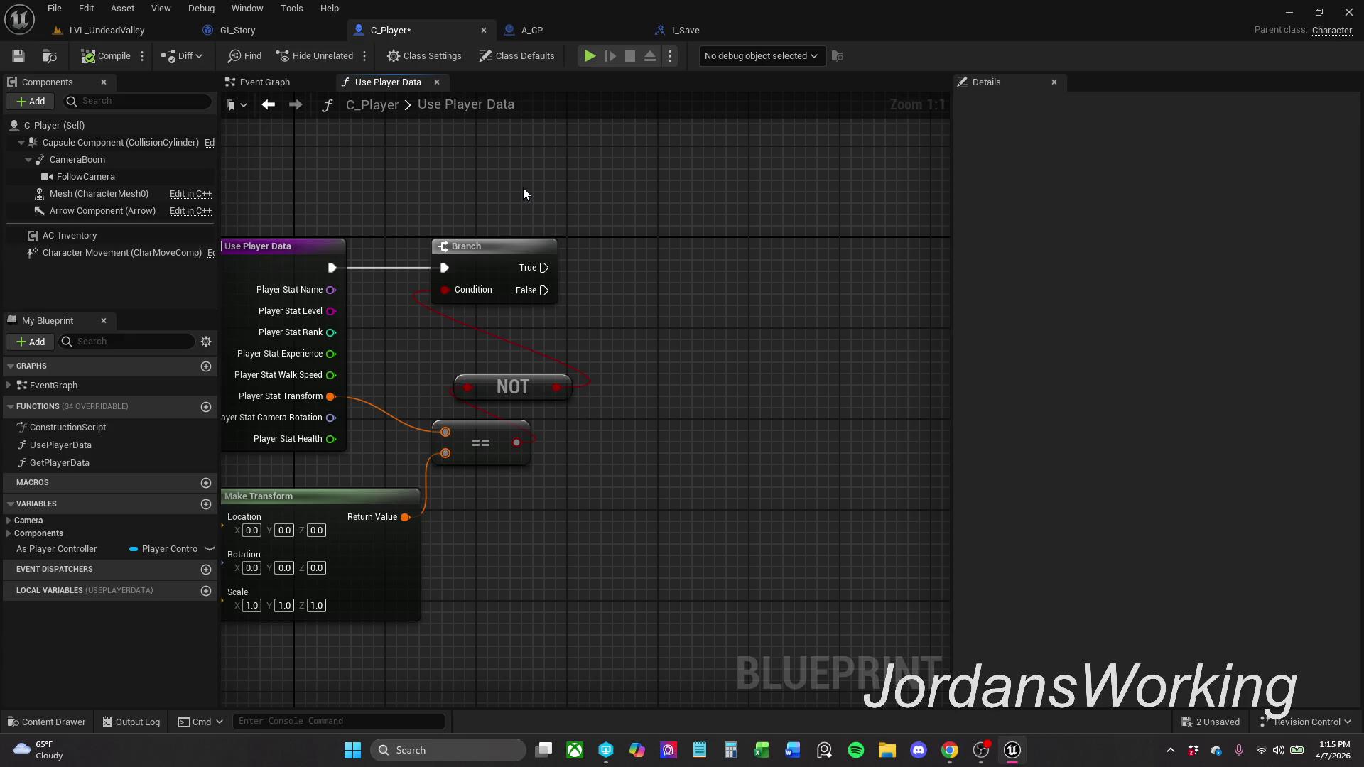
- Add Set Actor Transform on Branch True, using Player Stat Transform as New Transform
{"action": "right_click", "coordinate": [561, 174]}
{"action": "type", "text": "set actor "}
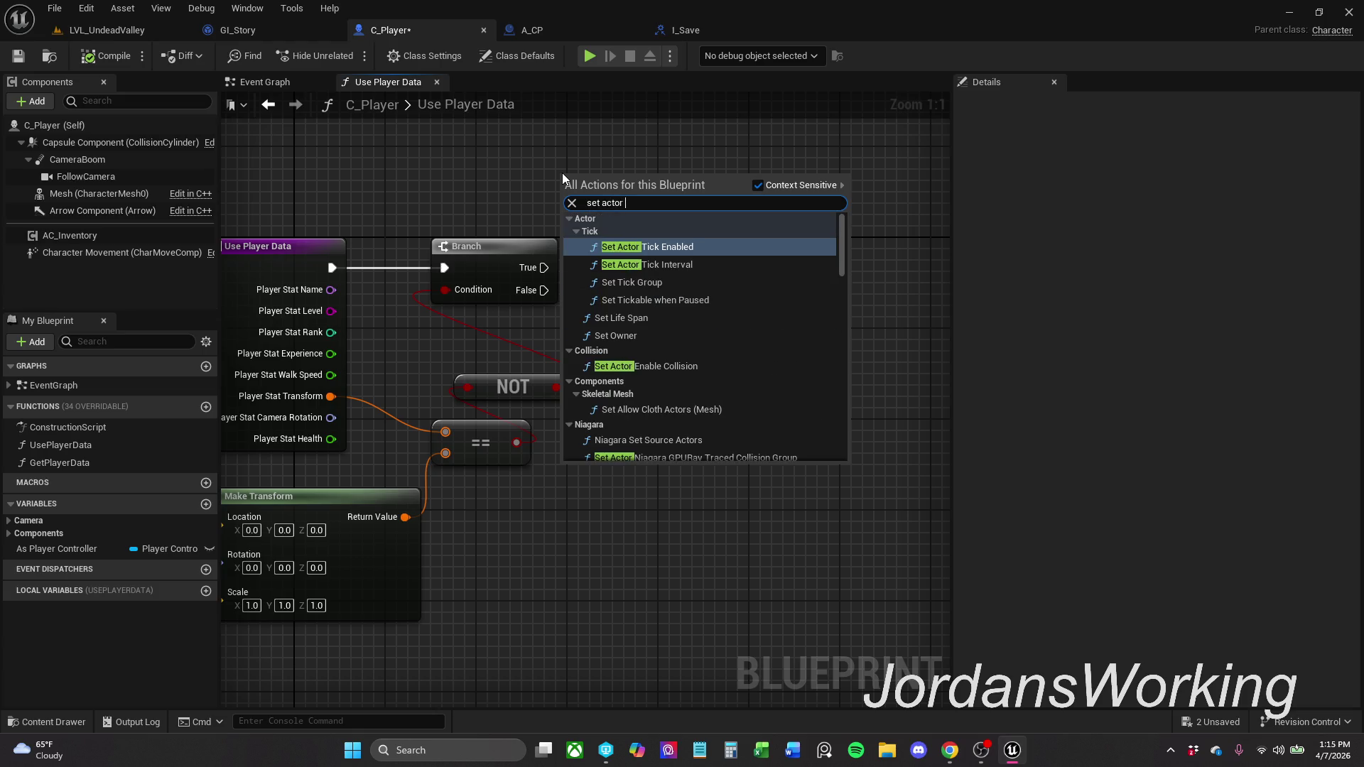
{"action": "type", "text": "tr"}
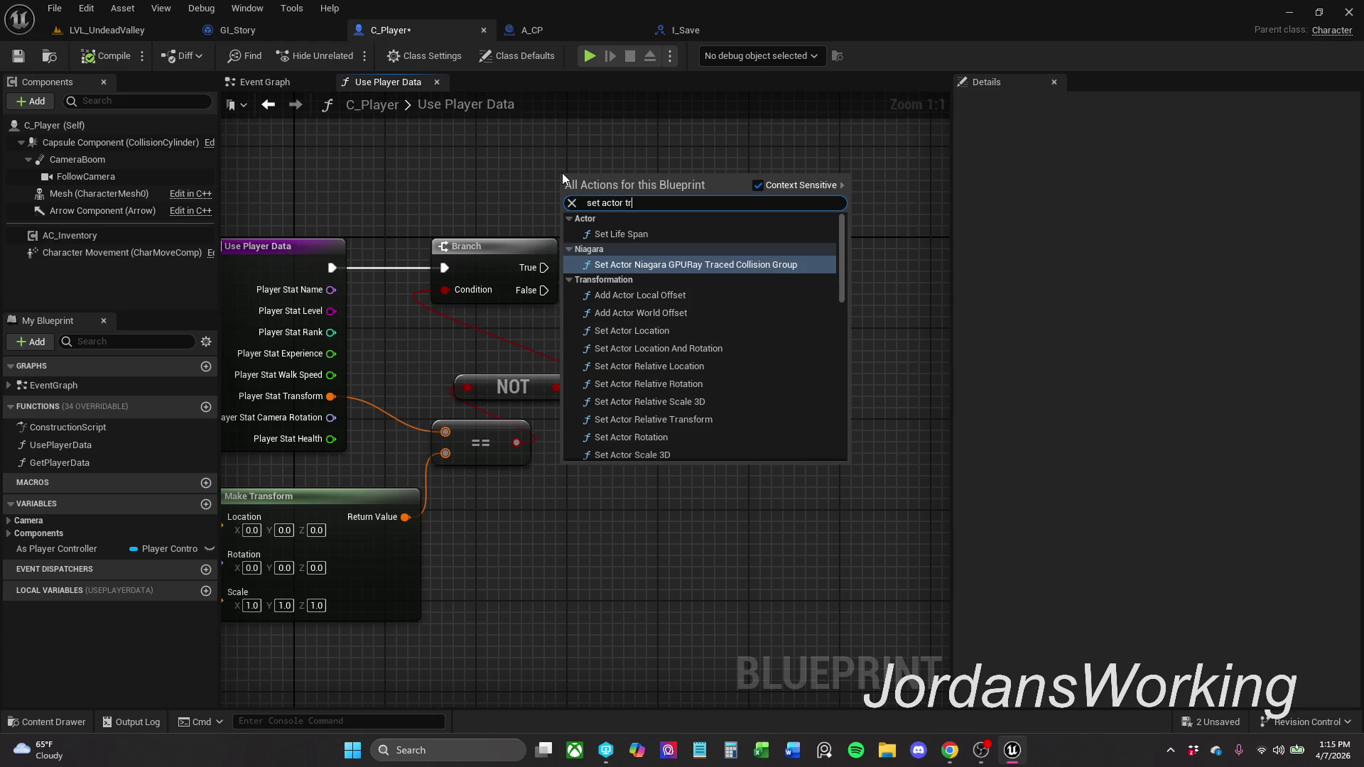
{"action": "type", "text": "a"}
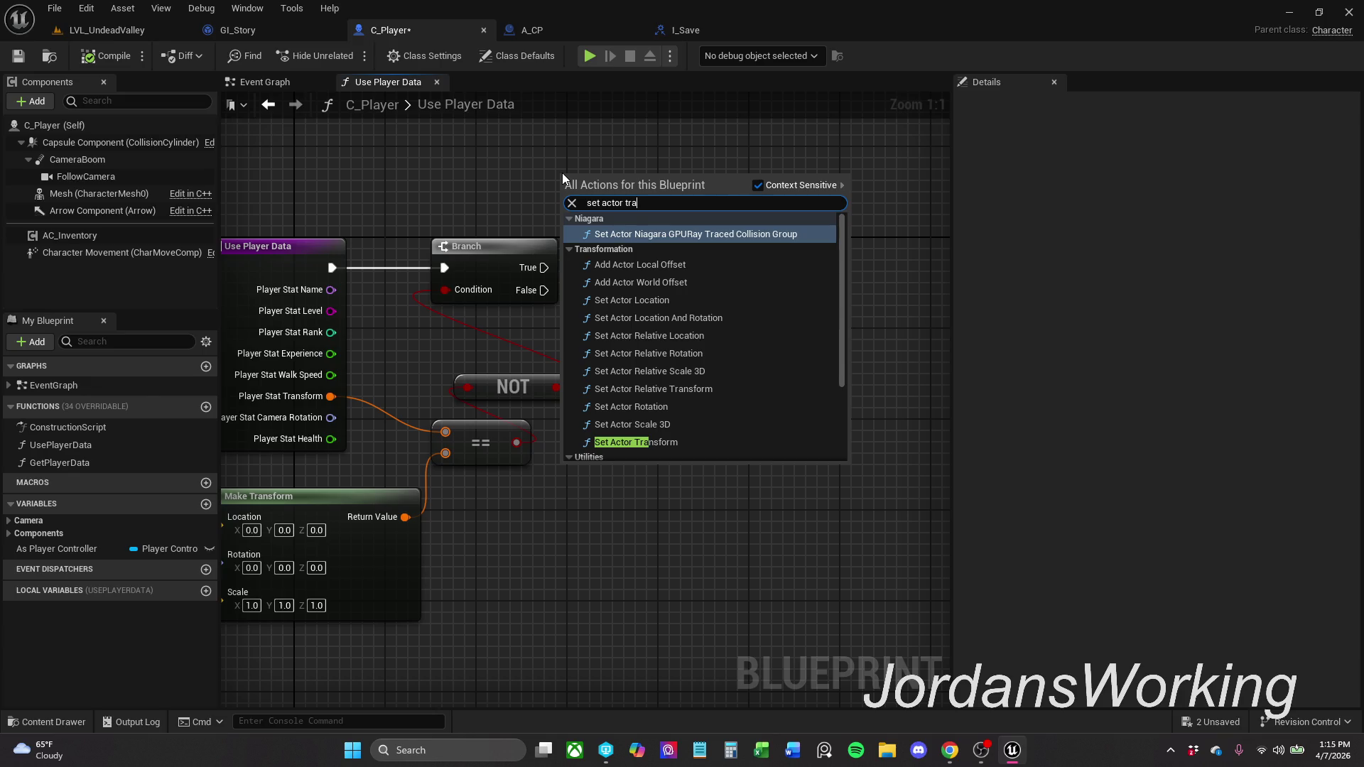
{"action": "left_click", "coordinate": [679, 443]}
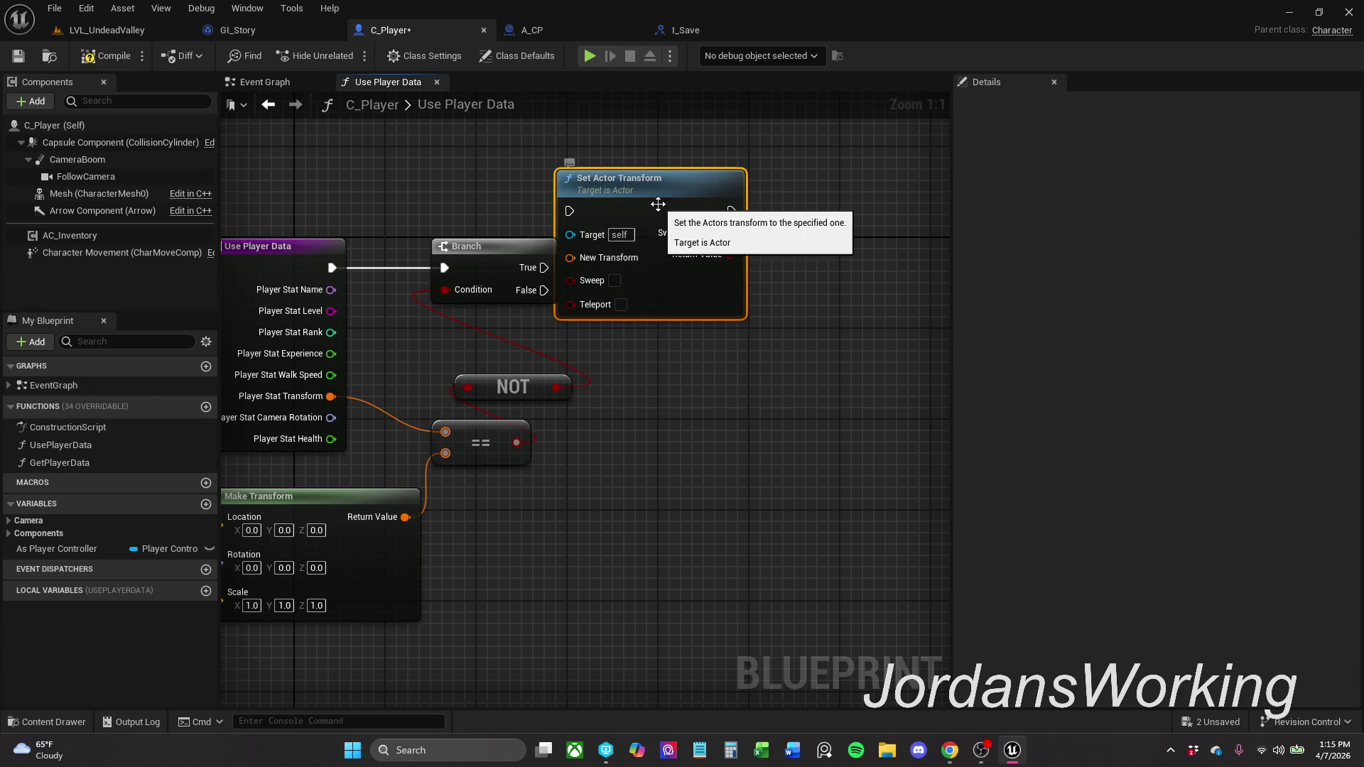
{"action": "left_click_drag", "start_coordinate": [658, 204], "coordinate": [818, 205]}
{"action": "mouse_move", "coordinate": [730, 258]}
{"action": "left_mouse_down"}
{"action": "mouse_move", "coordinate": [338, 378]}
{"action": "mouse_move", "coordinate": [331, 398]}
{"action": "left_mouse_up"}
{"action": "mouse_move", "coordinate": [757, 206]}
{"action": "left_mouse_down"}
{"action": "mouse_move", "coordinate": [746, 241]}
{"action": "mouse_move", "coordinate": [545, 268]}
{"action": "left_mouse_up"}
{"action": "left_click", "coordinate": [499, 292], "text": "ctrl"}
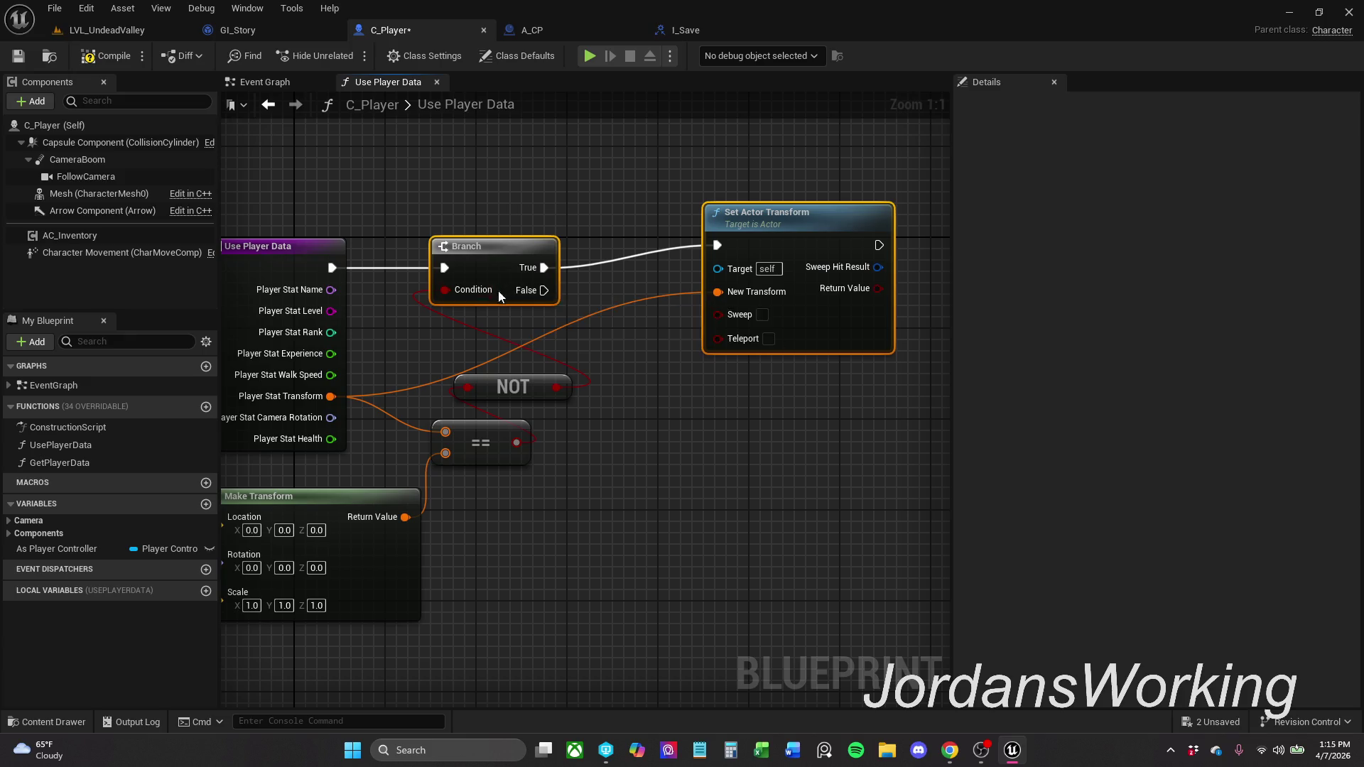
{"action": "key", "text": "q"}
- Align Set Actor Transform with the Branch and tidy the transform wire with a reroute point
{"action": "left_click", "coordinate": [624, 213]}
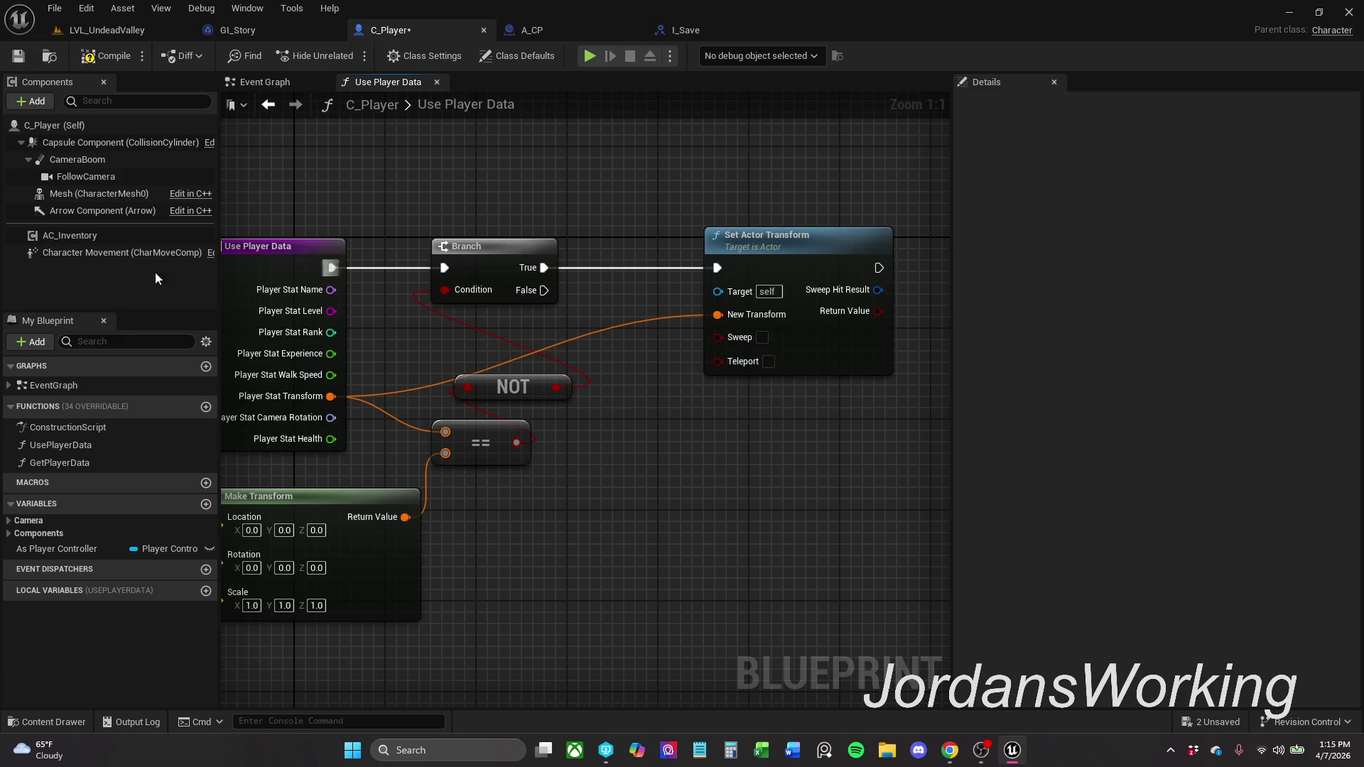
{"action": "left_click_drag", "start_coordinate": [596, 452], "coordinate": [661, 423]}
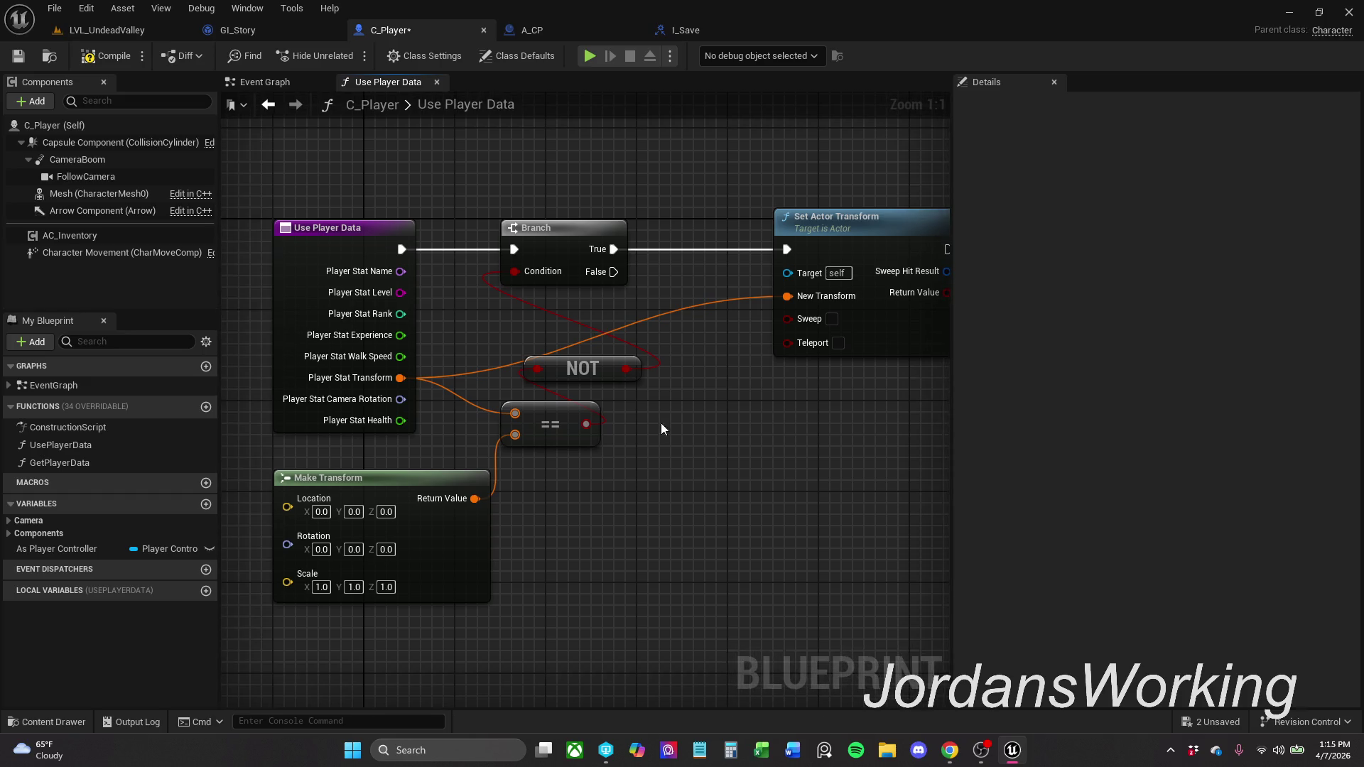
{"action": "double_click", "coordinate": [671, 315]}
{"action": "left_click_drag", "start_coordinate": [663, 305], "coordinate": [462, 298]}
{"action": "left_click", "coordinate": [841, 296]}
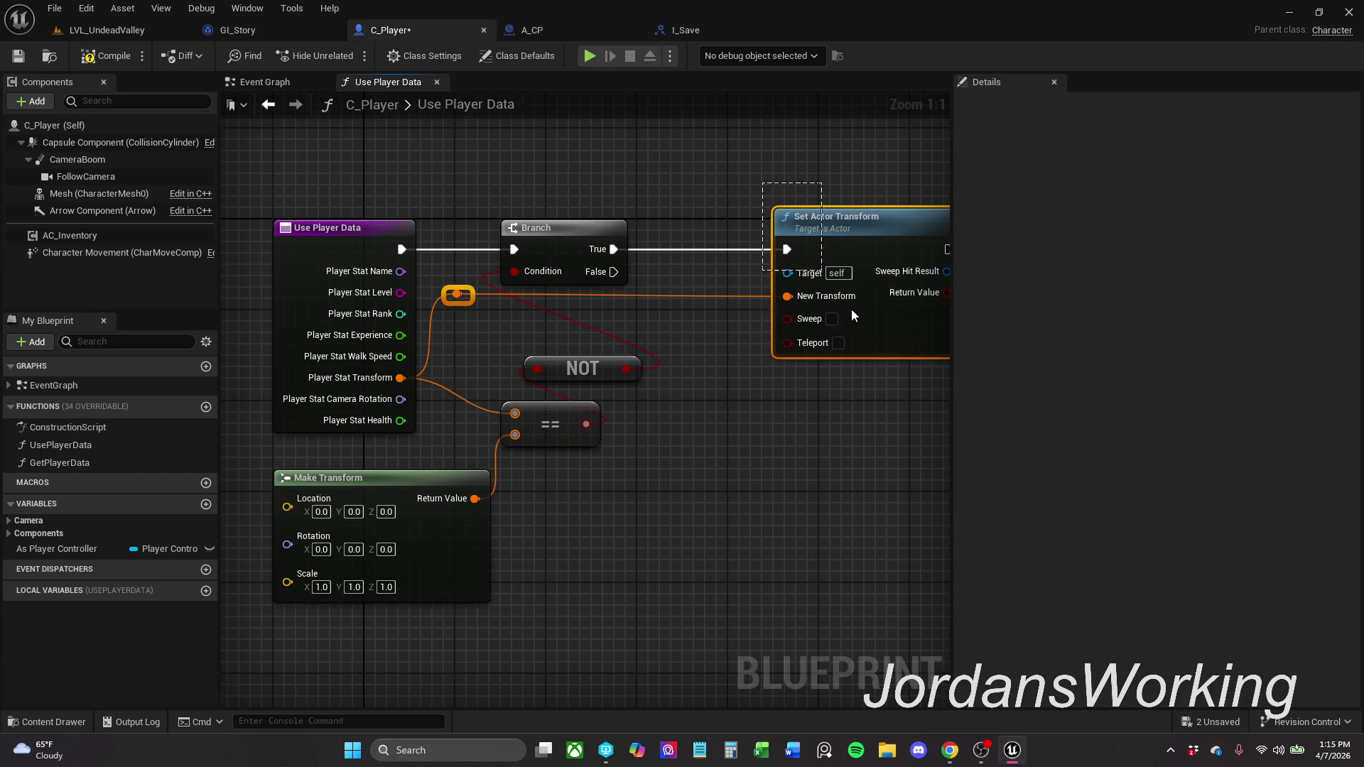
{"action": "left_click", "coordinate": [894, 425]}
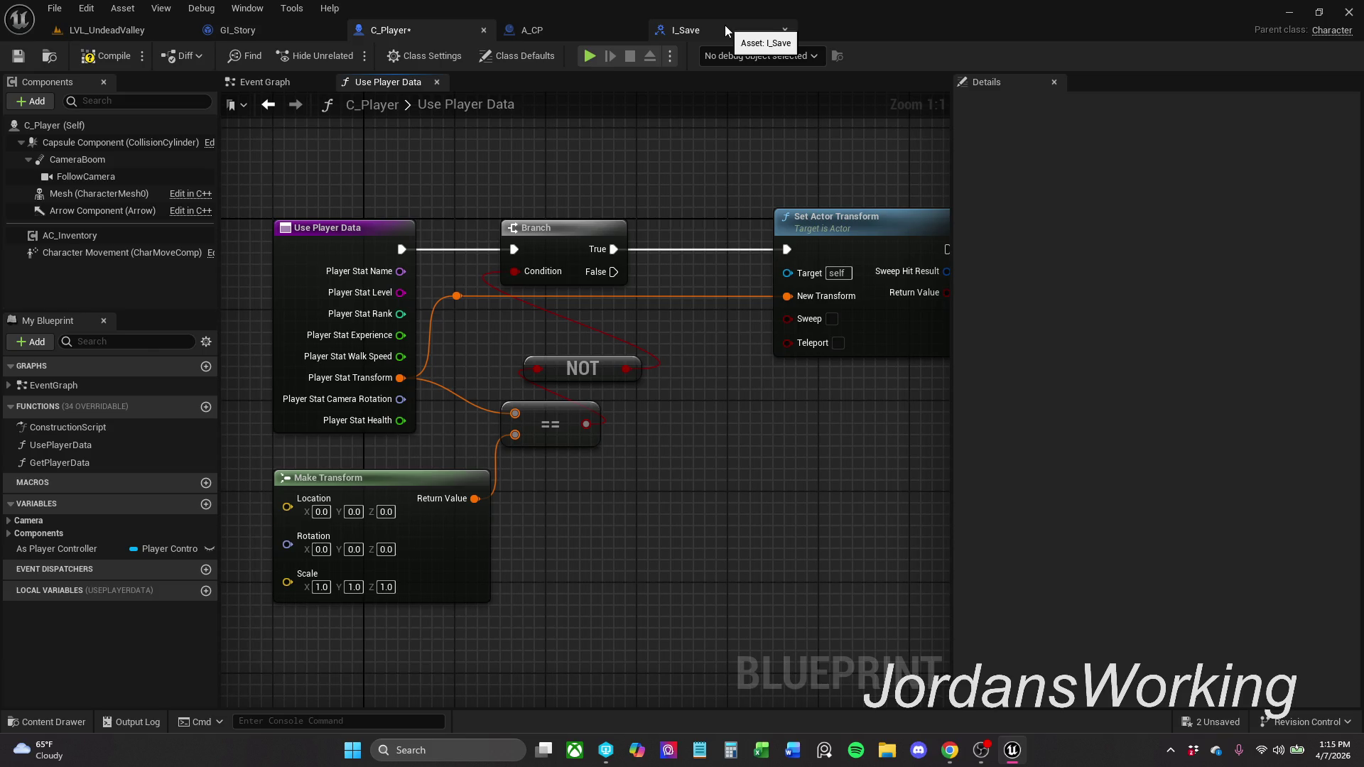
- Compile and save the C_Player blueprint
{"action": "left_click", "coordinate": [99, 57]}
{"action": "left_click", "coordinate": [17, 55]}
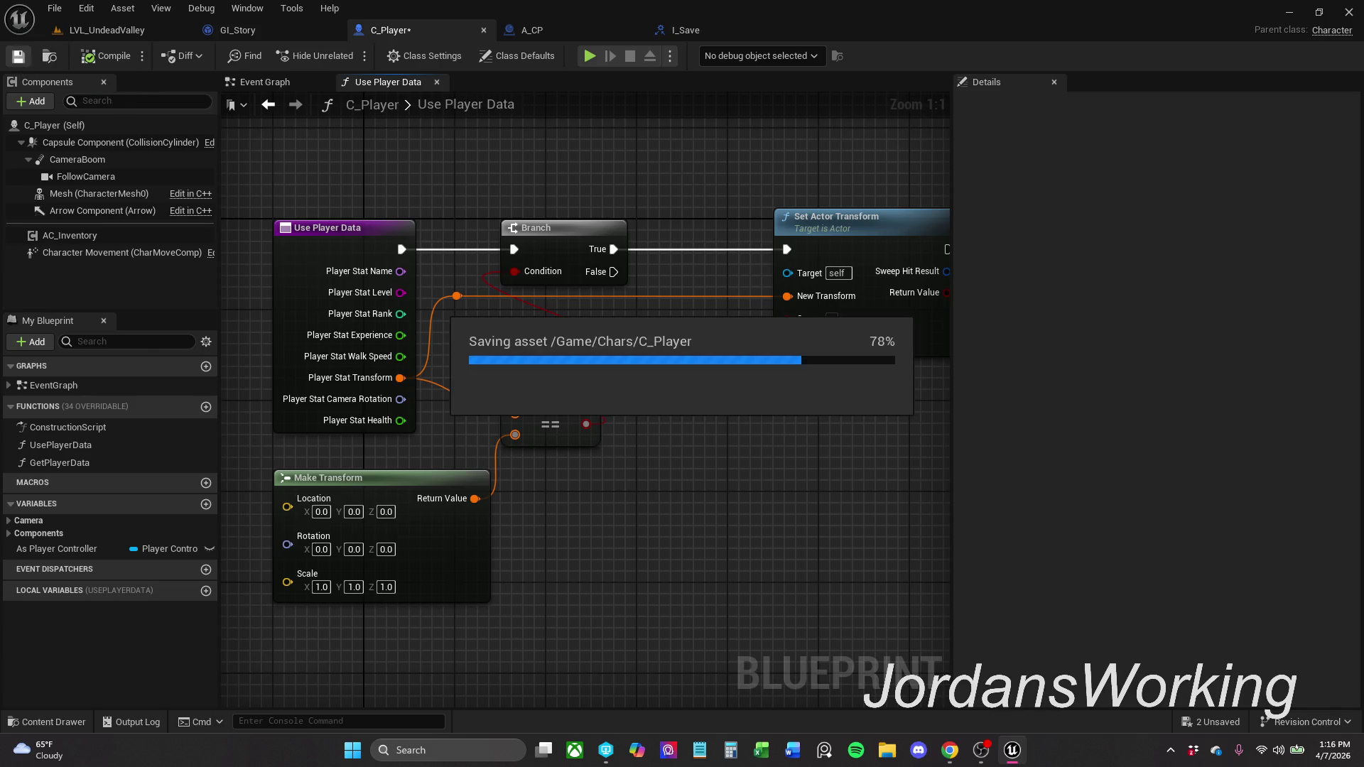
{"action": "key", "text": "alt+Tab"}
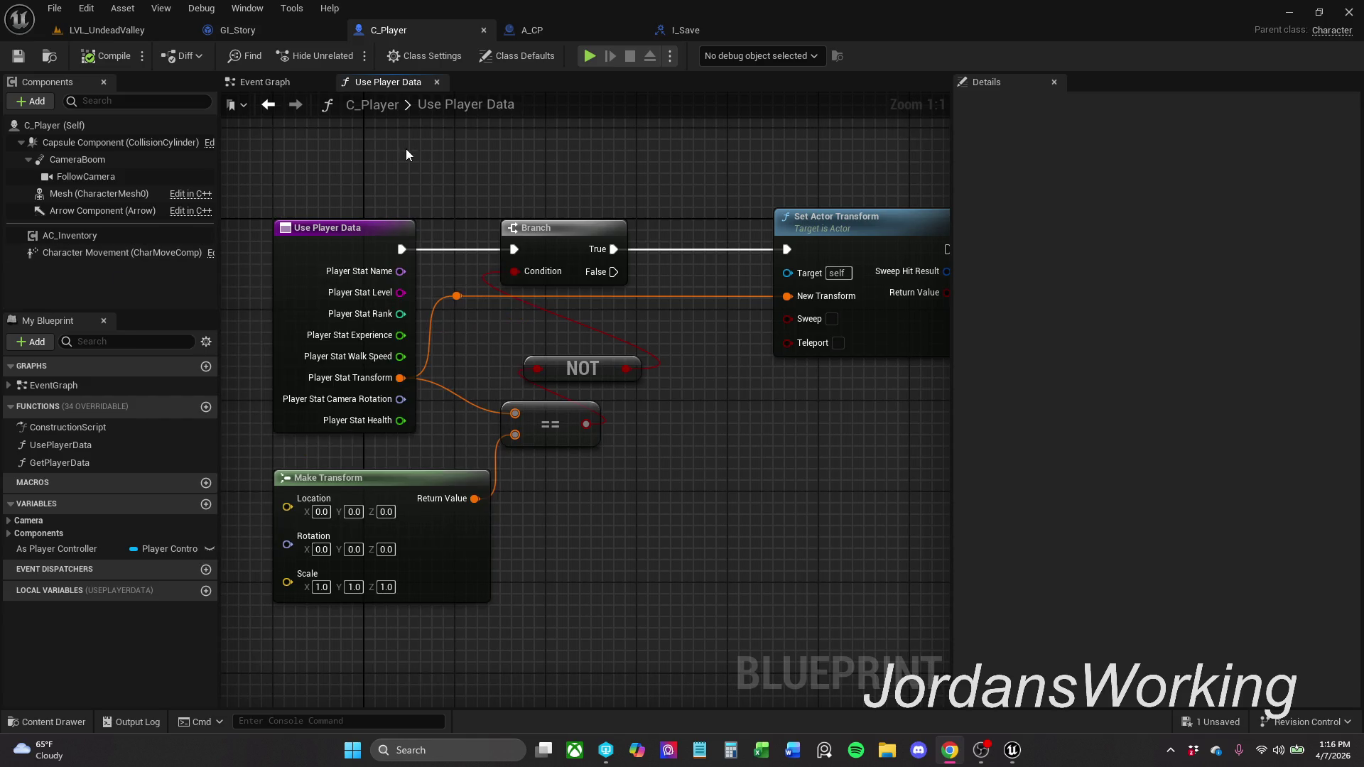
- Add a Get Controller node beside Set Actor Transform in Use Player Data
{"action": "mouse_move", "coordinate": [439, 174]}
{"action": "left_mouse_down"}
{"action": "mouse_move", "coordinate": [375, 194]}
{"action": "mouse_move", "coordinate": [405, 194]}
{"action": "left_mouse_up"}
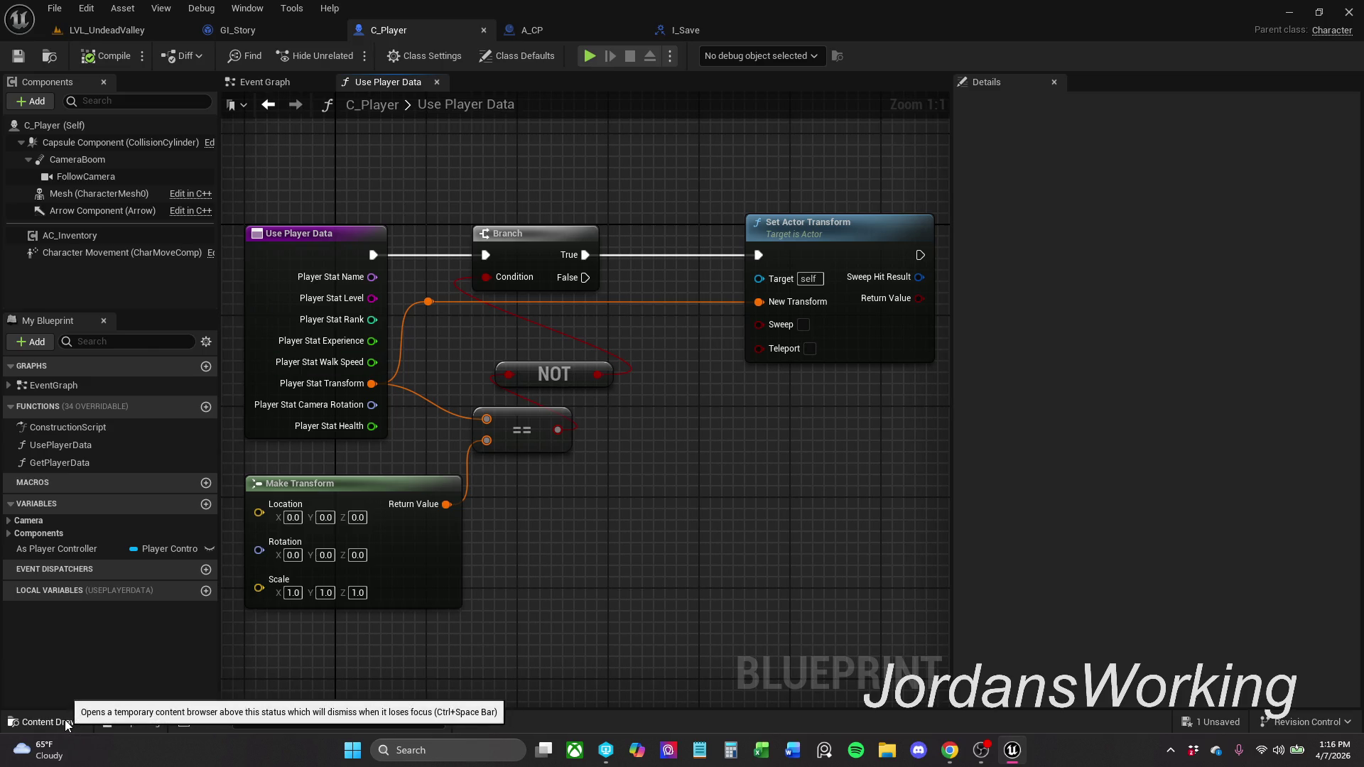
{"action": "key", "text": "alt+Tab"}
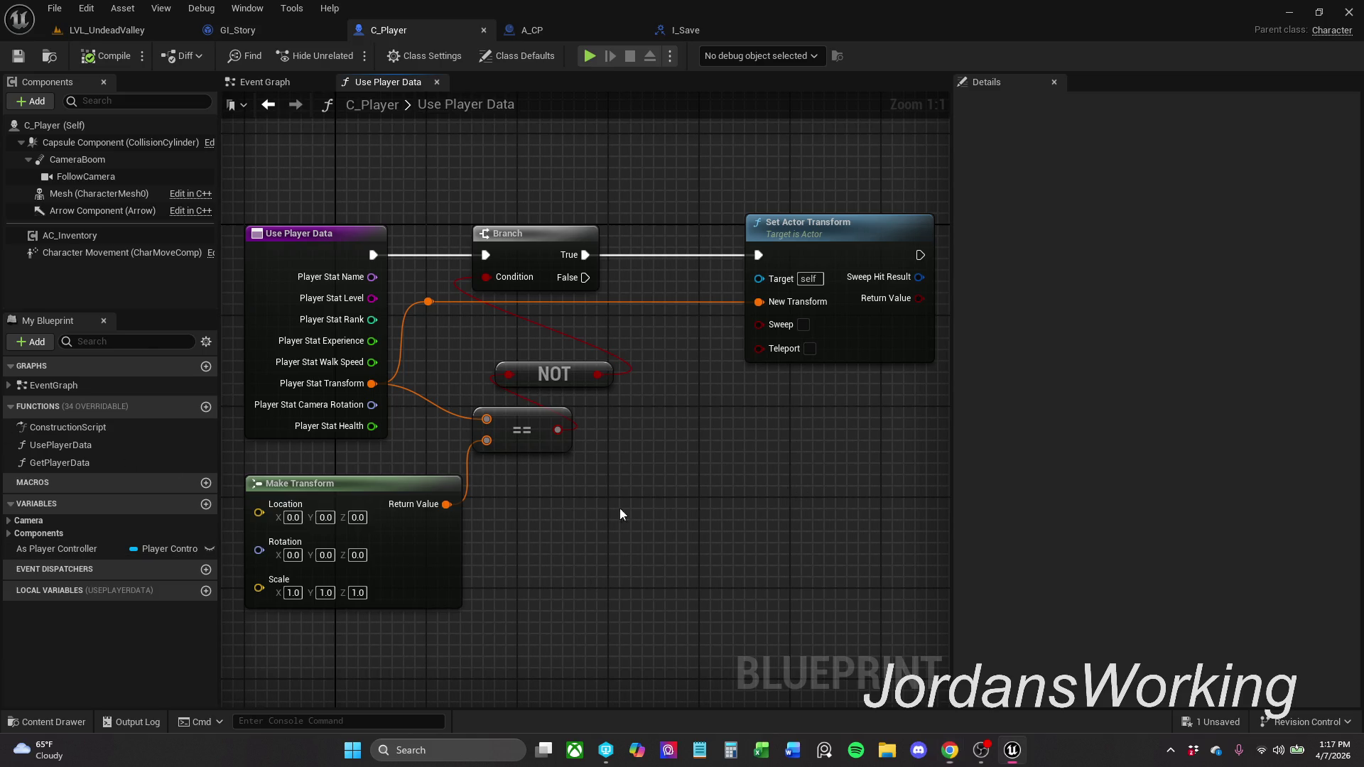
{"action": "left_click_drag", "start_coordinate": [645, 505], "coordinate": [569, 452]}
{"action": "right_click", "coordinate": [636, 179]}
{"action": "type", "text": "get contr"}
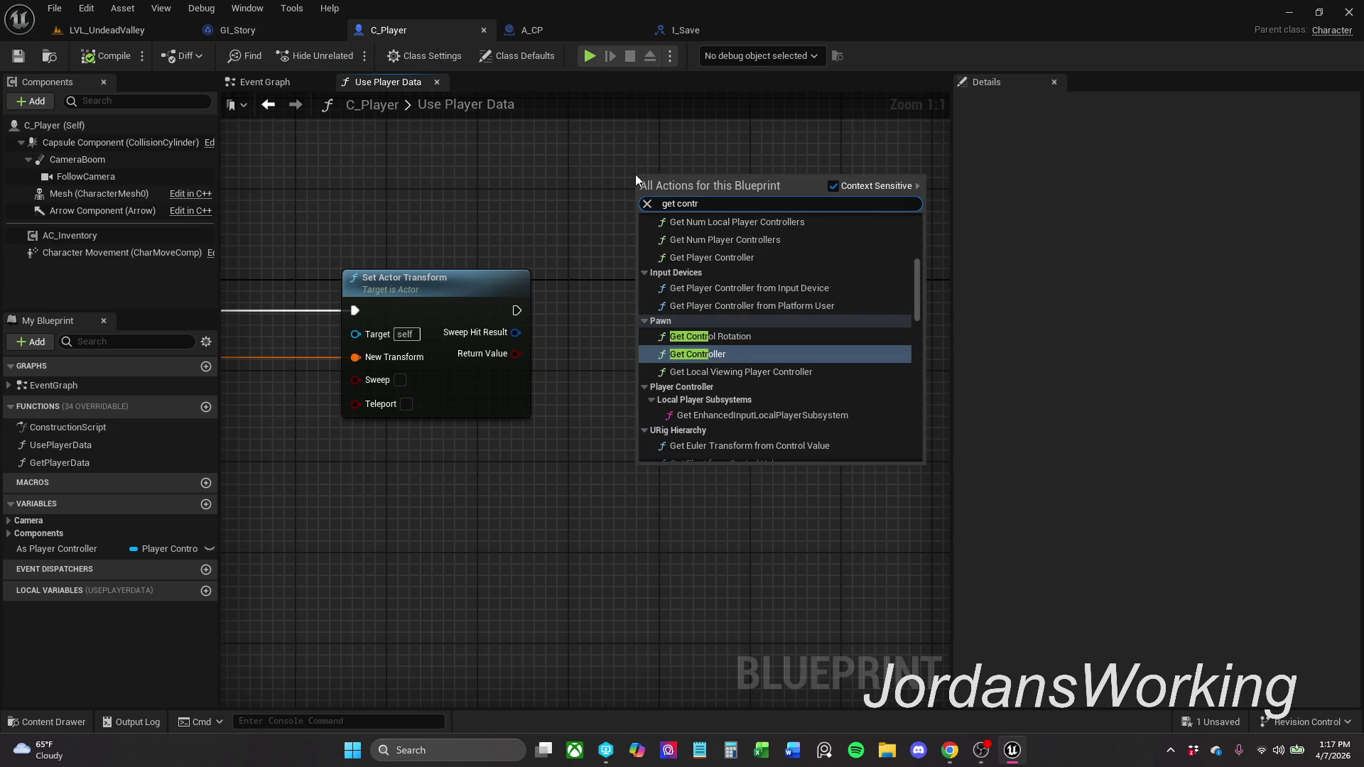
{"action": "key", "text": "Escape"}
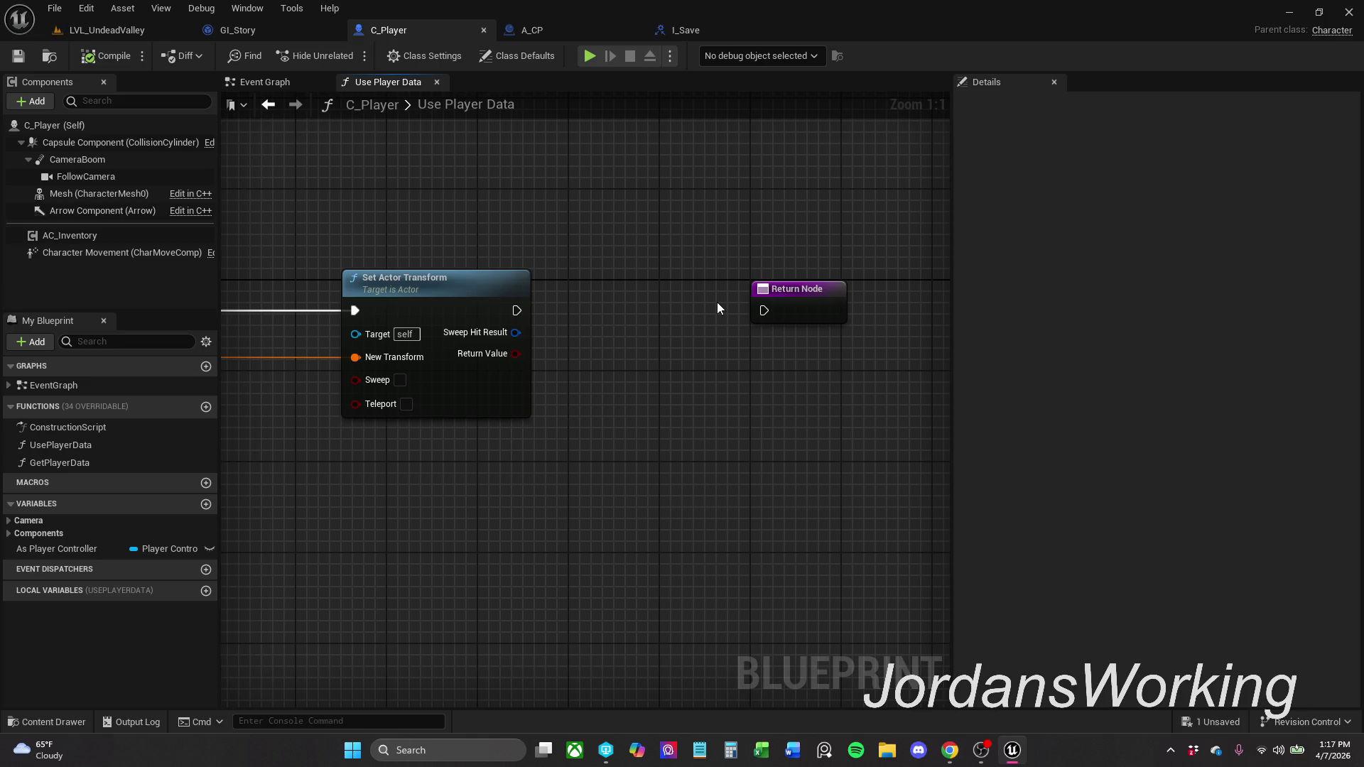
{"action": "key", "text": "ctrl+y"}
- Add Set Control Rotation from Get Controller's Return Value and run it after Set Actor Transform
{"action": "mouse_move", "coordinate": [708, 310]}
{"action": "left_mouse_down"}
{"action": "mouse_move", "coordinate": [708, 386]}
{"action": "mouse_move", "coordinate": [820, 377]}
{"action": "left_mouse_up"}
{"action": "left_click_drag", "start_coordinate": [679, 216], "coordinate": [624, 263]}
{"action": "type", "text": "set contro"}
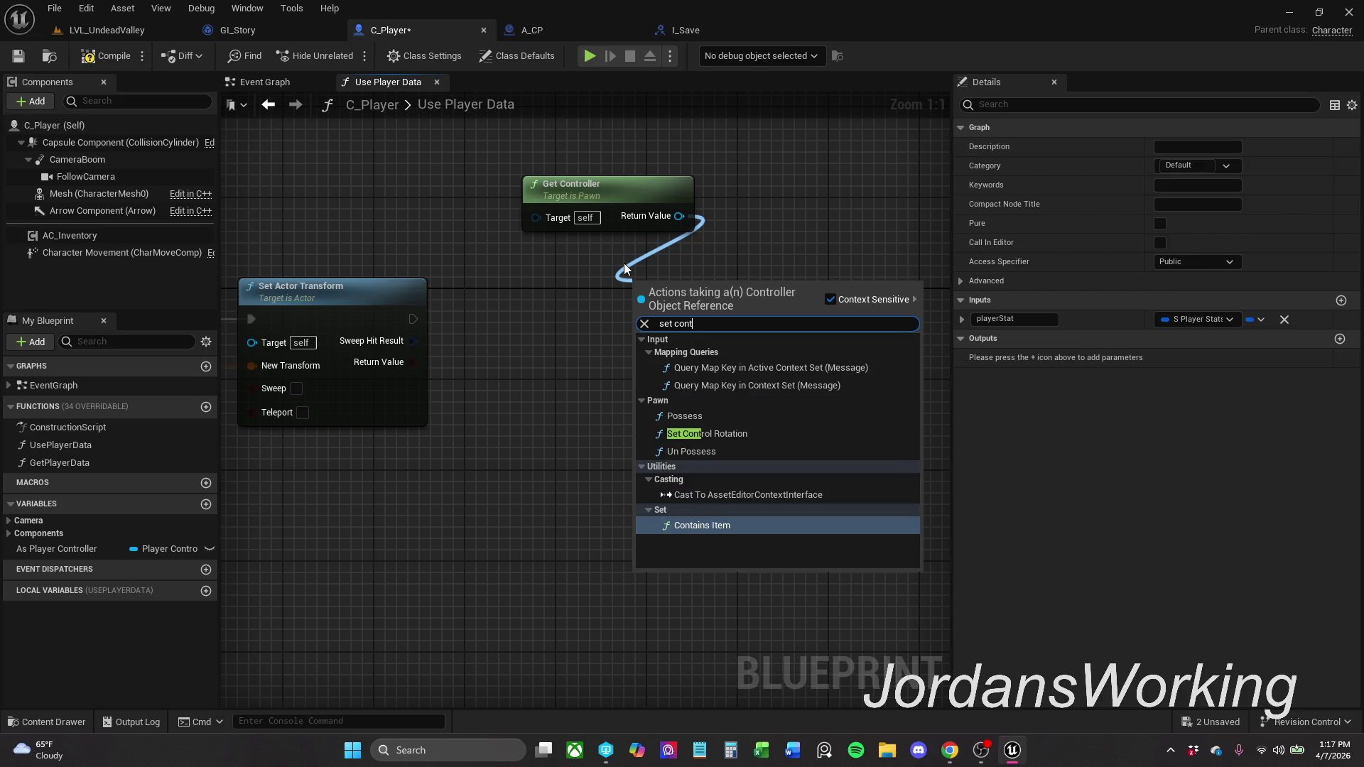
{"action": "key", "text": "Return"}
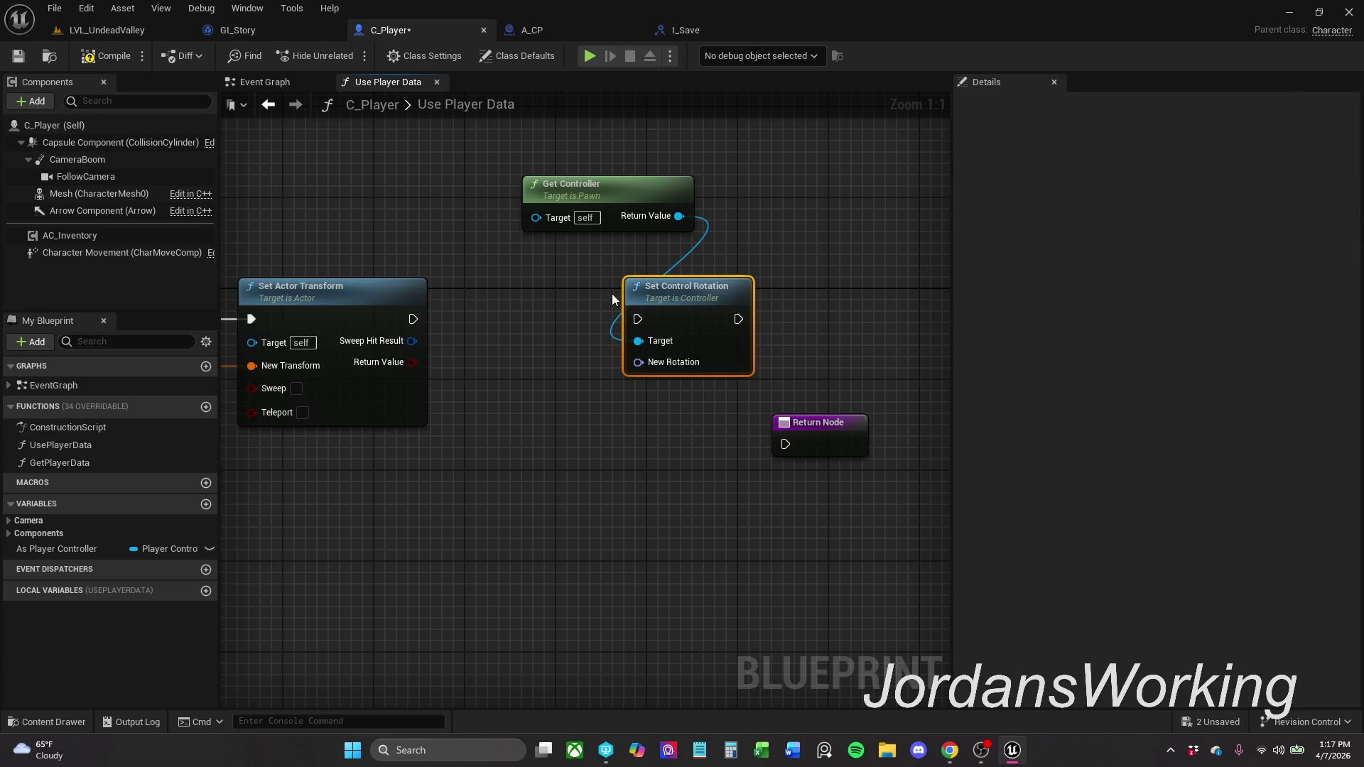
{"action": "left_click_drag", "start_coordinate": [646, 326], "coordinate": [414, 319]}
- Move Get Controller and Set Control Rotation further left together
{"action": "left_click_drag", "start_coordinate": [723, 420], "coordinate": [599, 151]}
{"action": "left_click_drag", "start_coordinate": [699, 304], "coordinate": [631, 303]}
{"action": "left_click", "coordinate": [490, 302]}
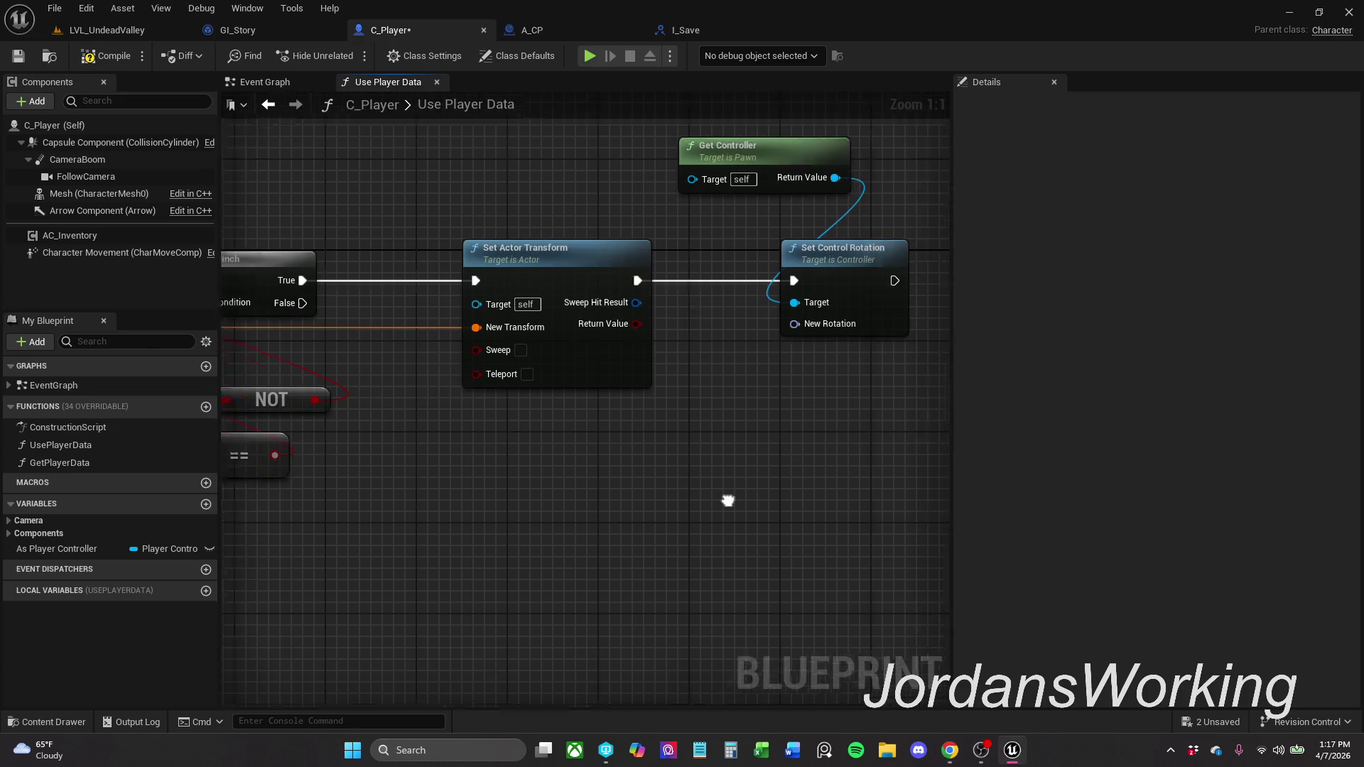
{"action": "mouse_move", "coordinate": [885, 318]}
{"action": "left_mouse_down"}
{"action": "mouse_move", "coordinate": [792, 340]}
{"action": "mouse_move", "coordinate": [577, 442]}
{"action": "mouse_move", "coordinate": [483, 442]}
{"action": "mouse_move", "coordinate": [457, 424]}
{"action": "left_mouse_up"}
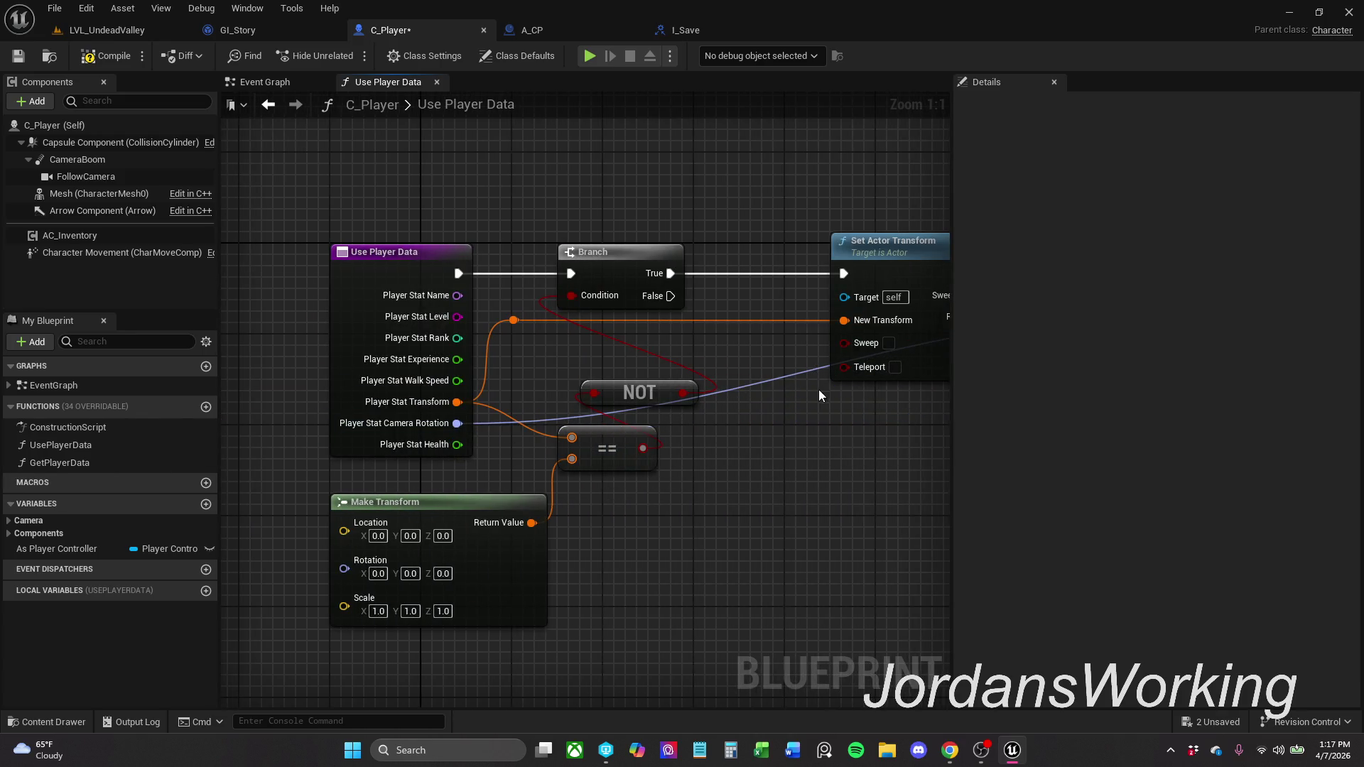
- Wire Player Stat Camera Rotation into New Rotation through a reroute point raised above the nodes
{"action": "left_click_drag", "start_coordinate": [819, 395], "coordinate": [501, 419]}
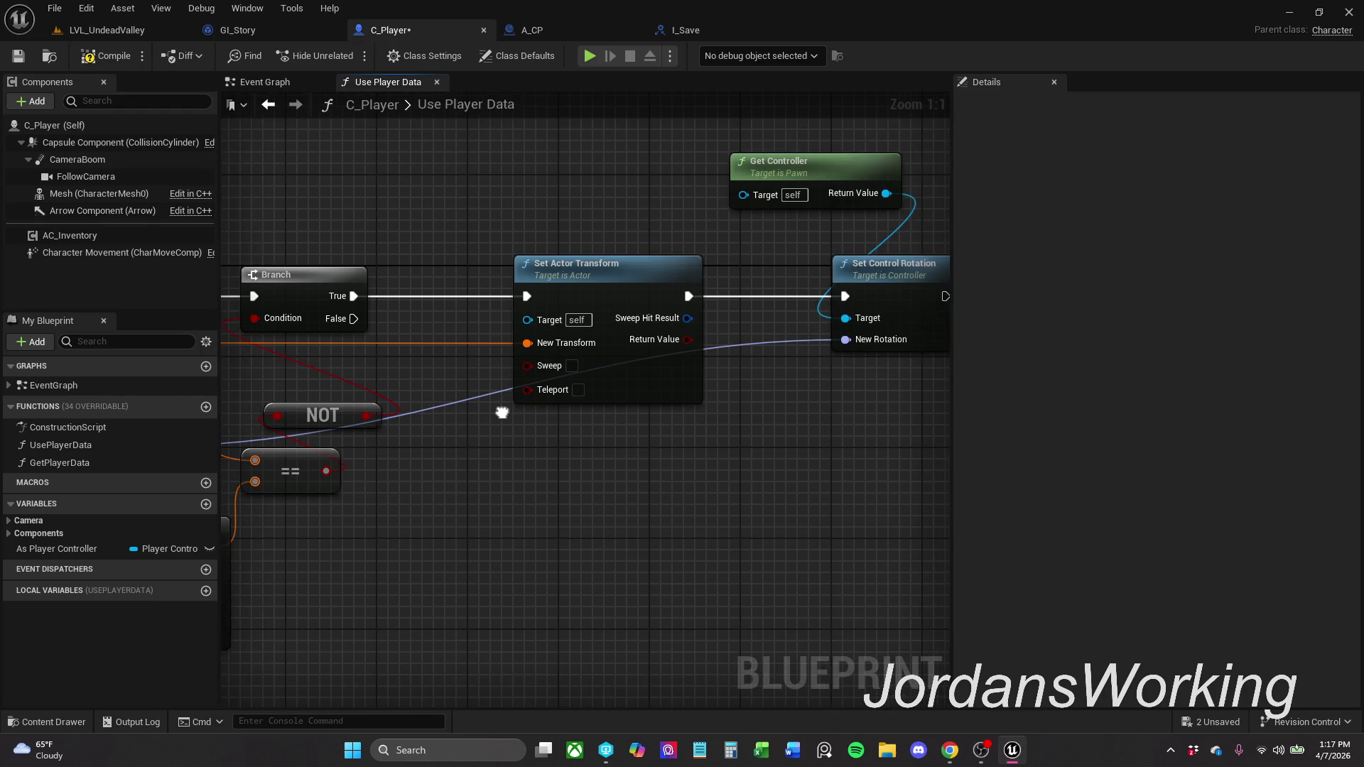
{"action": "double_click", "coordinate": [734, 348]}
{"action": "mouse_move", "coordinate": [735, 342]}
{"action": "left_mouse_down"}
{"action": "mouse_move", "coordinate": [742, 224]}
{"action": "mouse_move", "coordinate": [253, 222]}
{"action": "mouse_move", "coordinate": [239, 242]}
{"action": "mouse_move", "coordinate": [415, 236]}
{"action": "mouse_move", "coordinate": [346, 237]}
{"action": "left_mouse_up"}
{"action": "left_click", "coordinate": [881, 227], "text": "ctrl"}
{"action": "left_click", "coordinate": [904, 374]}
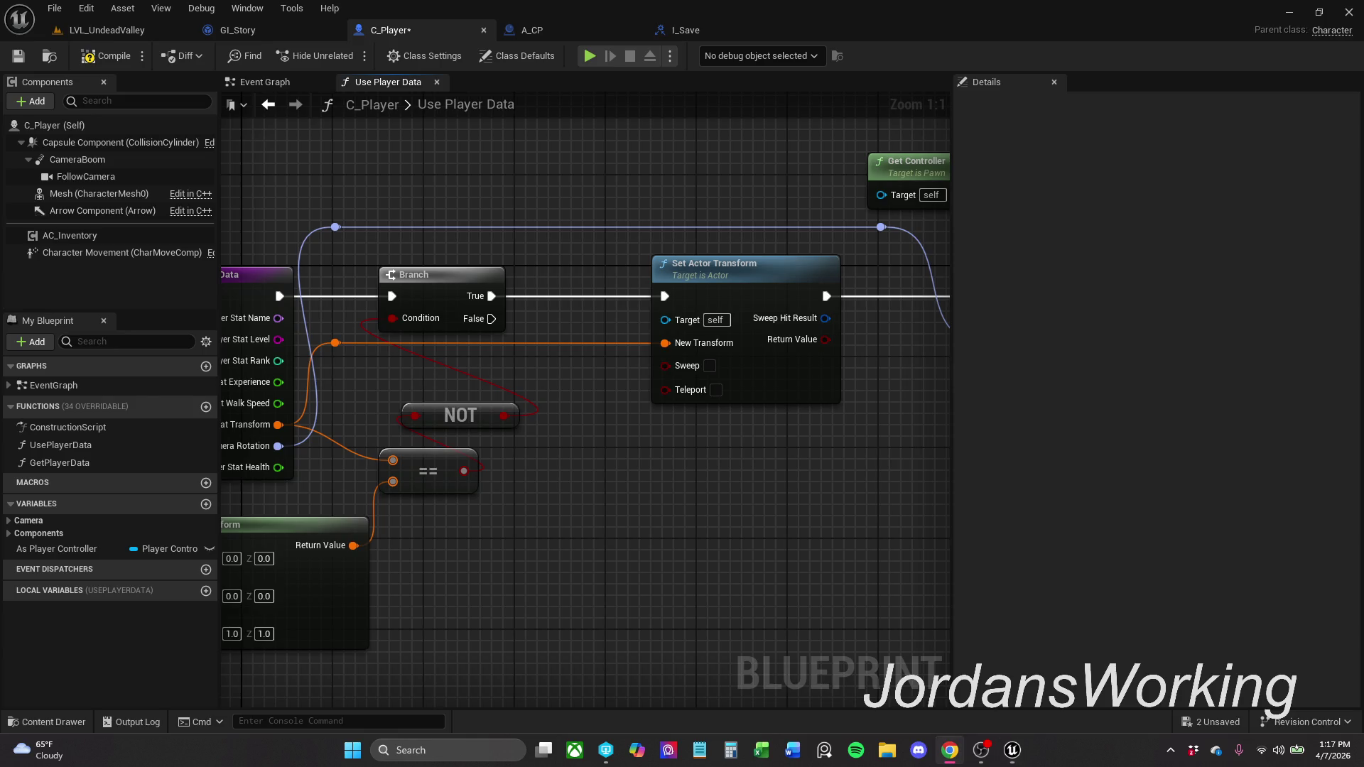
- Shift the reroute point on the transform wire slightly right
{"action": "mouse_move", "coordinate": [879, 537]}
{"action": "left_mouse_down"}
{"action": "mouse_move", "coordinate": [512, 532]}
{"action": "mouse_move", "coordinate": [759, 474]}
{"action": "left_mouse_up"}
{"action": "scroll", "coordinate": [533, 527], "scroll_direction": "down", "scroll_amount": 2}
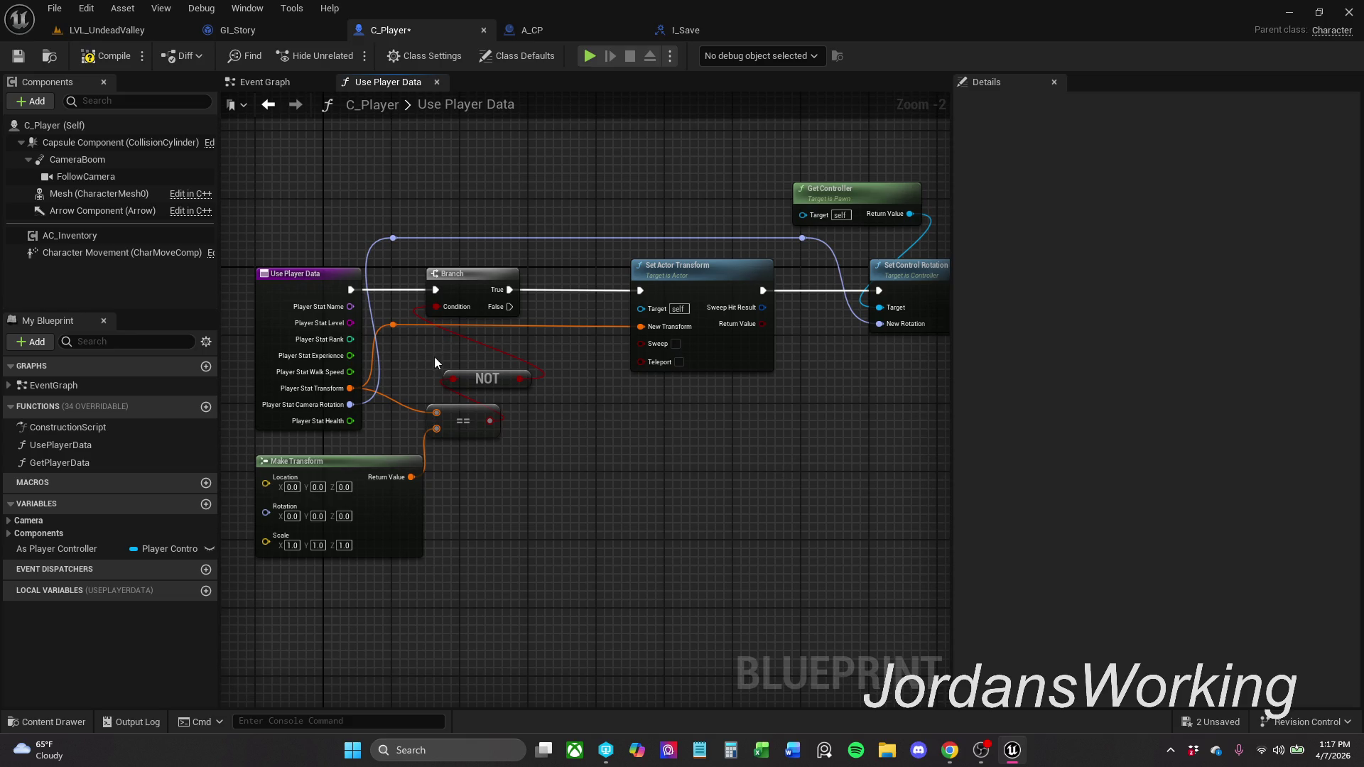
{"action": "left_click", "coordinate": [395, 326]}
{"action": "left_click_drag", "start_coordinate": [403, 324], "coordinate": [435, 323]}
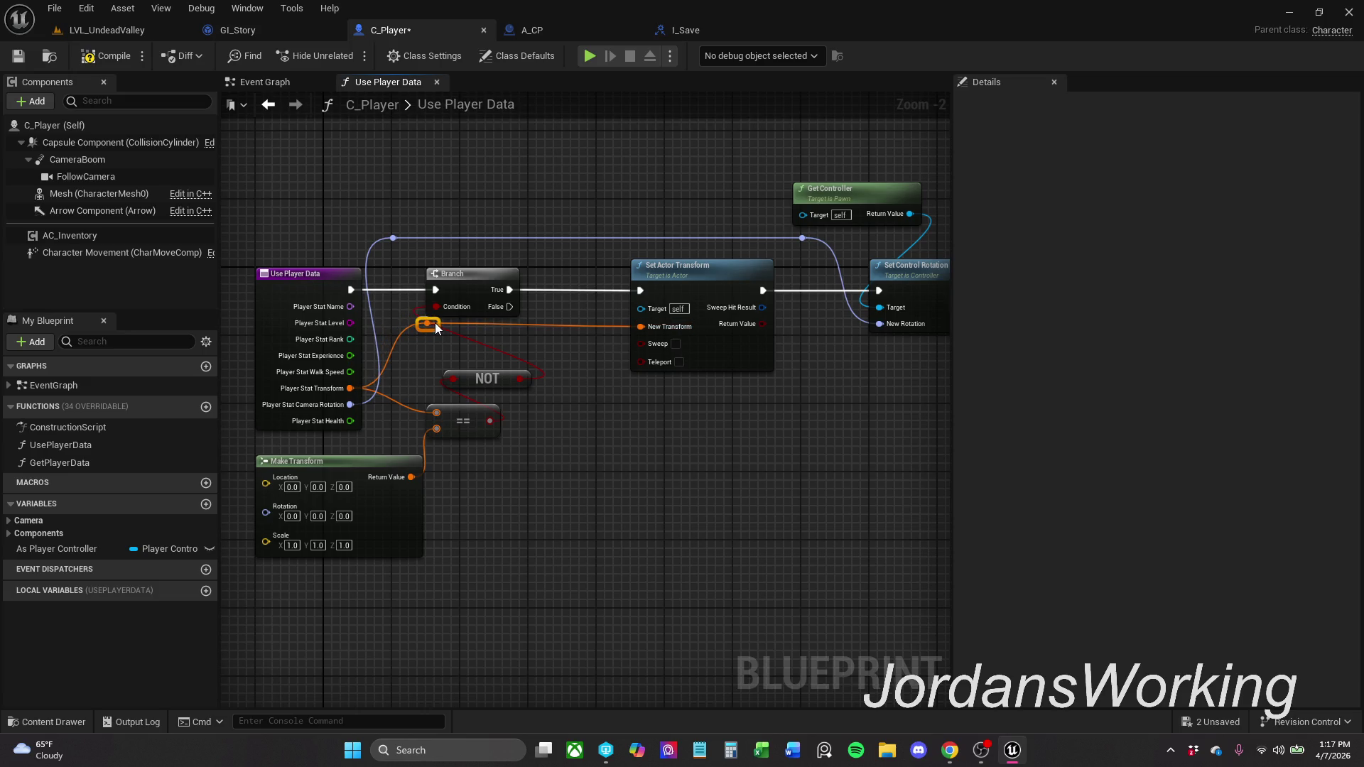
{"action": "left_click", "coordinate": [783, 492]}
- Move Make Transform, NOT and == down below Branch, then save C_Player
{"action": "mouse_move", "coordinate": [736, 539]}
{"action": "left_mouse_down"}
{"action": "mouse_move", "coordinate": [407, 552]}
{"action": "mouse_move", "coordinate": [459, 548]}
{"action": "left_mouse_up"}
{"action": "mouse_move", "coordinate": [570, 548]}
{"action": "left_mouse_down"}
{"action": "mouse_move", "coordinate": [525, 472]}
{"action": "mouse_move", "coordinate": [385, 334]}
{"action": "left_mouse_up"}
{"action": "left_click_drag", "start_coordinate": [478, 423], "coordinate": [501, 432]}
{"action": "left_click", "coordinate": [445, 358]}
{"action": "left_click", "coordinate": [702, 283]}
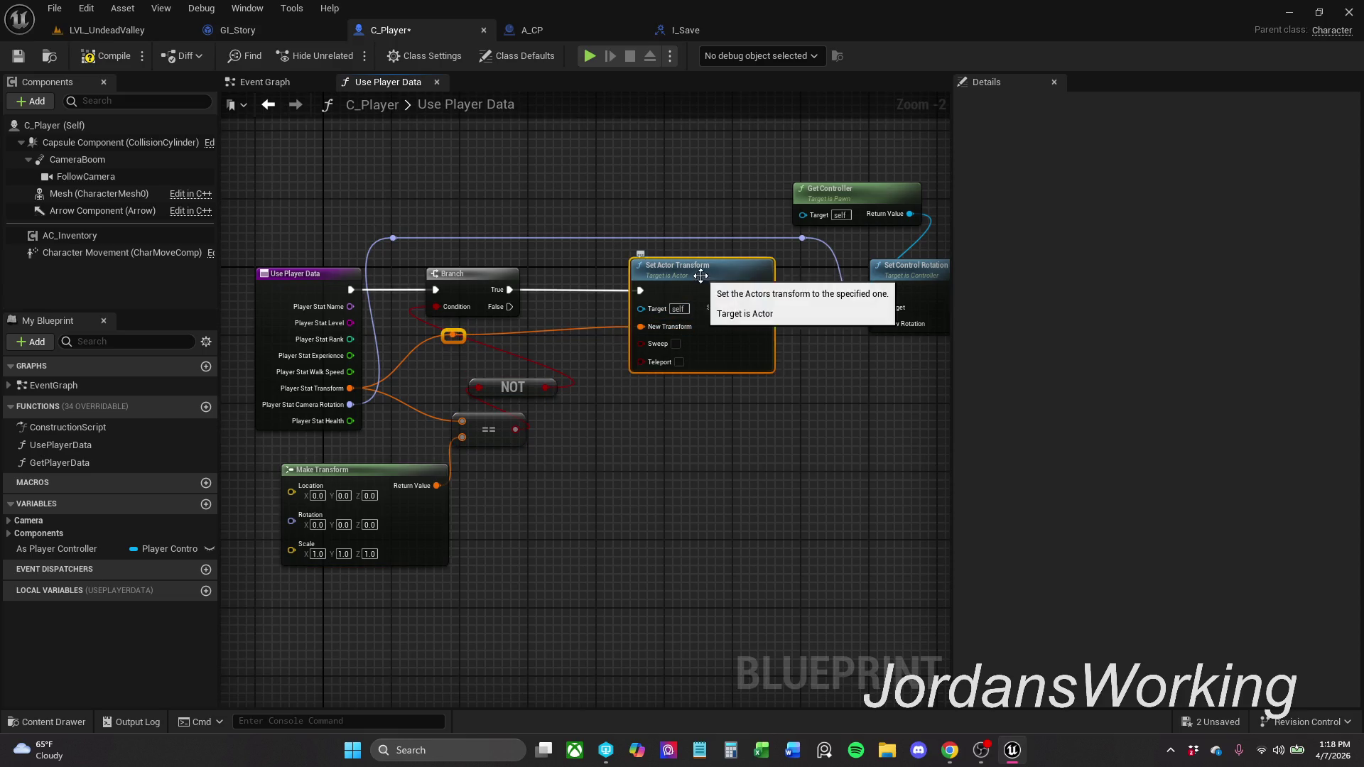
{"action": "left_click", "coordinate": [731, 515]}
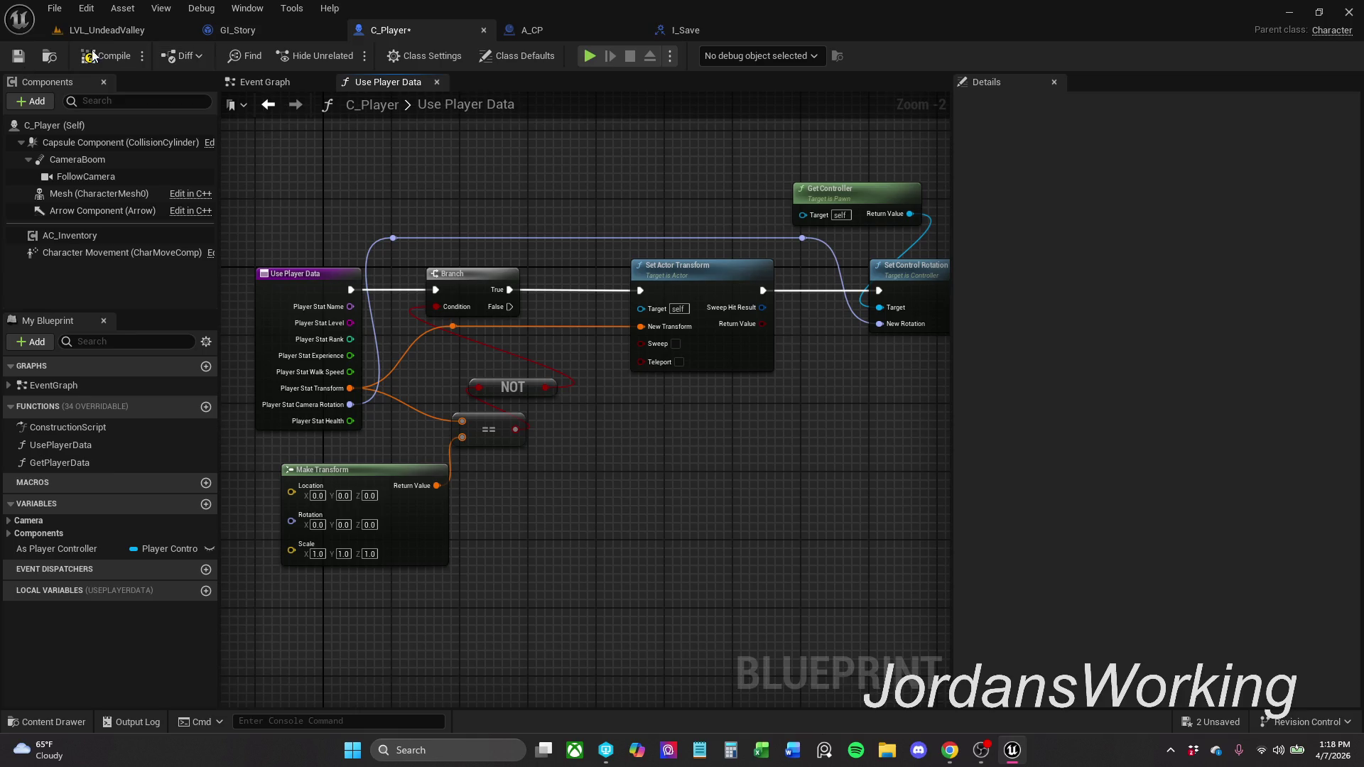
{"action": "left_click", "coordinate": [30, 60]}
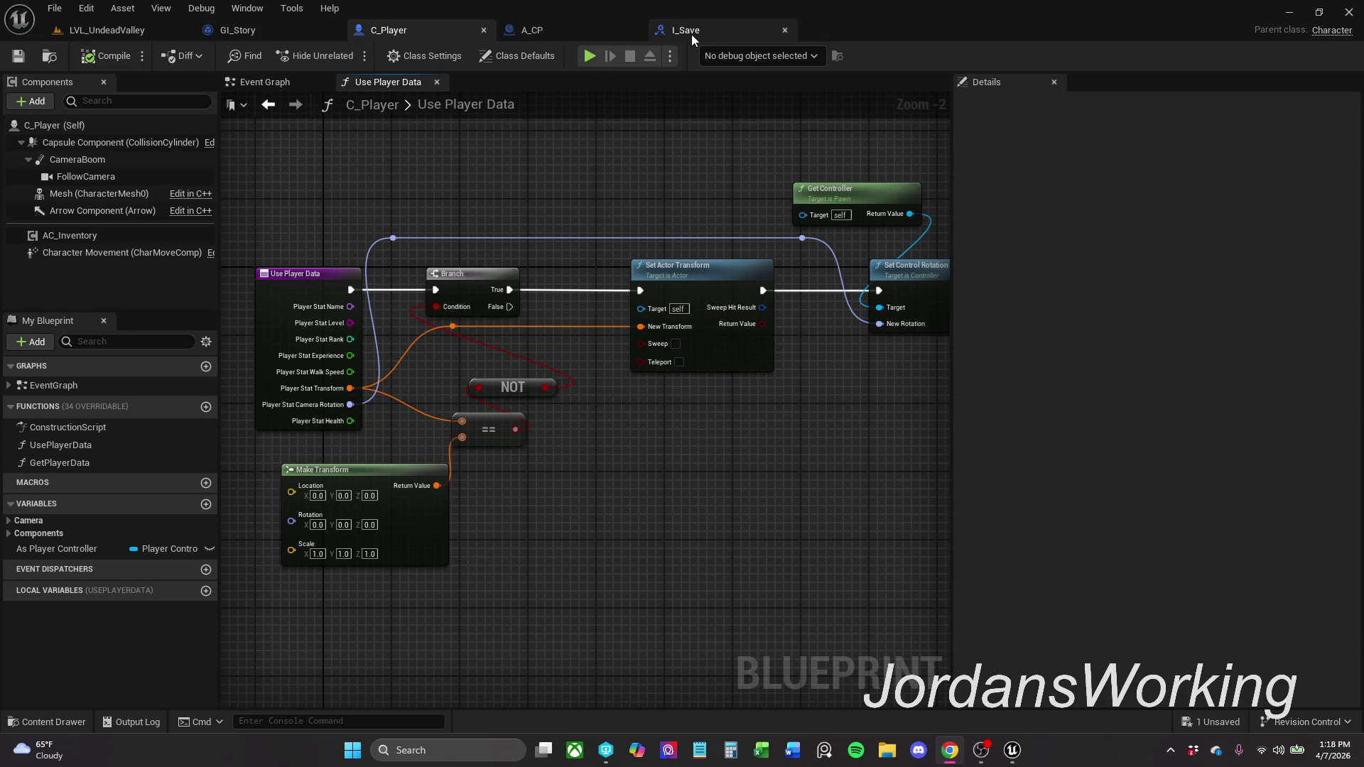
- Delete the Use Player Data call from C_Player's Event Graph and compile
{"action": "left_click", "coordinate": [296, 85]}
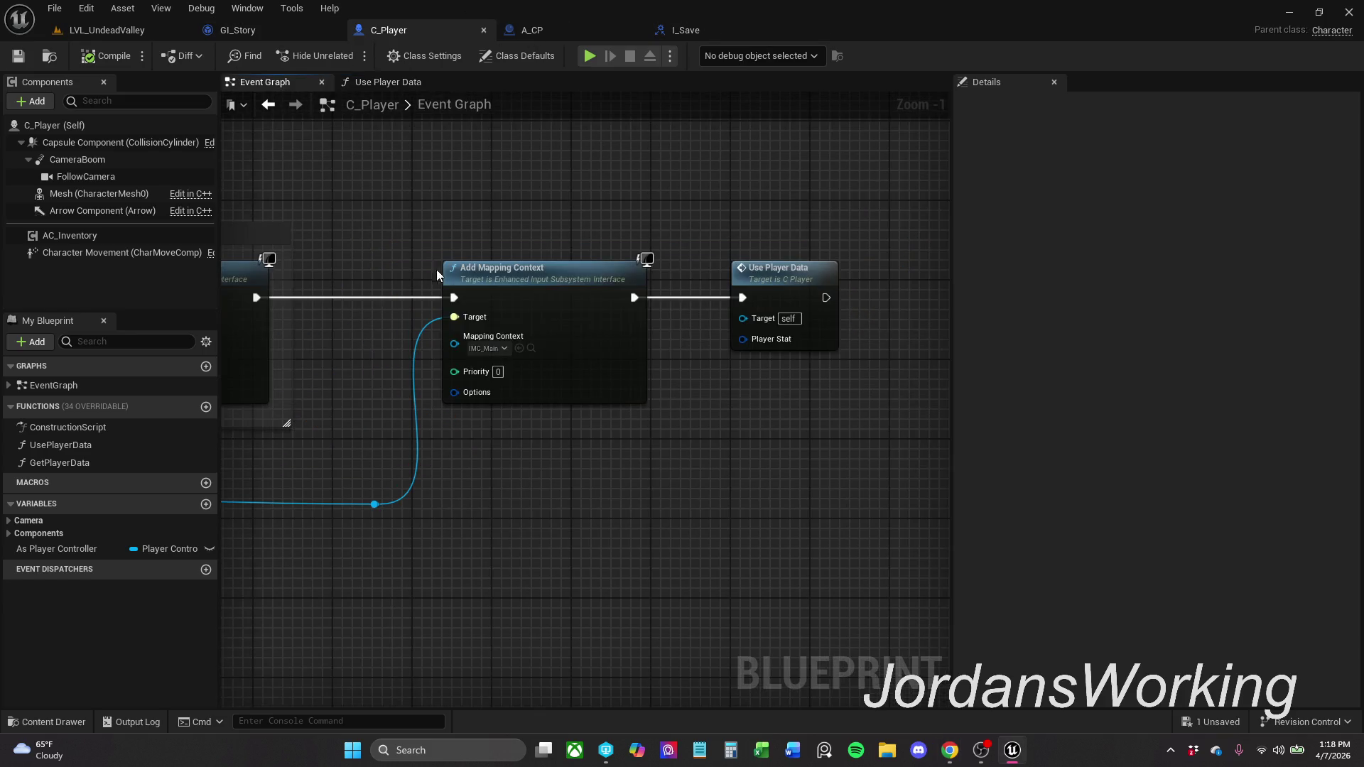
{"action": "left_click_drag", "start_coordinate": [845, 247], "coordinate": [707, 247]}
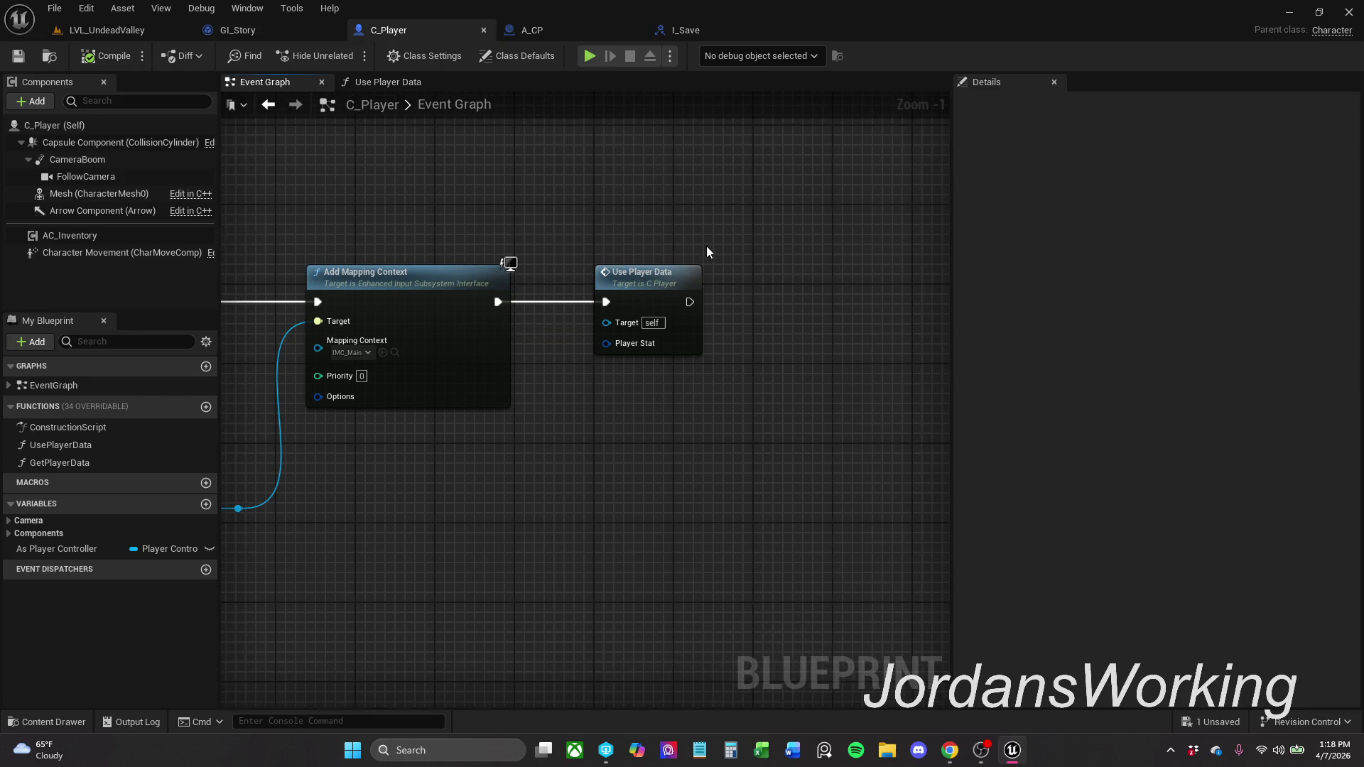
{"action": "left_click", "coordinate": [701, 339]}
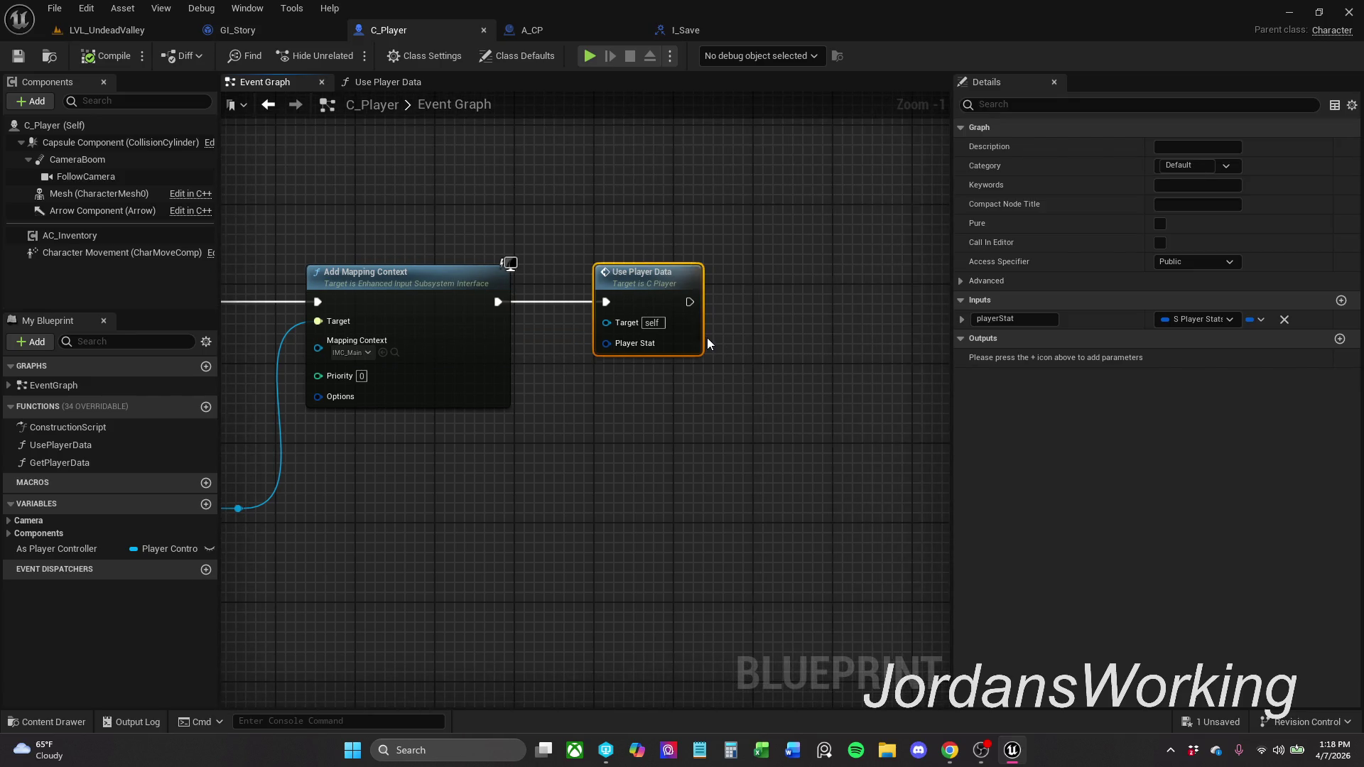
{"action": "key", "text": "Delete"}
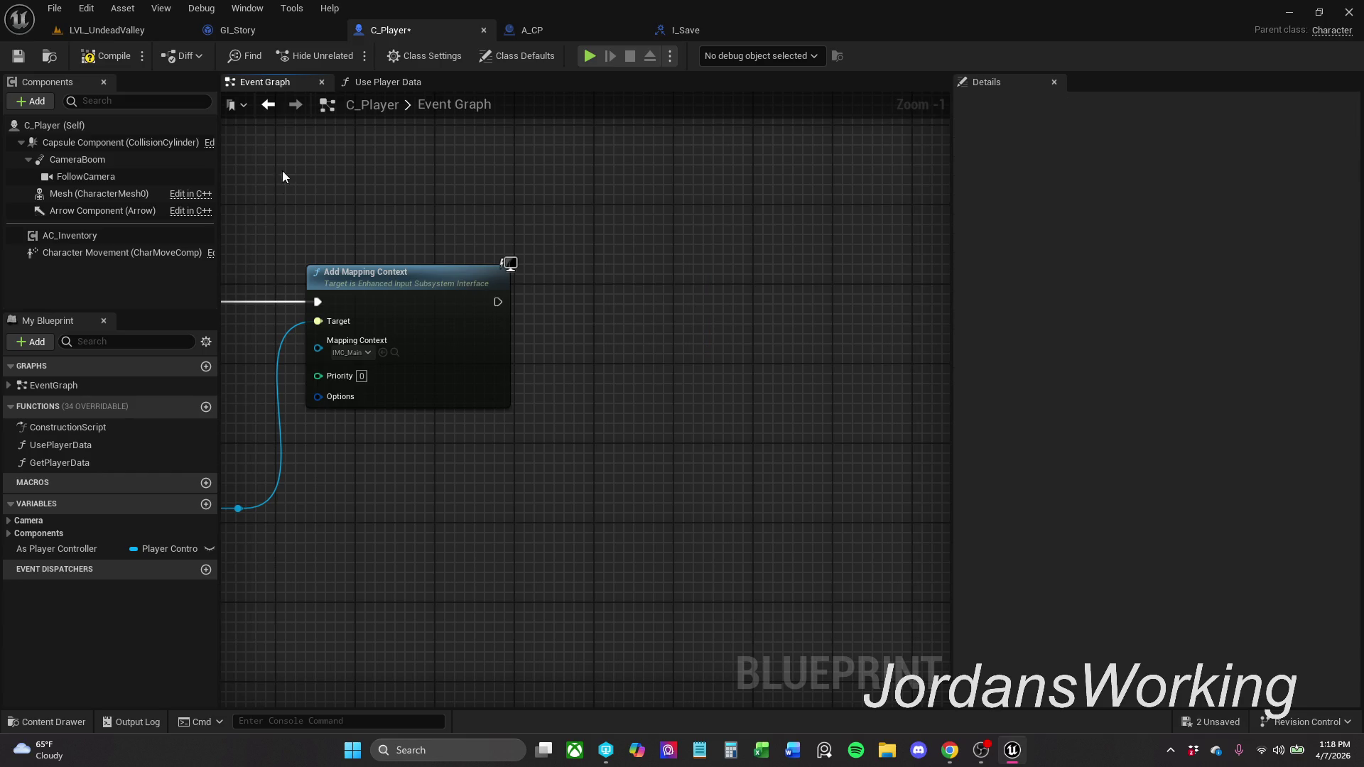
{"action": "left_click", "coordinate": [115, 57]}
- Add a Get Game Instance node and a Get Game Data message targeting it
{"action": "right_click", "coordinate": [550, 206]}
{"action": "type", "text": "get game"}
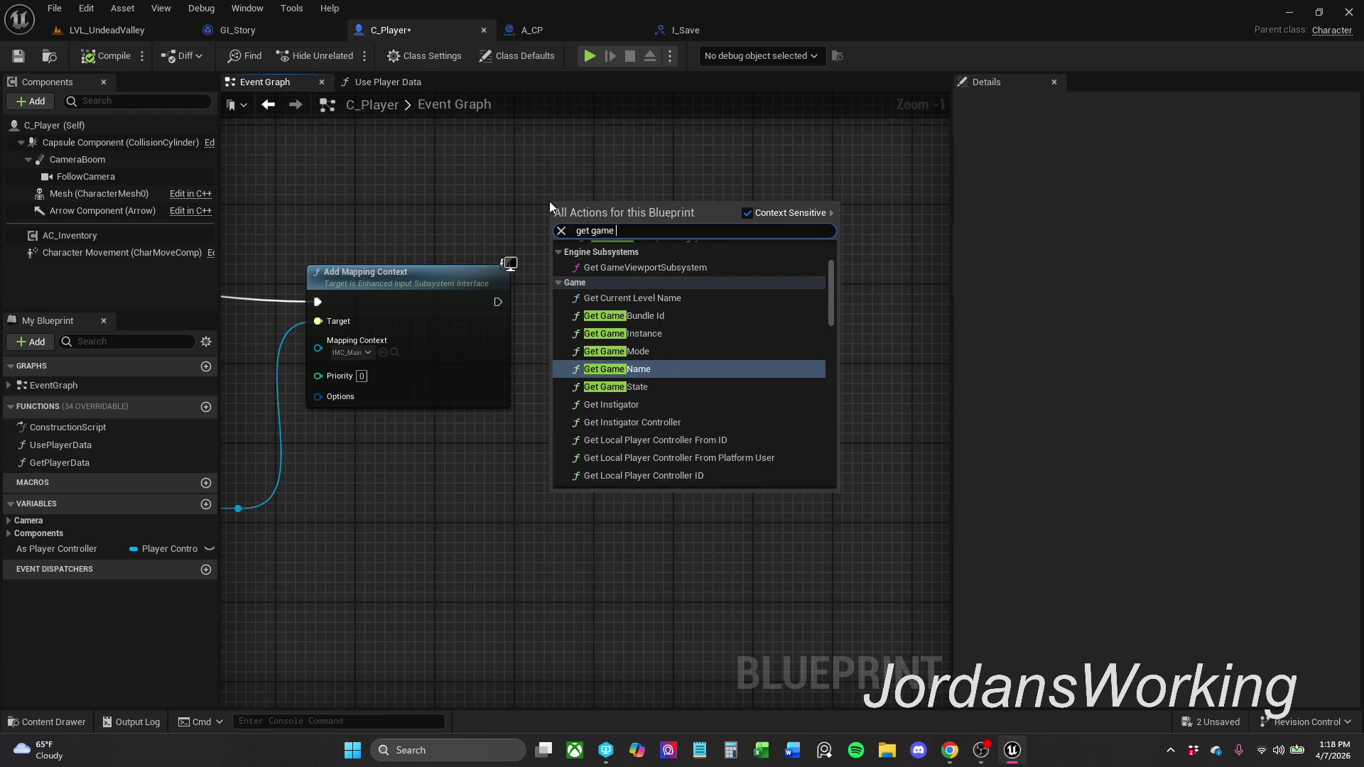
{"action": "key", "text": "Up"}
{"action": "key", "text": "Up"}
{"action": "key", "text": "Return"}
{"action": "left_click", "coordinate": [667, 224]}
{"action": "left_click_drag", "start_coordinate": [642, 221], "coordinate": [663, 270]}
{"action": "type", "text": "load"}
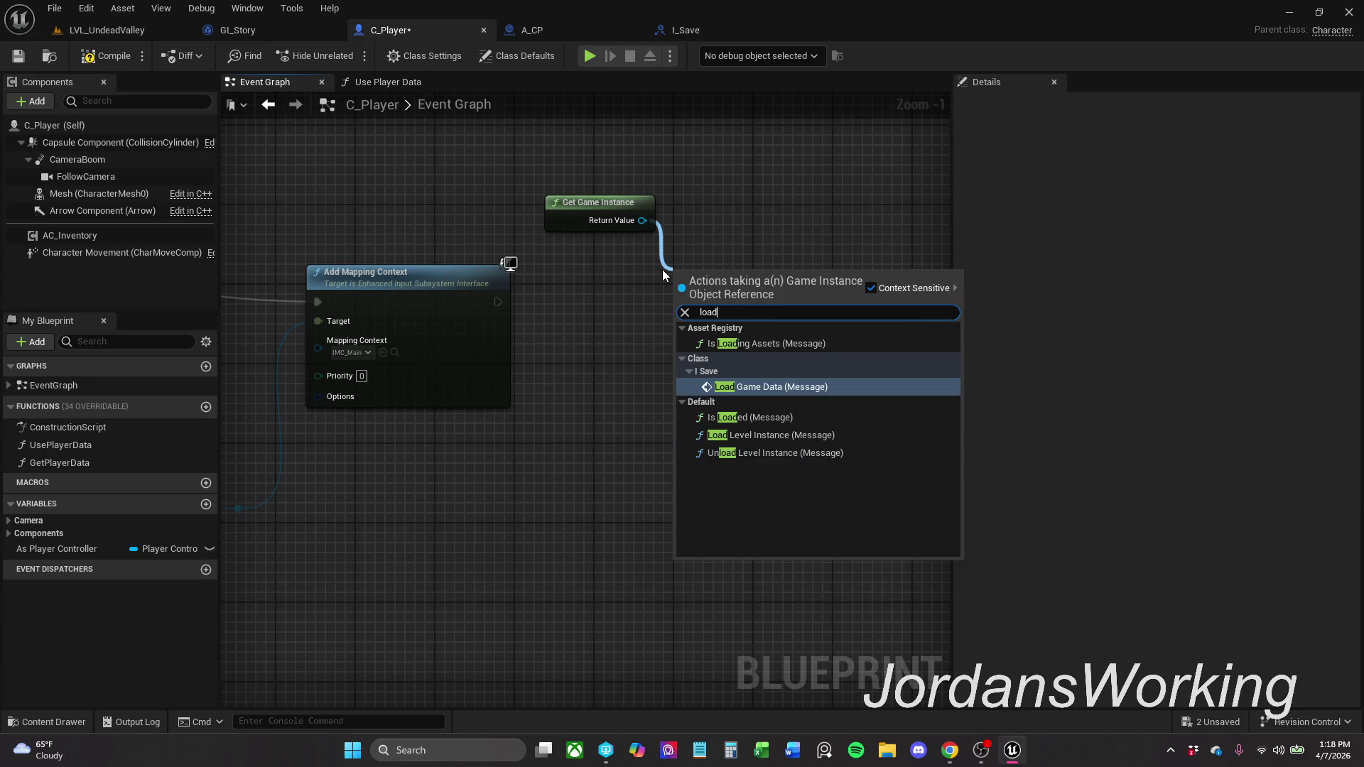
{"action": "key", "text": "Escape"}
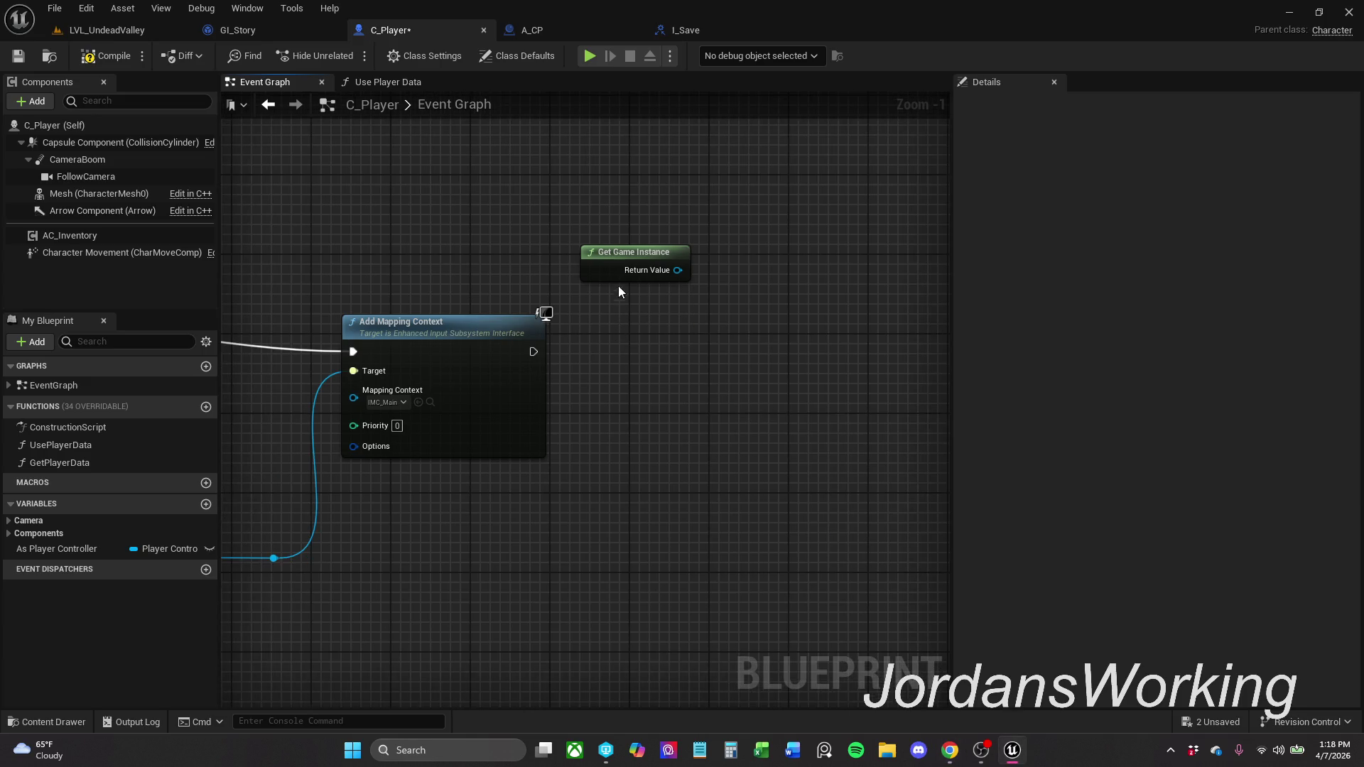
{"action": "mouse_move", "coordinate": [621, 258]}
{"action": "left_mouse_down"}
{"action": "mouse_move", "coordinate": [668, 291]}
{"action": "mouse_move", "coordinate": [643, 382]}
{"action": "mouse_move", "coordinate": [635, 369]}
{"action": "left_mouse_up"}
{"action": "type", "text": "get data"}
{"action": "key", "text": "Escape"}
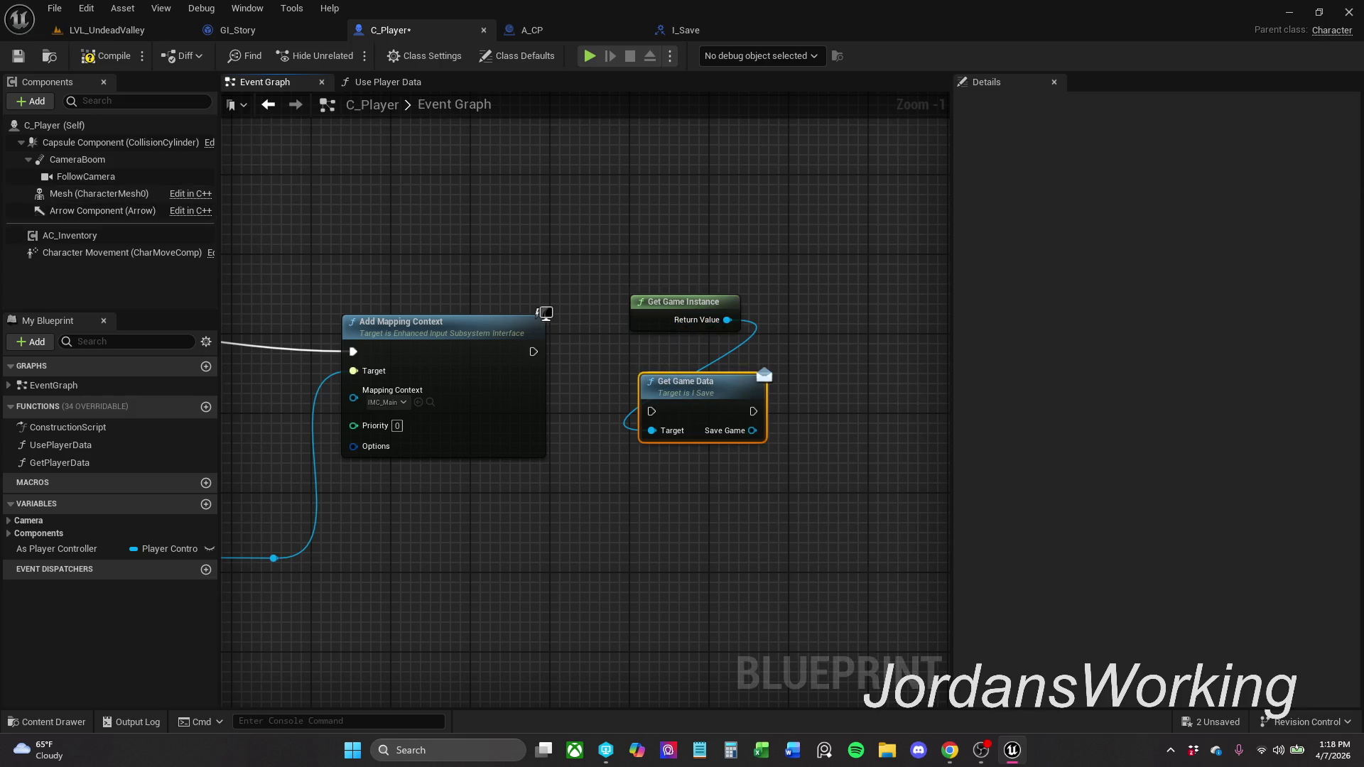
- Run Get Game Data after Add Mapping Context and tidy both nodes' positions
{"action": "left_click_drag", "start_coordinate": [651, 411], "coordinate": [534, 351]}
{"action": "mouse_move", "coordinate": [635, 267]}
{"action": "left_mouse_down"}
{"action": "mouse_move", "coordinate": [744, 343]}
{"action": "mouse_move", "coordinate": [702, 331]}
{"action": "left_mouse_up"}
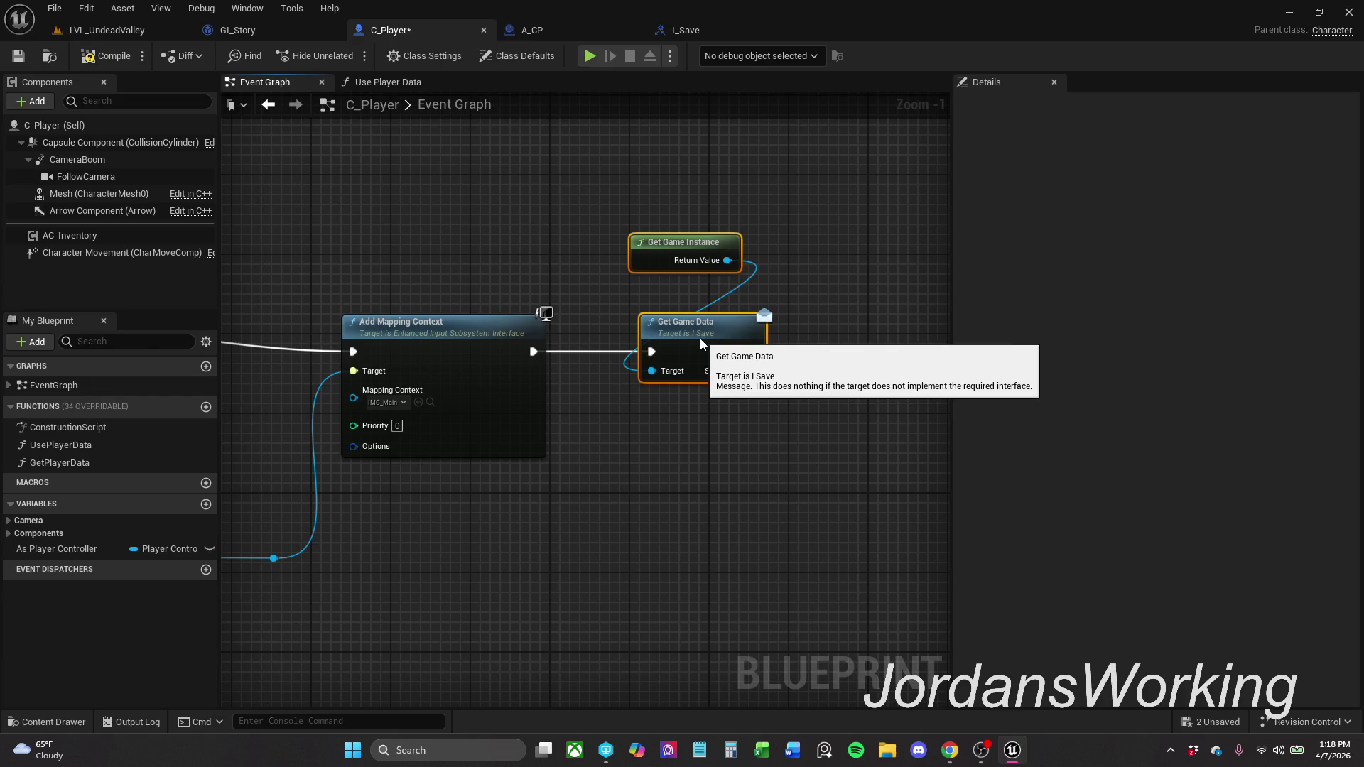
{"action": "left_click", "coordinate": [766, 277]}
{"action": "left_click_drag", "start_coordinate": [704, 244], "coordinate": [662, 264]}
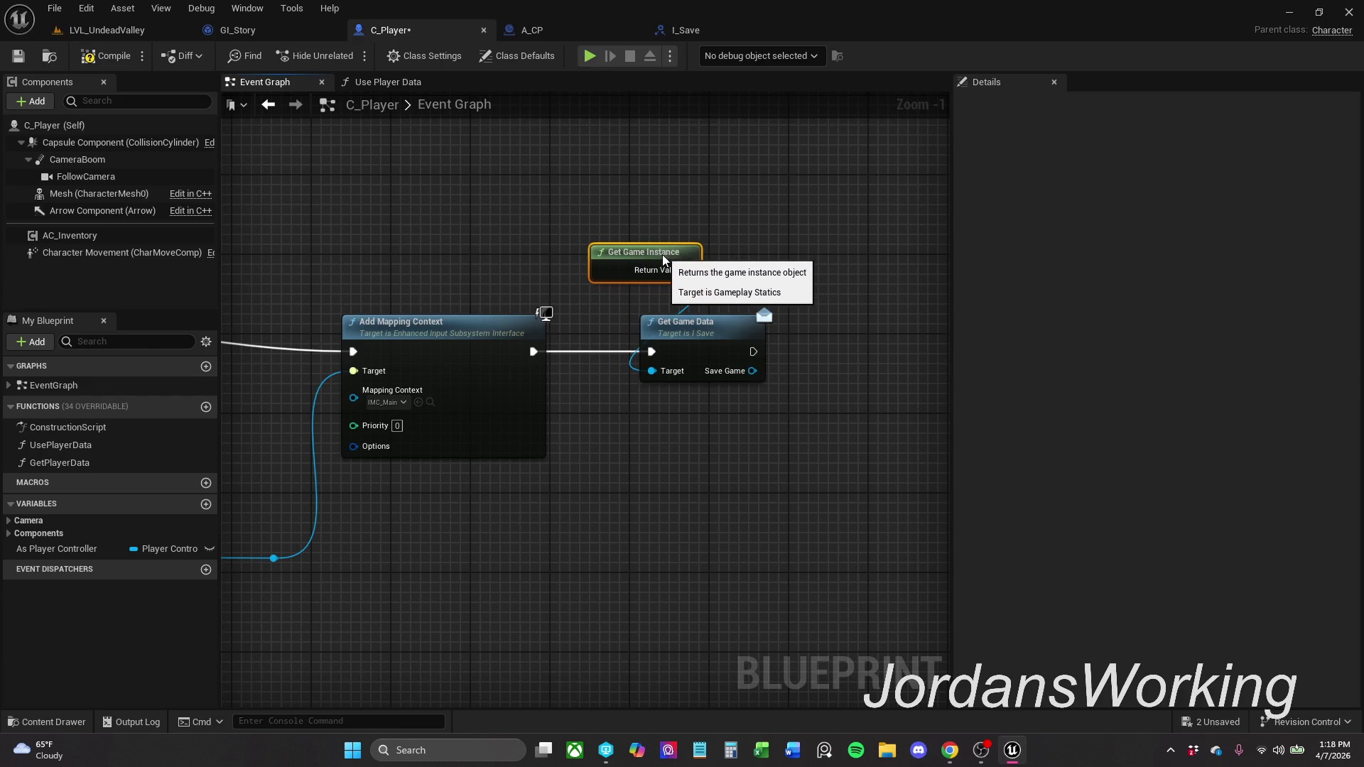
{"action": "left_click", "coordinate": [723, 343], "text": "ctrl"}
{"action": "left_click_drag", "start_coordinate": [723, 342], "coordinate": [744, 342]}
{"action": "left_click", "coordinate": [839, 287]}
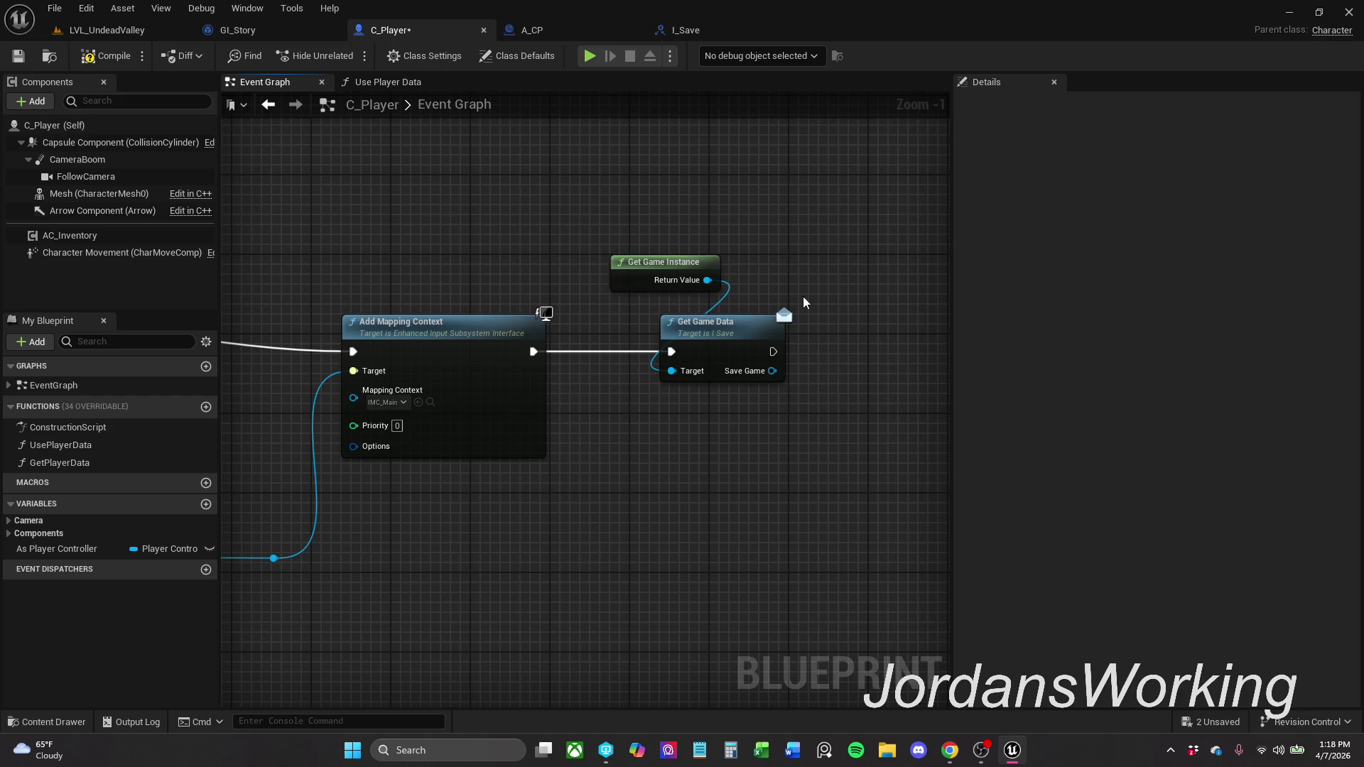
{"action": "key", "text": "alt+Tab"}
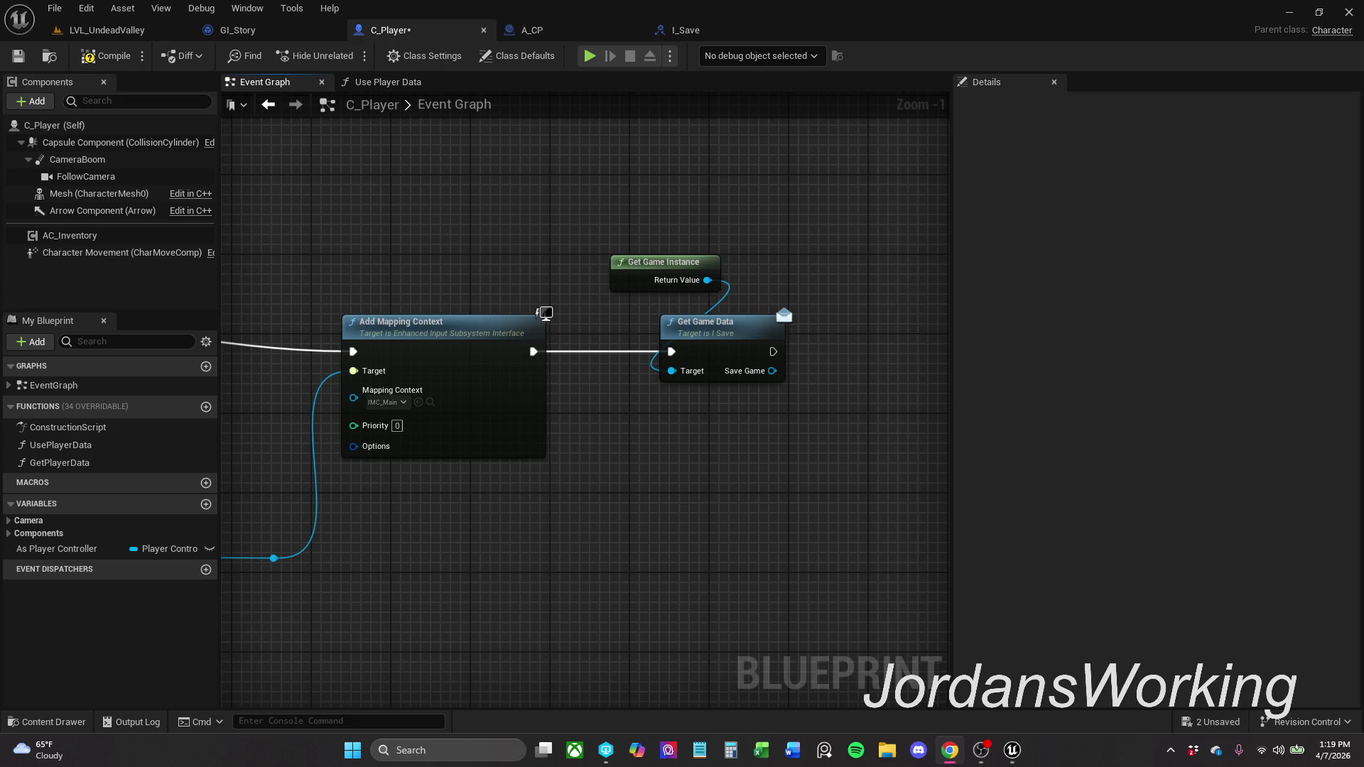
- Place a Use Player Data call to the right of Get Game Data
{"action": "mouse_move", "coordinate": [420, 542]}
{"action": "left_mouse_down"}
{"action": "mouse_move", "coordinate": [475, 418]}
{"action": "mouse_move", "coordinate": [268, 438]}
{"action": "left_mouse_up"}
{"action": "mouse_move", "coordinate": [68, 446]}
{"action": "left_mouse_down"}
{"action": "mouse_move", "coordinate": [536, 355]}
{"action": "mouse_move", "coordinate": [702, 353]}
{"action": "mouse_move", "coordinate": [560, 372]}
{"action": "mouse_move", "coordinate": [554, 495]}
{"action": "left_mouse_up"}
{"action": "left_click", "coordinate": [508, 504]}
{"action": "mouse_move", "coordinate": [703, 469]}
{"action": "left_mouse_down"}
{"action": "mouse_move", "coordinate": [502, 409]}
{"action": "mouse_move", "coordinate": [577, 394]}
{"action": "left_mouse_up"}
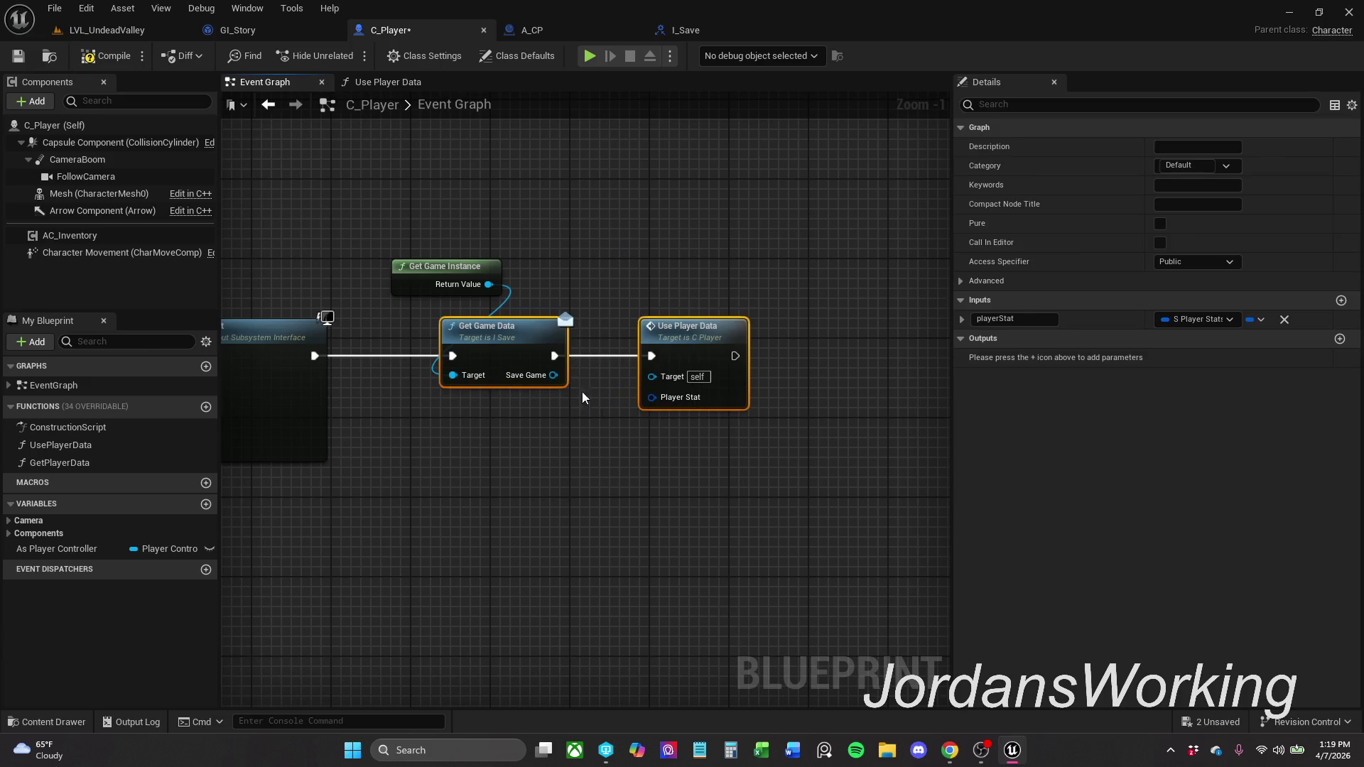
{"action": "left_click", "coordinate": [569, 468]}
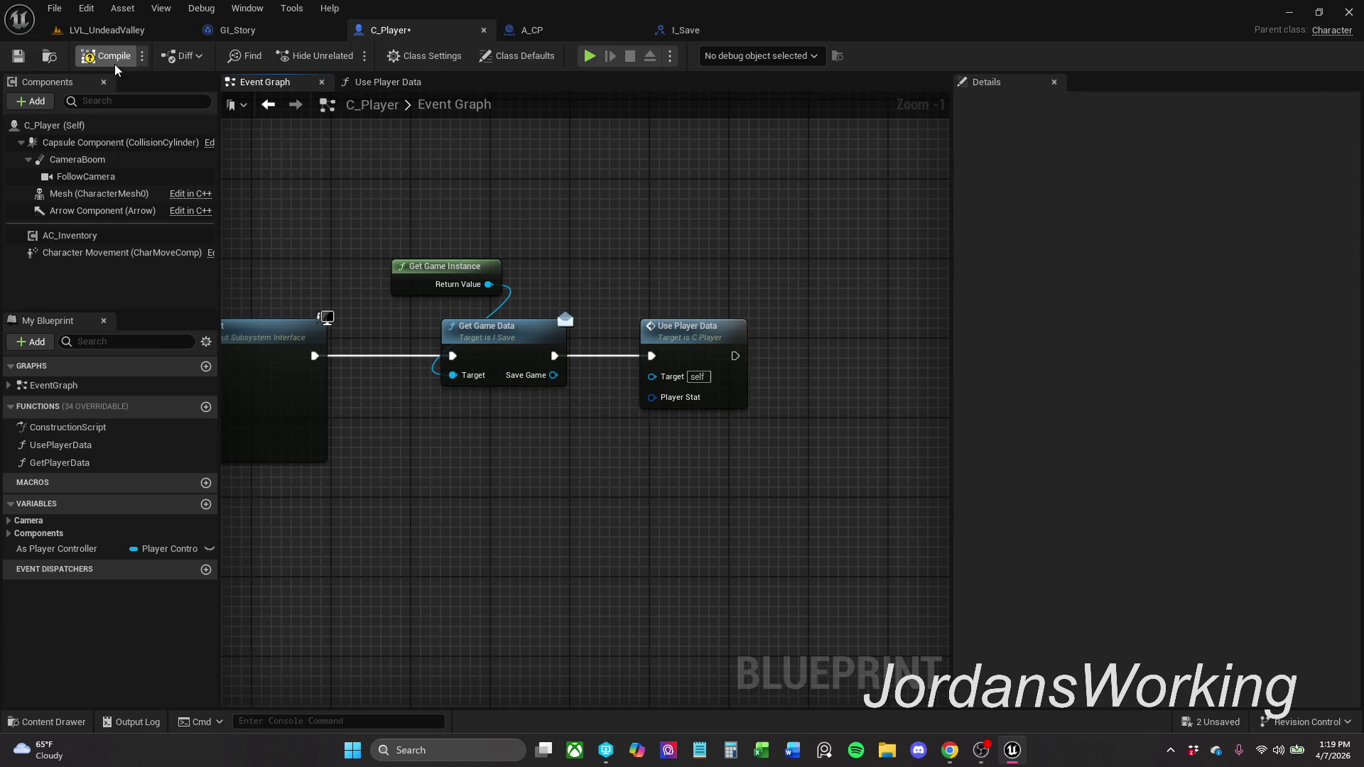
{"action": "key", "text": "alt+Tab"}
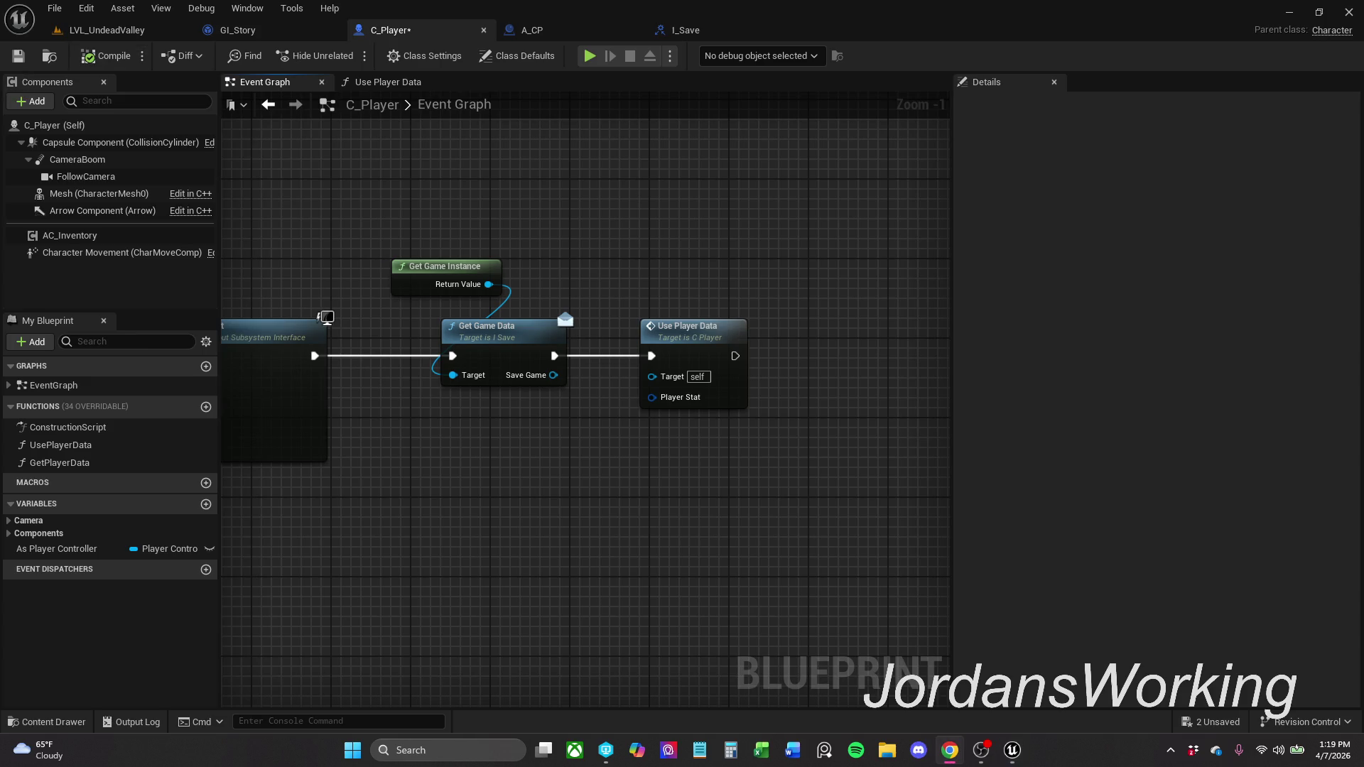
{"action": "left_click_drag", "start_coordinate": [502, 466], "coordinate": [406, 472]}
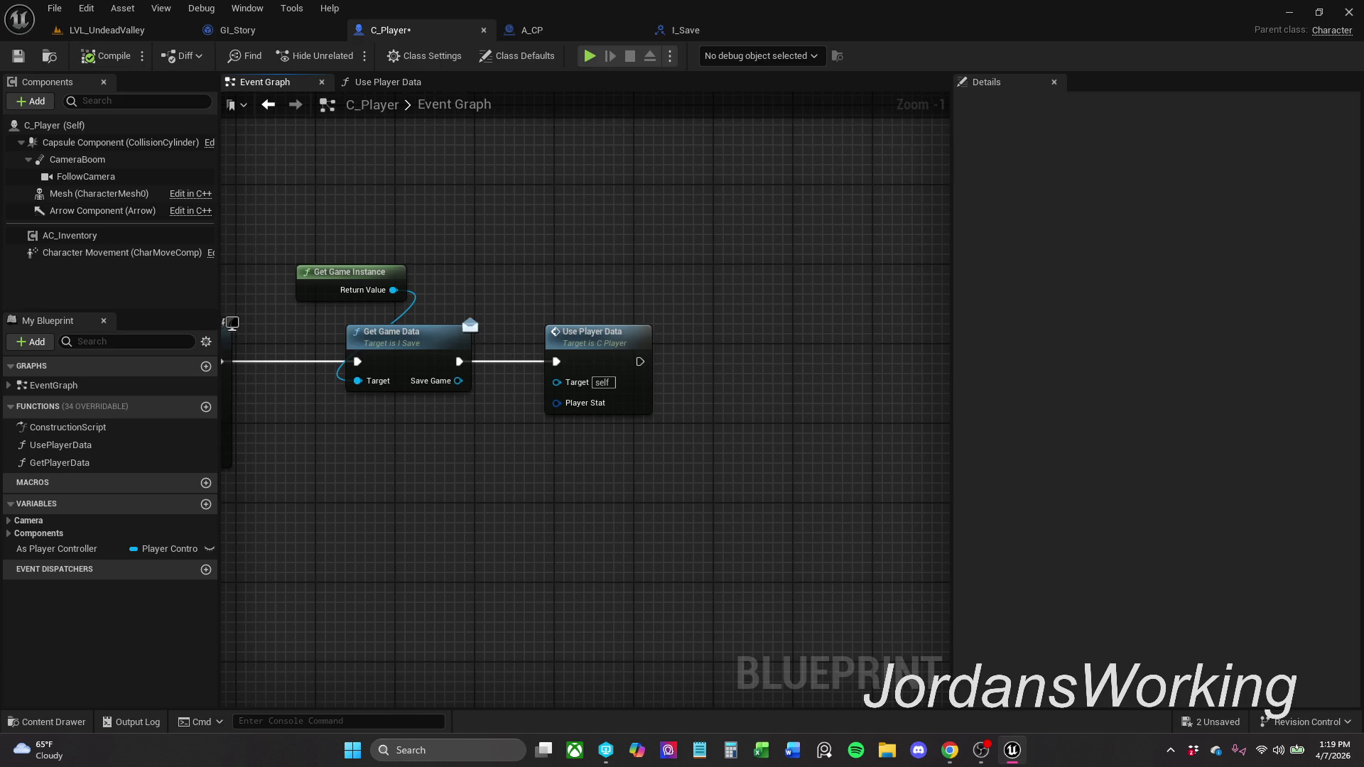
{"action": "key", "text": "alt+Tab"}
{"action": "mouse_move", "coordinate": [557, 396]}
{"action": "left_mouse_down"}
{"action": "mouse_move", "coordinate": [654, 396]}
{"action": "mouse_move", "coordinate": [649, 359]}
{"action": "mouse_move", "coordinate": [715, 360]}
{"action": "left_mouse_up"}
{"action": "left_click", "coordinate": [509, 235]}
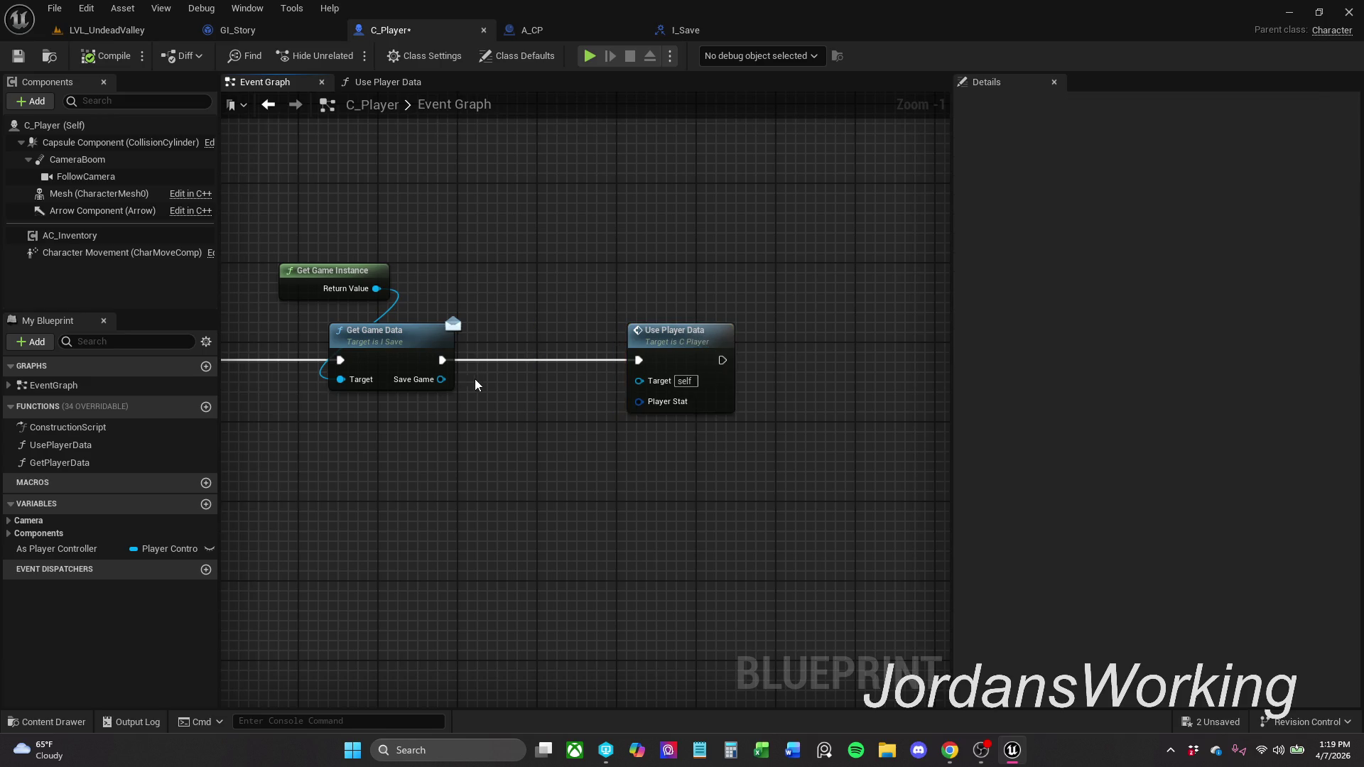
- Wire Save Game's Player Stats into Use Player Data's Player Stat, then compile and save C_Player
{"action": "left_click_drag", "start_coordinate": [442, 380], "coordinate": [399, 452]}
{"action": "type", "text": "get"}
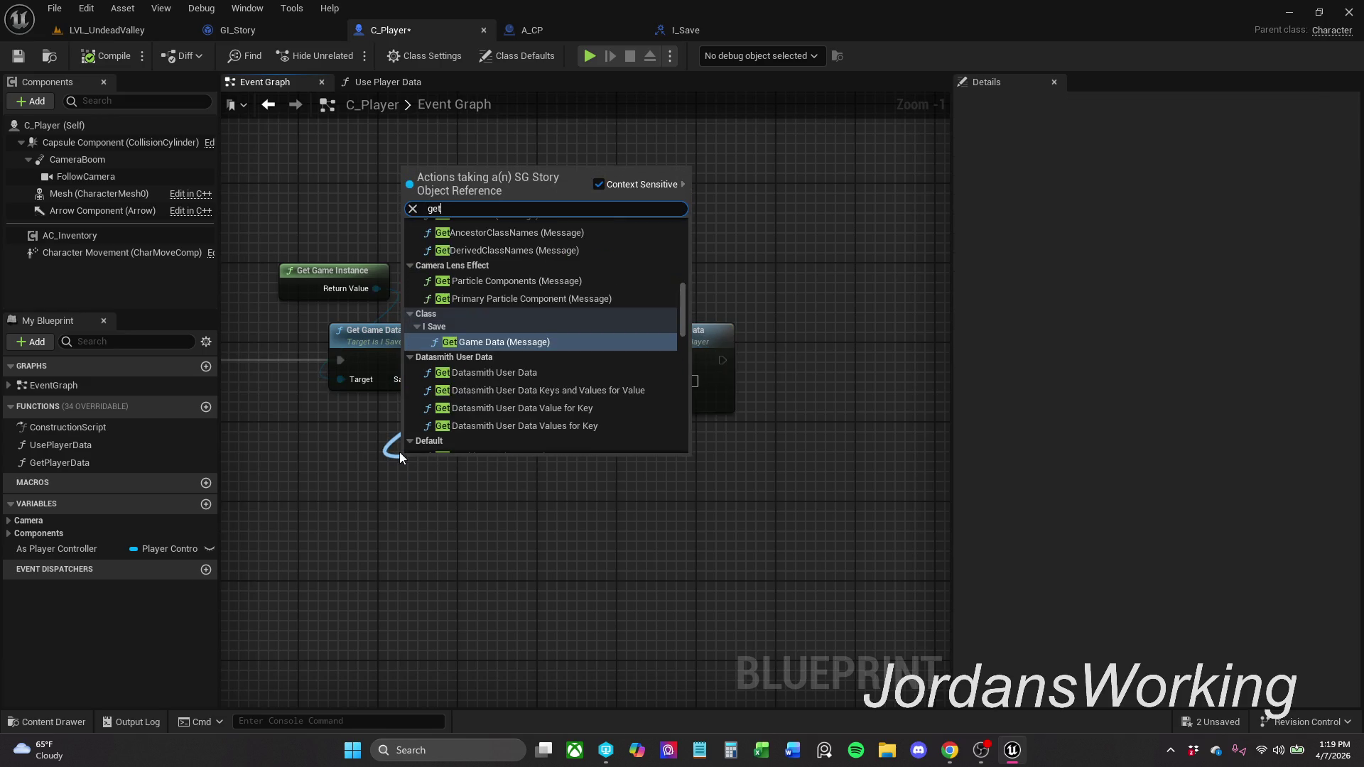
{"action": "type", "text": " player stats"}
{"action": "key", "text": "Return"}
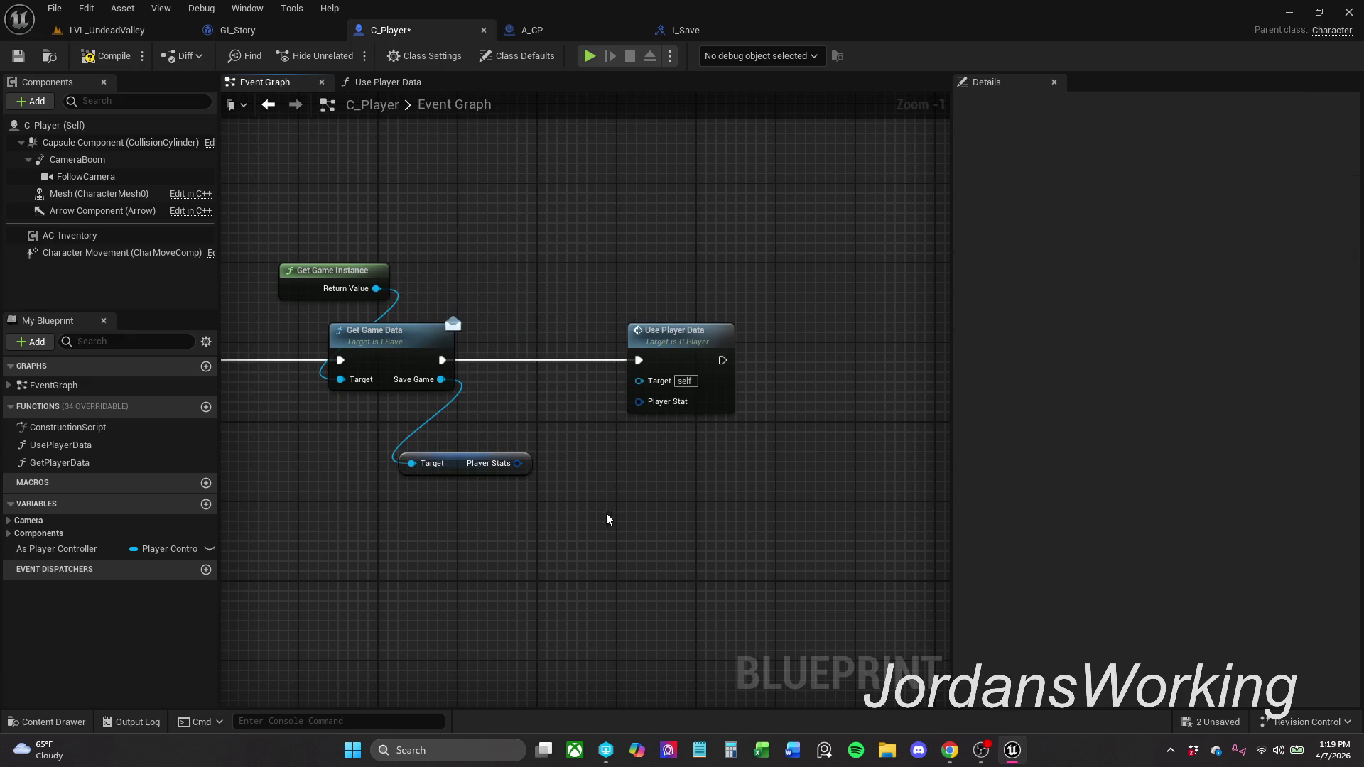
{"action": "left_click_drag", "start_coordinate": [518, 463], "coordinate": [638, 402]}
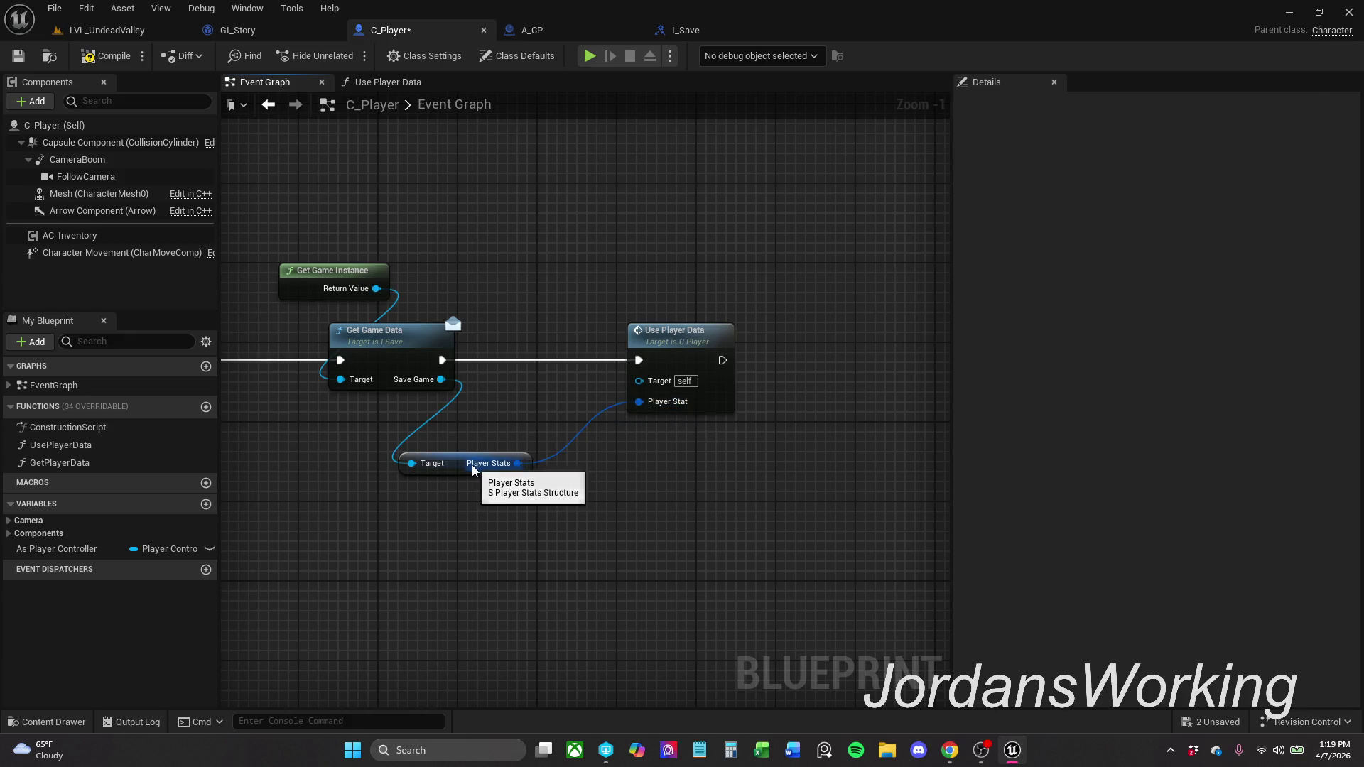
{"action": "left_click_drag", "start_coordinate": [473, 469], "coordinate": [473, 449]}
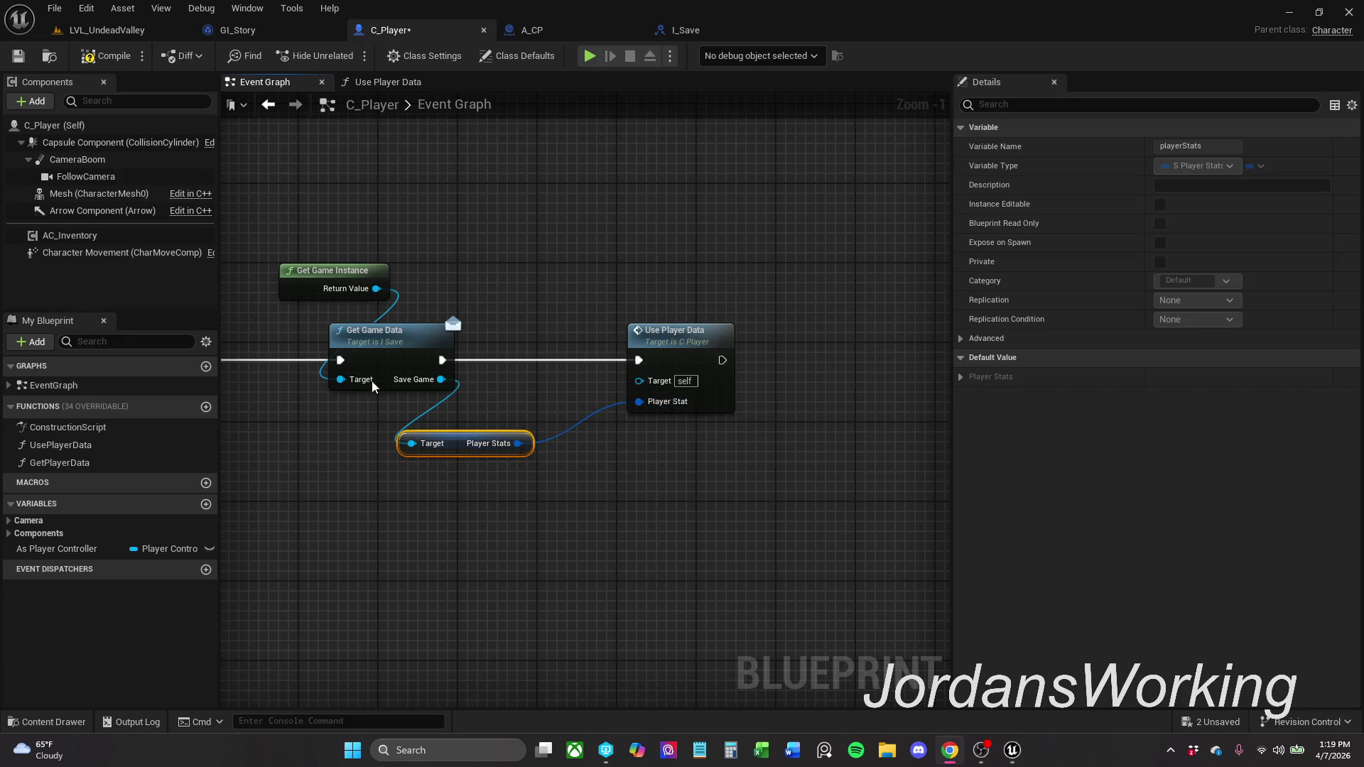
{"action": "left_click", "coordinate": [100, 56]}
{"action": "left_click", "coordinate": [18, 55]}
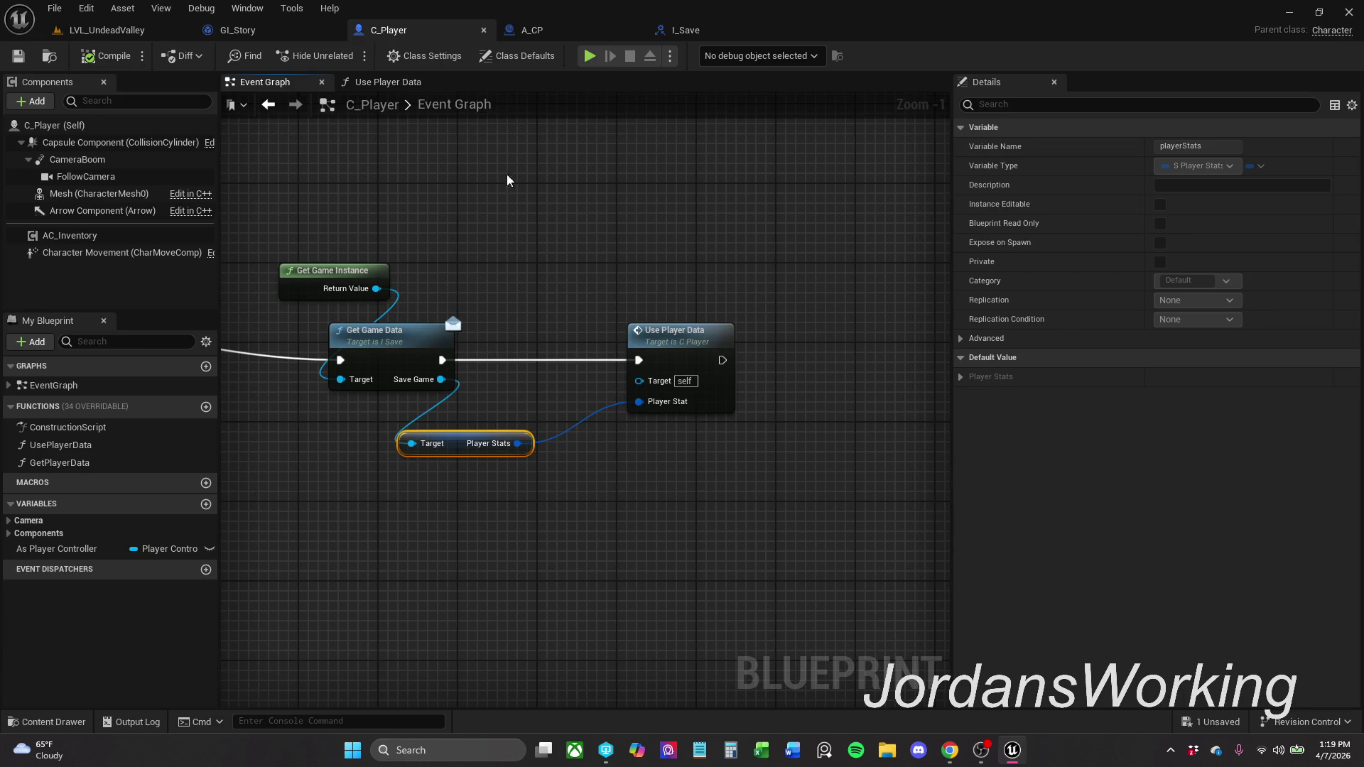
{"action": "left_click", "coordinate": [107, 30]}
- Play-test LVL_UndeadValley, run the character into the checkpoint, and stop with Escape
{"action": "key", "text": "alt+p"}
{"action": "key", "text": "w"}
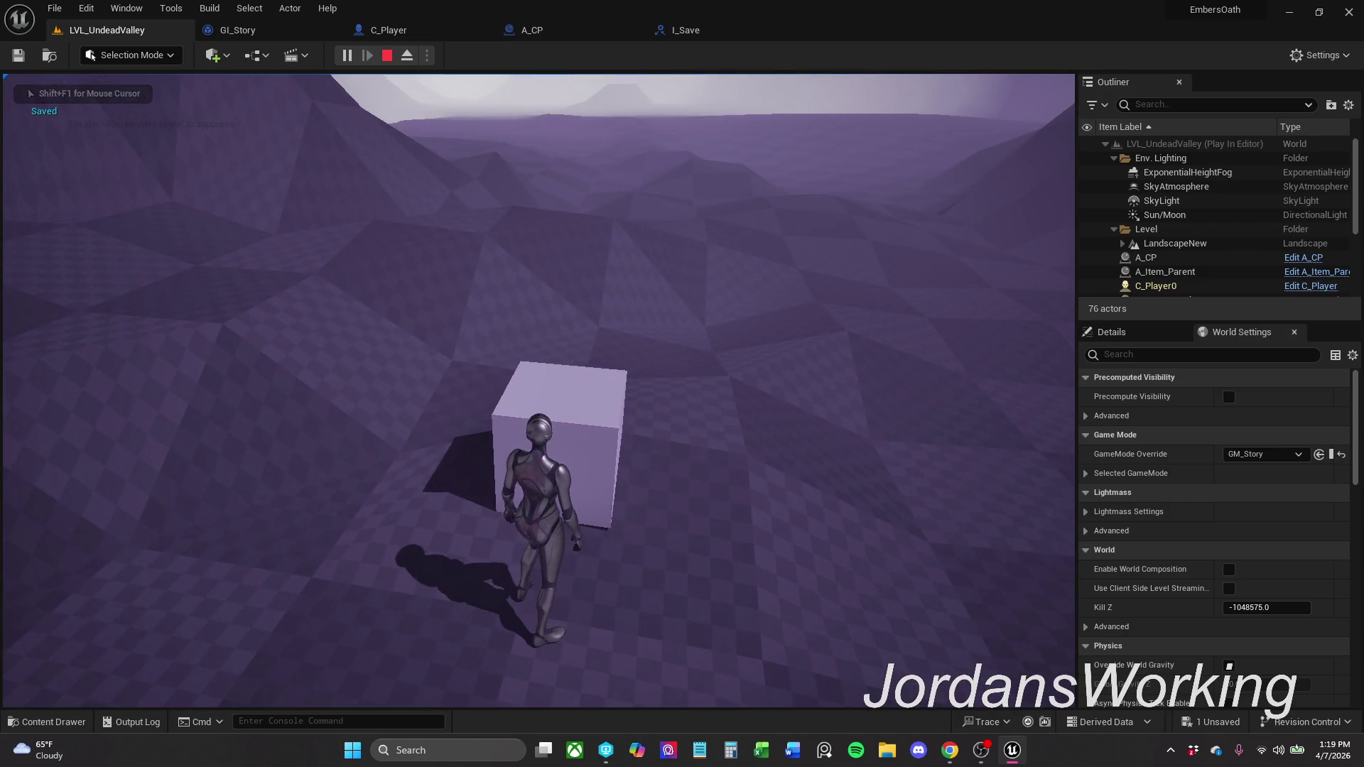
{"action": "key", "text": "k"}
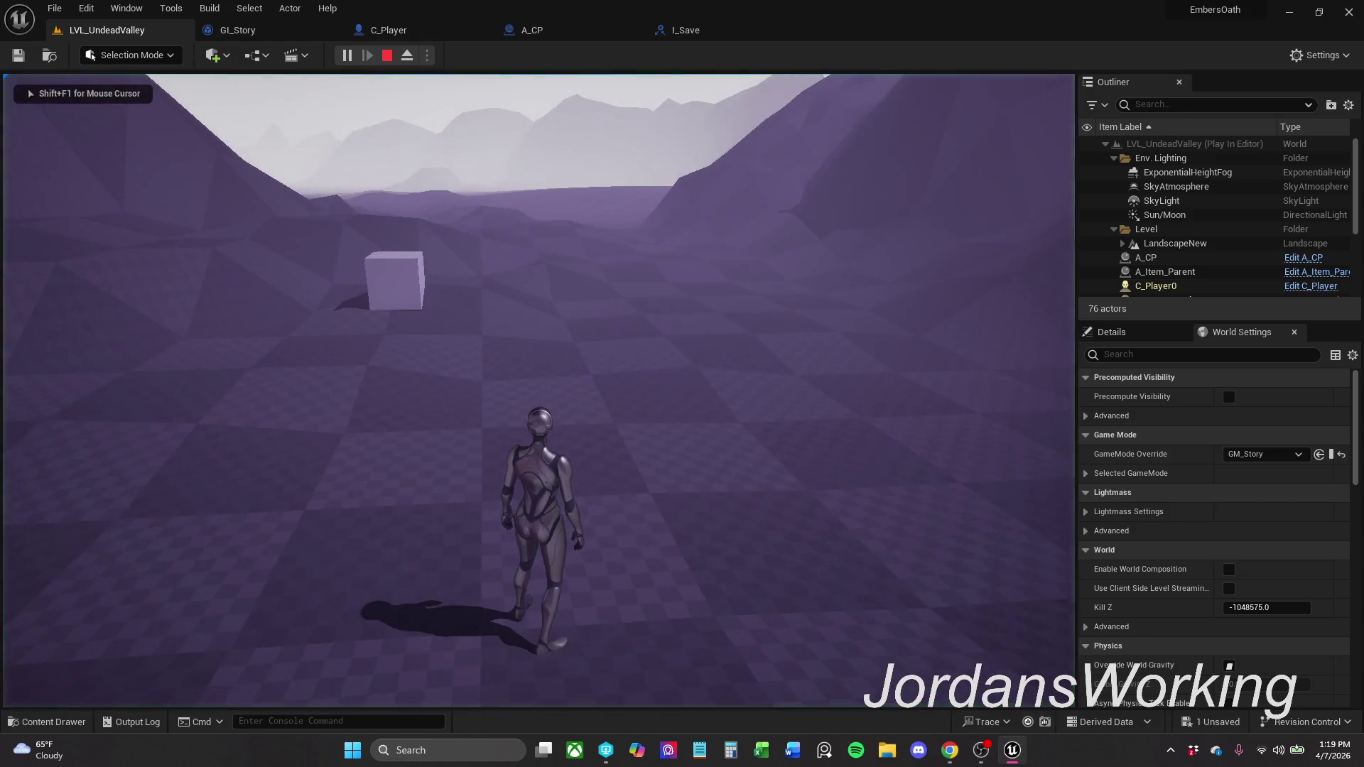
{"action": "key", "text": "Escape"}
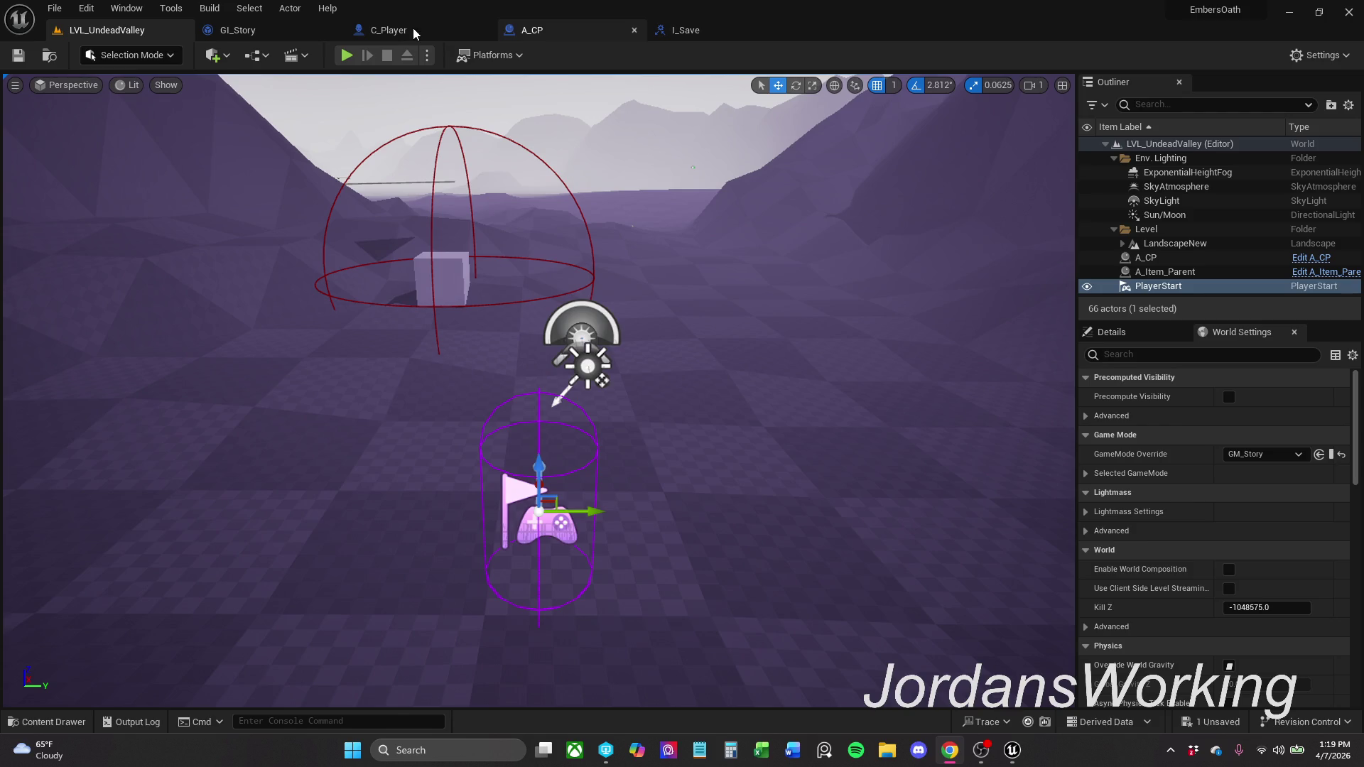
{"action": "left_click", "coordinate": [238, 29]}
- Navigate GI_Story's Event Graph to Event Save Player Data and select its Save Data getter
{"action": "scroll", "coordinate": [643, 396], "scroll_direction": "down", "scroll_amount": 2}
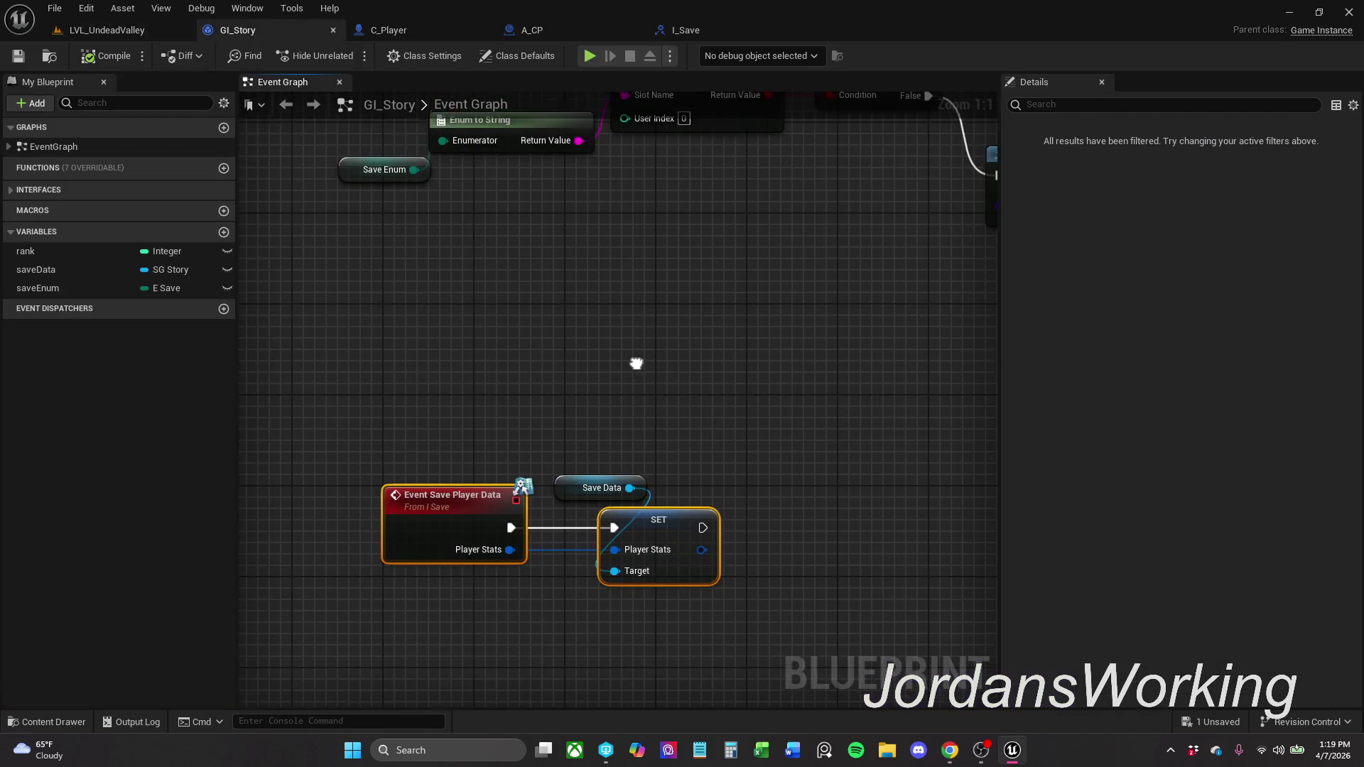
{"action": "left_click_drag", "start_coordinate": [636, 387], "coordinate": [662, 297]}
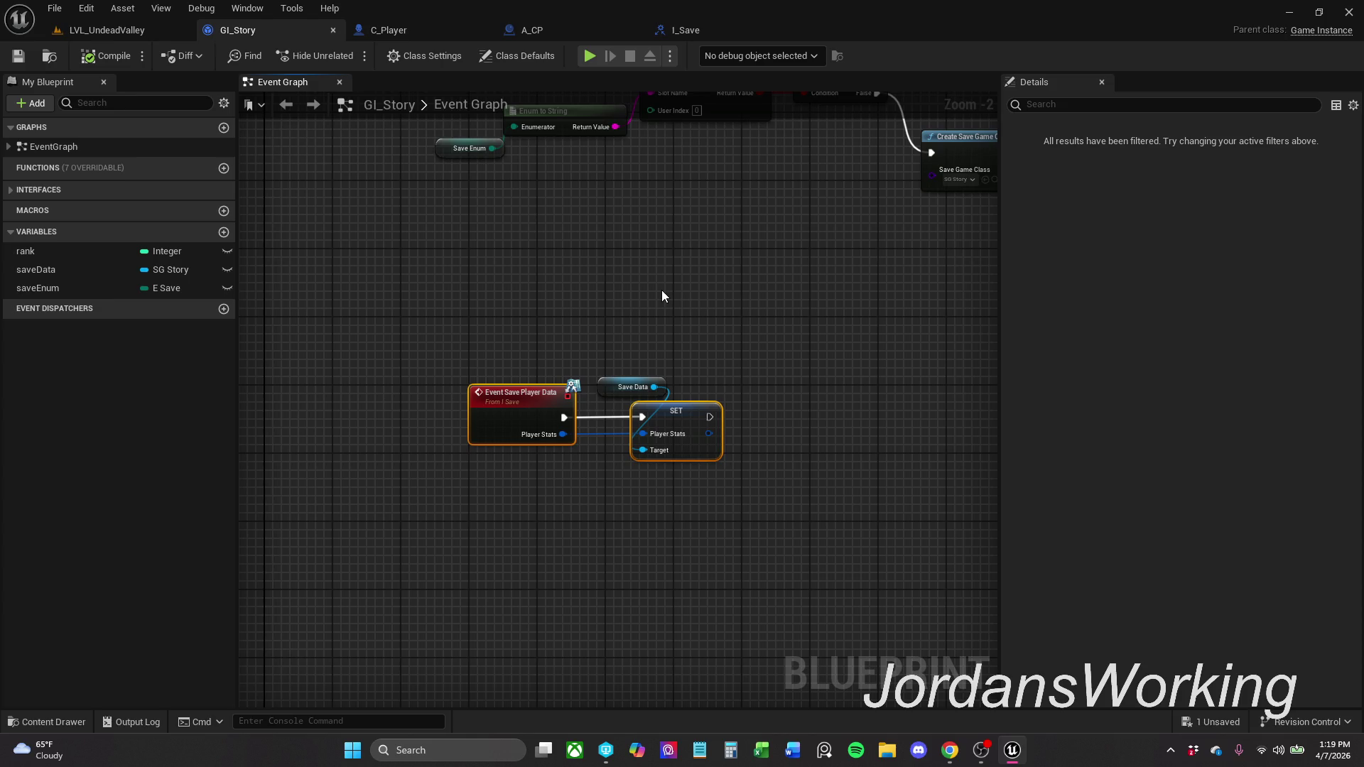
{"action": "left_click_drag", "start_coordinate": [662, 296], "coordinate": [655, 386]}
{"action": "scroll", "coordinate": [648, 419], "scroll_direction": "down", "scroll_amount": 2}
{"action": "mouse_move", "coordinate": [643, 450]}
{"action": "left_mouse_down"}
{"action": "mouse_move", "coordinate": [637, 476]}
{"action": "mouse_move", "coordinate": [636, 344]}
{"action": "left_mouse_up"}
{"action": "scroll", "coordinate": [637, 334], "scroll_direction": "up", "scroll_amount": 2}
{"action": "scroll", "coordinate": [651, 404], "scroll_direction": "up", "scroll_amount": 2}
{"action": "left_click", "coordinate": [561, 443]}
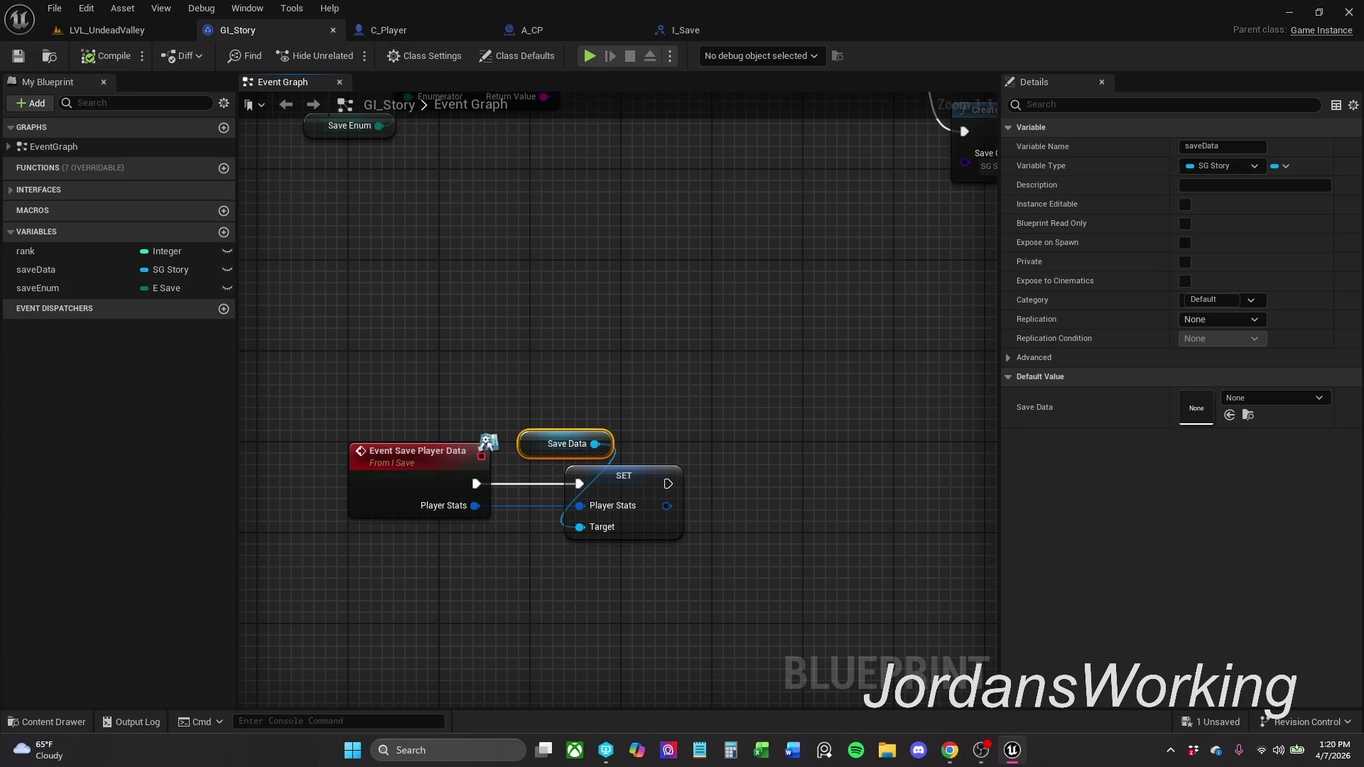
{"action": "key", "text": "alt+Tab"}
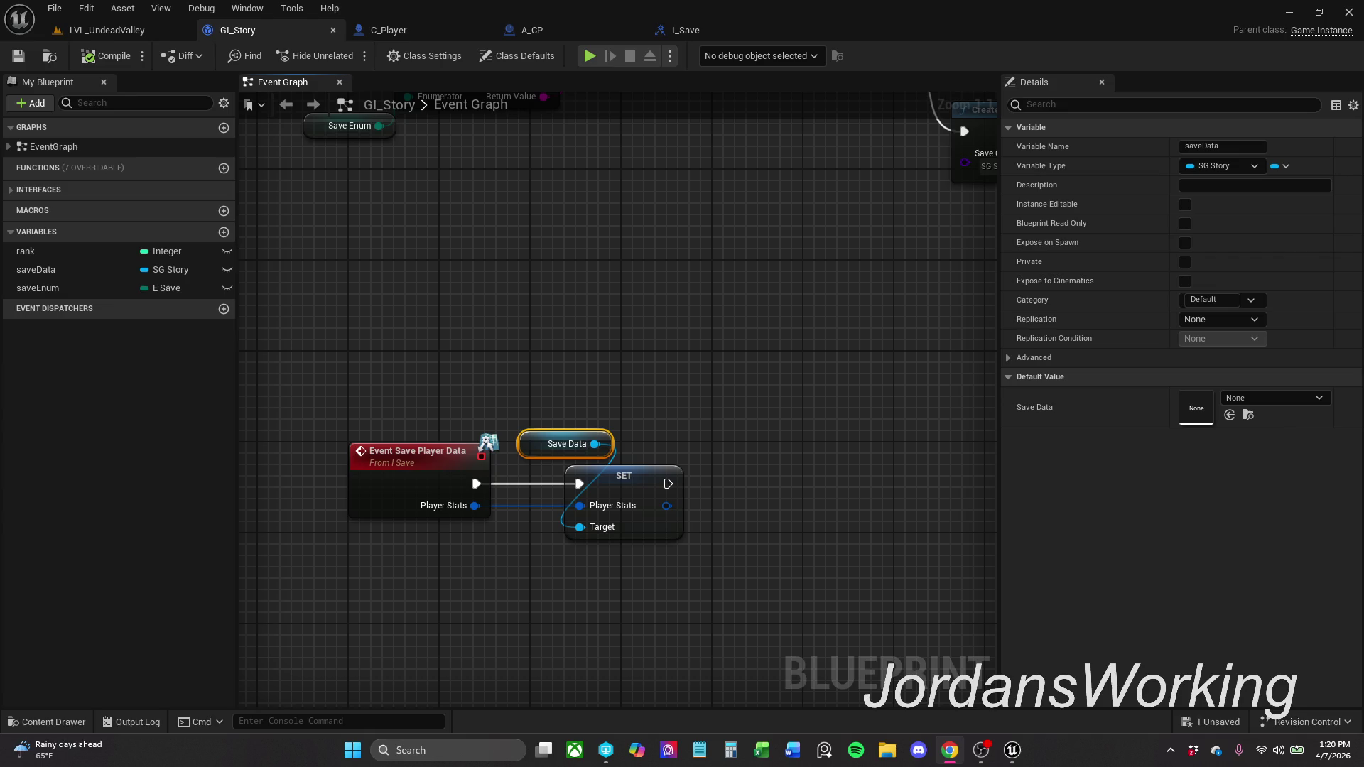
{"action": "left_click", "coordinate": [543, 24]}
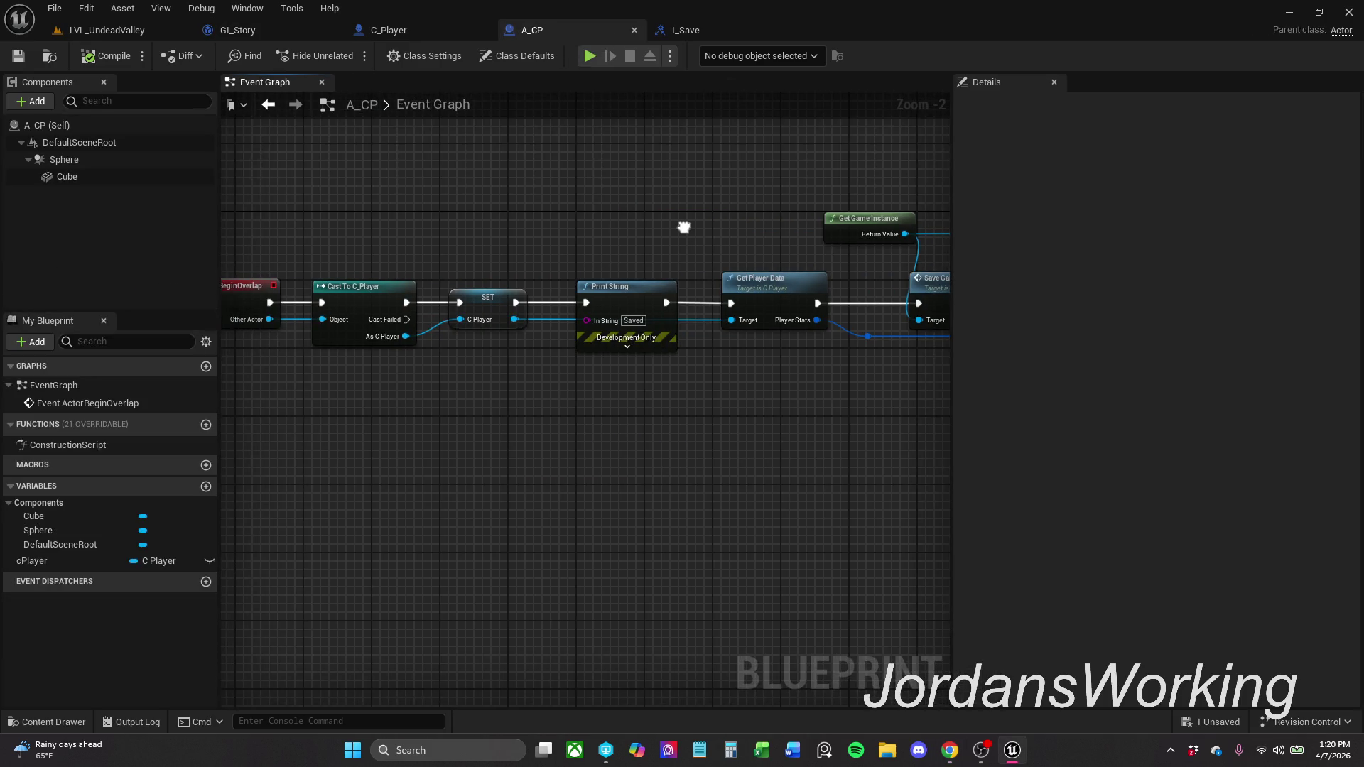
- Pan A_CP's Event Graph to the Save Game Data and Save Player Data nodes; move its tab before C_Player
{"action": "scroll", "coordinate": [683, 227], "scroll_direction": "down", "scroll_amount": 1}
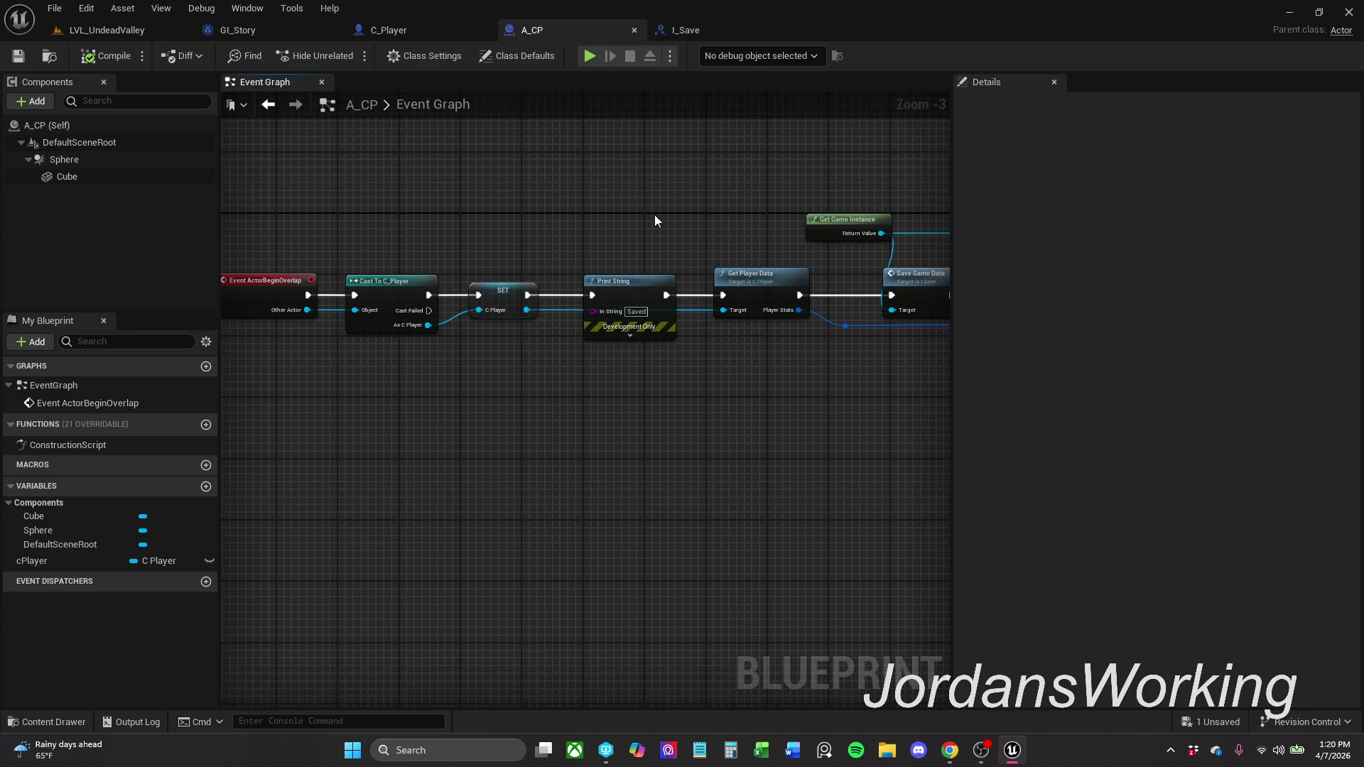
{"action": "left_click_drag", "start_coordinate": [661, 213], "coordinate": [605, 221]}
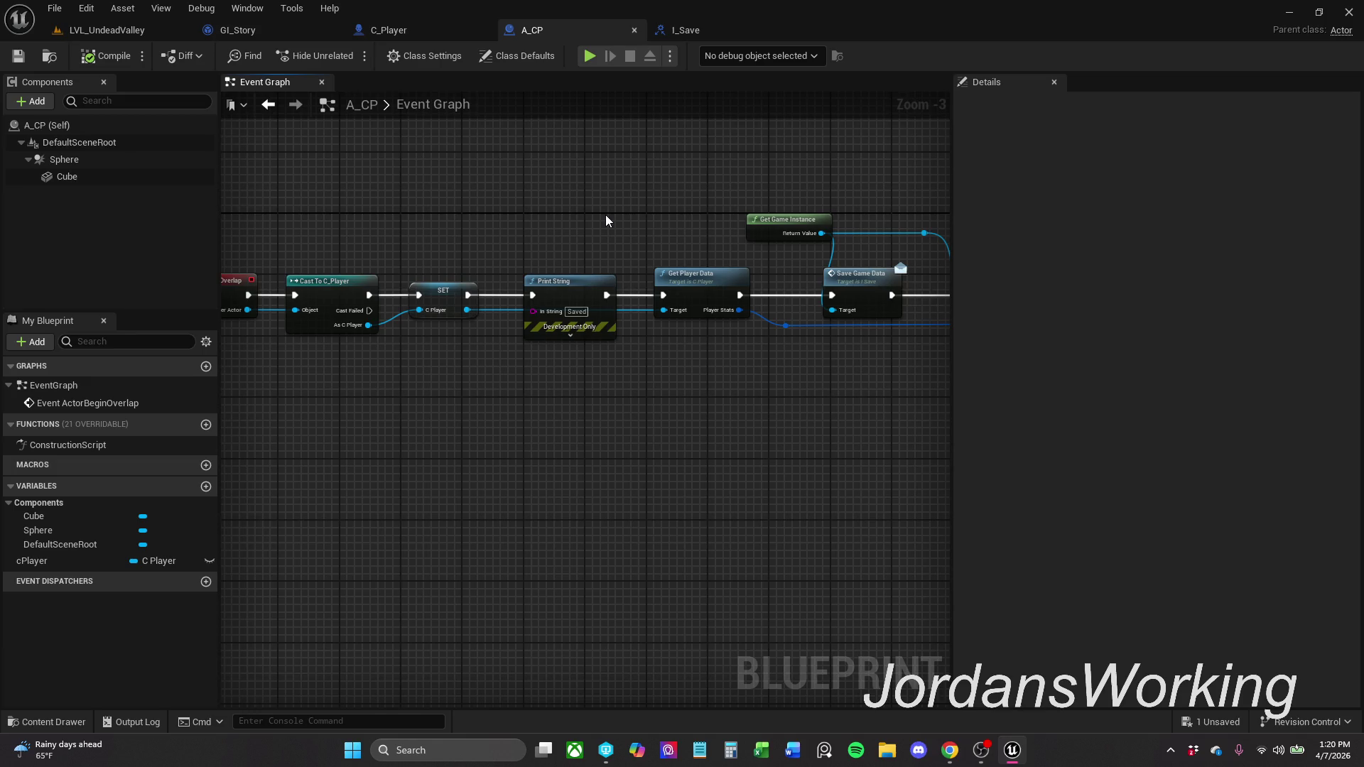
{"action": "scroll", "coordinate": [694, 236], "scroll_direction": "up", "scroll_amount": 1}
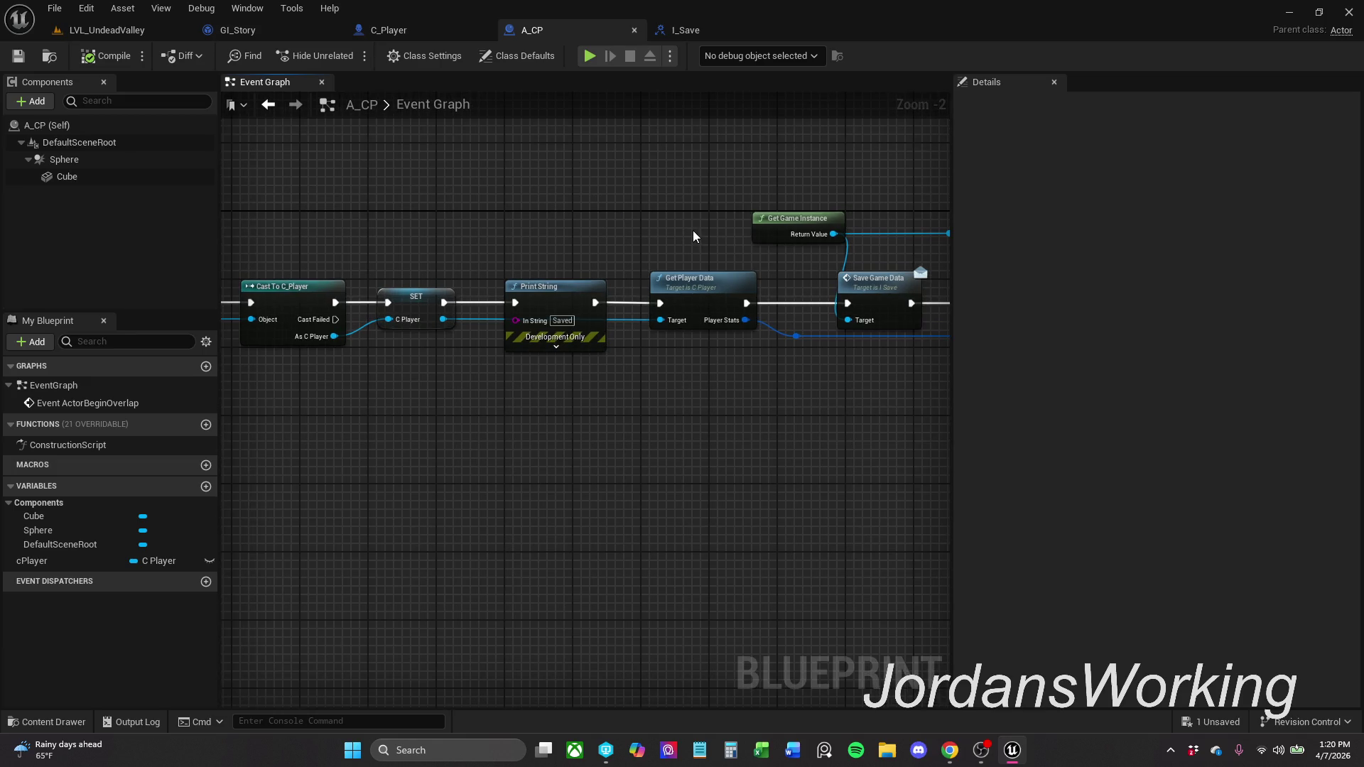
{"action": "left_click_drag", "start_coordinate": [693, 231], "coordinate": [533, 234]}
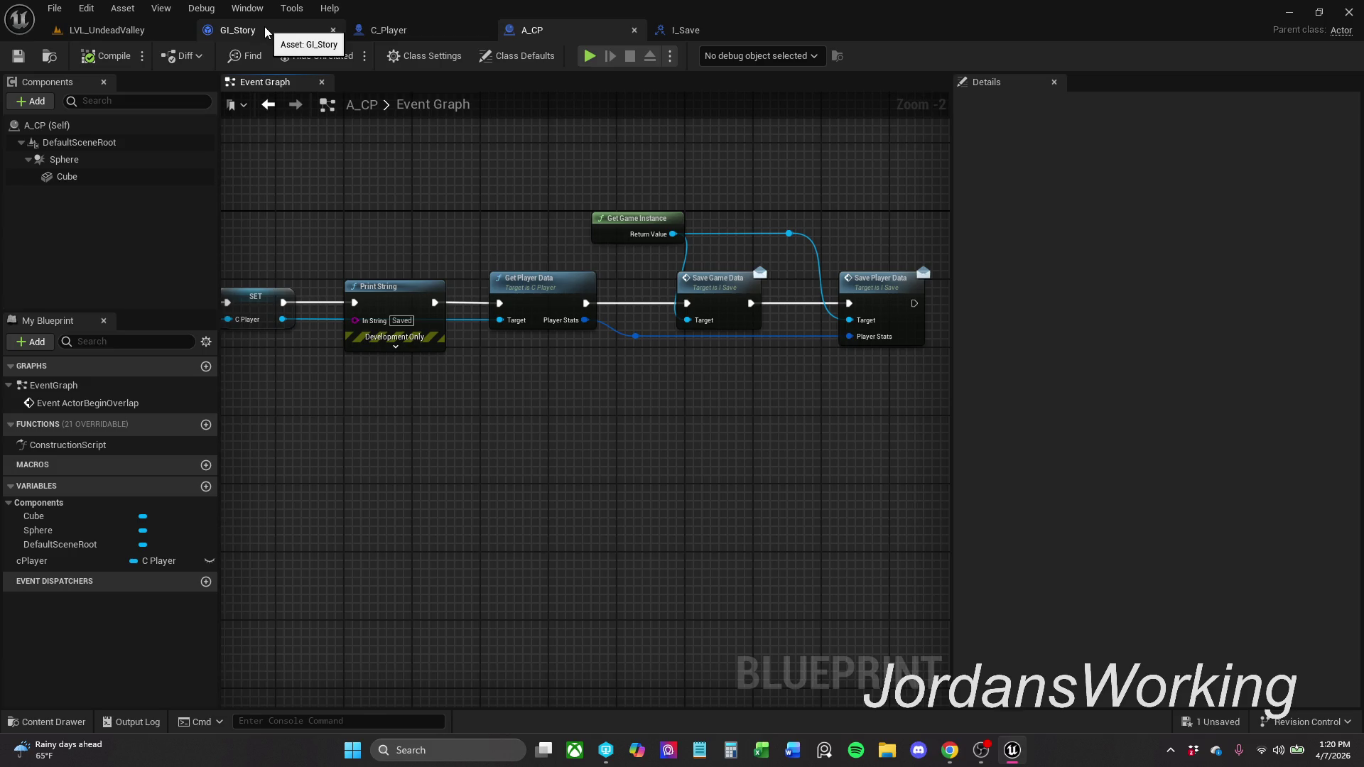
{"action": "left_click_drag", "start_coordinate": [548, 30], "coordinate": [403, 28]}
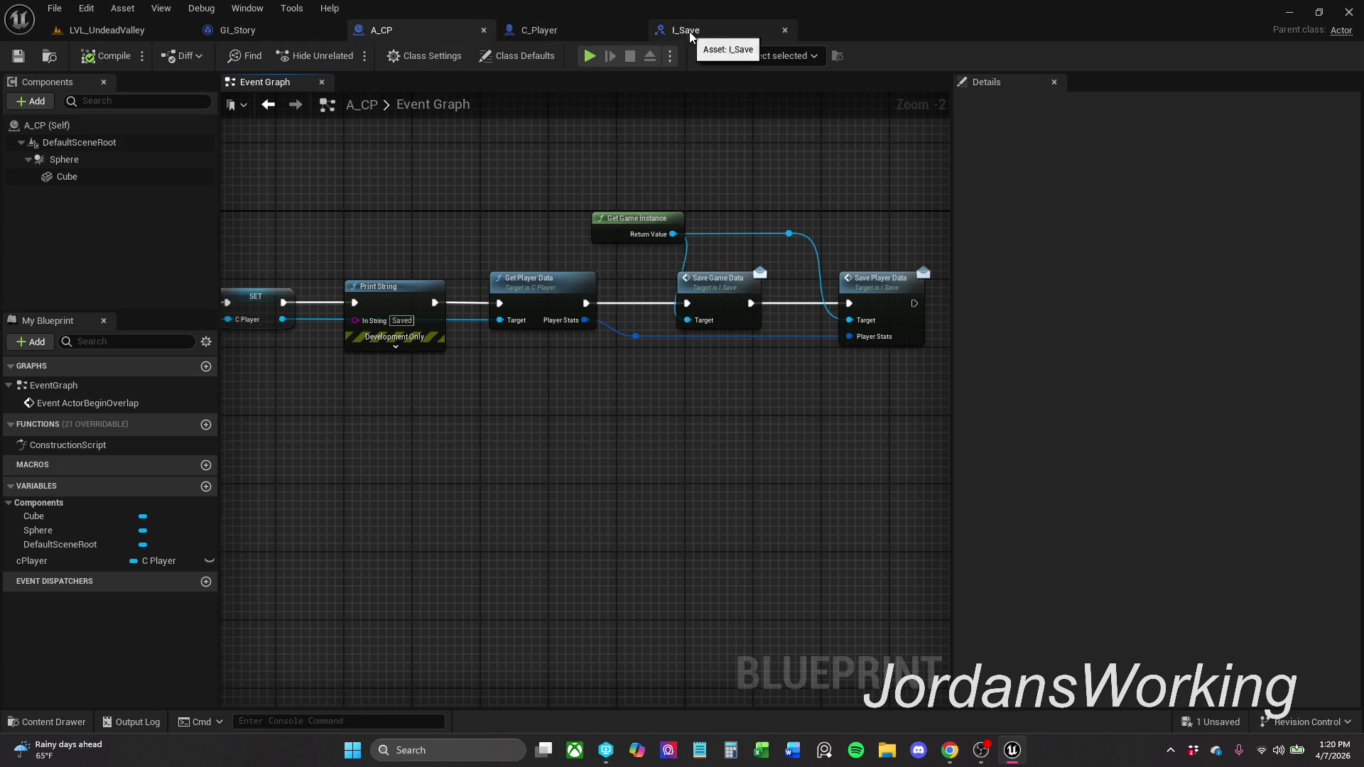
- Review I_Save's SavePlayerData, LoadGameData and SaveGameData functions, then close the interface
{"action": "left_click", "coordinate": [688, 31]}
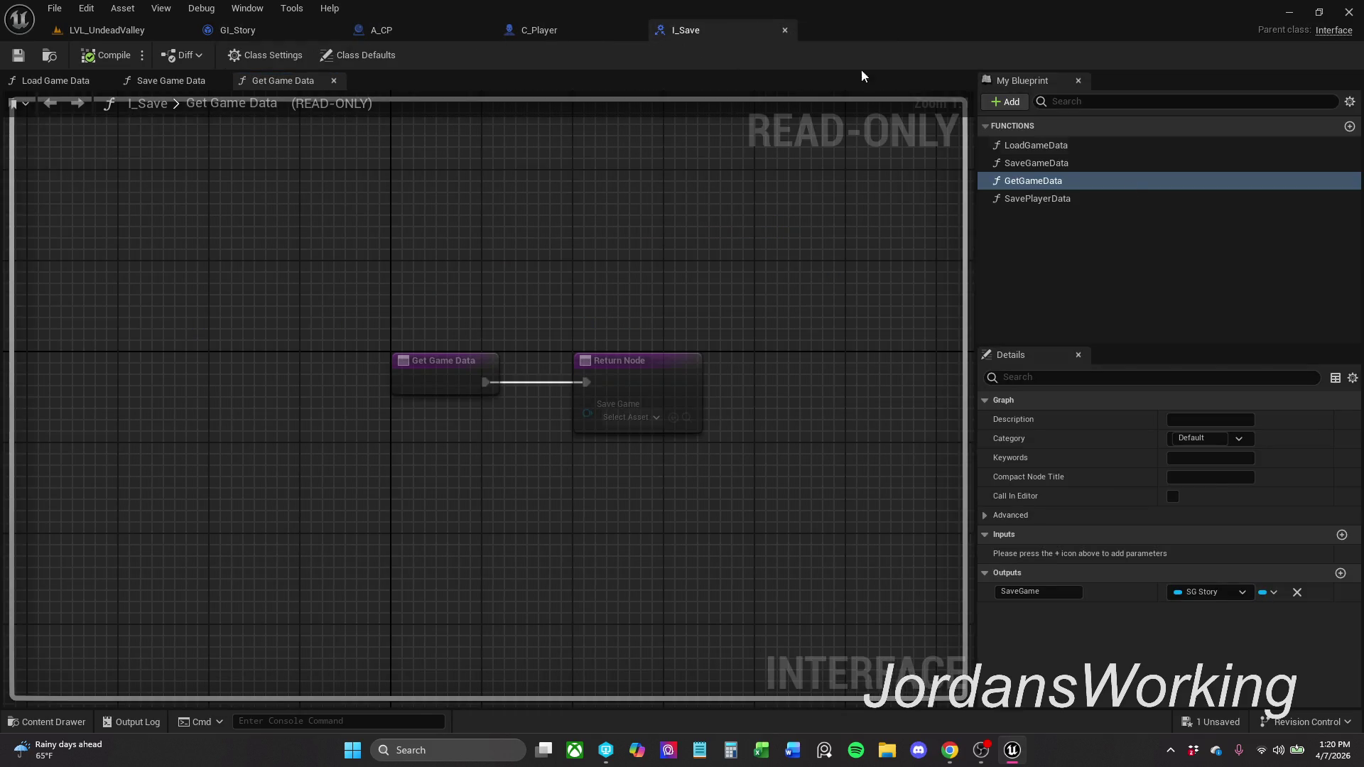
{"action": "left_click", "coordinate": [1076, 203]}
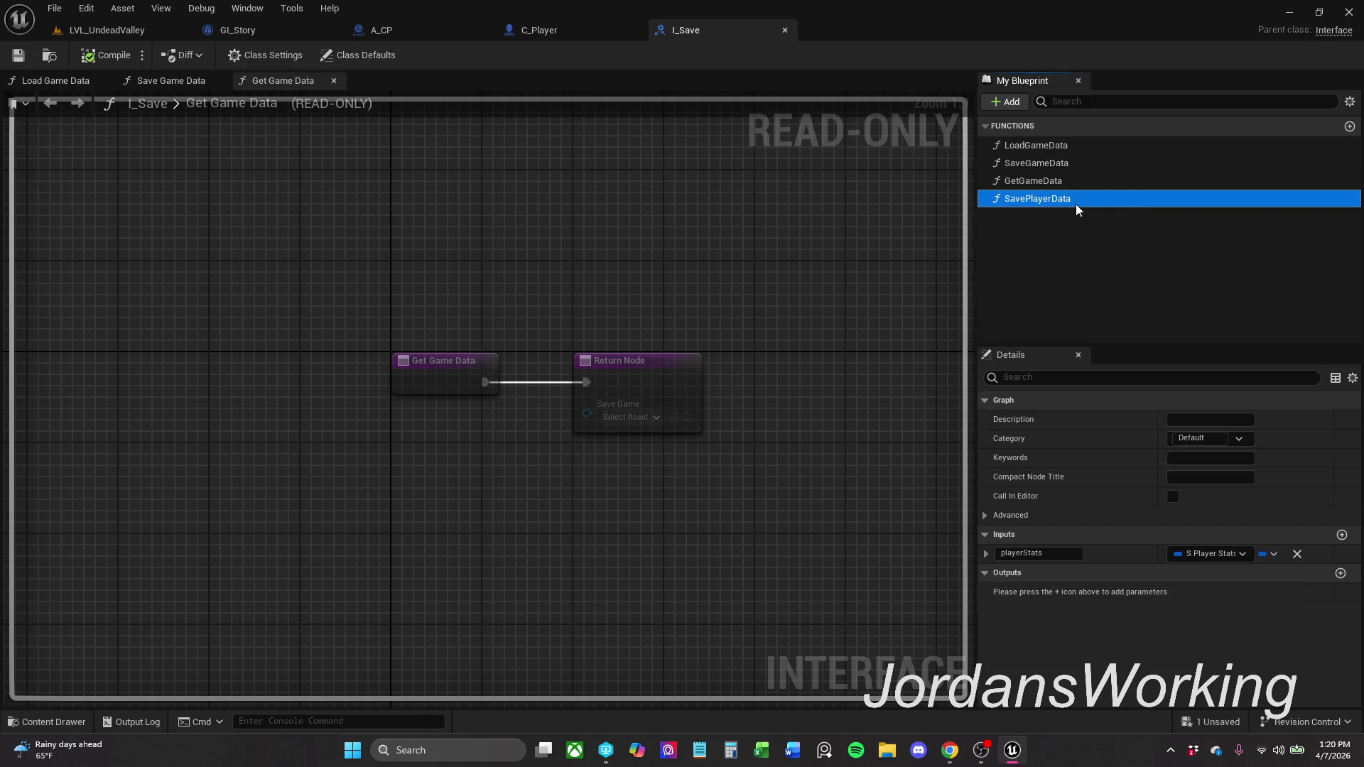
{"action": "key", "text": "Up"}
{"action": "key", "text": "Up"}
{"action": "key", "text": "Down"}
{"action": "key", "text": "Up"}
{"action": "key", "text": "Up"}
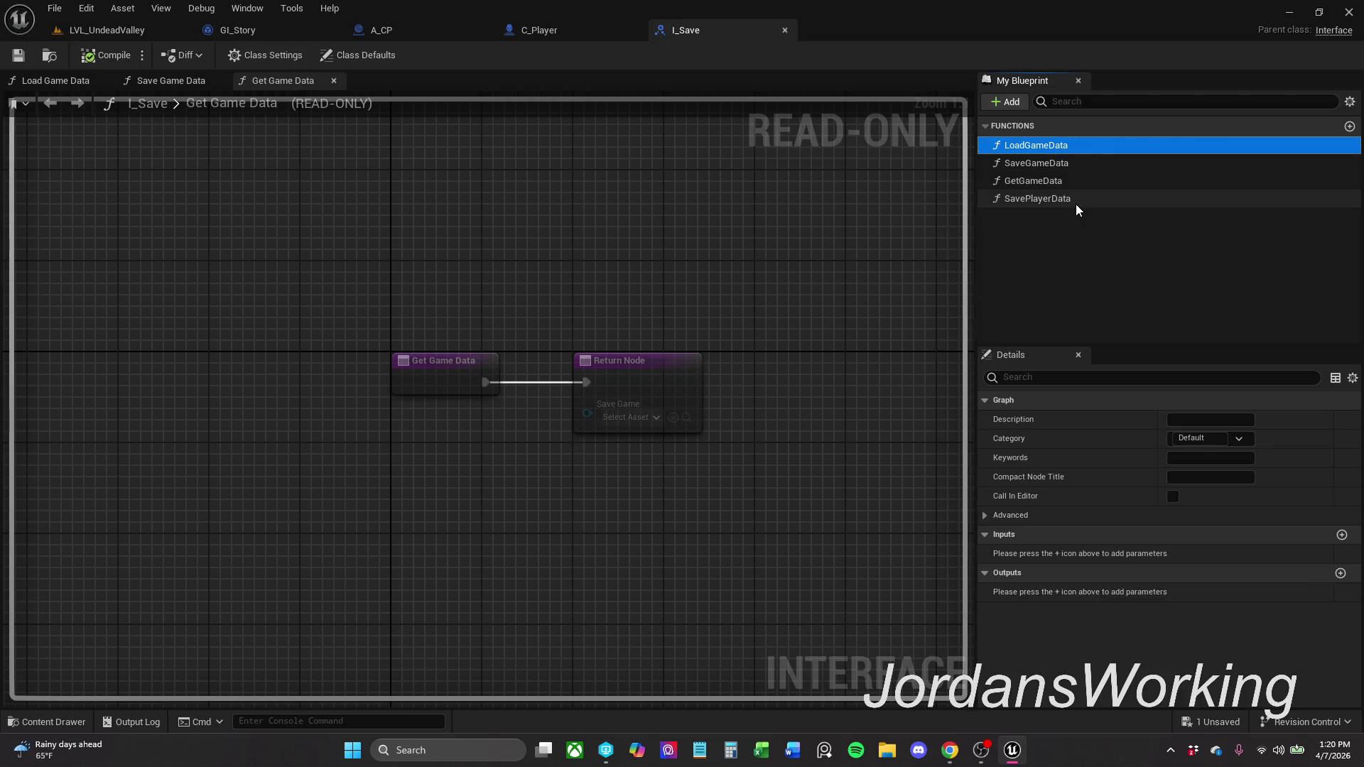
{"action": "key", "text": "Down"}
{"action": "left_click", "coordinate": [810, 27]}
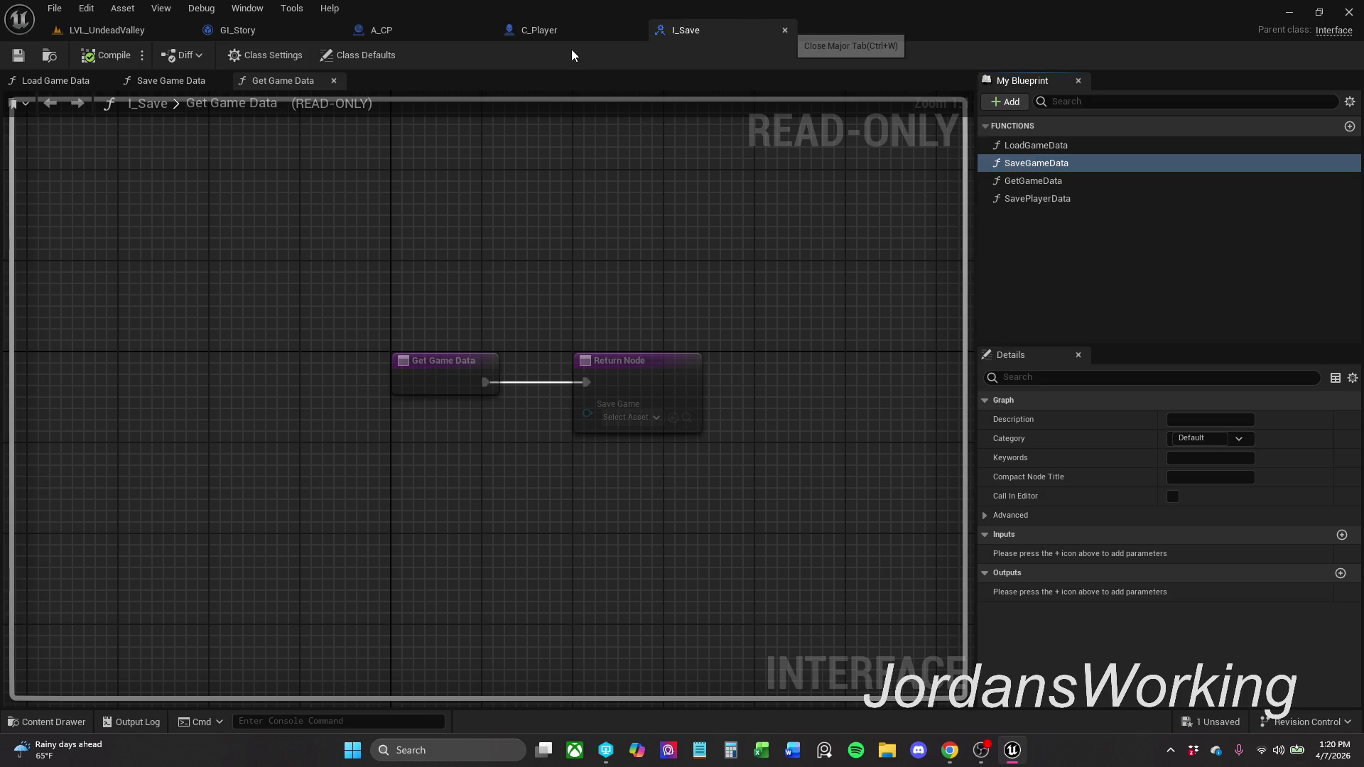
{"action": "key", "text": "ctrl+w"}
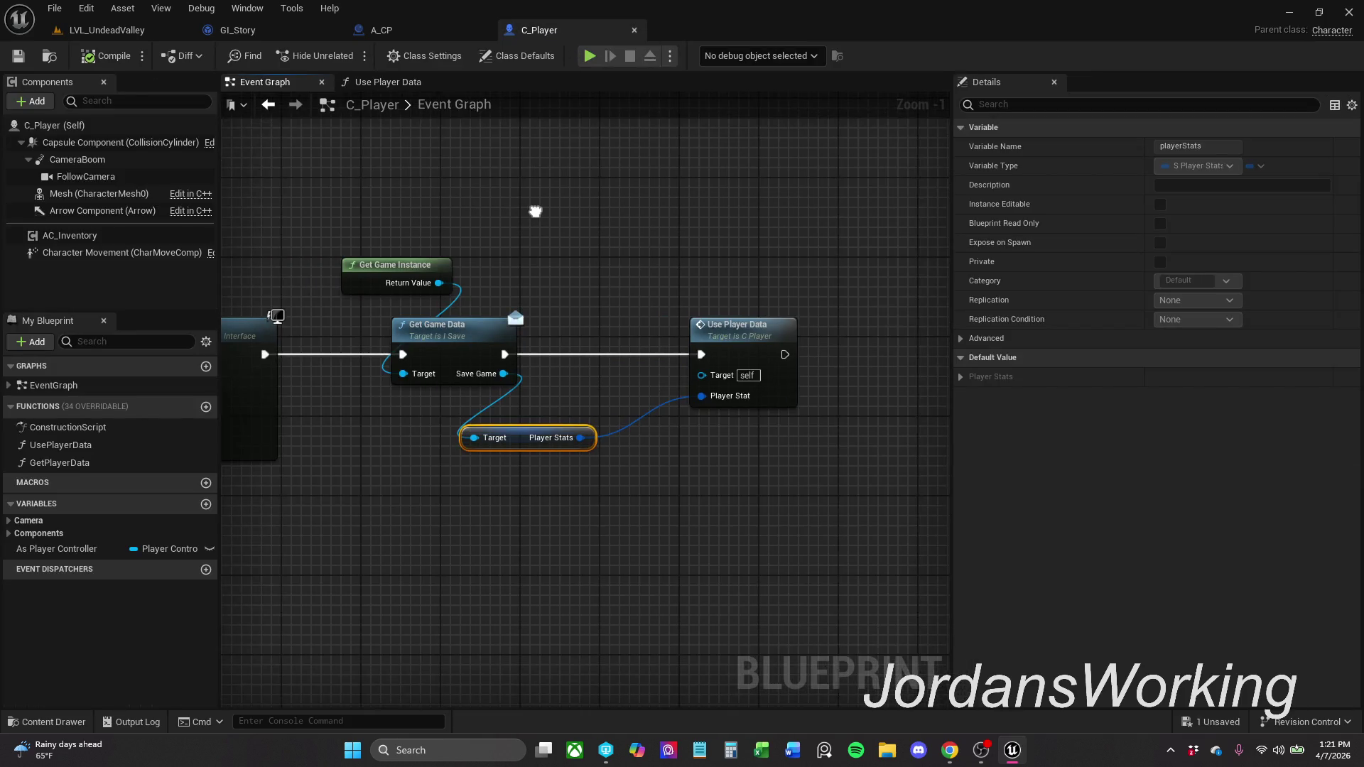
- Nudge C_Player's Use Player Data node left and save the blueprint with Ctrl+S
{"action": "scroll", "coordinate": [535, 212], "scroll_direction": "down", "scroll_amount": 1}
{"action": "left_click", "coordinate": [766, 304]}
{"action": "left_click_drag", "start_coordinate": [765, 305], "coordinate": [757, 304]}
{"action": "left_click", "coordinate": [745, 256]}
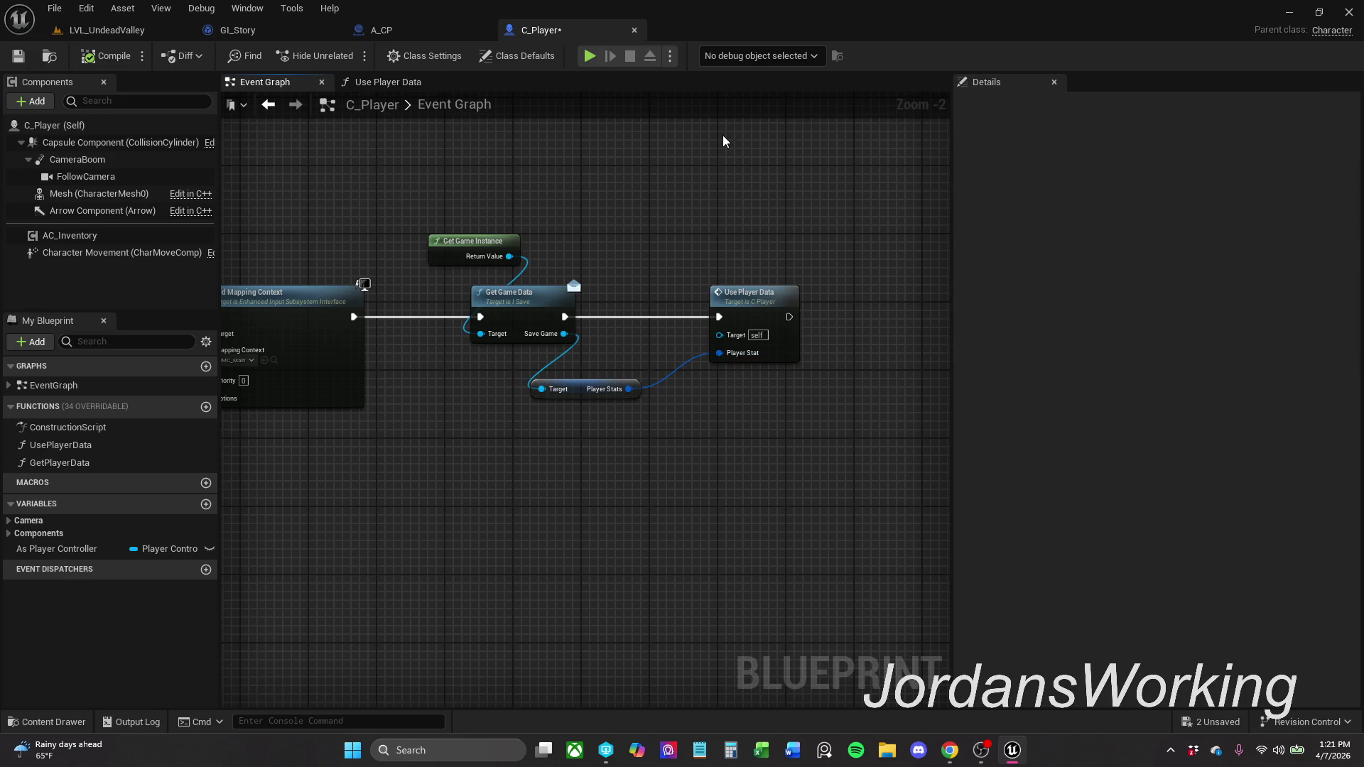
{"action": "key", "text": "ctrl+s"}
{"action": "mouse_move", "coordinate": [677, 285]}
{"action": "left_mouse_down"}
{"action": "mouse_move", "coordinate": [989, 282]}
{"action": "mouse_move", "coordinate": [474, 262]}
{"action": "left_mouse_up"}
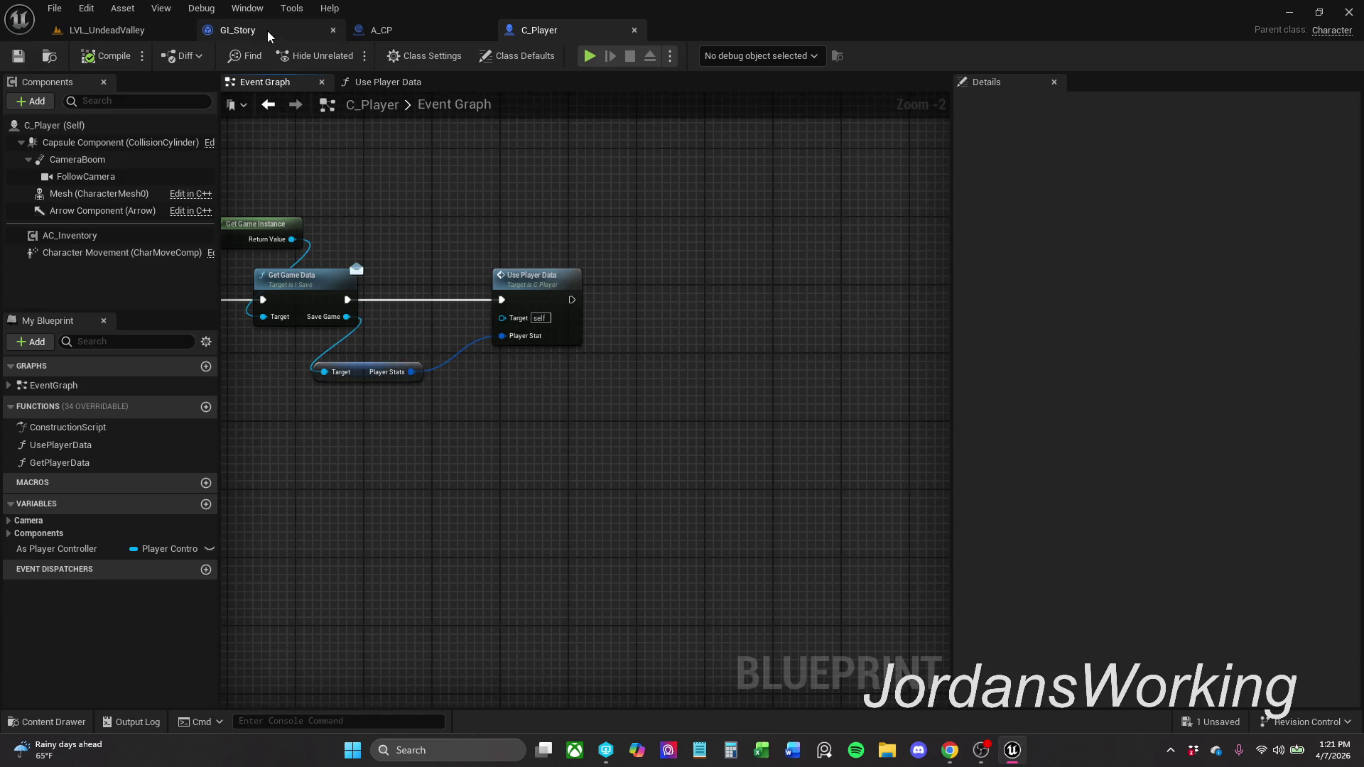
- Pan GI_Story's graph to the load-game chain with Cast To SG_Story and the SET nodes
{"action": "left_click", "coordinate": [267, 31]}
{"action": "mouse_move", "coordinate": [631, 277]}
{"action": "left_mouse_down"}
{"action": "mouse_move", "coordinate": [614, 358]}
{"action": "mouse_move", "coordinate": [621, 445]}
{"action": "mouse_move", "coordinate": [688, 427]}
{"action": "mouse_move", "coordinate": [589, 442]}
{"action": "left_mouse_up"}
{"action": "scroll", "coordinate": [614, 358], "scroll_direction": "down", "scroll_amount": 1}
{"action": "scroll", "coordinate": [597, 469], "scroll_direction": "down", "scroll_amount": 5}
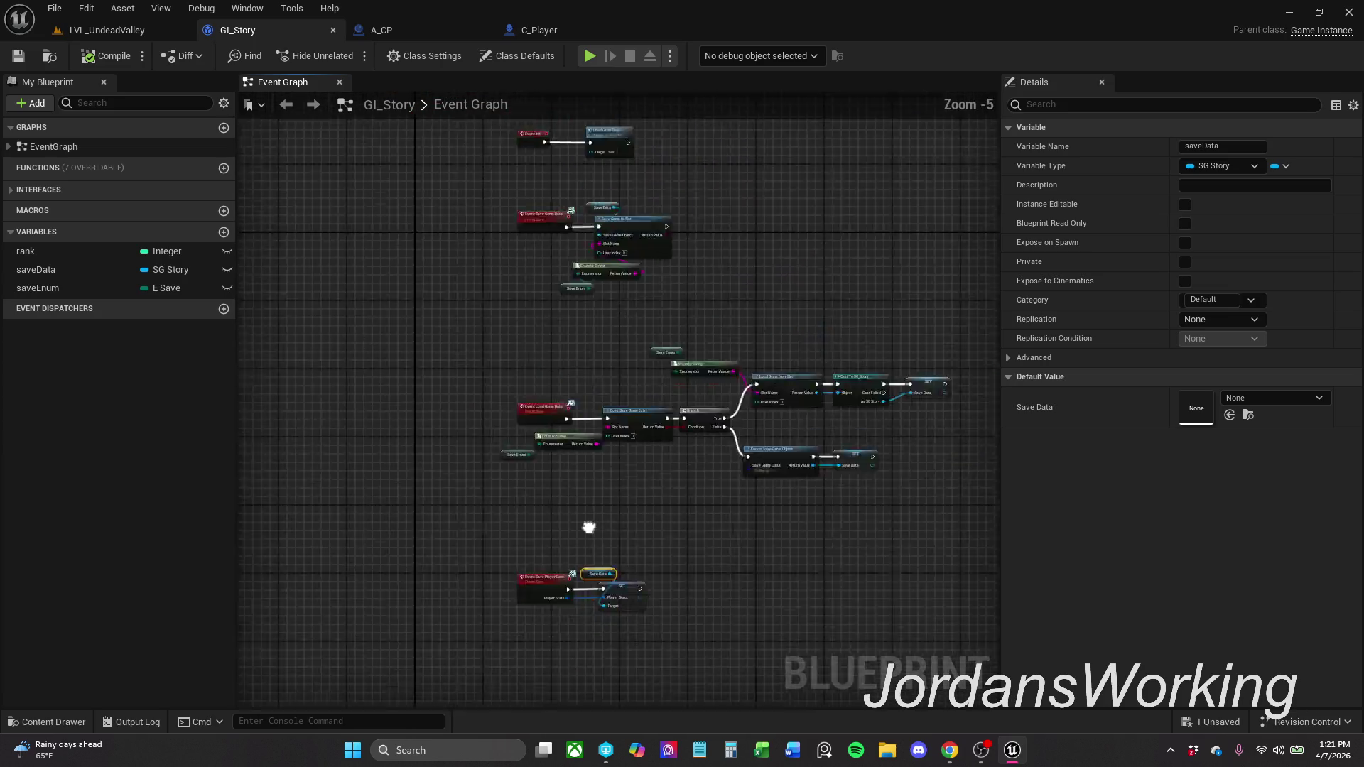
{"action": "scroll", "coordinate": [566, 524], "scroll_direction": "up", "scroll_amount": 3}
{"action": "mouse_move", "coordinate": [567, 524]}
{"action": "left_mouse_down"}
{"action": "mouse_move", "coordinate": [541, 570]}
{"action": "mouse_move", "coordinate": [542, 634]}
{"action": "left_mouse_up"}
{"action": "left_click_drag", "start_coordinate": [525, 403], "coordinate": [480, 380]}
{"action": "left_click_drag", "start_coordinate": [462, 311], "coordinate": [442, 262]}
- Select every node in the load-game chain and toggle breakpoints on all of them
{"action": "left_click", "coordinate": [398, 305]}
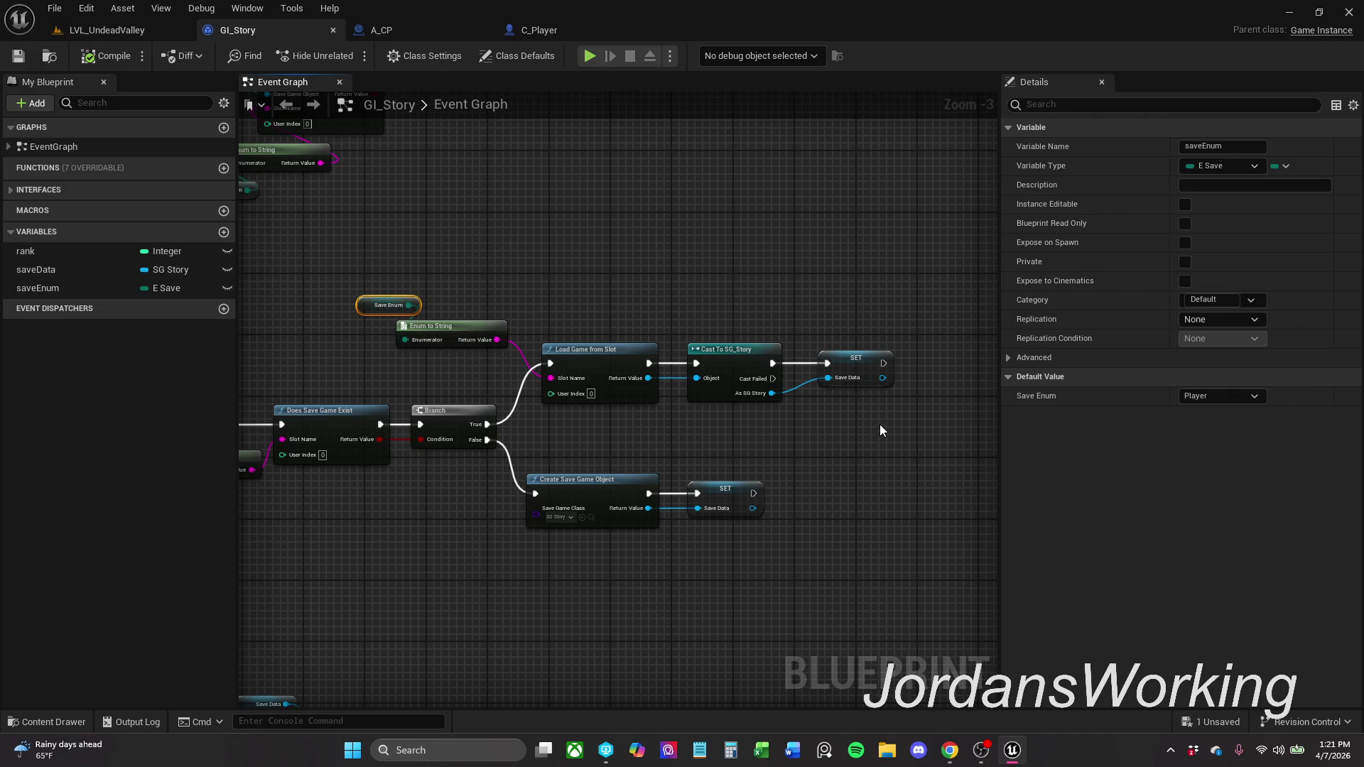
{"action": "mouse_move", "coordinate": [918, 426]}
{"action": "left_mouse_down"}
{"action": "mouse_move", "coordinate": [581, 273]}
{"action": "mouse_move", "coordinate": [373, 217]}
{"action": "left_mouse_up"}
{"action": "scroll", "coordinate": [684, 446], "scroll_direction": "down", "scroll_amount": 1}
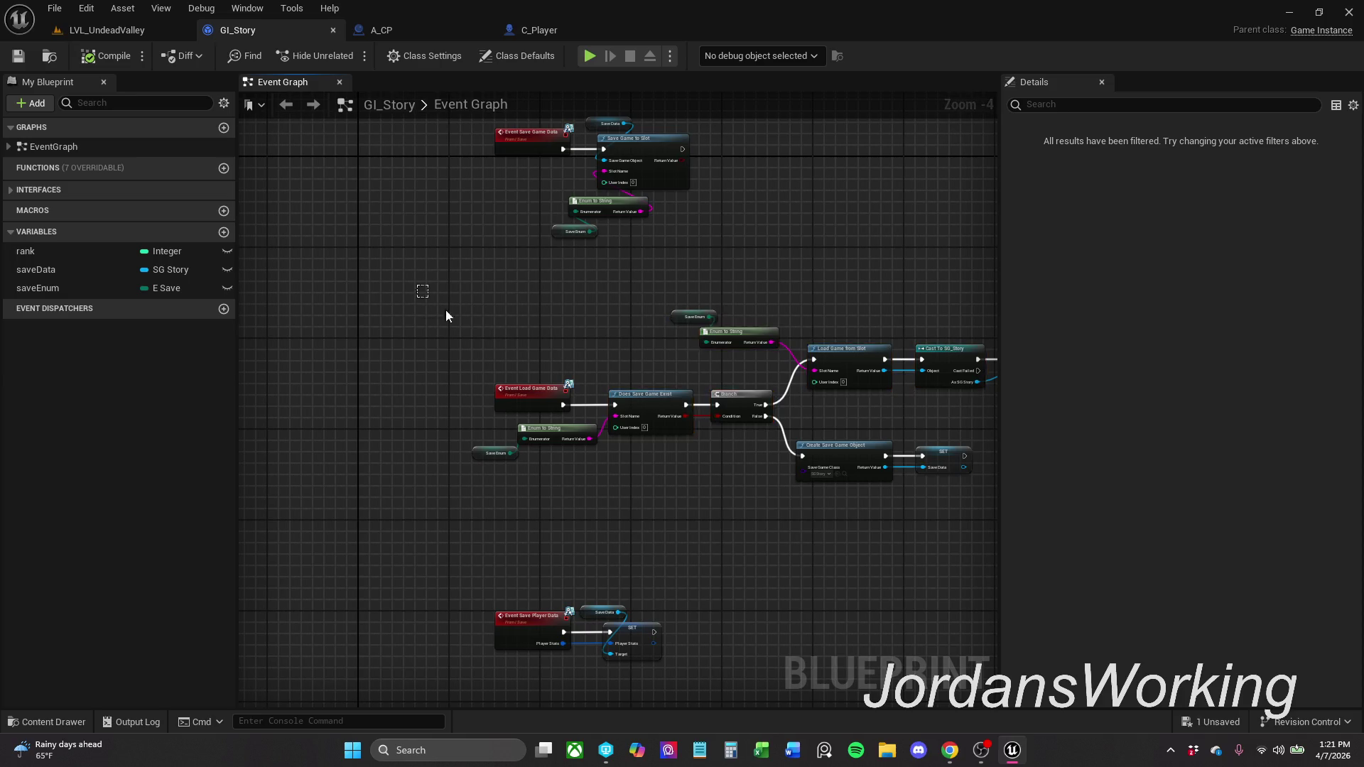
{"action": "left_click_drag", "start_coordinate": [349, 286], "coordinate": [948, 501]}
{"action": "right_click", "coordinate": [735, 361]}
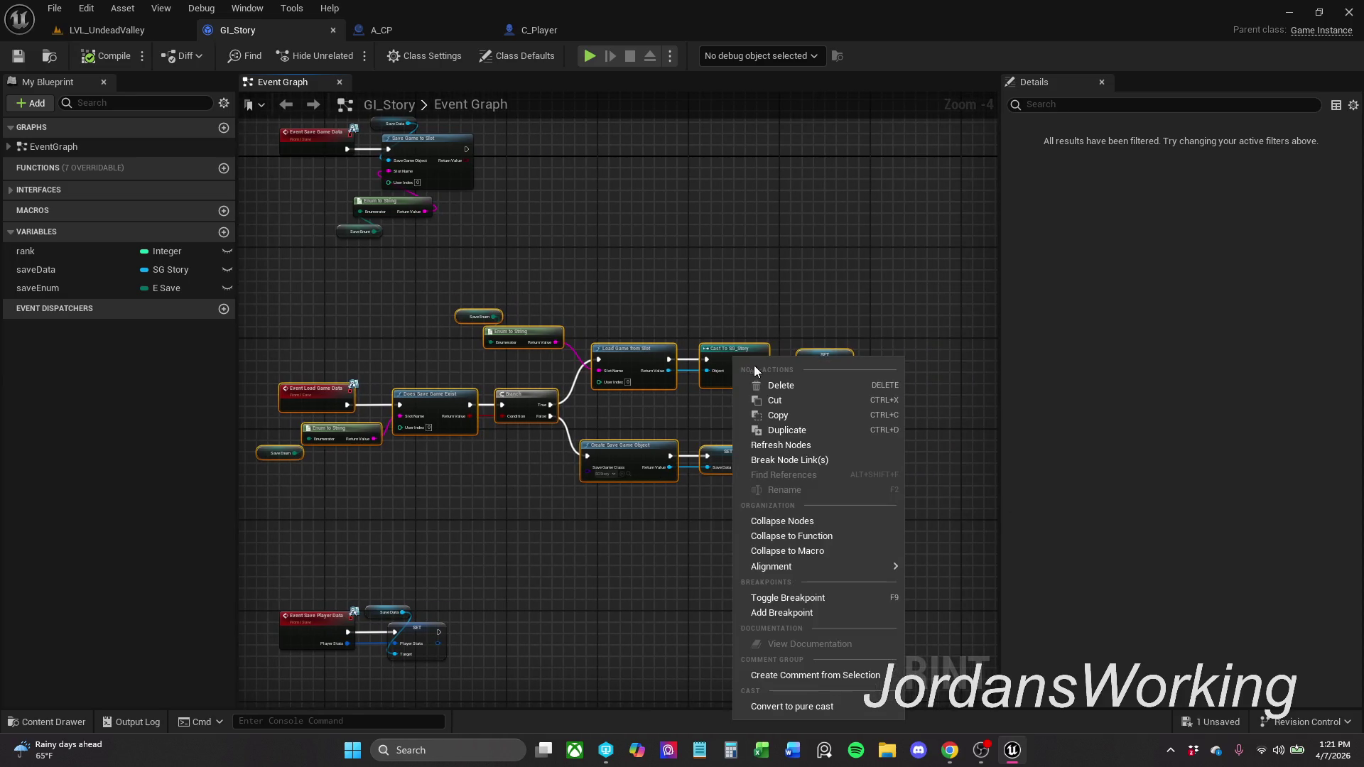
{"action": "left_click", "coordinate": [826, 597]}
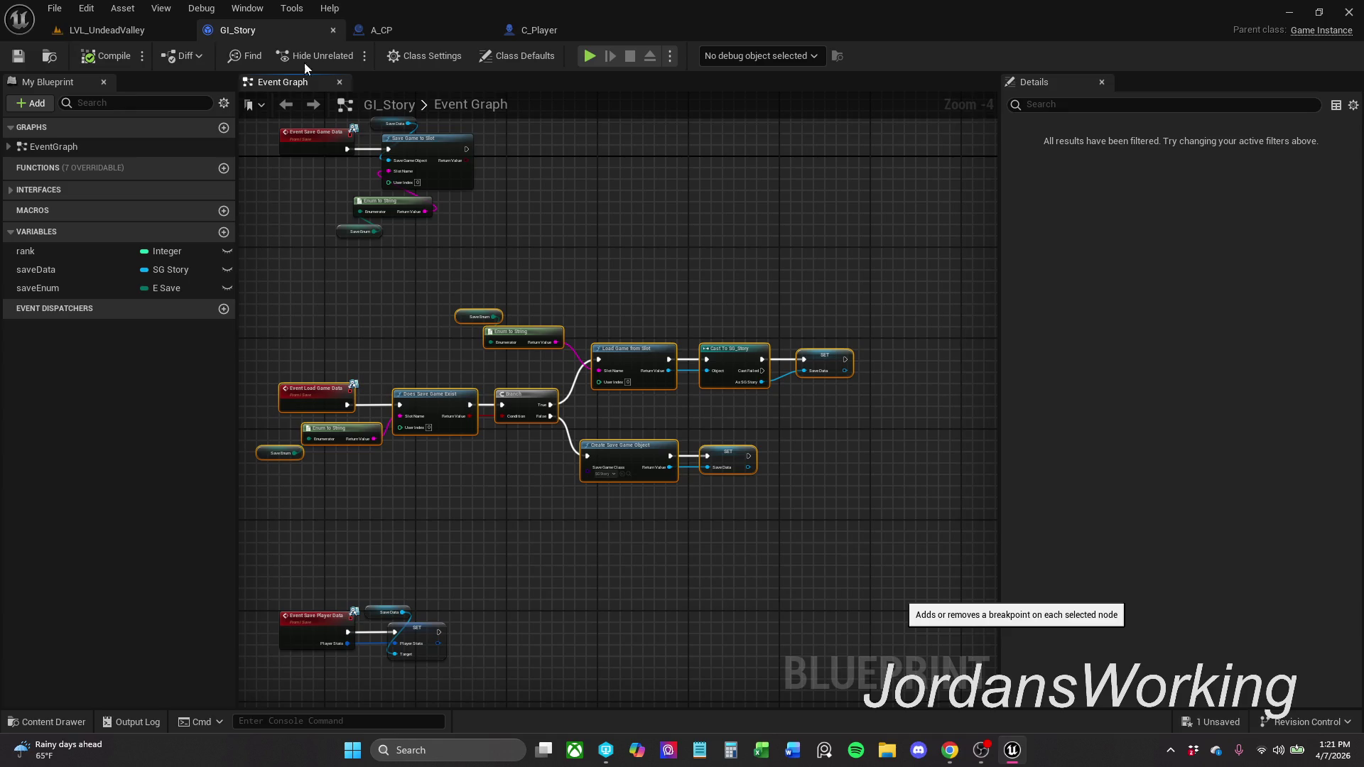
{"action": "left_click", "coordinate": [172, 34]}
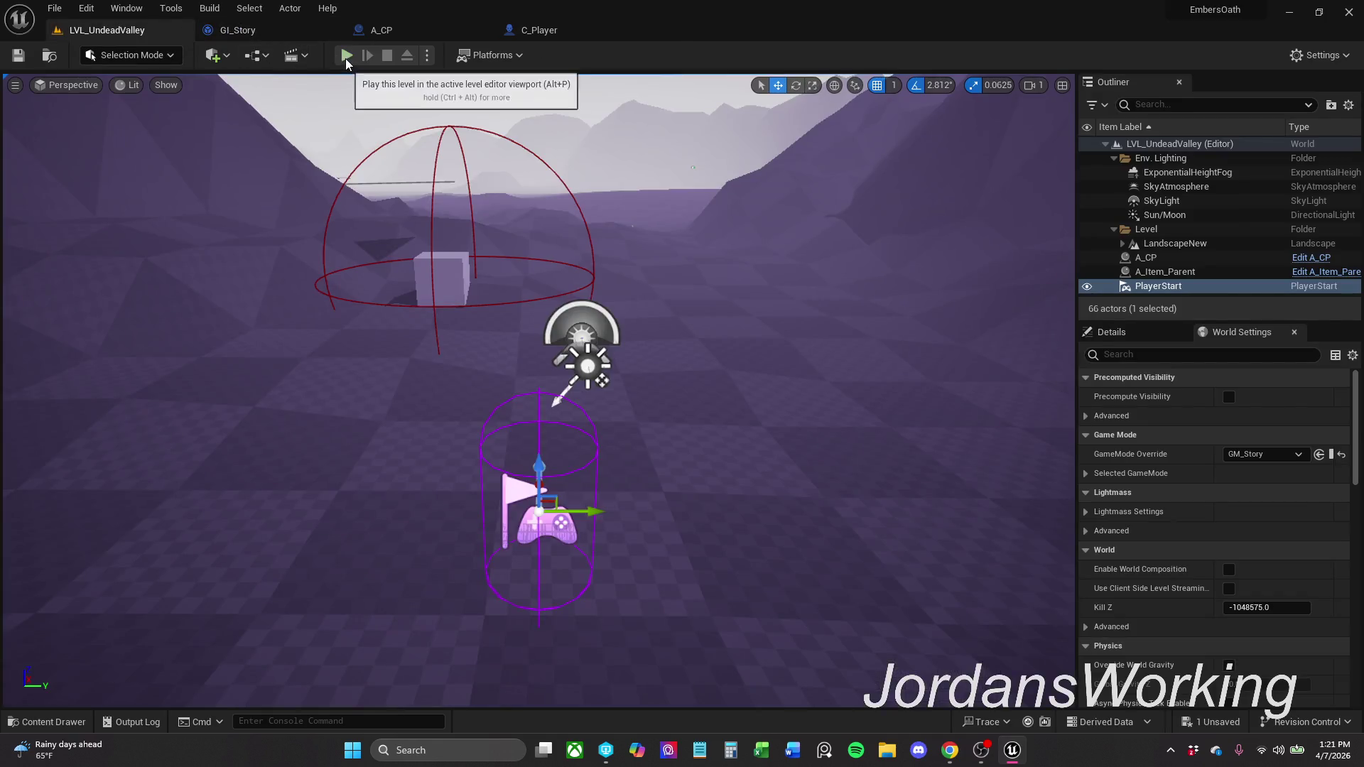
- Play the level, step through Load Game from Slot and Cast To SG_Story to saveData, then stop
{"action": "left_click", "coordinate": [345, 58]}
{"action": "left_click", "coordinate": [589, 56]}
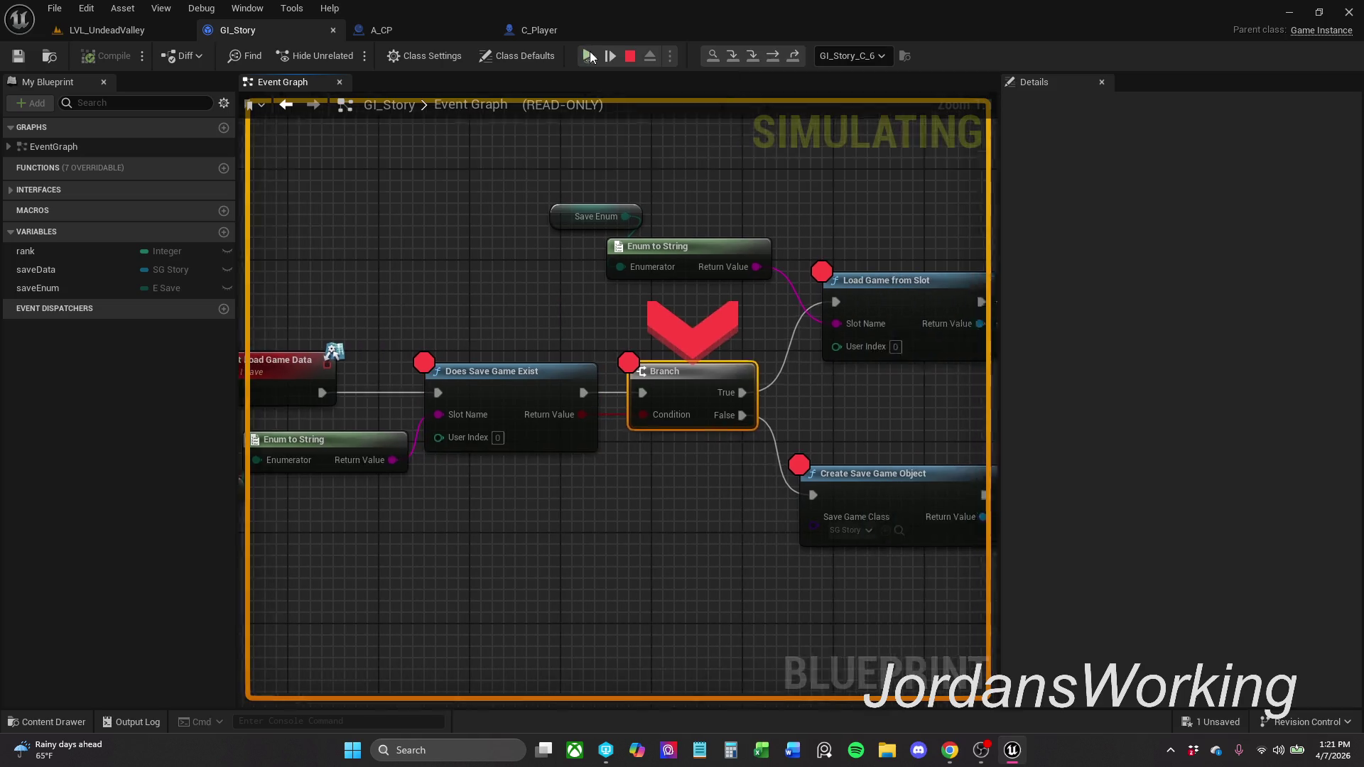
{"action": "left_click", "coordinate": [590, 57]}
{"action": "left_click", "coordinate": [590, 57]}
{"action": "left_click", "coordinate": [589, 57]}
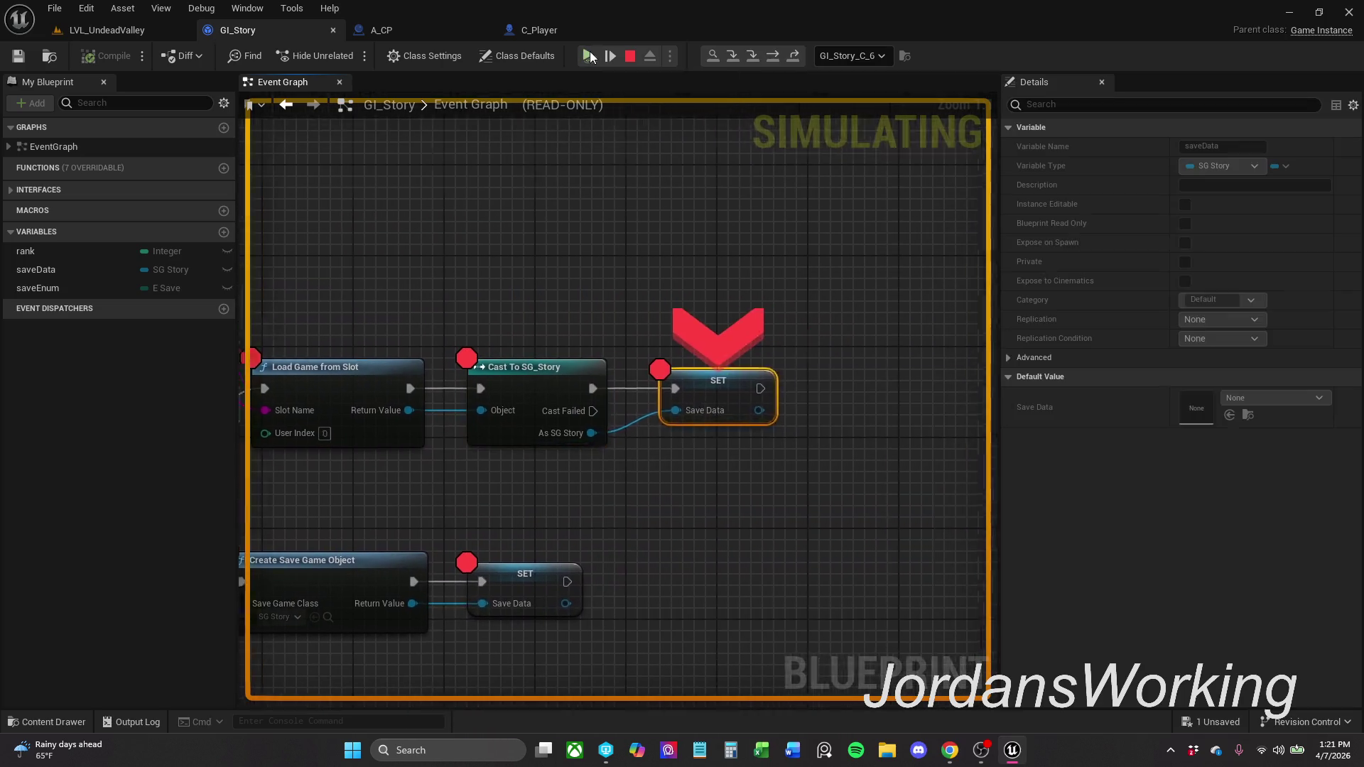
{"action": "left_click", "coordinate": [590, 56]}
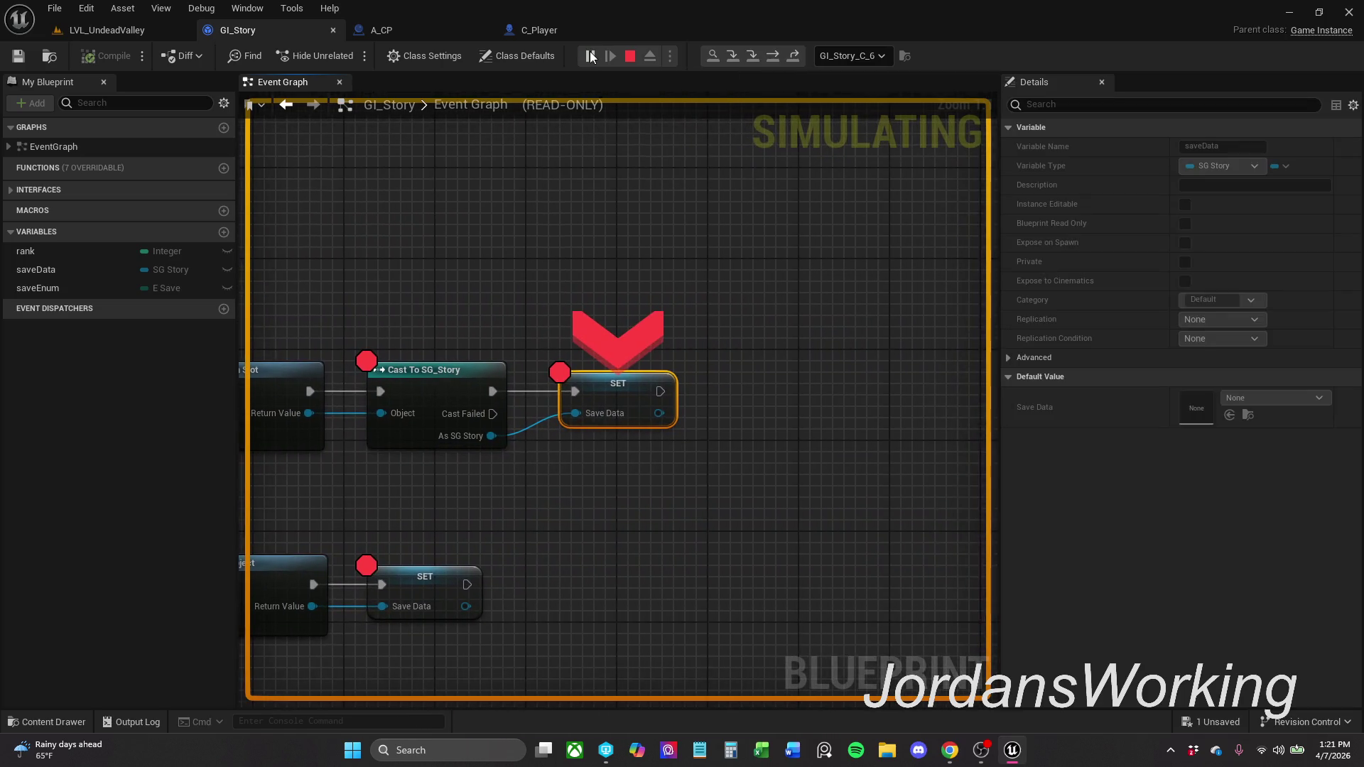
{"action": "left_click", "coordinate": [630, 57]}
- Open File Explorer at the UnrealEngine5 folder on WD Drive (E:) over the editor
{"action": "scroll", "coordinate": [461, 328], "scroll_direction": "down", "scroll_amount": 2}
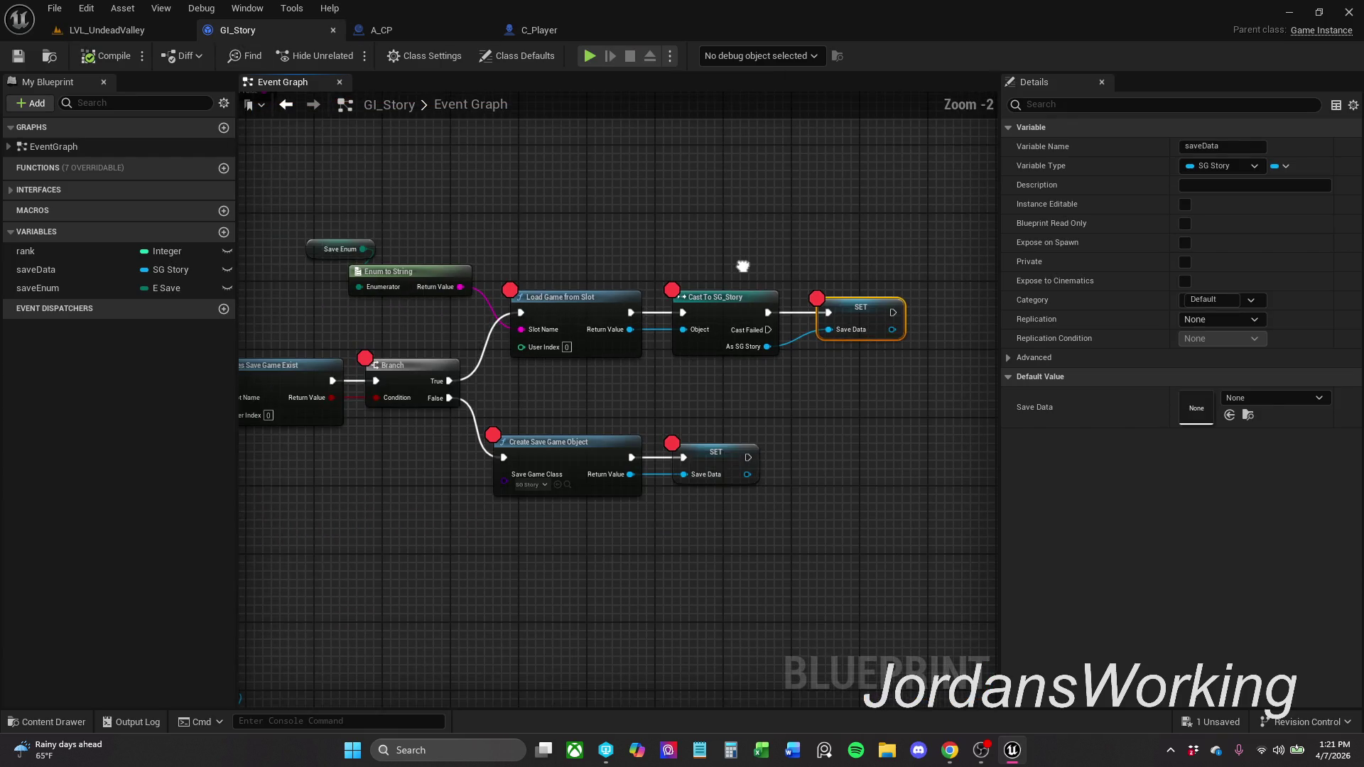
{"action": "scroll", "coordinate": [846, 244], "scroll_direction": "down", "scroll_amount": 1}
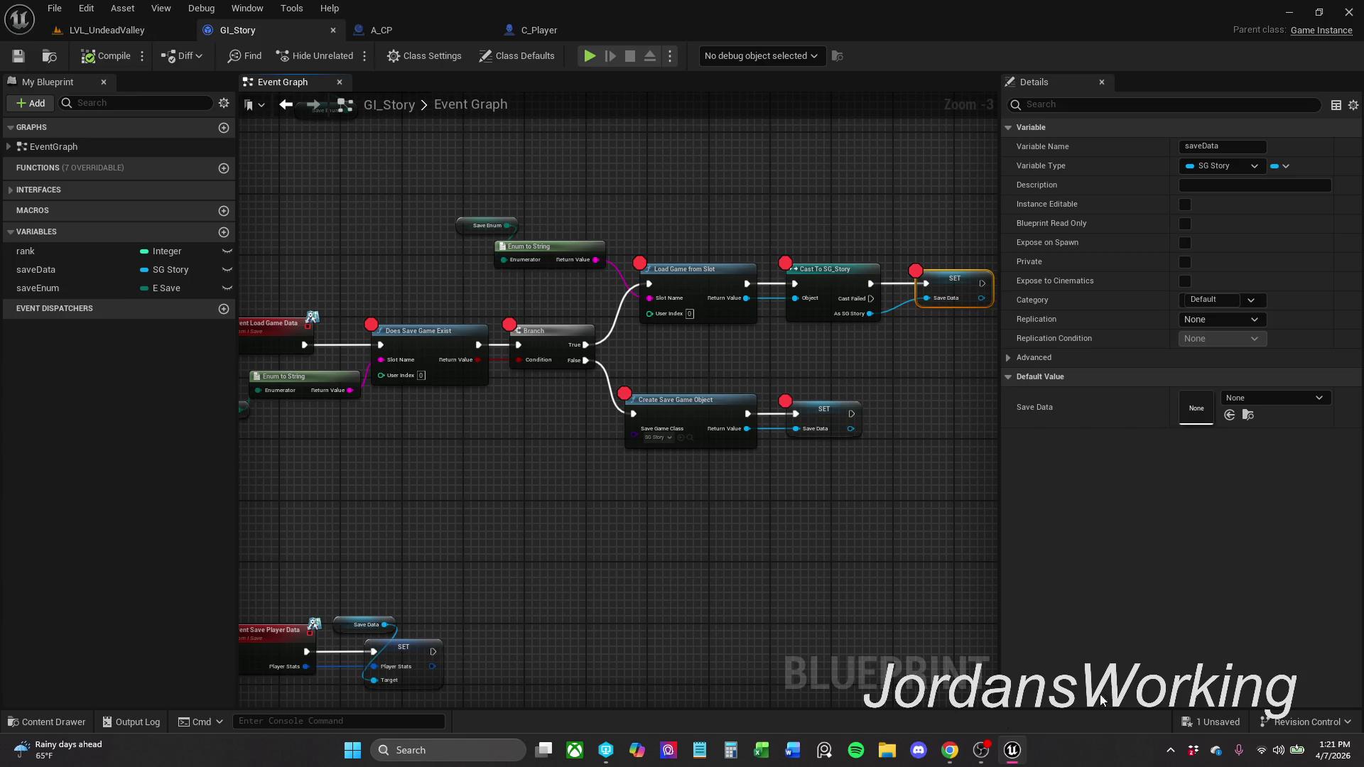
{"action": "left_click", "coordinate": [893, 753]}
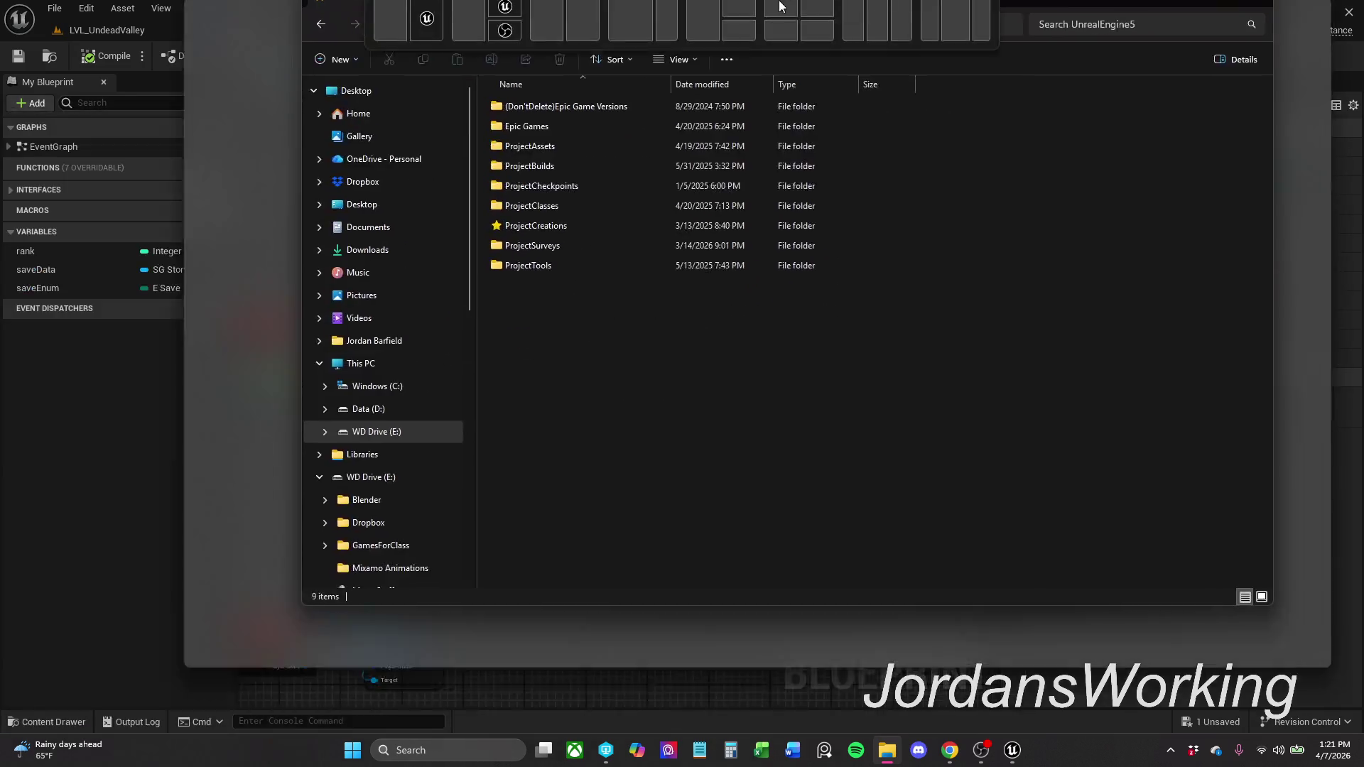
{"action": "mouse_move", "coordinate": [710, 7]}
{"action": "left_mouse_down"}
{"action": "mouse_move", "coordinate": [722, 52]}
{"action": "mouse_move", "coordinate": [645, 169]}
{"action": "mouse_move", "coordinate": [675, 108]}
{"action": "mouse_move", "coordinate": [664, 66]}
{"action": "left_mouse_up"}
- Navigate to ProjectCreations > ProjectsInProgress > EmbersOath > Saved > SaveGames in File Explorer
{"action": "double_click", "coordinate": [460, 297]}
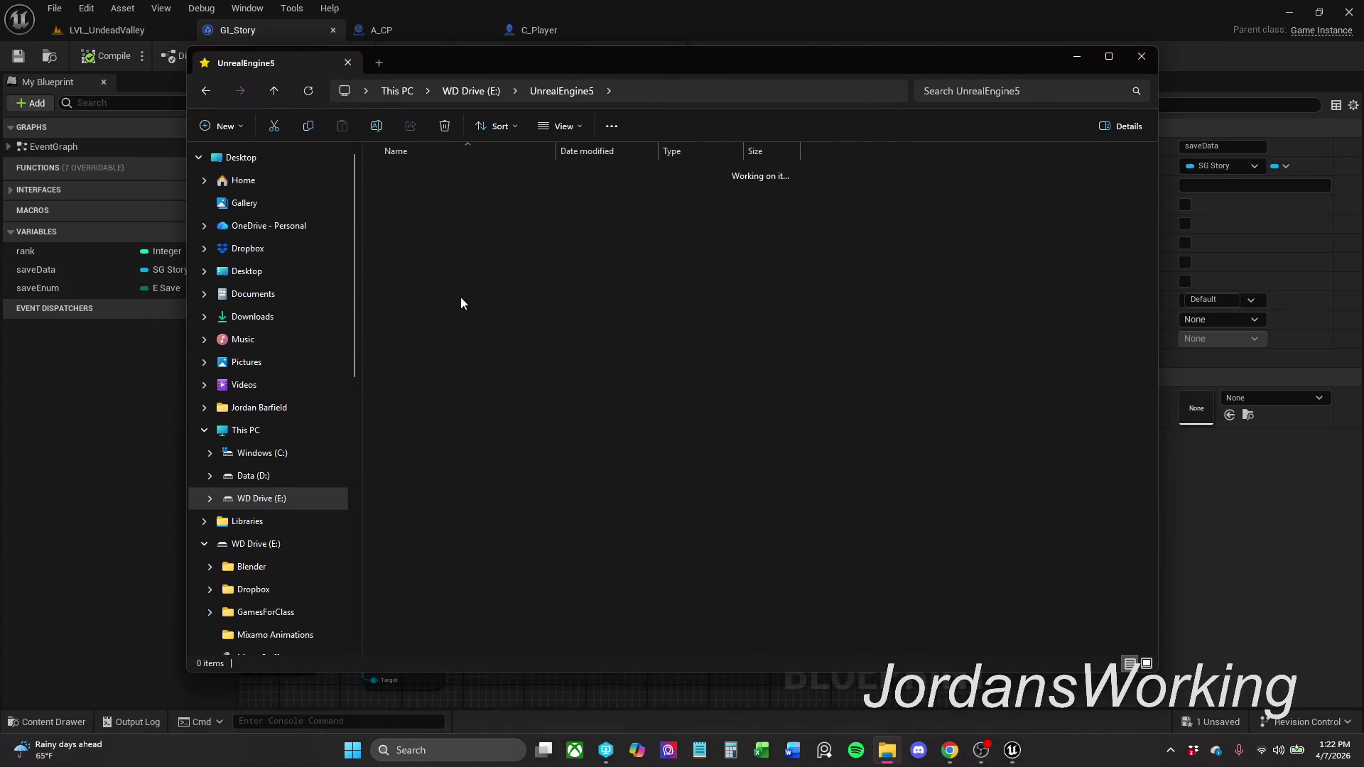
{"action": "double_click", "coordinate": [475, 211]}
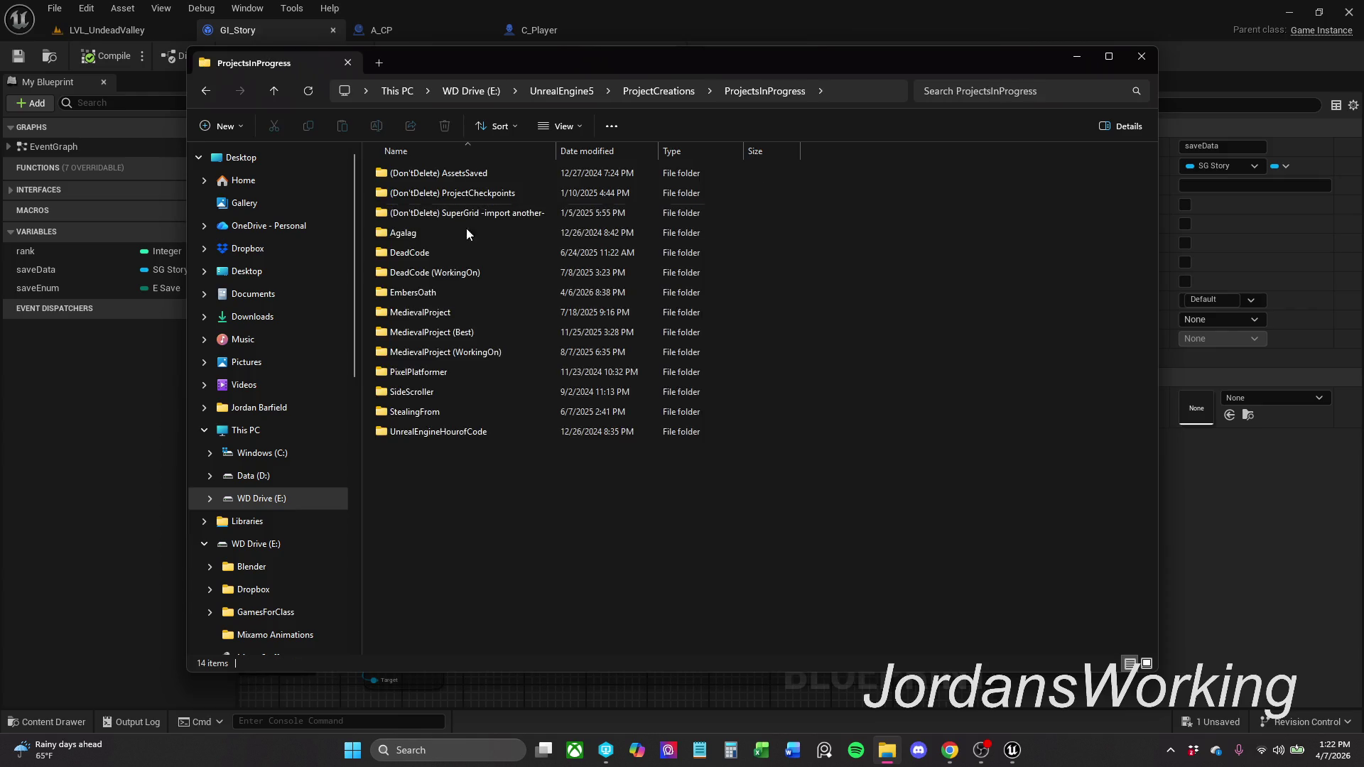
{"action": "double_click", "coordinate": [461, 291]}
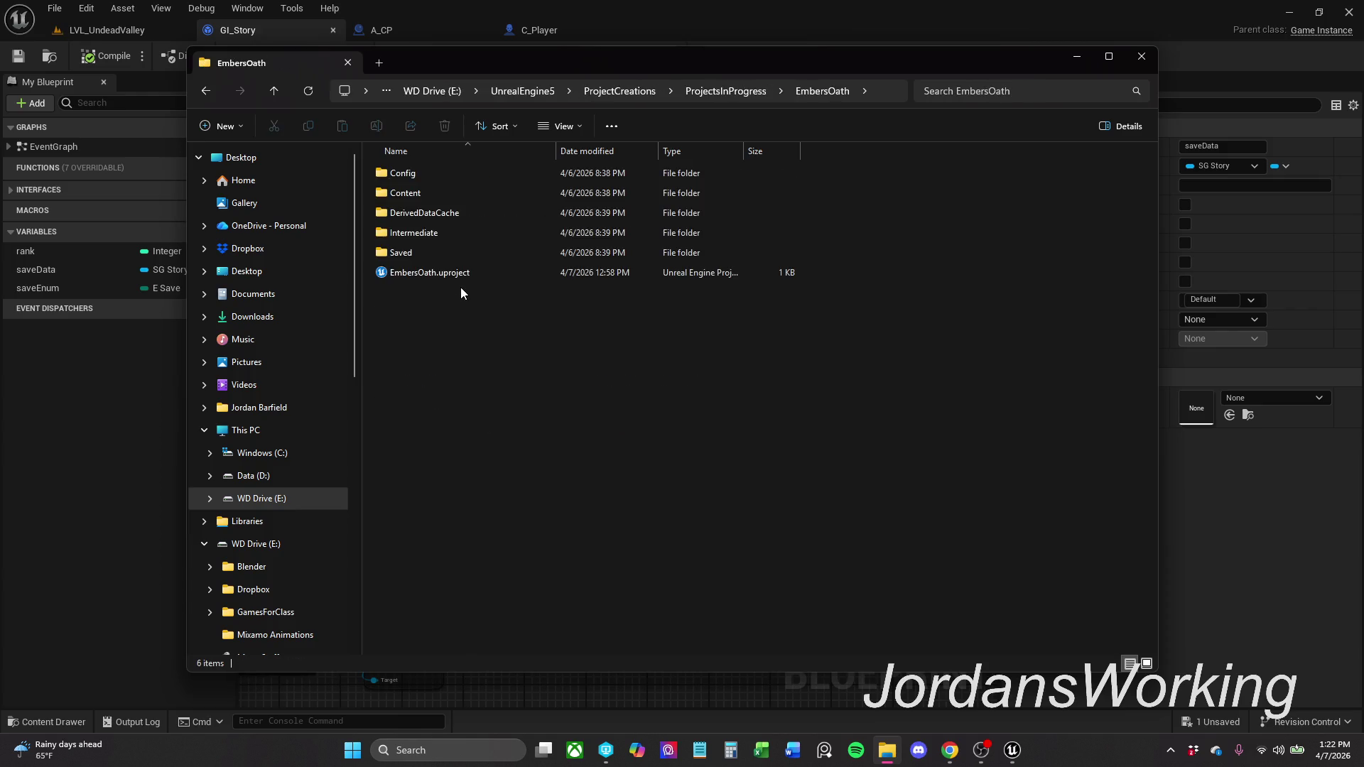
{"action": "double_click", "coordinate": [441, 256]}
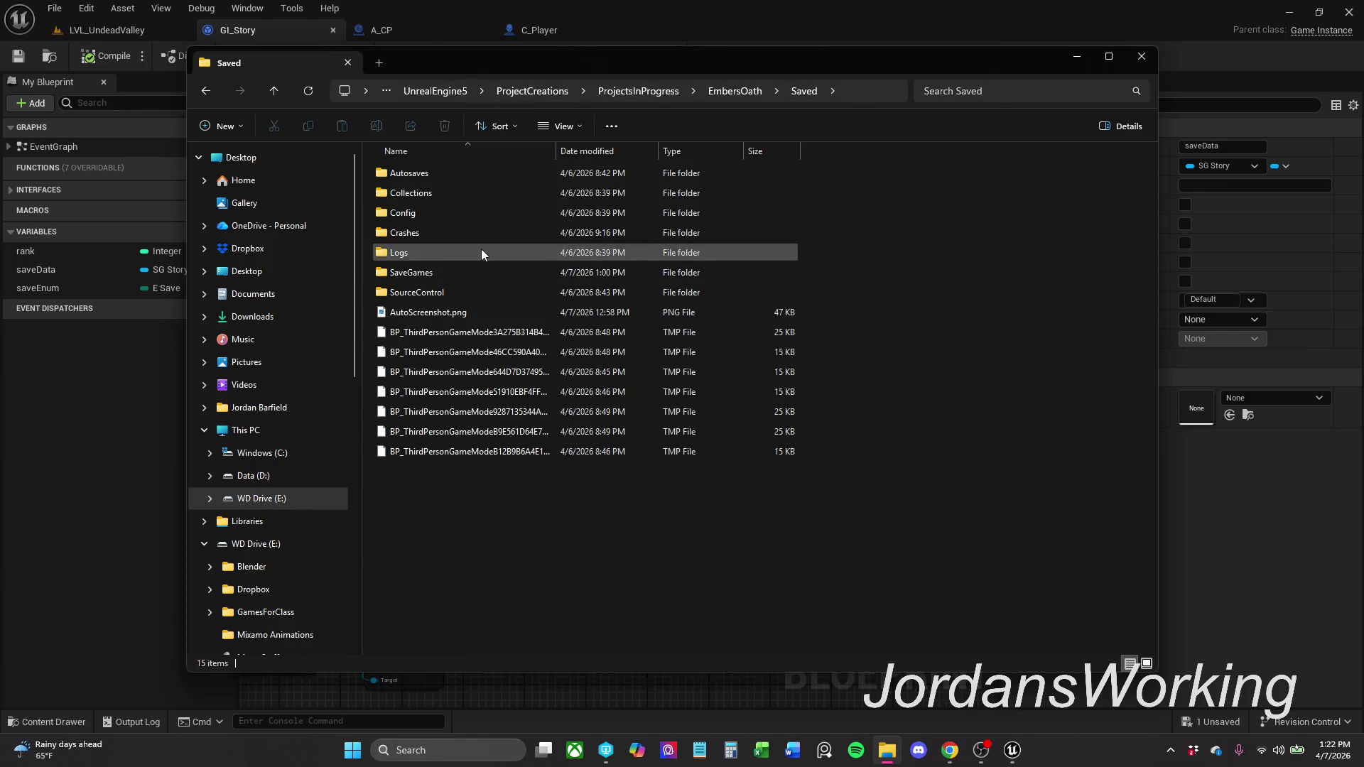
{"action": "mouse_move", "coordinate": [450, 272]}
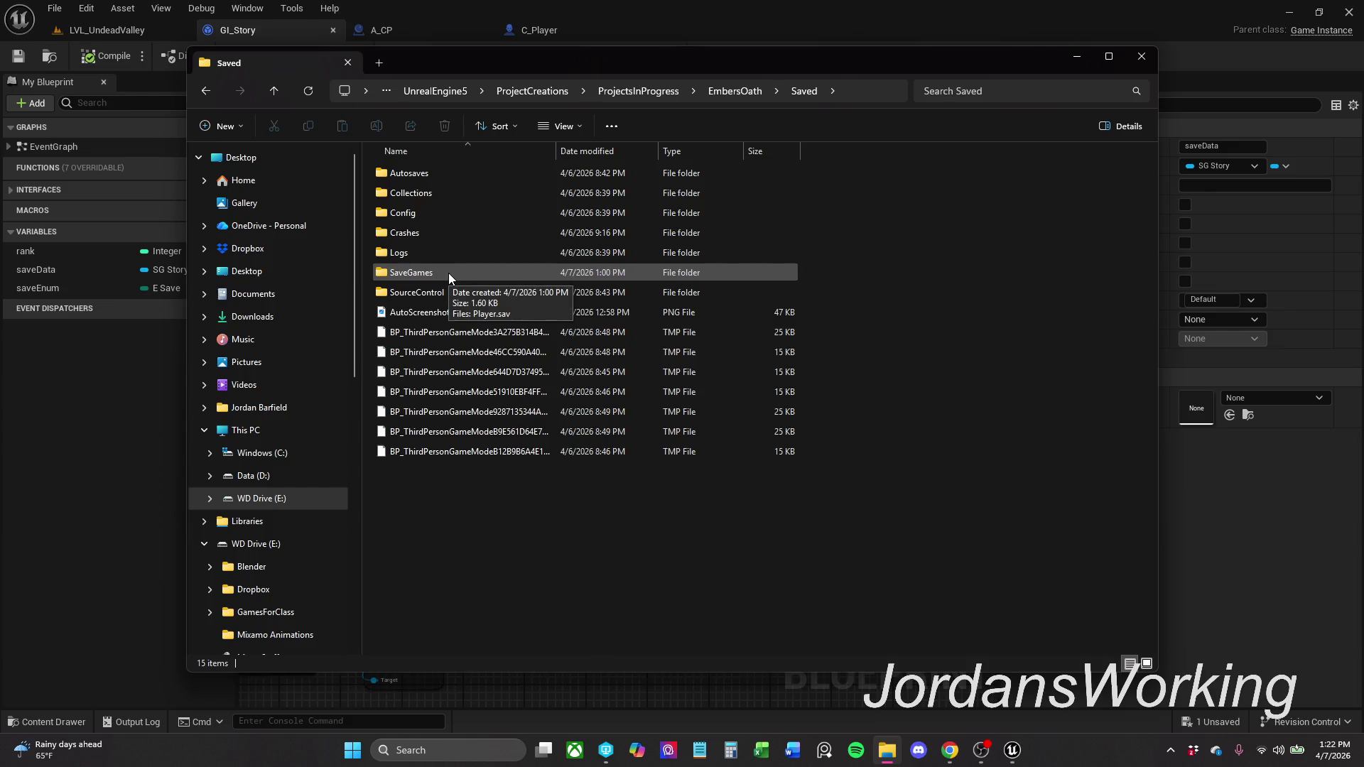
{"action": "double_click", "coordinate": [449, 273]}
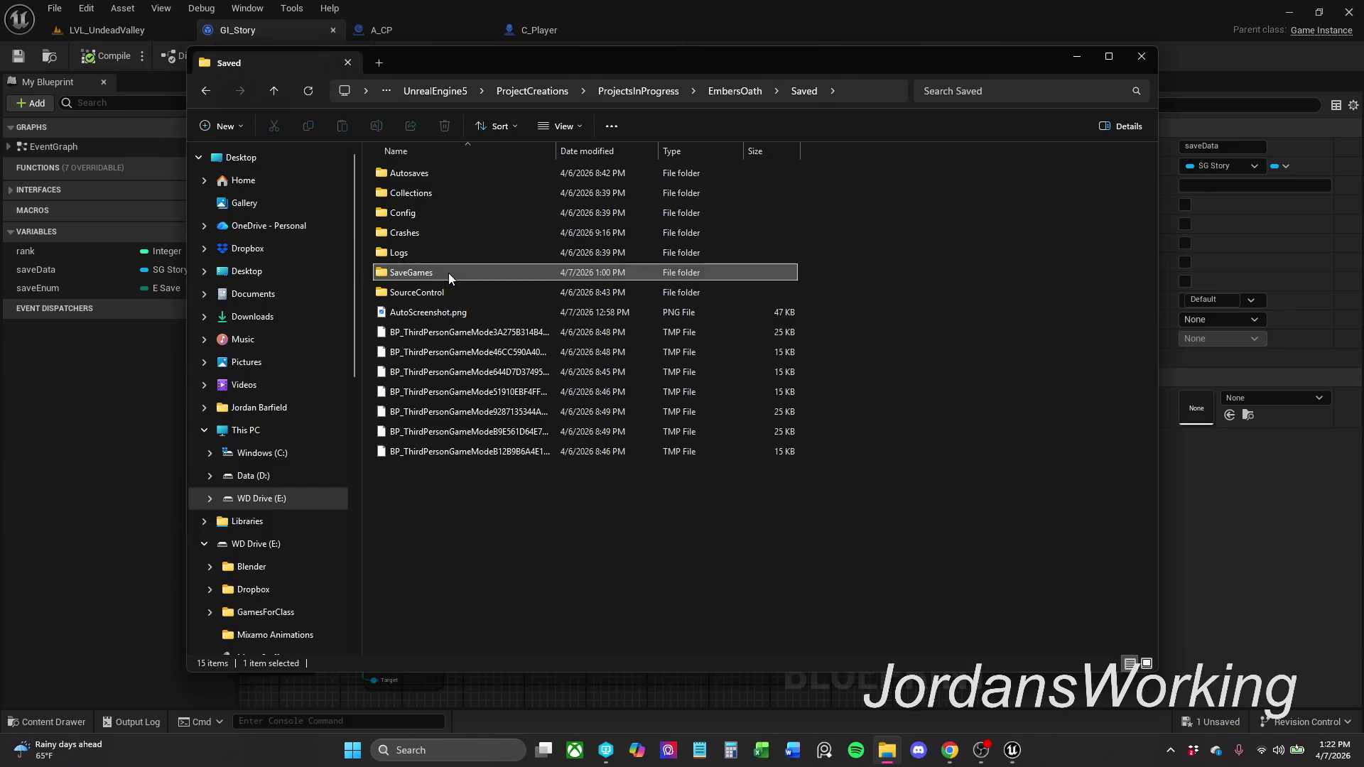
- Delete Player.sav and close File Explorer
{"action": "left_click_drag", "start_coordinate": [491, 254], "coordinate": [471, 157]}
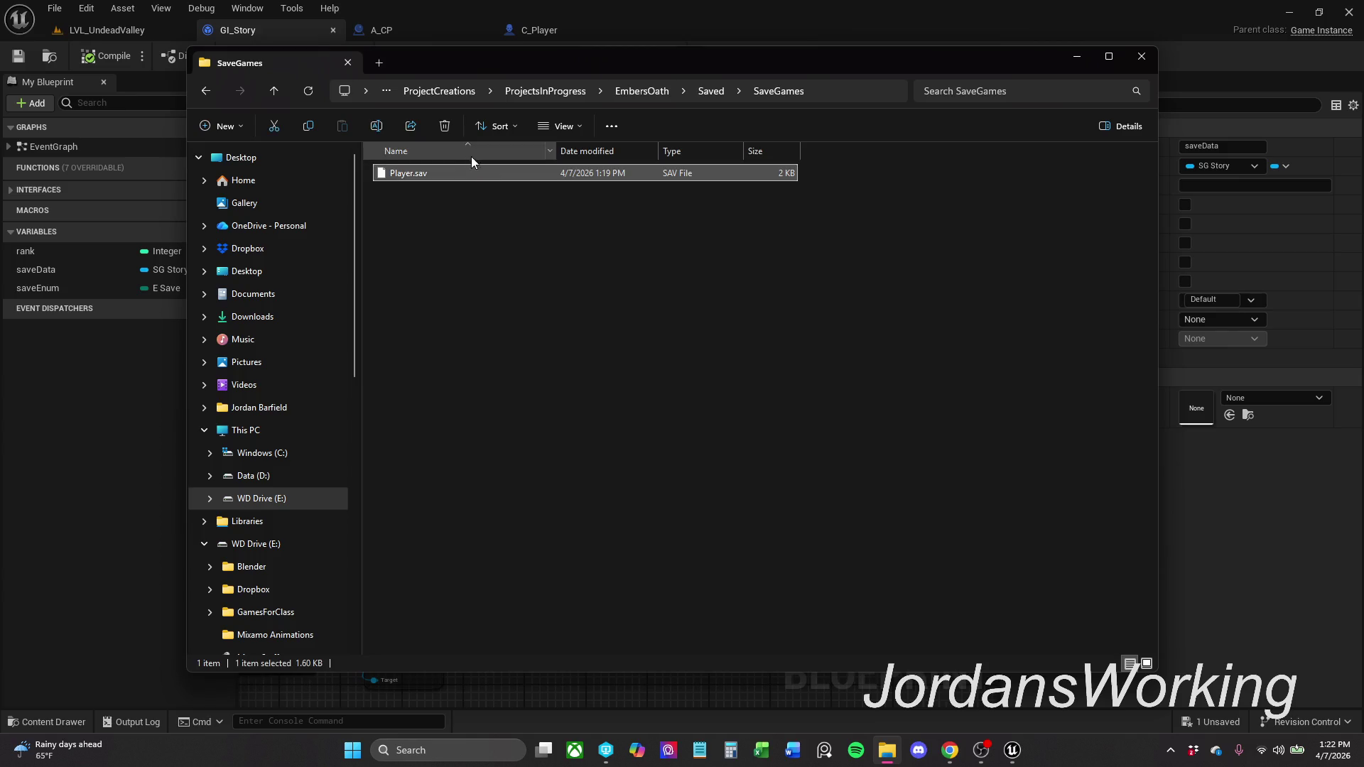
{"action": "left_click", "coordinate": [446, 126]}
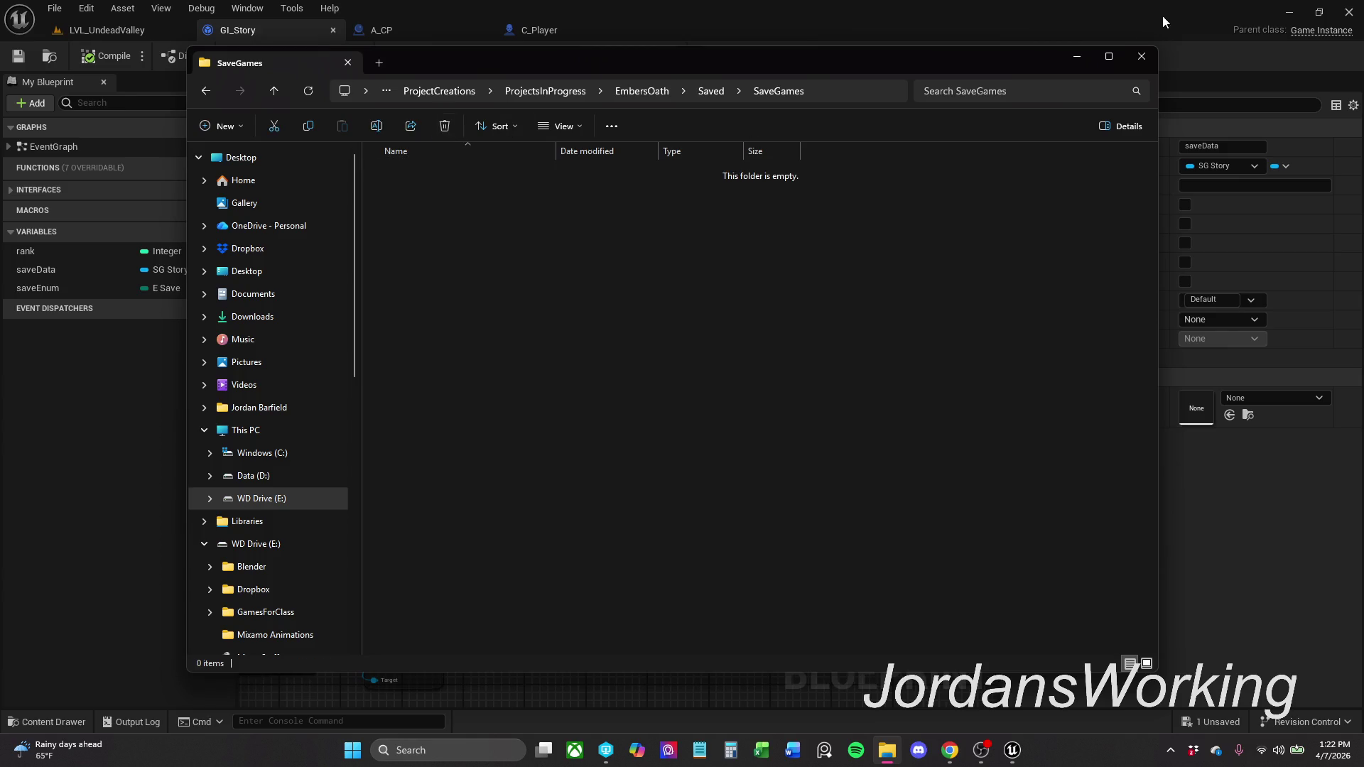
{"action": "left_click", "coordinate": [1143, 57]}
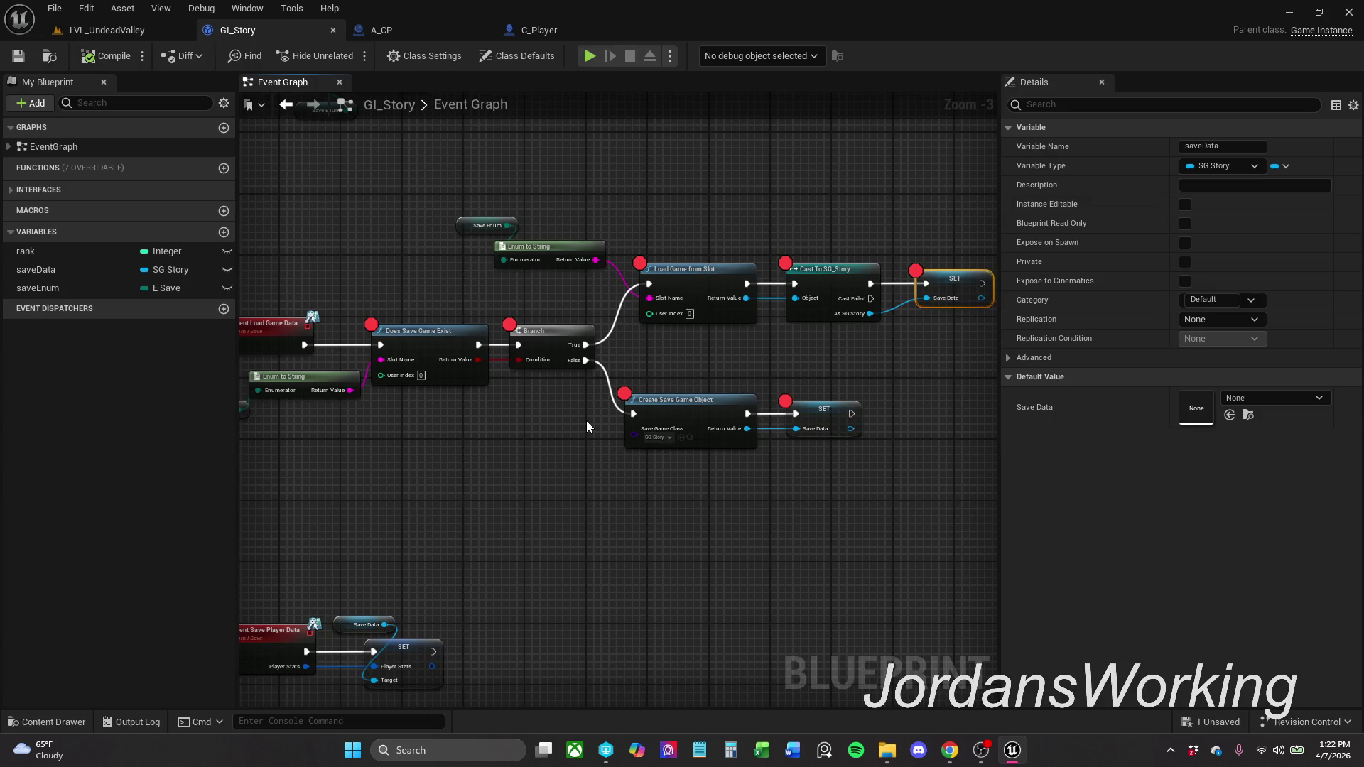
- Play-test, stepping past Does Save Game Exist to the saveData SET, then end the session
{"action": "left_click", "coordinate": [590, 56]}
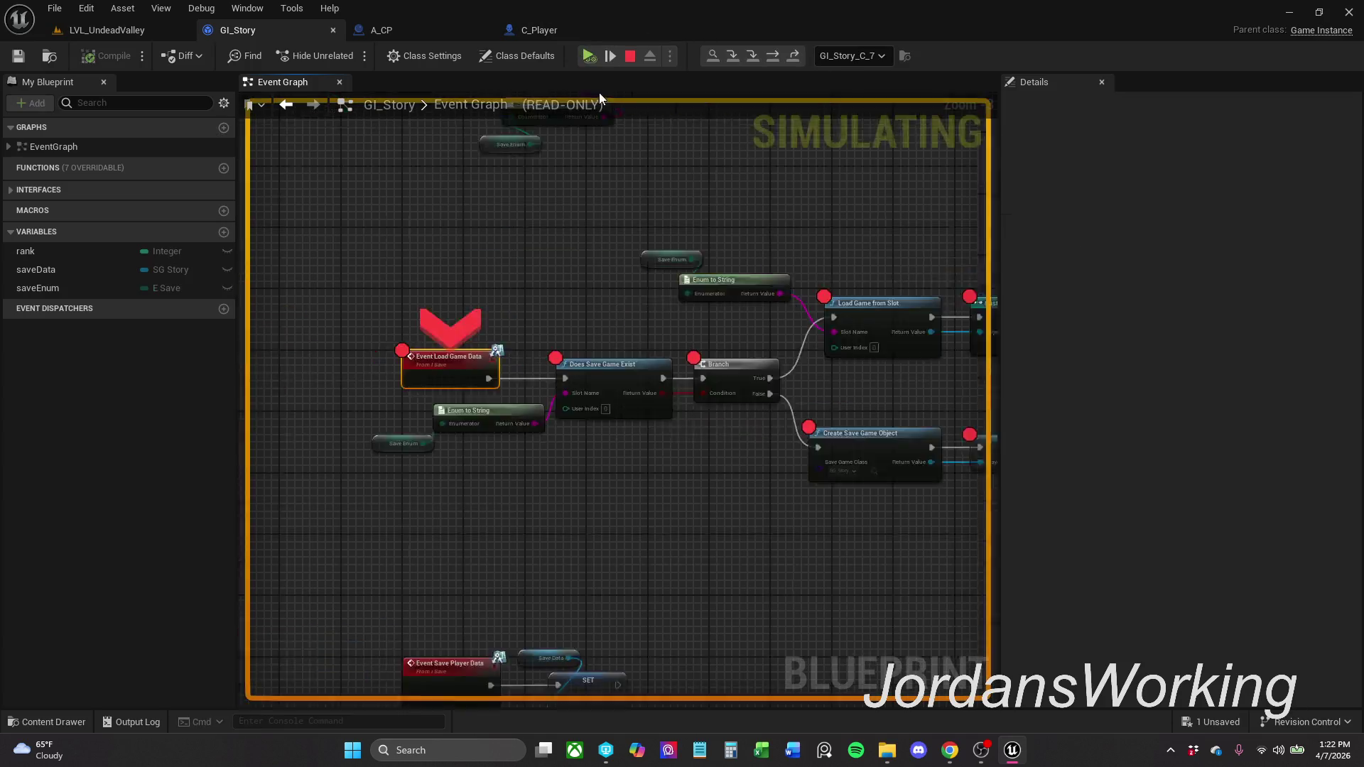
{"action": "key", "text": "F10"}
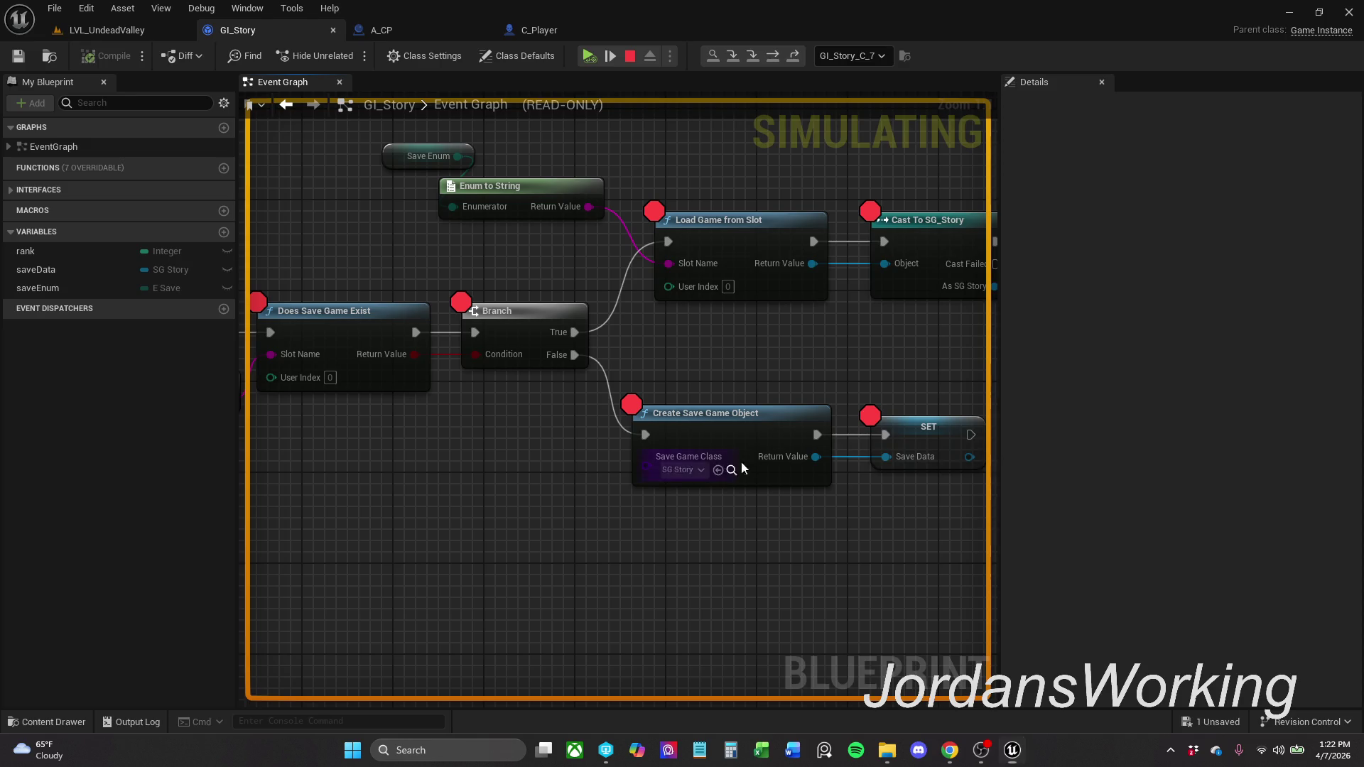
{"action": "key", "text": "F10"}
{"action": "key", "text": "F10"}
{"action": "key", "text": "F10"}
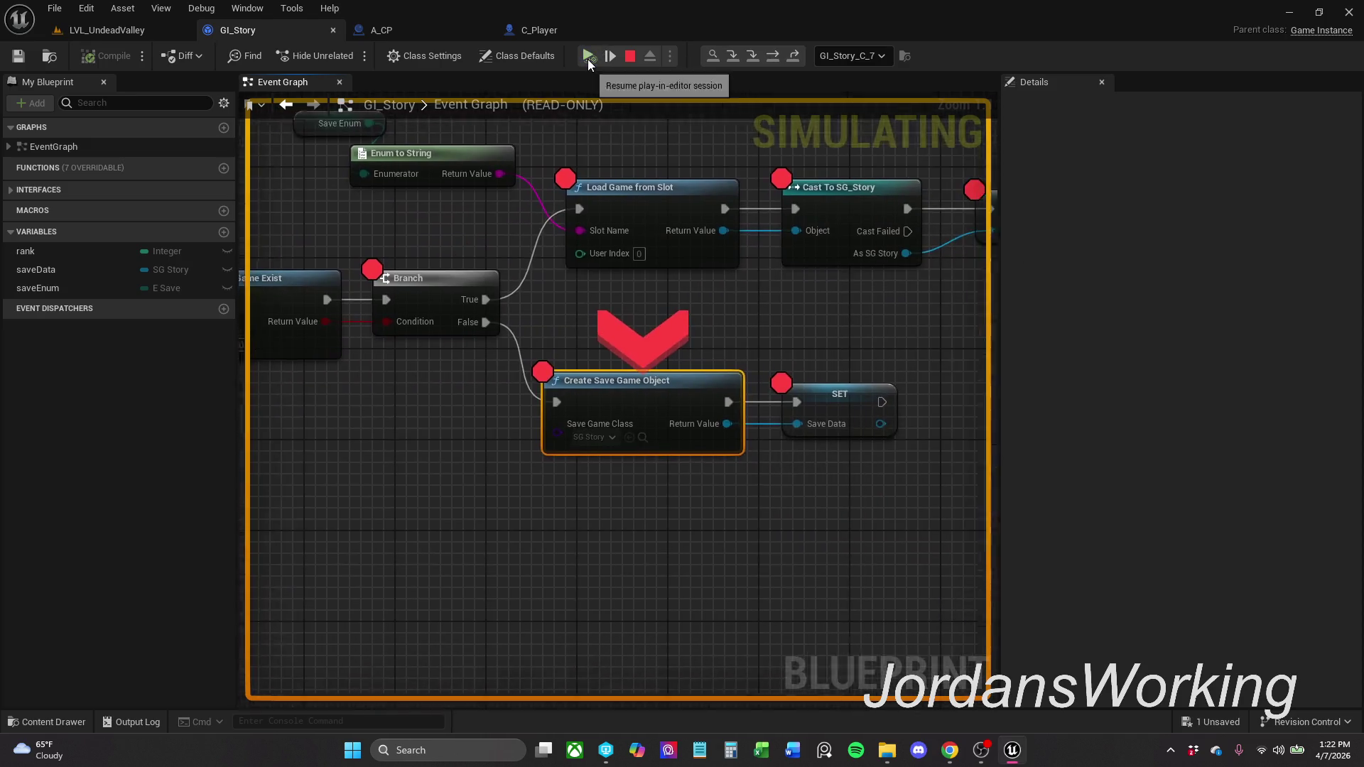
{"action": "left_click", "coordinate": [589, 56]}
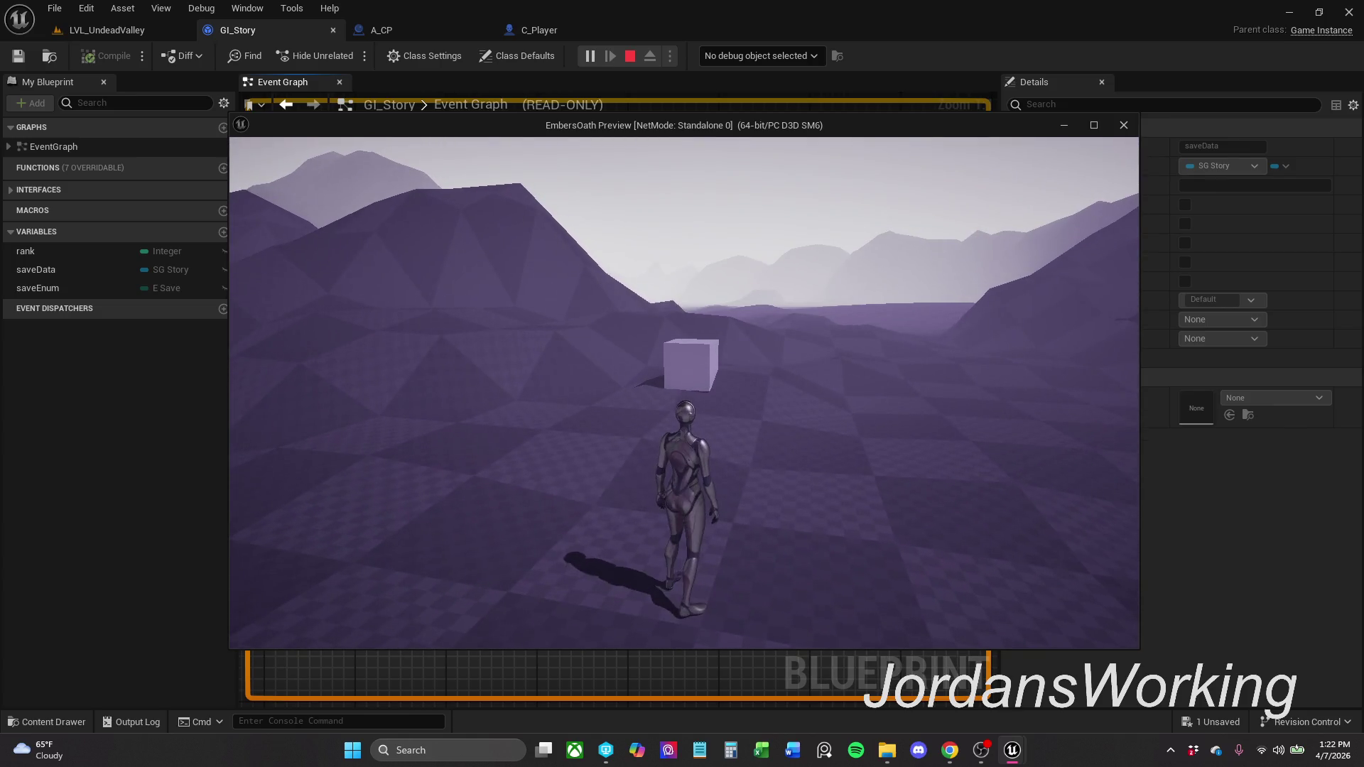
{"action": "key", "text": "Escape"}
- Play again, step from the Branch through Create Save Game Object, and run into the checkpoint cube
{"action": "left_click", "coordinate": [589, 56]}
{"action": "key", "text": "F10"}
{"action": "key", "text": "F10"}
{"action": "left_click", "coordinate": [591, 56]}
{"action": "left_click", "coordinate": [591, 56]}
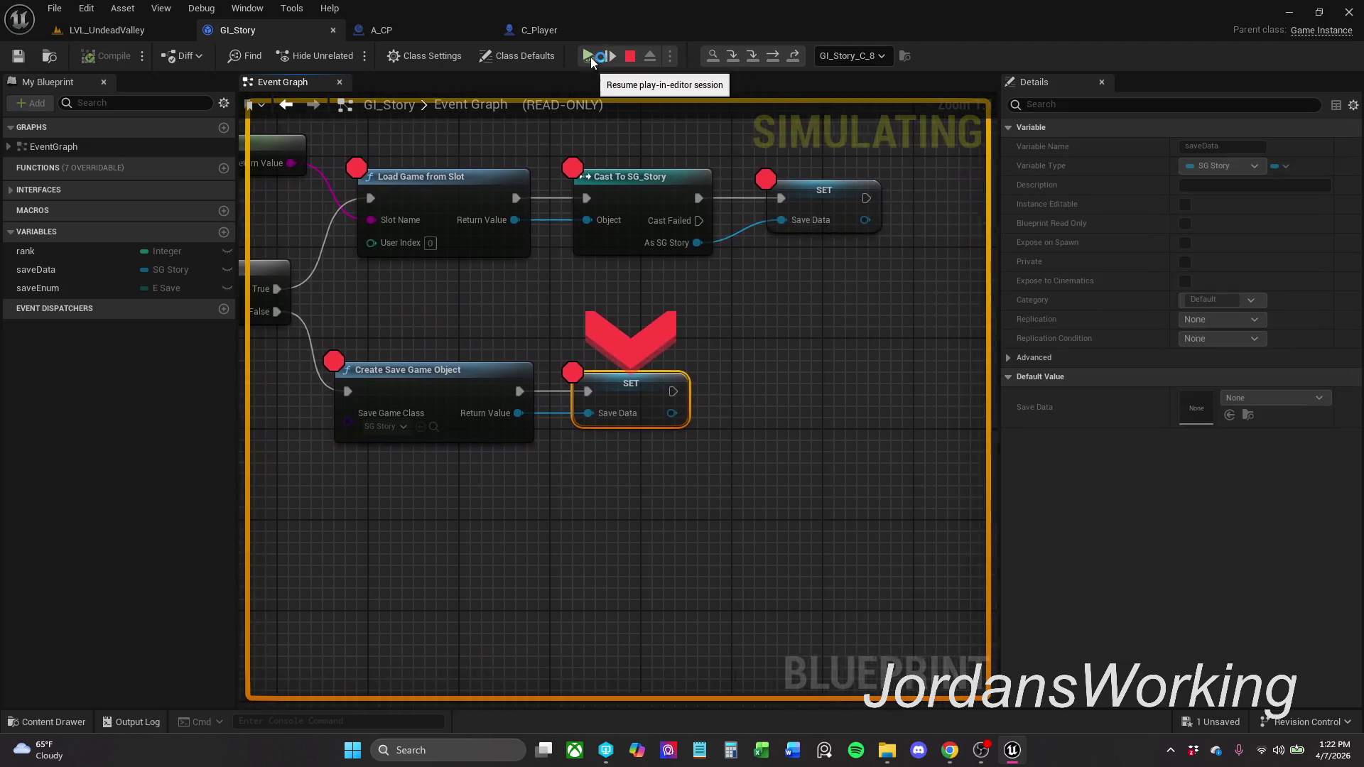
{"action": "left_click", "coordinate": [590, 56]}
{"action": "key", "text": "w"}
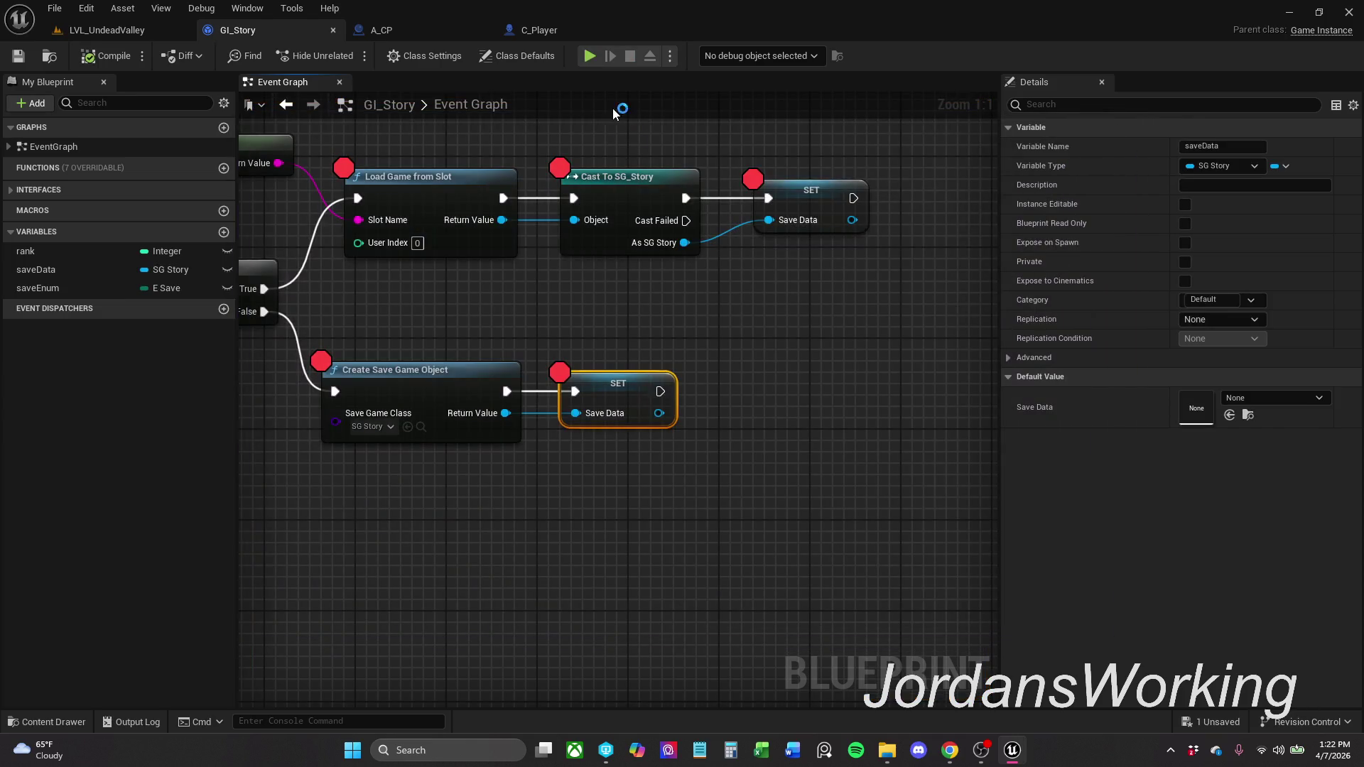
- Step through Load Game from Slot, Cast To SG_Story and saveData SET, then stop and frame the graph
{"action": "left_click", "coordinate": [591, 57]}
{"action": "left_click", "coordinate": [591, 57]}
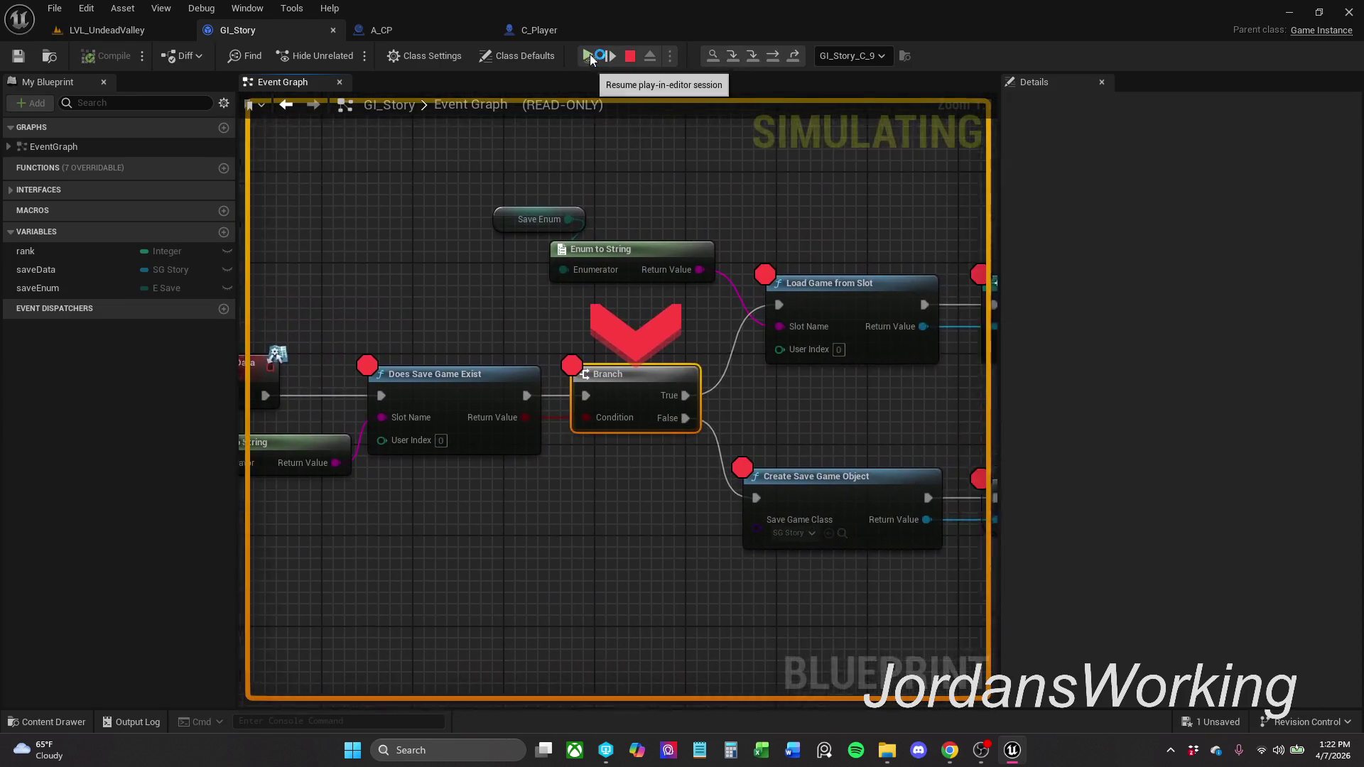
{"action": "left_click", "coordinate": [591, 57]}
{"action": "left_click", "coordinate": [591, 57]}
{"action": "left_click", "coordinate": [590, 57]}
{"action": "left_click", "coordinate": [590, 57]}
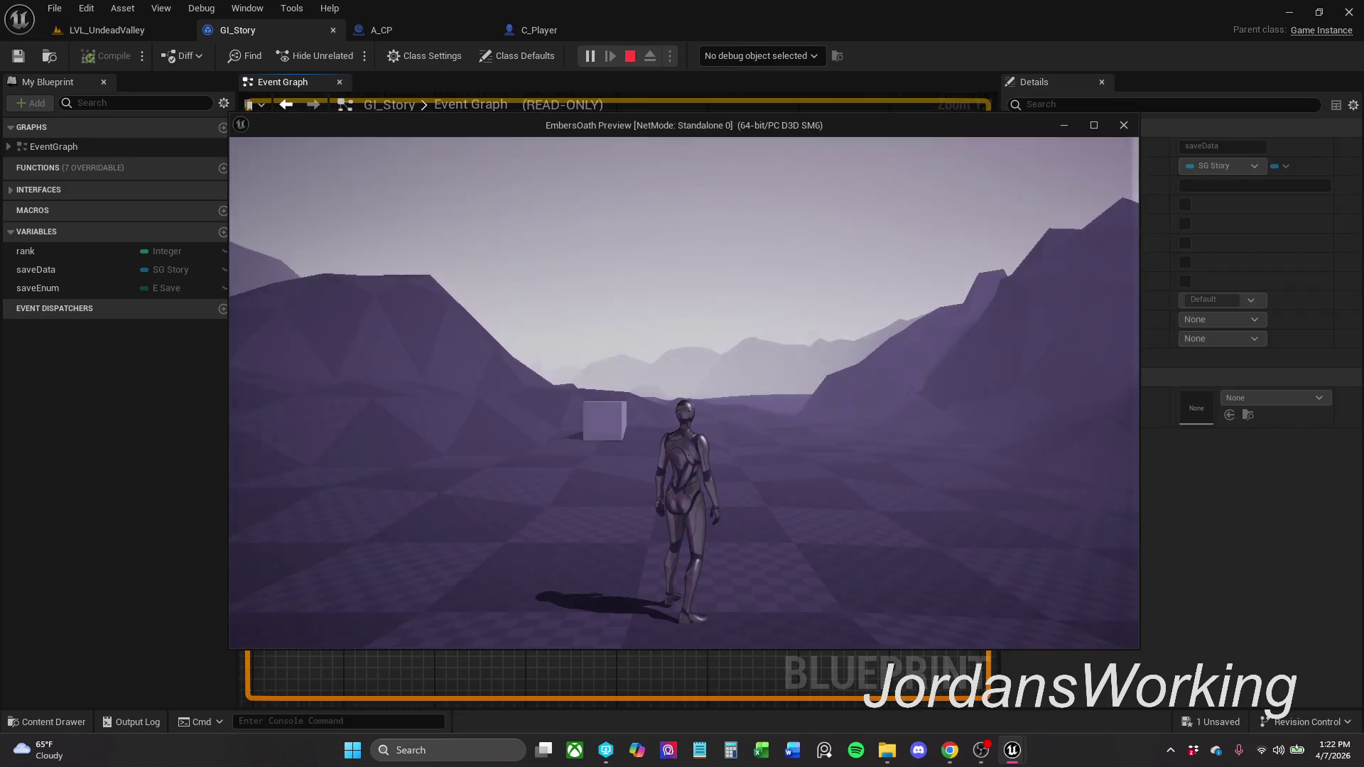
{"action": "key", "text": "Escape"}
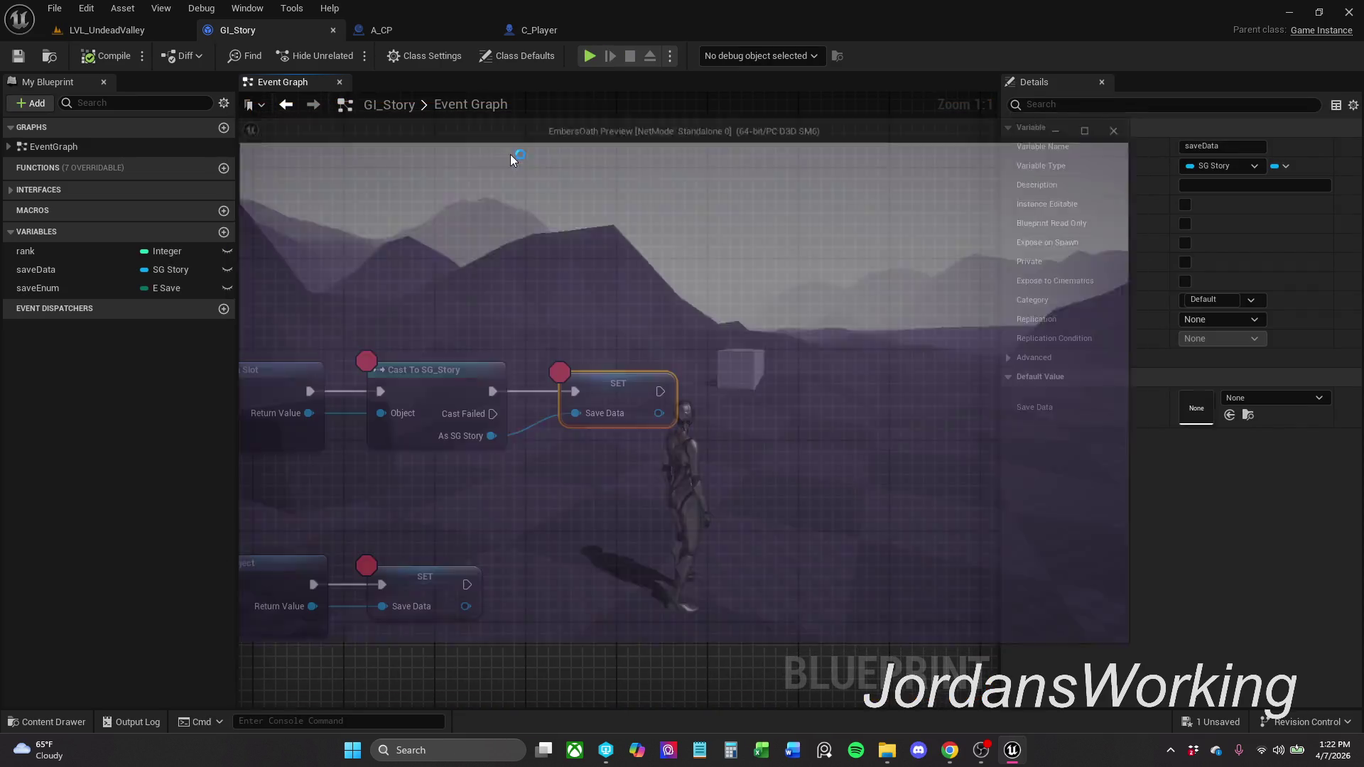
{"action": "key", "text": "Home"}
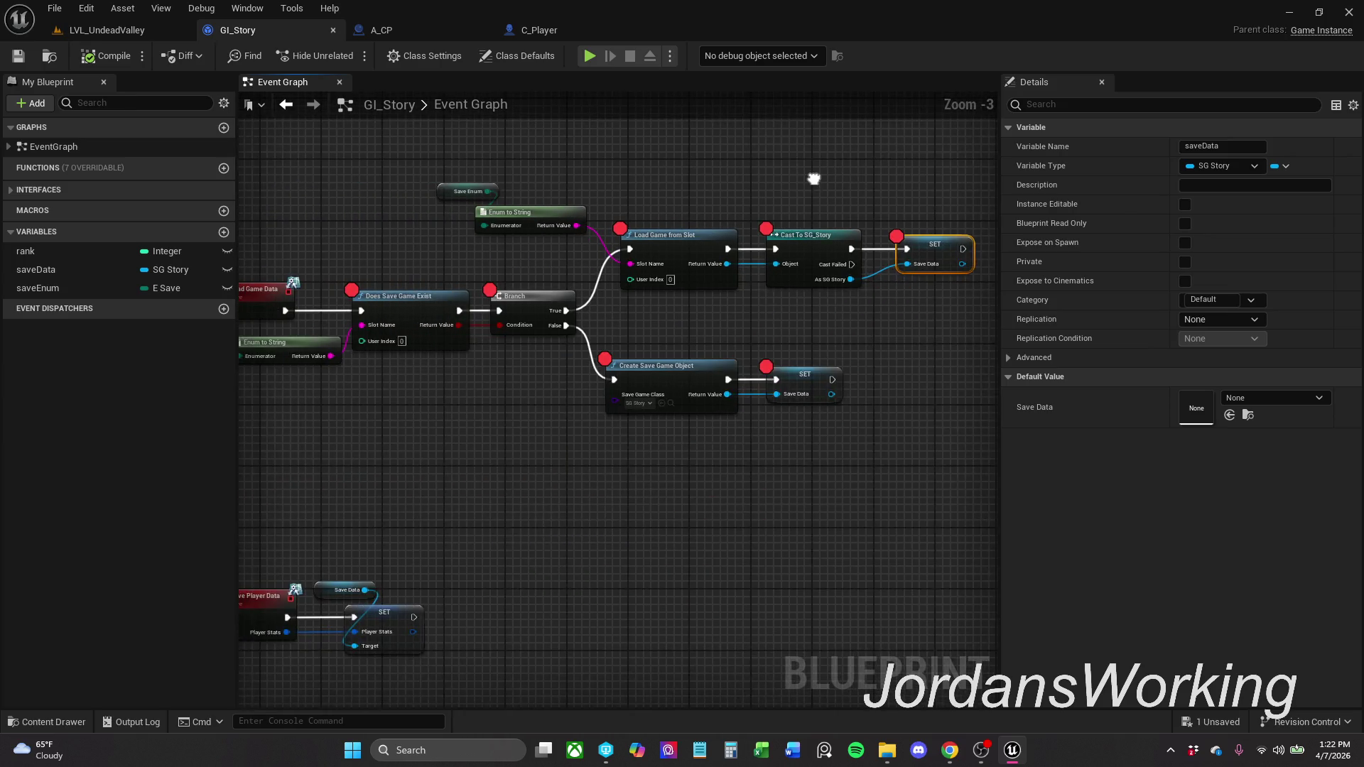
- Remove the breakpoints from GI_Story's load-game chain nodes
{"action": "mouse_move", "coordinate": [327, 178]}
{"action": "left_mouse_down"}
{"action": "mouse_move", "coordinate": [450, 258]}
{"action": "mouse_move", "coordinate": [935, 426]}
{"action": "mouse_move", "coordinate": [1005, 420]}
{"action": "left_mouse_up"}
{"action": "right_click", "coordinate": [965, 247]}
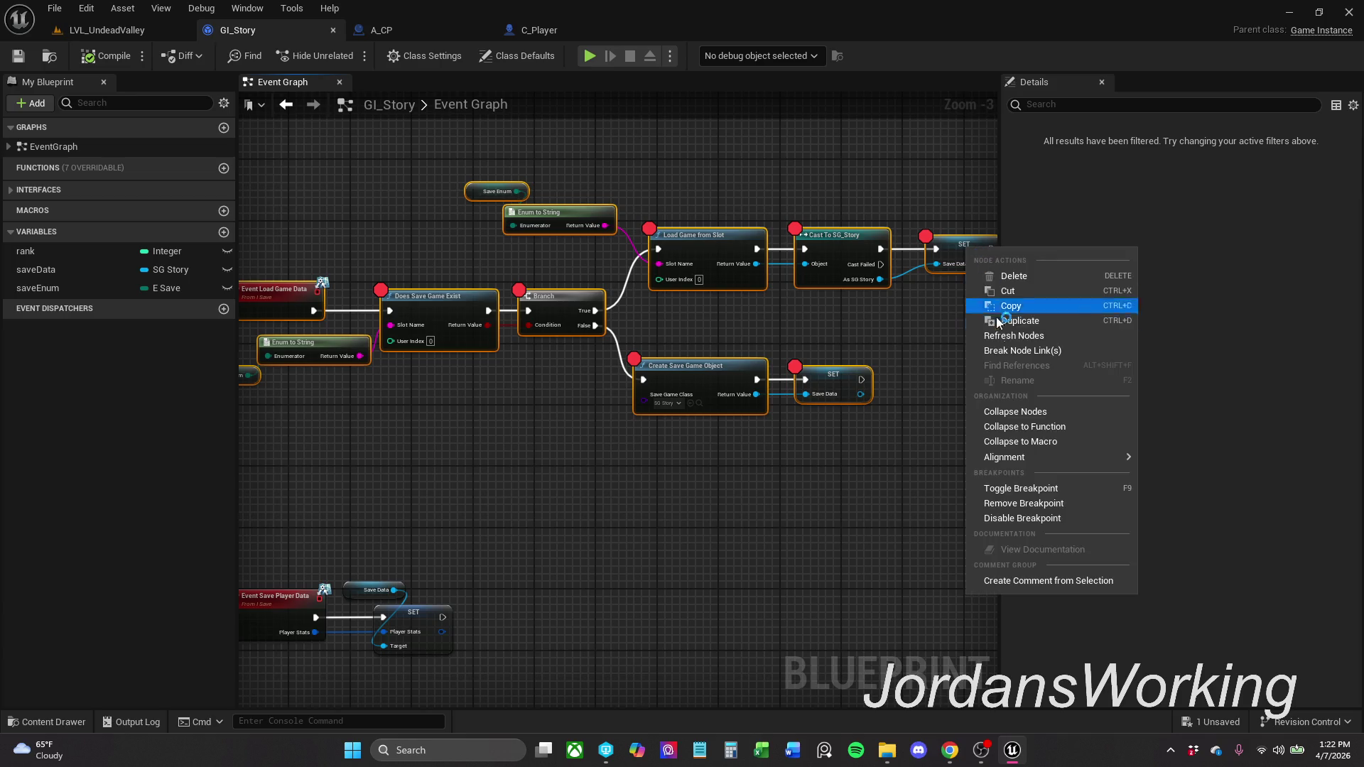
{"action": "left_click", "coordinate": [1069, 492]}
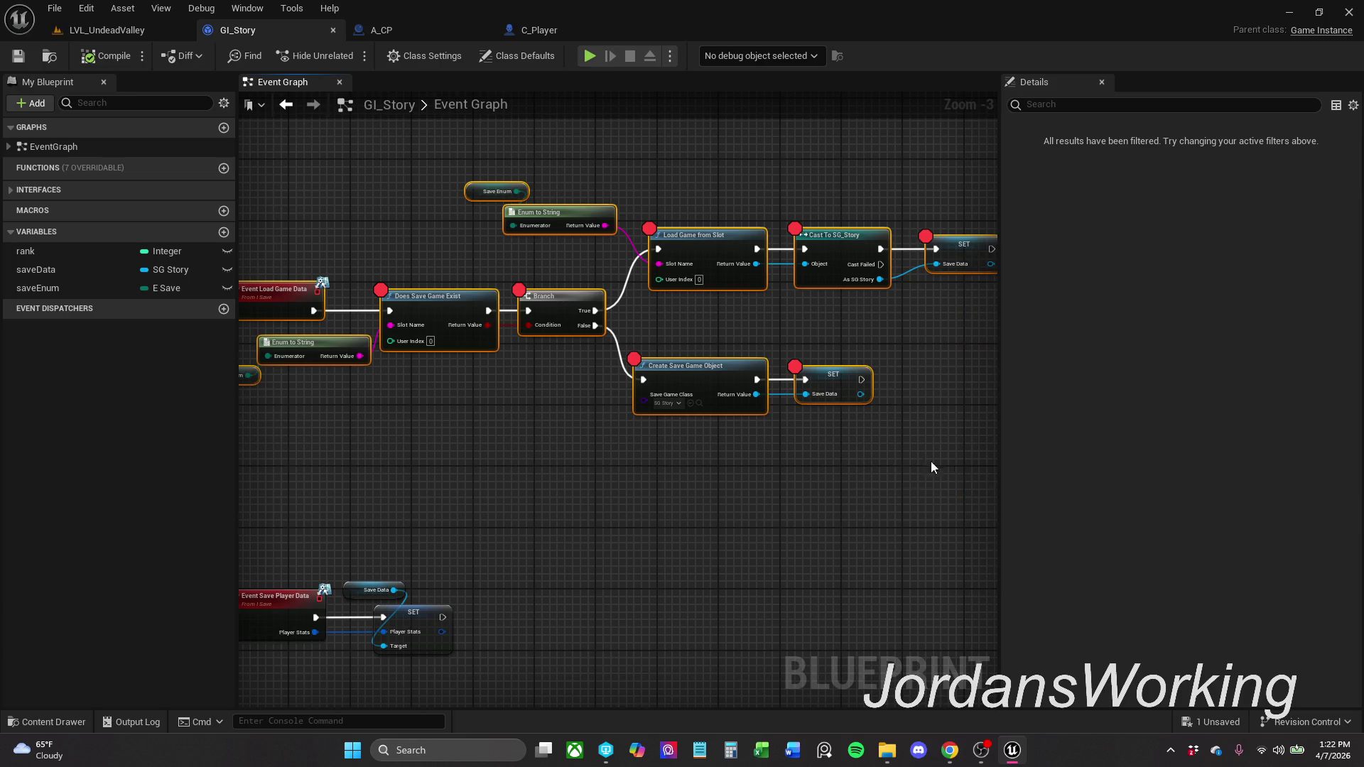
{"action": "left_click", "coordinate": [620, 460]}
- In C_Player's Use Player Data, delete the NOT node, wire == into Branch Condition, continue from False
{"action": "left_click", "coordinate": [540, 30]}
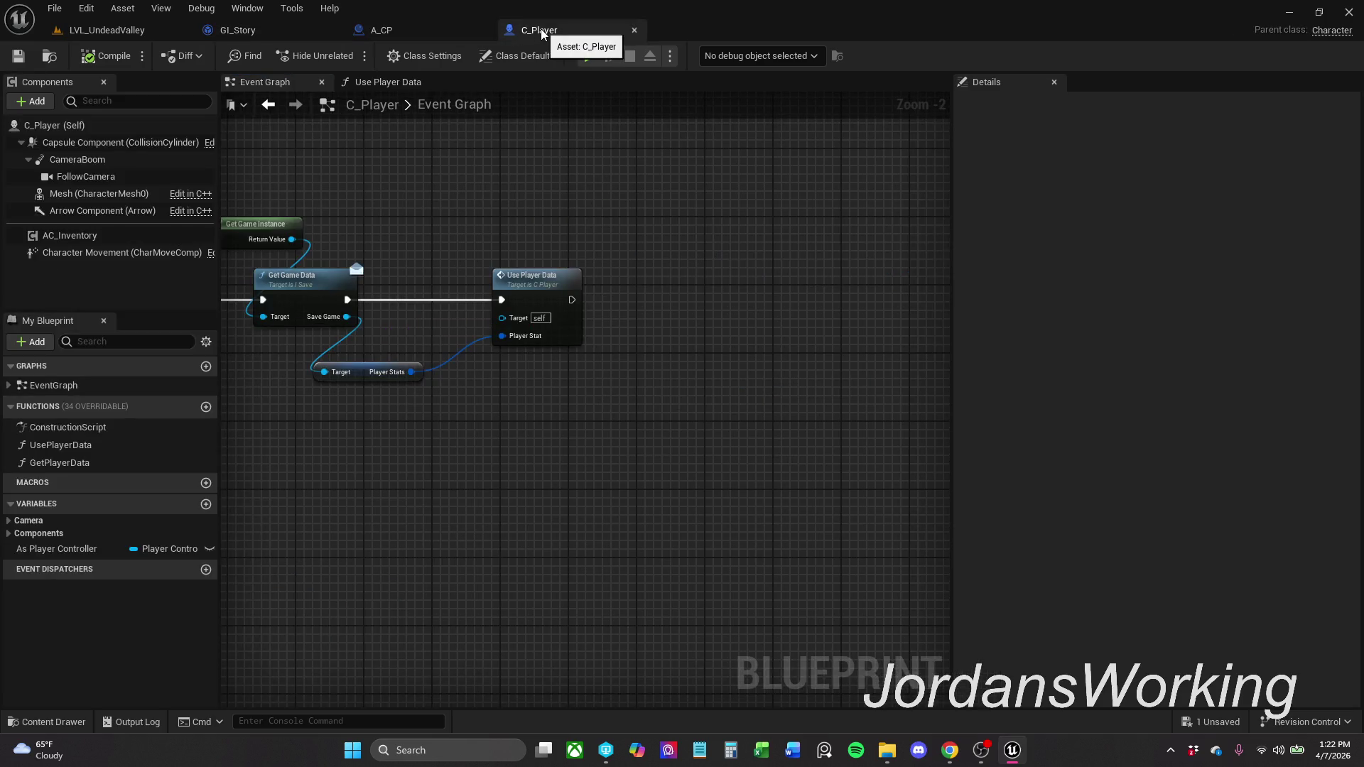
{"action": "mouse_move", "coordinate": [532, 223]}
{"action": "left_mouse_down"}
{"action": "mouse_move", "coordinate": [643, 168]}
{"action": "mouse_move", "coordinate": [673, 242]}
{"action": "left_mouse_up"}
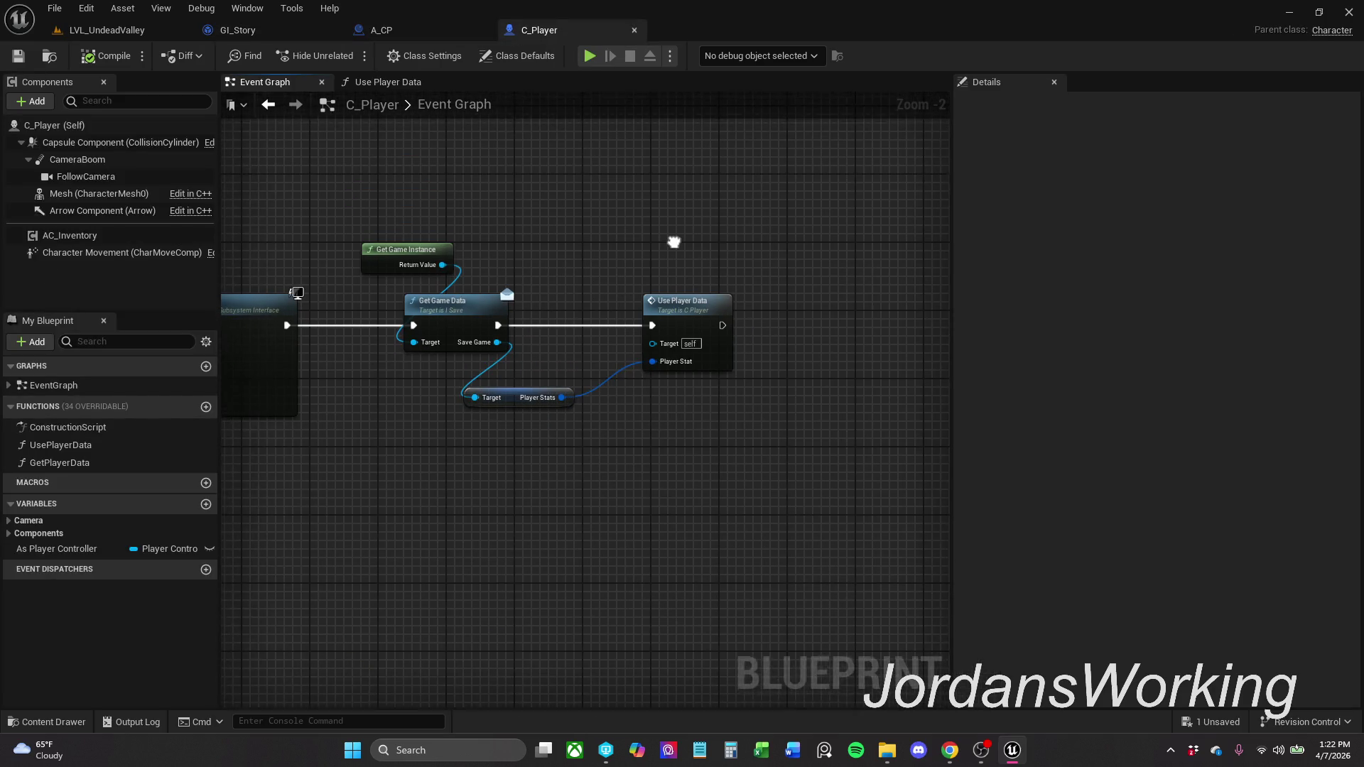
{"action": "double_click", "coordinate": [679, 317]}
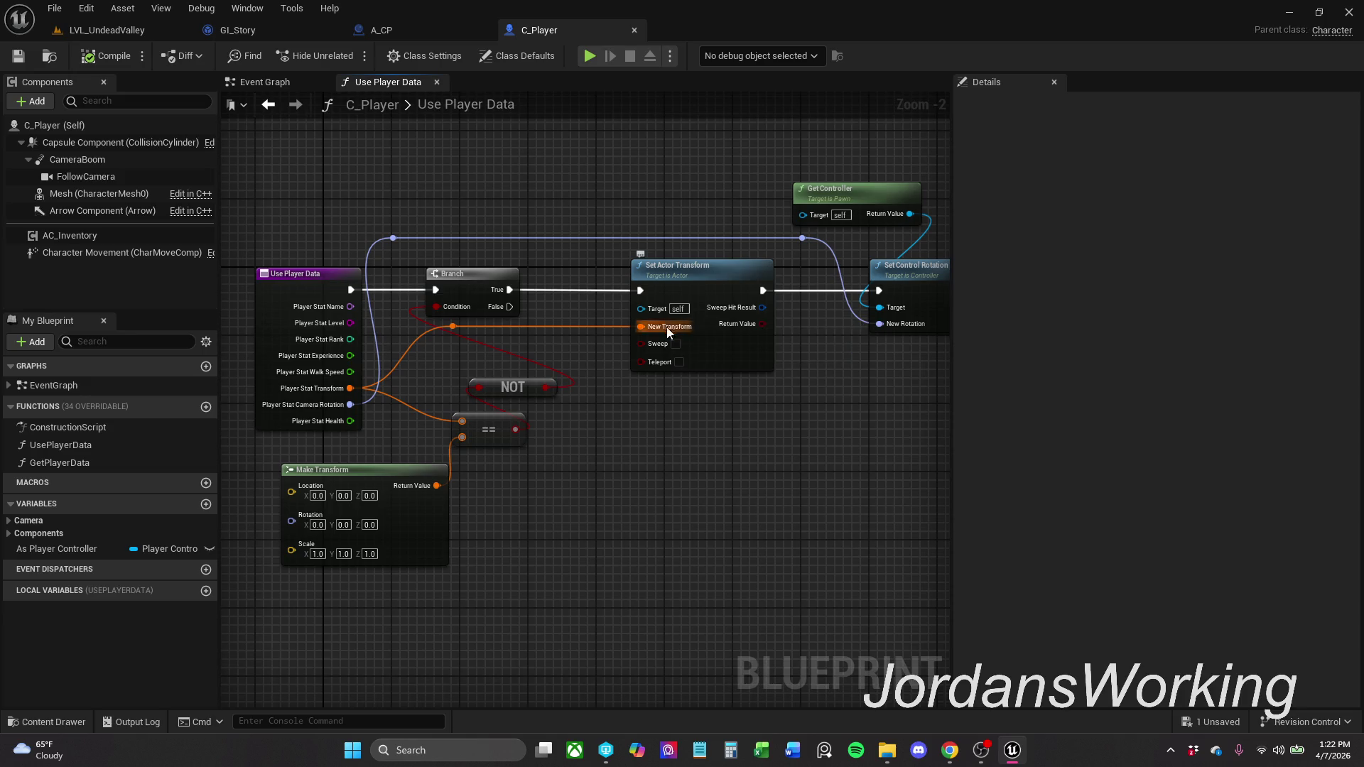
{"action": "scroll", "coordinate": [609, 339], "scroll_direction": "up", "scroll_amount": 1}
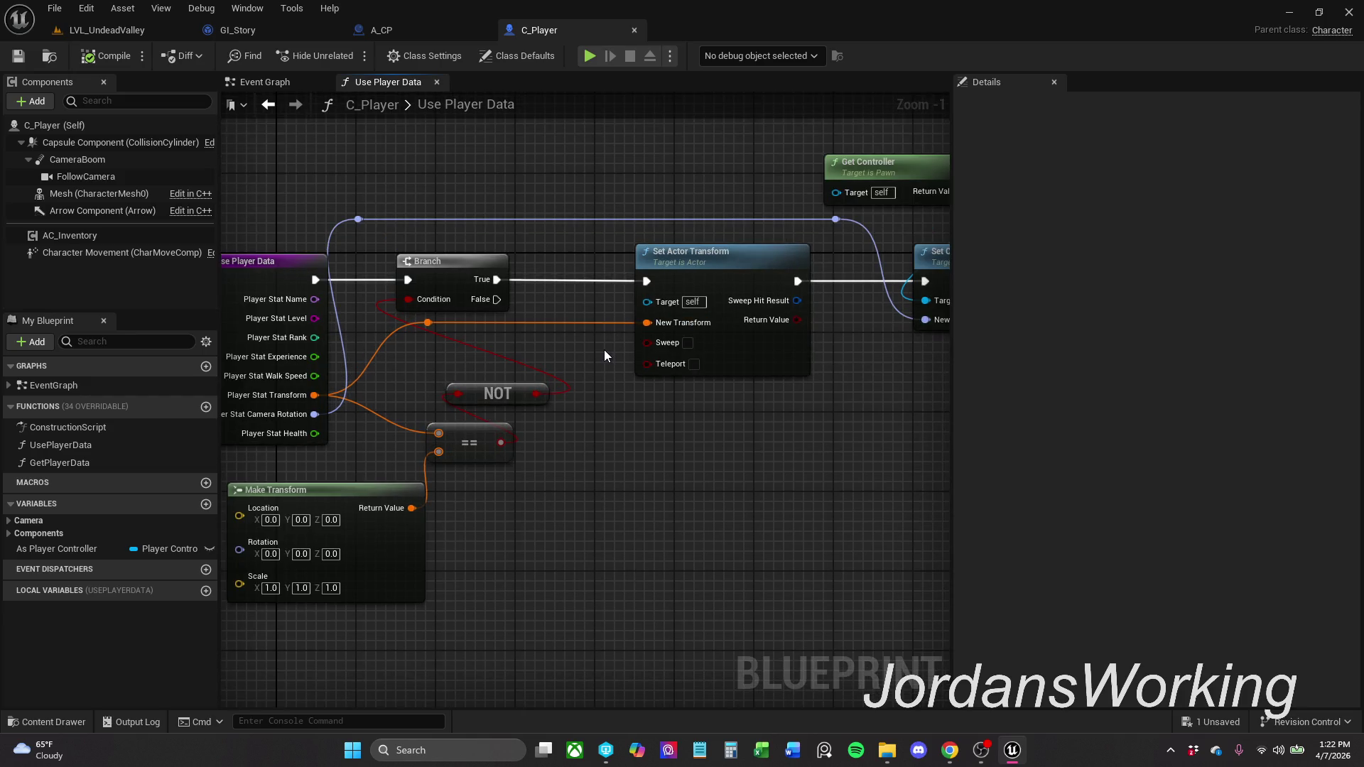
{"action": "left_click", "coordinate": [525, 400]}
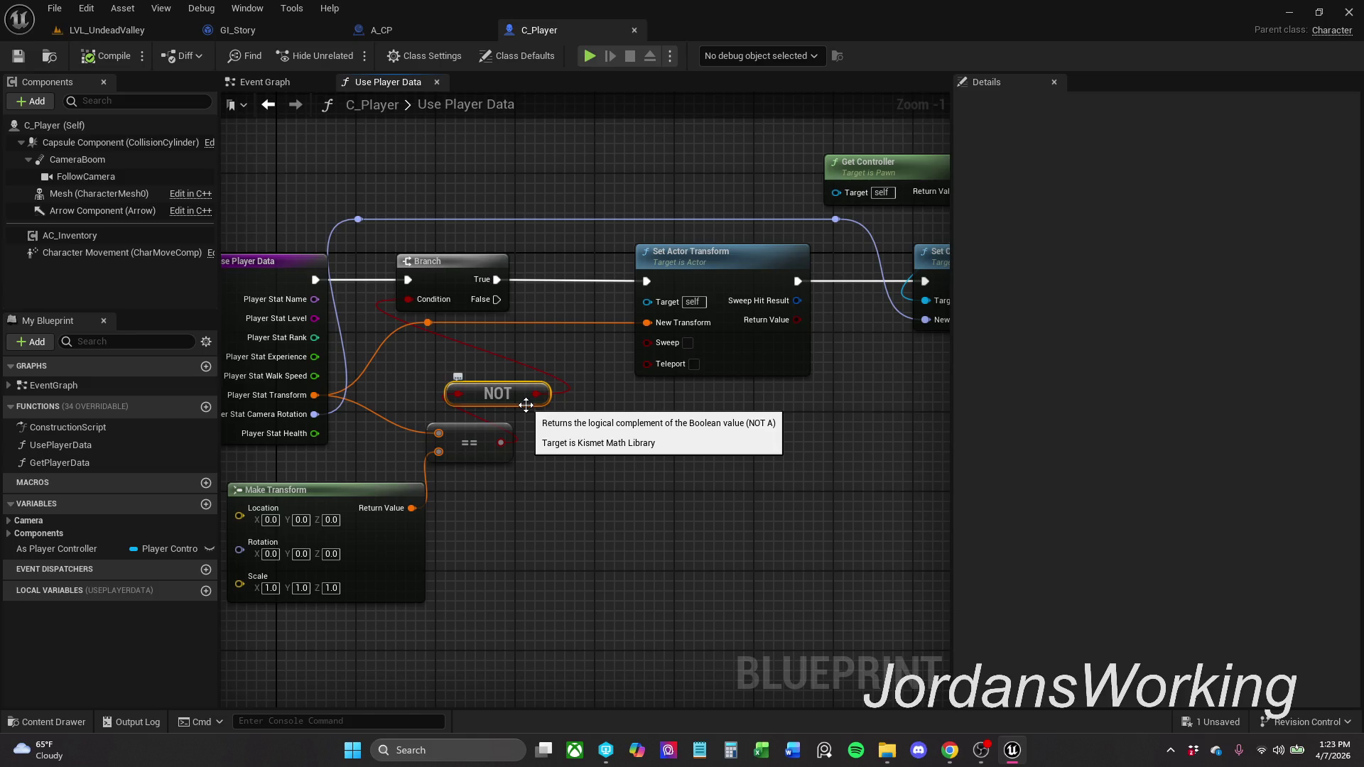
{"action": "key", "text": "Delete"}
{"action": "mouse_move", "coordinate": [501, 442]}
{"action": "left_mouse_down"}
{"action": "mouse_move", "coordinate": [436, 313]}
{"action": "mouse_move", "coordinate": [411, 299]}
{"action": "left_mouse_up"}
{"action": "left_click_drag", "start_coordinate": [498, 280], "coordinate": [497, 300]}
- Shift the transform and rotation nodes and straighten the wires through the reroute points
{"action": "scroll", "coordinate": [497, 299], "scroll_direction": "down", "scroll_amount": 1}
{"action": "left_click_drag", "start_coordinate": [450, 252], "coordinate": [383, 265]}
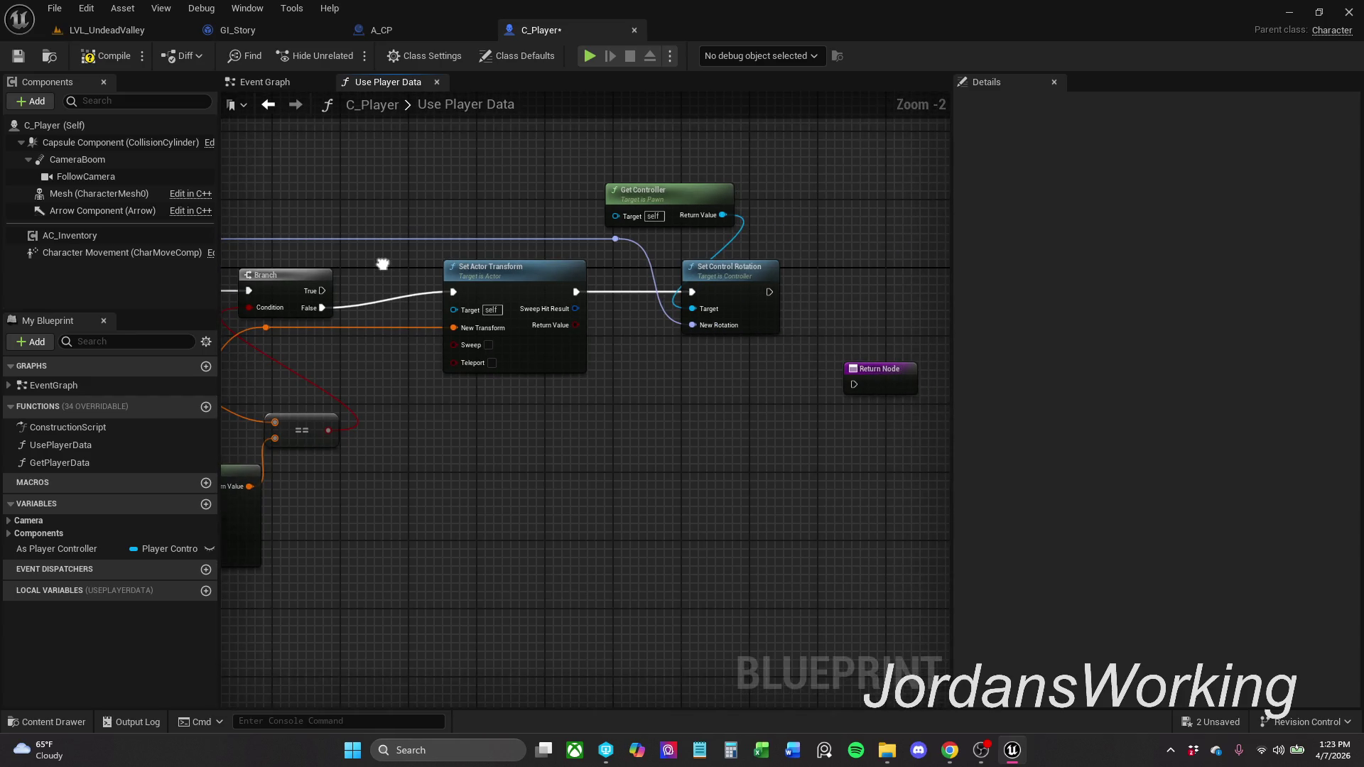
{"action": "mouse_move", "coordinate": [590, 237]}
{"action": "left_mouse_down"}
{"action": "mouse_move", "coordinate": [739, 306]}
{"action": "mouse_move", "coordinate": [722, 284]}
{"action": "mouse_move", "coordinate": [846, 381]}
{"action": "mouse_move", "coordinate": [858, 310]}
{"action": "mouse_move", "coordinate": [837, 294]}
{"action": "left_mouse_up"}
{"action": "left_click_drag", "start_coordinate": [554, 228], "coordinate": [741, 238]}
{"action": "left_click_drag", "start_coordinate": [830, 231], "coordinate": [857, 223]}
{"action": "left_click", "coordinate": [389, 253]}
{"action": "left_click_drag", "start_coordinate": [820, 279], "coordinate": [781, 241]}
{"action": "left_click", "coordinate": [834, 244], "text": "ctrl"}
{"action": "key", "text": "q"}
{"action": "left_click", "coordinate": [710, 206]}
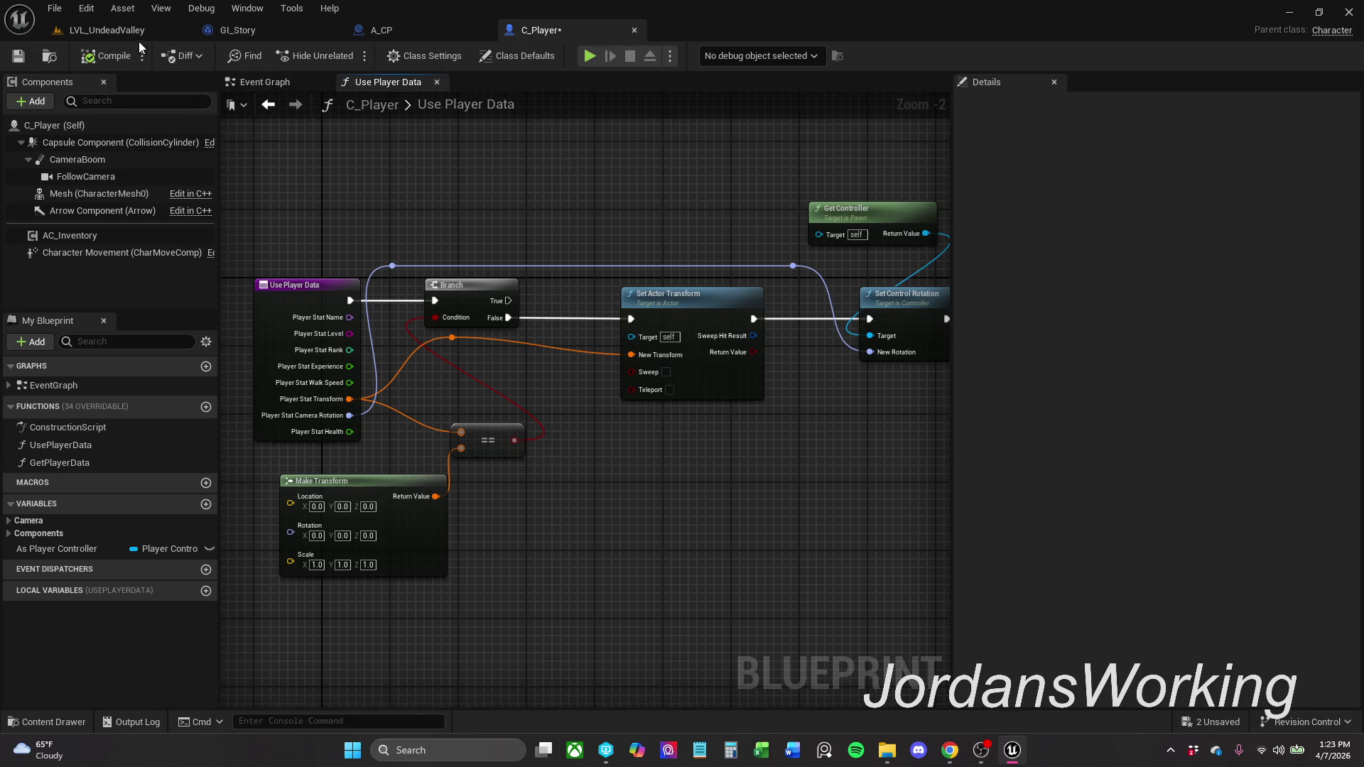
{"action": "key", "text": "alt+p"}
- Play-test LVL_UndeadValley, walking the character to the checkpoint cube, then stop
{"action": "key", "text": "w"}
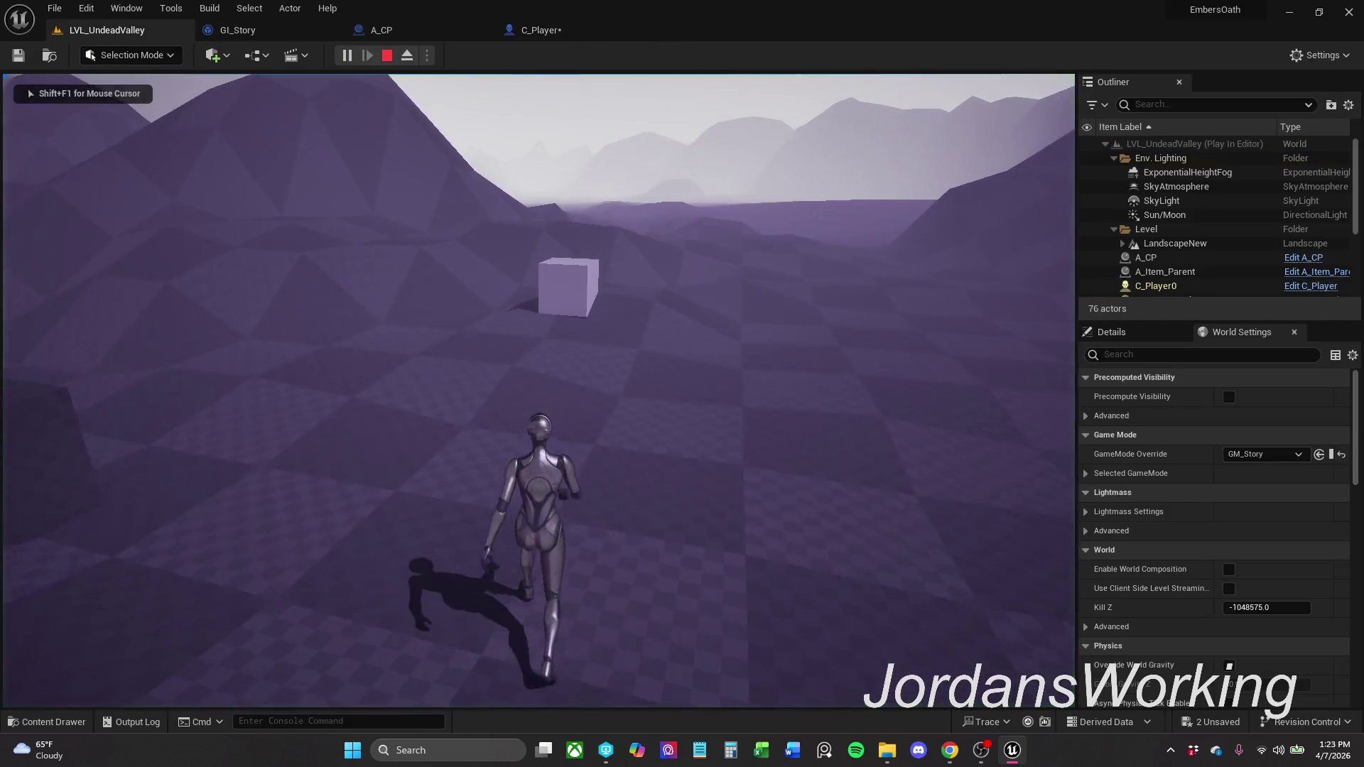
{"action": "key", "text": "shift+F1"}
{"action": "key", "text": "Escape"}
{"action": "left_click", "coordinate": [348, 56]}
{"action": "key", "text": "Escape"}
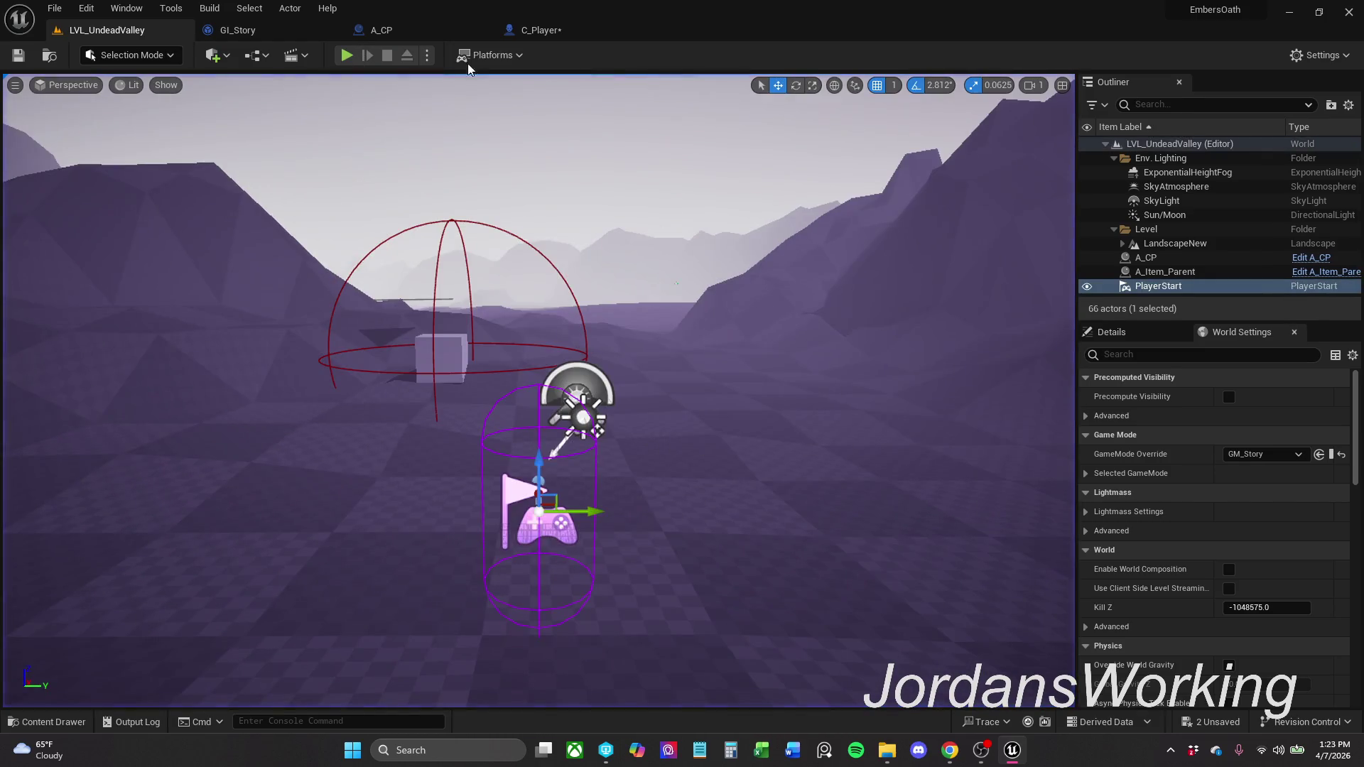
- Compile and save the C_Player blueprint
{"action": "left_click", "coordinate": [542, 30]}
{"action": "left_click", "coordinate": [18, 56]}
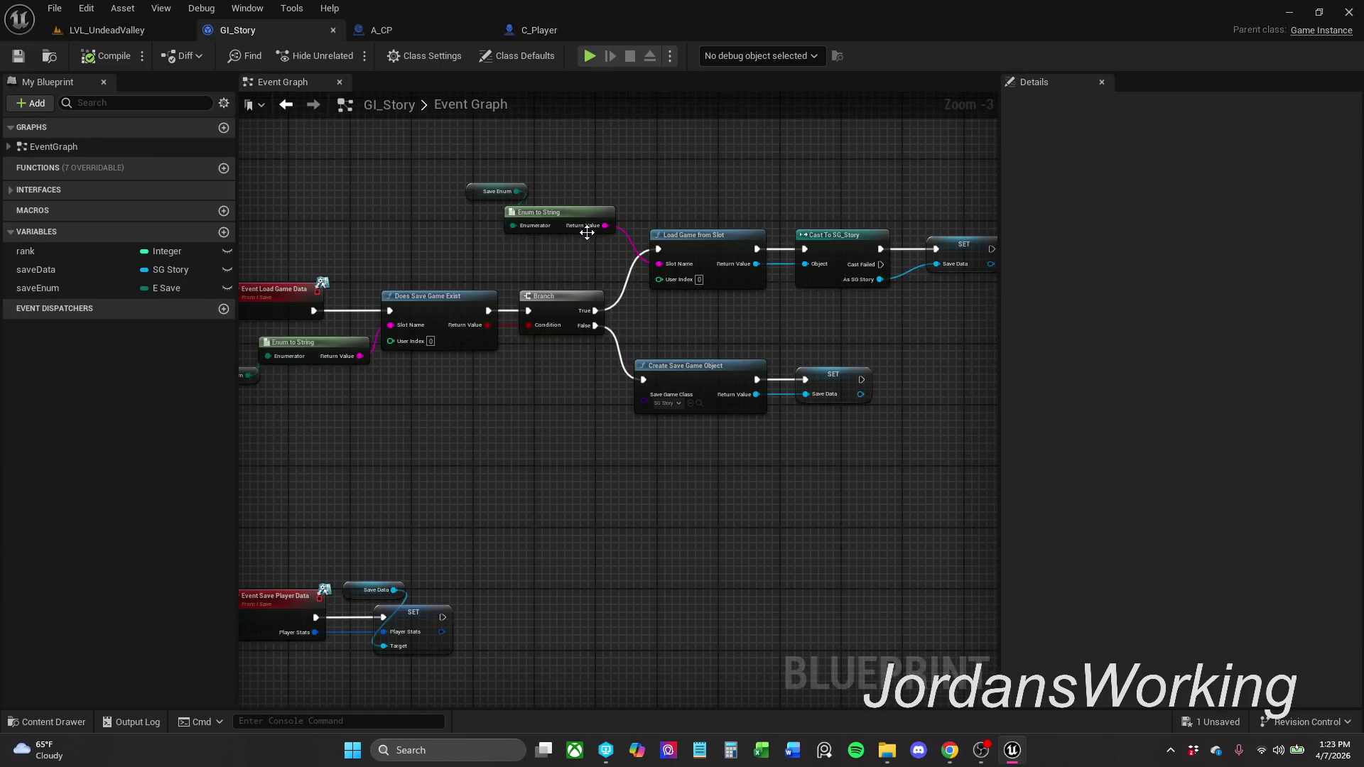
{"action": "scroll", "coordinate": [649, 222], "scroll_direction": "down", "scroll_amount": 3}
{"action": "left_click_drag", "start_coordinate": [673, 391], "coordinate": [603, 441]}
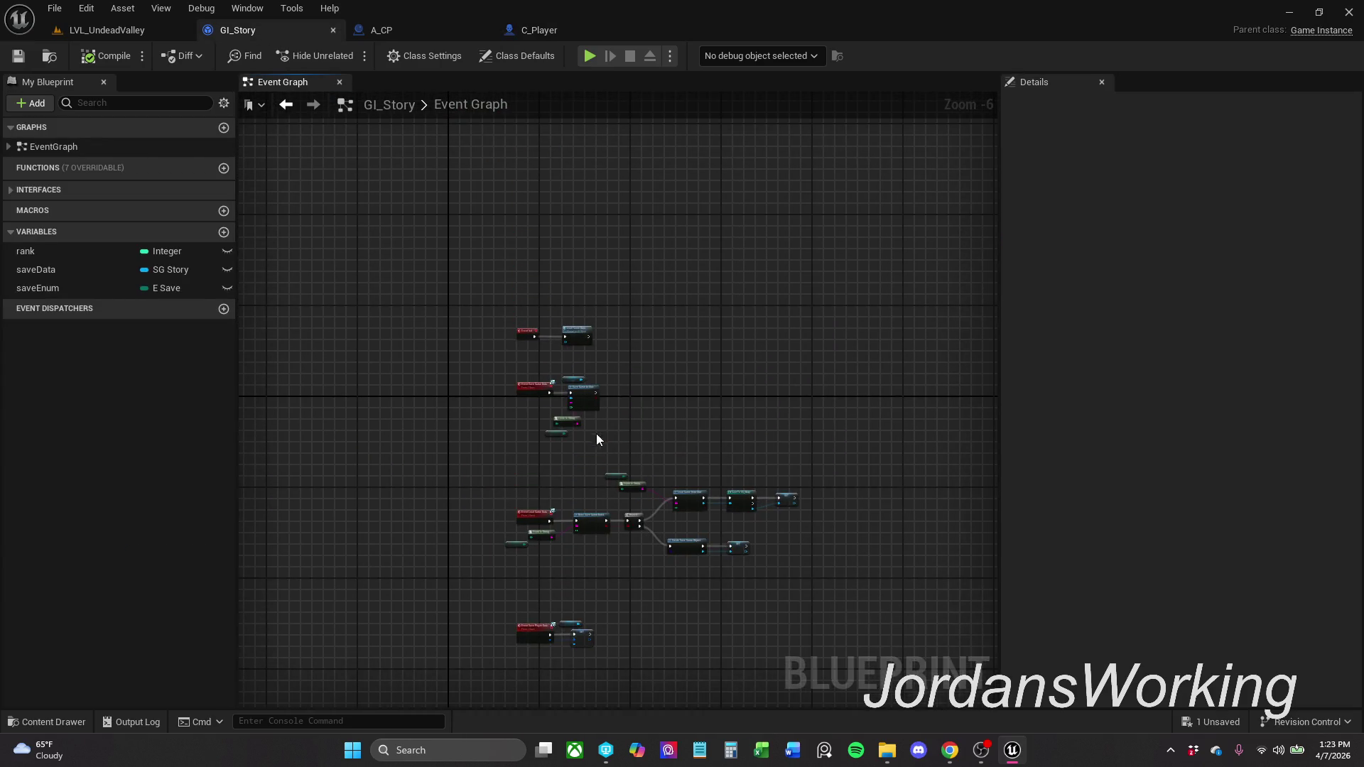
{"action": "scroll", "coordinate": [579, 408], "scroll_direction": "up", "scroll_amount": 4}
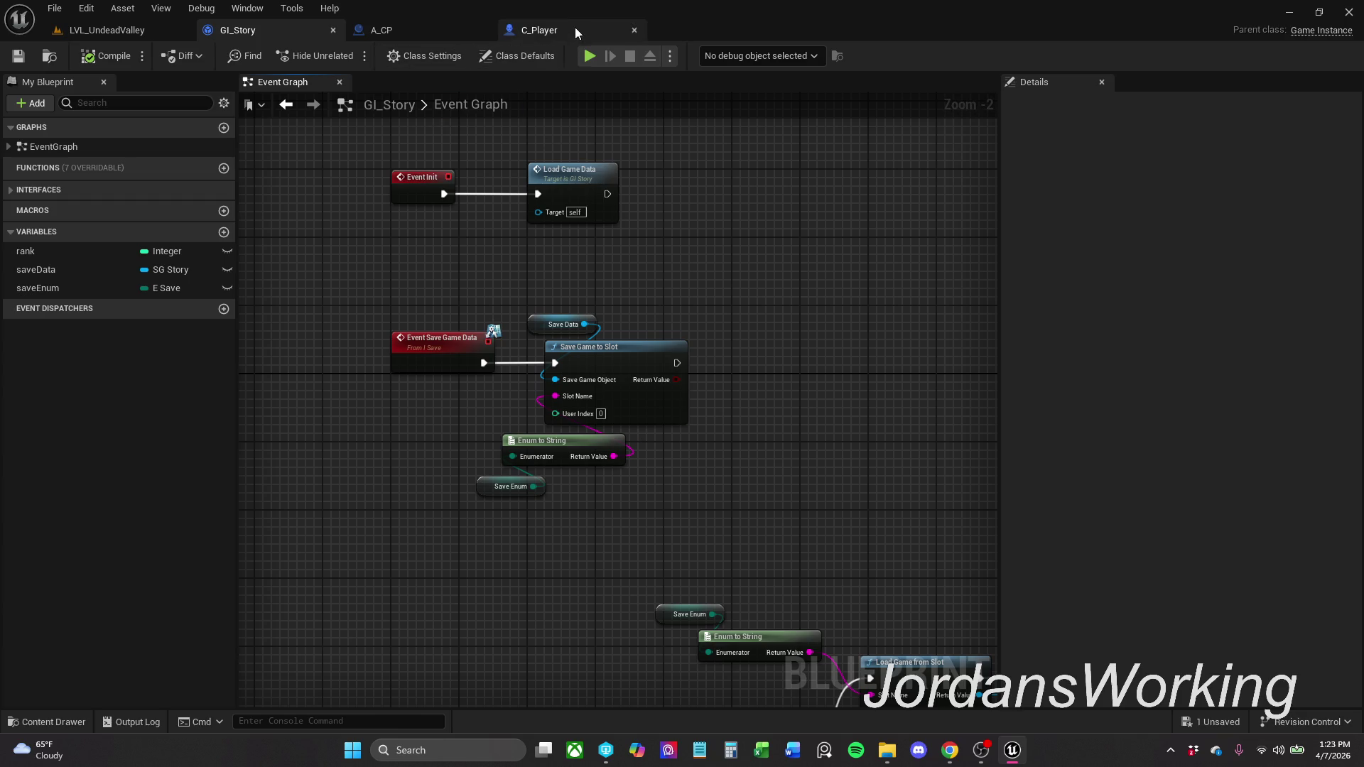
- Review C_Player's Use Player Data nodes and the Event Graph's input-mapping nodes
{"action": "left_click", "coordinate": [574, 28]}
{"action": "left_click_drag", "start_coordinate": [706, 251], "coordinate": [856, 252]}
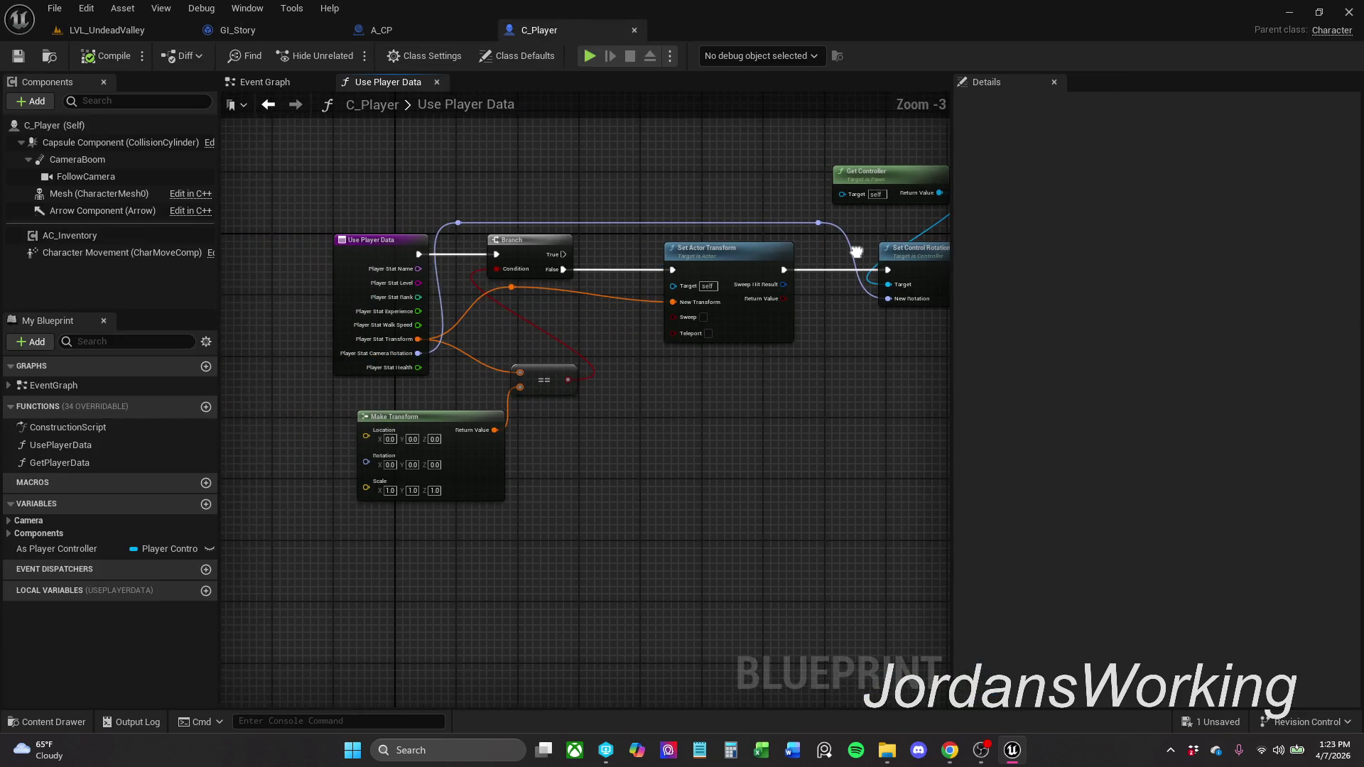
{"action": "left_click", "coordinate": [298, 84]}
{"action": "scroll", "coordinate": [923, 275], "scroll_direction": "down", "scroll_amount": 5}
{"action": "mouse_move", "coordinate": [923, 274]}
{"action": "left_mouse_down"}
{"action": "mouse_move", "coordinate": [822, 213]}
{"action": "mouse_move", "coordinate": [798, 267]}
{"action": "left_mouse_up"}
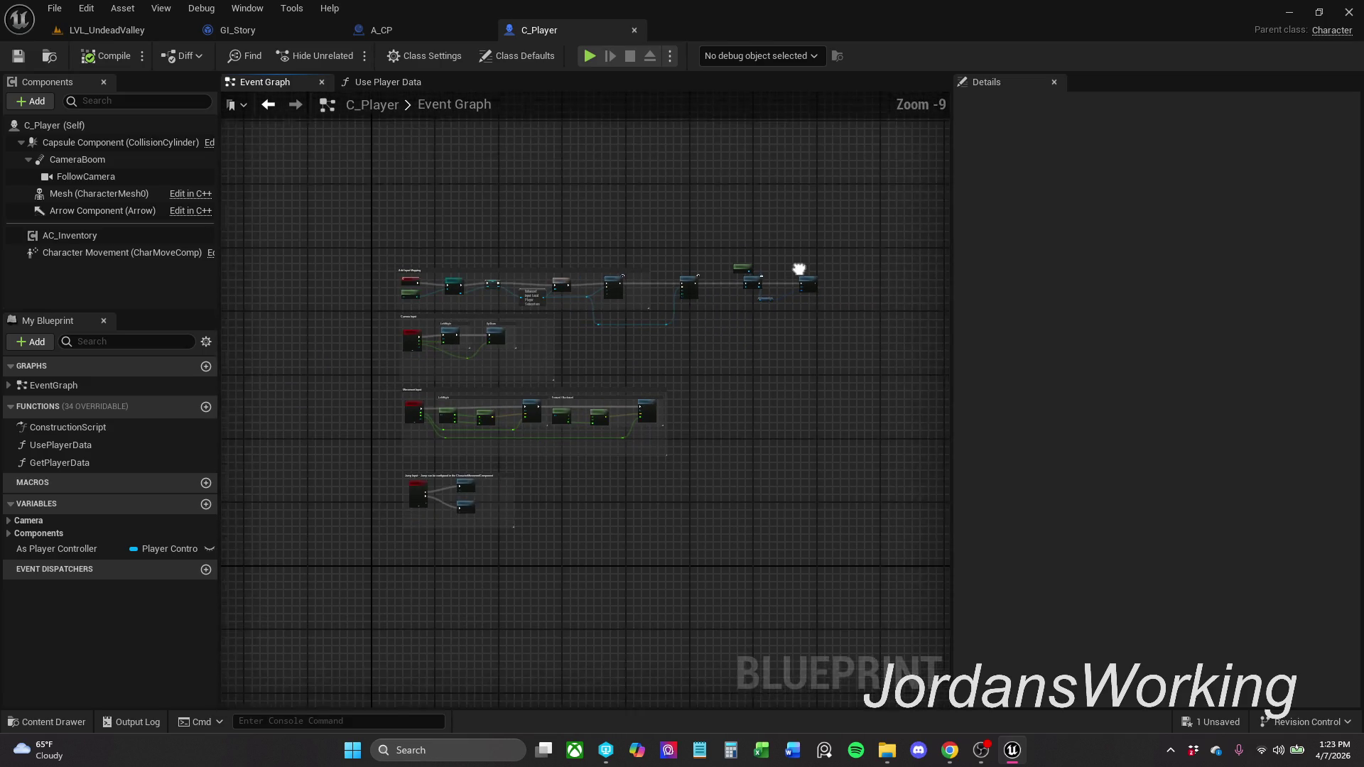
{"action": "scroll", "coordinate": [798, 268], "scroll_direction": "up", "scroll_amount": 3}
{"action": "scroll", "coordinate": [765, 278], "scroll_direction": "up", "scroll_amount": 2}
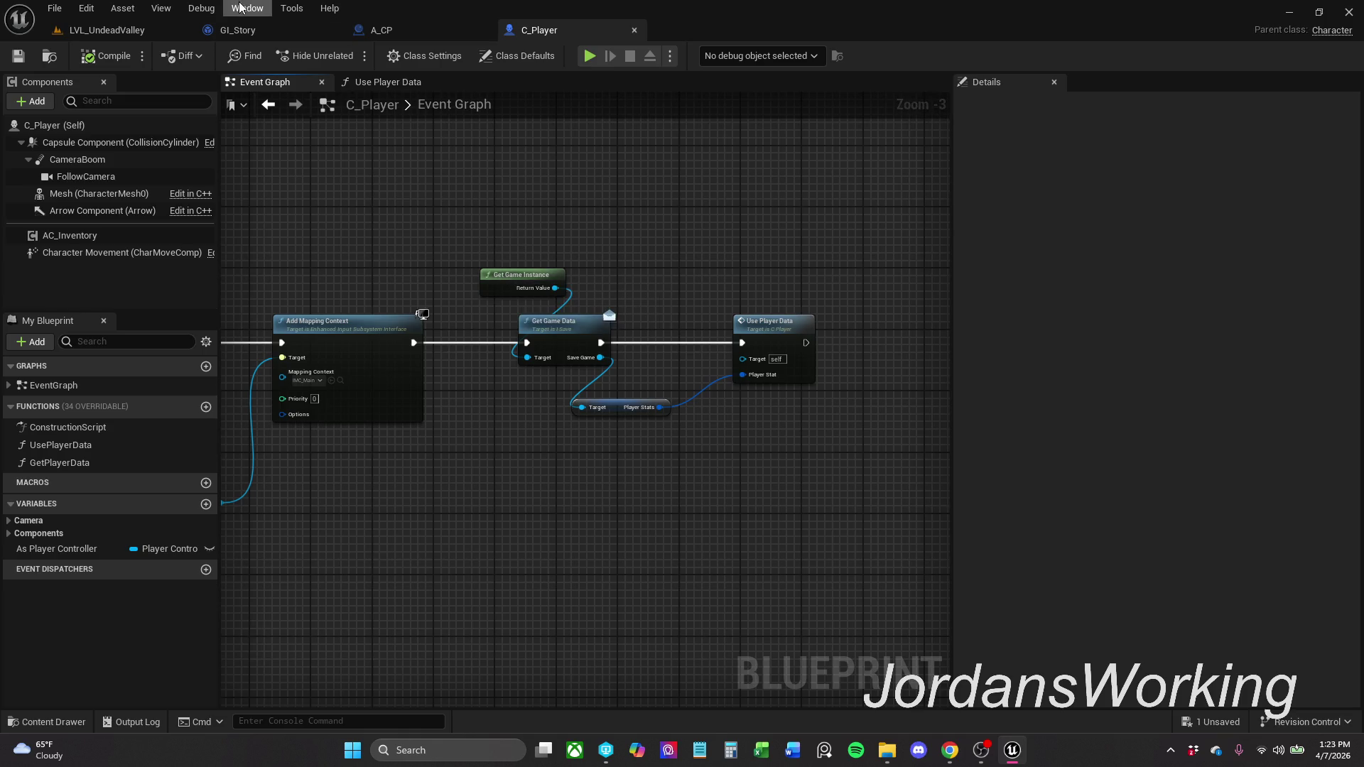
{"action": "left_click", "coordinate": [144, 33]}
- Play-test, run the character to the checkpoint cube and inspect it with the detached camera
{"action": "left_click", "coordinate": [347, 56]}
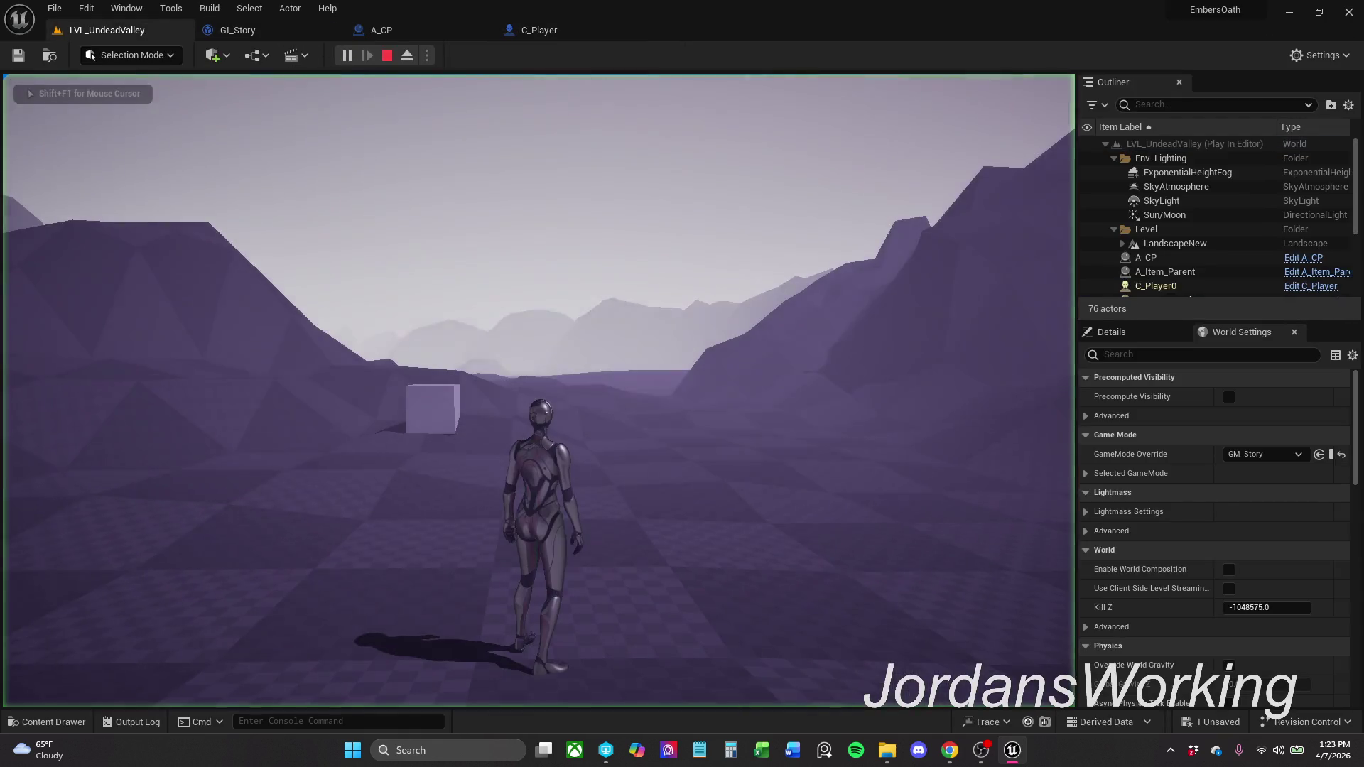
{"action": "key", "text": "F8"}
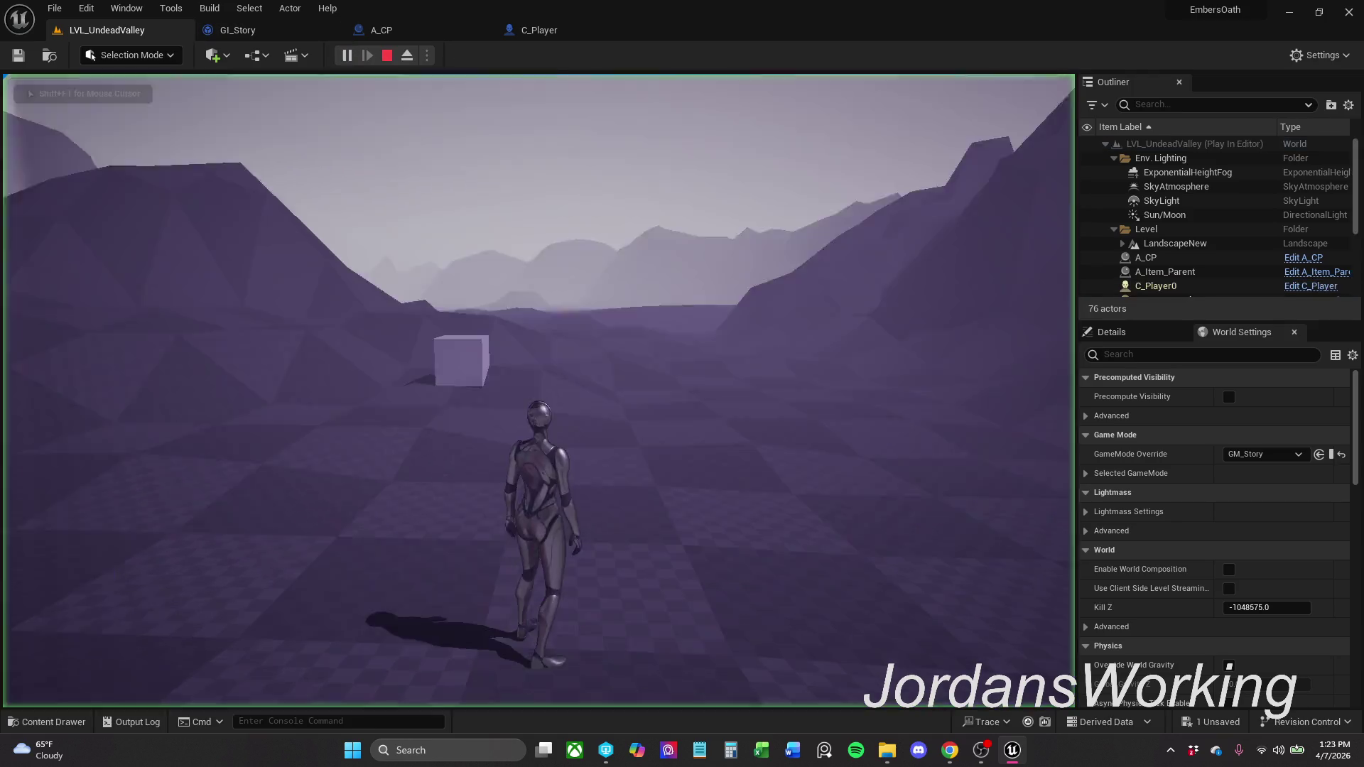
{"action": "left_click", "coordinate": [355, 58]}
{"action": "key", "text": "w"}
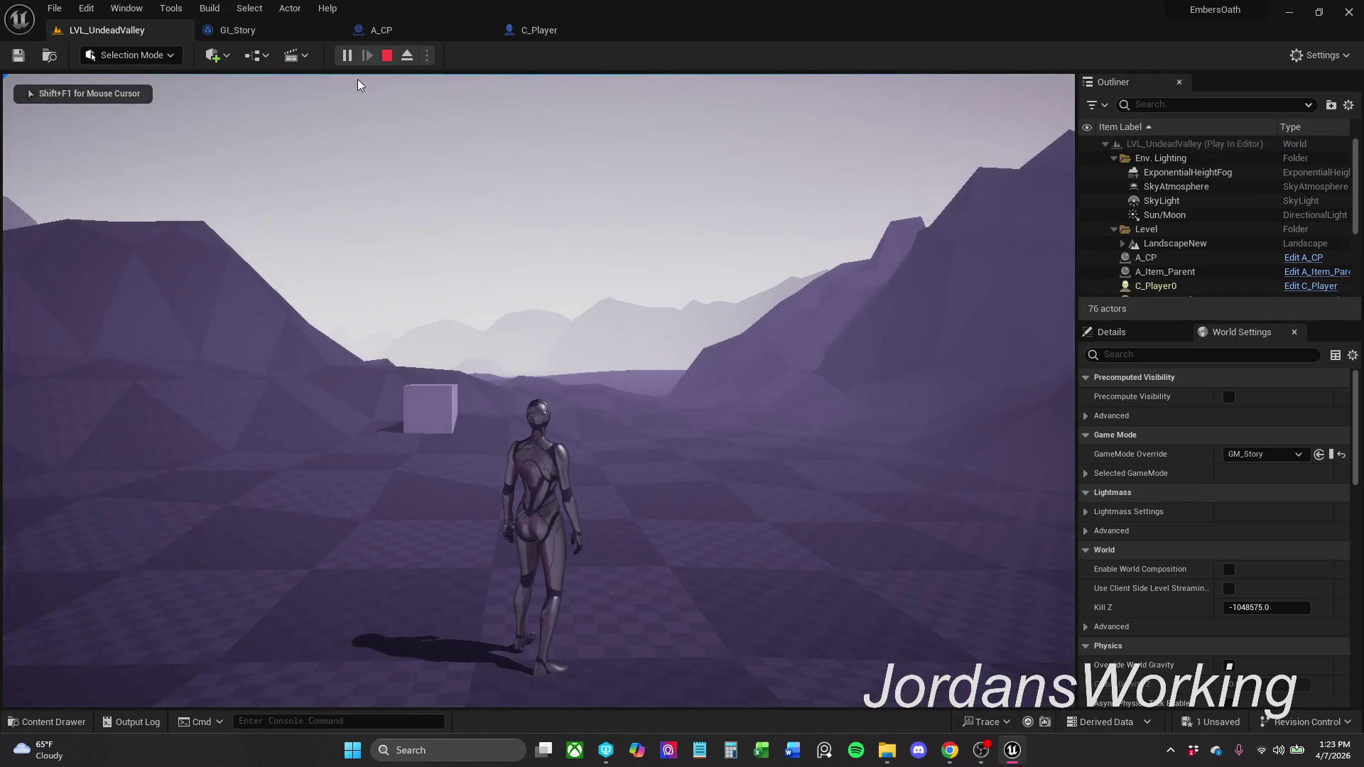
{"action": "key", "text": "F8"}
{"action": "left_click", "coordinate": [355, 57]}
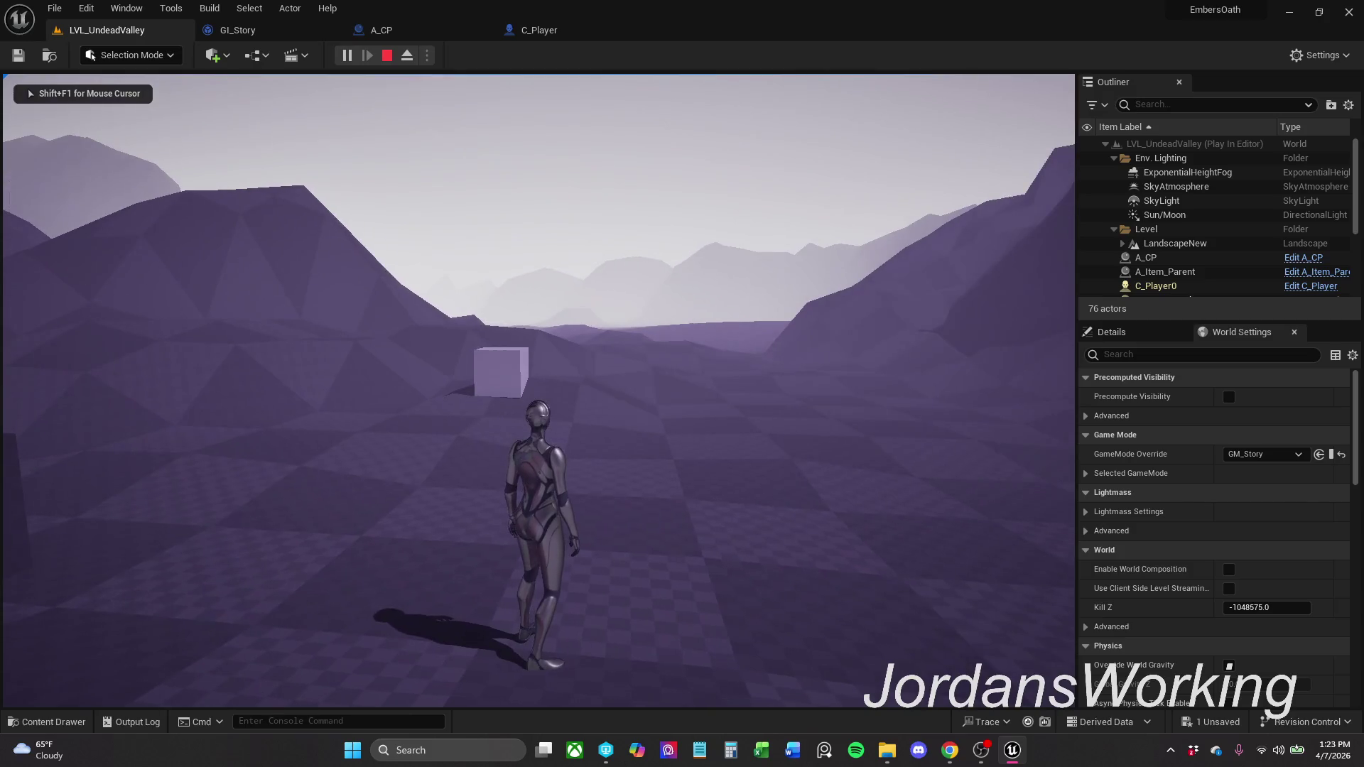
{"action": "key", "text": "Escape"}
- Delete Player.sav from the SaveGames folder, minimize Explorer and play the level again
{"action": "left_click", "coordinate": [882, 752]}
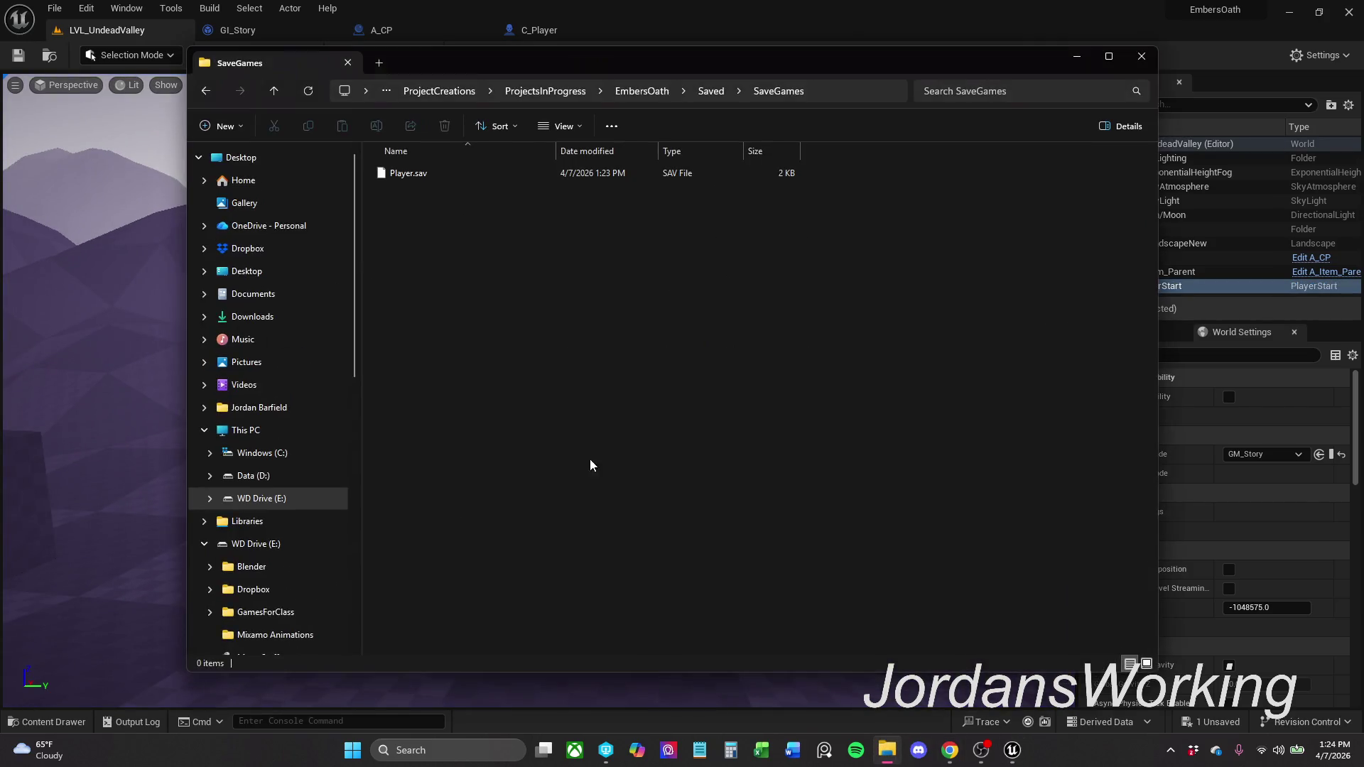
{"action": "mouse_move", "coordinate": [419, 262]}
{"action": "left_mouse_down"}
{"action": "mouse_move", "coordinate": [551, 188]}
{"action": "mouse_move", "coordinate": [503, 148]}
{"action": "left_mouse_up"}
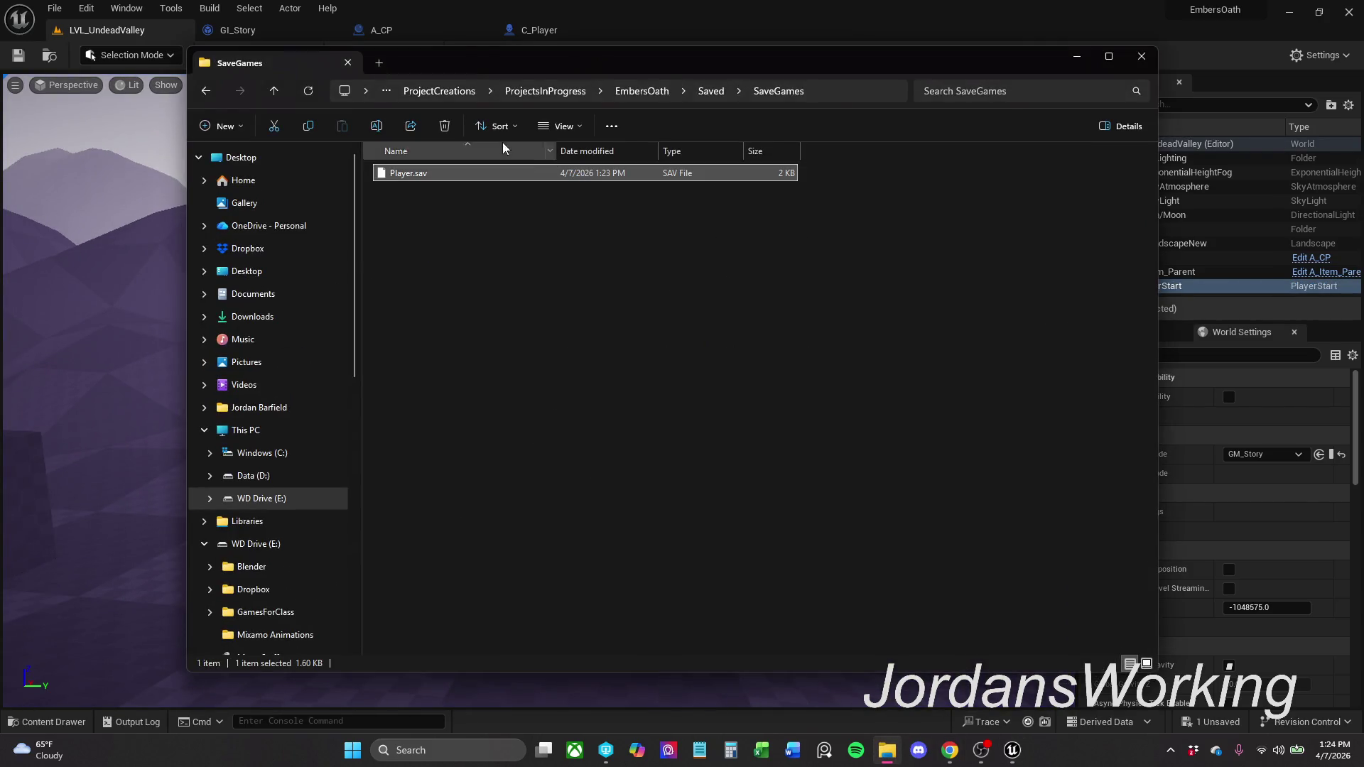
{"action": "left_click", "coordinate": [445, 125]}
{"action": "left_click", "coordinate": [1077, 57]}
{"action": "left_click", "coordinate": [346, 55]}
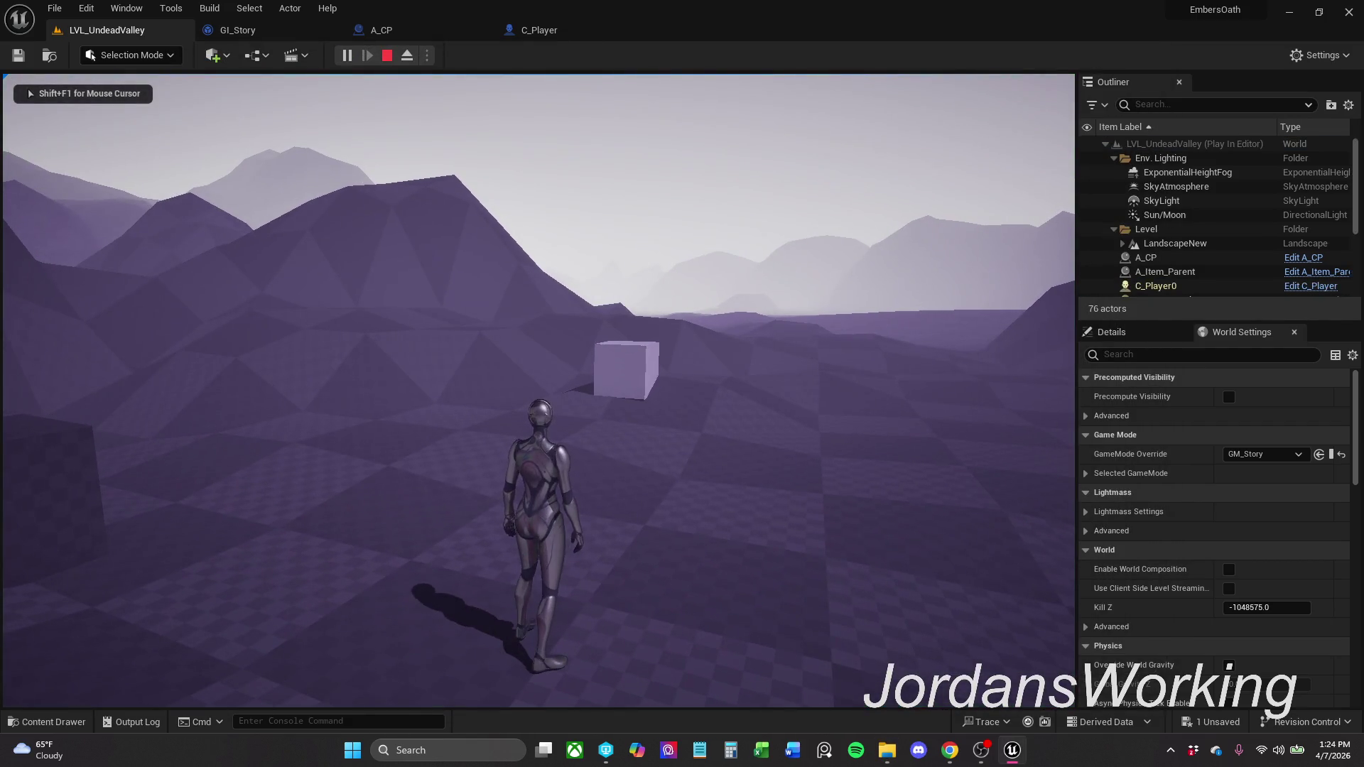
- Stop play and open GI_Story's Get Game Data interface function graph
{"action": "key", "text": "Escape"}
{"action": "left_click", "coordinate": [347, 55]}
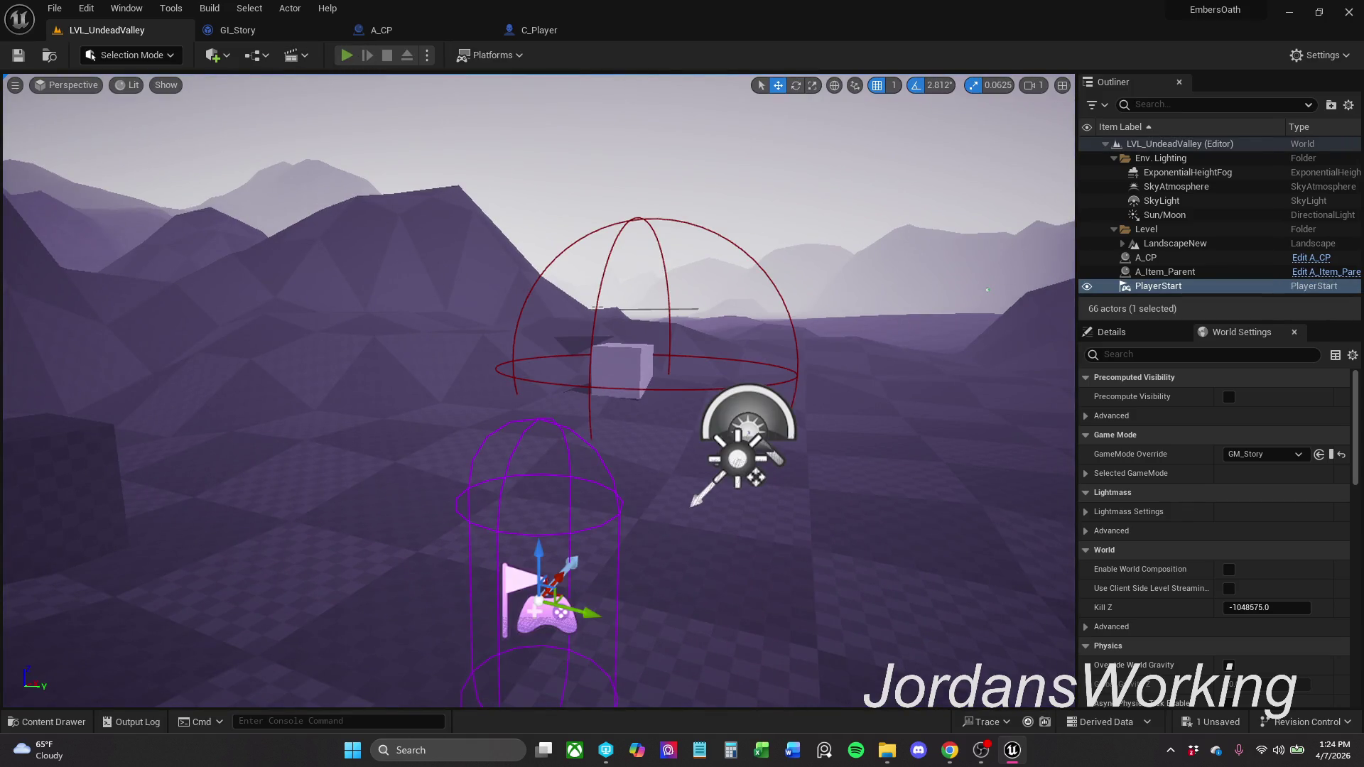
{"action": "key", "text": "Escape"}
{"action": "left_click", "coordinate": [242, 30]}
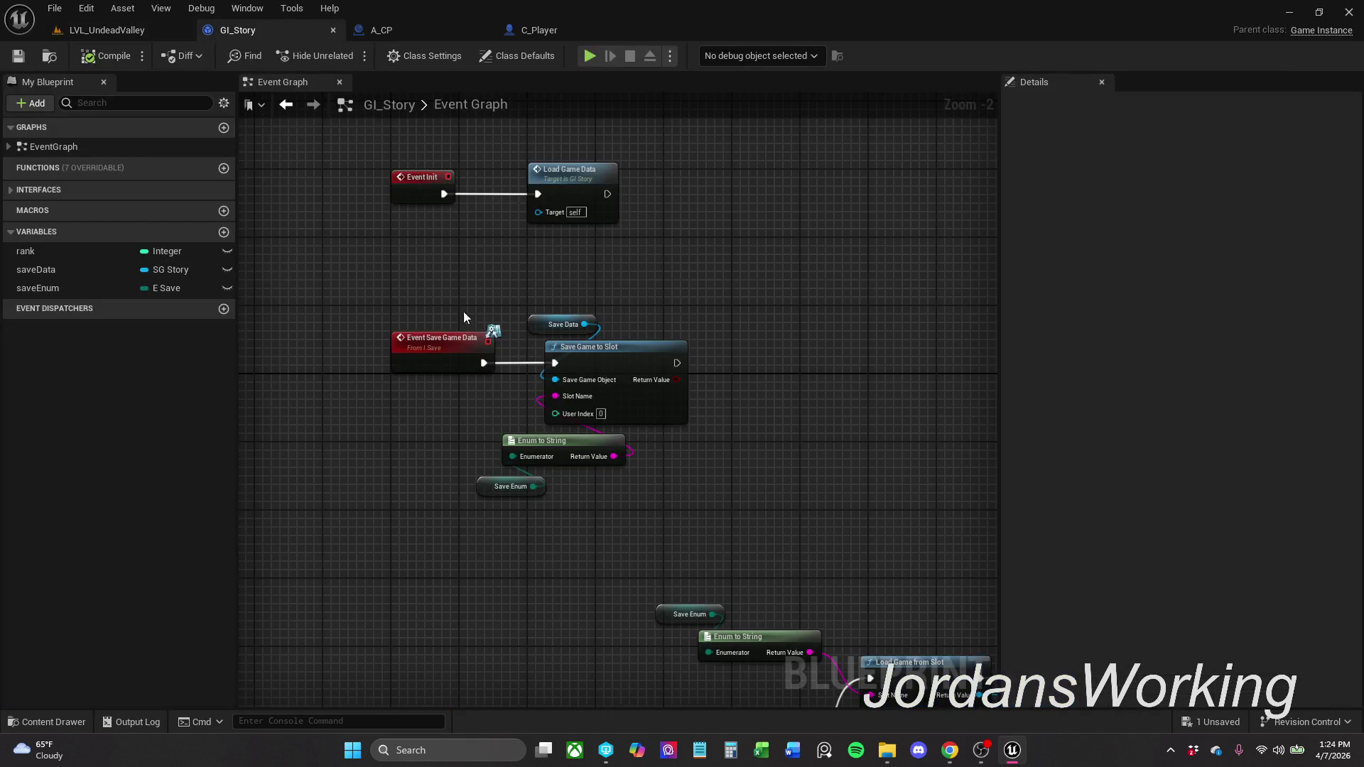
{"action": "scroll", "coordinate": [696, 393], "scroll_direction": "down", "scroll_amount": 3}
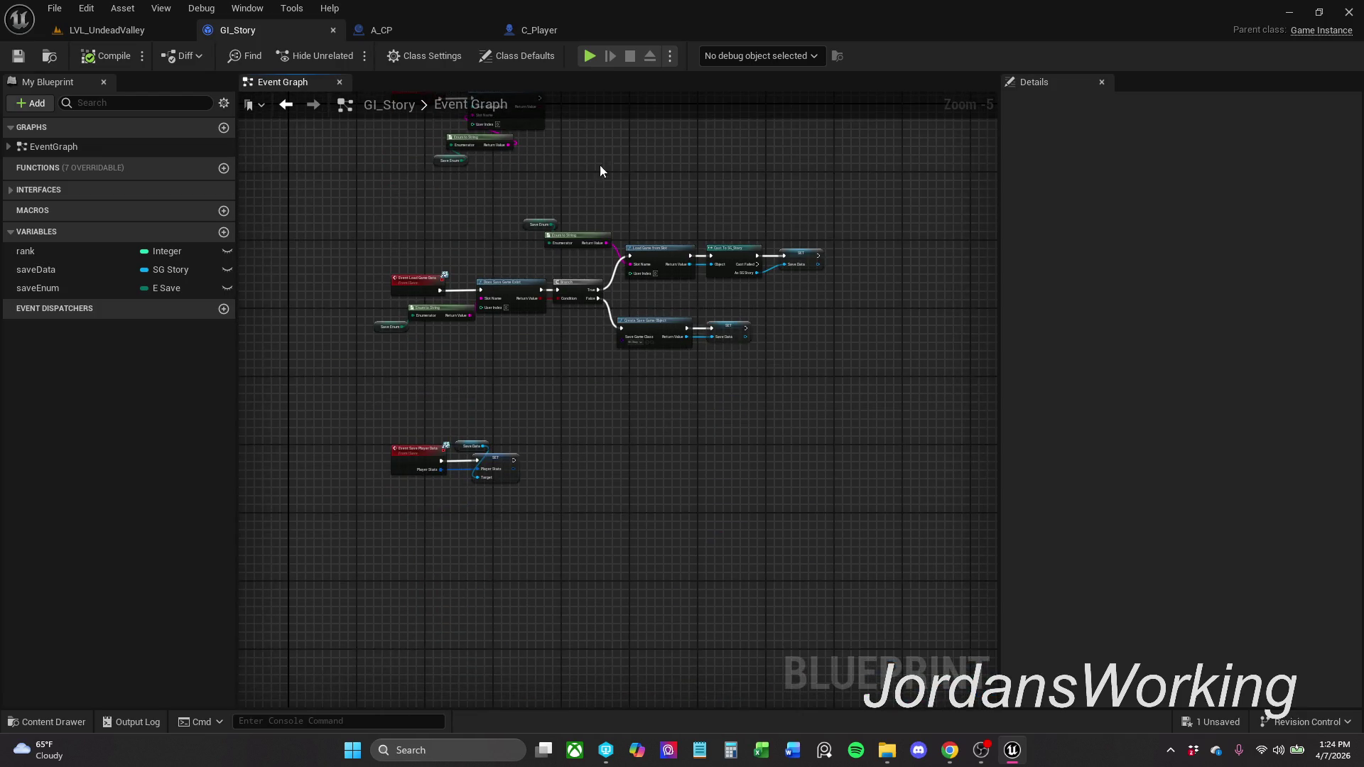
{"action": "left_click", "coordinate": [12, 191]}
{"action": "double_click", "coordinate": [74, 227]}
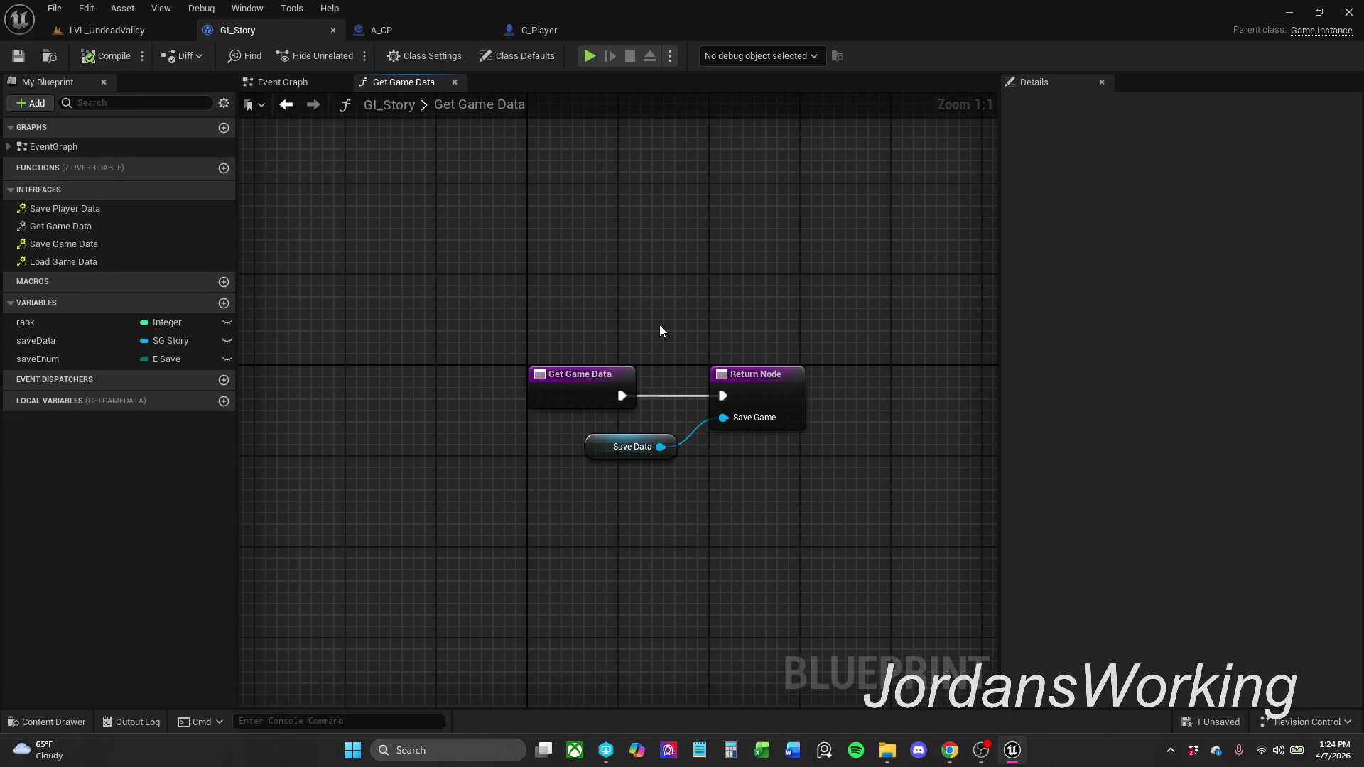
- In C_Player, look over the GetPlayerData function, then view the Use Player Data graph
{"action": "left_click", "coordinate": [587, 27]}
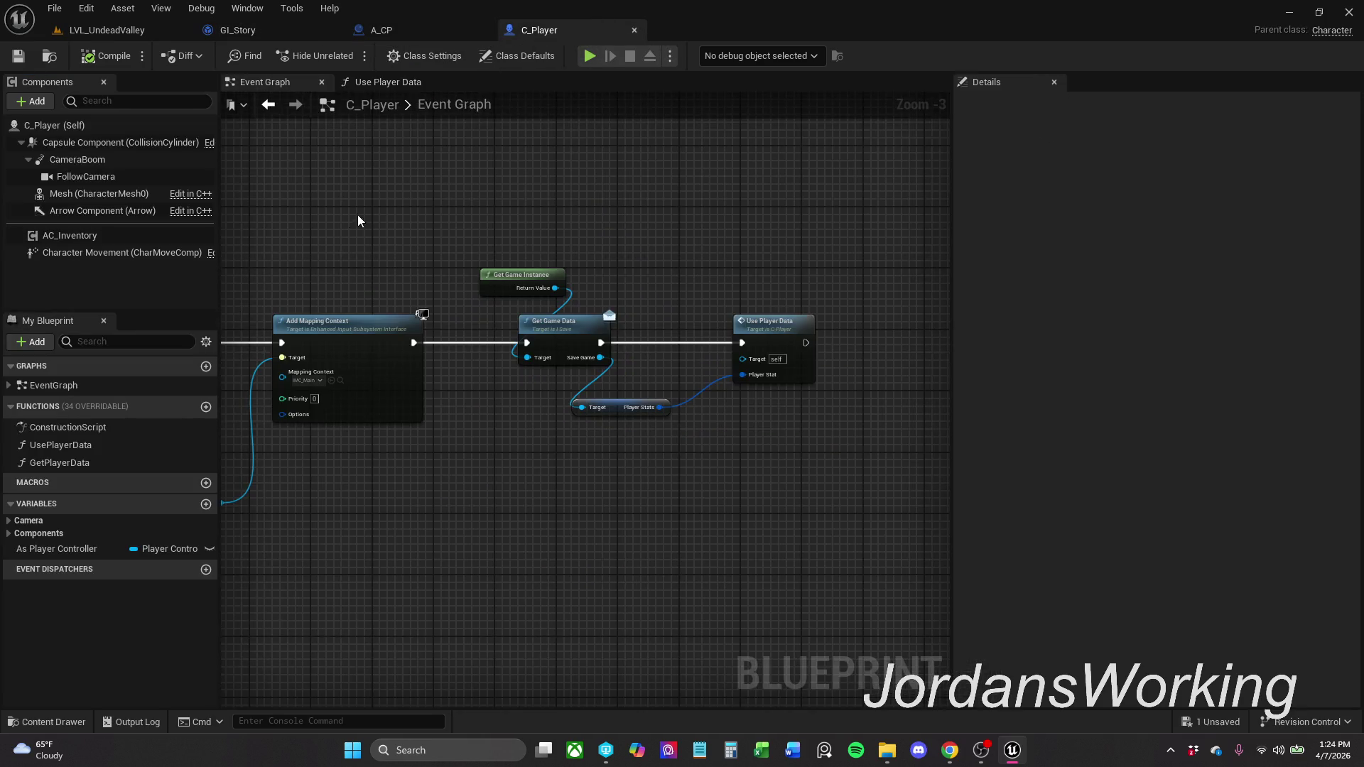
{"action": "double_click", "coordinate": [96, 446]}
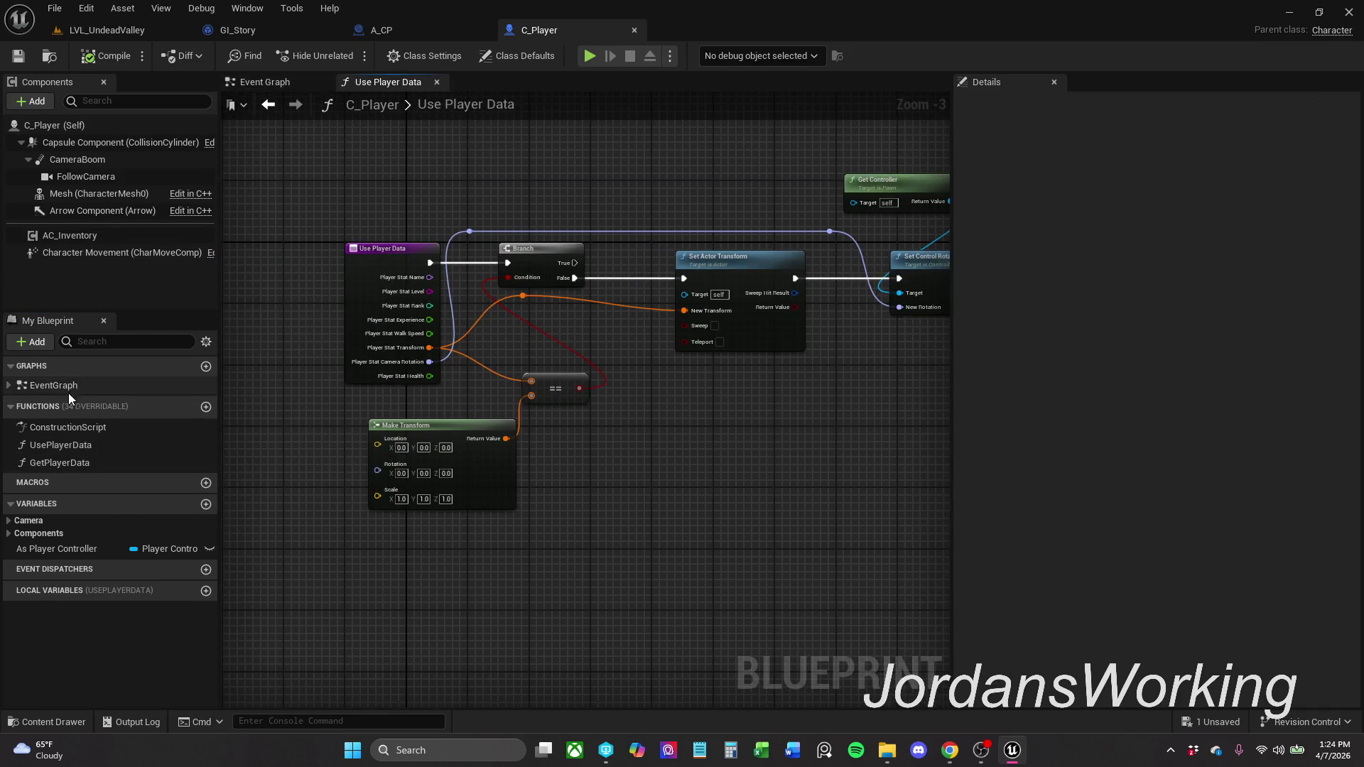
{"action": "double_click", "coordinate": [60, 463]}
{"action": "left_click_drag", "start_coordinate": [628, 367], "coordinate": [560, 321]}
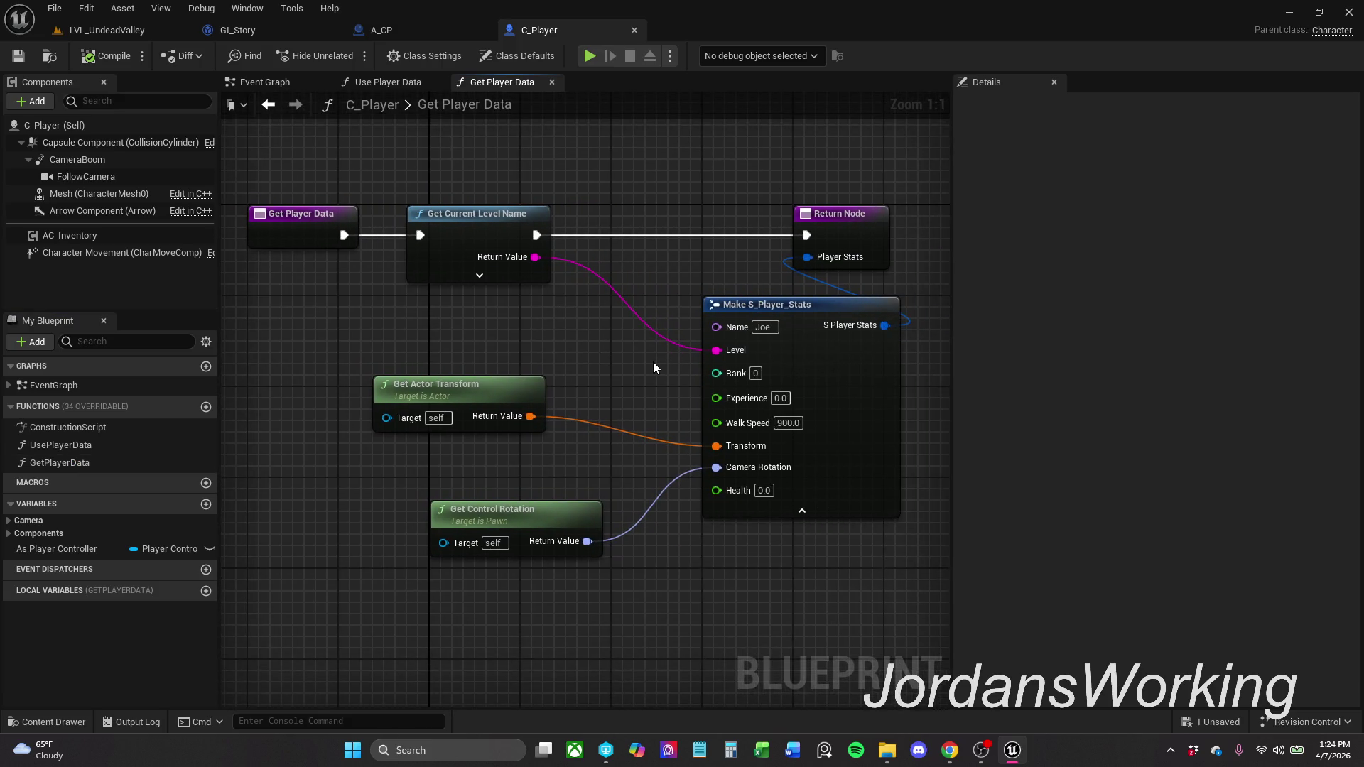
{"action": "left_click", "coordinate": [376, 83]}
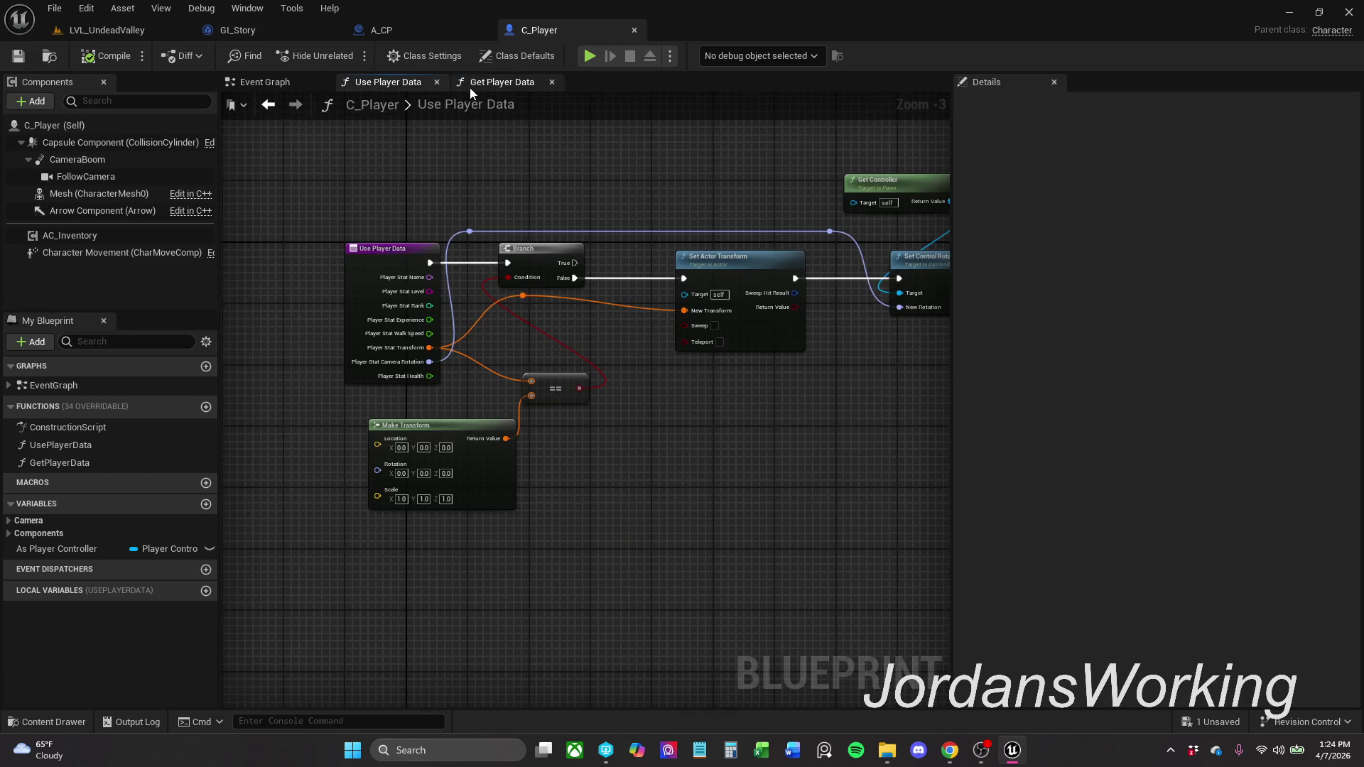
{"action": "mouse_move", "coordinate": [663, 220]}
{"action": "left_mouse_down"}
{"action": "mouse_move", "coordinate": [522, 214]}
{"action": "mouse_move", "coordinate": [607, 219]}
{"action": "mouse_move", "coordinate": [570, 222]}
{"action": "left_mouse_up"}
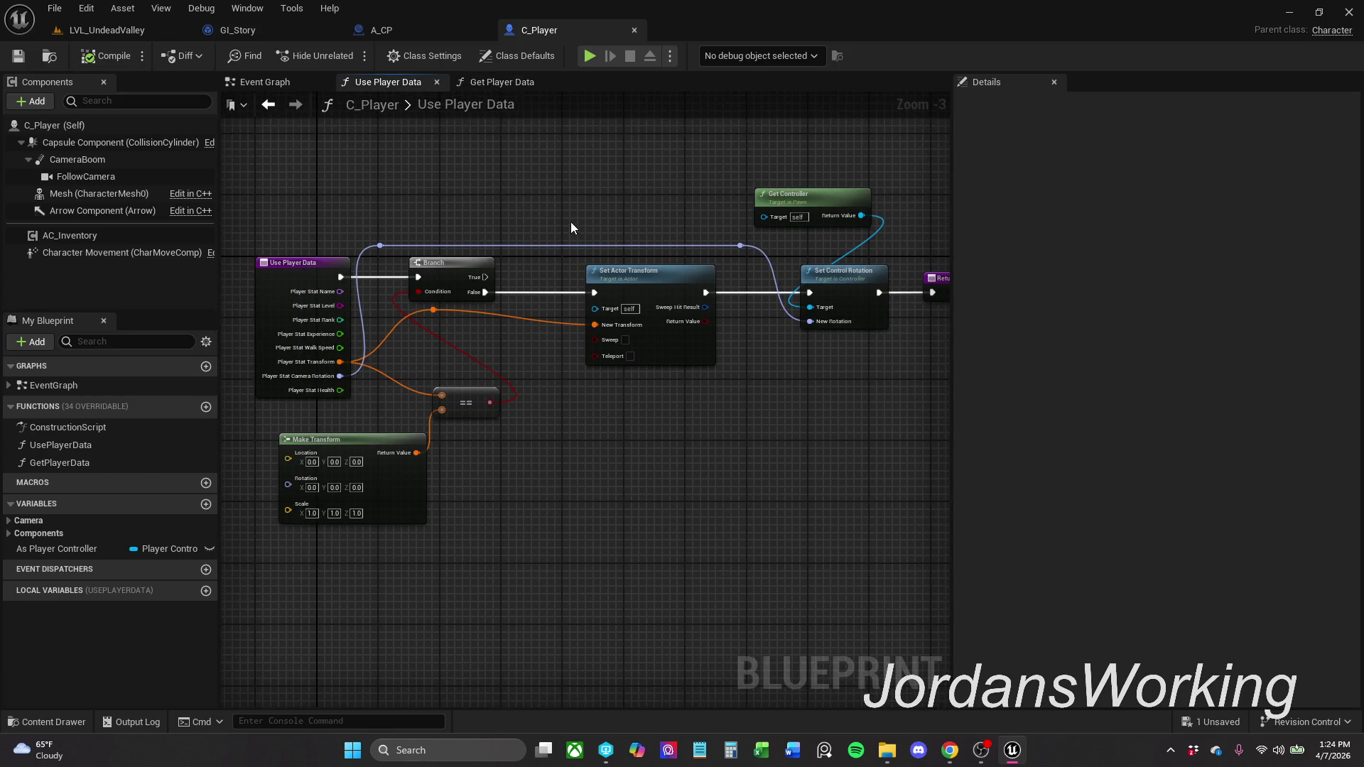
- Search for Print String across all blueprints in the Find Results panel
{"action": "left_click", "coordinate": [252, 8]}
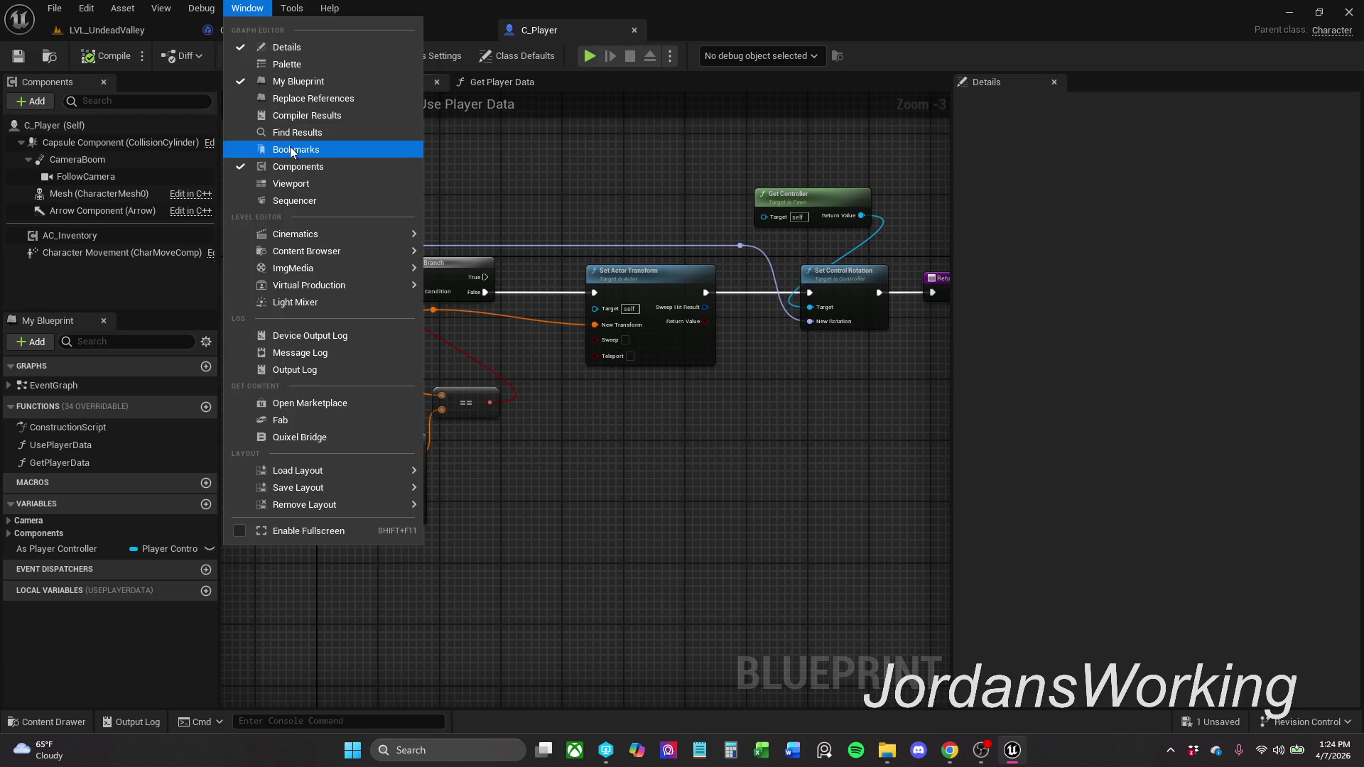
{"action": "left_click", "coordinate": [320, 133]}
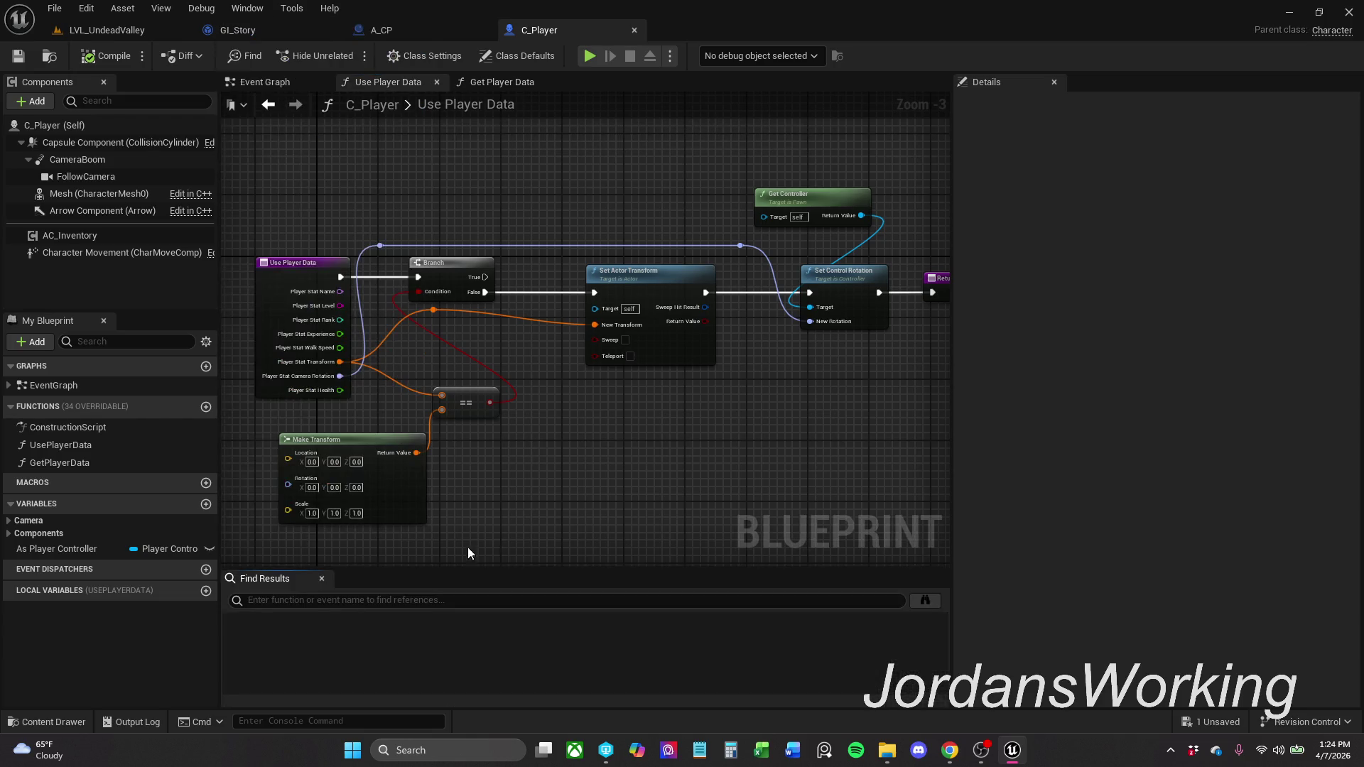
{"action": "left_click", "coordinate": [444, 601]}
{"action": "type", "text": "Print"}
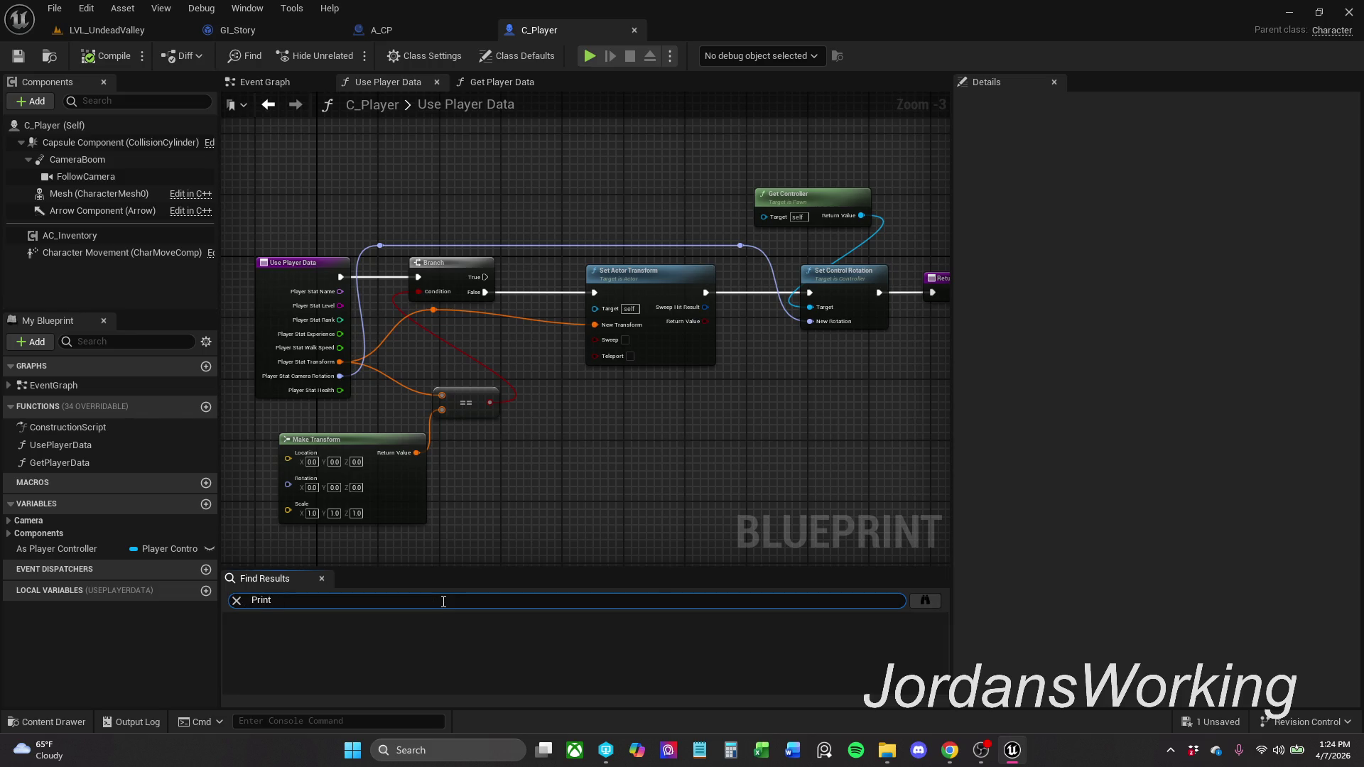
{"action": "type", "text": "ng"}
{"action": "key", "text": "Return"}
{"action": "left_click", "coordinate": [925, 600]}
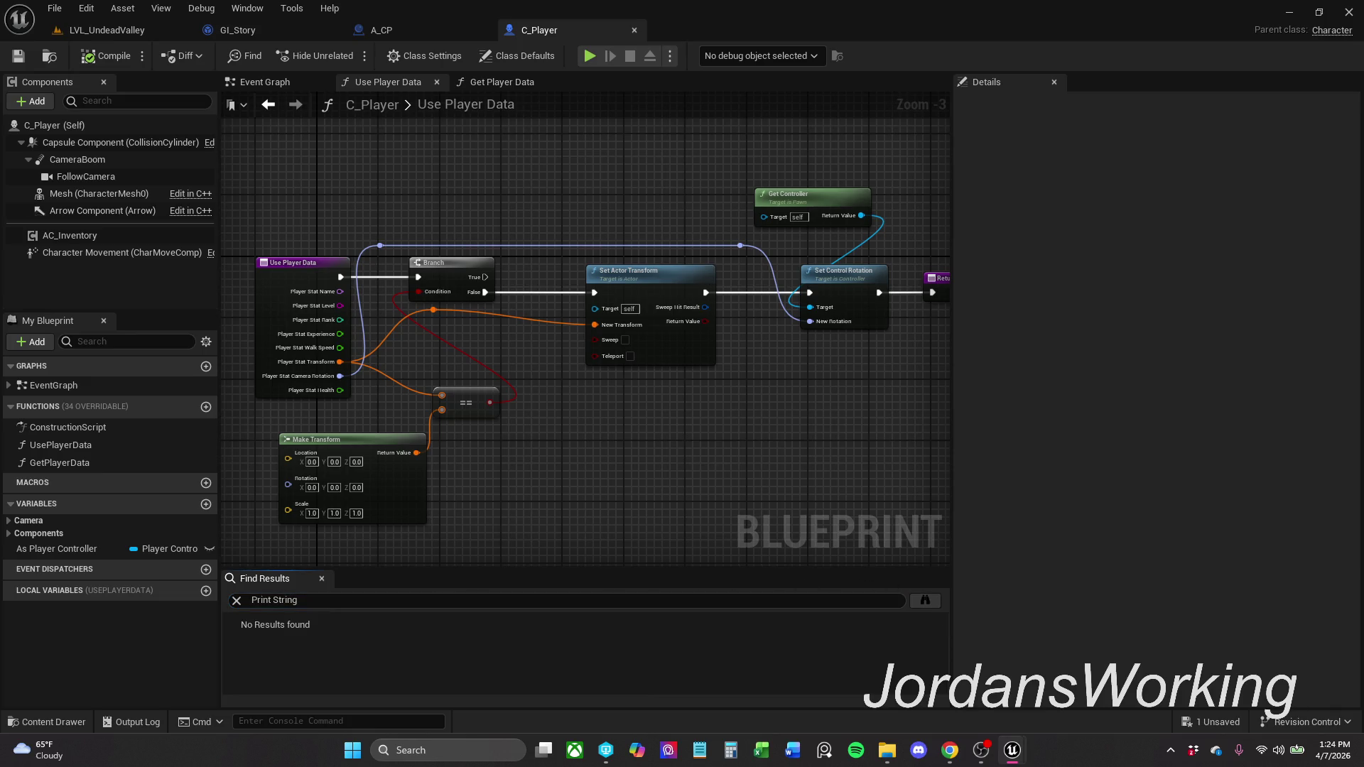
- Open the A_CP Print String result from the cross-blueprint search
{"action": "key", "text": "alt+Tab"}
{"action": "mouse_move", "coordinate": [1013, 751]}
{"action": "left_click_drag", "start_coordinate": [455, 240], "coordinate": [760, 162]}
{"action": "double_click", "coordinate": [292, 243]}
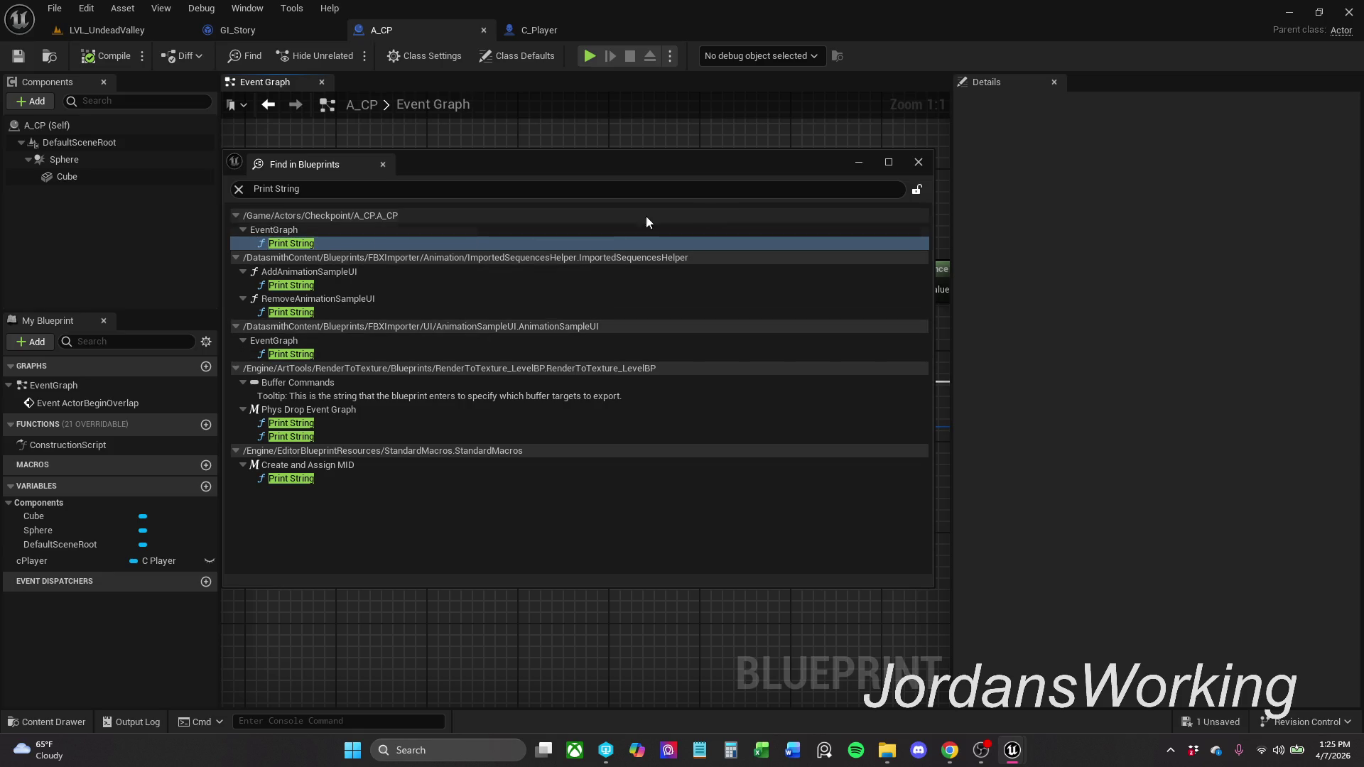
- Close the search results and play-test LVL_UndeadValley several times, running toward the checkpoint
{"action": "left_click", "coordinate": [918, 163]}
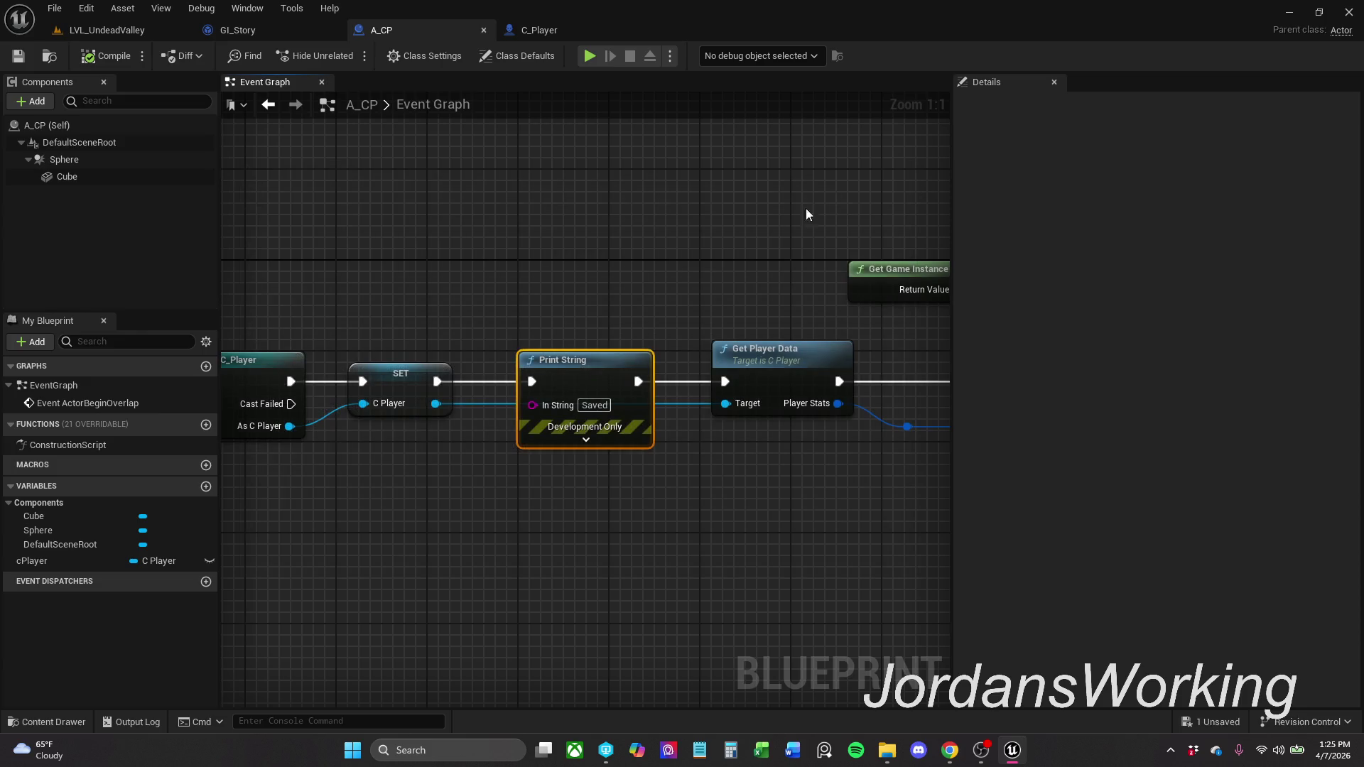
{"action": "scroll", "coordinate": [720, 255], "scroll_direction": "down", "scroll_amount": 2}
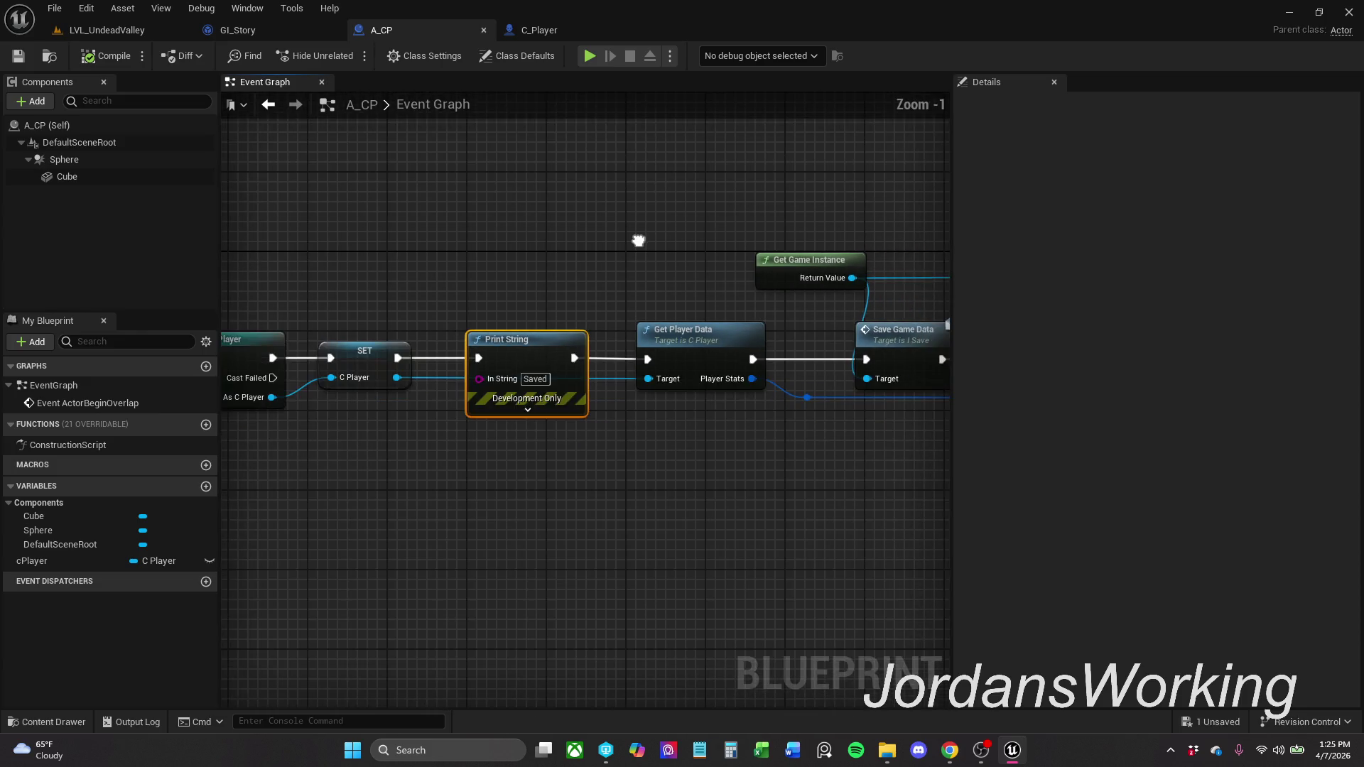
{"action": "left_click", "coordinate": [107, 30]}
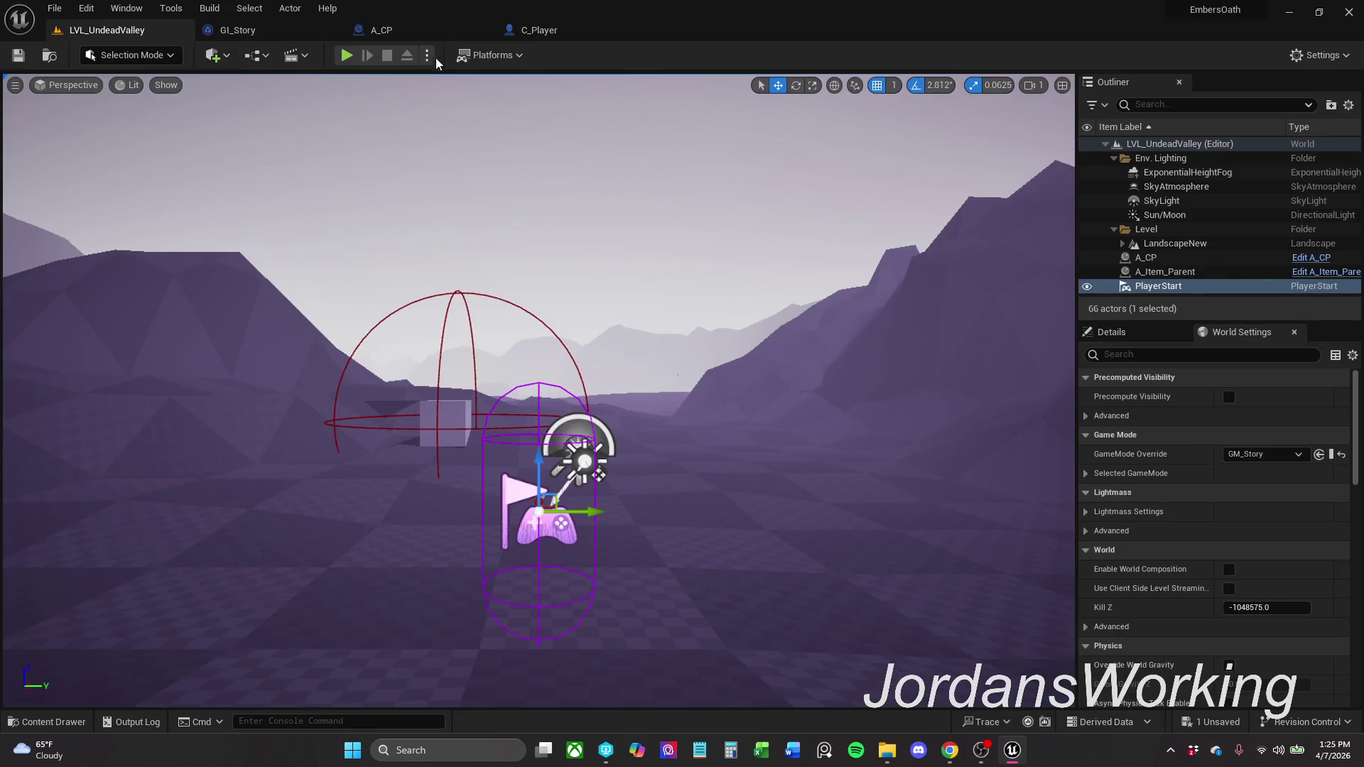
{"action": "left_click", "coordinate": [347, 55]}
{"action": "key", "text": "w"}
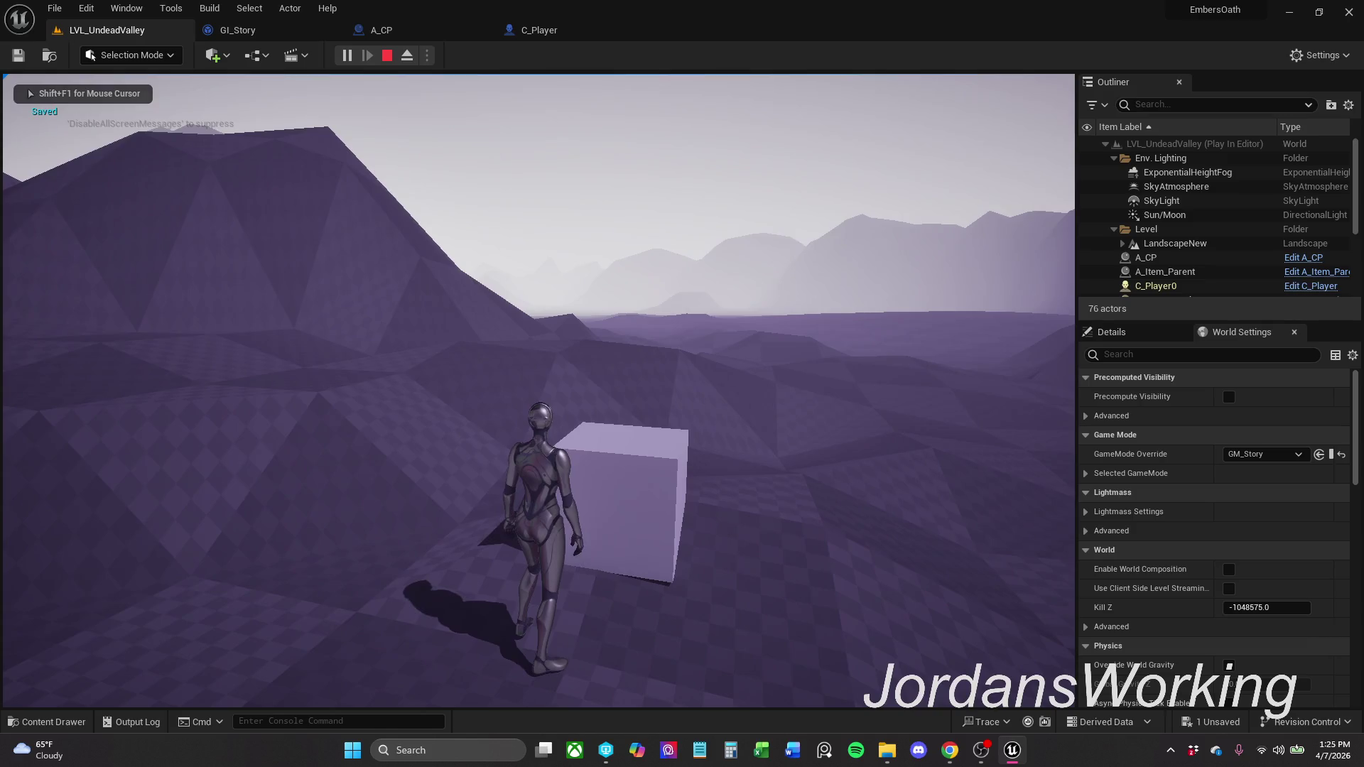
{"action": "key", "text": "Escape"}
{"action": "left_click", "coordinate": [347, 55]}
{"action": "key", "text": "Escape"}
{"action": "key", "text": "f"}
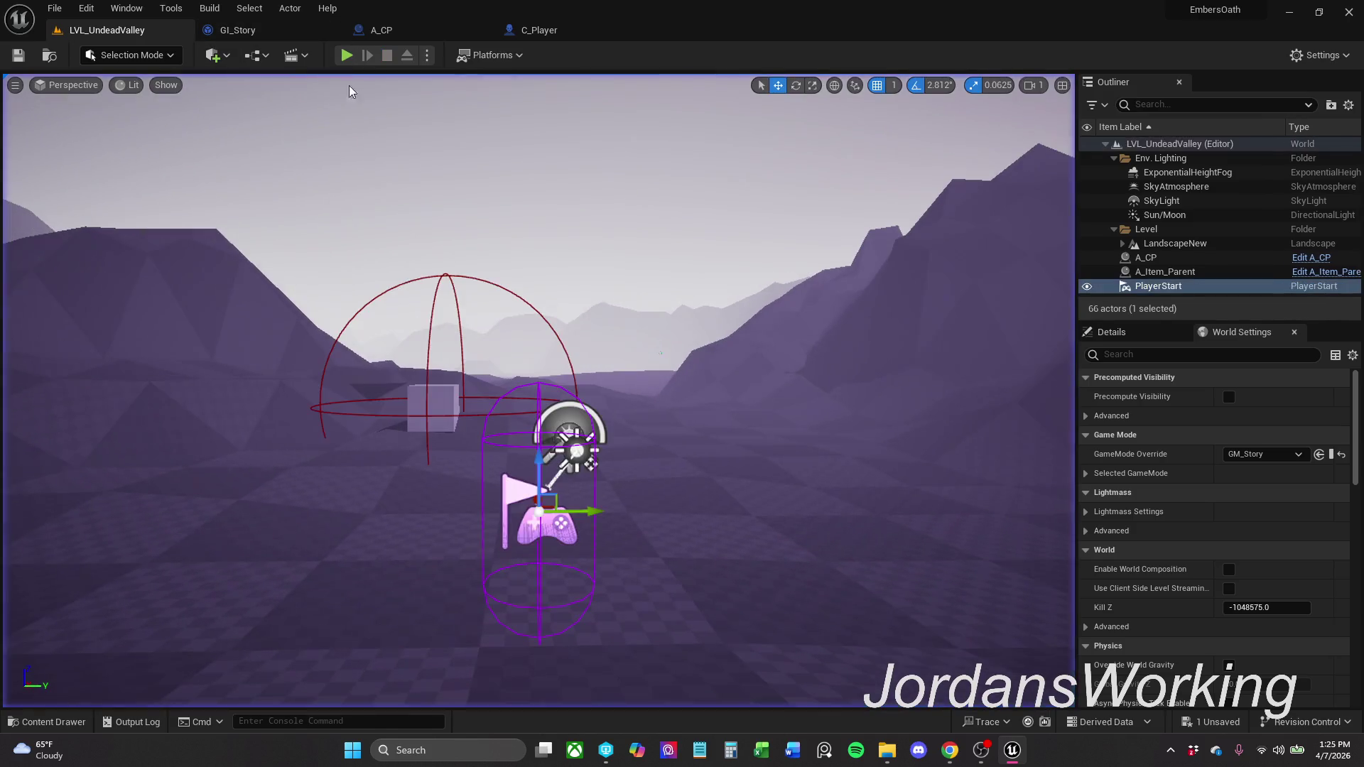
{"action": "left_click", "coordinate": [346, 55]}
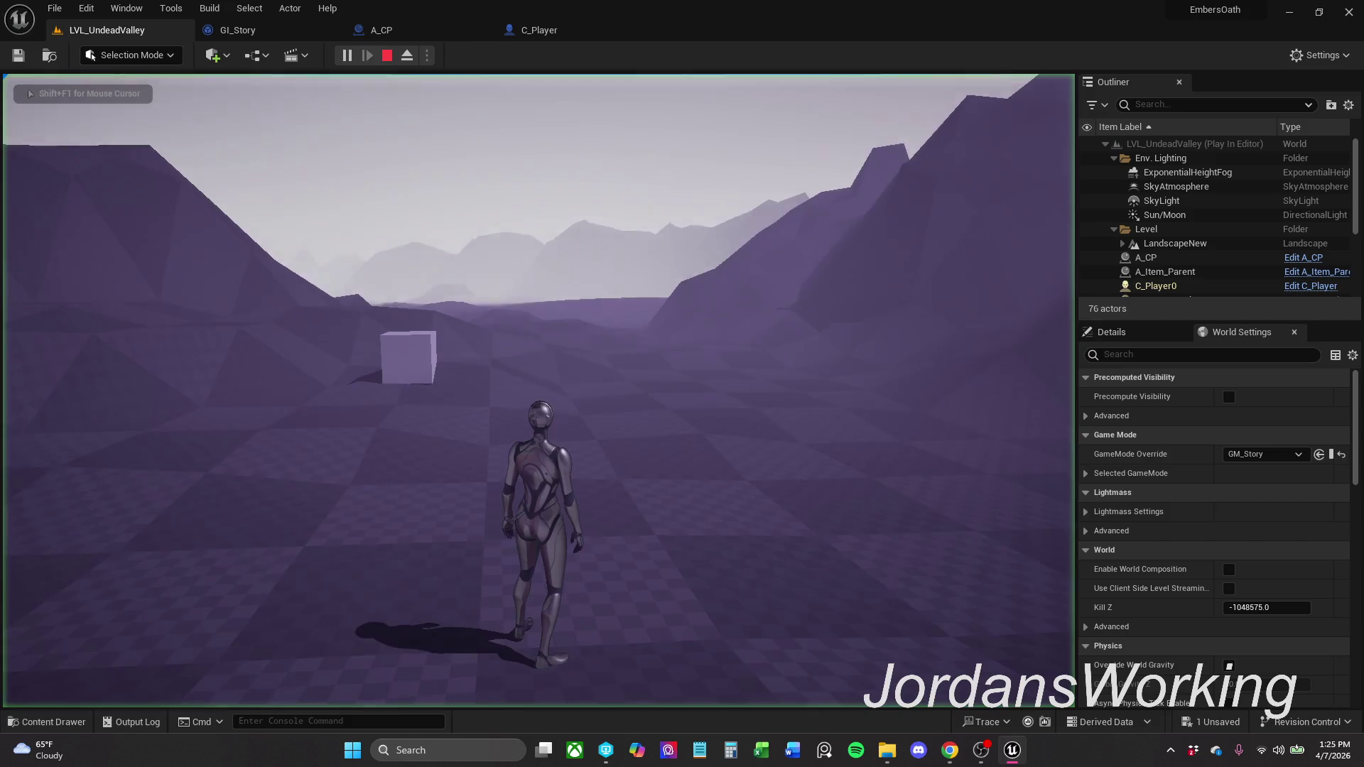
{"action": "key", "text": "Escape"}
- Close the search panel, view A_CP's Save Player Data node, then switch to GI_Story
{"action": "key", "text": "ctrl+Tab"}
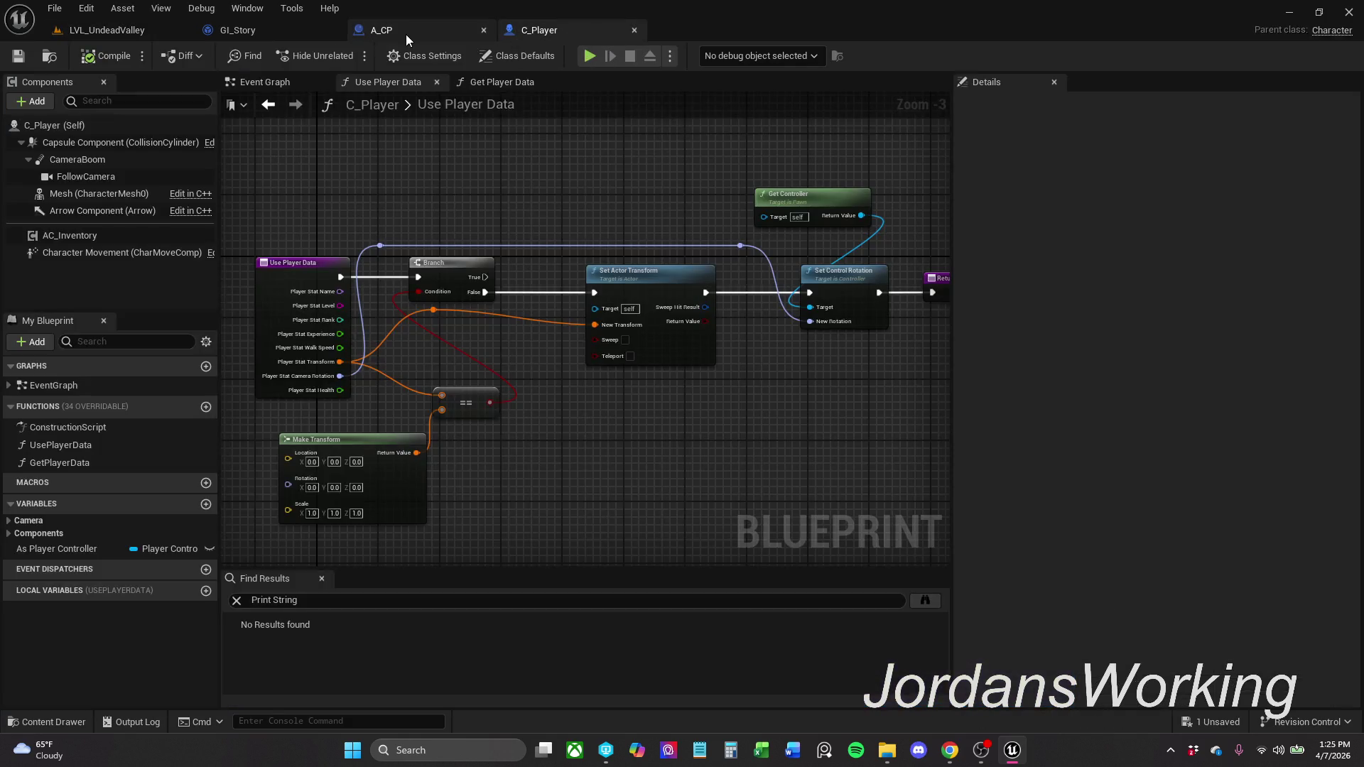
{"action": "left_click", "coordinate": [322, 578]}
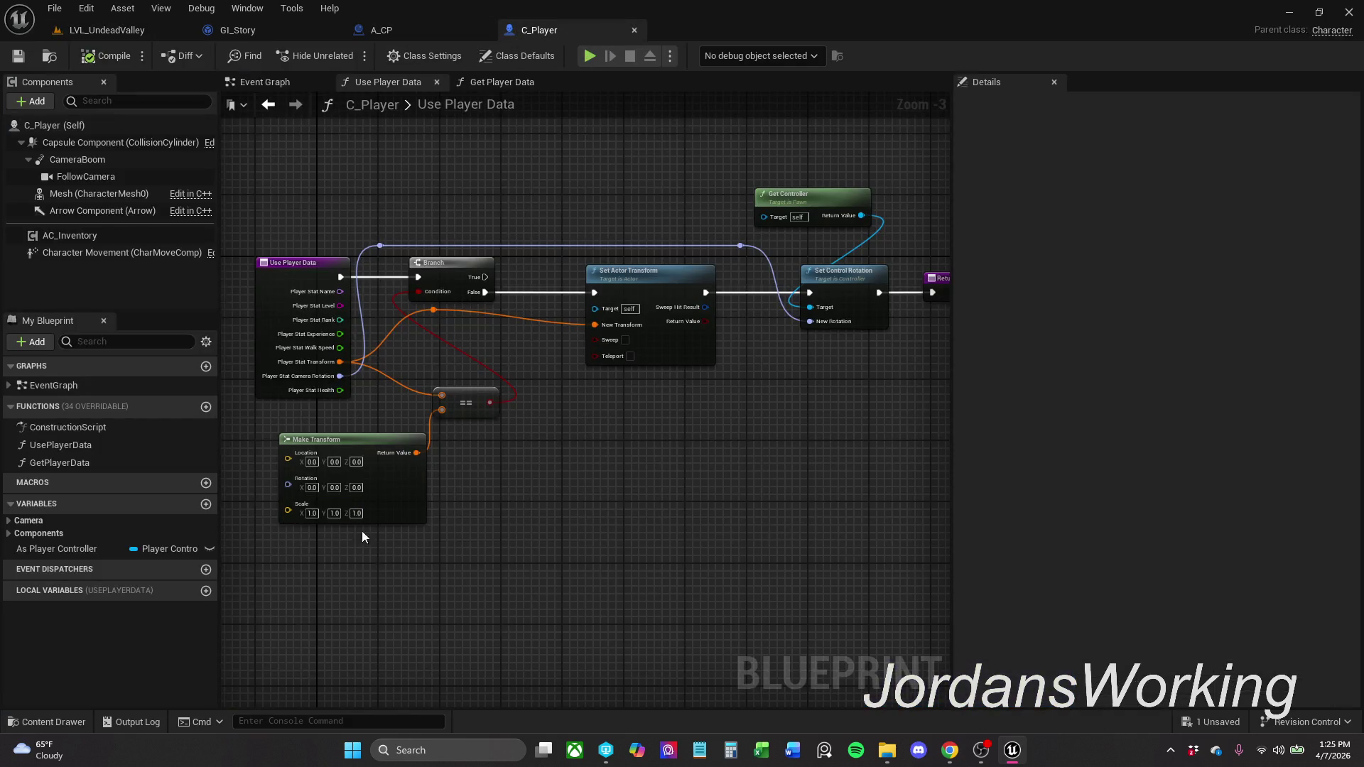
{"action": "left_click", "coordinate": [428, 32]}
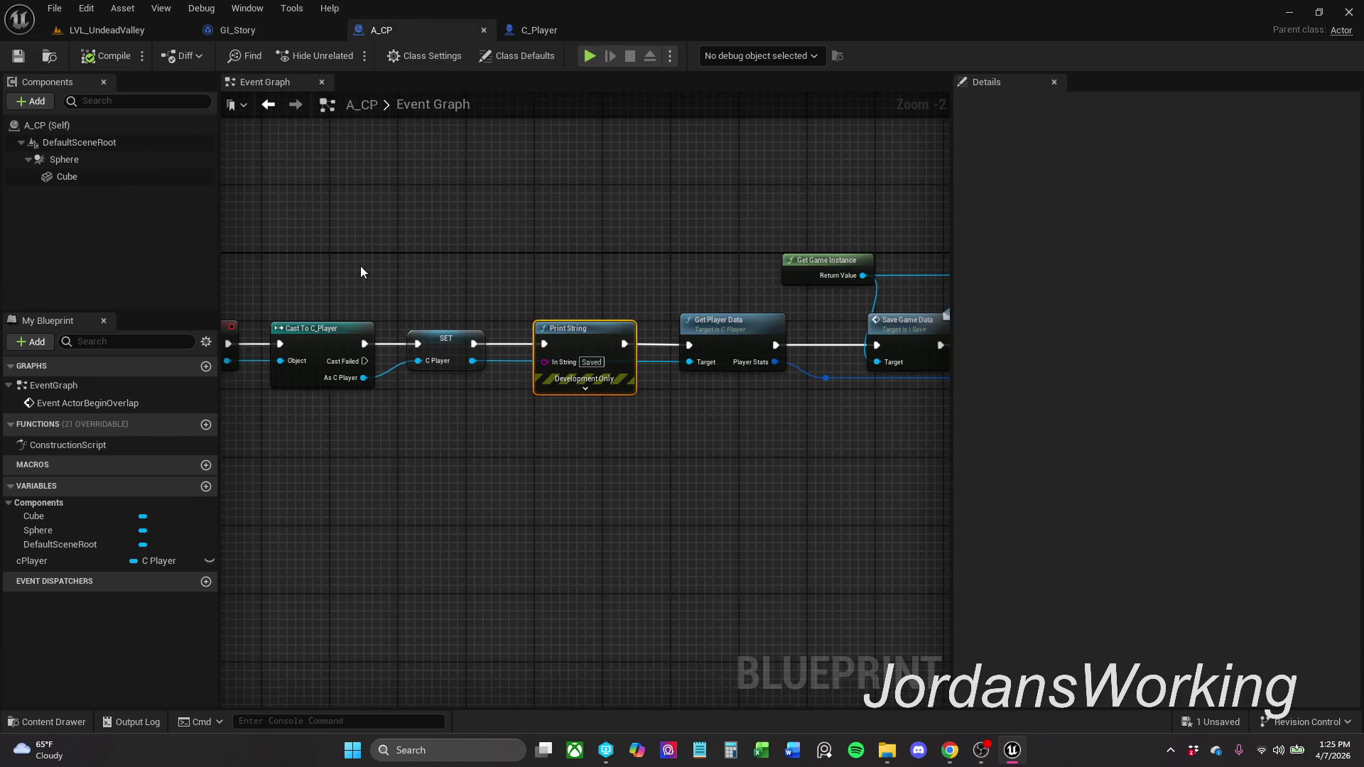
{"action": "key", "text": "alt+Tab"}
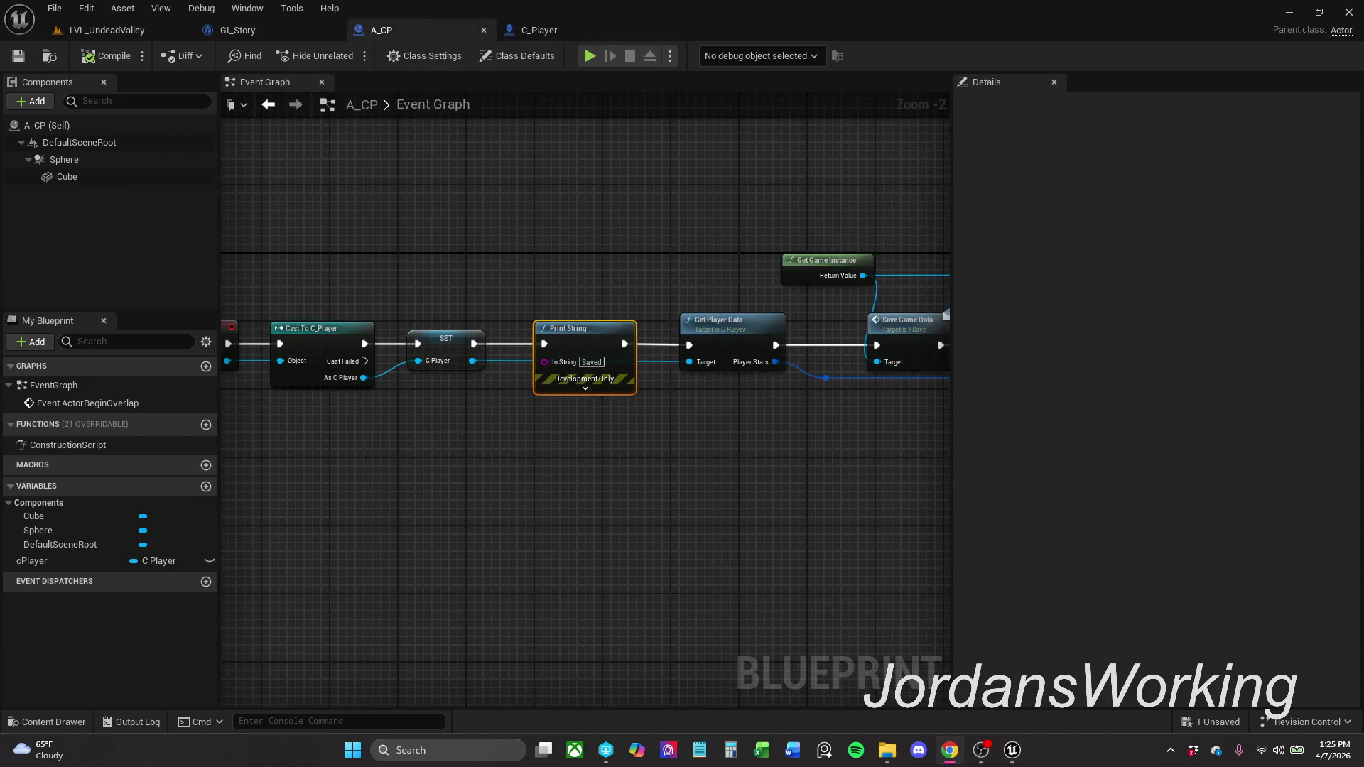
{"action": "left_click_drag", "start_coordinate": [707, 427], "coordinate": [466, 419]}
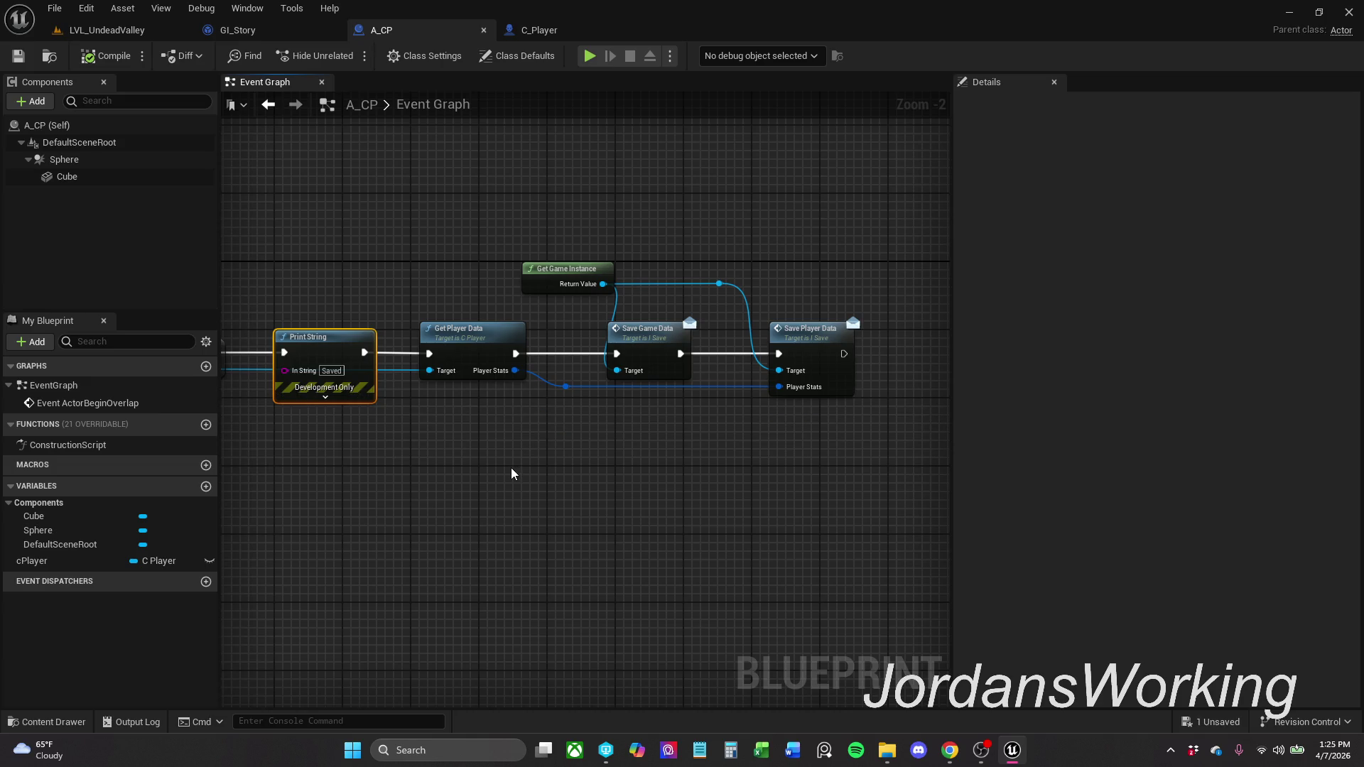
{"action": "scroll", "coordinate": [625, 472], "scroll_direction": "up", "scroll_amount": 1}
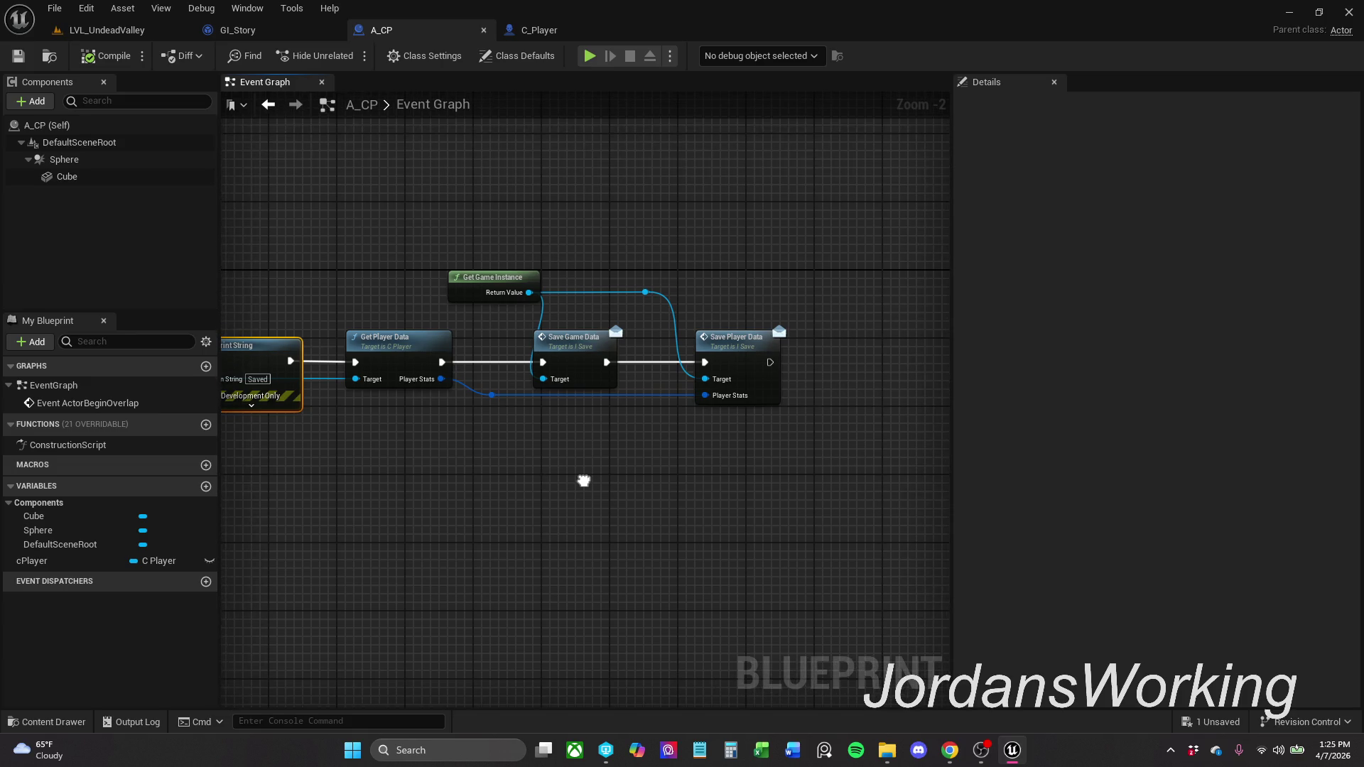
{"action": "left_click", "coordinate": [238, 30]}
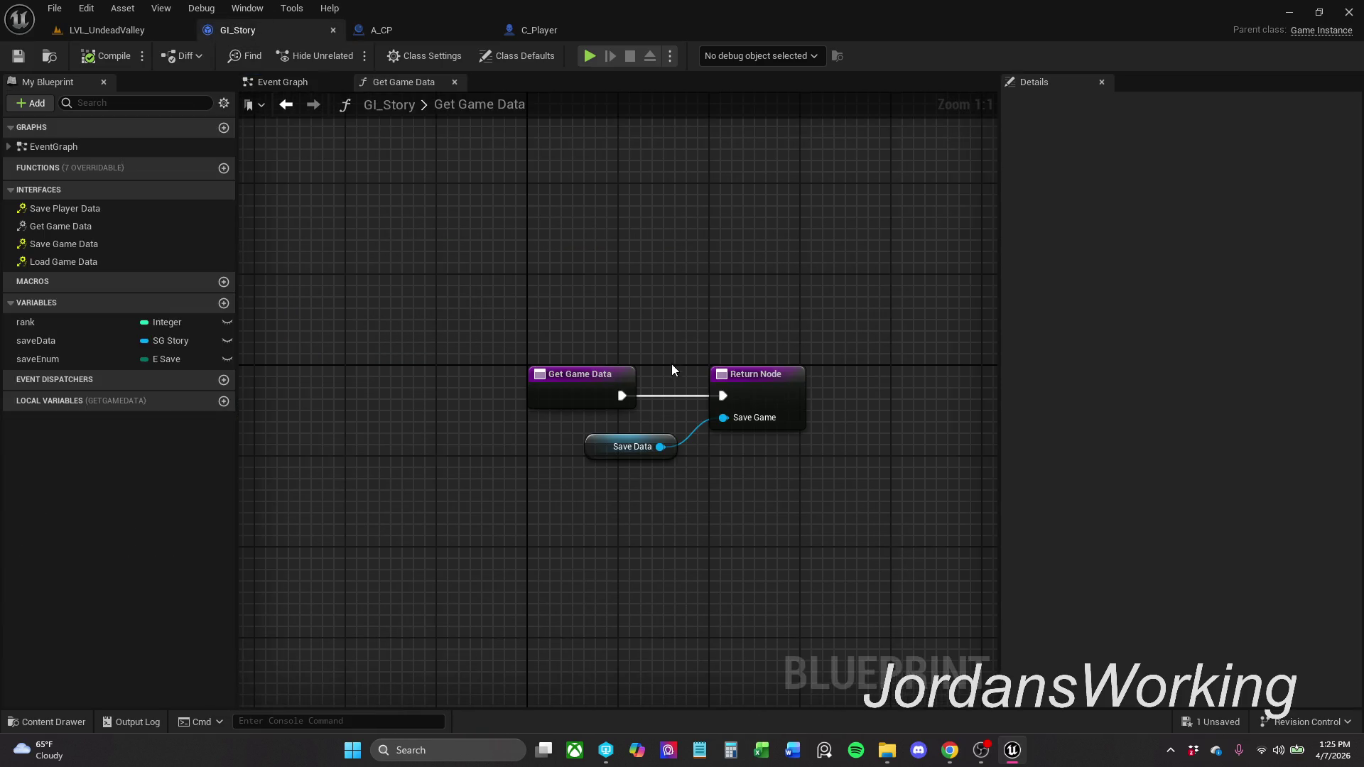
- Add an Is Valid check on the Save Data output in GI_Story's Event Graph
{"action": "left_click", "coordinate": [455, 82]}
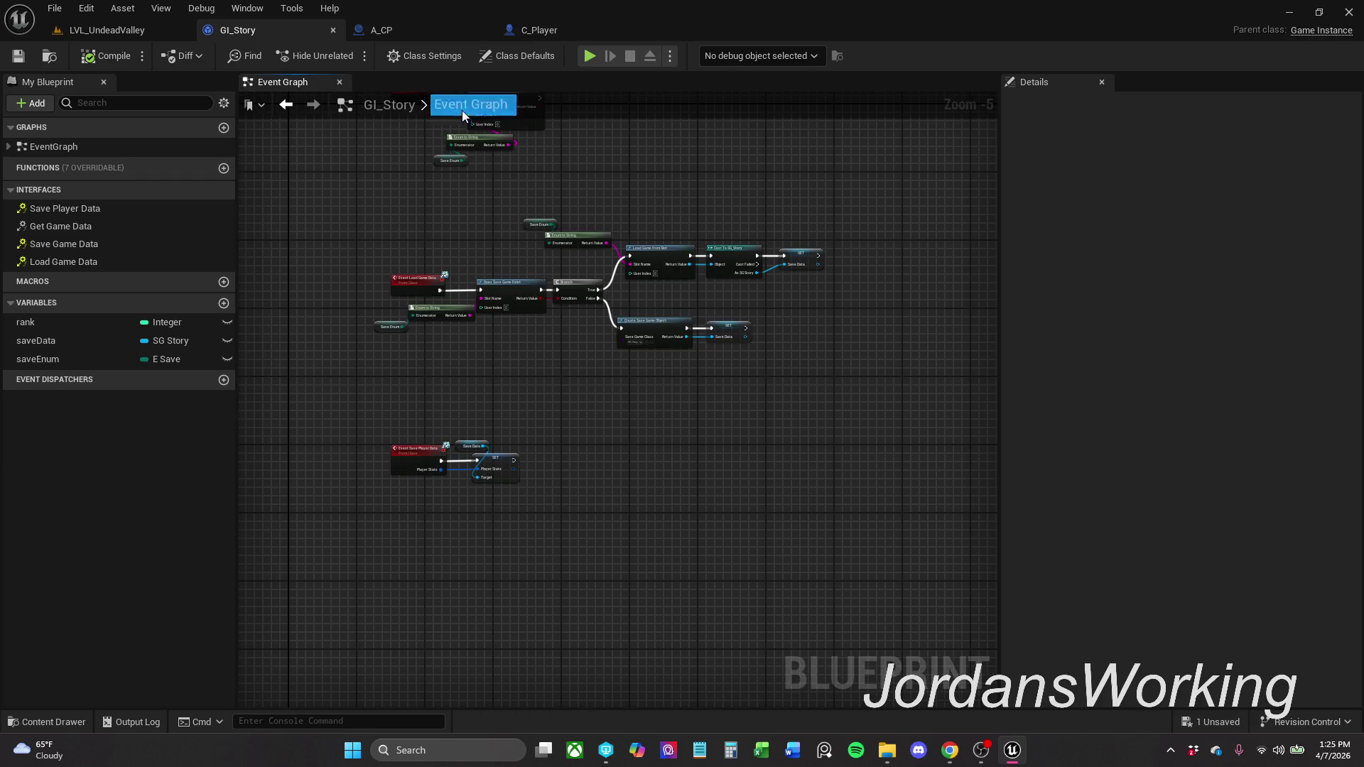
{"action": "scroll", "coordinate": [505, 543], "scroll_direction": "up", "scroll_amount": 6}
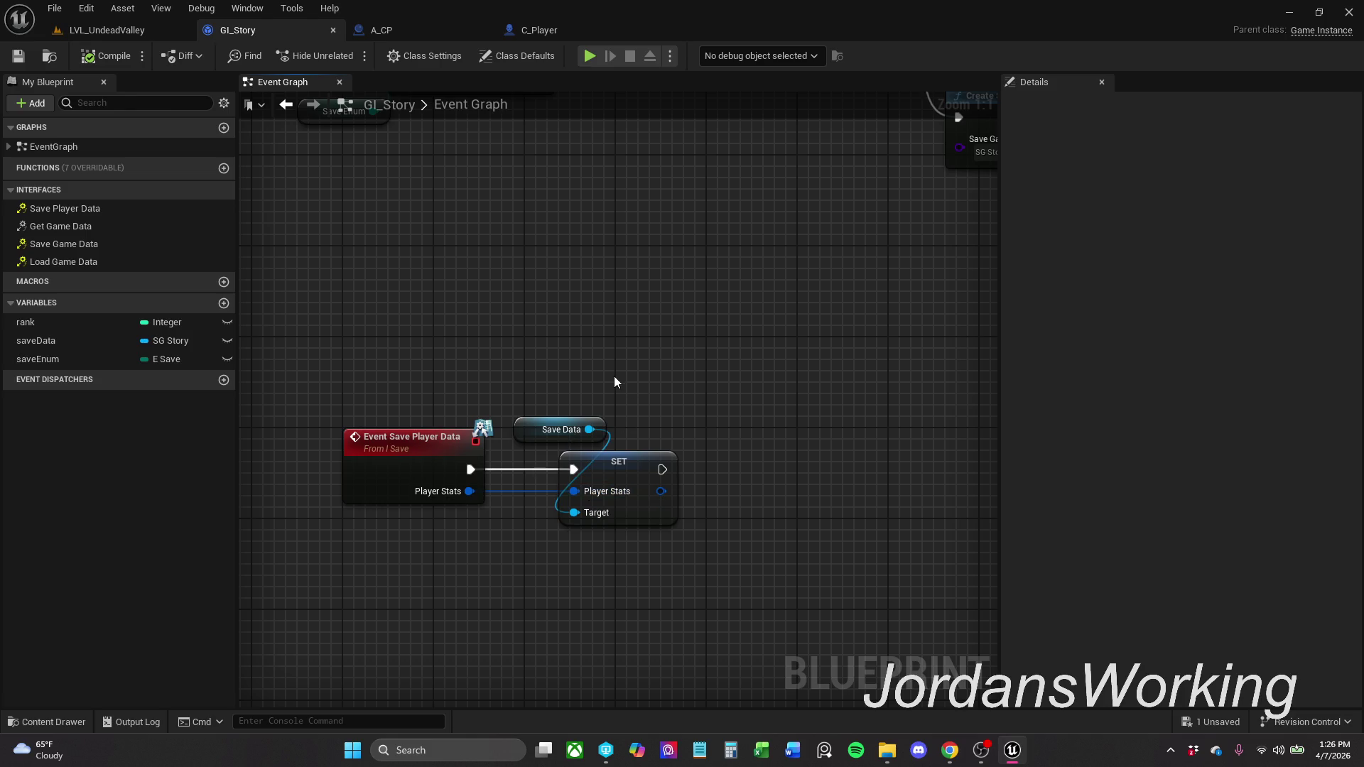
{"action": "left_click_drag", "start_coordinate": [573, 457], "coordinate": [668, 470]}
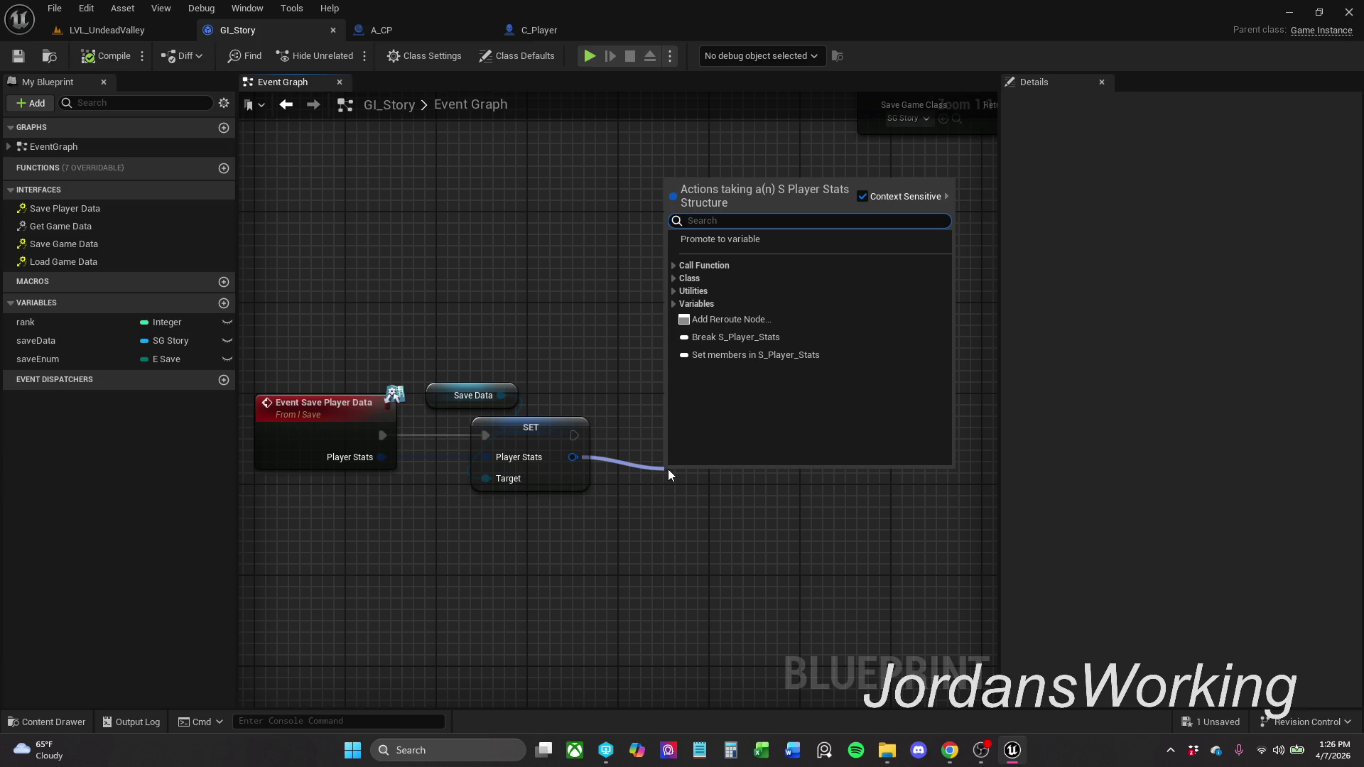
{"action": "type", "text": "is"}
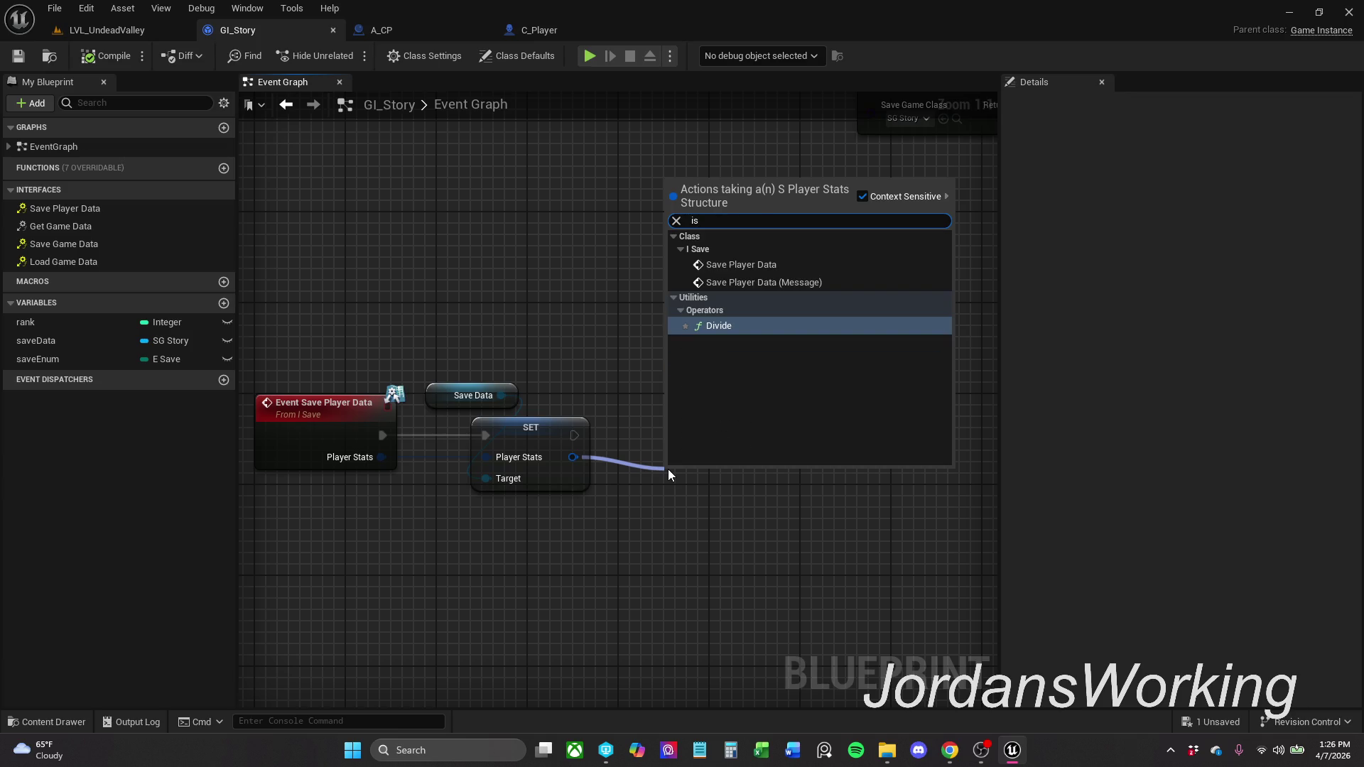
{"action": "key", "text": "BackSpace"}
{"action": "key", "text": "BackSpace"}
{"action": "type", "text": "V"}
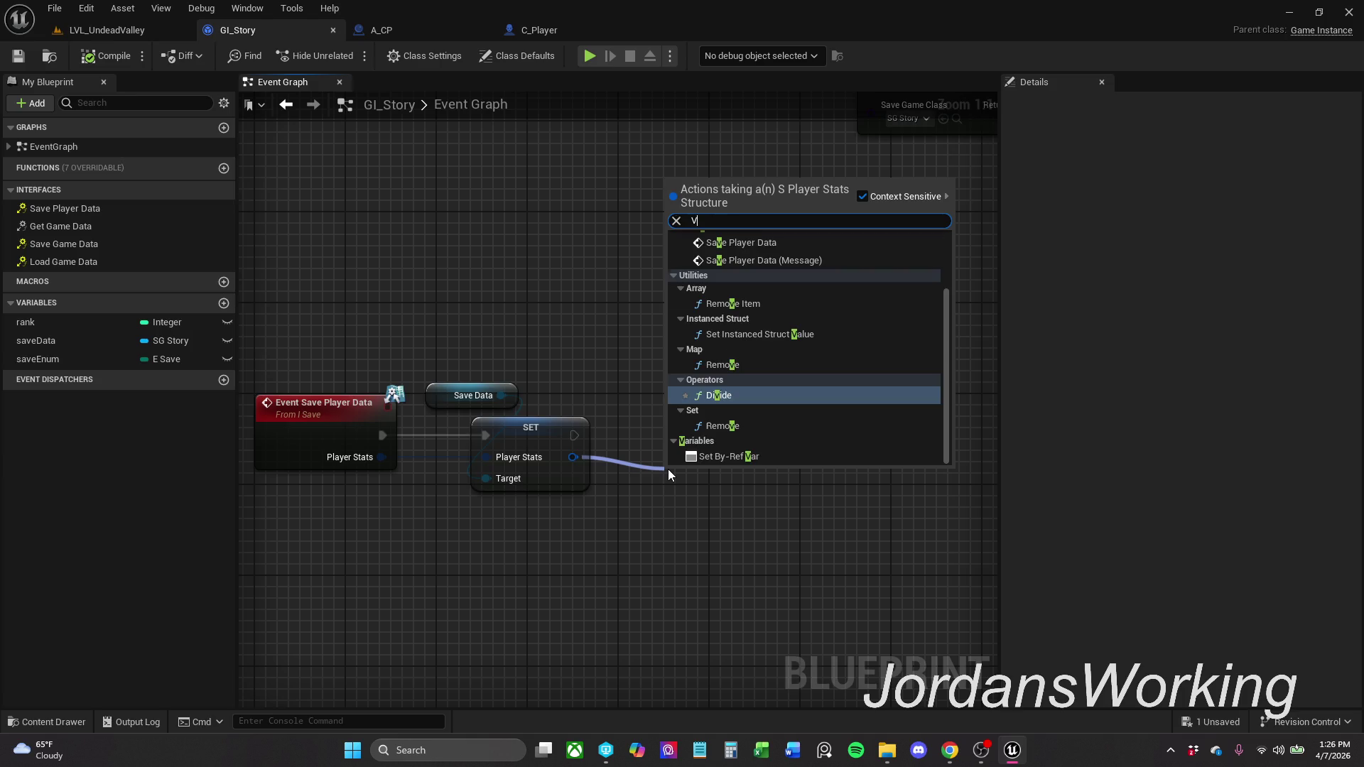
{"action": "type", "text": "alid"}
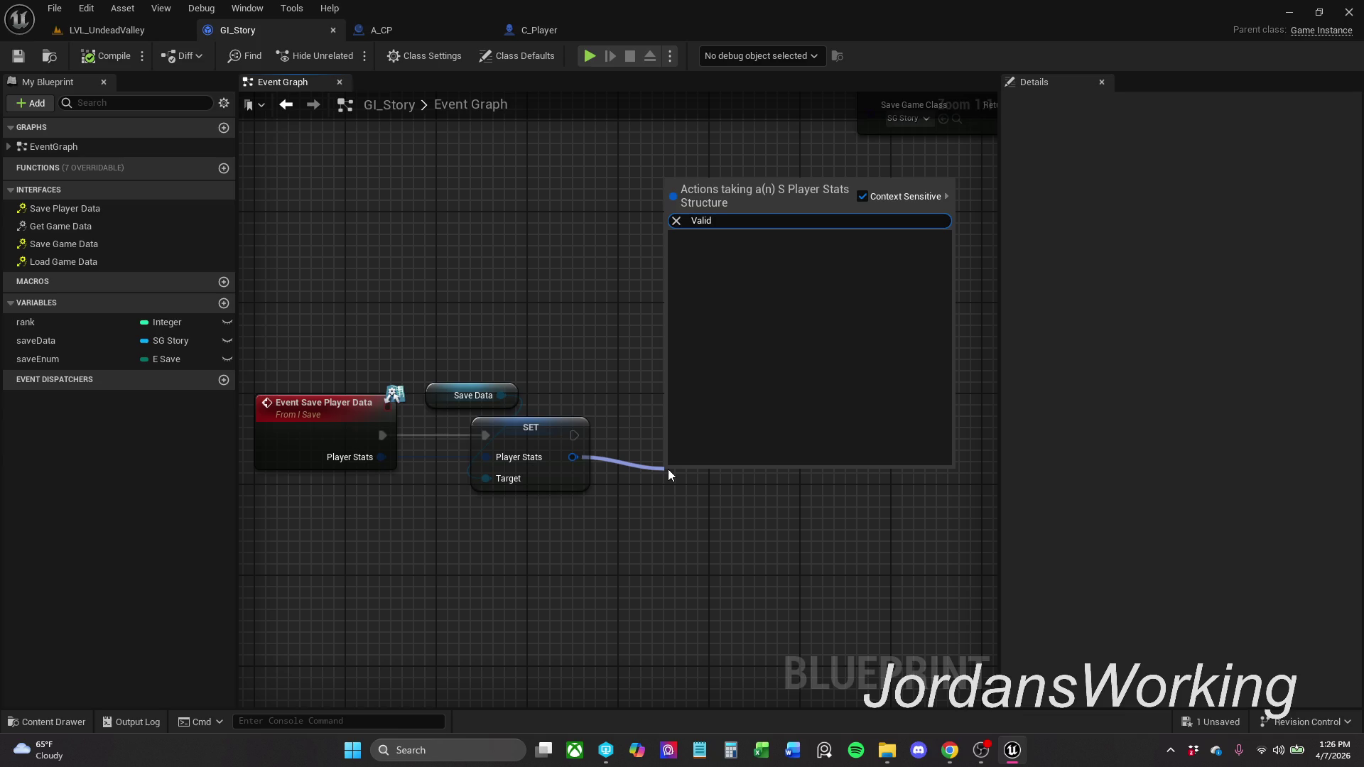
{"action": "left_click", "coordinate": [556, 256]}
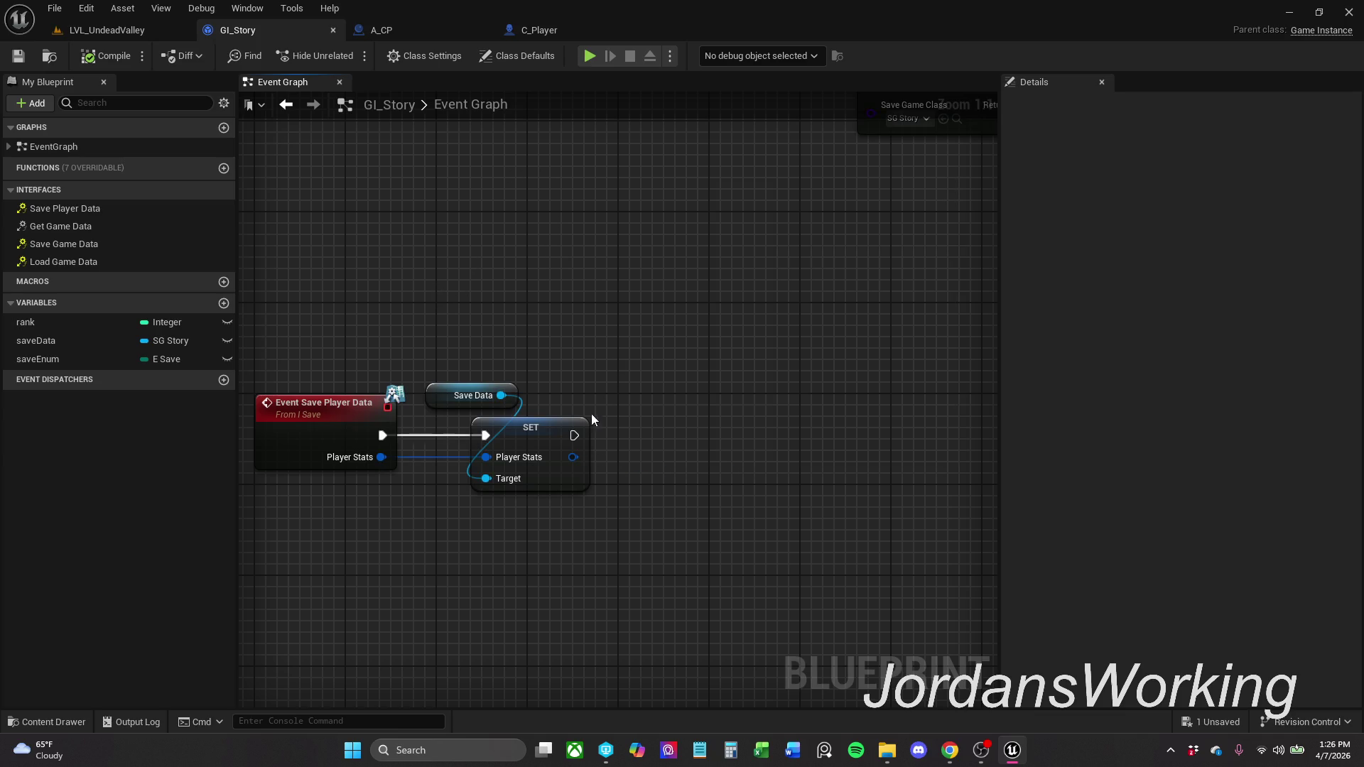
{"action": "left_click_drag", "start_coordinate": [576, 435], "coordinate": [688, 436]}
{"action": "left_click", "coordinate": [640, 335]}
{"action": "mouse_move", "coordinate": [501, 395]}
{"action": "left_mouse_down"}
{"action": "mouse_move", "coordinate": [682, 409]}
{"action": "mouse_move", "coordinate": [666, 390]}
{"action": "left_mouse_up"}
{"action": "type", "text": "is"}
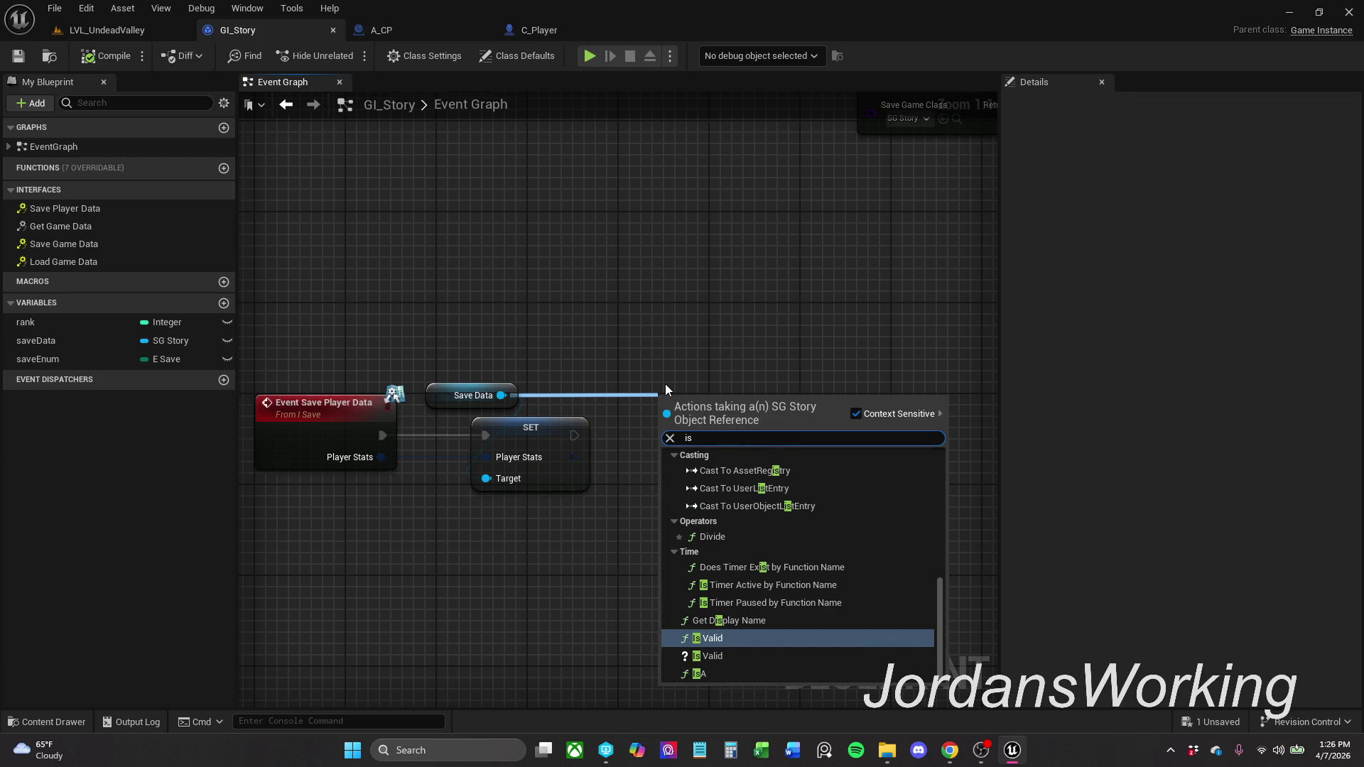
{"action": "key", "text": "Down"}
{"action": "key", "text": "Return"}
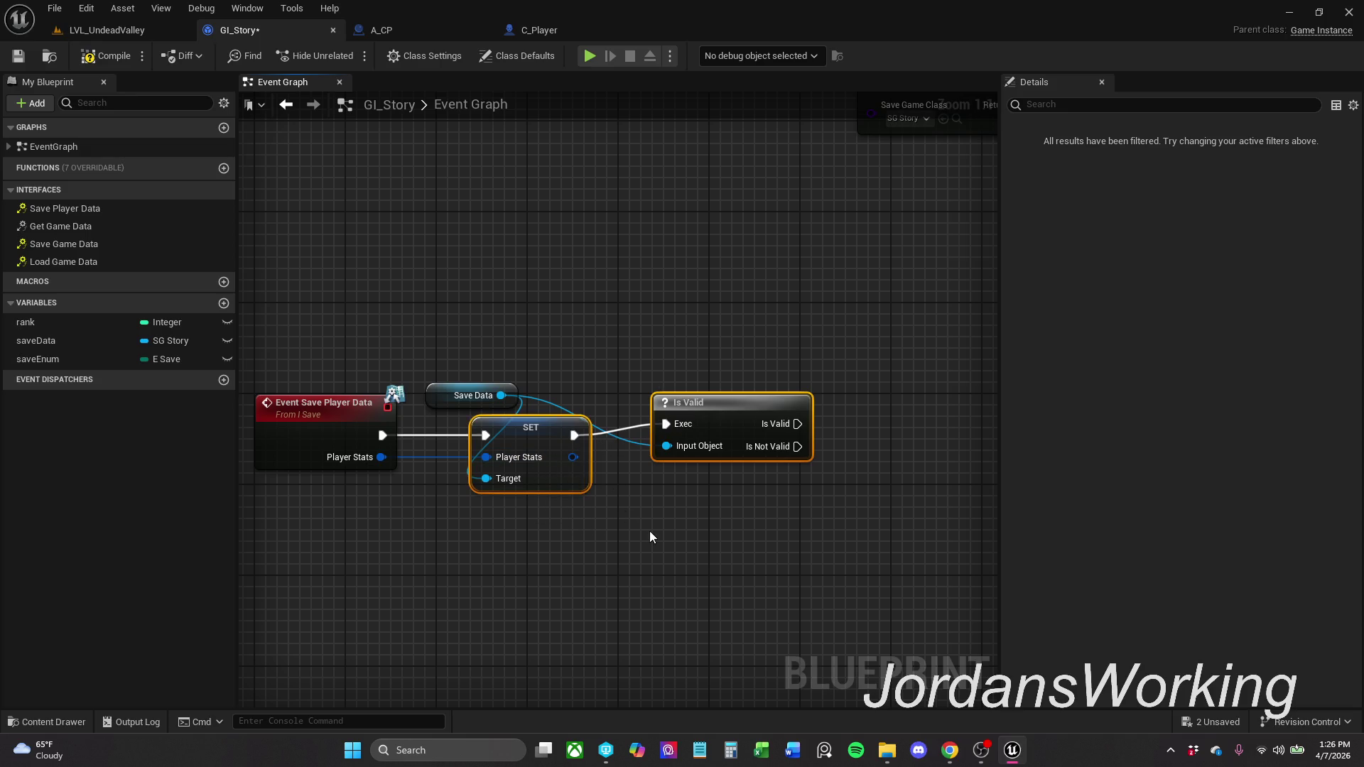
- Add a Print String node after Is Valid with the message 'Loaded'
{"action": "left_click", "coordinate": [716, 567]}
{"action": "mouse_move", "coordinate": [715, 566]}
{"action": "left_mouse_down"}
{"action": "mouse_move", "coordinate": [612, 493]}
{"action": "mouse_move", "coordinate": [574, 442]}
{"action": "mouse_move", "coordinate": [667, 430]}
{"action": "left_mouse_up"}
{"action": "type", "text": "pr"}
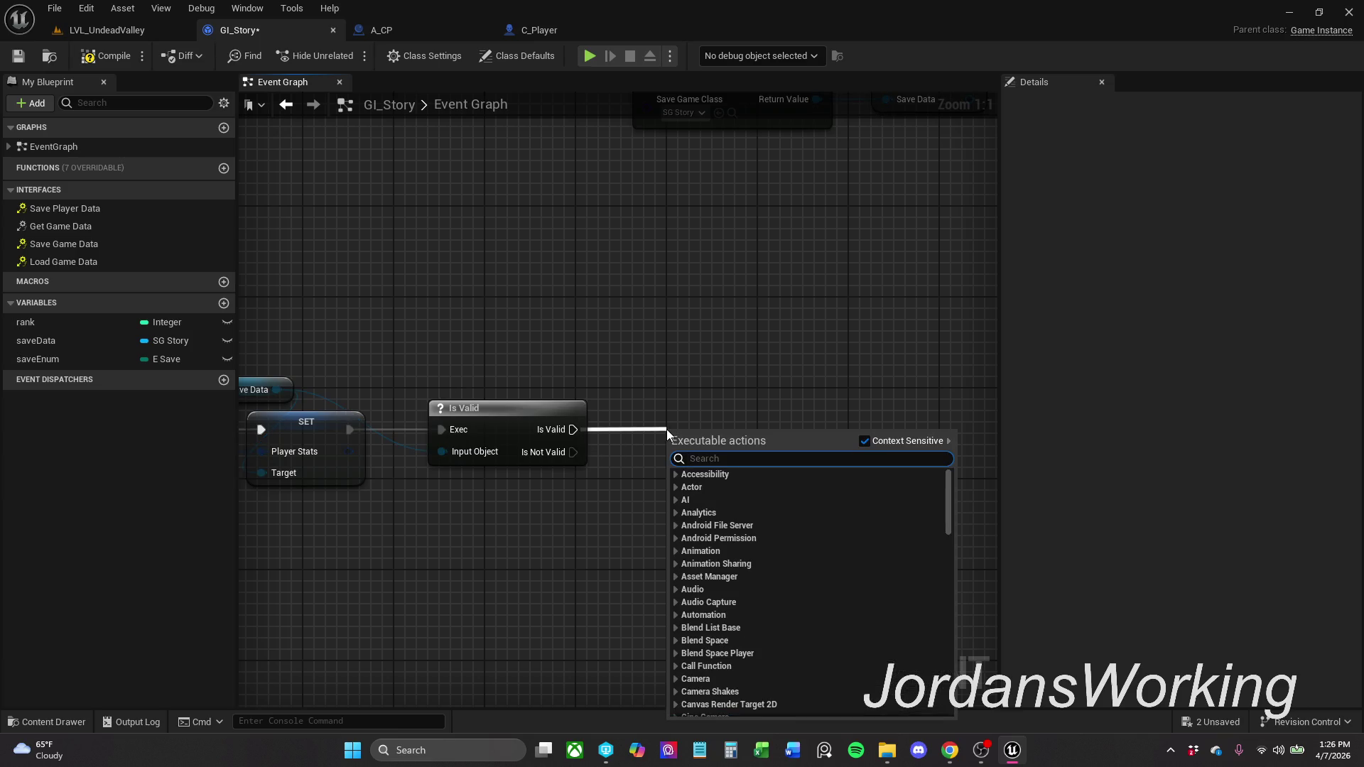
{"action": "type", "text": "int"}
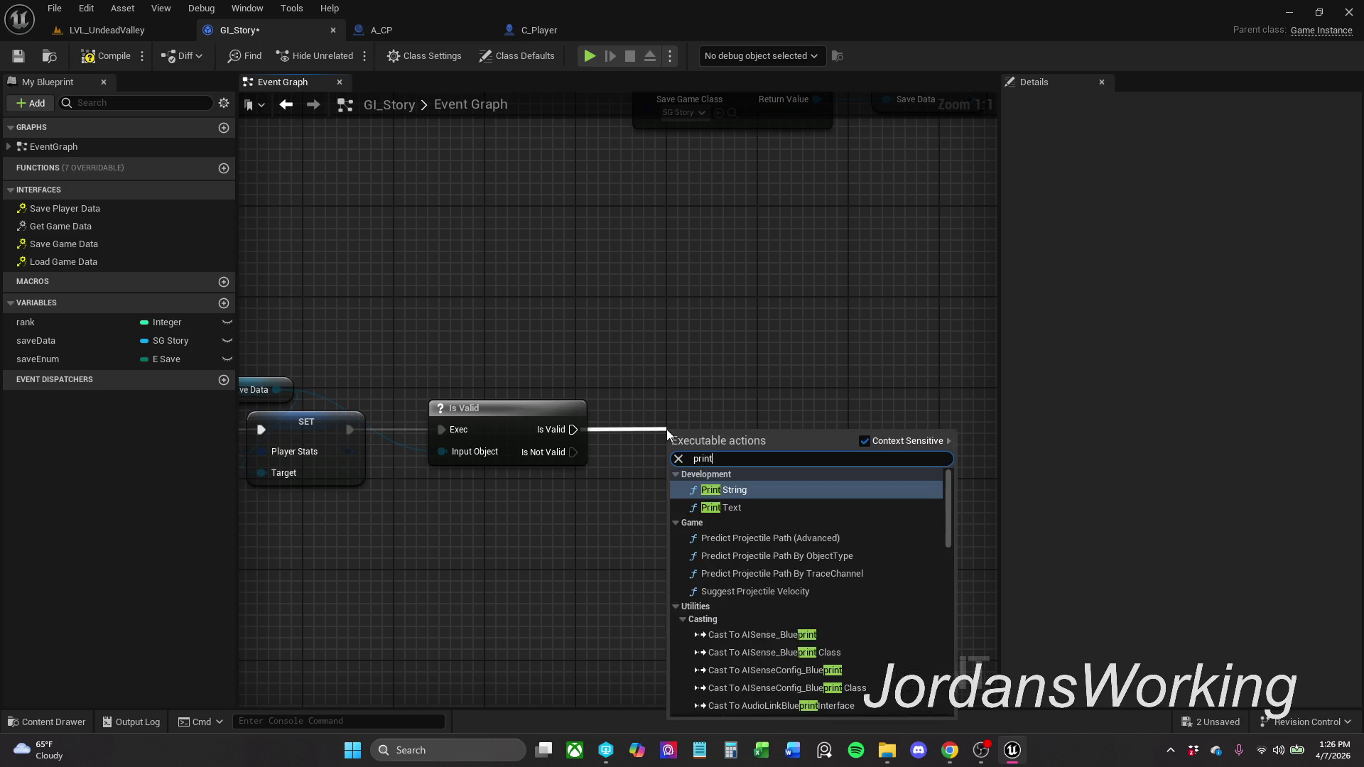
{"action": "key", "text": "Return"}
{"action": "left_click_drag", "start_coordinate": [737, 446], "coordinate": [769, 413]}
{"action": "left_click", "coordinate": [771, 455]}
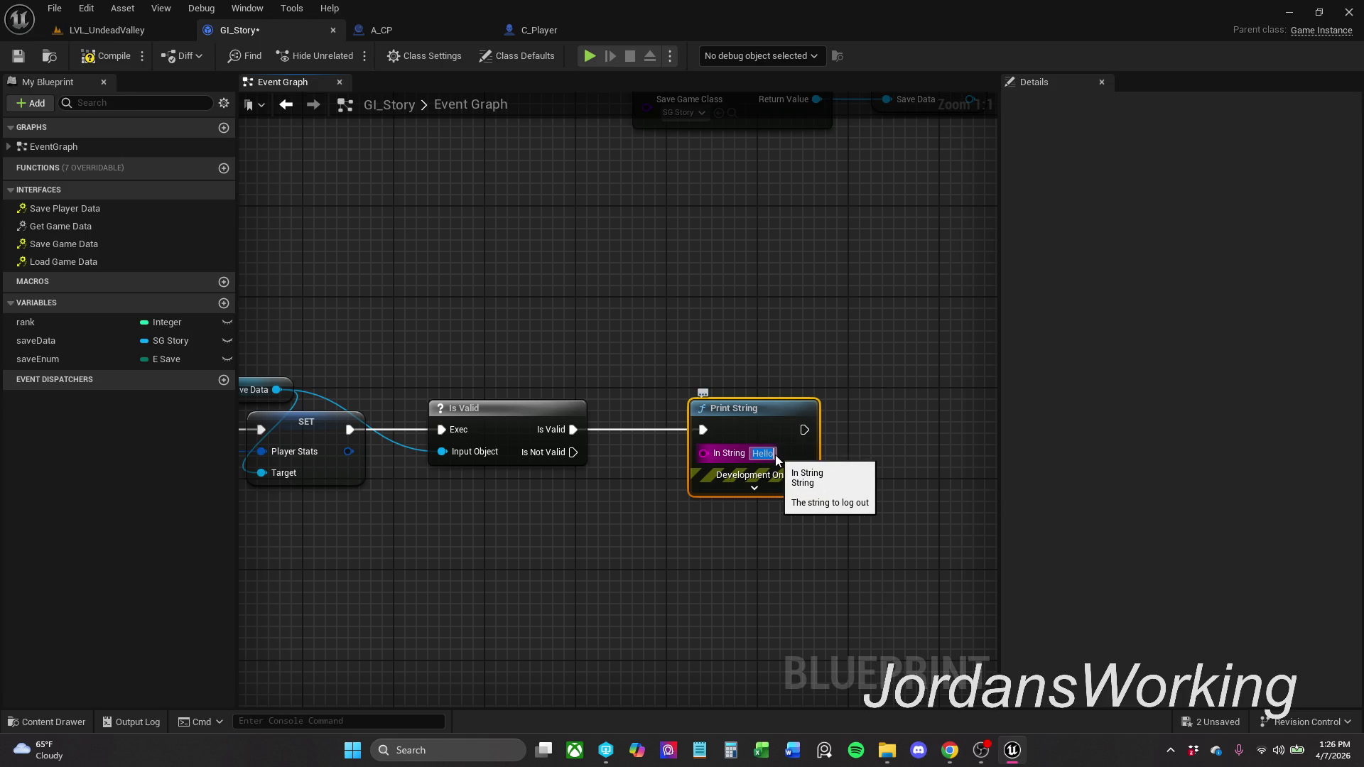
{"action": "type", "text": "Loaded"}
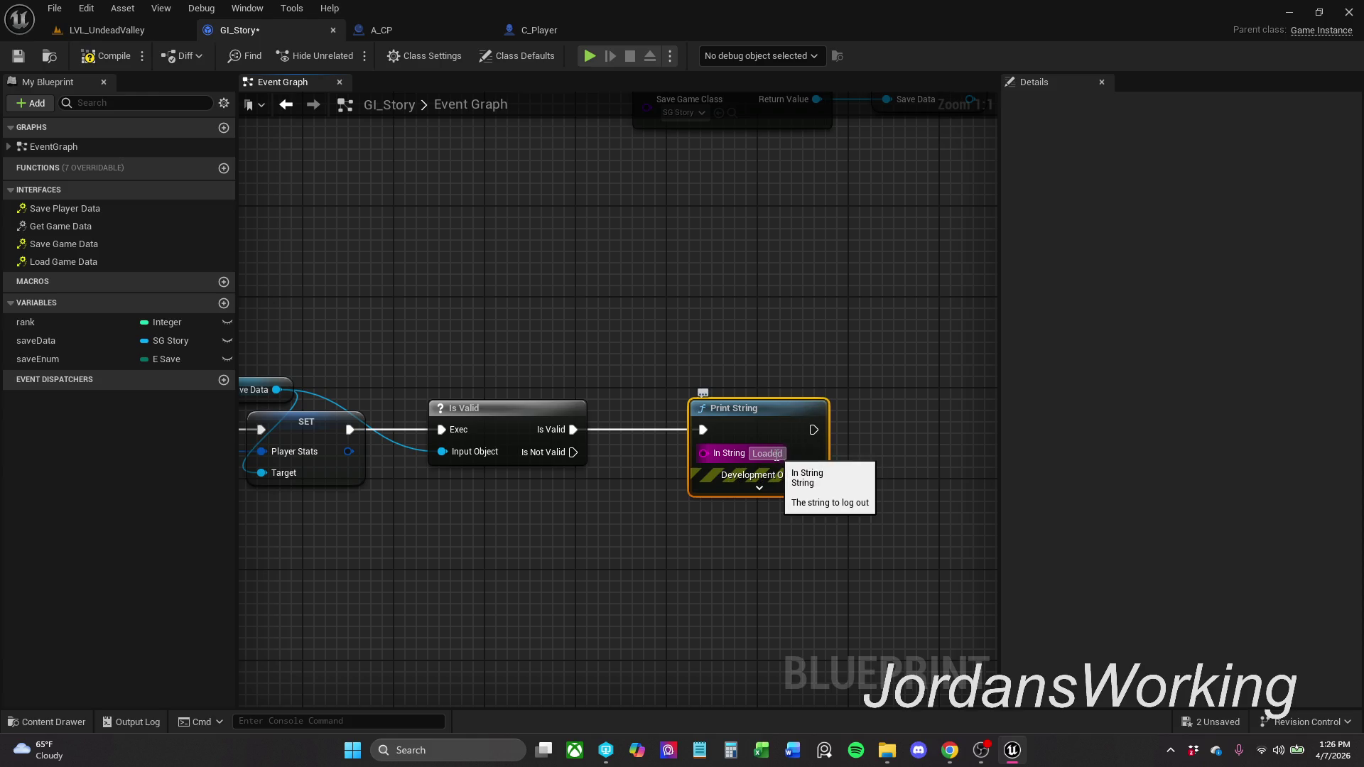
{"action": "left_click_drag", "start_coordinate": [769, 465], "coordinate": [779, 385]}
{"action": "left_click", "coordinate": [779, 374]}
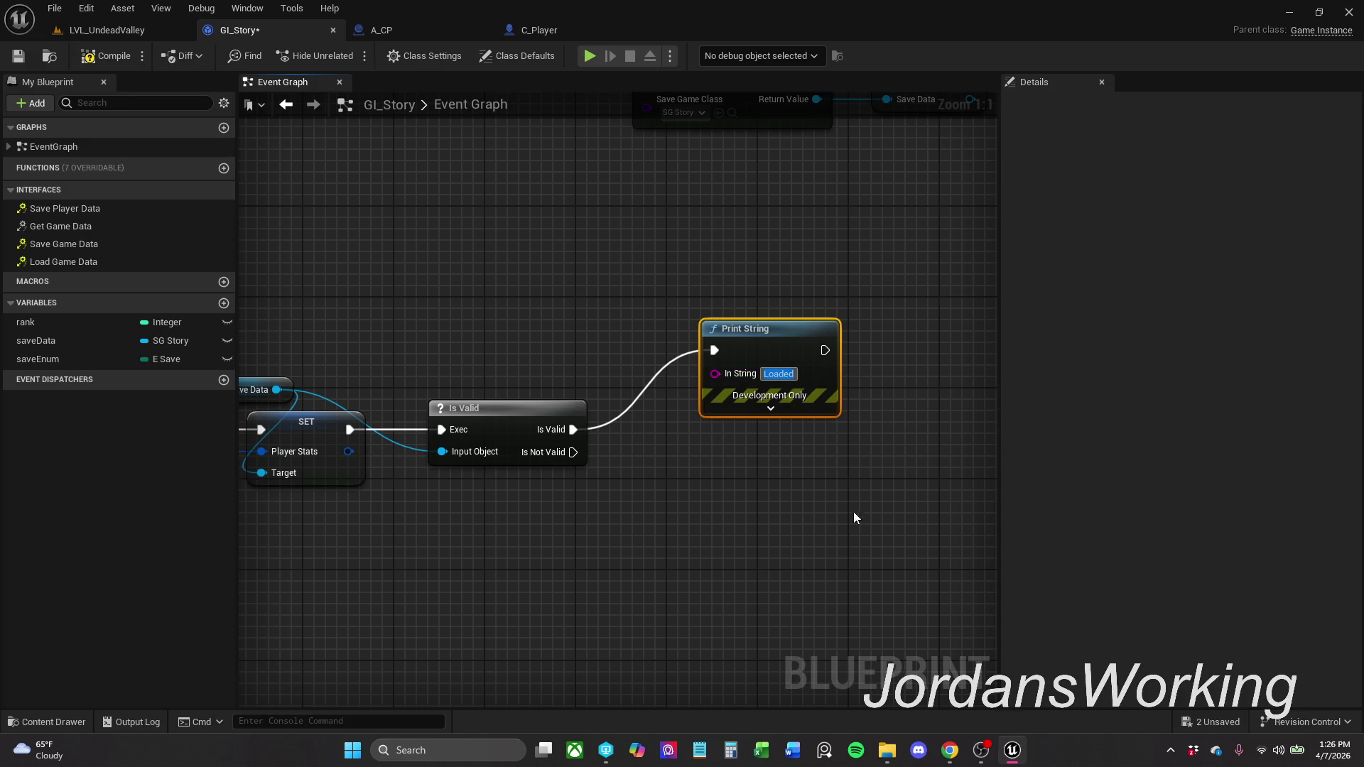
{"action": "left_click", "coordinate": [674, 475]}
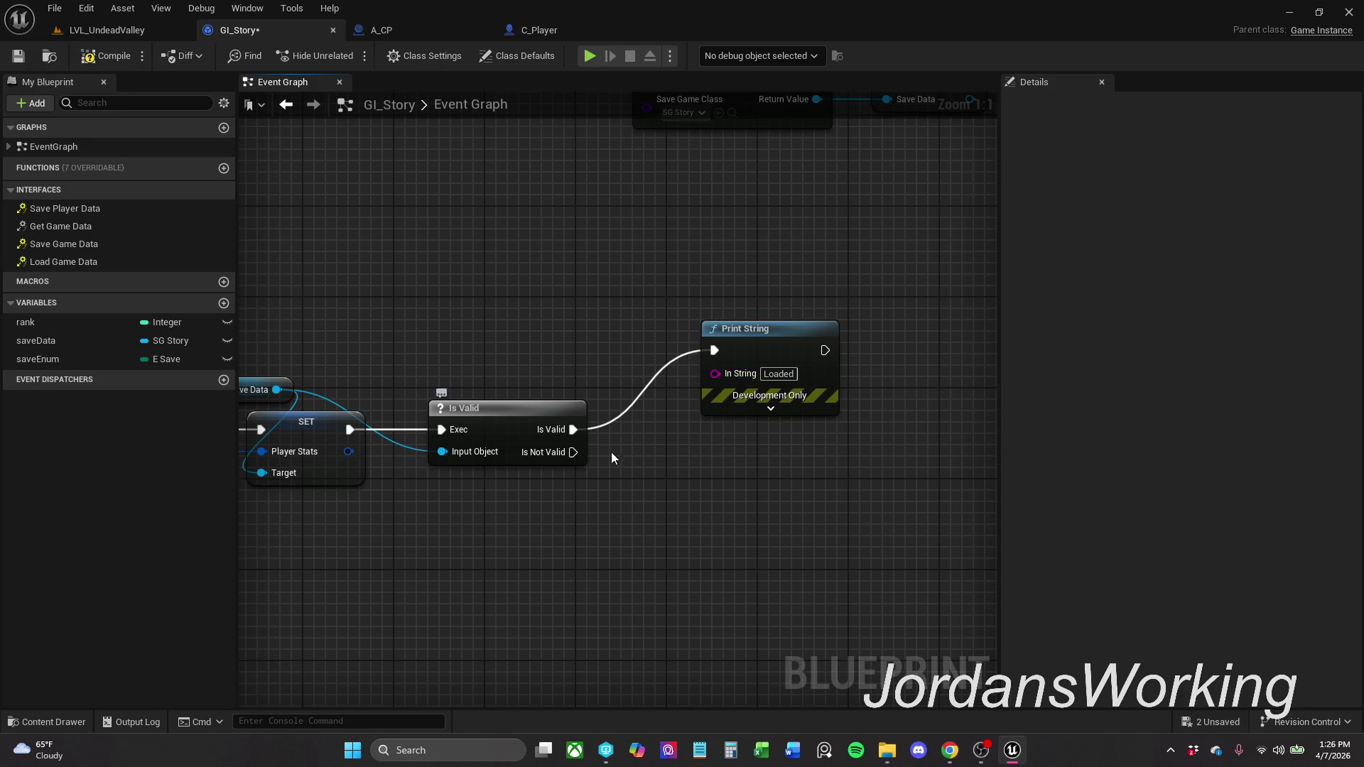
- Duplicate the print node, change its text to 'NewGame', and wire it from Is Not Valid
{"action": "left_click", "coordinate": [739, 374]}
{"action": "key", "text": "ctrl+c"}
{"action": "key", "text": "ctrl+v"}
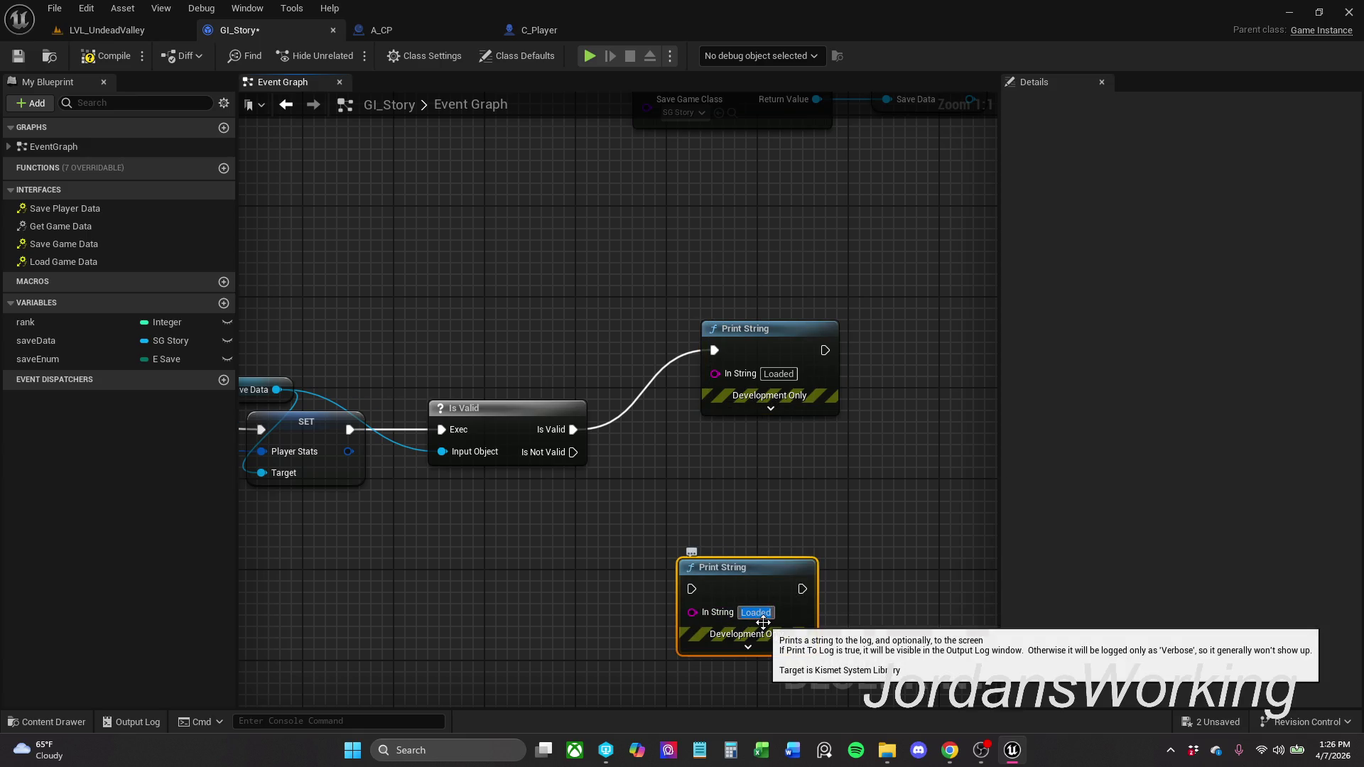
{"action": "type", "text": "N"}
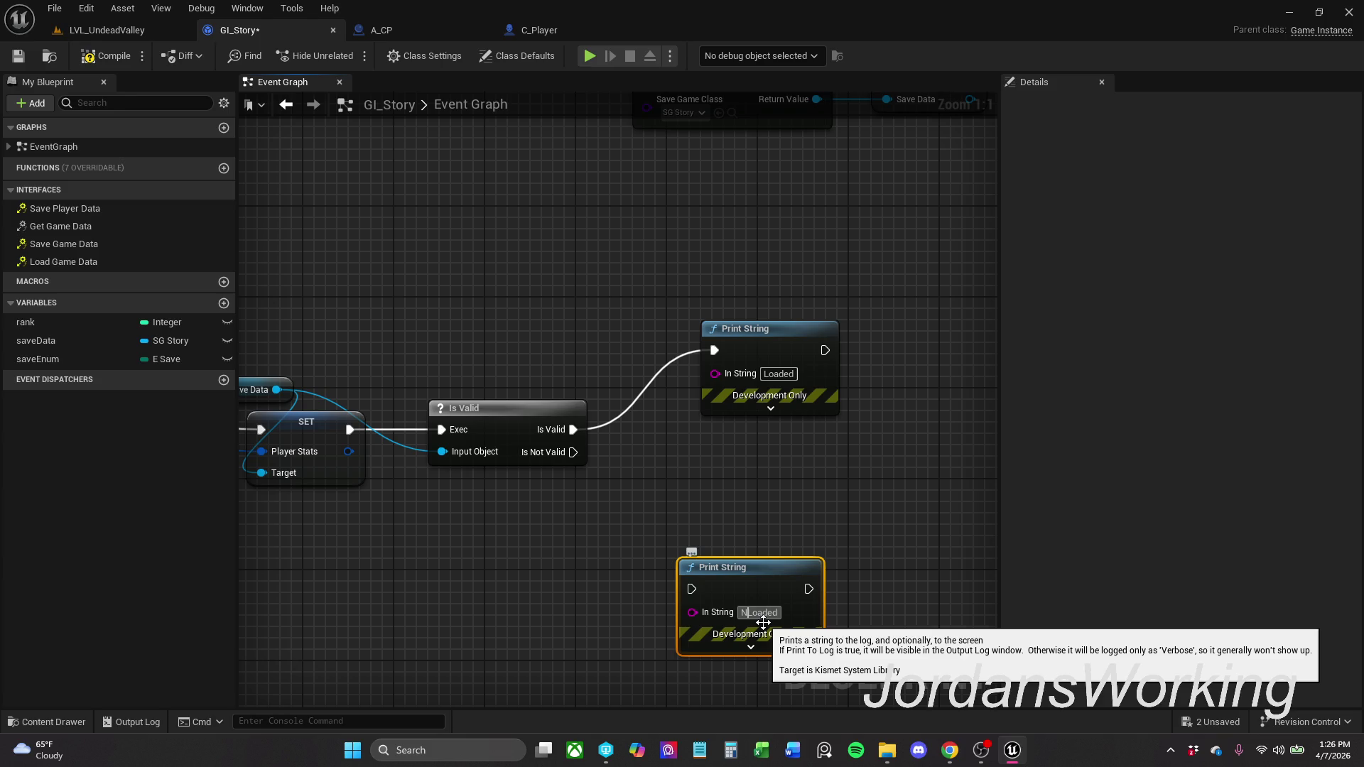
{"action": "left_click_drag", "start_coordinate": [742, 612], "coordinate": [780, 617]}
{"action": "type", "text": "NewGame"}
{"action": "key", "text": "Return"}
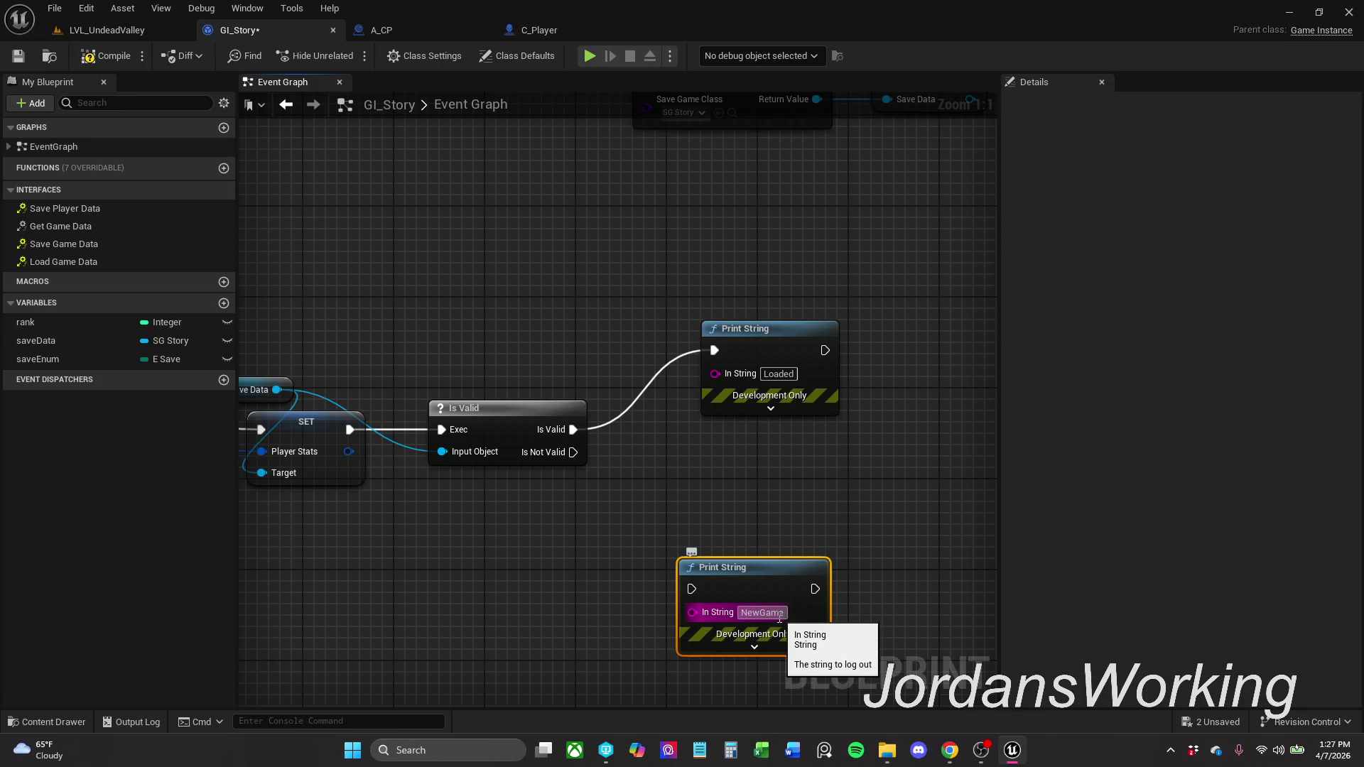
{"action": "mouse_move", "coordinate": [692, 589]}
{"action": "left_mouse_down"}
{"action": "mouse_move", "coordinate": [561, 431]}
{"action": "mouse_move", "coordinate": [573, 453]}
{"action": "left_mouse_up"}
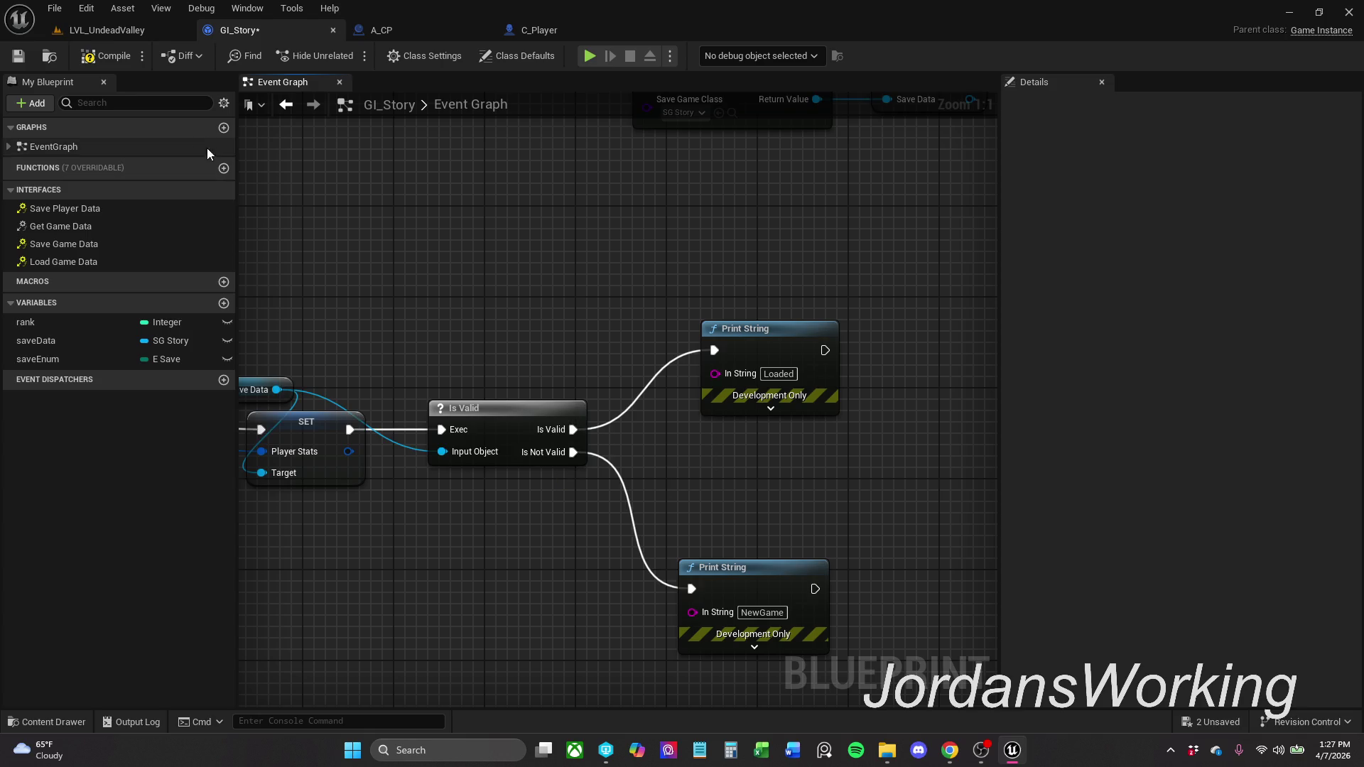
- Save GI_Story and run a quick play-test of LVL_UndeadValley
{"action": "left_click", "coordinate": [21, 55]}
{"action": "left_click", "coordinate": [106, 30]}
{"action": "left_click", "coordinate": [346, 56]}
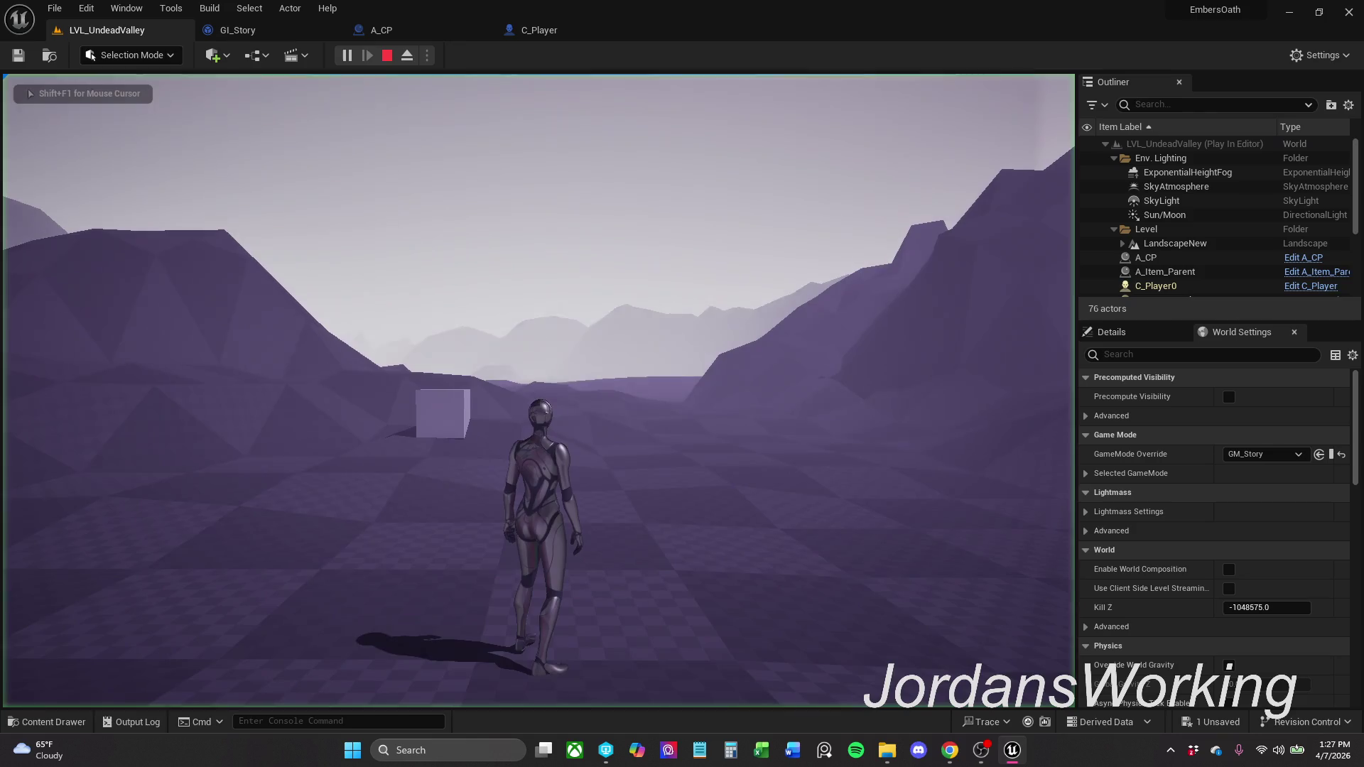
{"action": "key", "text": "Escape"}
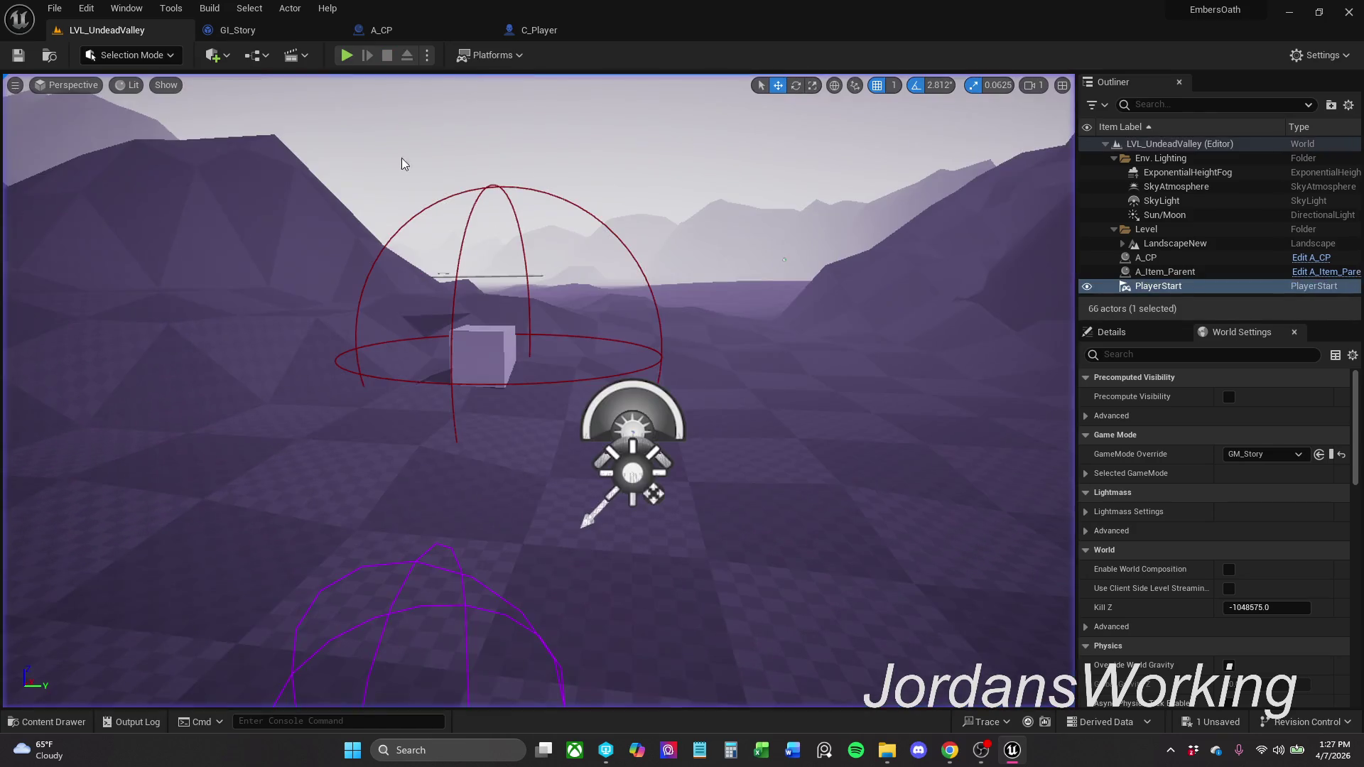
- Delete the Player.sav file from the project's Saved/SaveGames folder
{"action": "left_click", "coordinate": [887, 750]}
{"action": "left_click_drag", "start_coordinate": [452, 228], "coordinate": [524, 165]}
{"action": "left_click", "coordinate": [444, 125]}
{"action": "left_click", "coordinate": [1137, 56]}
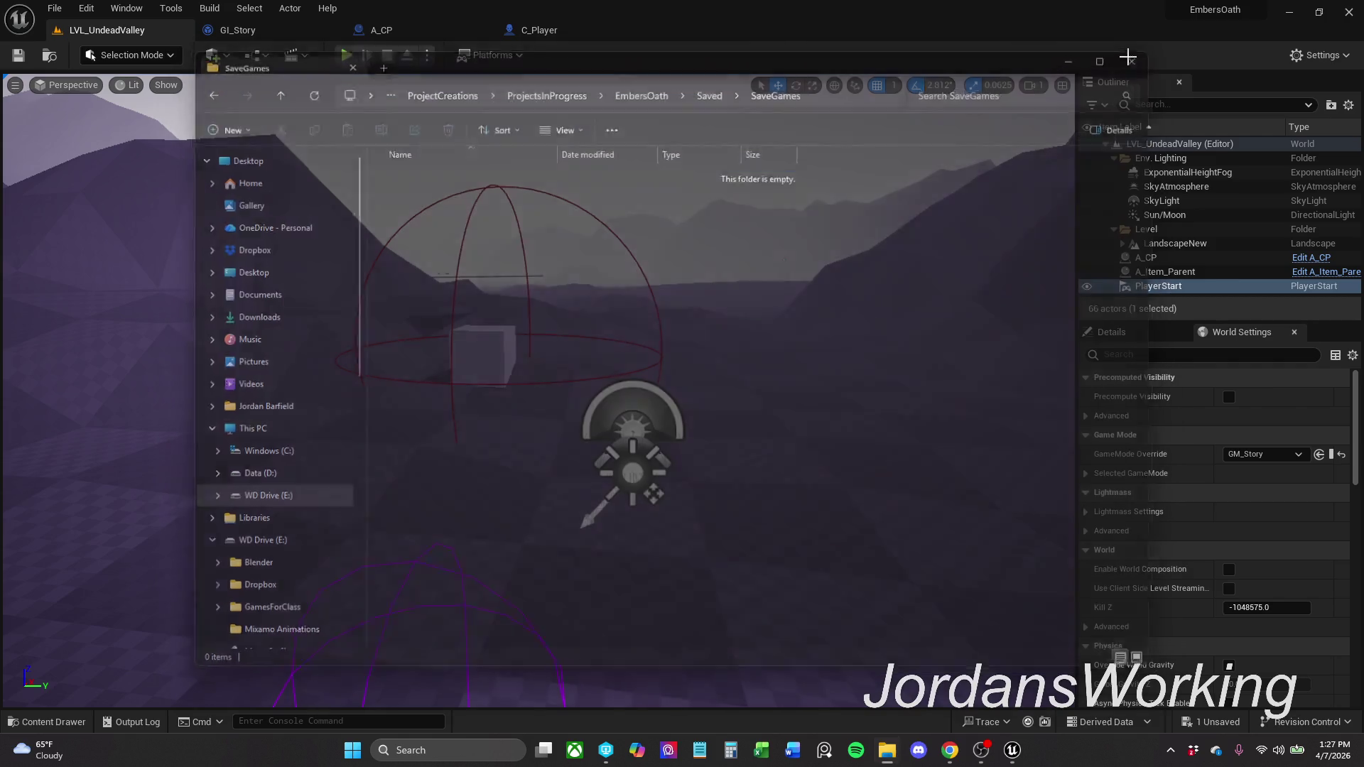
- Play-test again, walking to the checkpoint and onto the cube, then return to GI_Story
{"action": "left_click", "coordinate": [347, 54]}
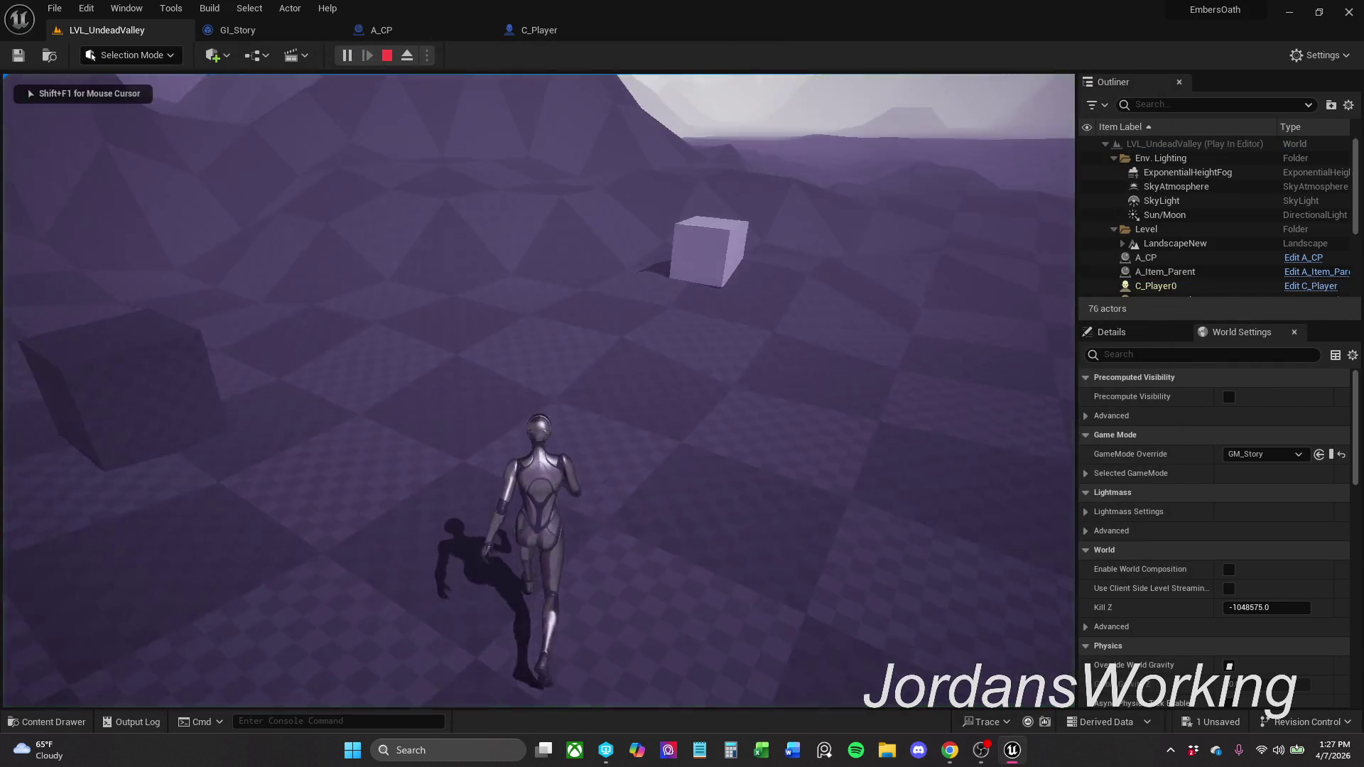
{"action": "key", "text": "w"}
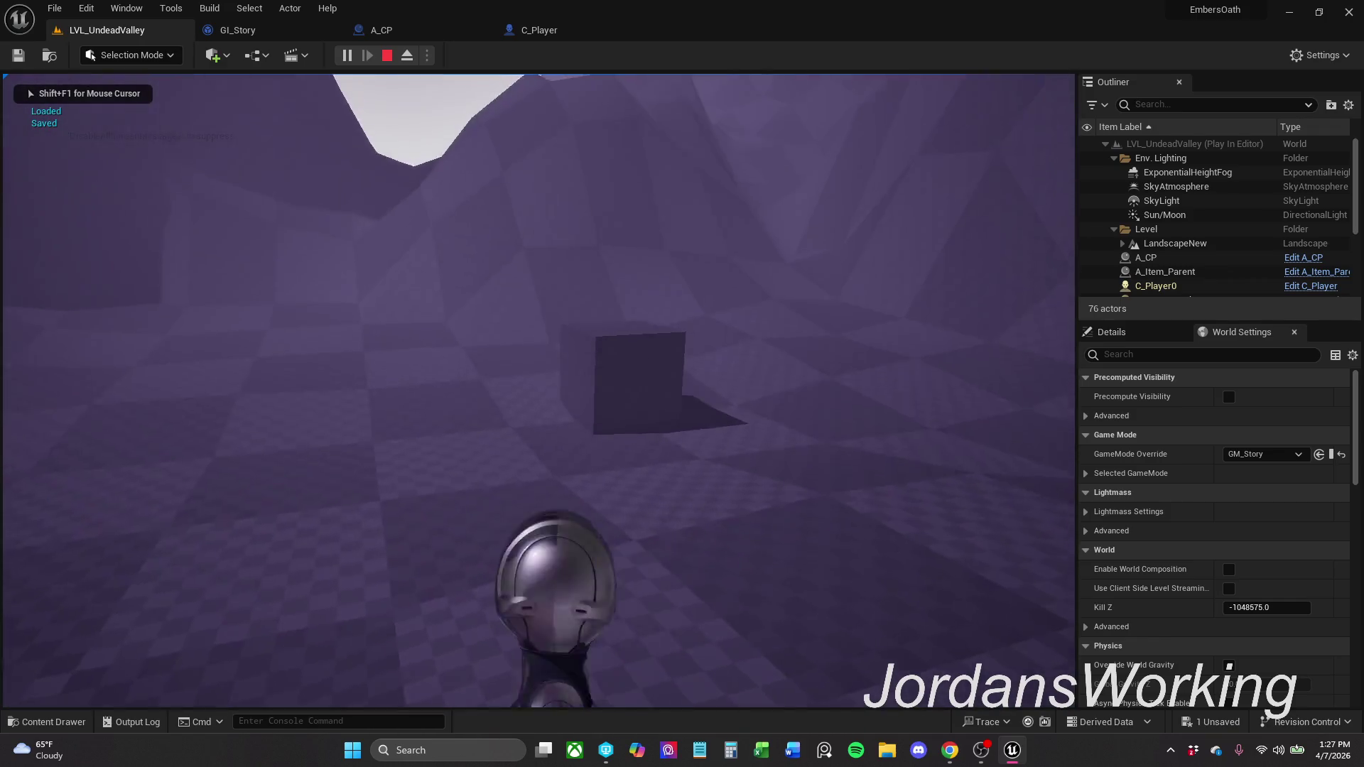
{"action": "key", "text": "w"}
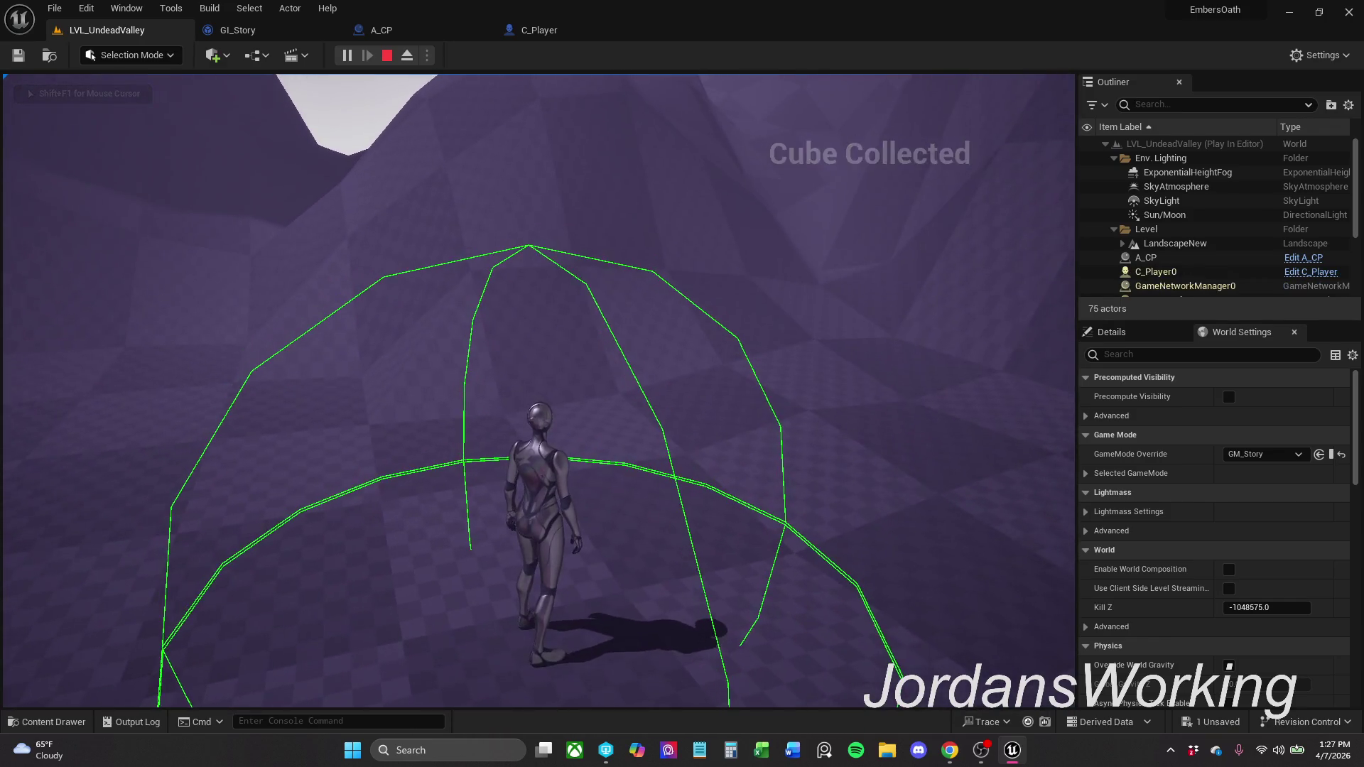
{"action": "key", "text": "Escape"}
{"action": "left_click", "coordinate": [282, 39]}
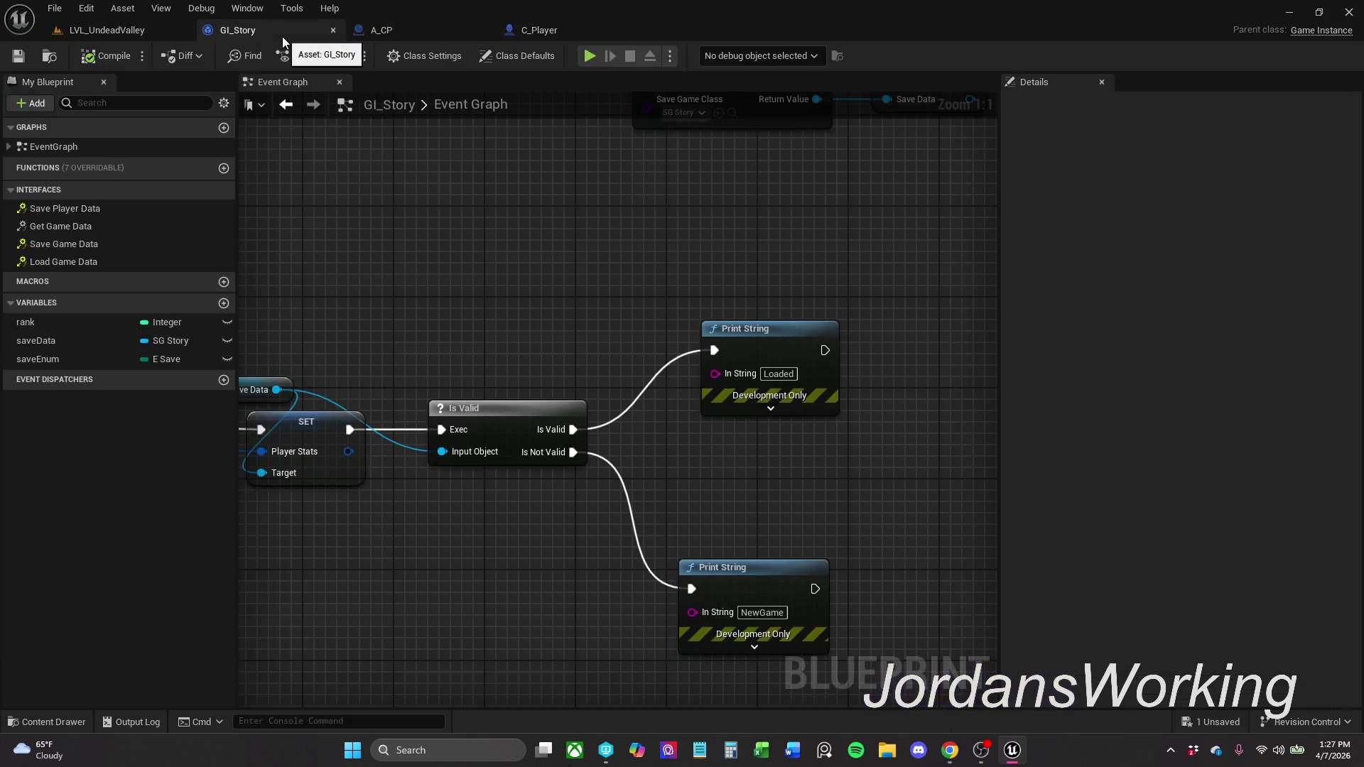
- Delete the Is Valid node from GI_Story's save/load graph
{"action": "mouse_move", "coordinate": [667, 526]}
{"action": "left_mouse_down"}
{"action": "mouse_move", "coordinate": [924, 311]}
{"action": "mouse_move", "coordinate": [850, 305]}
{"action": "mouse_move", "coordinate": [842, 287]}
{"action": "mouse_move", "coordinate": [727, 287]}
{"action": "left_mouse_up"}
{"action": "scroll", "coordinate": [726, 287], "scroll_direction": "down", "scroll_amount": 1}
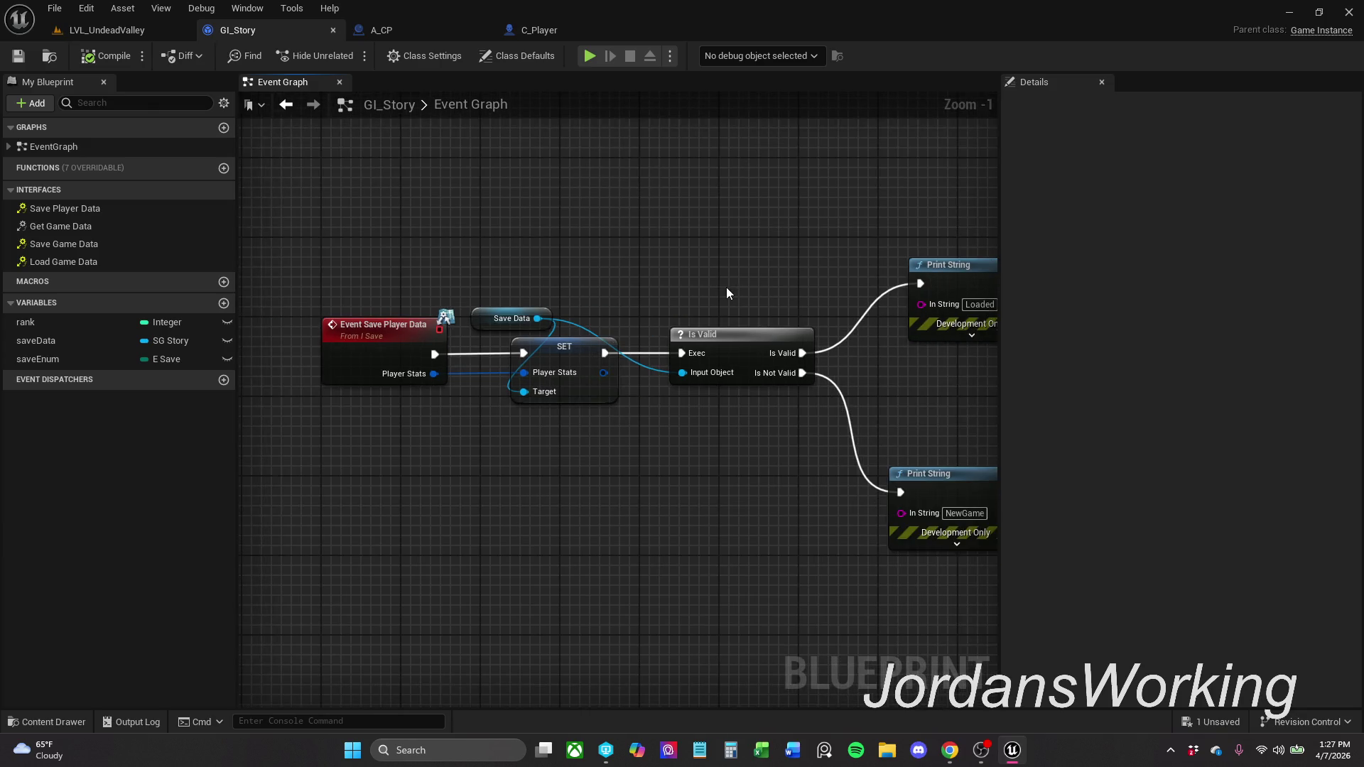
{"action": "scroll", "coordinate": [726, 287], "scroll_direction": "down", "scroll_amount": 1}
{"action": "mouse_move", "coordinate": [723, 204]}
{"action": "left_mouse_down"}
{"action": "mouse_move", "coordinate": [619, 280]}
{"action": "mouse_move", "coordinate": [549, 302]}
{"action": "mouse_move", "coordinate": [586, 526]}
{"action": "mouse_move", "coordinate": [377, 497]}
{"action": "mouse_move", "coordinate": [369, 518]}
{"action": "mouse_move", "coordinate": [743, 512]}
{"action": "mouse_move", "coordinate": [322, 502]}
{"action": "mouse_move", "coordinate": [723, 510]}
{"action": "mouse_move", "coordinate": [380, 503]}
{"action": "mouse_move", "coordinate": [432, 505]}
{"action": "left_mouse_up"}
{"action": "scroll", "coordinate": [432, 504], "scroll_direction": "down", "scroll_amount": 1}
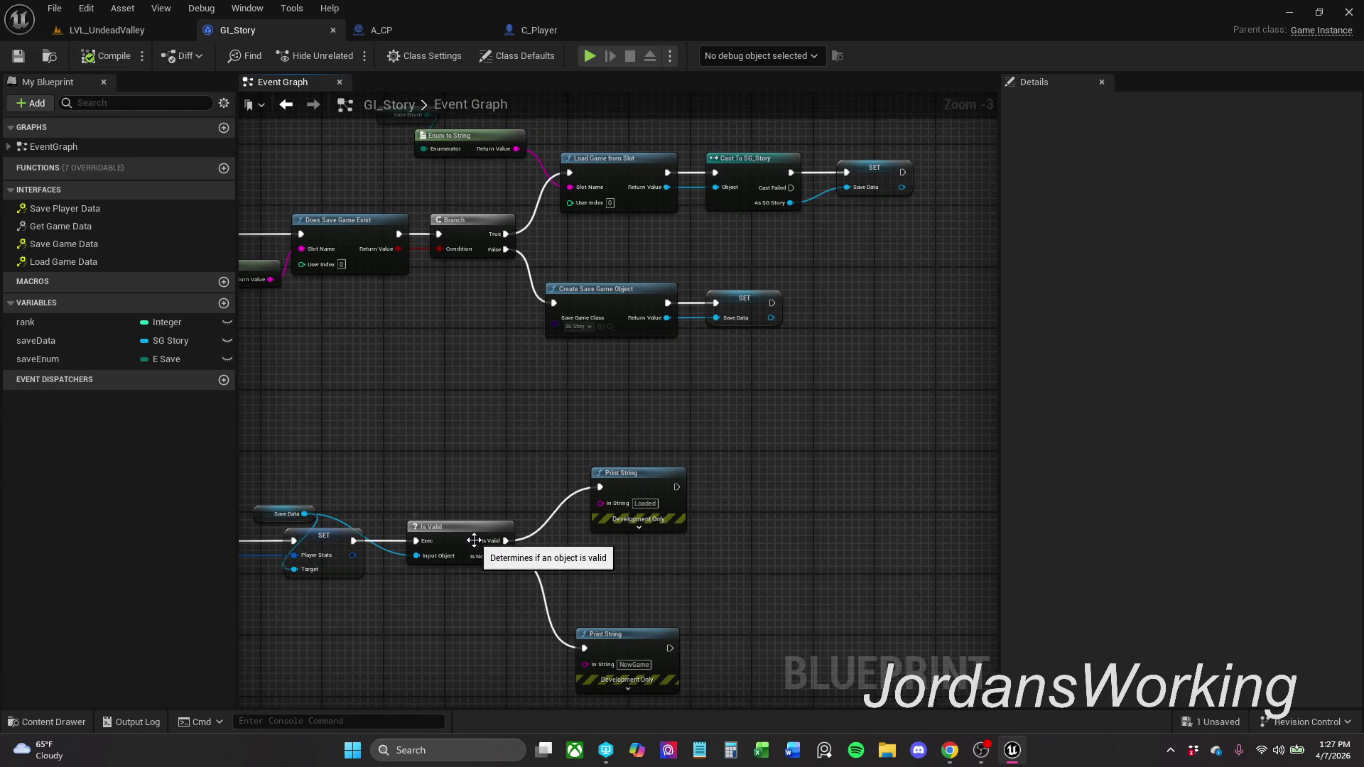
{"action": "left_click", "coordinate": [449, 559]}
{"action": "key", "text": "Delete"}
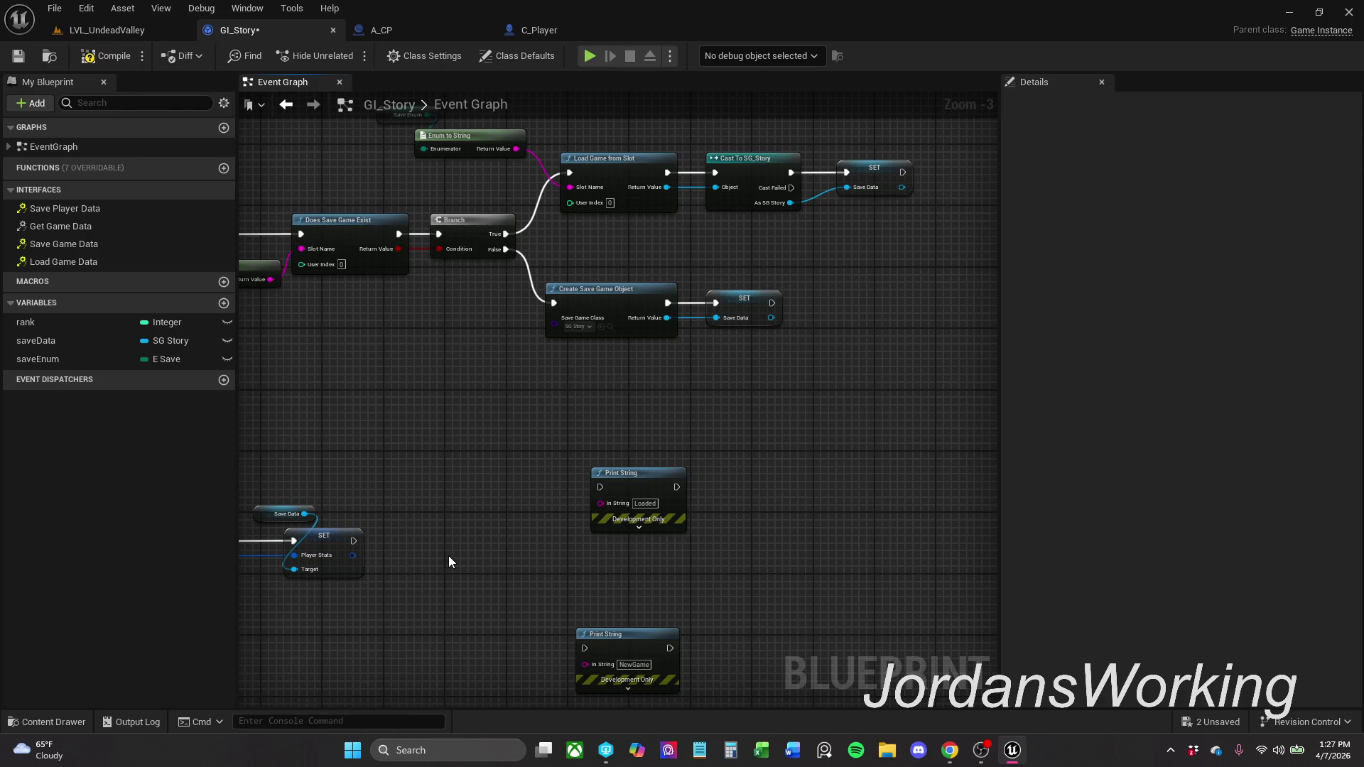
- Run the Loaded print after the load-path SET and NewGame after the new-save SET
{"action": "mouse_move", "coordinate": [601, 487]}
{"action": "left_mouse_down"}
{"action": "mouse_move", "coordinate": [912, 188]}
{"action": "mouse_move", "coordinate": [903, 173]}
{"action": "left_mouse_up"}
{"action": "mouse_move", "coordinate": [647, 490]}
{"action": "left_mouse_down"}
{"action": "mouse_move", "coordinate": [987, 160]}
{"action": "mouse_move", "coordinate": [799, 172]}
{"action": "left_mouse_up"}
{"action": "mouse_move", "coordinate": [549, 304]}
{"action": "left_mouse_down"}
{"action": "mouse_move", "coordinate": [410, 652]}
{"action": "mouse_move", "coordinate": [365, 647]}
{"action": "mouse_move", "coordinate": [709, 322]}
{"action": "mouse_move", "coordinate": [653, 297]}
{"action": "left_mouse_up"}
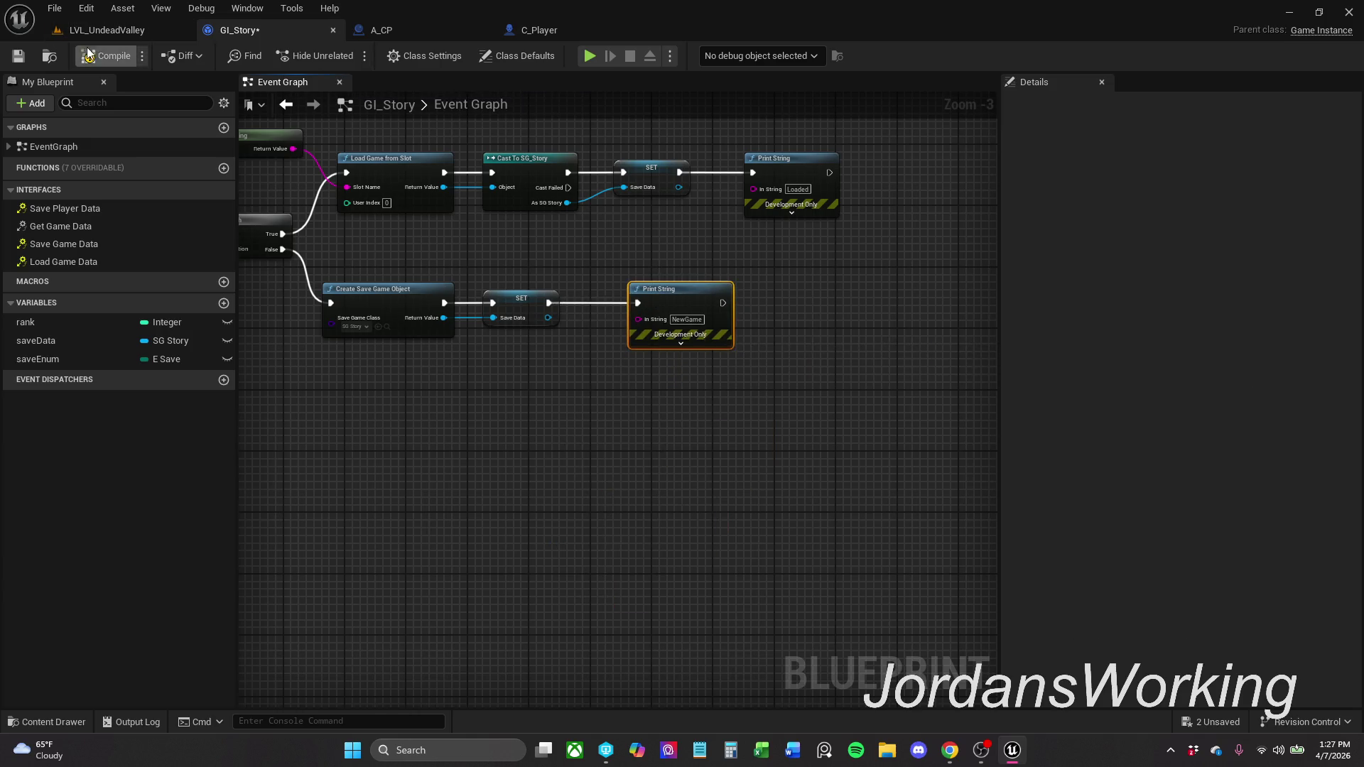
{"action": "left_click", "coordinate": [145, 32]}
- Play-test the level twice from the PlayerStart, stopping each run with Esc
{"action": "left_click", "coordinate": [346, 56]}
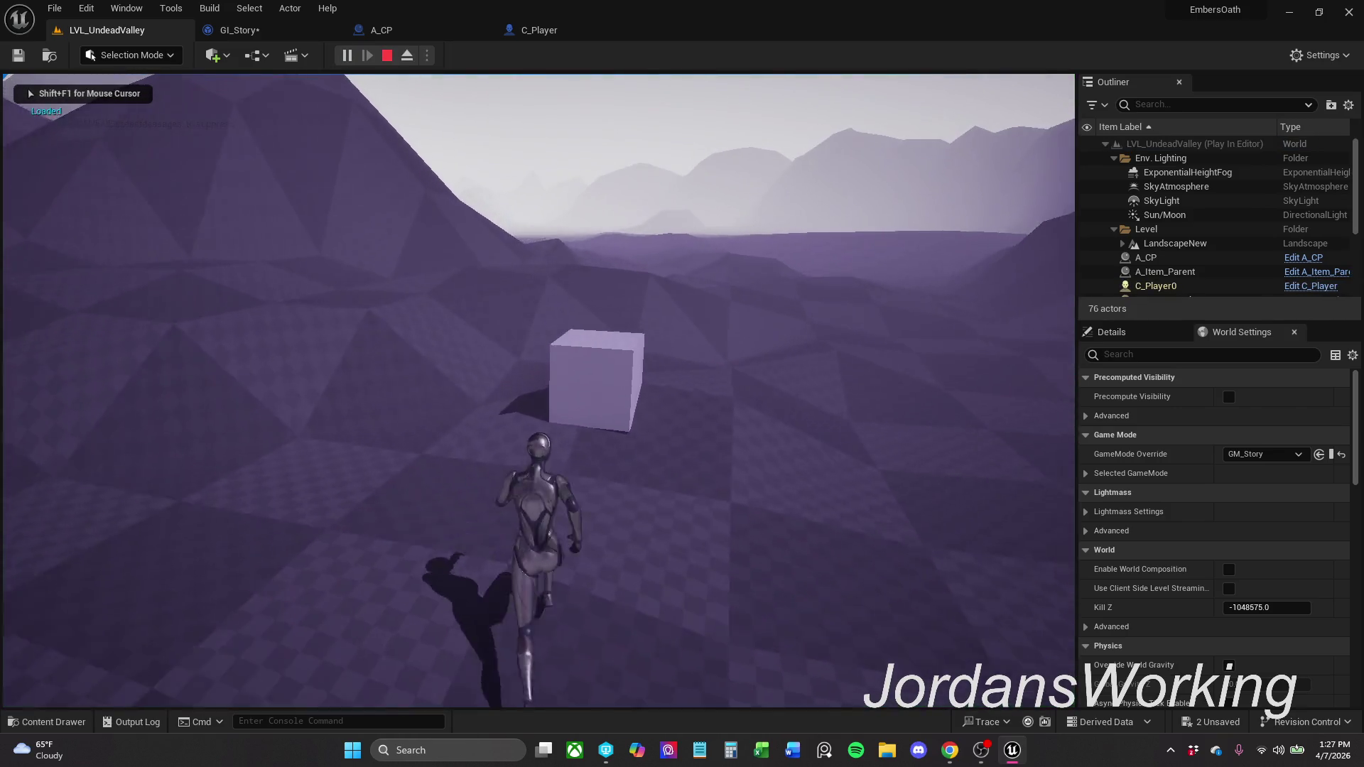
{"action": "key", "text": "Escape"}
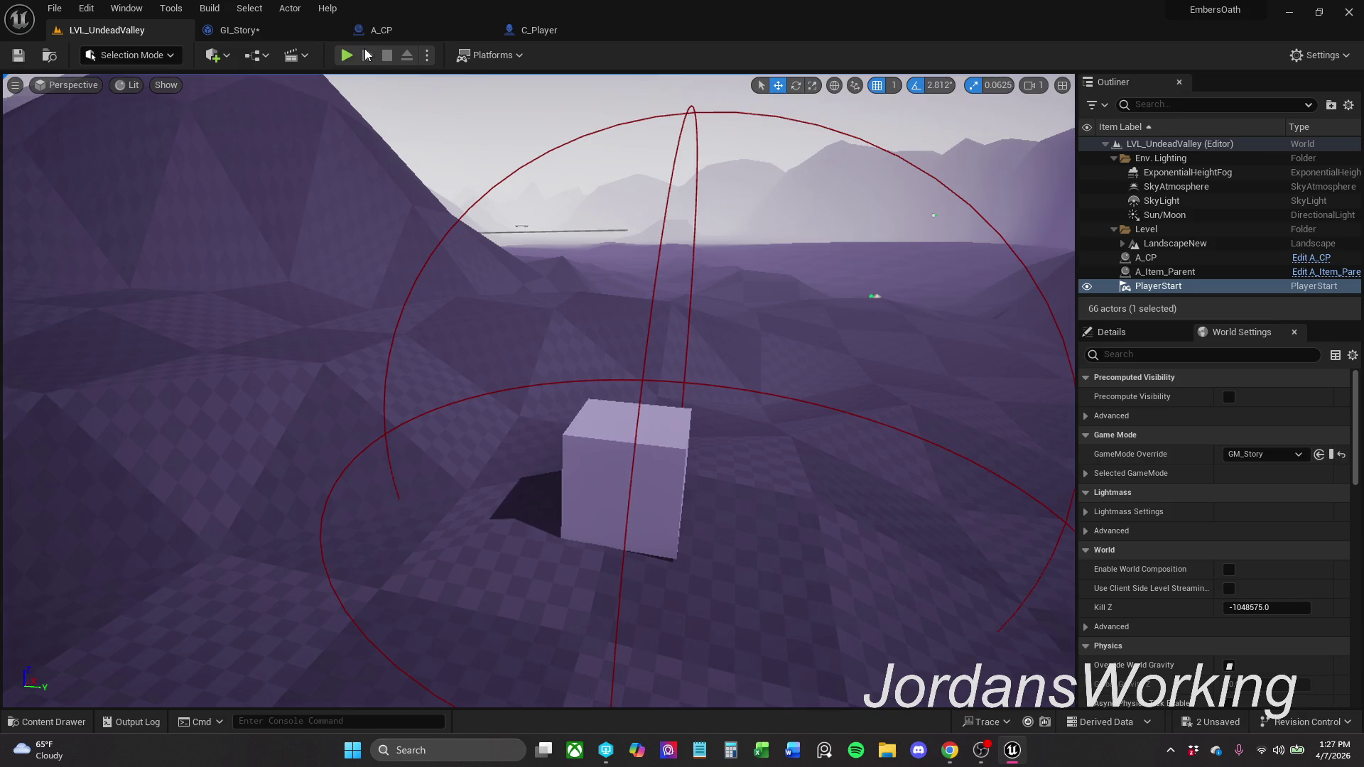
{"action": "left_click", "coordinate": [346, 55]}
{"action": "key", "text": "Escape"}
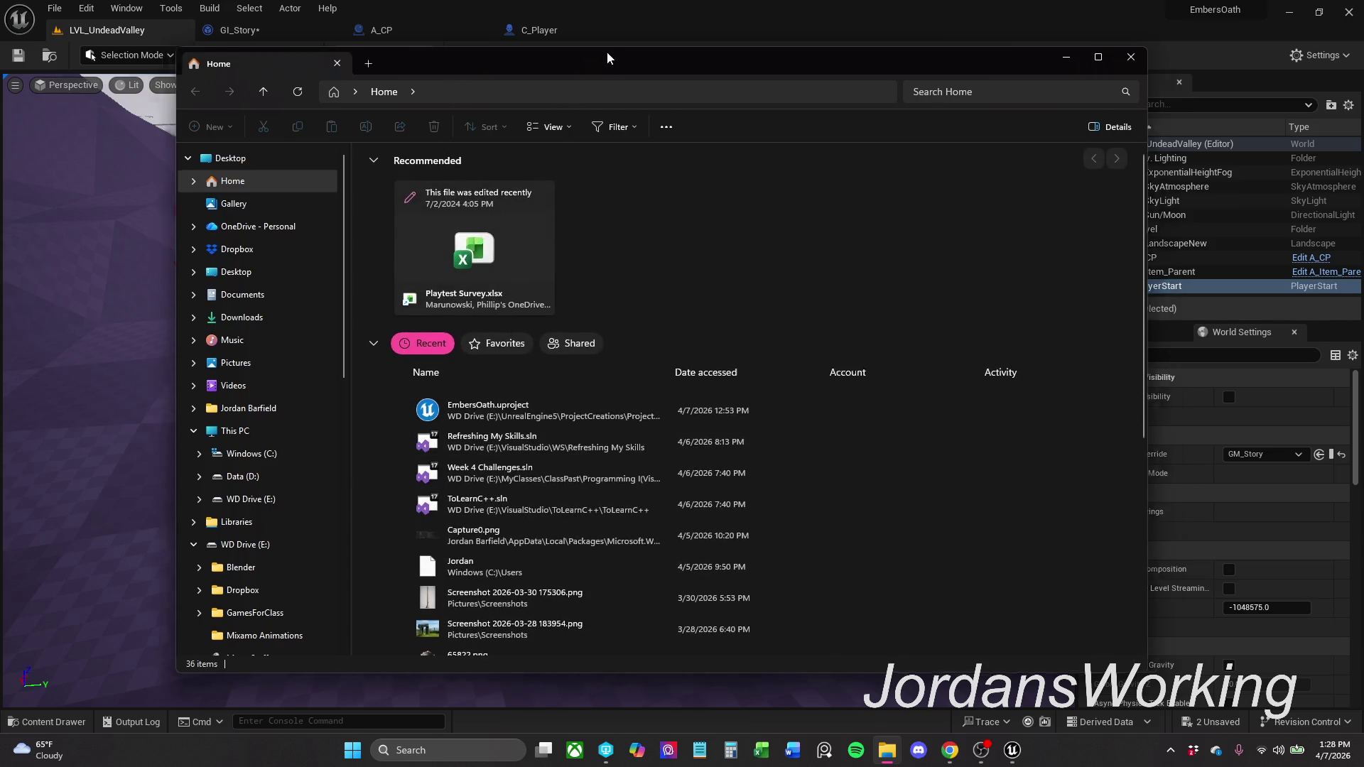
- Close the File Explorer Home window to get back to the Unreal level editor
{"action": "left_click", "coordinate": [616, 35]}
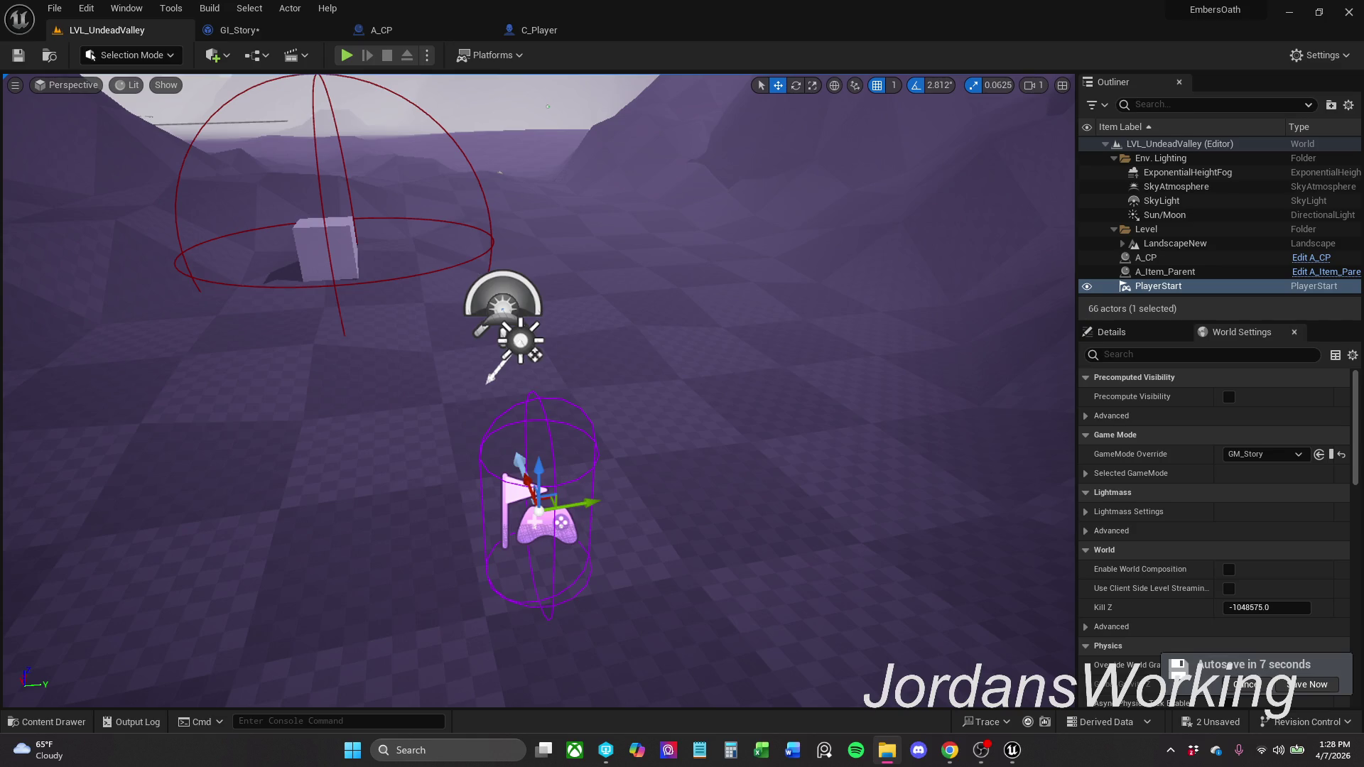
{"action": "key", "text": "alt+Tab"}
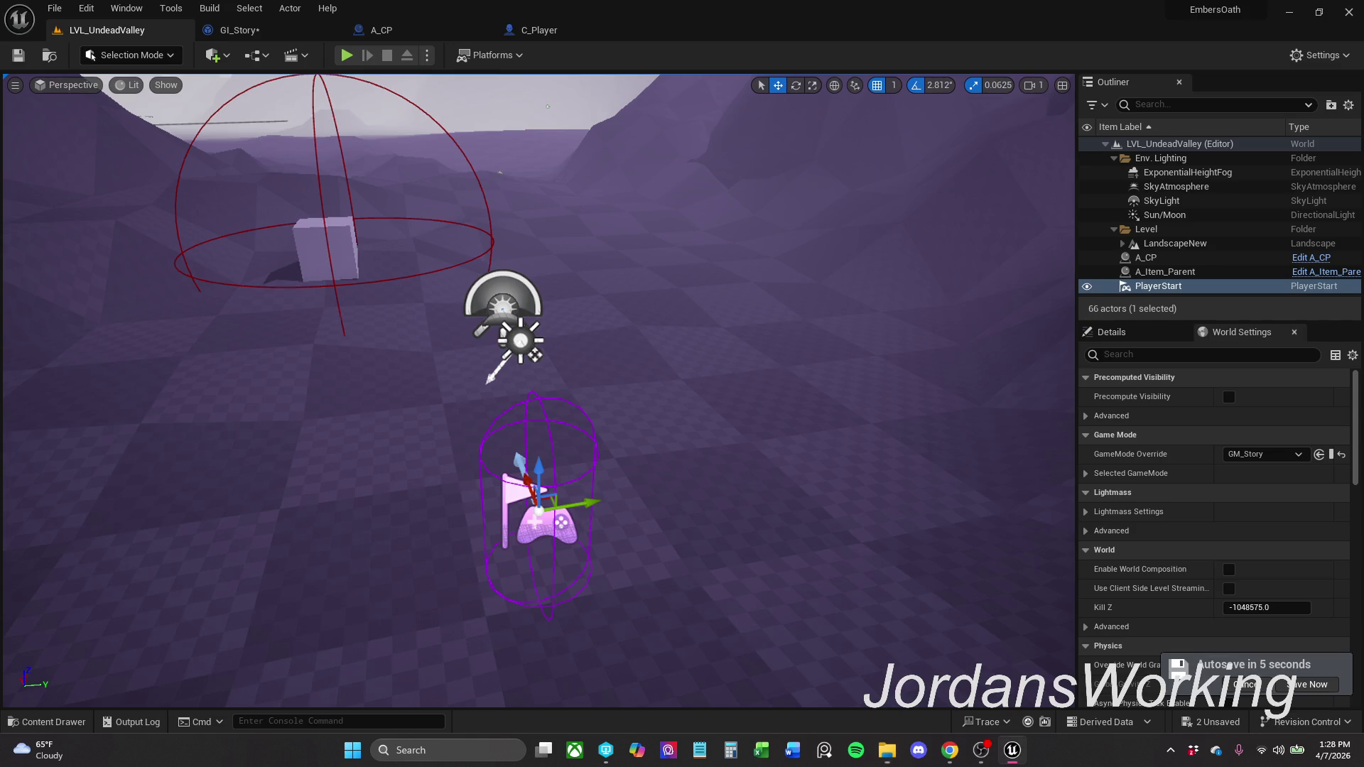
{"action": "left_click", "coordinate": [346, 55]}
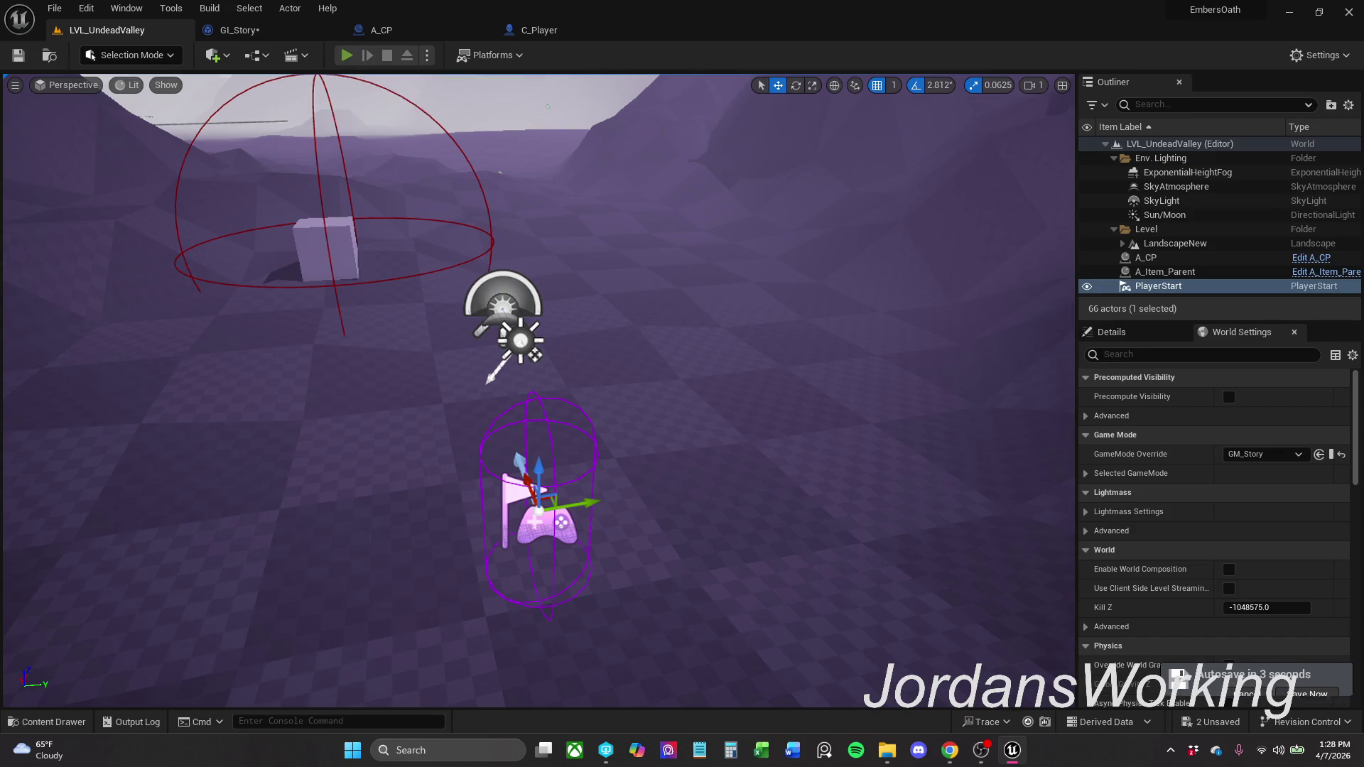
{"action": "key", "text": "w"}
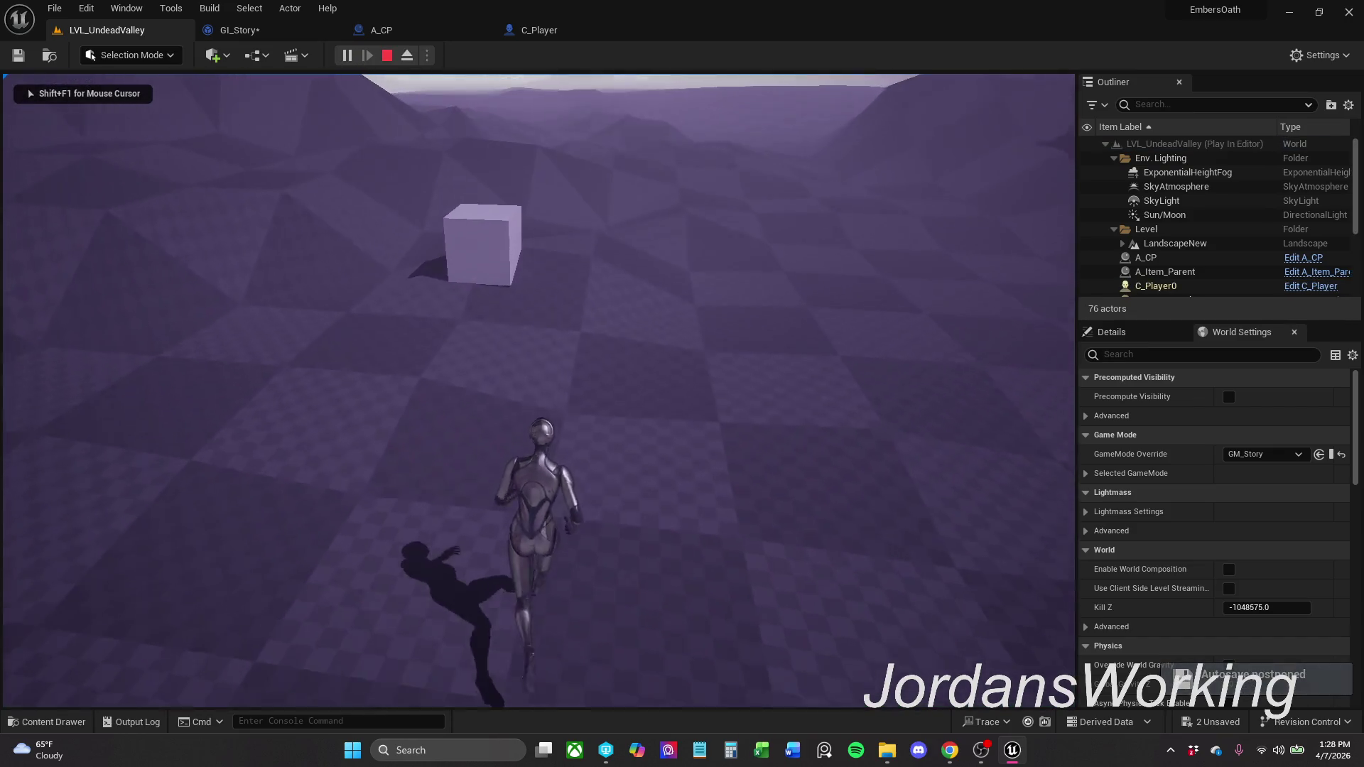
{"action": "key", "text": "Escape"}
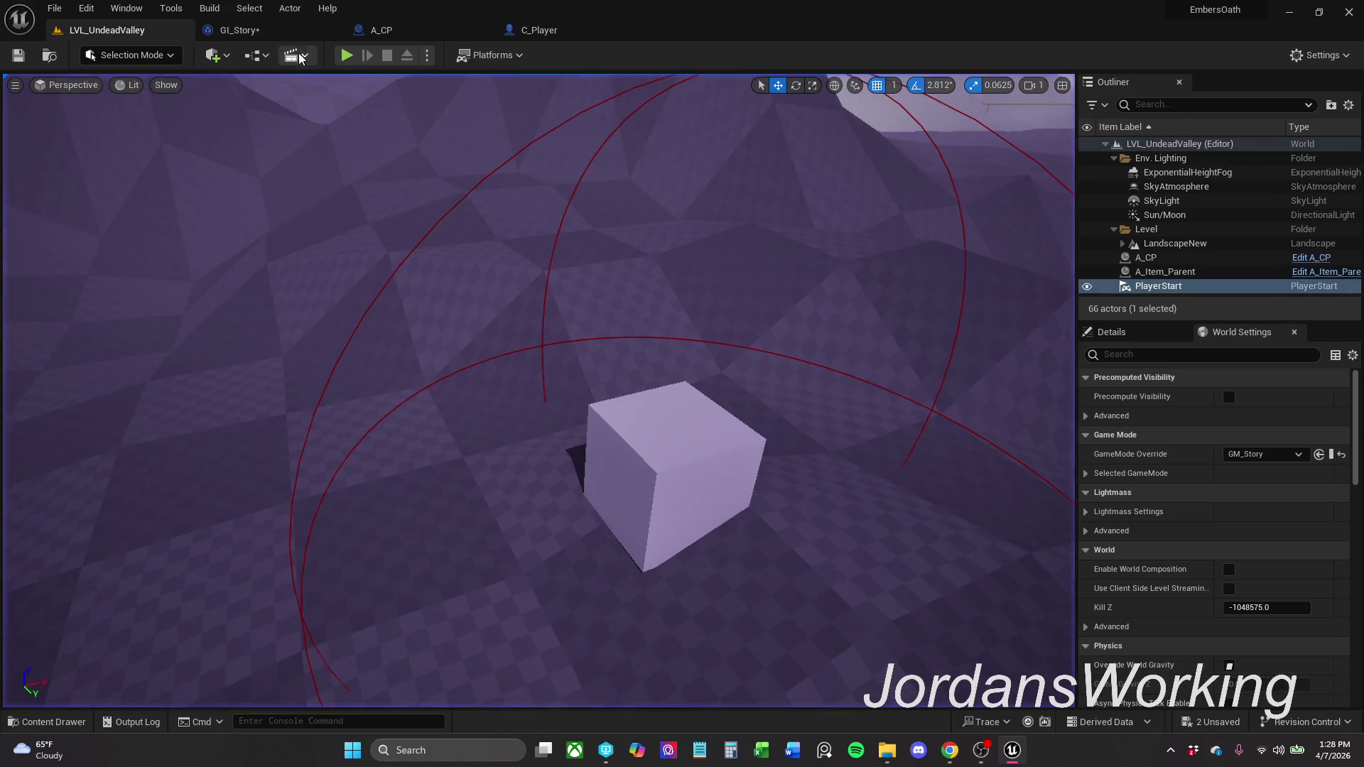
{"action": "left_click", "coordinate": [347, 55]}
{"action": "key", "text": "Escape"}
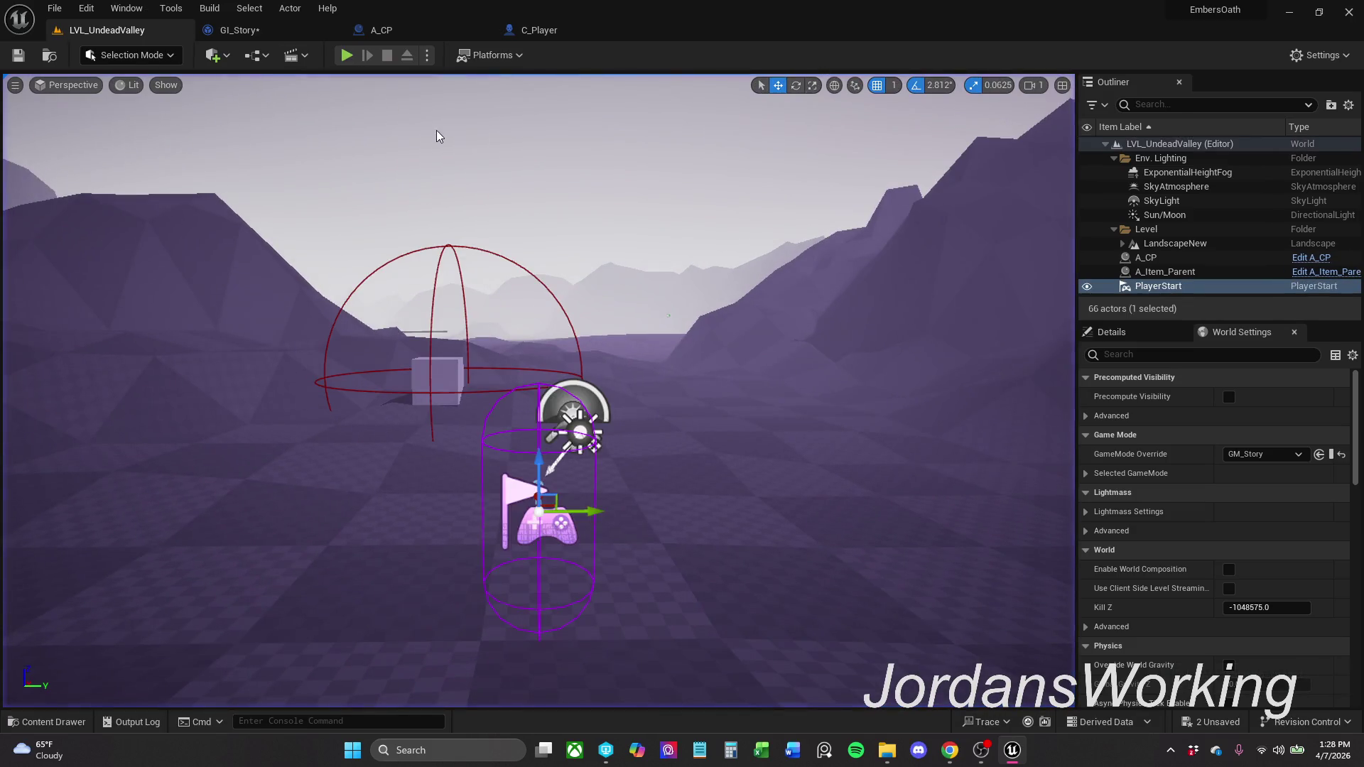
{"action": "left_click", "coordinate": [279, 37]}
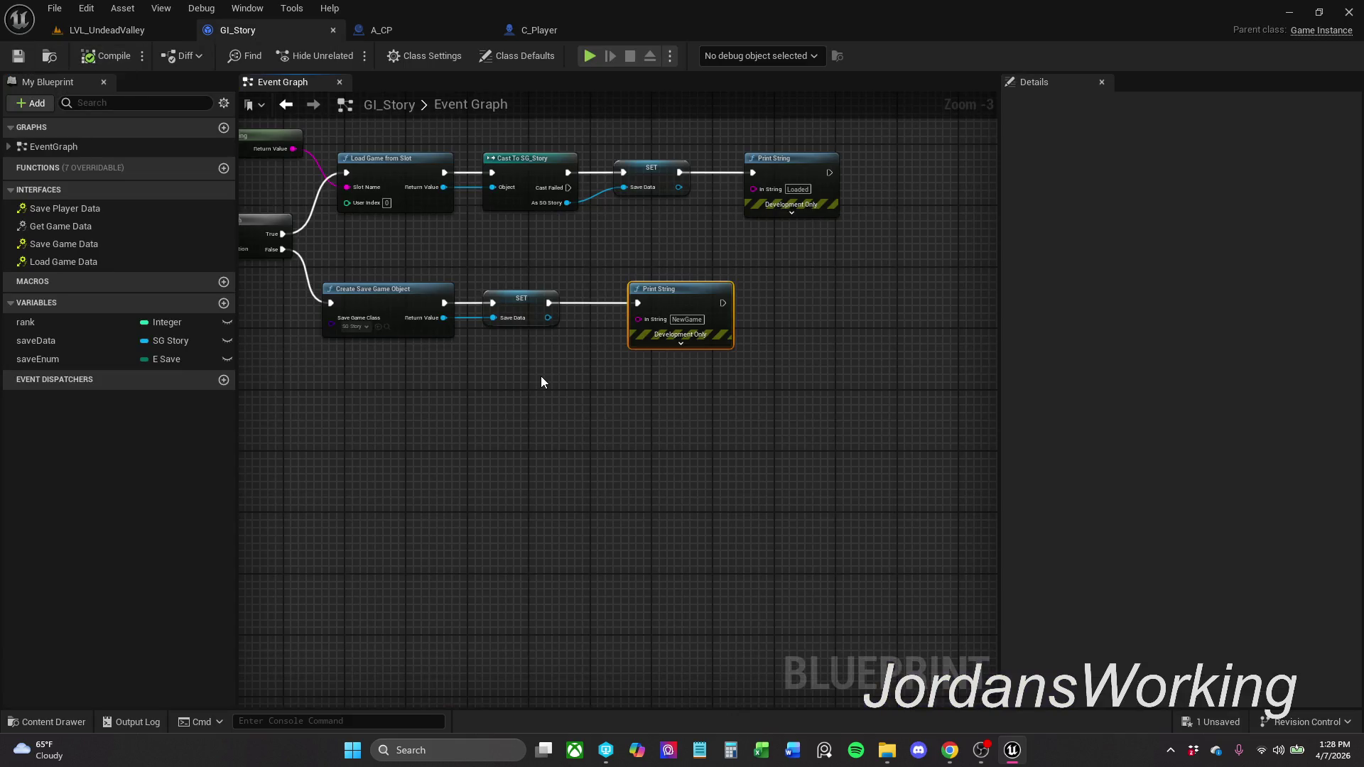
- Shift the Loaded and NewGame Print String nodes slightly left and save GI_Story
{"action": "left_click", "coordinate": [587, 337]}
{"action": "left_click_drag", "start_coordinate": [586, 337], "coordinate": [591, 404]}
{"action": "left_click_drag", "start_coordinate": [676, 374], "coordinate": [652, 373]}
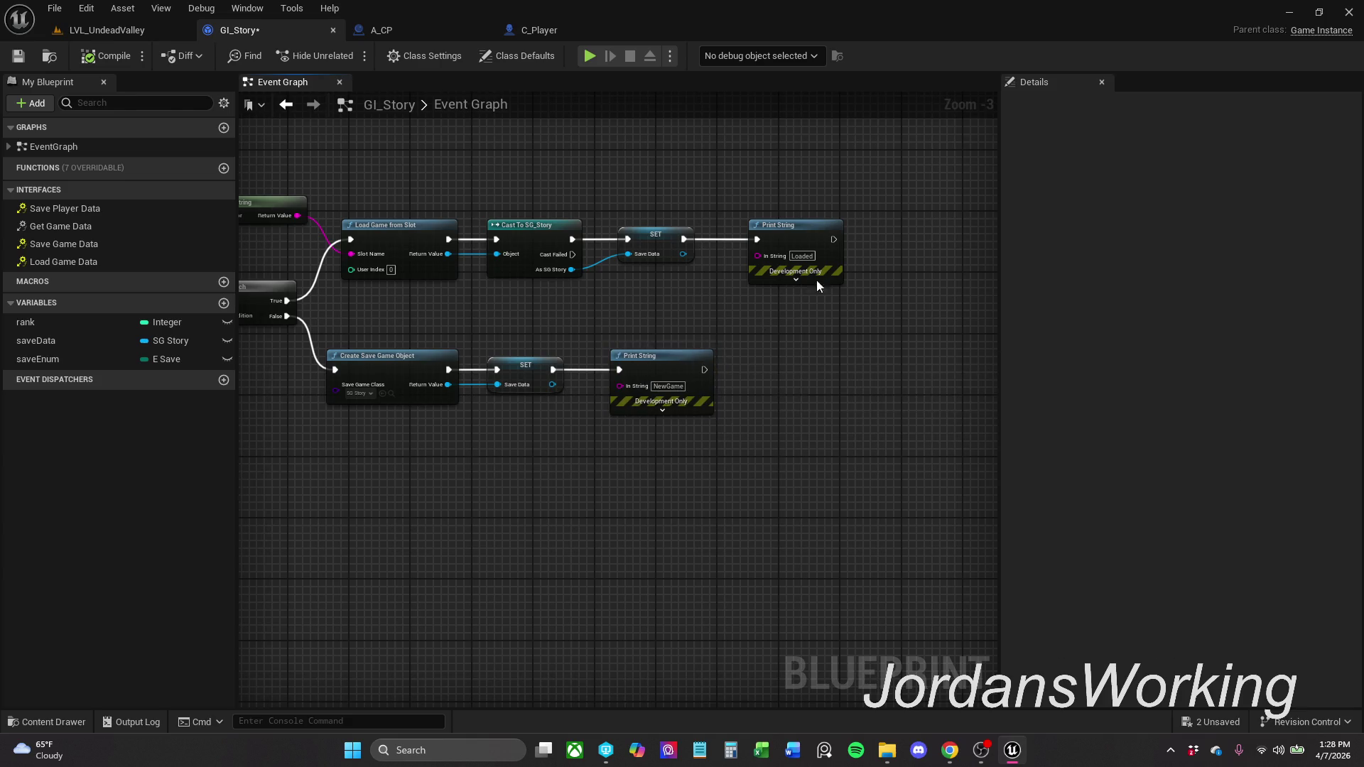
{"action": "mouse_move", "coordinate": [805, 234]}
{"action": "left_mouse_down"}
{"action": "mouse_move", "coordinate": [781, 233]}
{"action": "mouse_move", "coordinate": [796, 234]}
{"action": "left_mouse_up"}
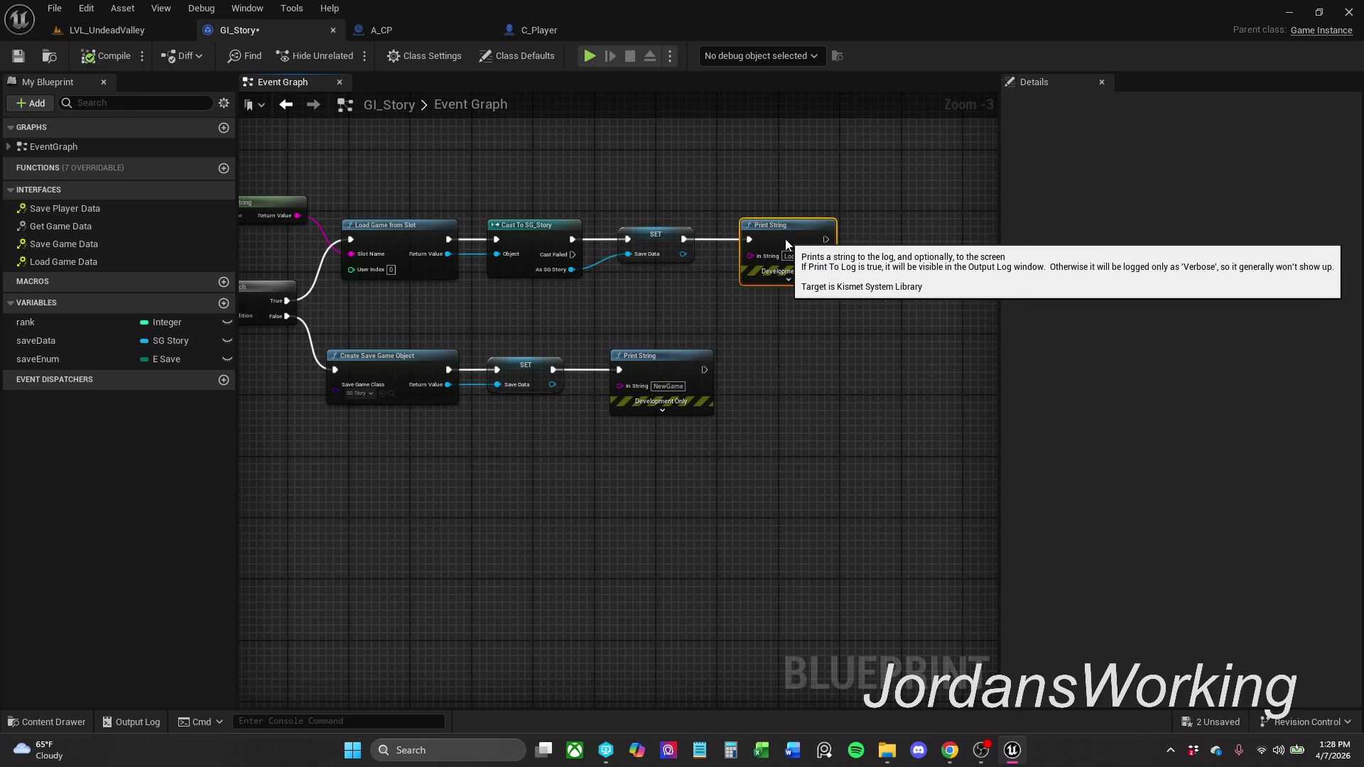
{"action": "left_click", "coordinate": [18, 55]}
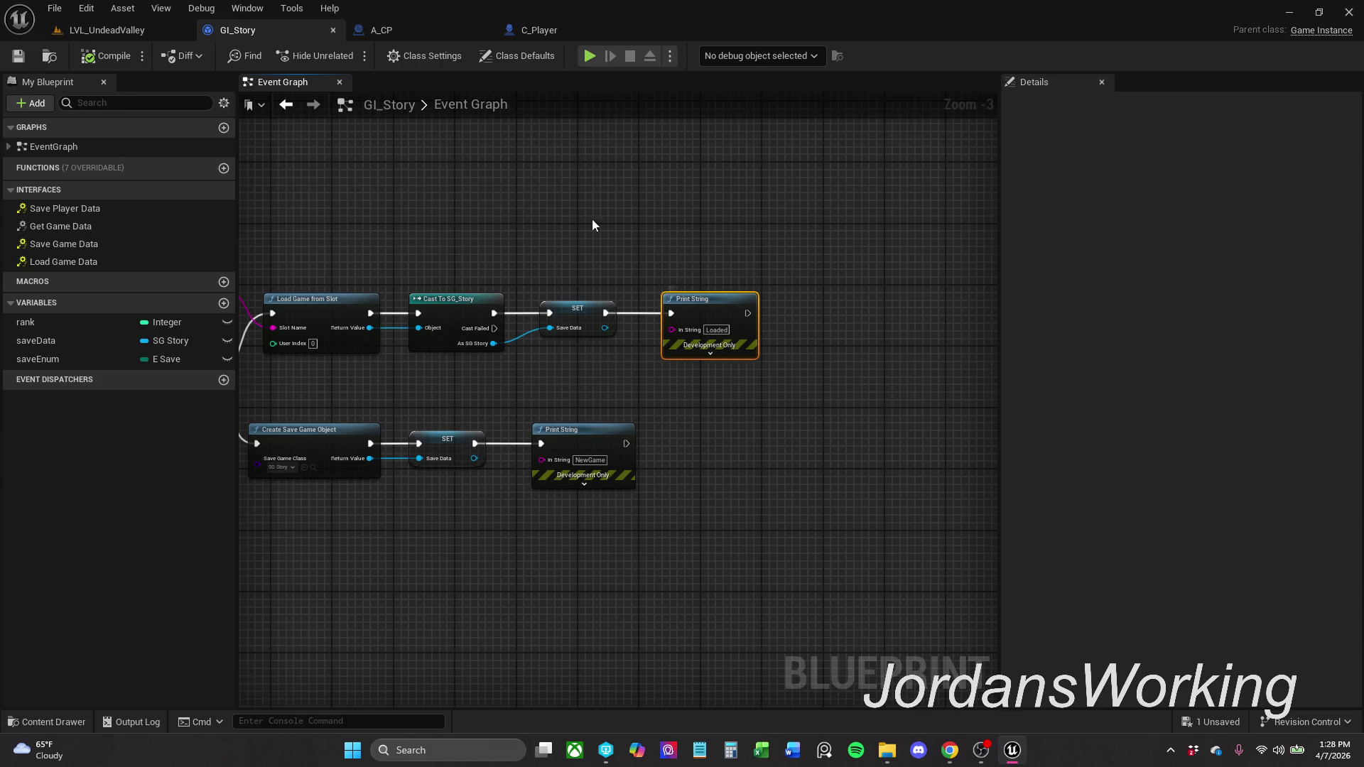
{"action": "left_click", "coordinate": [562, 28]}
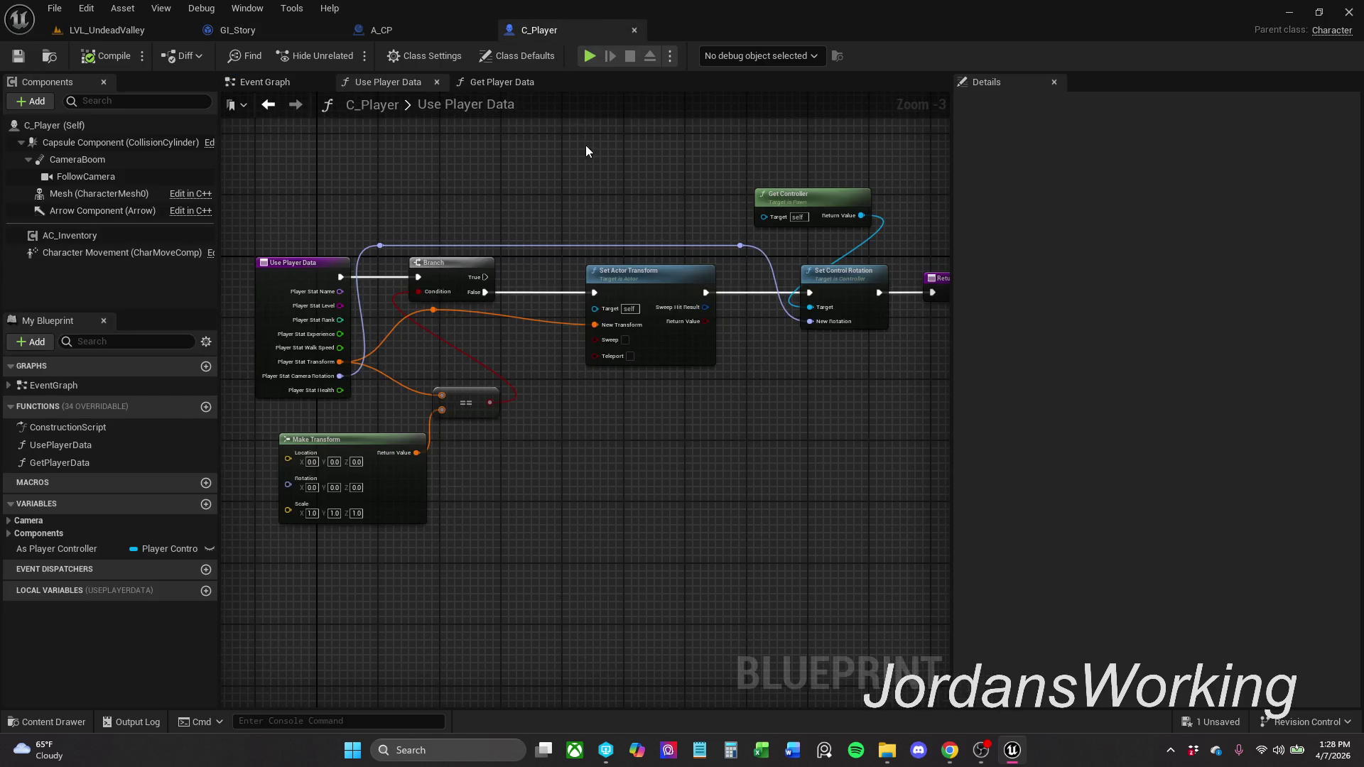
- From Use Player Data's Player Stat Level pin, add an Open Level (by Name) node
{"action": "scroll", "coordinate": [335, 280], "scroll_direction": "up", "scroll_amount": 4}
{"action": "mouse_move", "coordinate": [428, 251]}
{"action": "left_mouse_down"}
{"action": "mouse_move", "coordinate": [483, 215]}
{"action": "mouse_move", "coordinate": [361, 284]}
{"action": "left_mouse_up"}
{"action": "scroll", "coordinate": [483, 215], "scroll_direction": "down", "scroll_amount": 1}
{"action": "scroll", "coordinate": [352, 287], "scroll_direction": "down", "scroll_amount": 1}
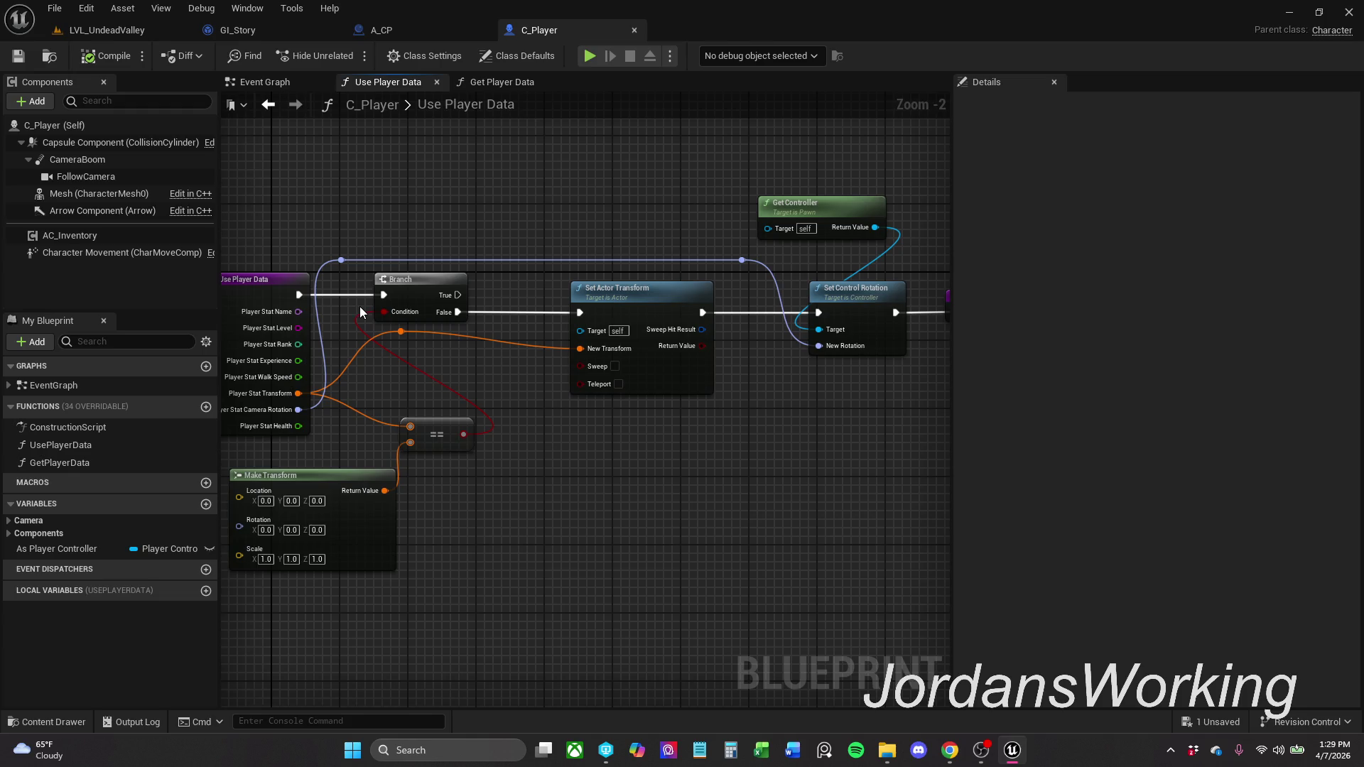
{"action": "mouse_move", "coordinate": [457, 369]}
{"action": "left_mouse_down"}
{"action": "mouse_move", "coordinate": [225, 387]}
{"action": "mouse_move", "coordinate": [542, 390]}
{"action": "left_mouse_up"}
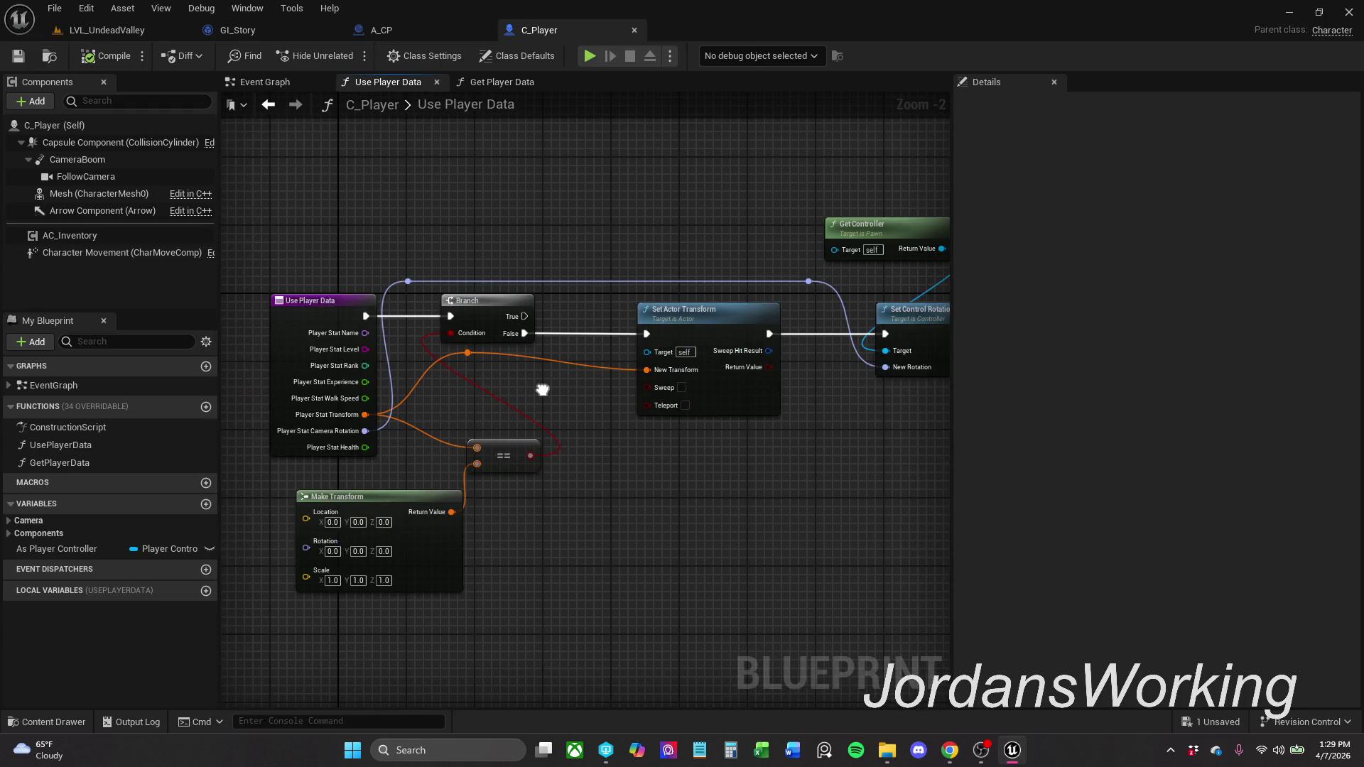
{"action": "left_click_drag", "start_coordinate": [365, 349], "coordinate": [415, 212]}
{"action": "type", "text": "current"}
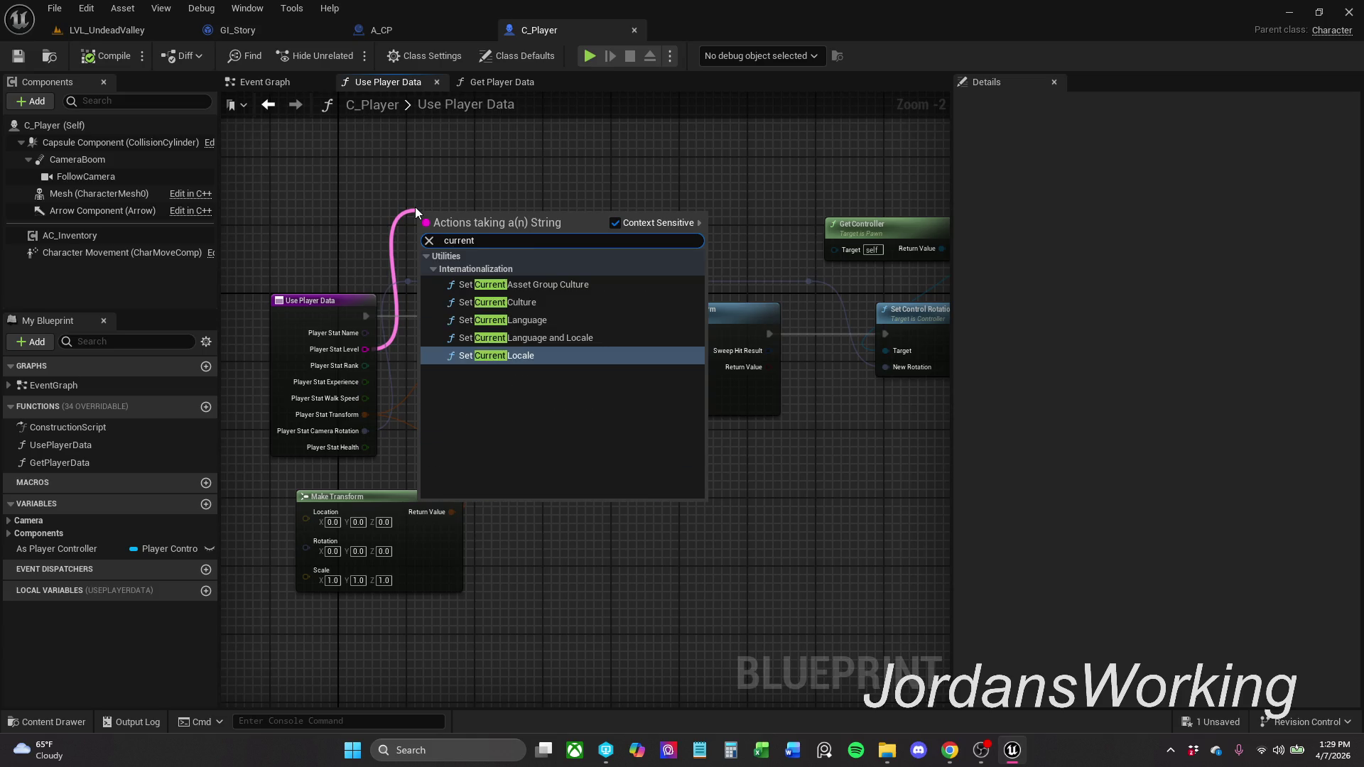
{"action": "key", "text": "Escape"}
{"action": "mouse_move", "coordinate": [364, 348]}
{"action": "left_mouse_down"}
{"action": "mouse_move", "coordinate": [386, 256]}
{"action": "mouse_move", "coordinate": [377, 226]}
{"action": "left_mouse_up"}
{"action": "type", "text": "level"}
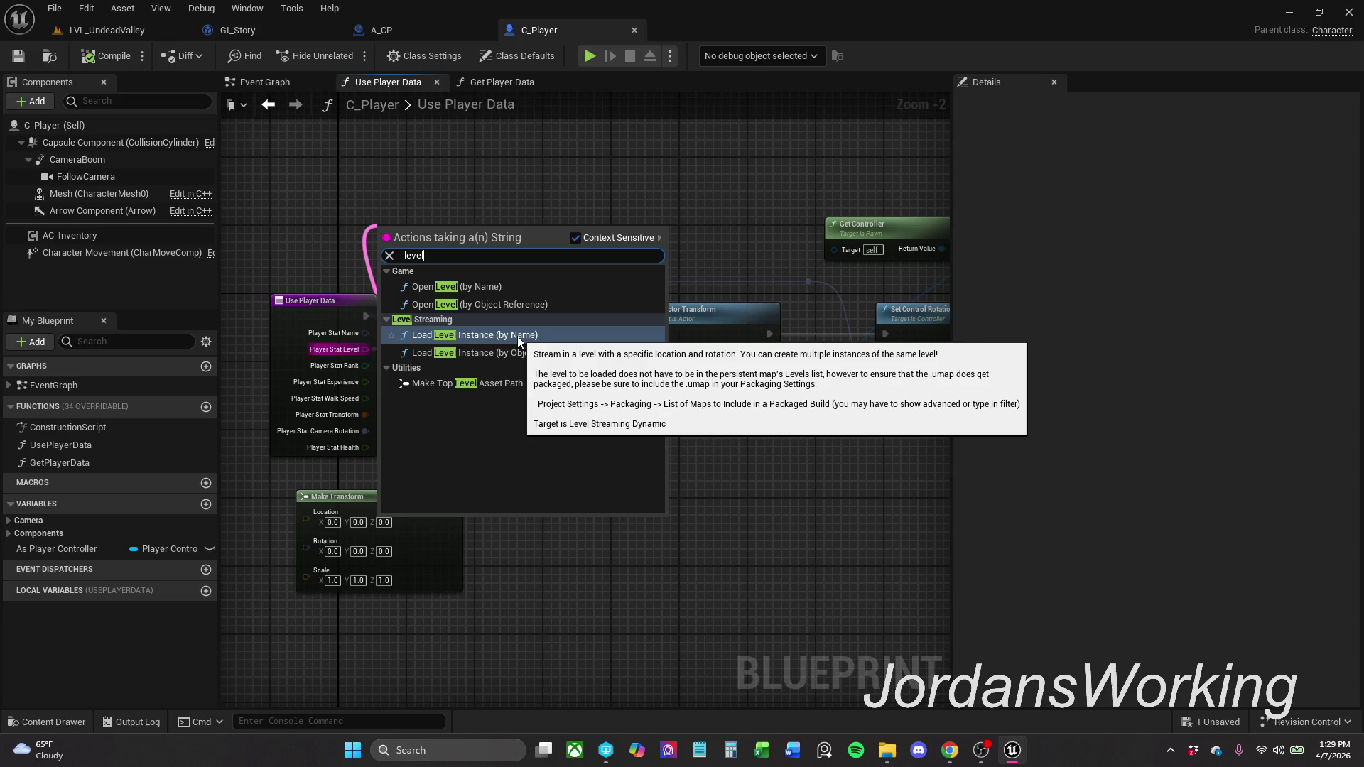
{"action": "left_click", "coordinate": [530, 286]}
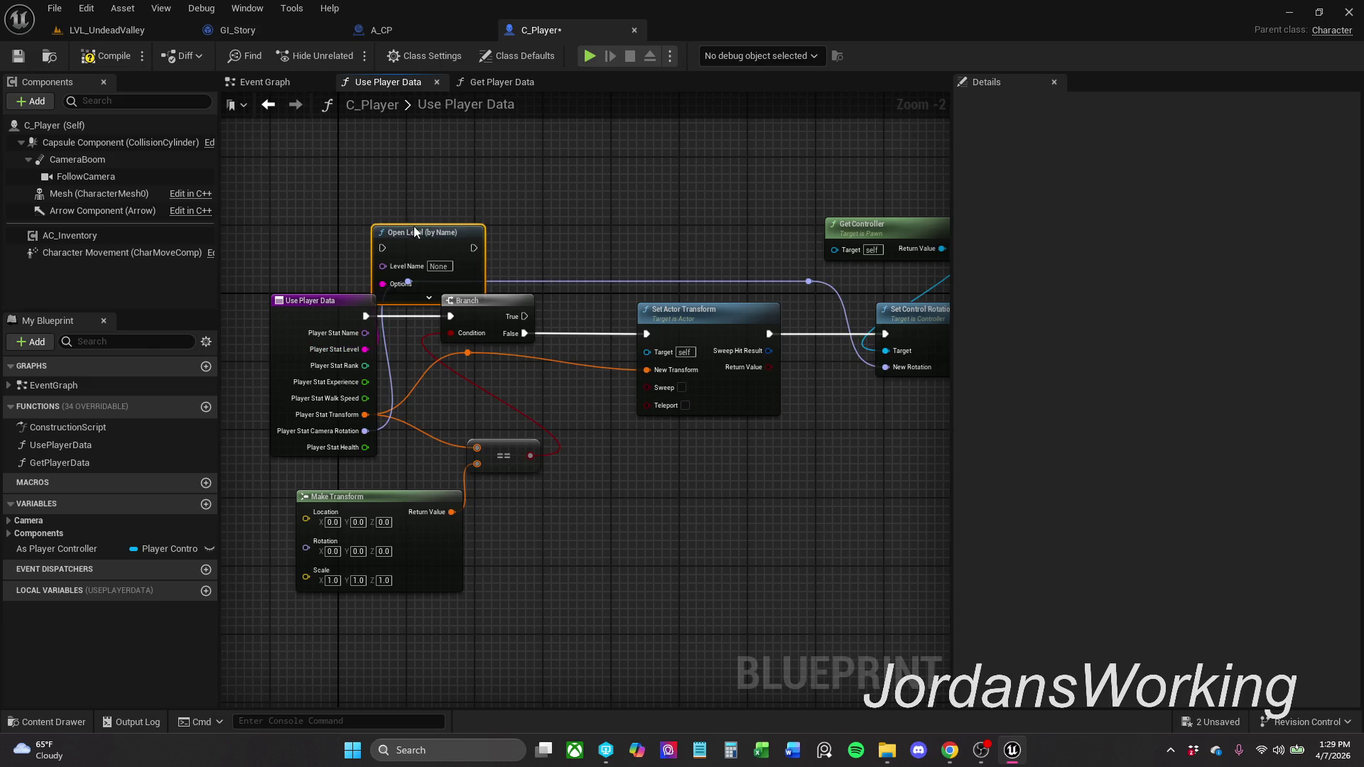
- Shift Branch and Set Actor Transform right and place Open Level after Use Player Data
{"action": "mouse_move", "coordinate": [440, 224]}
{"action": "left_mouse_down"}
{"action": "mouse_move", "coordinate": [426, 126]}
{"action": "mouse_move", "coordinate": [567, 454]}
{"action": "mouse_move", "coordinate": [942, 578]}
{"action": "mouse_move", "coordinate": [1019, 578]}
{"action": "mouse_move", "coordinate": [235, 554]}
{"action": "mouse_move", "coordinate": [449, 548]}
{"action": "mouse_move", "coordinate": [605, 359]}
{"action": "mouse_move", "coordinate": [527, 325]}
{"action": "mouse_move", "coordinate": [533, 284]}
{"action": "left_mouse_up"}
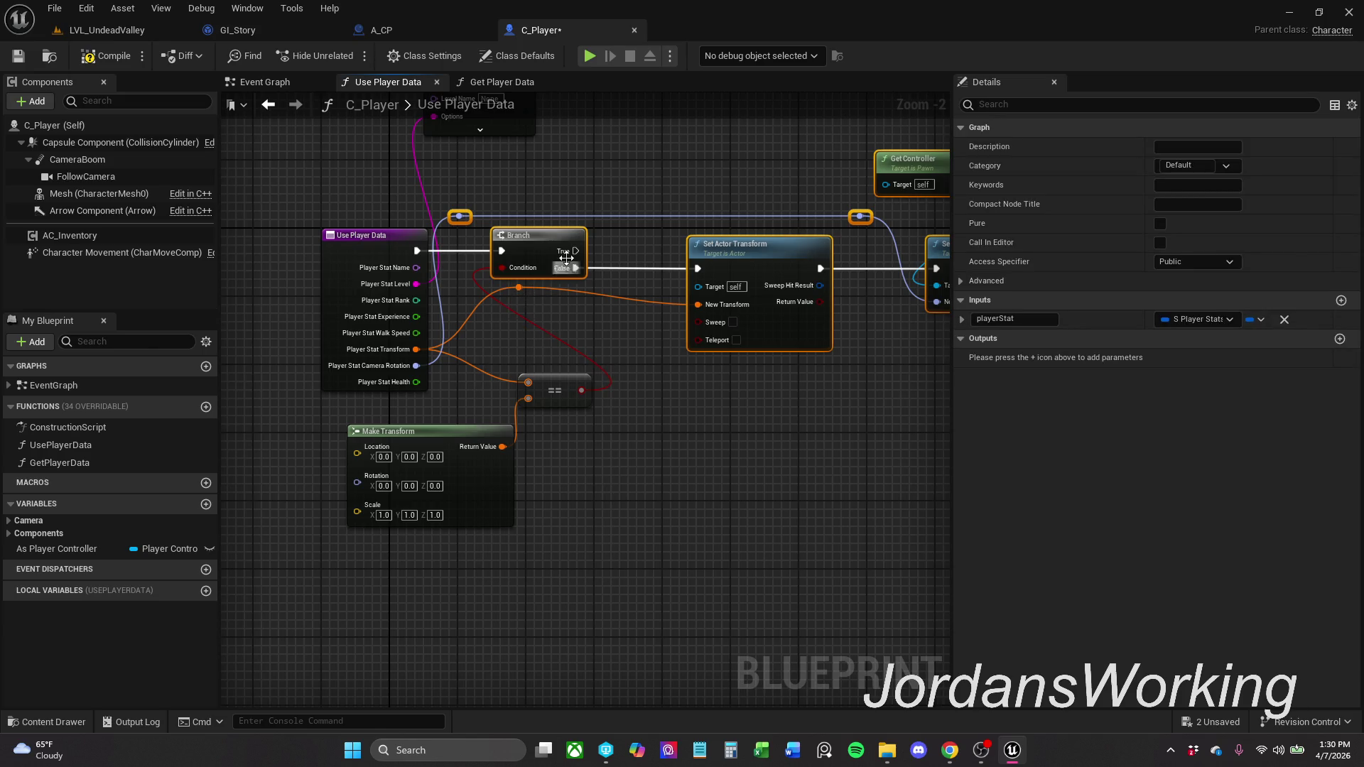
{"action": "left_click_drag", "start_coordinate": [540, 232], "coordinate": [762, 232]}
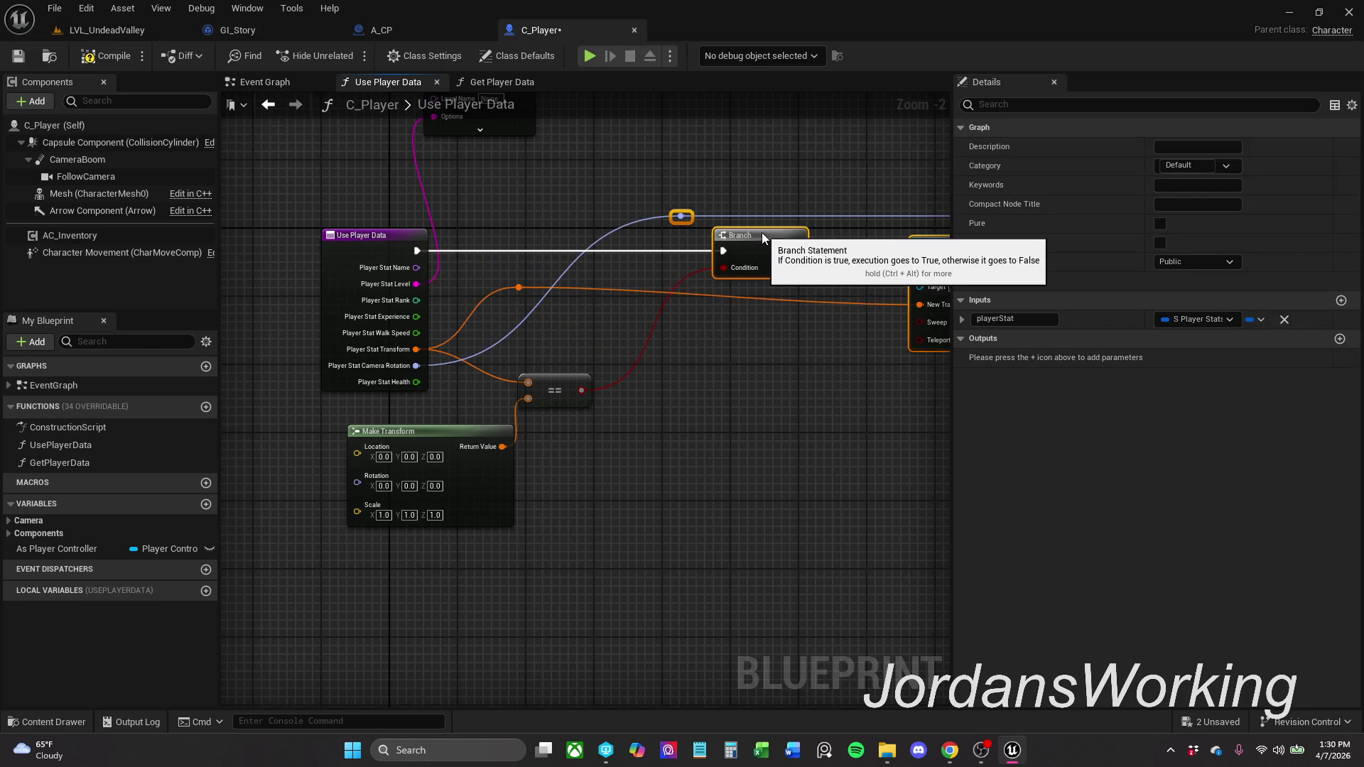
{"action": "mouse_move", "coordinate": [518, 204]}
{"action": "left_mouse_down"}
{"action": "mouse_move", "coordinate": [525, 358]}
{"action": "mouse_move", "coordinate": [525, 260]}
{"action": "left_mouse_up"}
{"action": "left_click", "coordinate": [543, 403]}
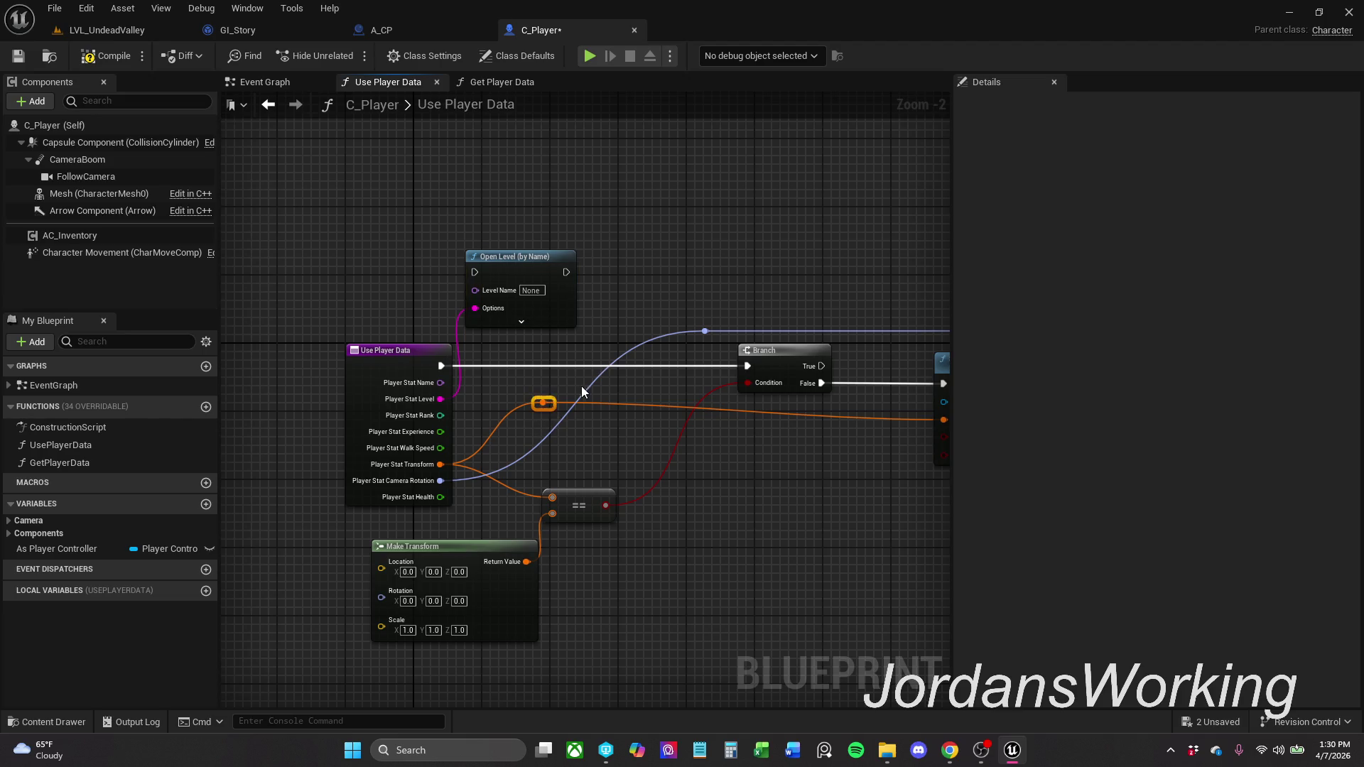
{"action": "left_click_drag", "start_coordinate": [544, 403], "coordinate": [710, 400]}
{"action": "scroll", "coordinate": [711, 400], "scroll_direction": "right", "scroll_amount": 5}
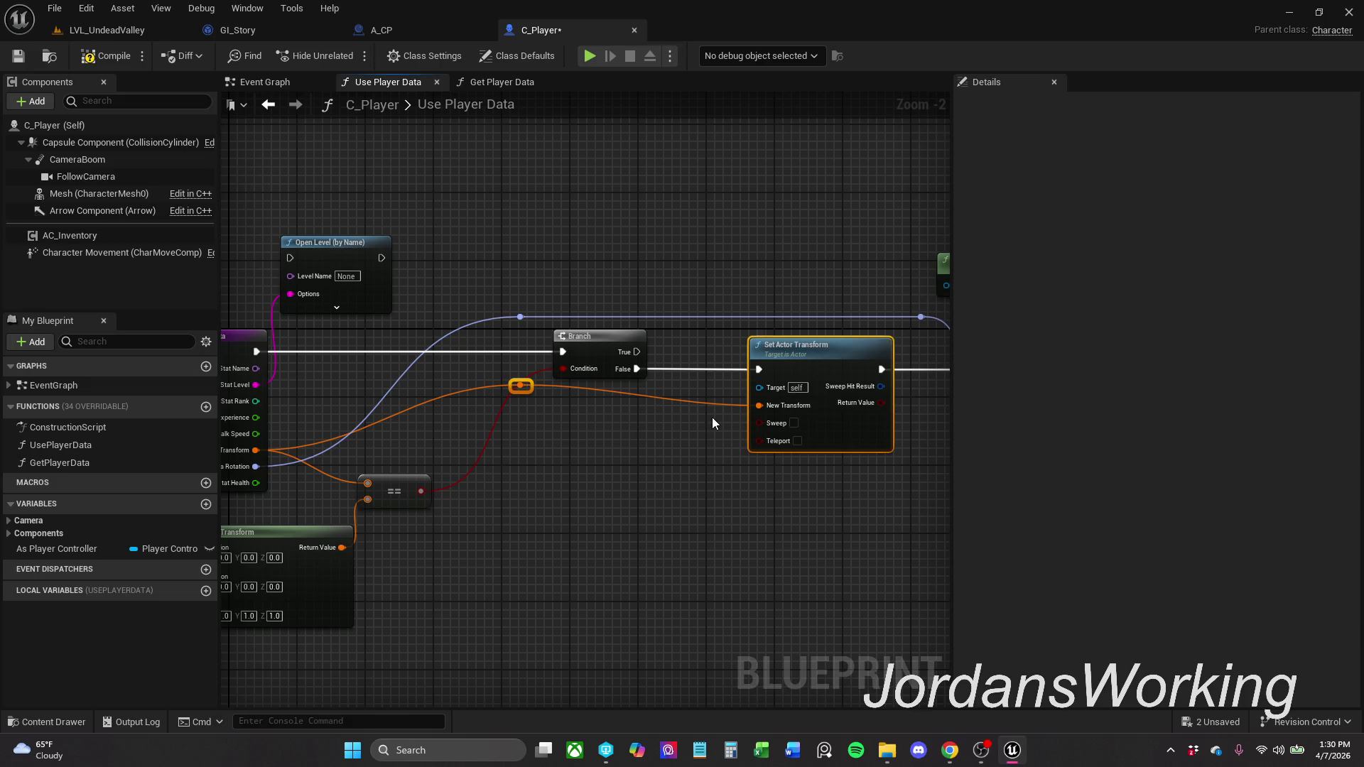
{"action": "left_click_drag", "start_coordinate": [661, 476], "coordinate": [905, 445]}
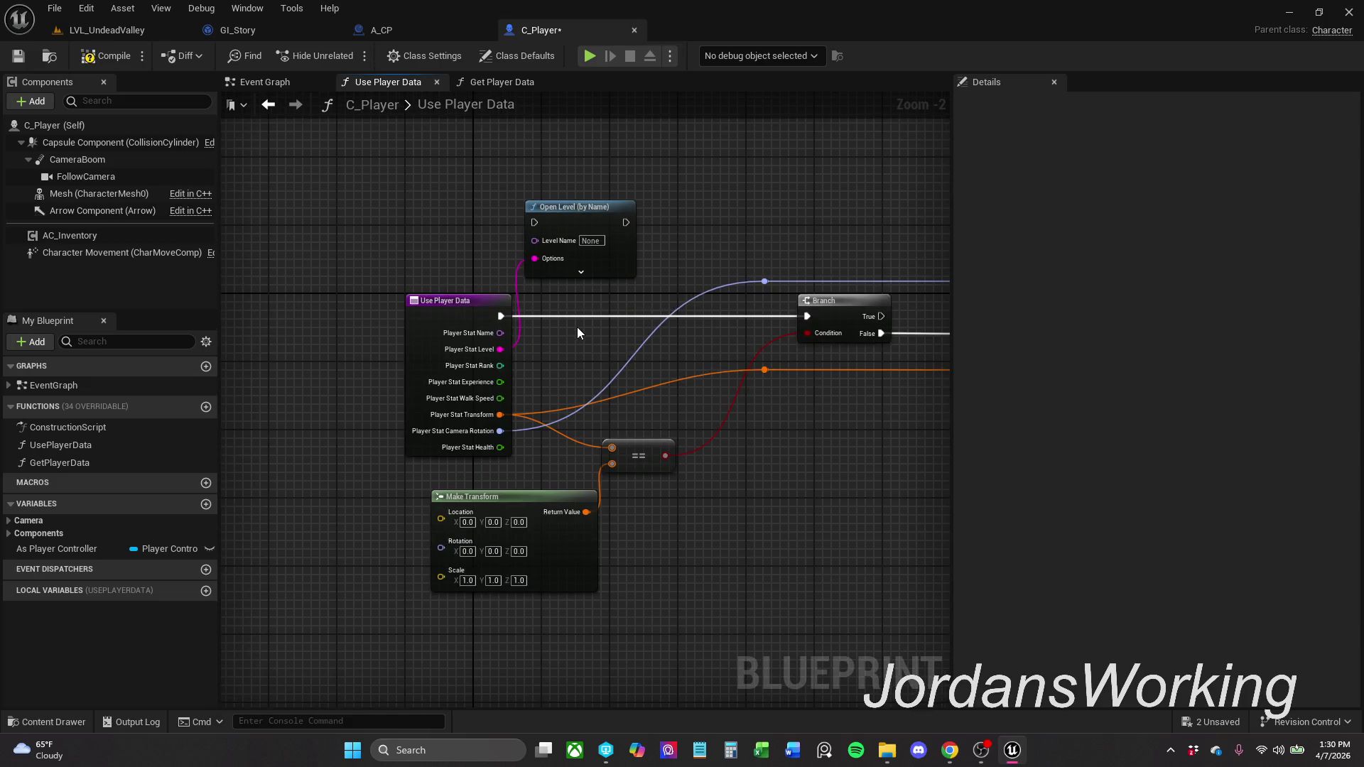
{"action": "mouse_move", "coordinate": [579, 224]}
{"action": "left_mouse_down"}
{"action": "mouse_move", "coordinate": [600, 280]}
{"action": "mouse_move", "coordinate": [588, 314]}
{"action": "mouse_move", "coordinate": [500, 317]}
{"action": "left_mouse_up"}
{"action": "left_click", "coordinate": [459, 312]}
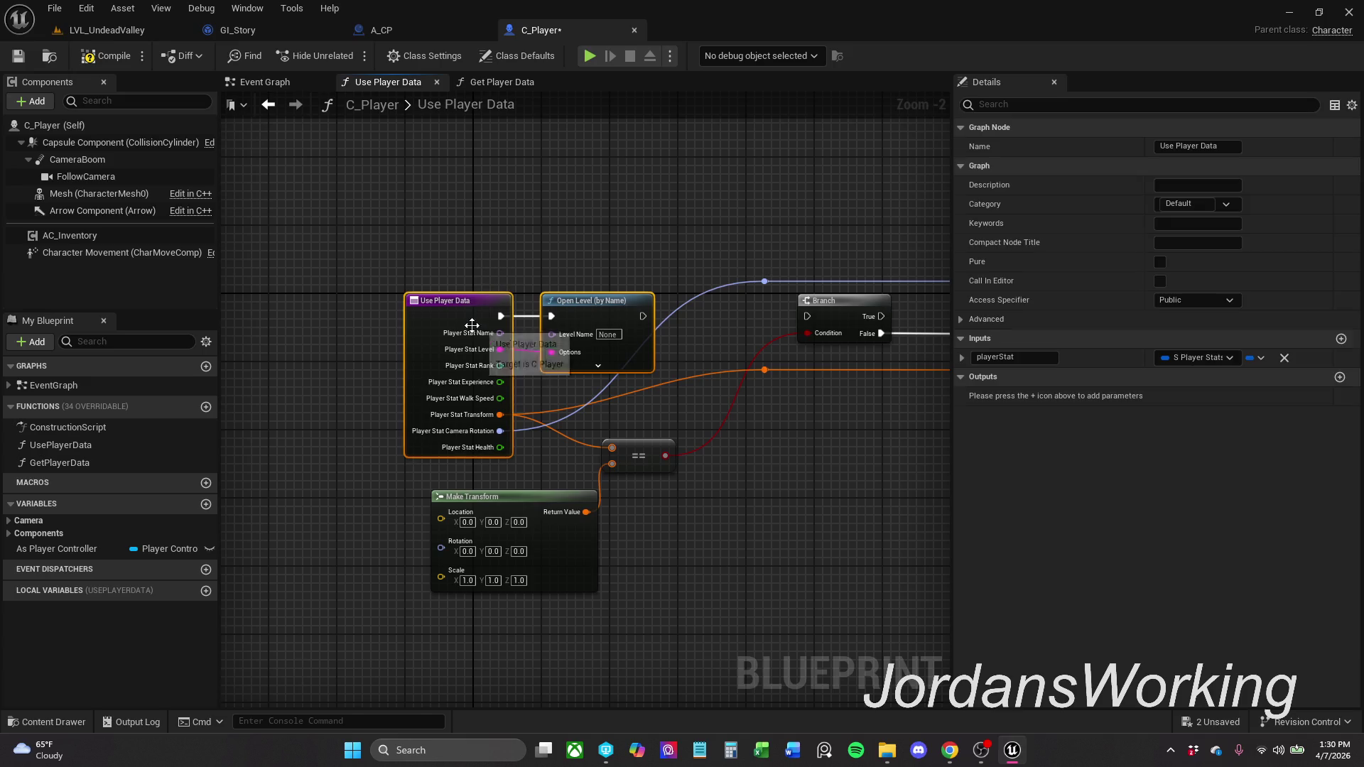
{"action": "left_click", "coordinate": [591, 241]}
{"action": "mouse_move", "coordinate": [633, 262]}
{"action": "left_mouse_down"}
{"action": "mouse_move", "coordinate": [596, 267]}
{"action": "mouse_move", "coordinate": [495, 334]}
{"action": "mouse_move", "coordinate": [455, 393]}
{"action": "left_mouse_up"}
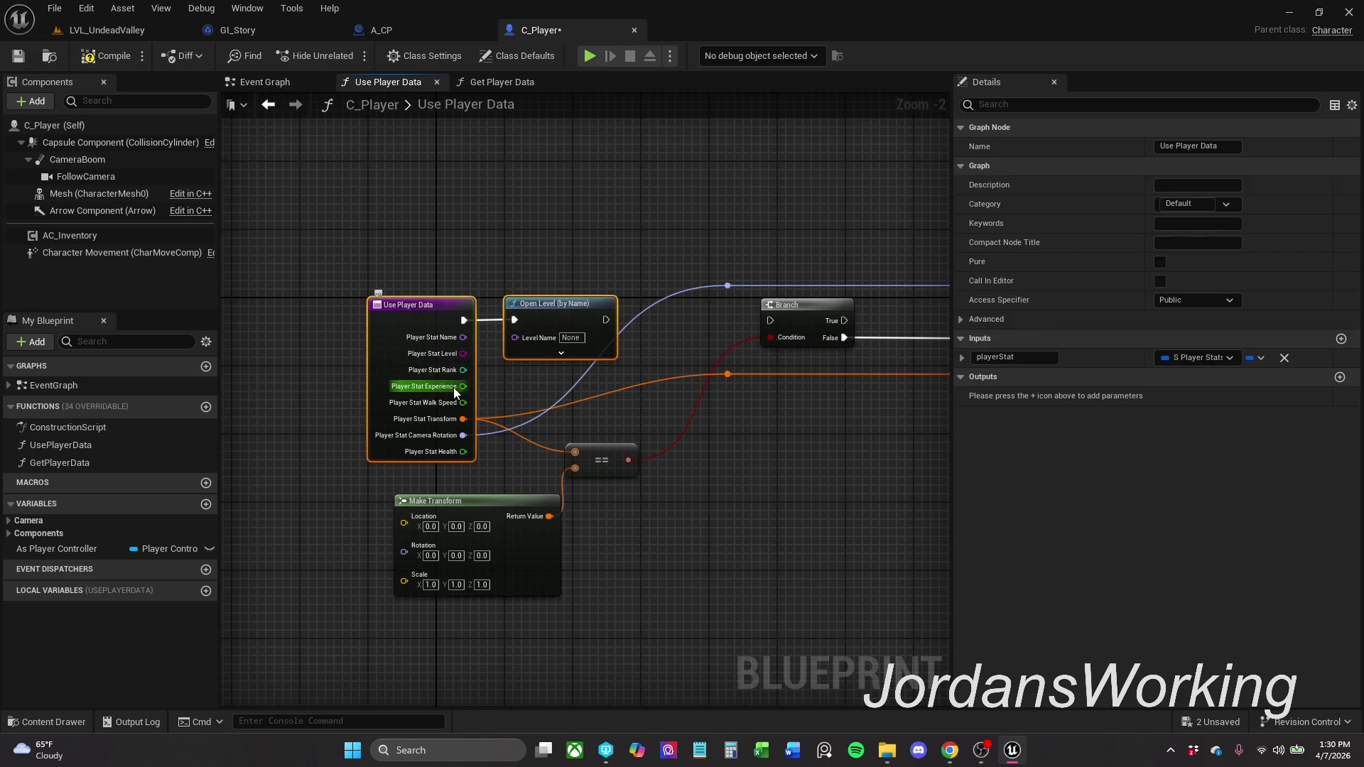
{"action": "left_click", "coordinate": [540, 272]}
- Turn off Absolute, feed Player Stat Level into Level Name, and wire Open Level to Branch
{"action": "left_click", "coordinate": [561, 354]}
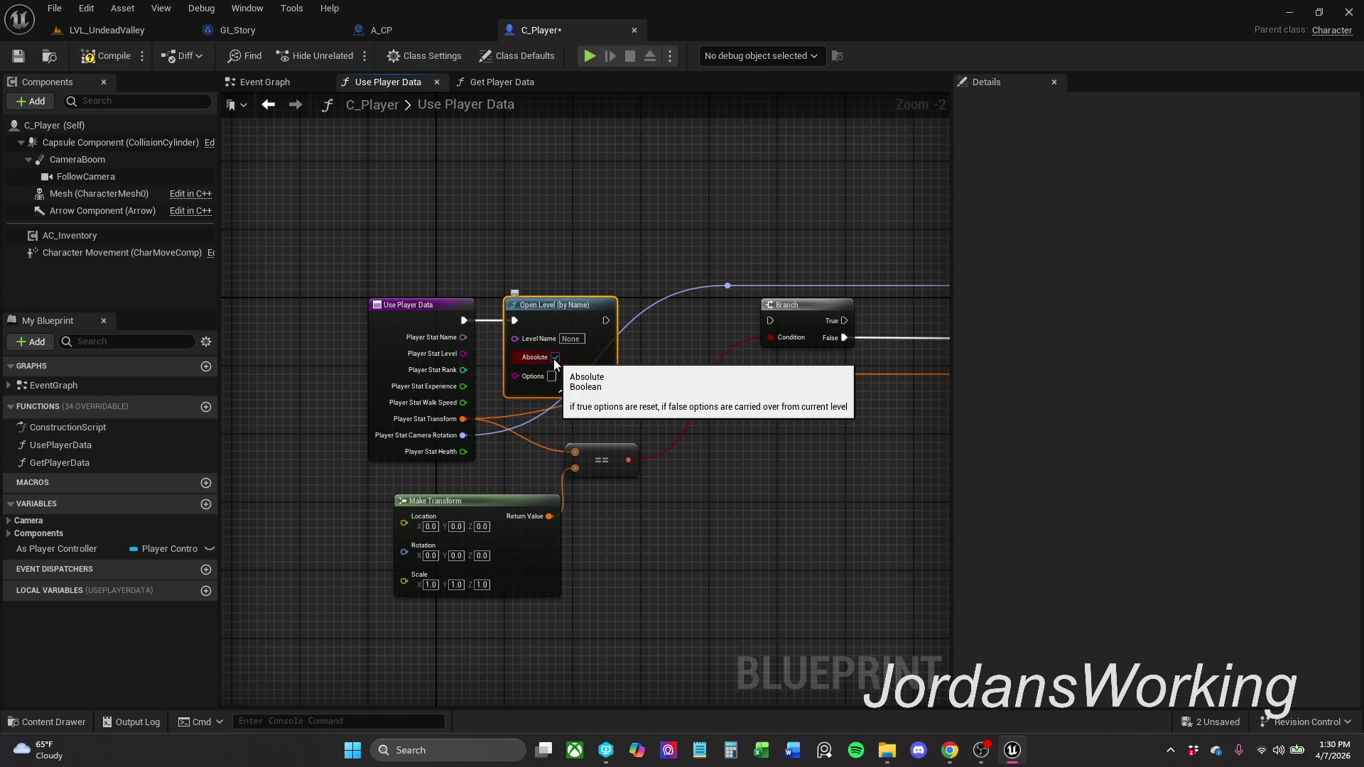
{"action": "left_click", "coordinate": [555, 357]}
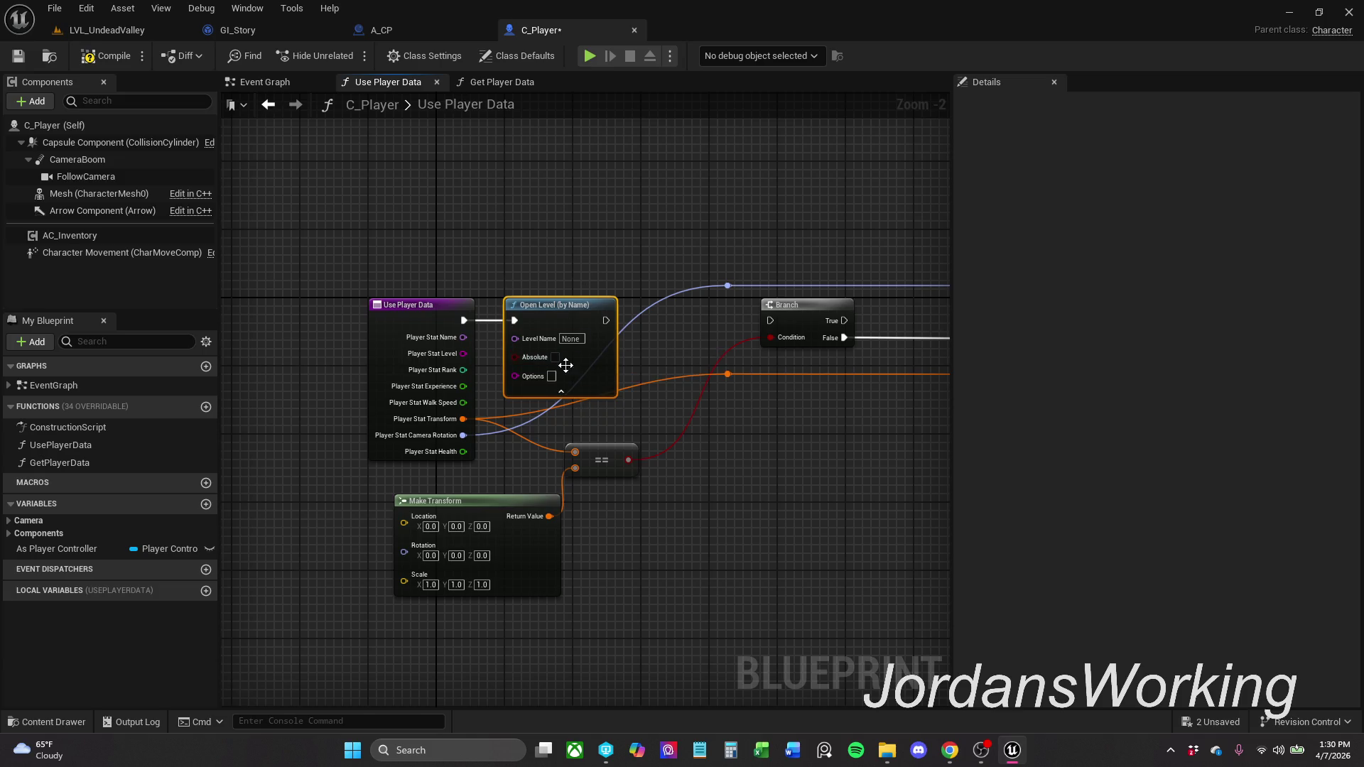
{"action": "mouse_move", "coordinate": [528, 337]}
{"action": "left_mouse_down"}
{"action": "mouse_move", "coordinate": [459, 338]}
{"action": "mouse_move", "coordinate": [463, 353]}
{"action": "left_mouse_up"}
{"action": "left_click", "coordinate": [551, 316], "text": "ctrl"}
{"action": "left_click_drag", "start_coordinate": [553, 319], "coordinate": [773, 321]}
{"action": "left_click", "coordinate": [595, 228]}
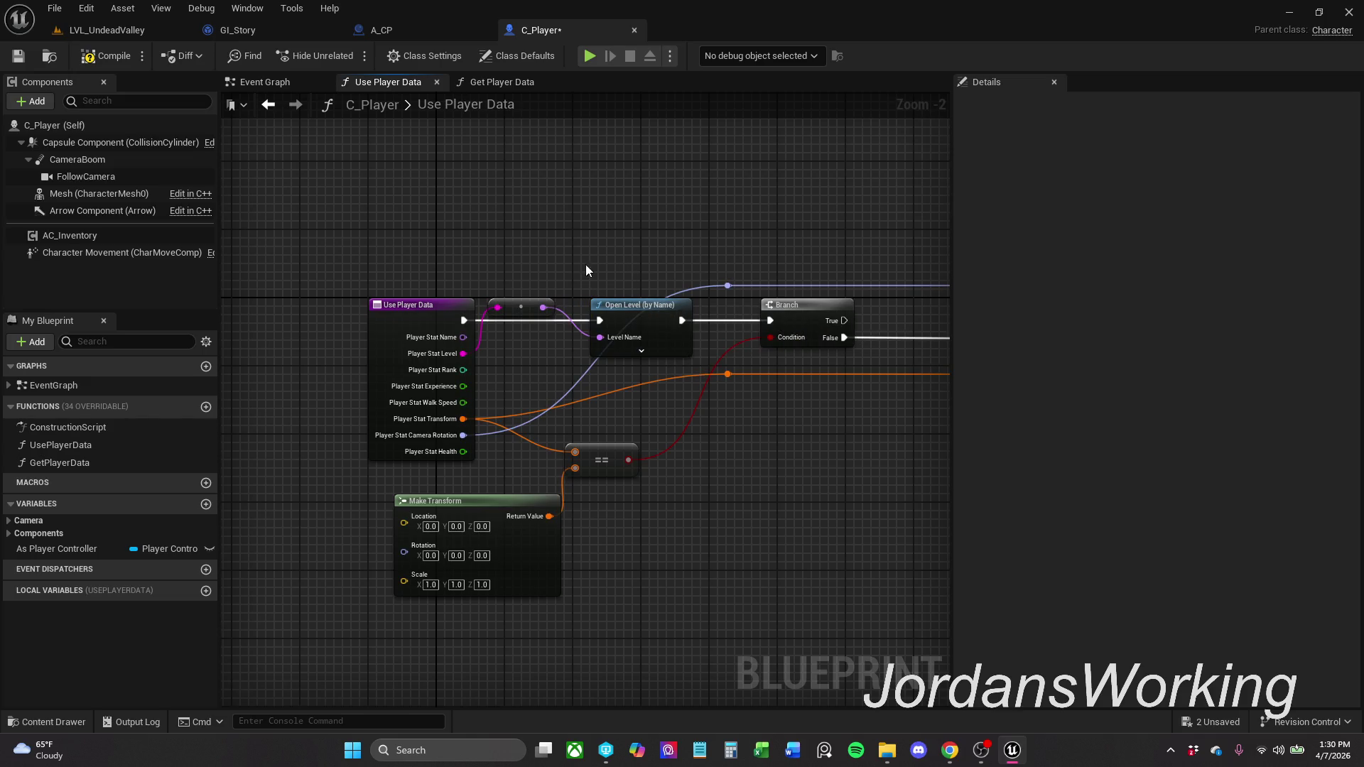
{"action": "left_click_drag", "start_coordinate": [521, 307], "coordinate": [530, 273]}
- Move Branch, Set Actor Transform and the top reroute knot into line after Open Level
{"action": "left_click", "coordinate": [622, 262]}
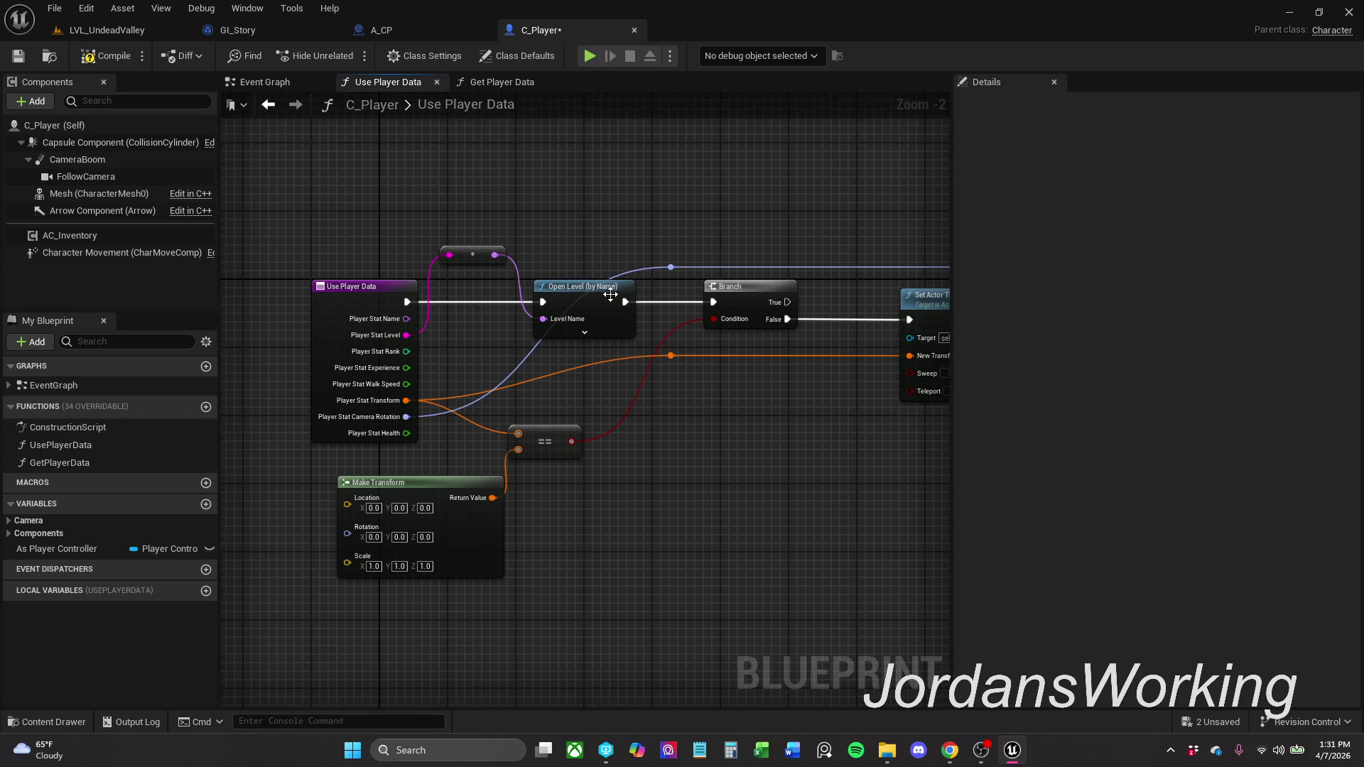
{"action": "mouse_move", "coordinate": [646, 232]}
{"action": "left_mouse_down"}
{"action": "mouse_move", "coordinate": [739, 373]}
{"action": "mouse_move", "coordinate": [958, 491]}
{"action": "mouse_move", "coordinate": [881, 462]}
{"action": "left_mouse_up"}
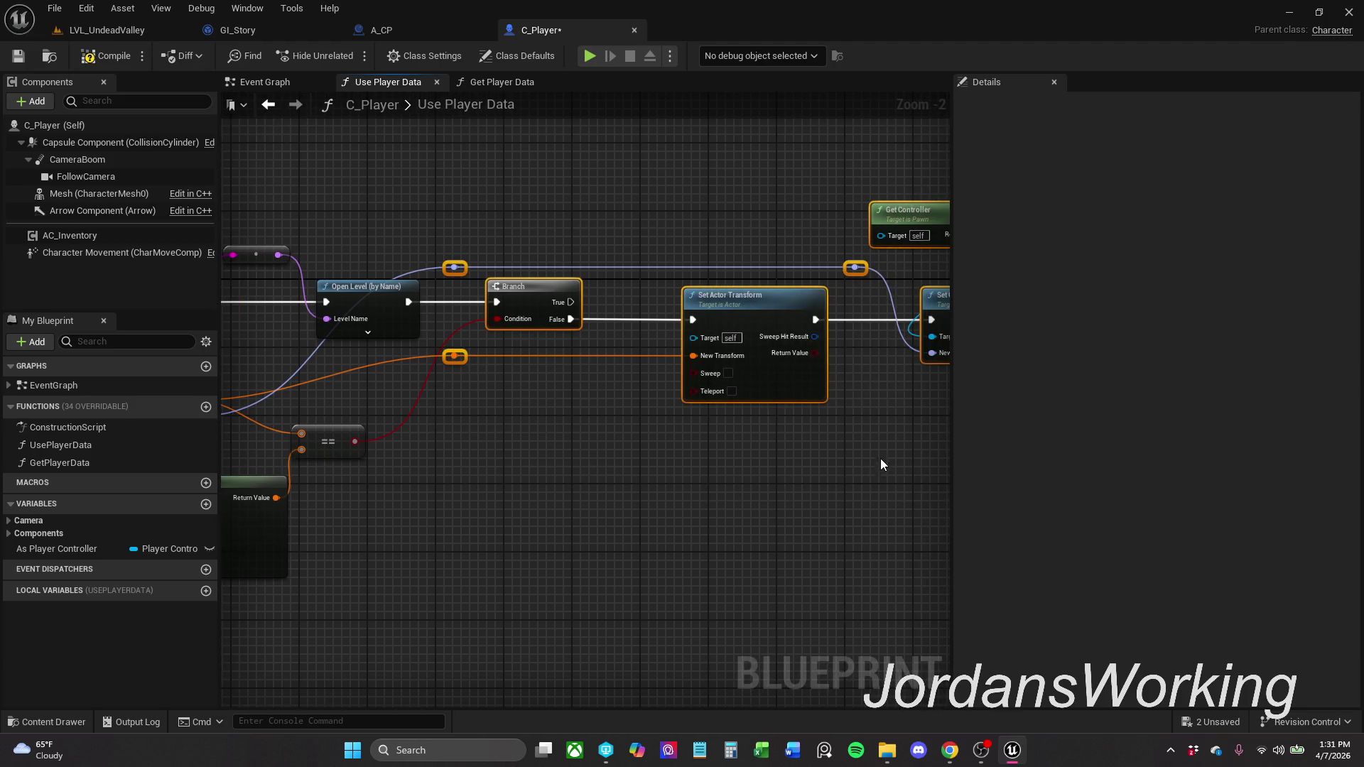
{"action": "mouse_move", "coordinate": [814, 292]}
{"action": "left_mouse_down"}
{"action": "mouse_move", "coordinate": [694, 401]}
{"action": "mouse_move", "coordinate": [801, 310]}
{"action": "left_mouse_up"}
{"action": "mouse_move", "coordinate": [635, 258]}
{"action": "left_mouse_down"}
{"action": "mouse_move", "coordinate": [816, 260]}
{"action": "mouse_move", "coordinate": [579, 263]}
{"action": "mouse_move", "coordinate": [645, 259]}
{"action": "left_mouse_up"}
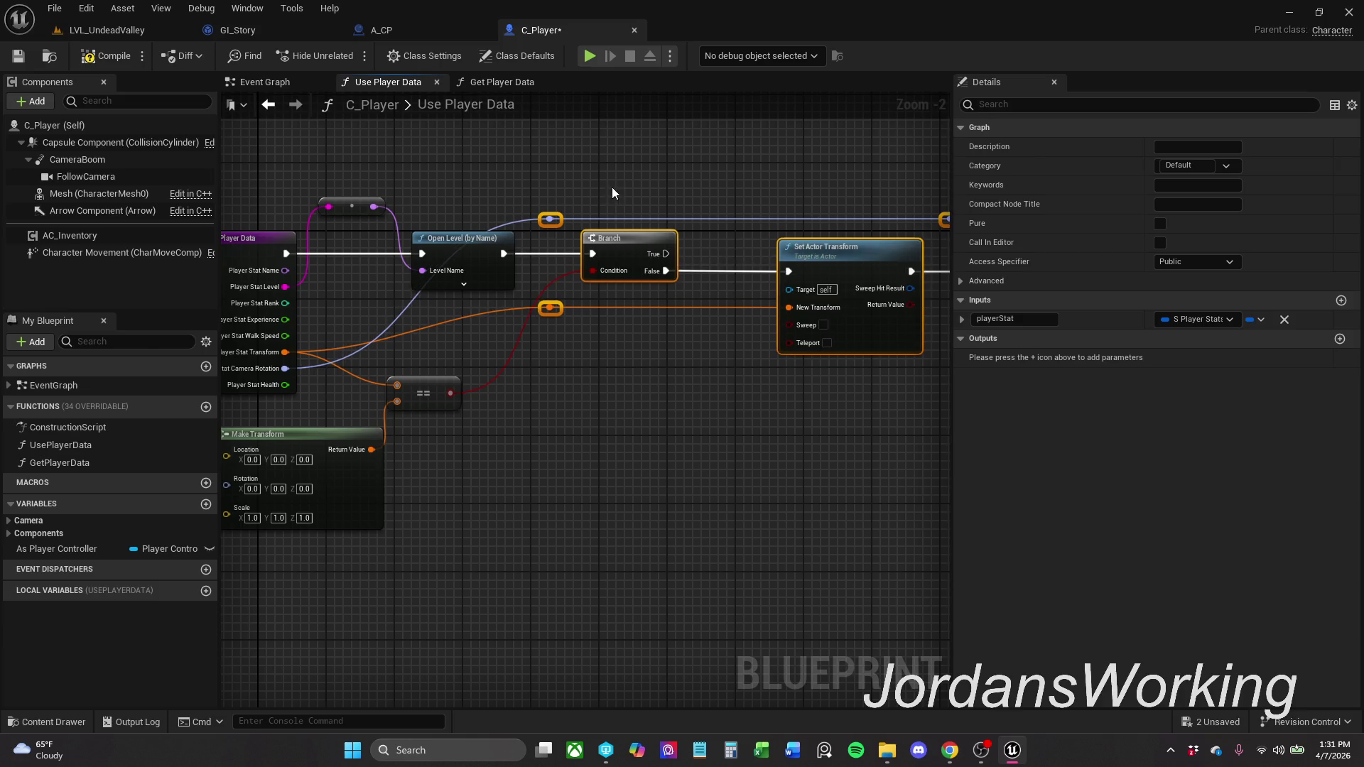
{"action": "left_click", "coordinate": [547, 222]}
{"action": "mouse_move", "coordinate": [547, 223]}
{"action": "left_mouse_down"}
{"action": "mouse_move", "coordinate": [420, 221]}
{"action": "mouse_move", "coordinate": [664, 225]}
{"action": "left_mouse_up"}
{"action": "scroll", "coordinate": [663, 225], "scroll_direction": "down", "scroll_amount": 1}
{"action": "left_click_drag", "start_coordinate": [578, 233], "coordinate": [538, 216]}
- Shift the purple-wire reroute knot and the Make Transform node slightly left
{"action": "left_click", "coordinate": [616, 245]}
{"action": "mouse_move", "coordinate": [616, 246]}
{"action": "left_mouse_down"}
{"action": "mouse_move", "coordinate": [540, 245]}
{"action": "mouse_move", "coordinate": [552, 247]}
{"action": "left_mouse_up"}
{"action": "left_click", "coordinate": [611, 222]}
{"action": "left_click_drag", "start_coordinate": [618, 217], "coordinate": [578, 213]}
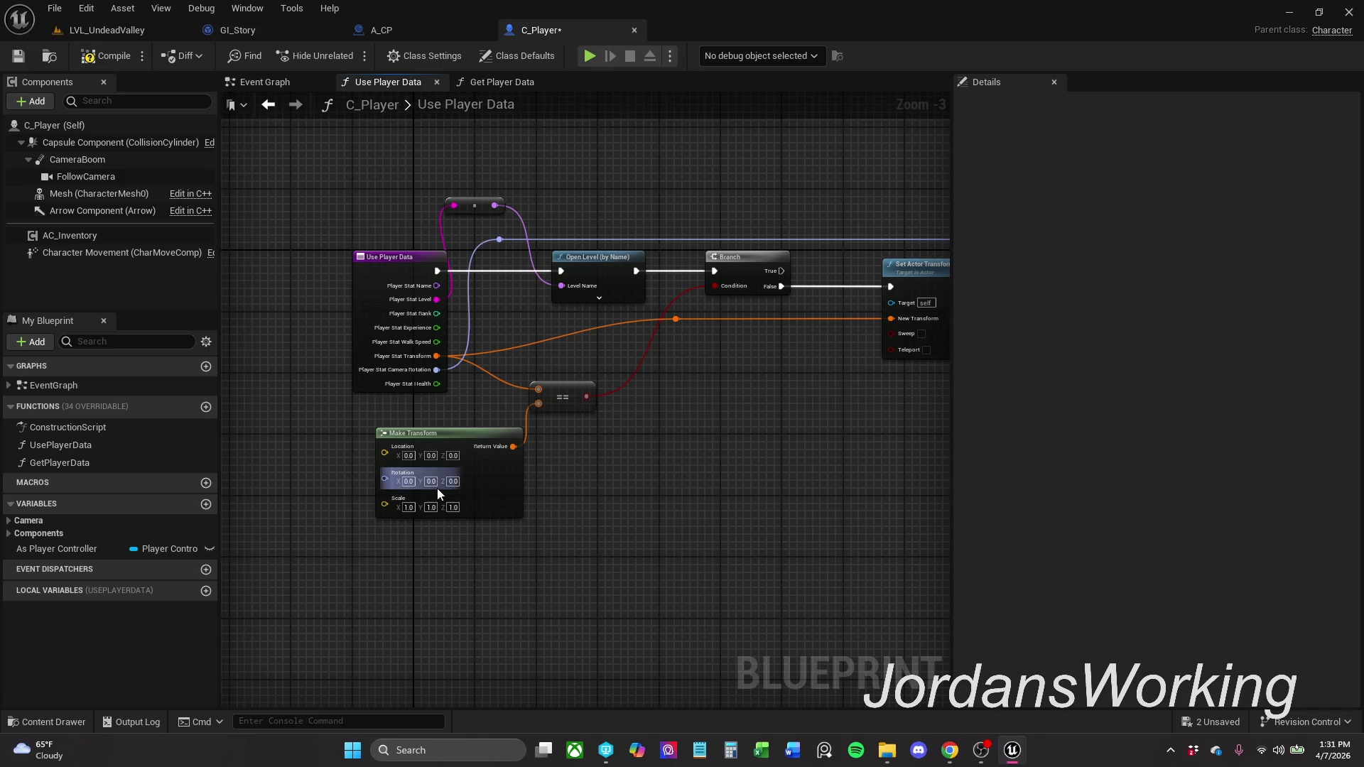
{"action": "left_click_drag", "start_coordinate": [462, 438], "coordinate": [438, 445]}
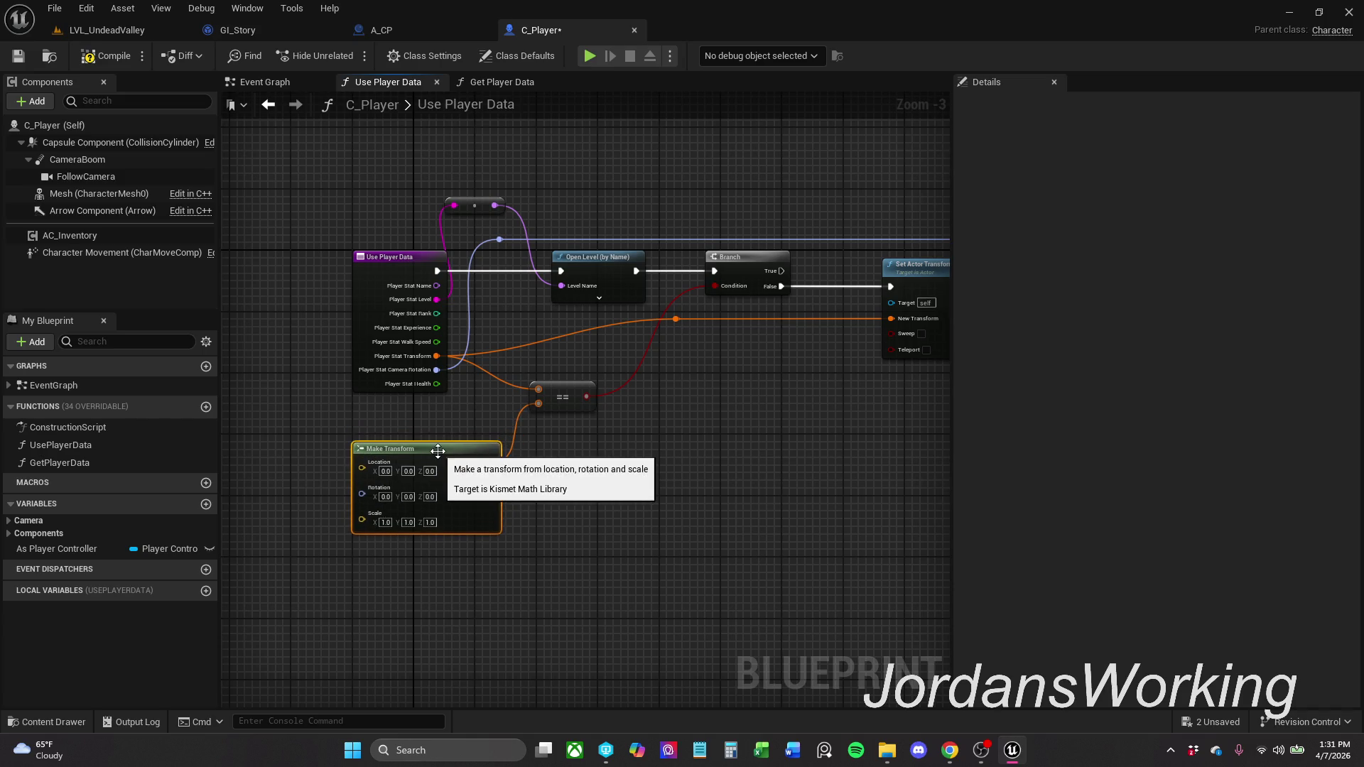
{"action": "left_click", "coordinate": [580, 491]}
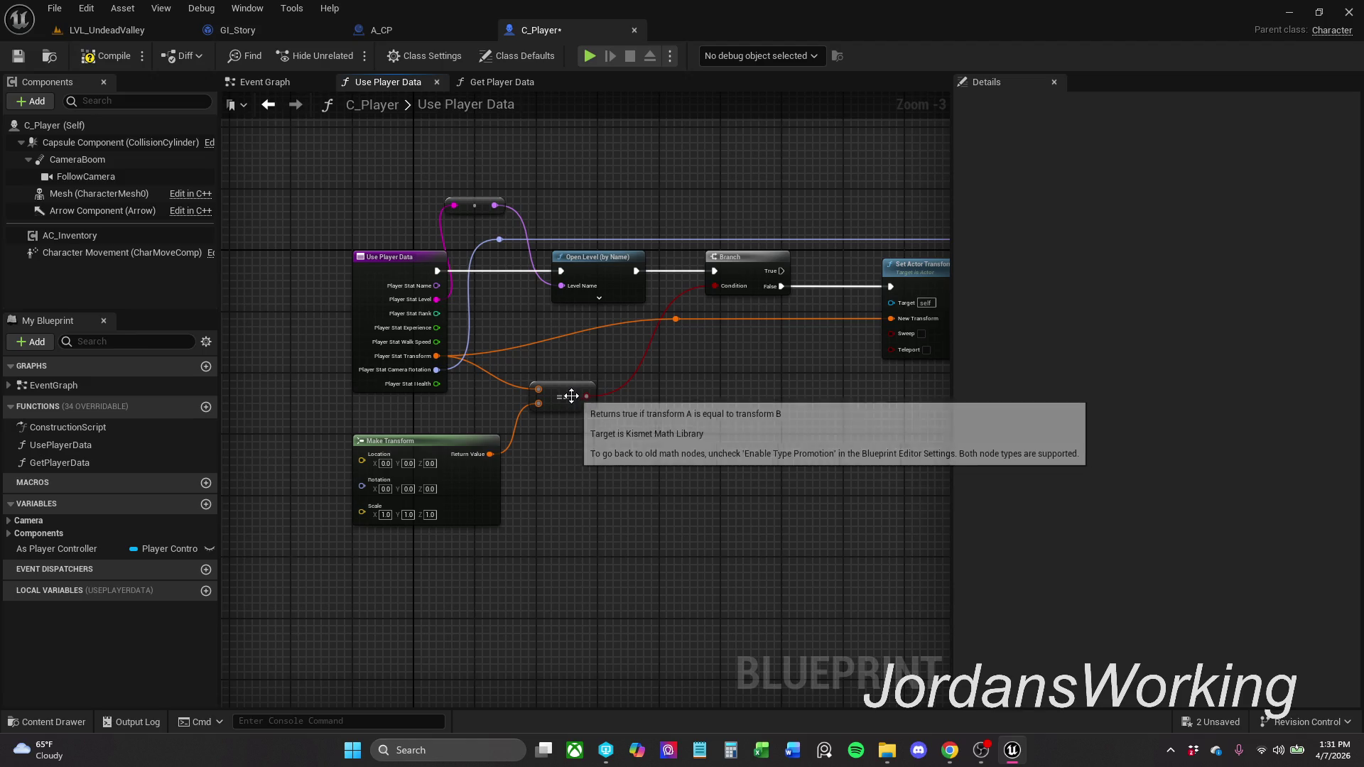
{"action": "left_click_drag", "start_coordinate": [600, 410], "coordinate": [478, 409]}
{"action": "left_click", "coordinate": [551, 415]}
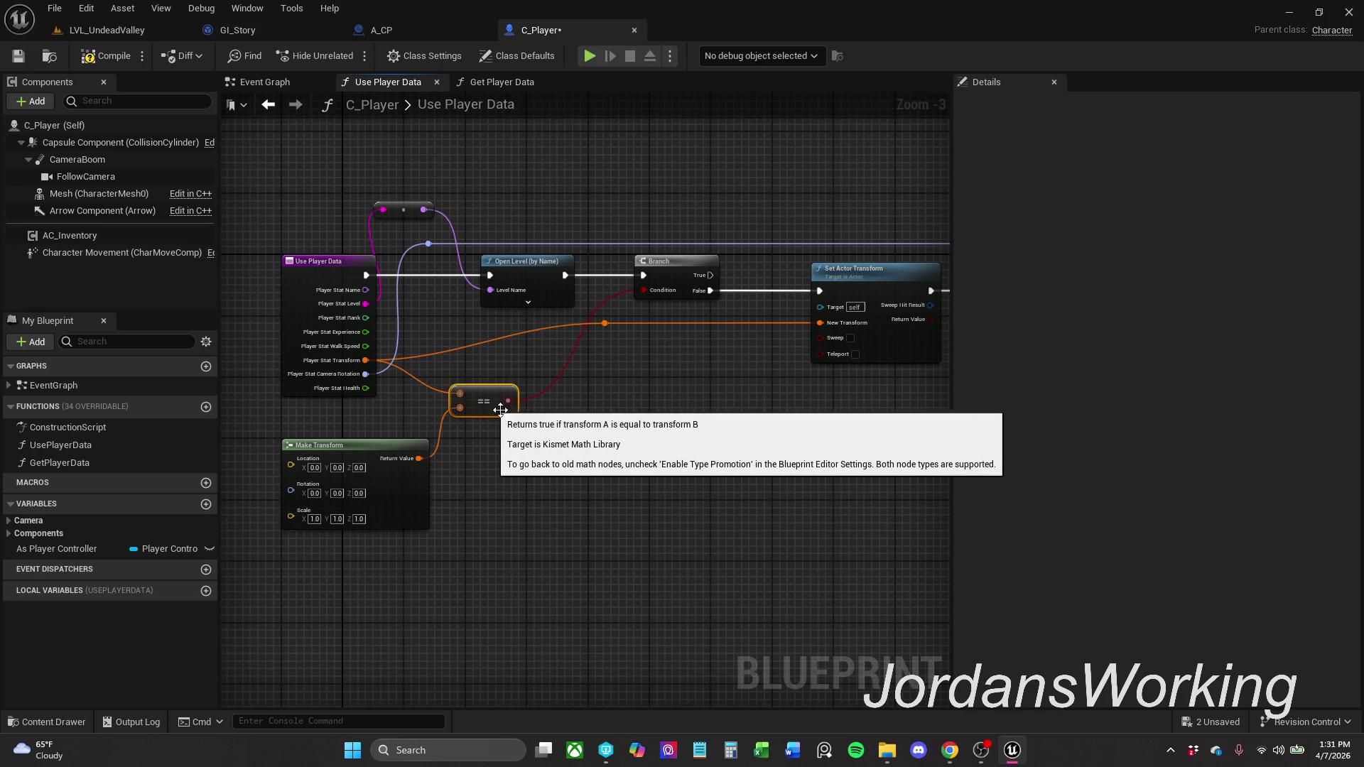
- Compile and save the C_Player blueprint
{"action": "left_click", "coordinate": [108, 57]}
{"action": "left_click", "coordinate": [18, 56]}
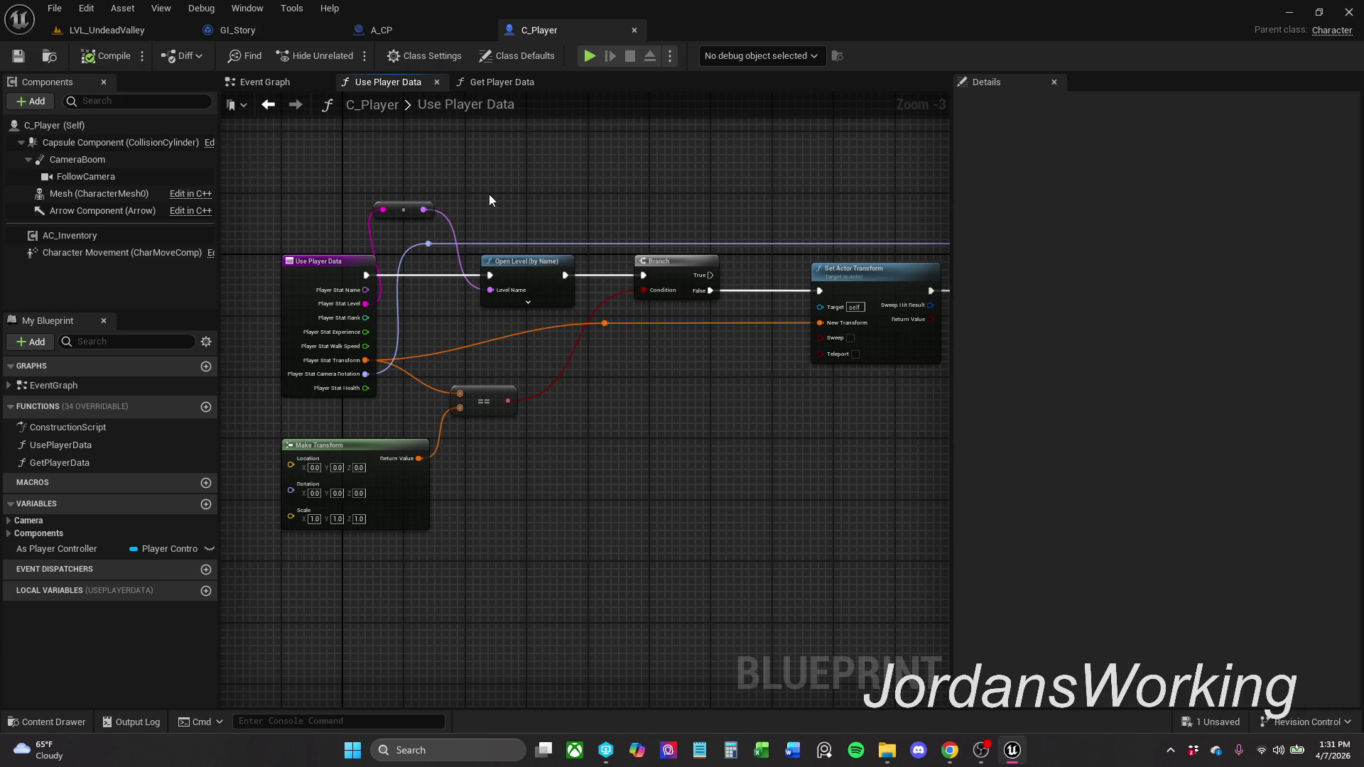
{"action": "mouse_move", "coordinate": [623, 200]}
{"action": "left_mouse_down"}
{"action": "mouse_move", "coordinate": [561, 203]}
{"action": "mouse_move", "coordinate": [703, 206]}
{"action": "mouse_move", "coordinate": [670, 206]}
{"action": "left_mouse_up"}
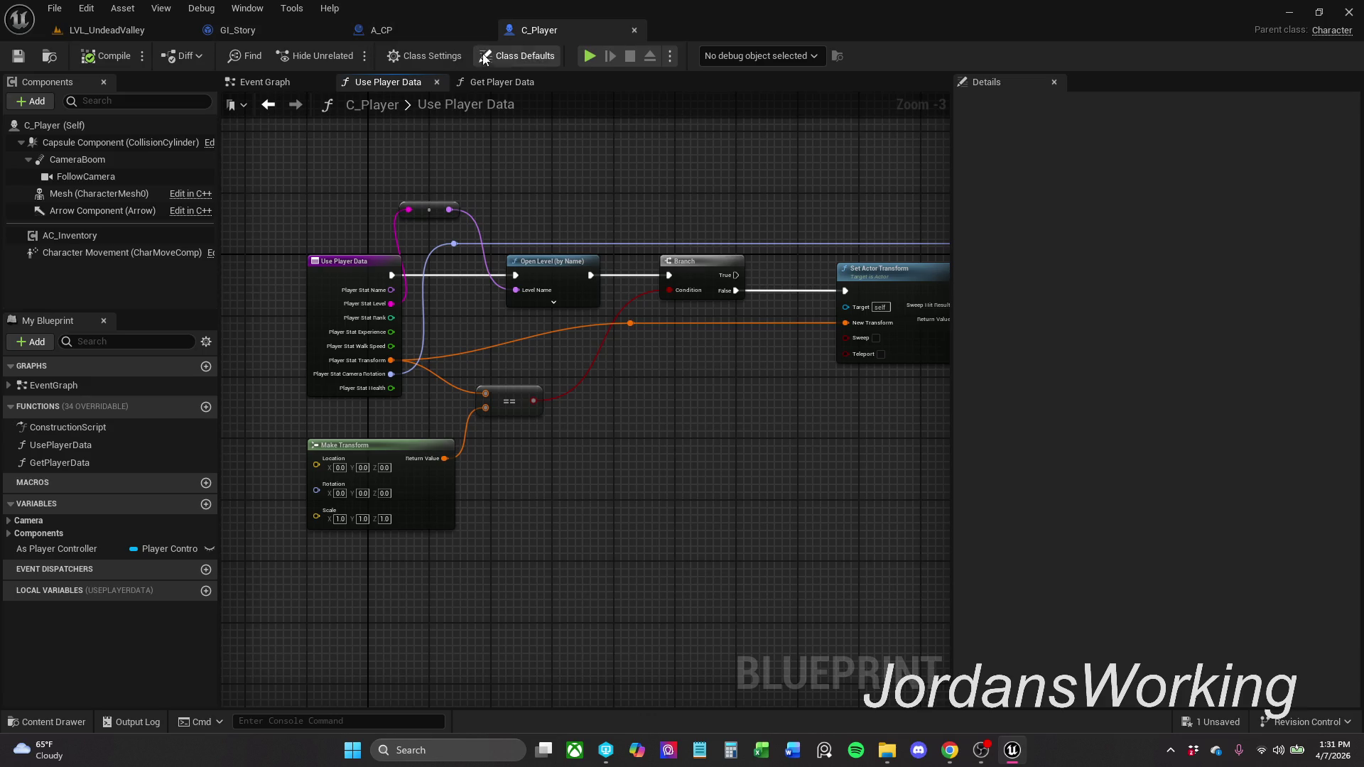
{"action": "left_click", "coordinate": [499, 84]}
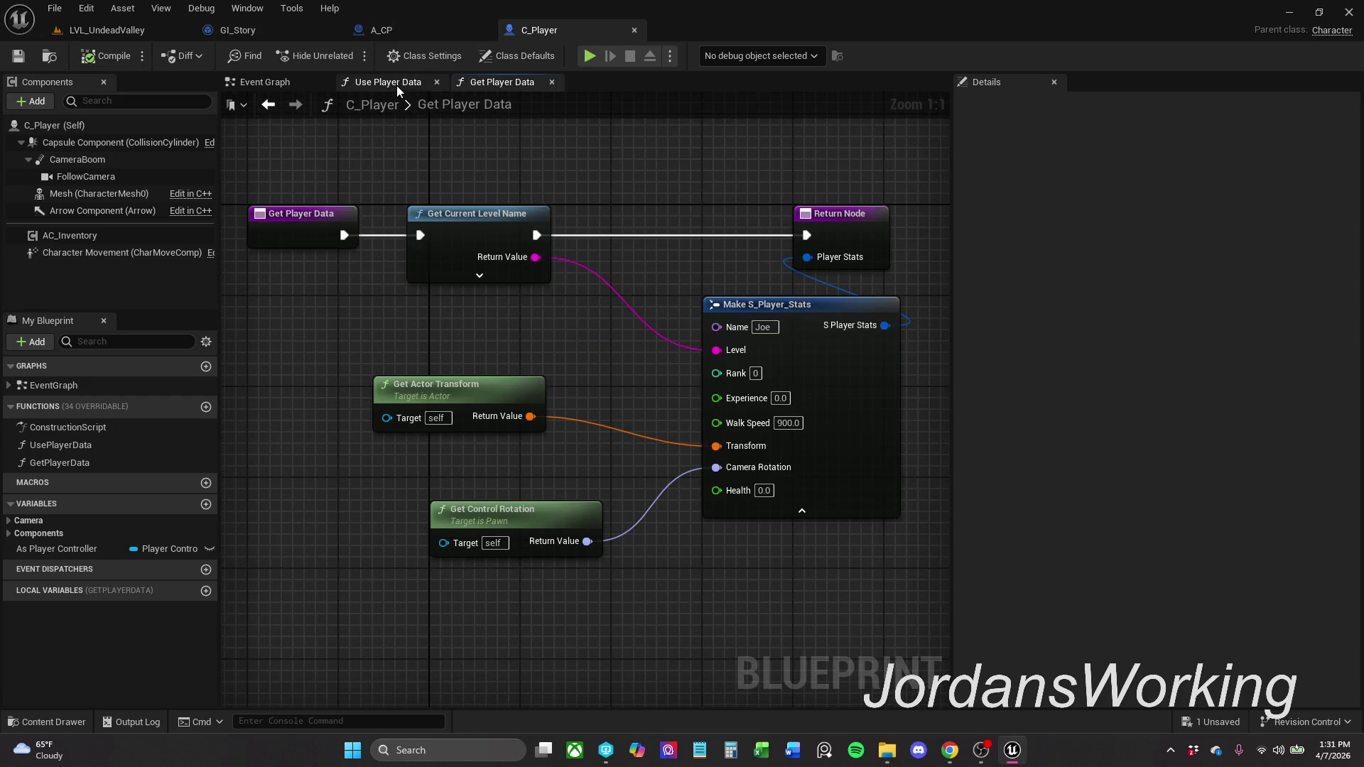
- In C_Player's Event Graph, nudge the Player Stats getter and Use Player Data node into place
{"action": "left_click", "coordinate": [261, 83]}
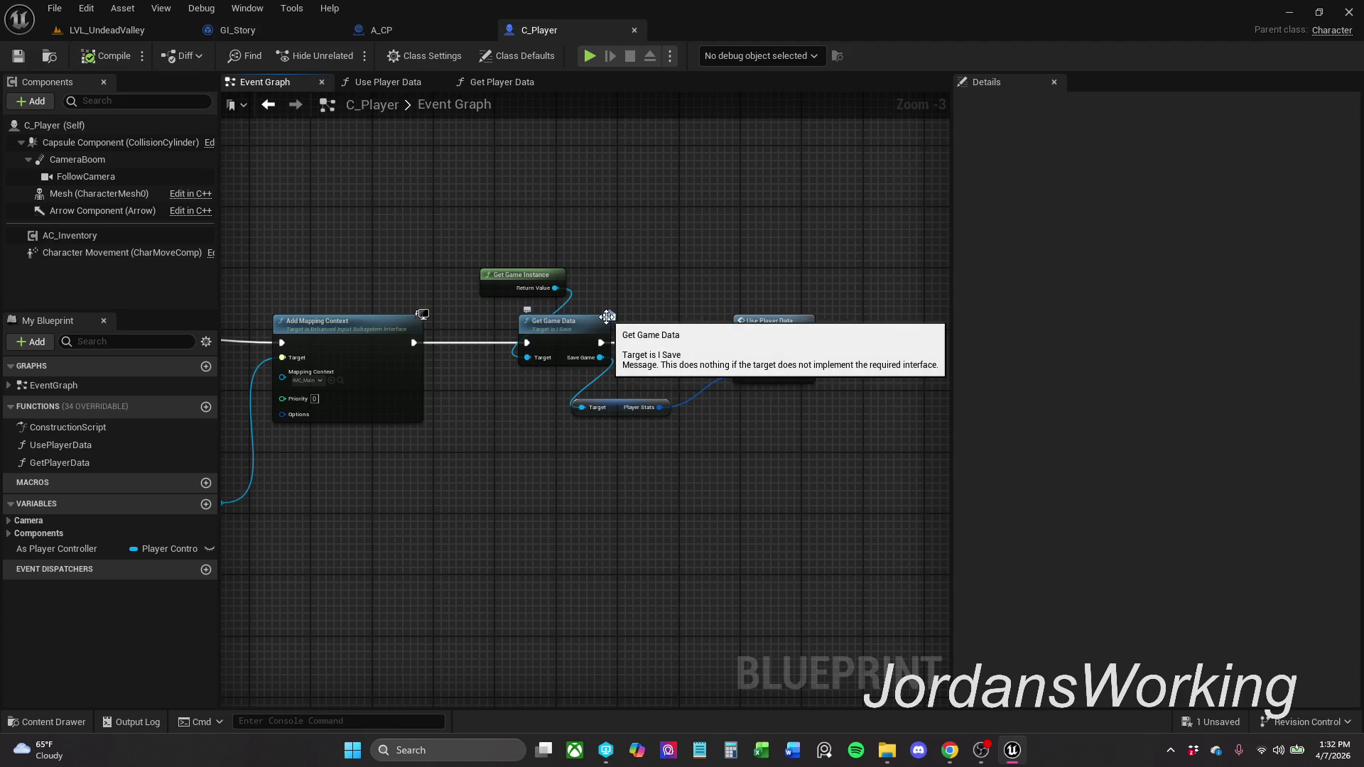
{"action": "key", "text": "alt+Tab"}
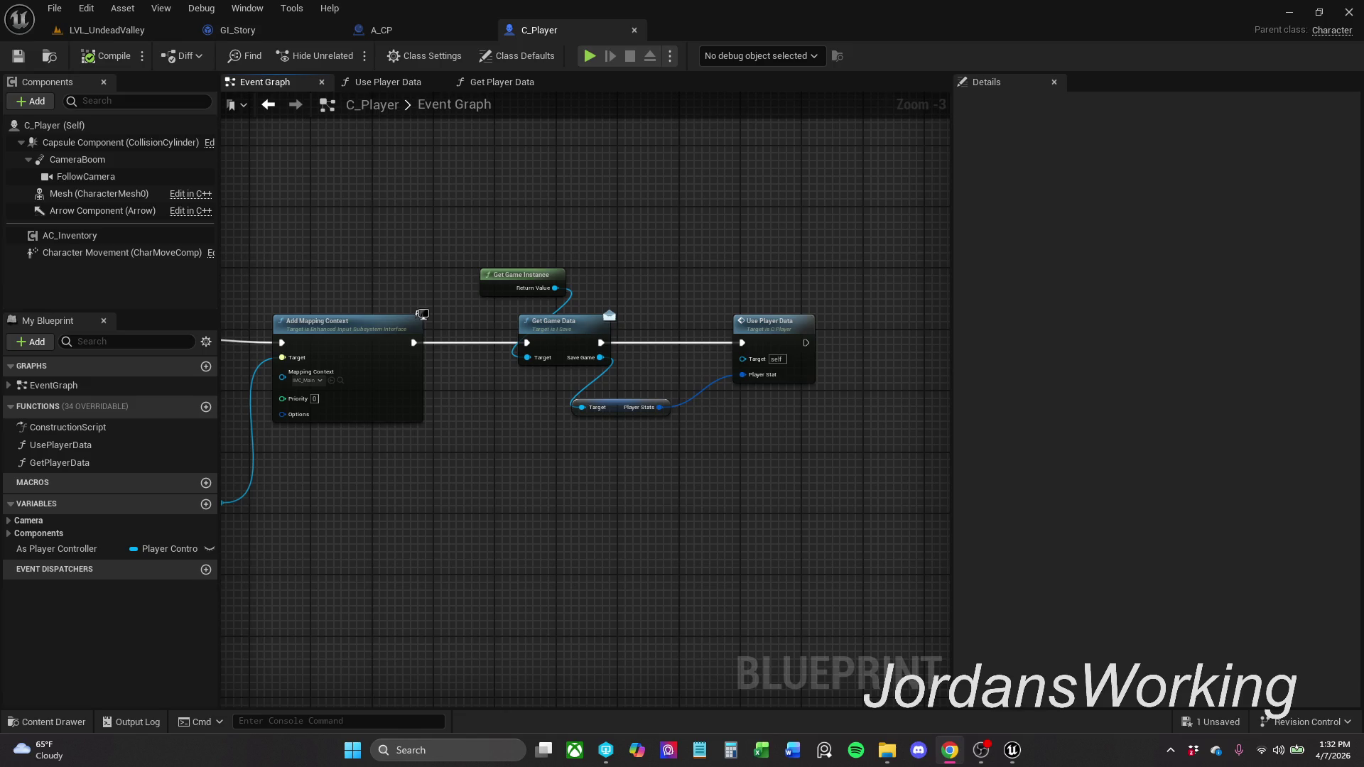
{"action": "mouse_move", "coordinate": [444, 243]}
{"action": "left_mouse_down"}
{"action": "mouse_move", "coordinate": [625, 183]}
{"action": "mouse_move", "coordinate": [341, 171]}
{"action": "left_mouse_up"}
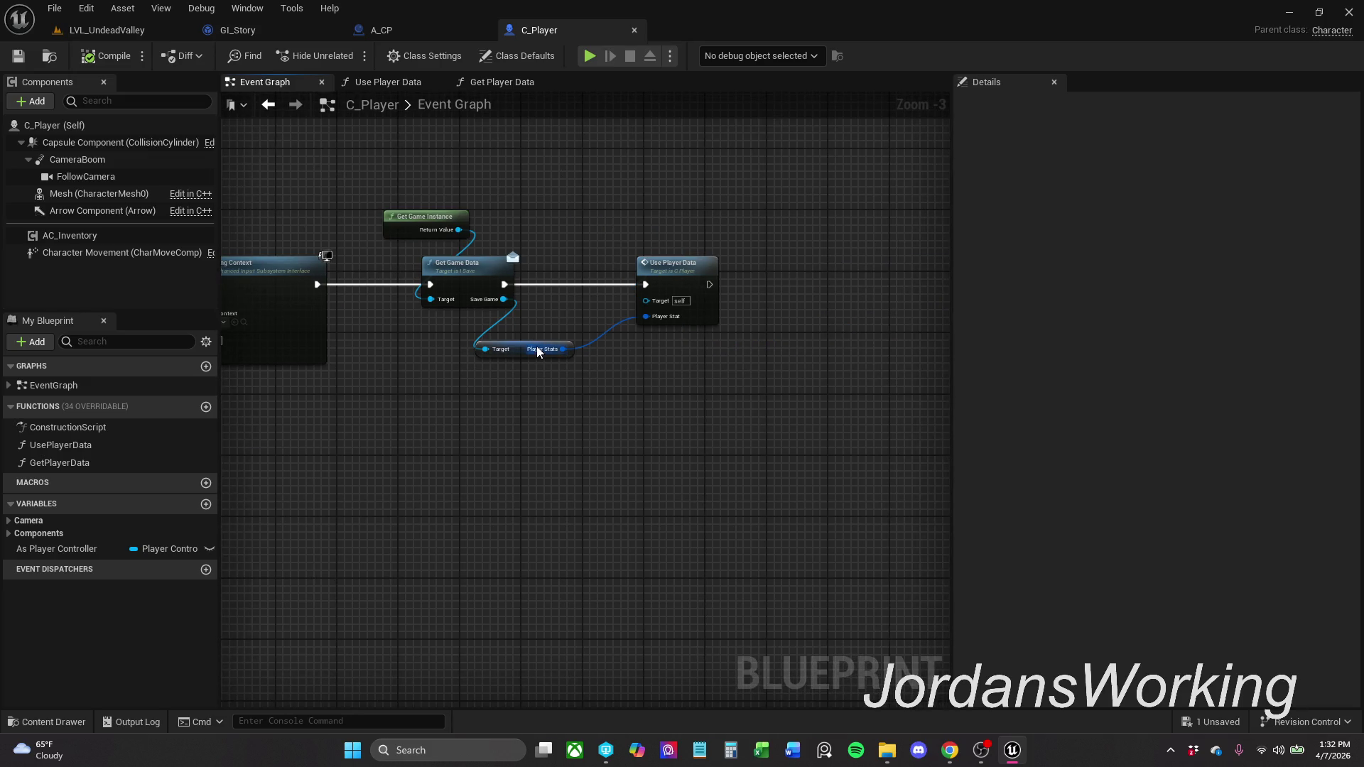
{"action": "left_click_drag", "start_coordinate": [519, 350], "coordinate": [518, 342]}
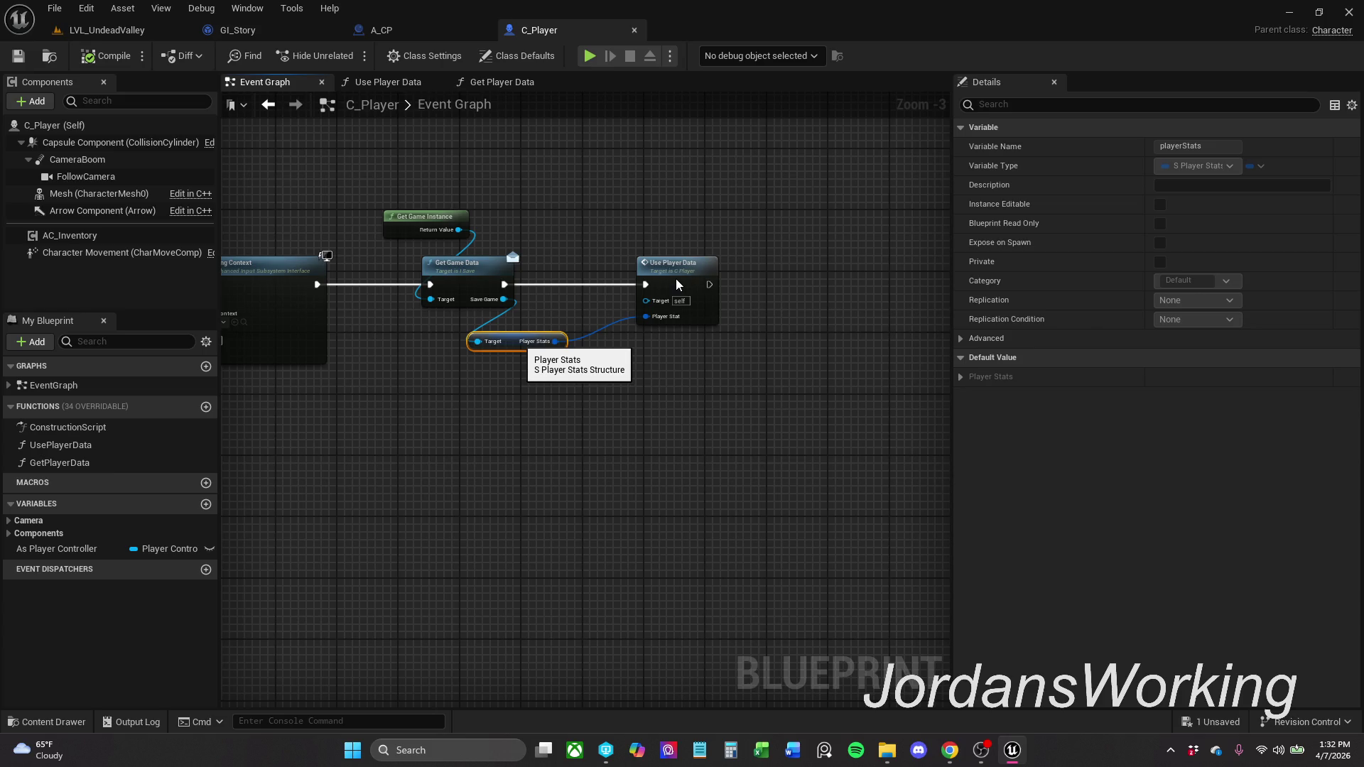
{"action": "left_click", "coordinate": [701, 264]}
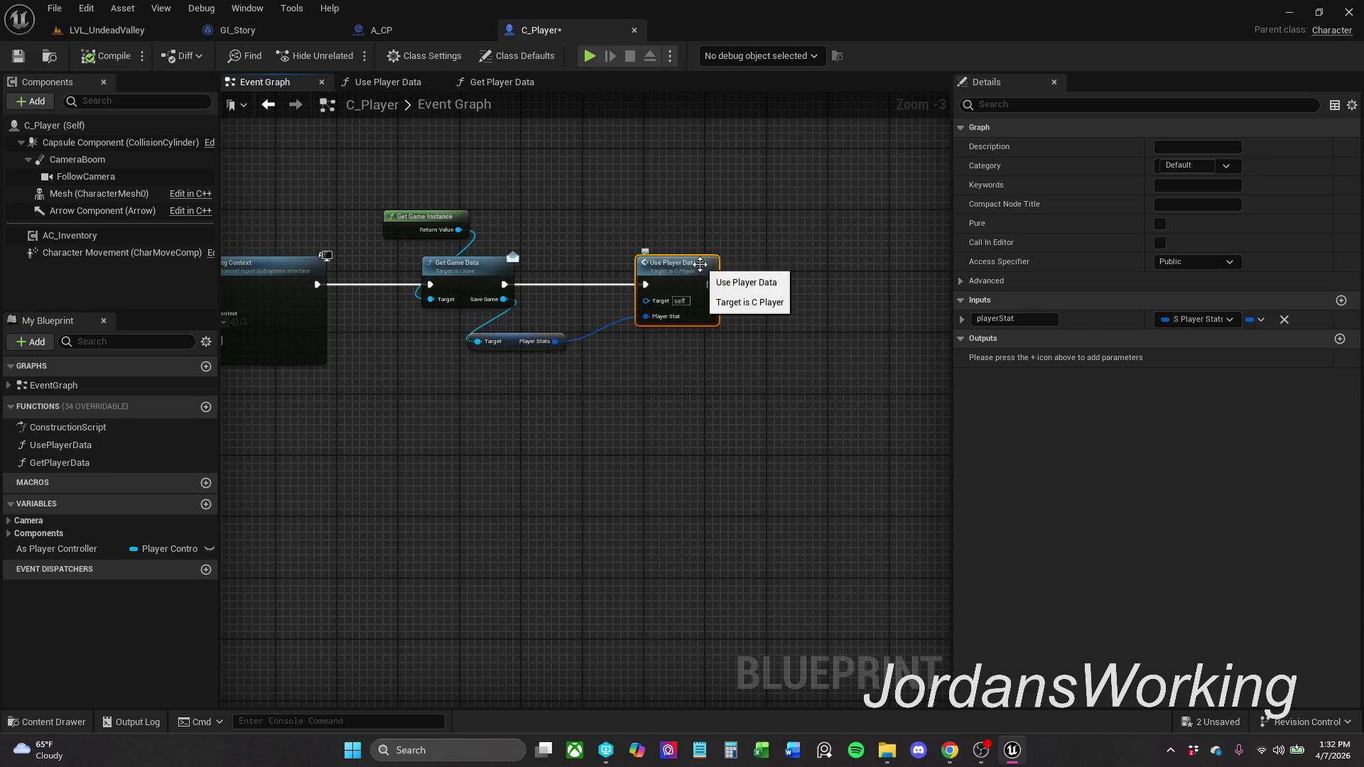
{"action": "left_click", "coordinate": [666, 218]}
{"action": "mouse_move", "coordinate": [700, 272]}
{"action": "left_mouse_down"}
{"action": "mouse_move", "coordinate": [650, 275]}
{"action": "mouse_move", "coordinate": [661, 277]}
{"action": "left_mouse_up"}
{"action": "left_click", "coordinate": [670, 171]}
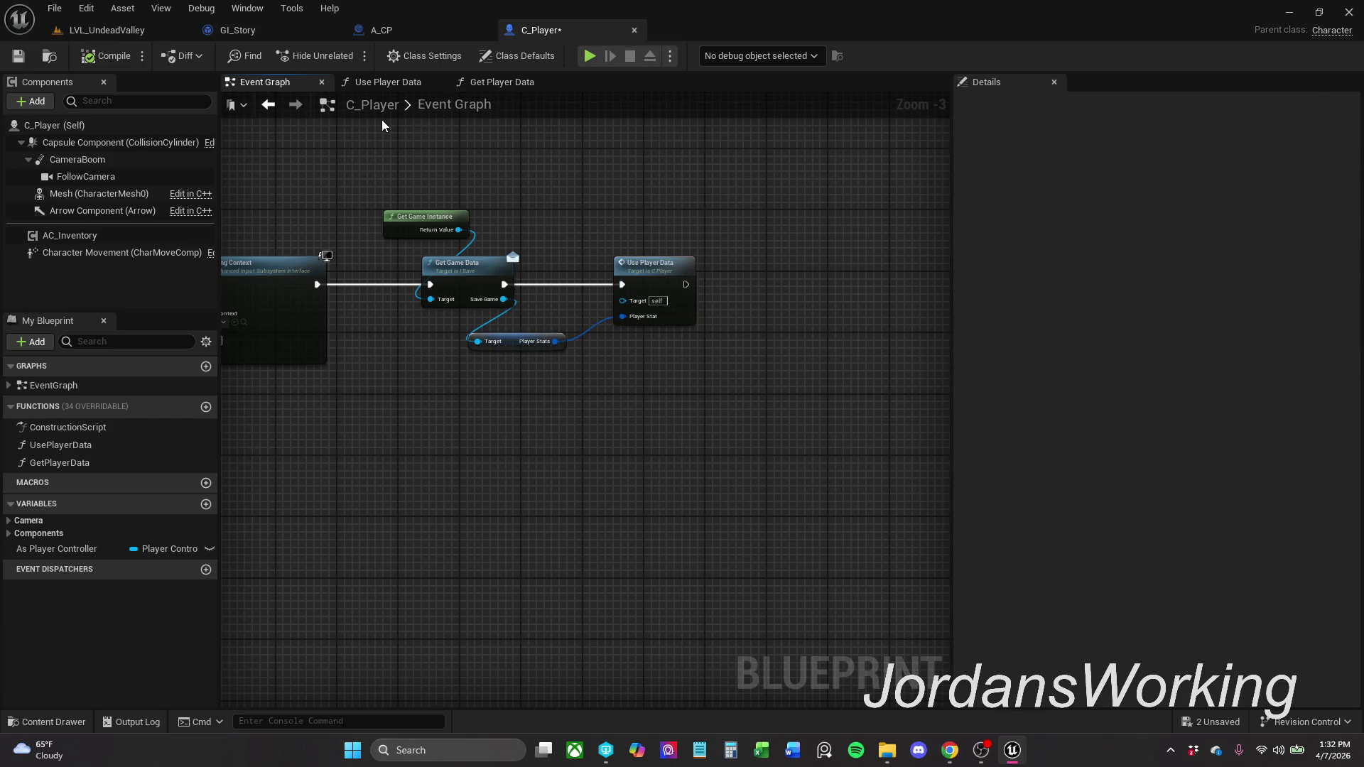
- Save C_Player and bring up the A_CP checkpoint's Event Graph
{"action": "left_click", "coordinate": [18, 55]}
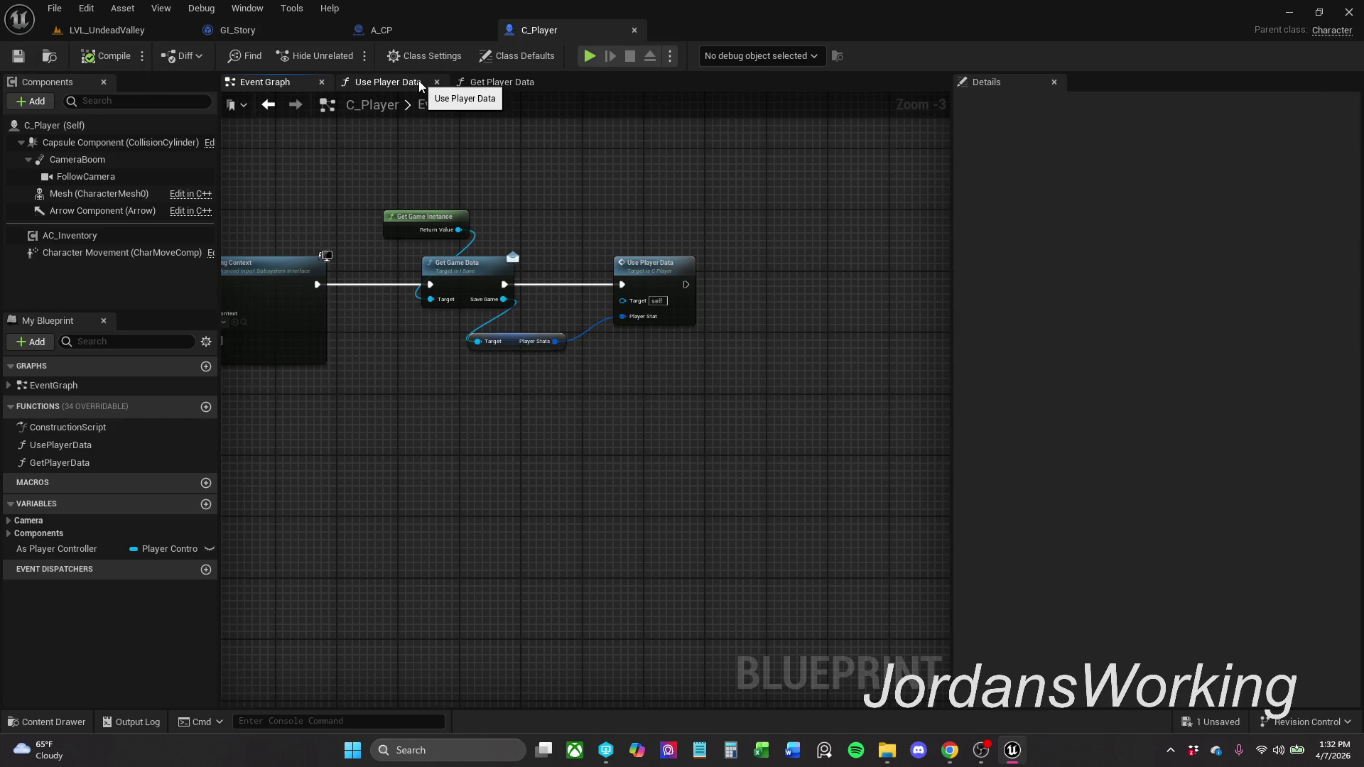
{"action": "left_click", "coordinate": [434, 27]}
{"action": "mouse_move", "coordinate": [523, 236]}
{"action": "left_mouse_down"}
{"action": "mouse_move", "coordinate": [1133, 194]}
{"action": "mouse_move", "coordinate": [853, 196]}
{"action": "left_mouse_up"}
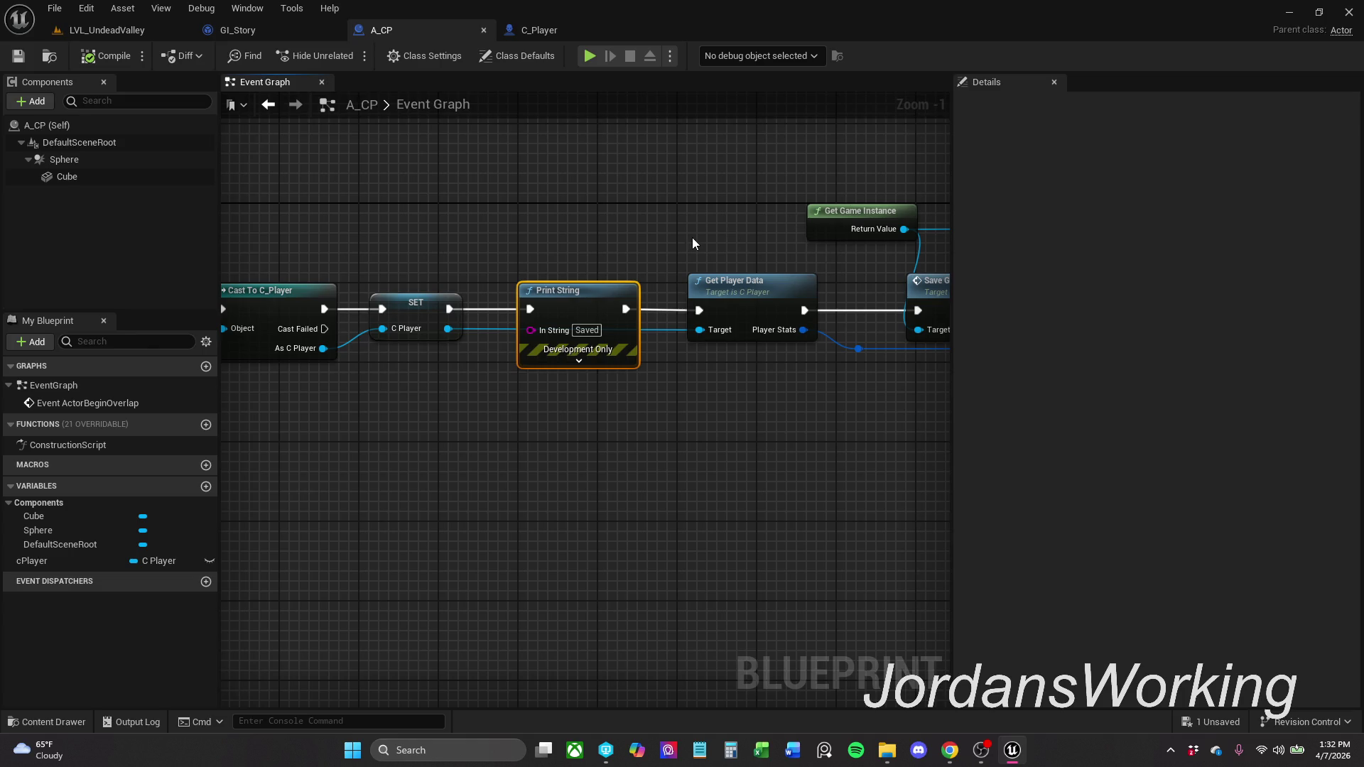
- Follow the A_CP save chain to Save Player Data, then browse Content > Blueprints > Structures
{"action": "left_click_drag", "start_coordinate": [692, 243], "coordinate": [578, 228]}
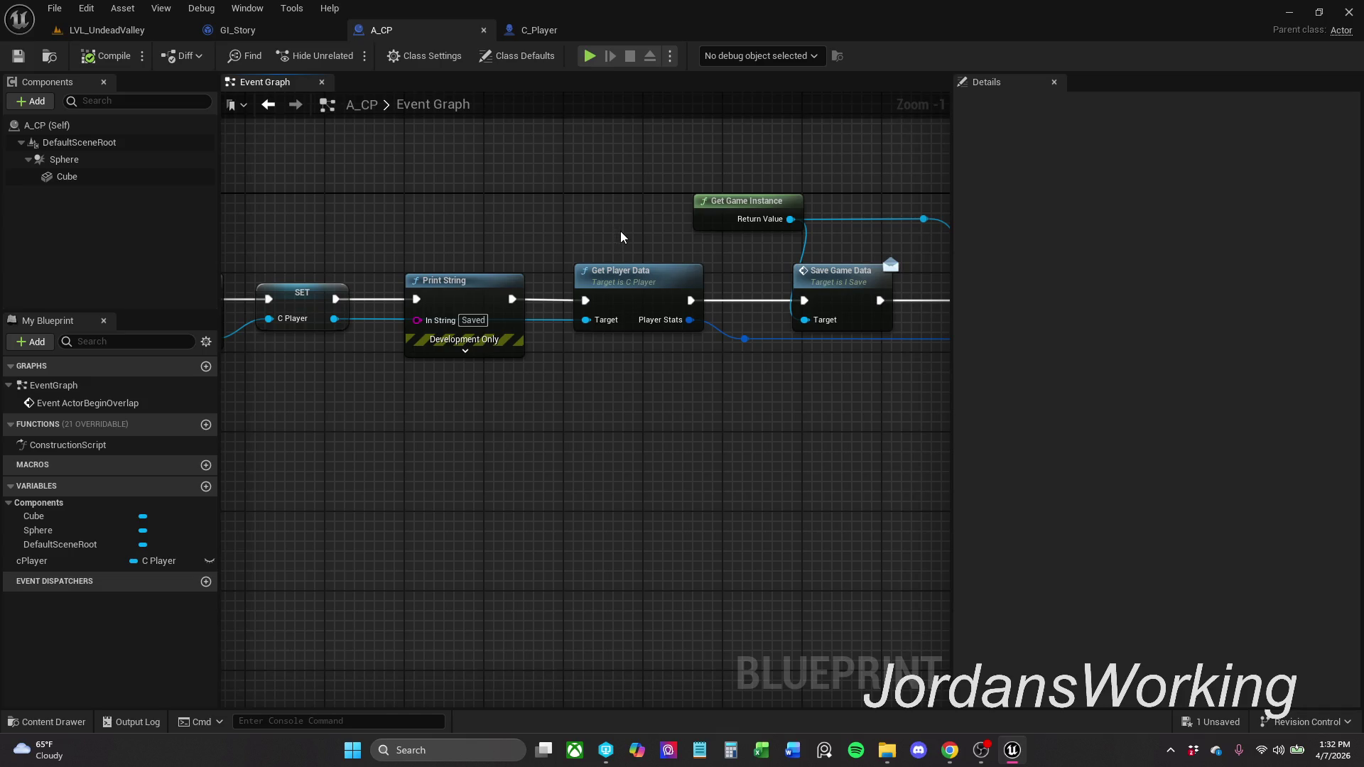
{"action": "left_click_drag", "start_coordinate": [620, 232], "coordinate": [424, 229]}
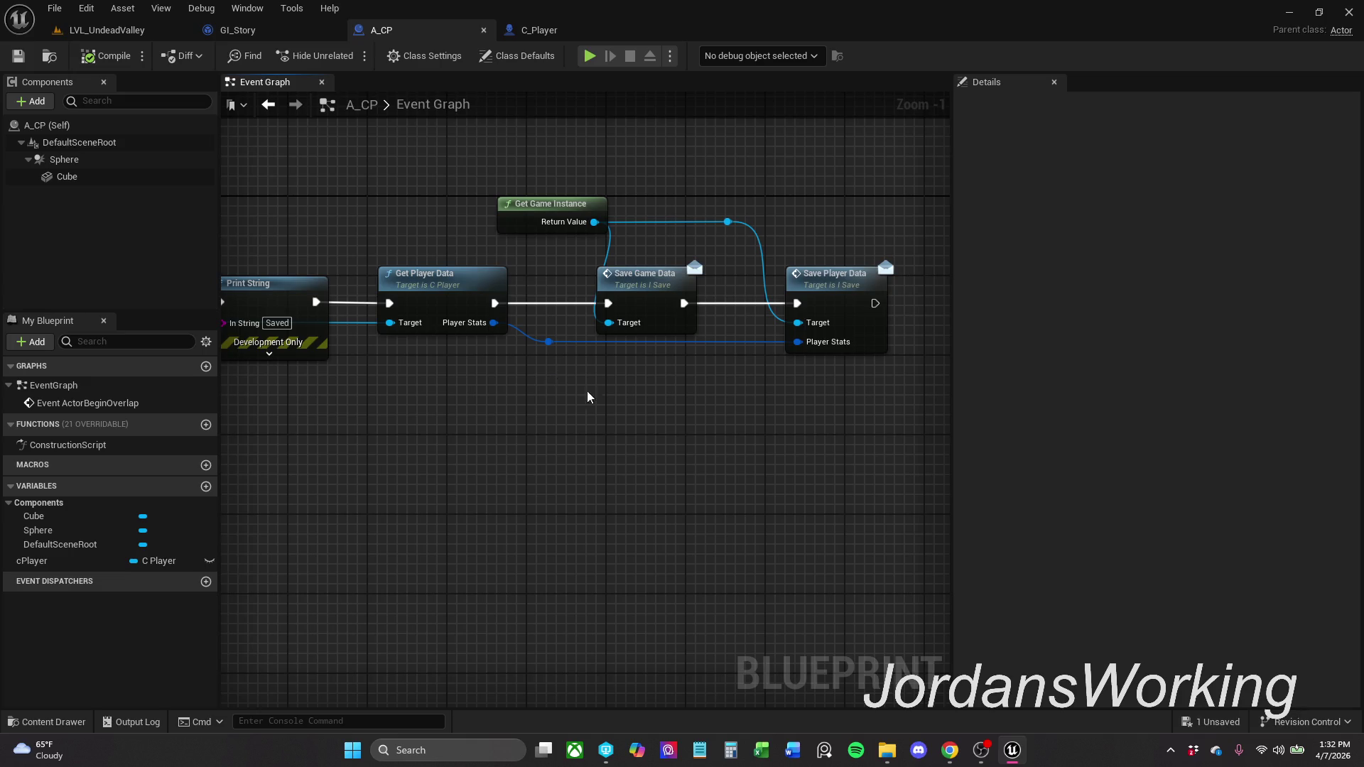
{"action": "left_click_drag", "start_coordinate": [635, 346], "coordinate": [473, 339]}
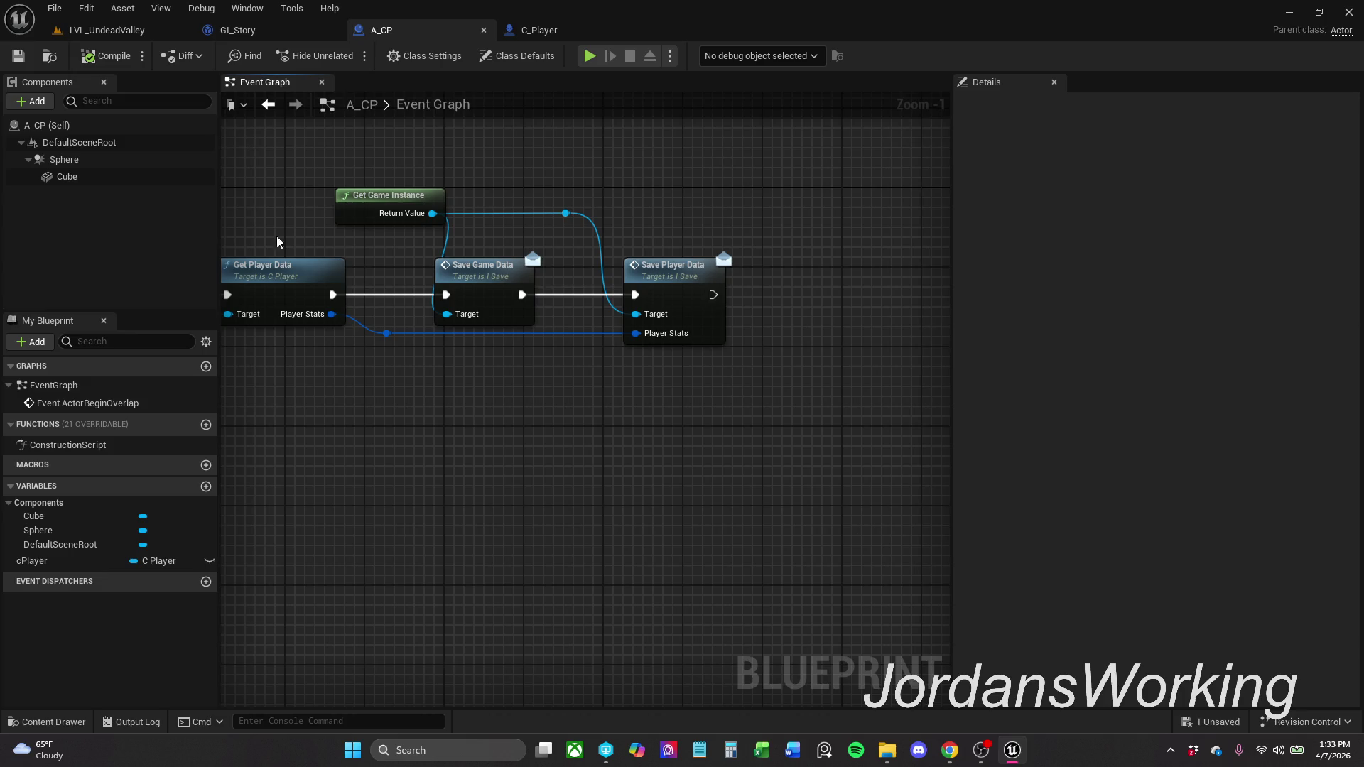
{"action": "left_click", "coordinate": [48, 722]}
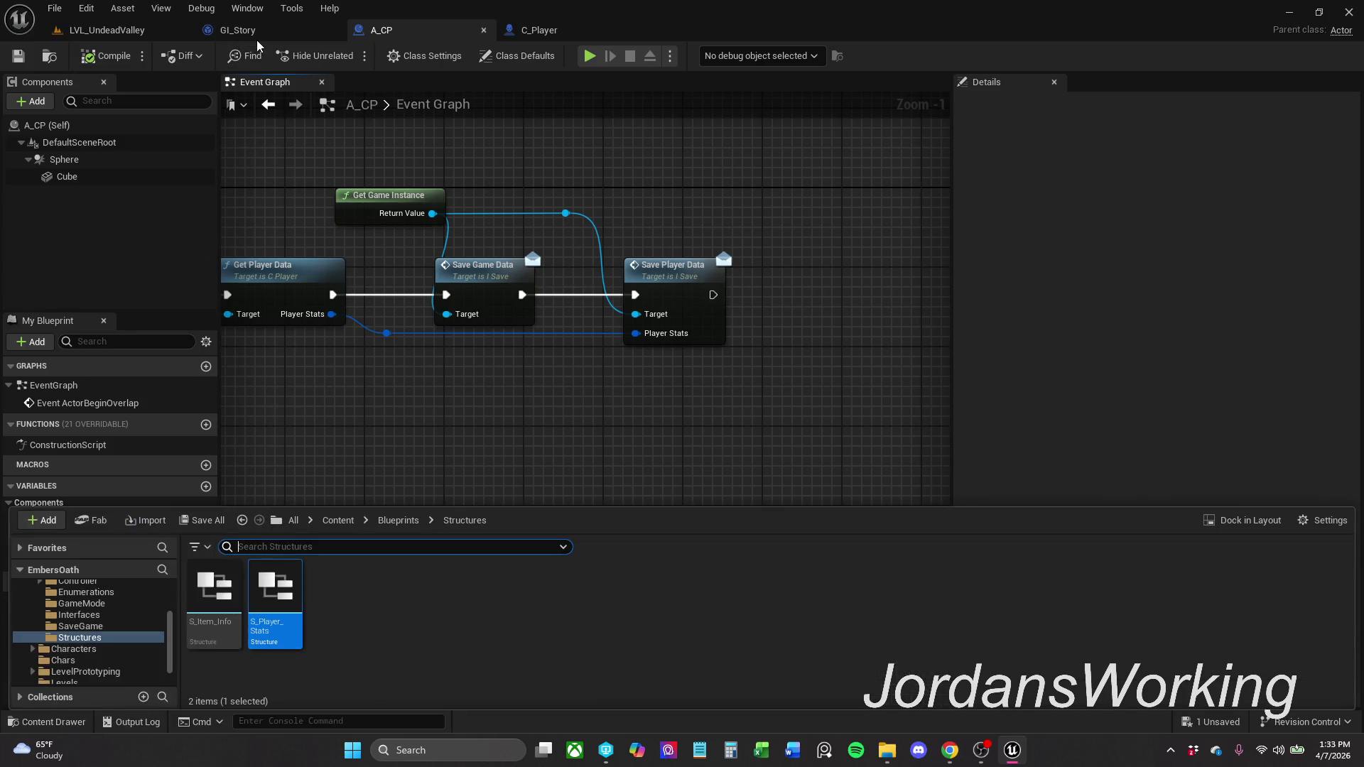
- Inspect Event Init and Save Game to Slot in the GI_Story game instance graph
{"action": "left_click", "coordinate": [242, 30]}
{"action": "scroll", "coordinate": [394, 210], "scroll_direction": "up", "scroll_amount": 2}
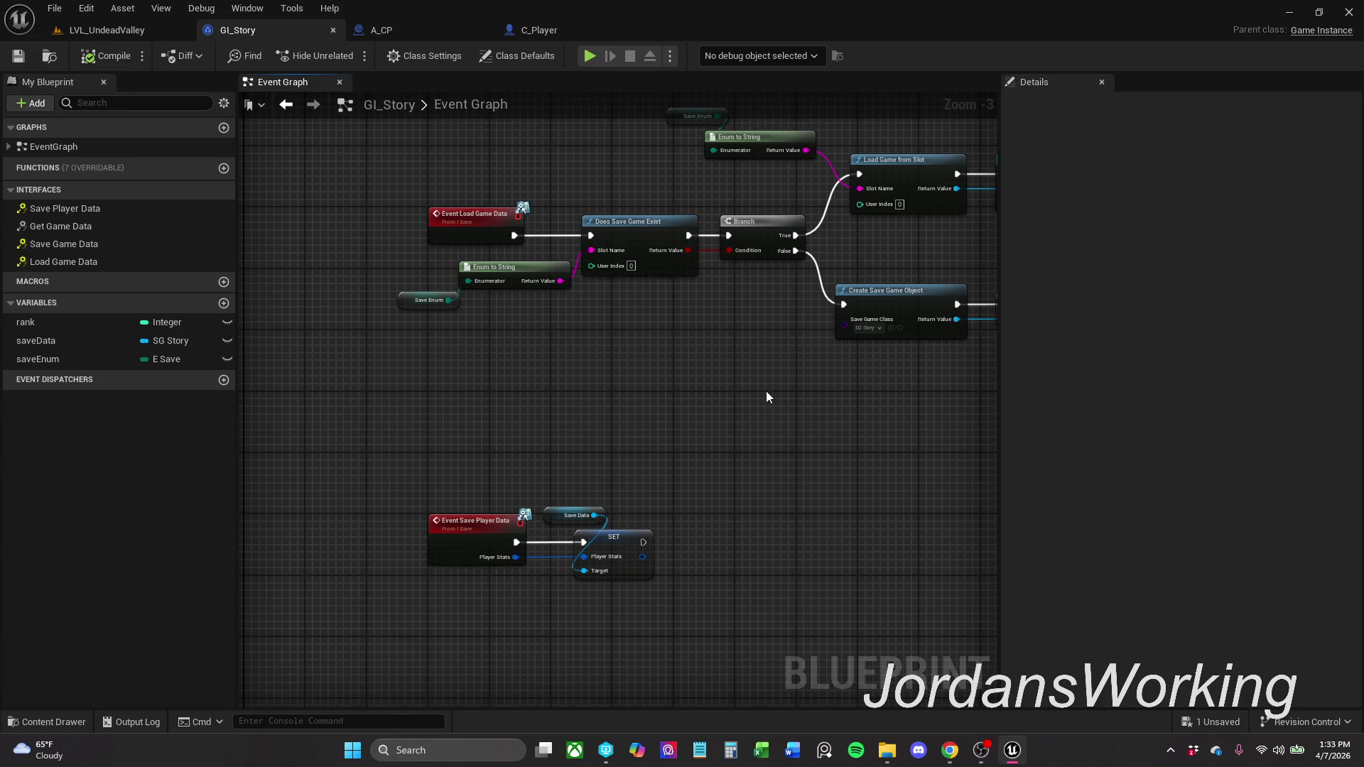
{"action": "left_click_drag", "start_coordinate": [702, 450], "coordinate": [586, 403]}
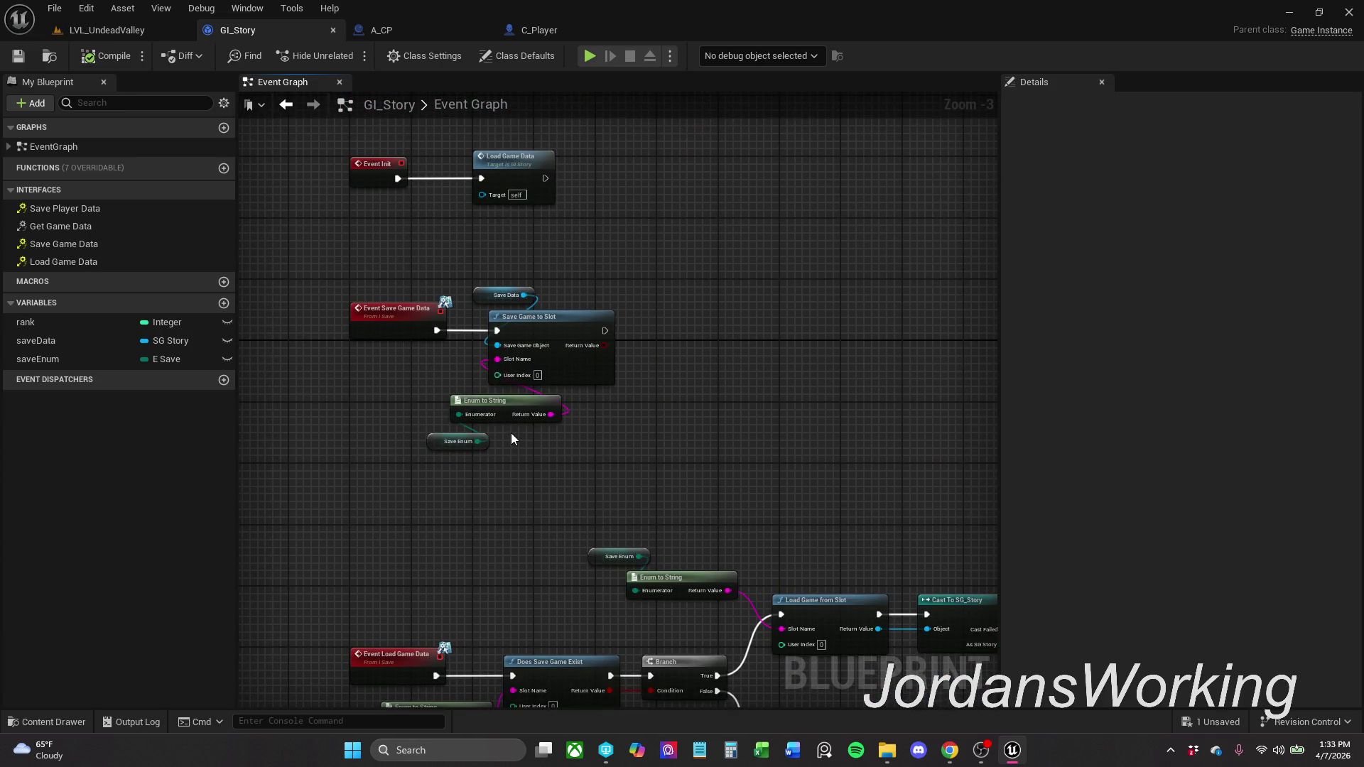
{"action": "key", "text": "alt+Tab"}
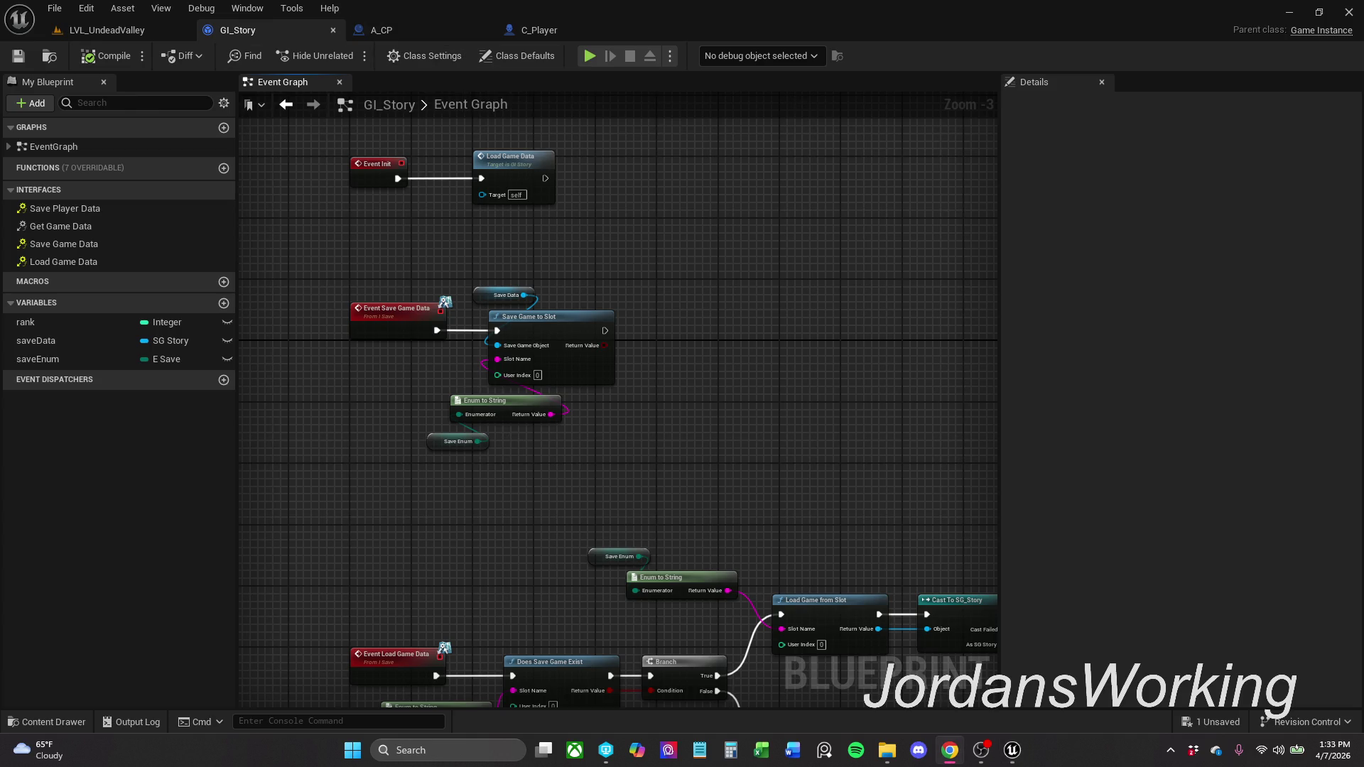
- In A_CP, wire Get Player Data straight into Save Player Data, set Save Game Data aside, and save
{"action": "left_click", "coordinate": [405, 28]}
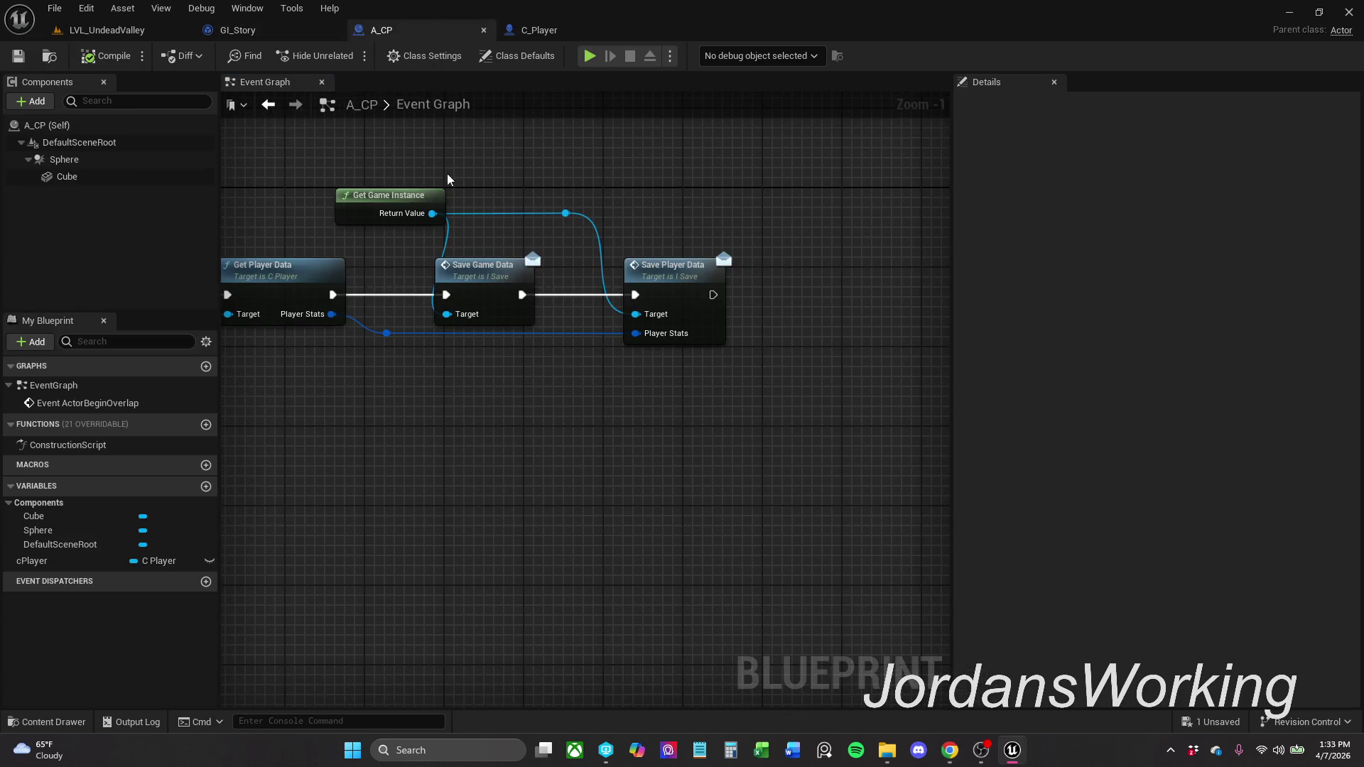
{"action": "left_click_drag", "start_coordinate": [508, 322], "coordinate": [582, 314]}
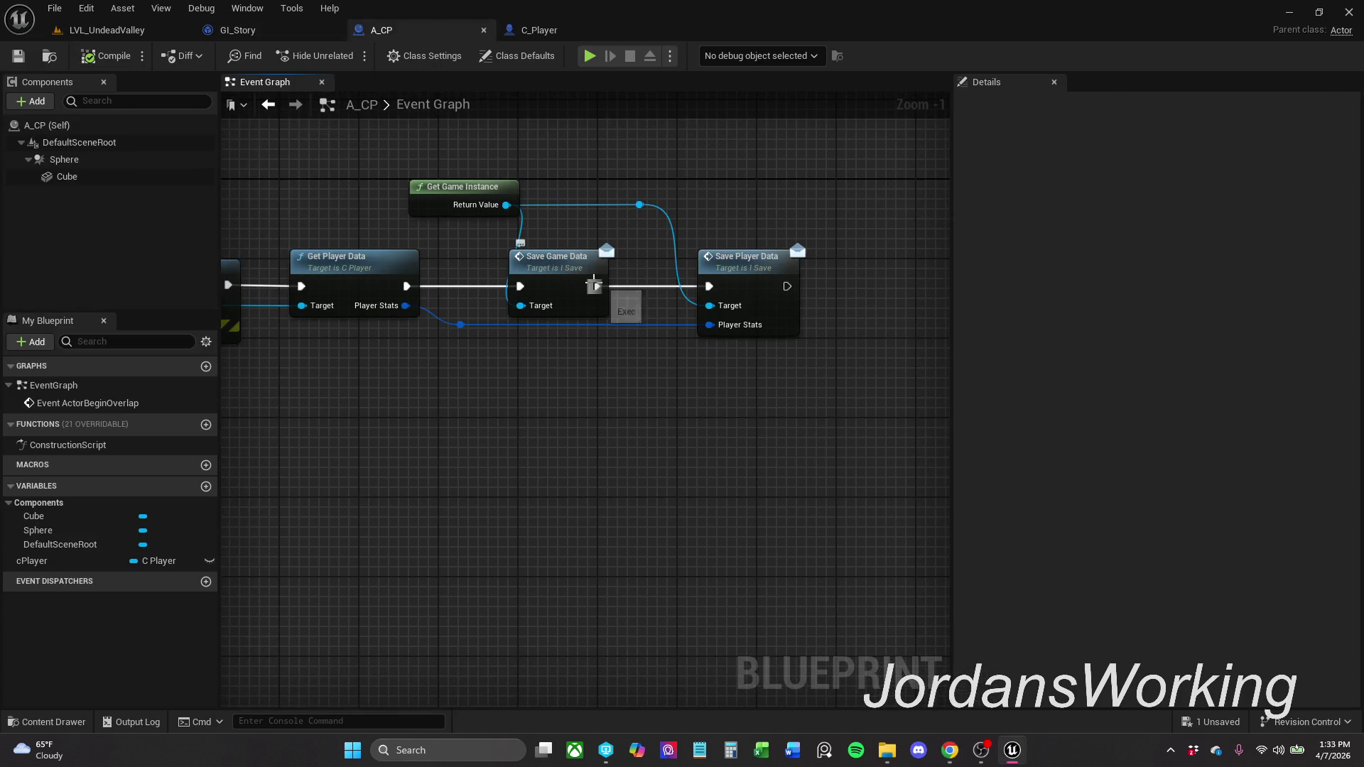
{"action": "left_click", "coordinate": [594, 284], "text": "alt"}
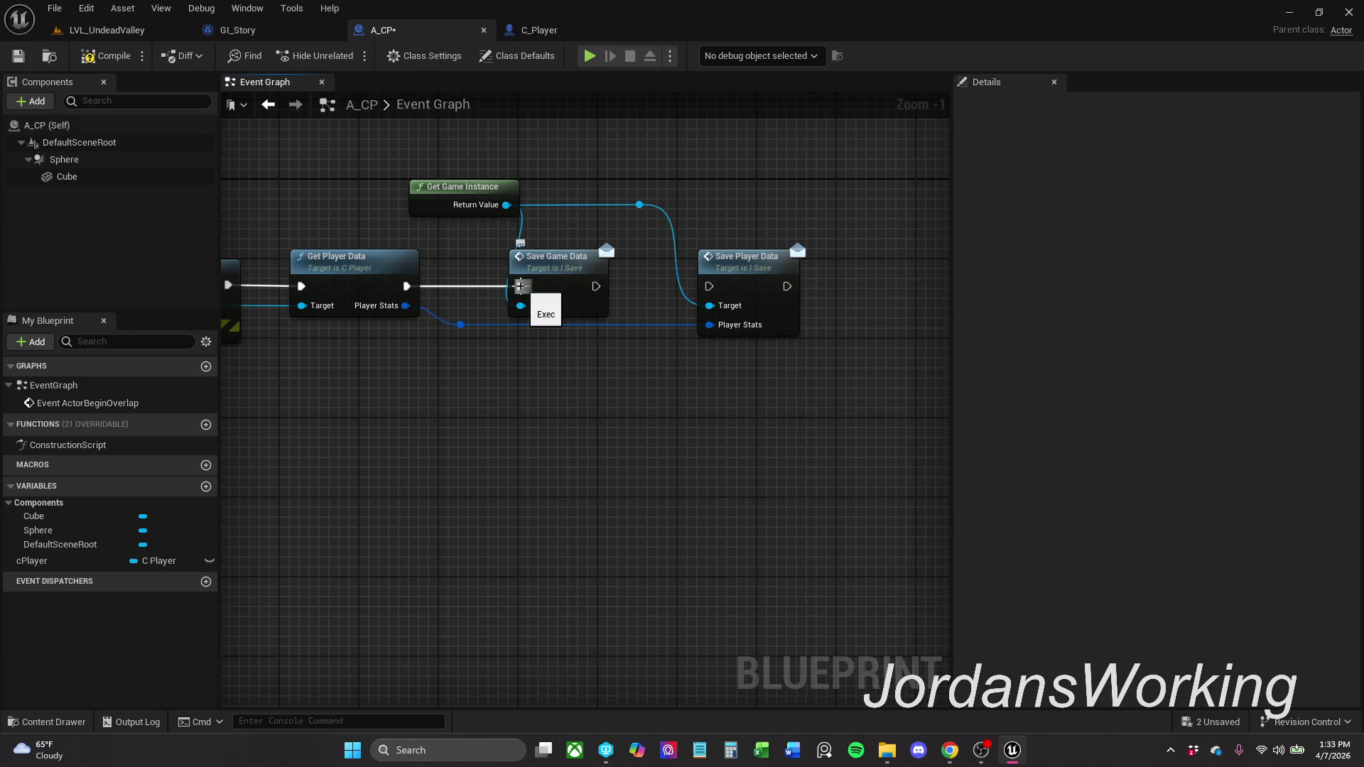
{"action": "left_click_drag", "start_coordinate": [519, 286], "coordinate": [709, 287]}
{"action": "left_click_drag", "start_coordinate": [557, 283], "coordinate": [566, 471]}
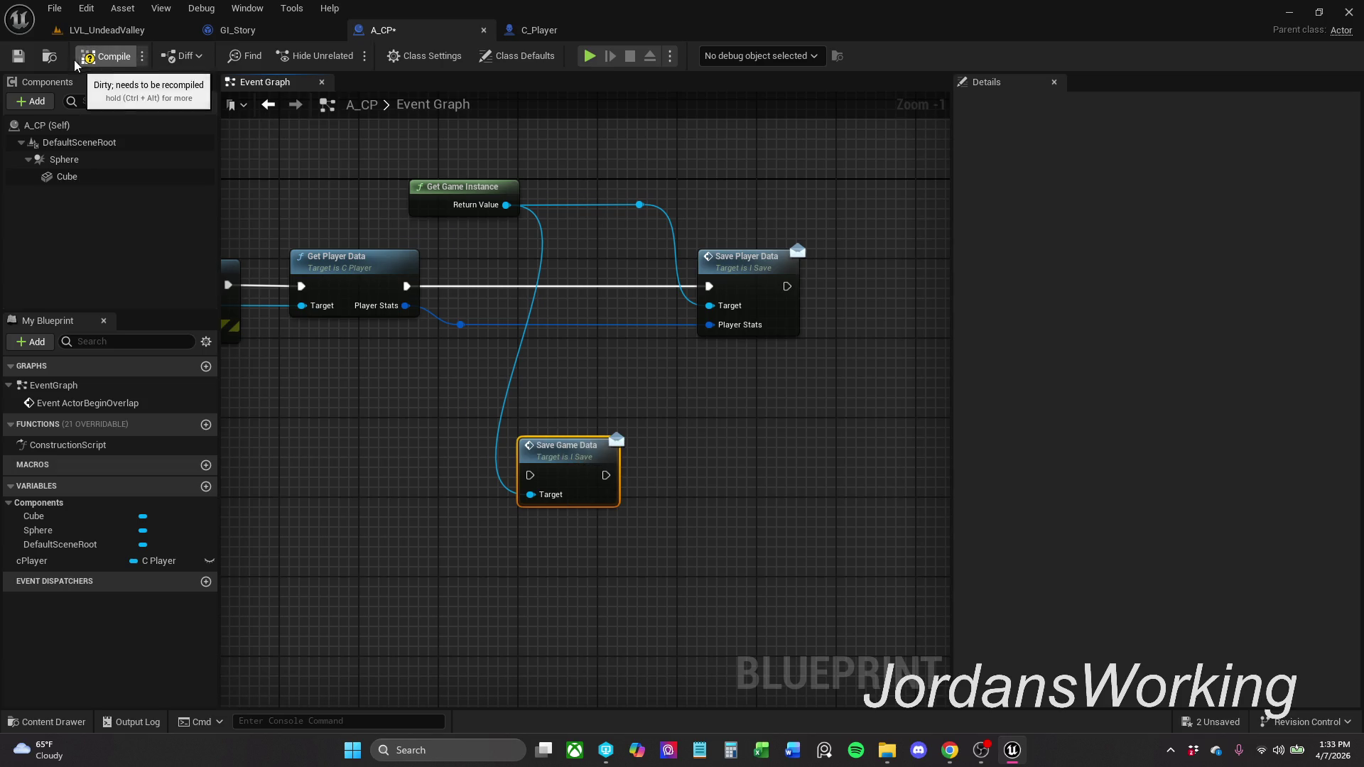
{"action": "left_click", "coordinate": [18, 57]}
{"action": "left_click", "coordinate": [114, 30]}
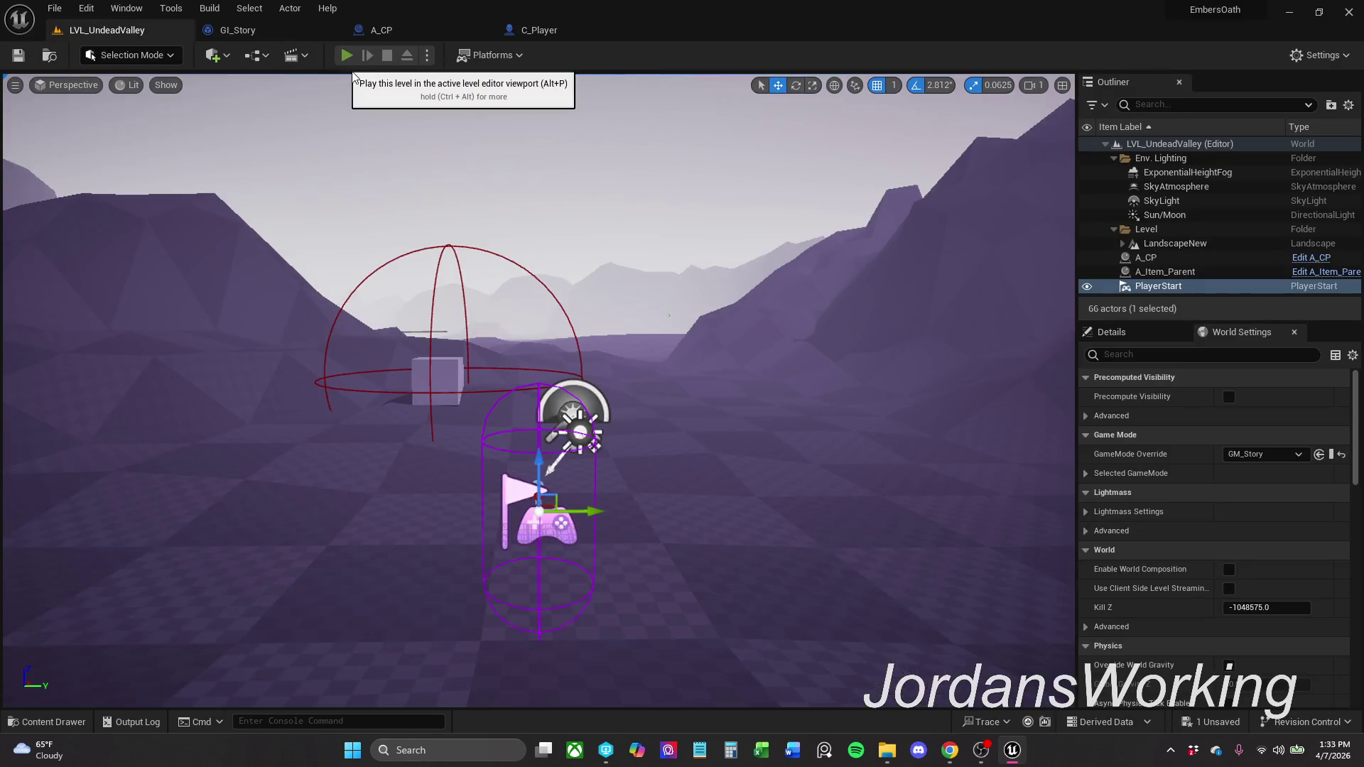
{"action": "left_click", "coordinate": [346, 56]}
{"action": "key", "text": "Escape"}
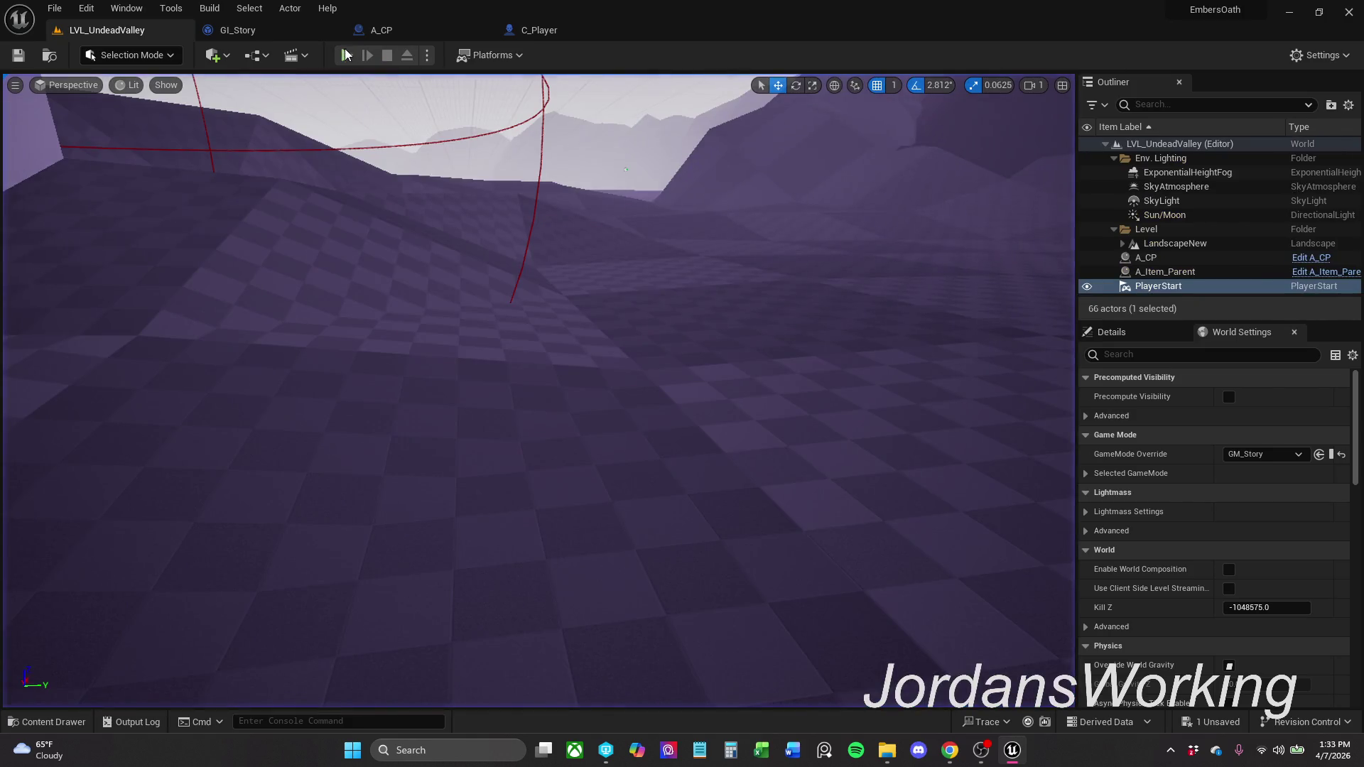
{"action": "left_click", "coordinate": [351, 61]}
{"action": "key", "text": "Escape"}
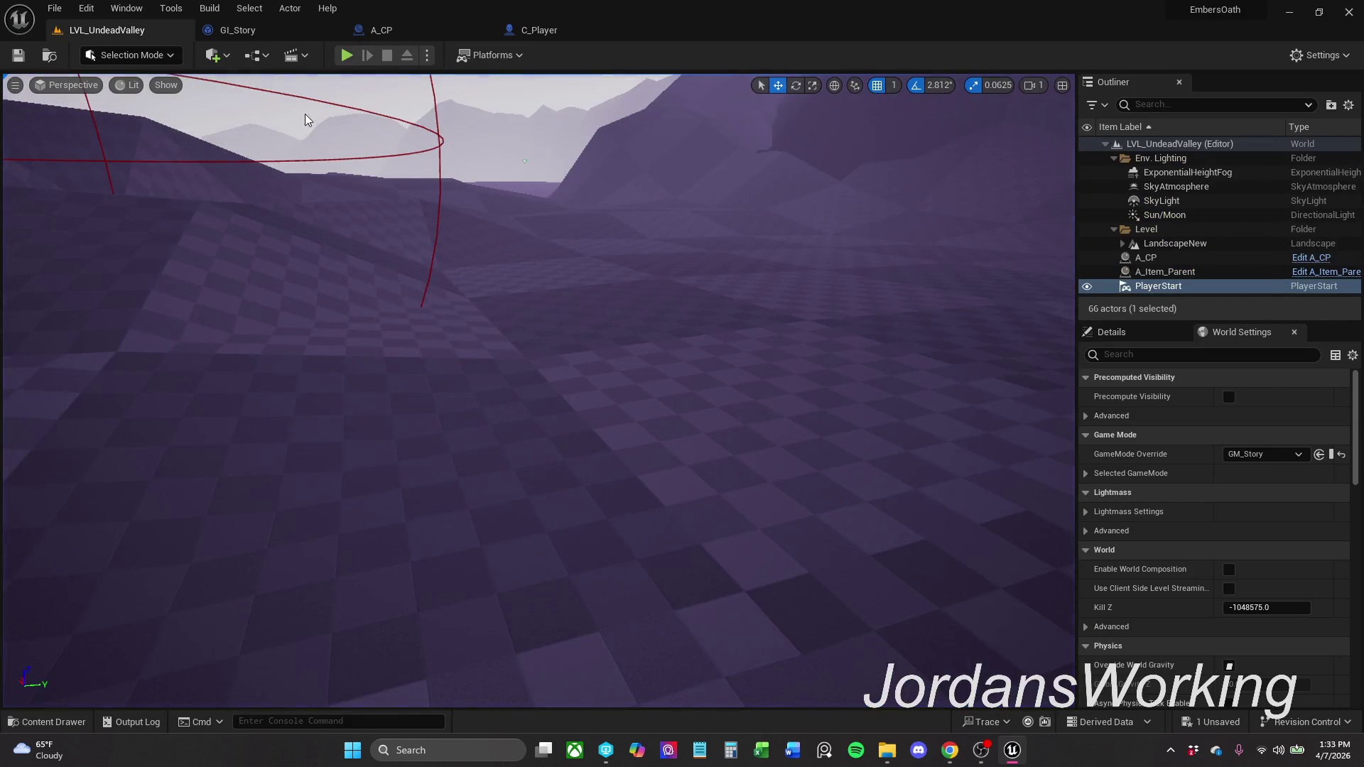
{"action": "left_click", "coordinate": [348, 57]}
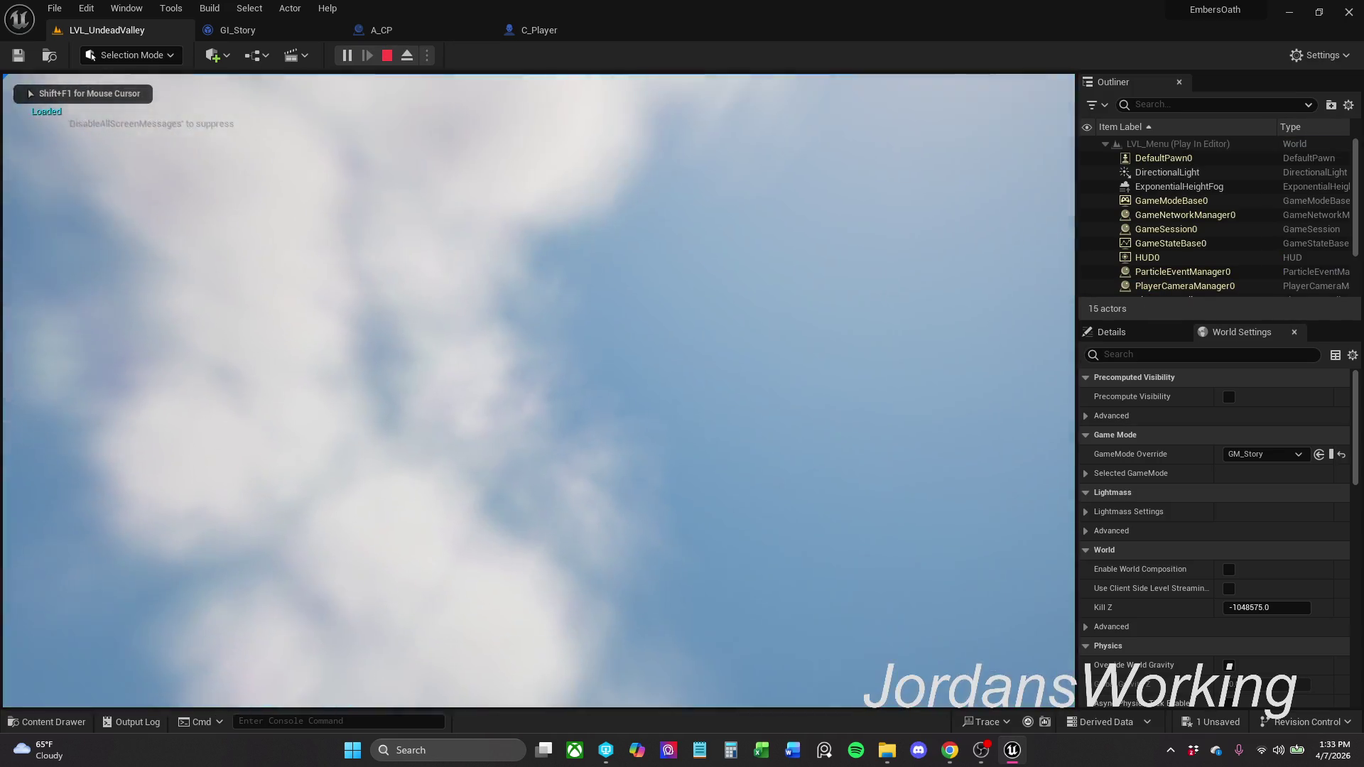
{"action": "key", "text": "Escape"}
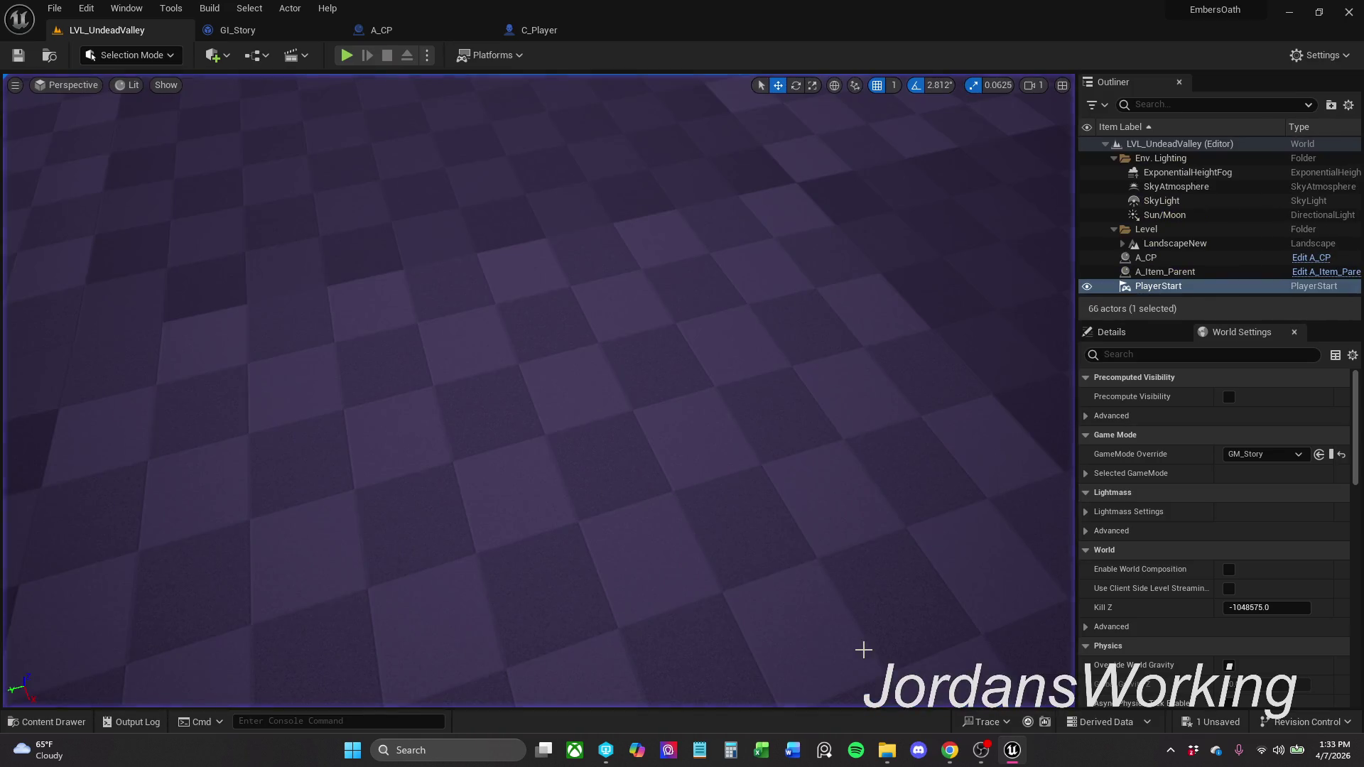
{"action": "scroll", "coordinate": [540, 391], "scroll_direction": "down", "scroll_amount": 10}
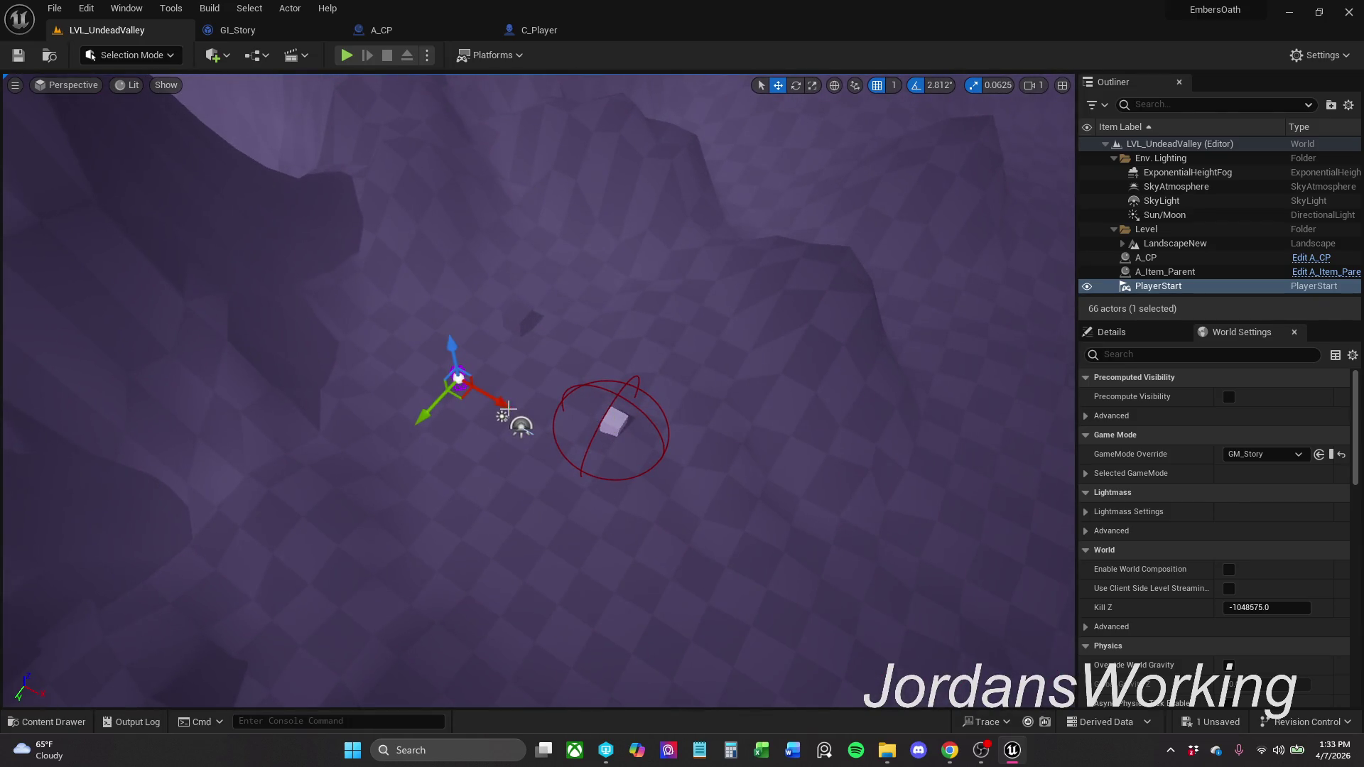
- Reset the PlayerStart location to 0, 0, 0 and frame it in the viewport
{"action": "left_click", "coordinate": [1294, 336]}
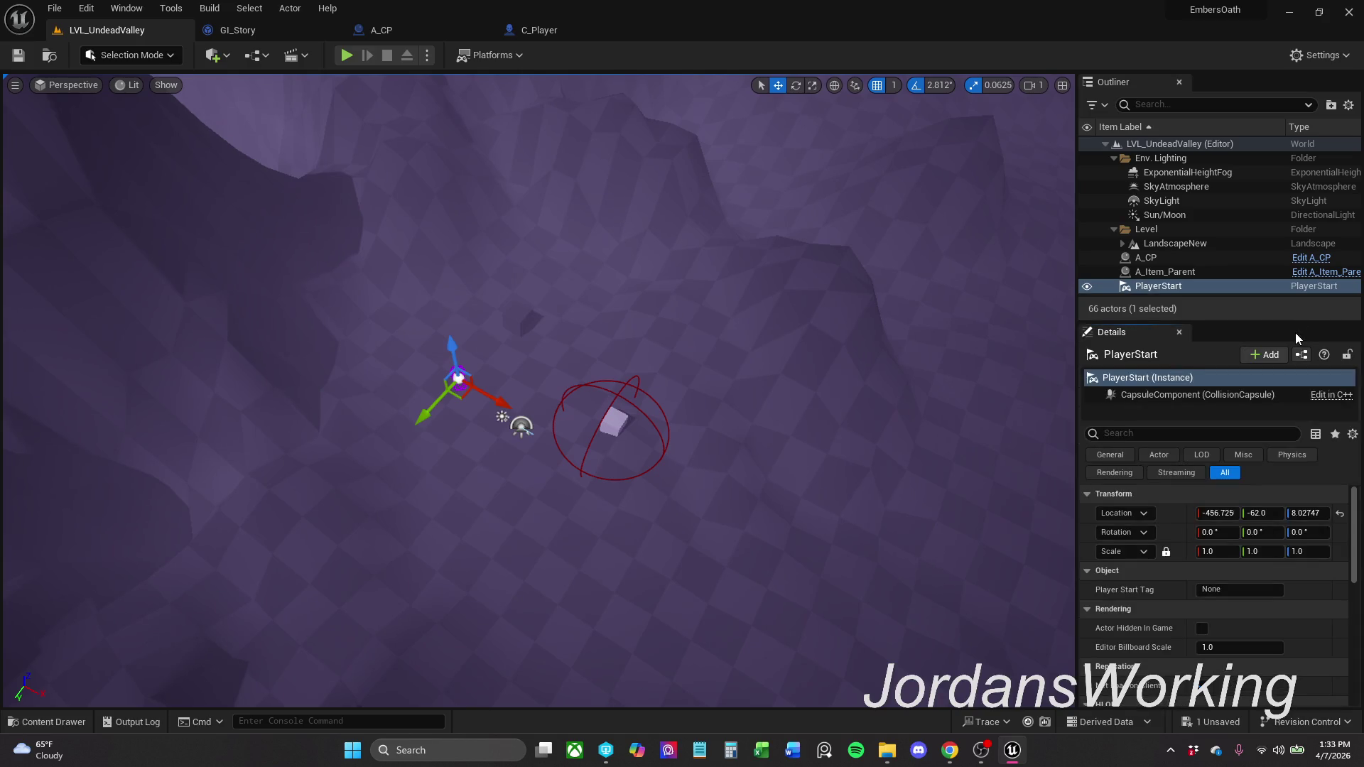
{"action": "left_click", "coordinate": [1341, 513]}
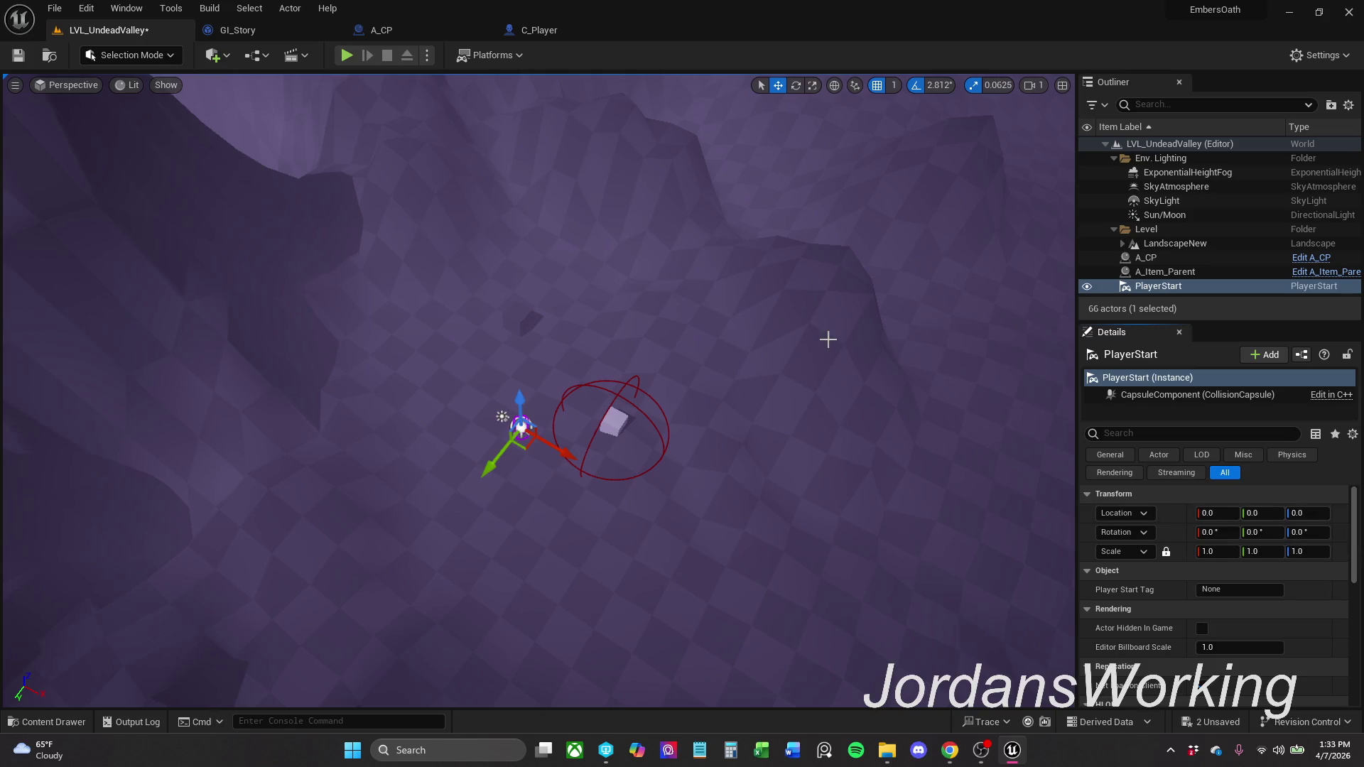
{"action": "mouse_move", "coordinate": [783, 402]}
{"action": "left_mouse_down"}
{"action": "mouse_move", "coordinate": [732, 313]}
{"action": "mouse_move", "coordinate": [719, 411]}
{"action": "mouse_move", "coordinate": [617, 317]}
{"action": "mouse_move", "coordinate": [484, 317]}
{"action": "left_mouse_up"}
{"action": "key", "text": "f"}
{"action": "left_click", "coordinate": [718, 412]}
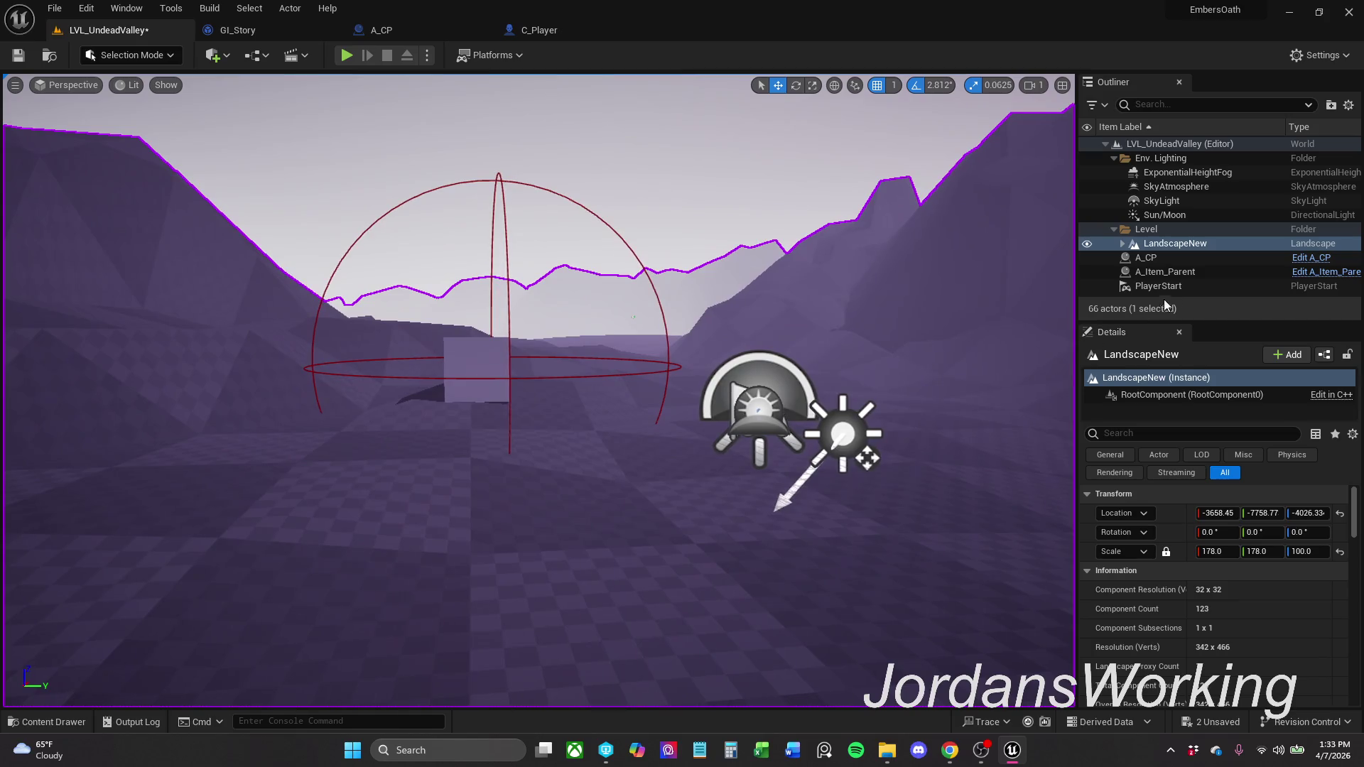
{"action": "left_click", "coordinate": [1216, 273]}
{"action": "left_click", "coordinate": [1200, 287]}
{"action": "key", "text": "f"}
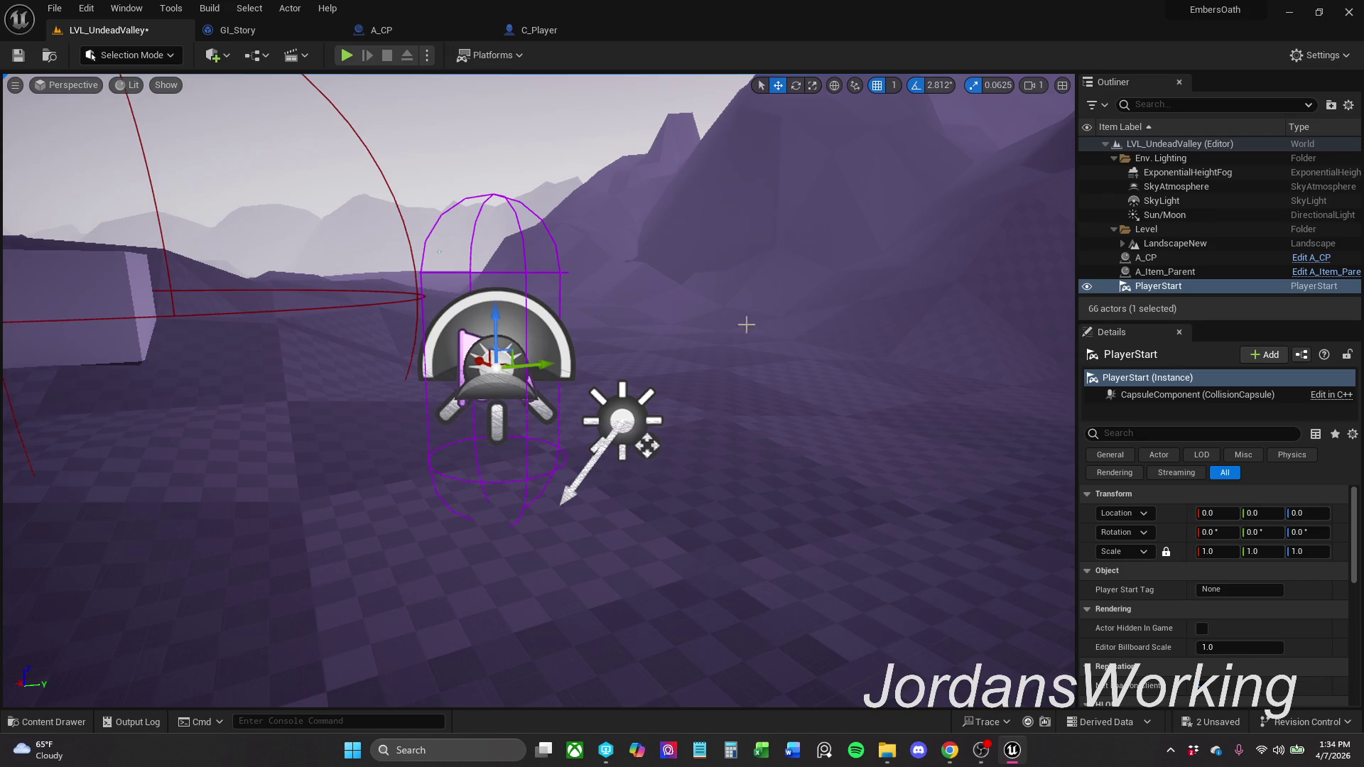
- Select the four environment lighting actors through Sun/Moon and raise them above the PlayerStart
{"action": "left_click", "coordinate": [1192, 213]}
{"action": "left_click", "coordinate": [1211, 172], "text": "shift"}
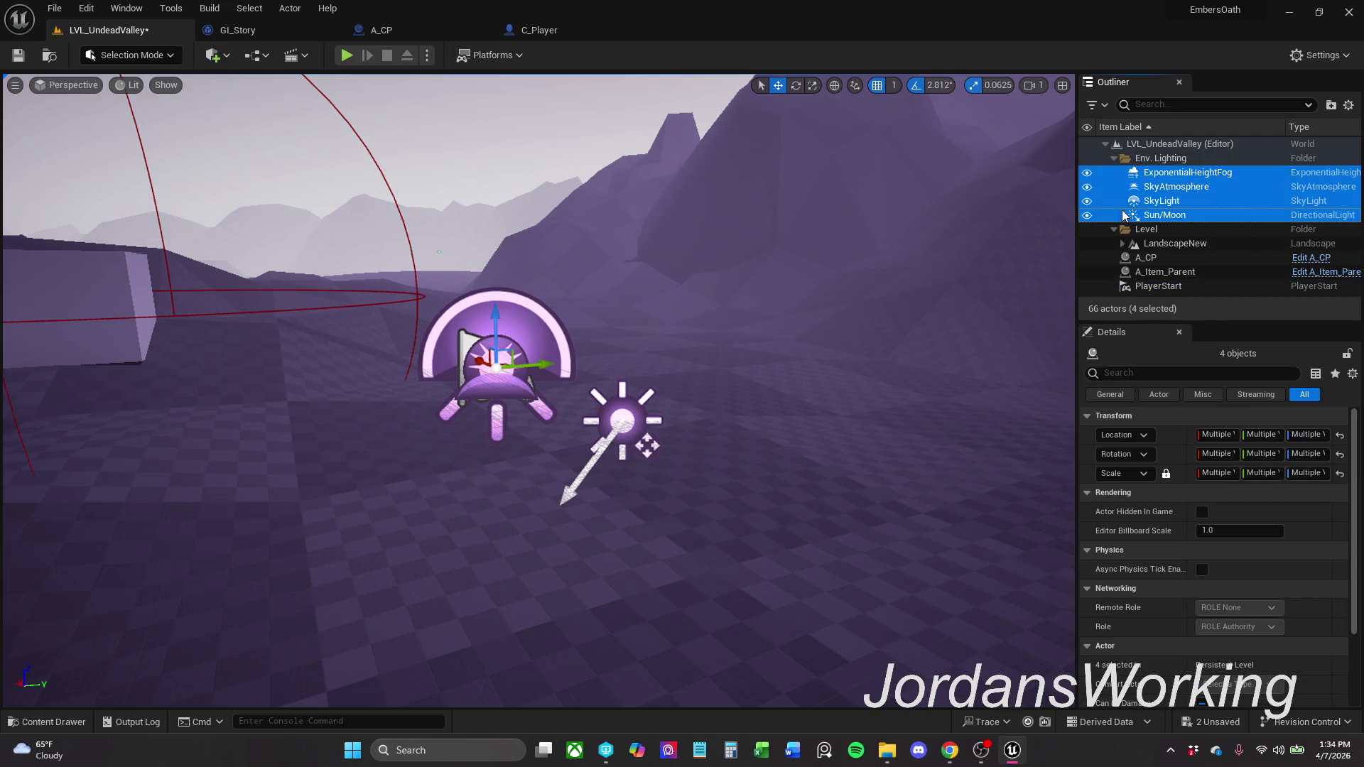
{"action": "key", "text": "f"}
{"action": "left_click_drag", "start_coordinate": [470, 334], "coordinate": [467, 112]}
- Lower the PlayerStart to Z 10 near the ground and save LVL_UndeadValley
{"action": "left_click", "coordinate": [493, 395]}
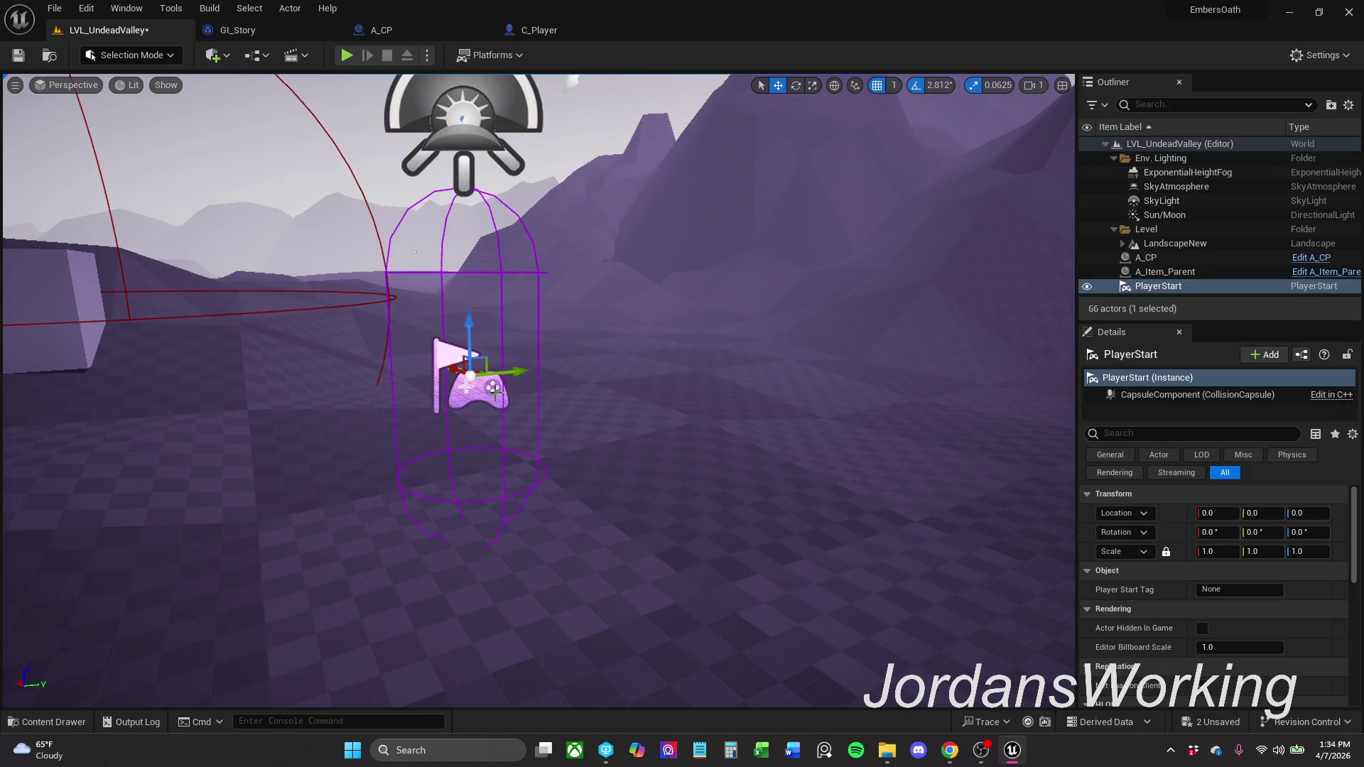
{"action": "mouse_move", "coordinate": [452, 313]}
{"action": "left_mouse_down"}
{"action": "mouse_move", "coordinate": [461, 359]}
{"action": "mouse_move", "coordinate": [471, 311]}
{"action": "left_mouse_up"}
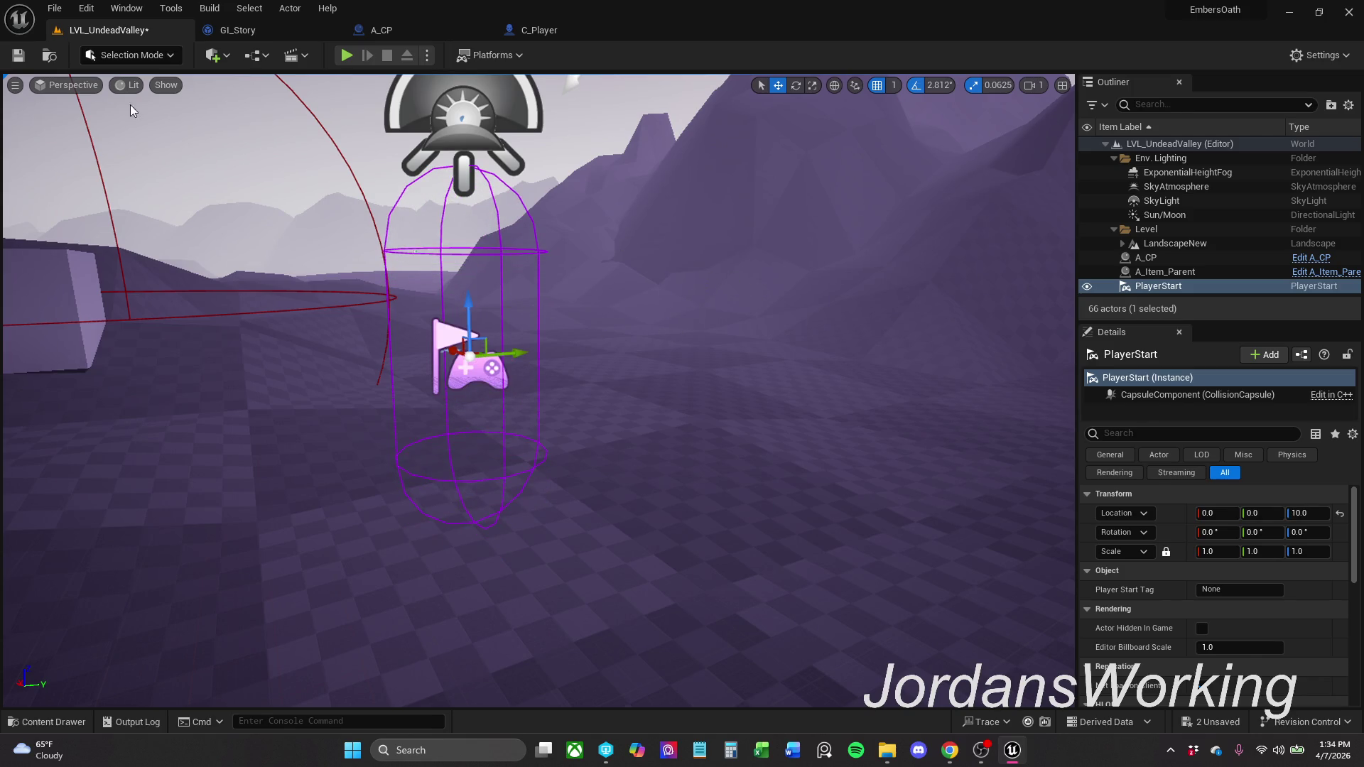
{"action": "left_click", "coordinate": [22, 56]}
{"action": "left_click", "coordinate": [539, 30]}
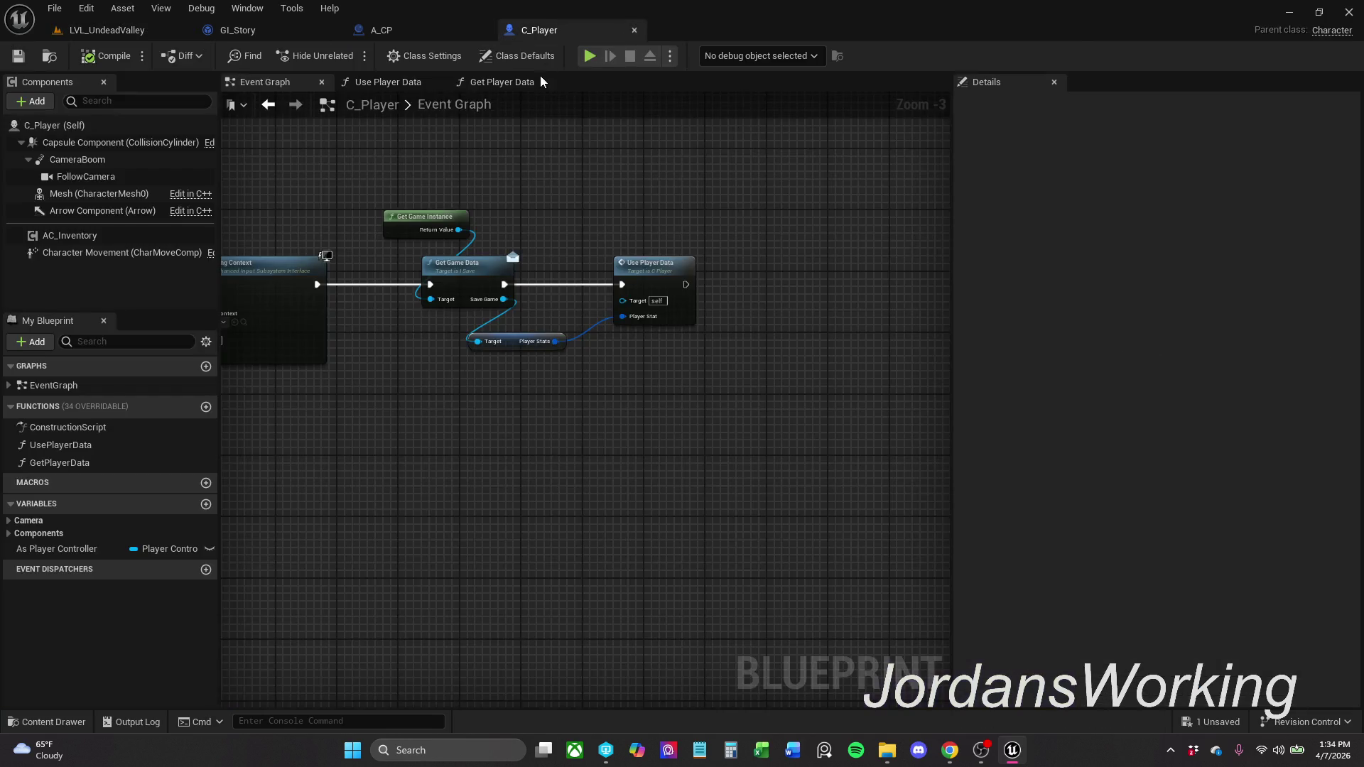
- Review the A_CP, GI_Story and C_Player Blueprint graphs
{"action": "left_click", "coordinate": [409, 27]}
{"action": "left_click", "coordinate": [604, 166]}
{"action": "left_click", "coordinate": [238, 30]}
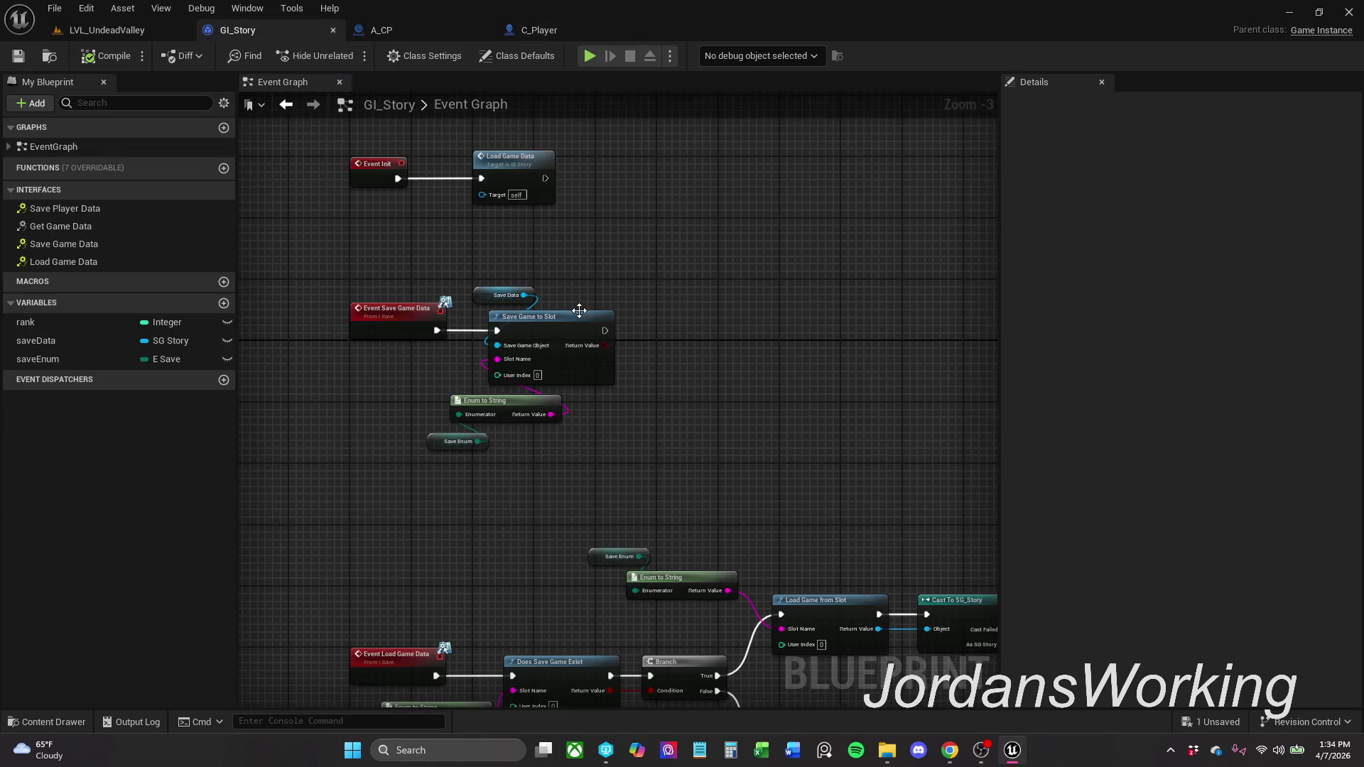
{"action": "left_click", "coordinate": [560, 35]}
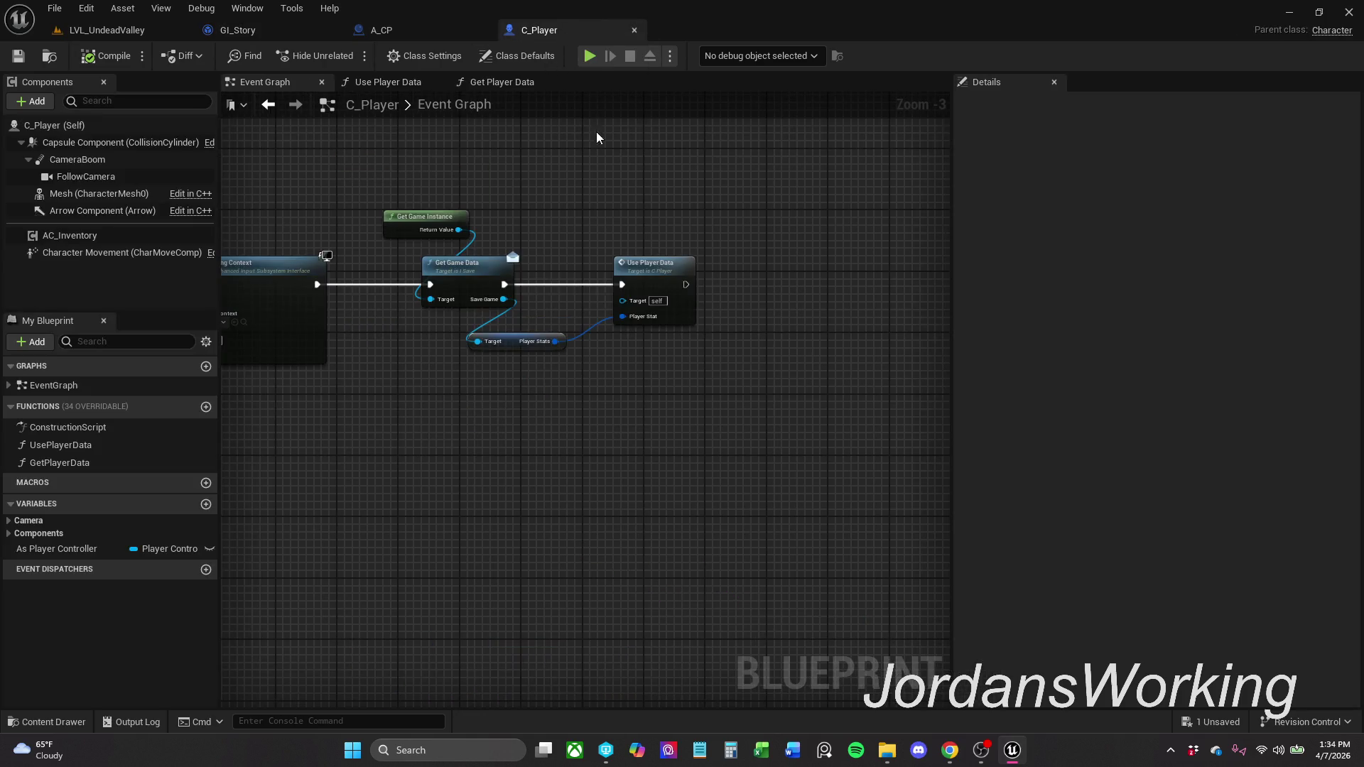
- Play-test LVL_UndeadValley until Loaded prints and LVL_Menu opens, then stop the session
{"action": "left_click", "coordinate": [107, 30]}
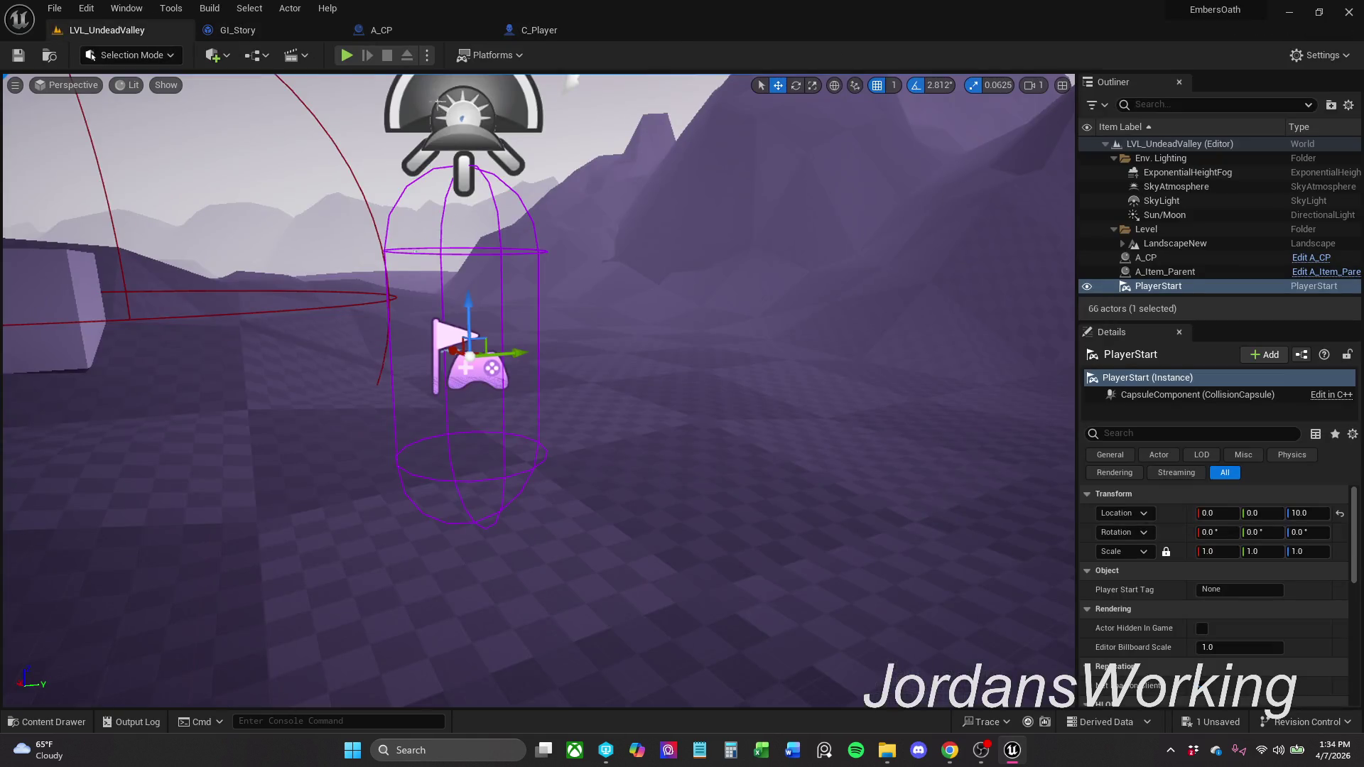
{"action": "left_click", "coordinate": [345, 56]}
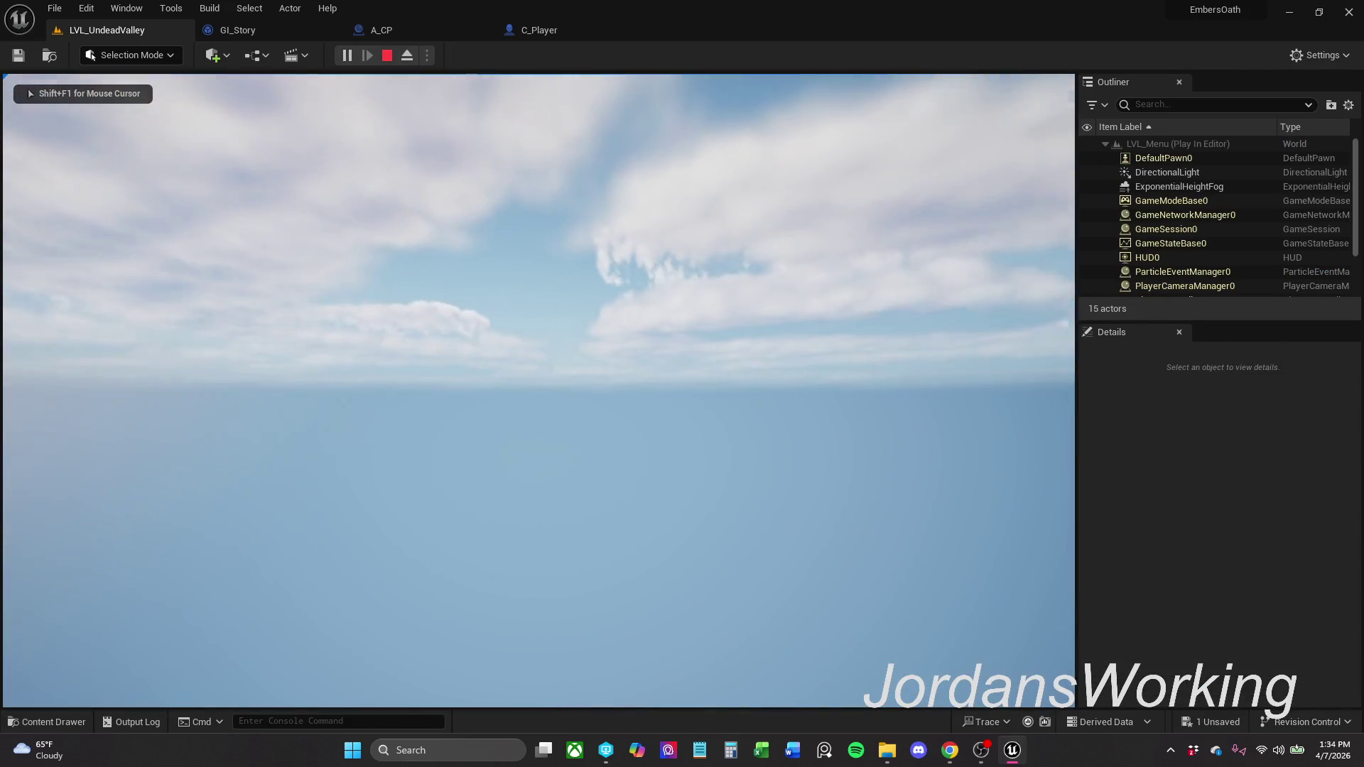
{"action": "key", "text": "Escape"}
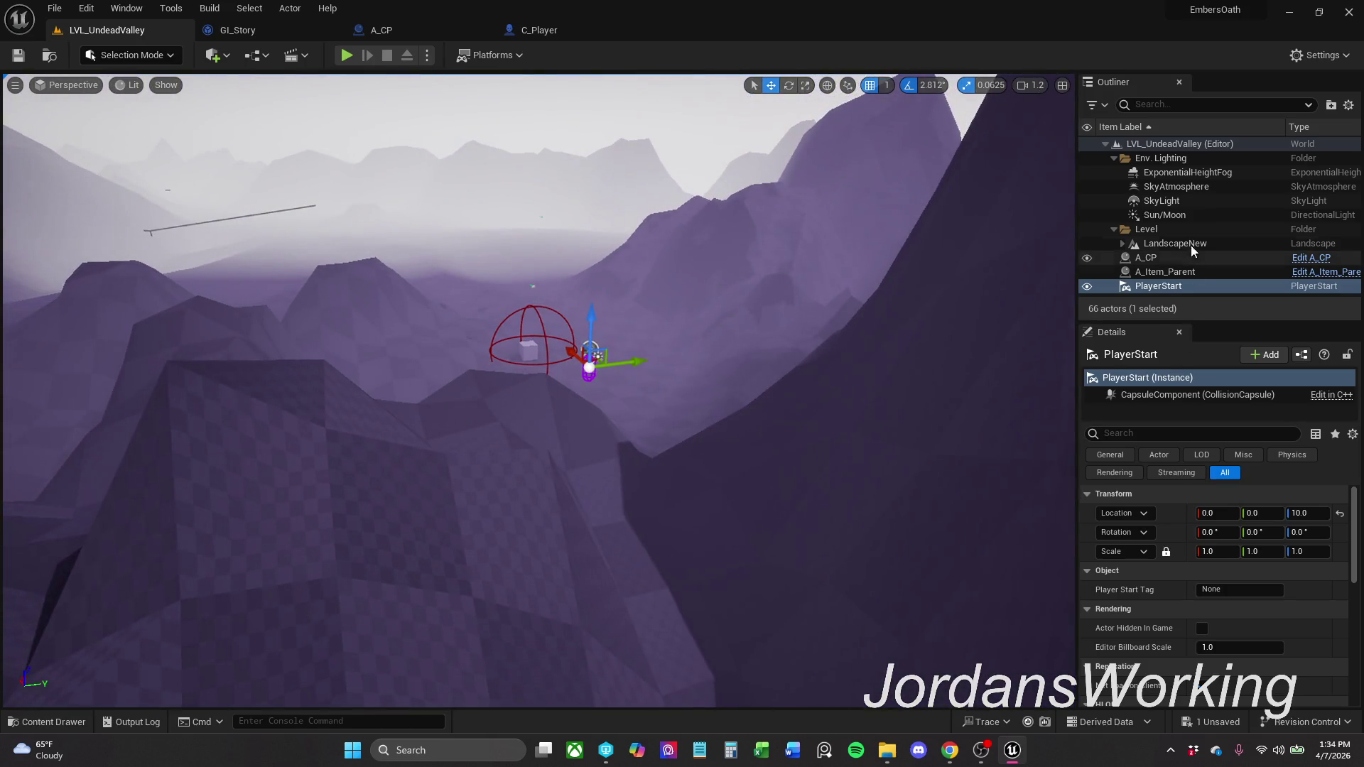
- Attach A_CP, A_Item_Parent and PlayerStart under LandscapeNew in the Outliner
{"action": "left_click", "coordinate": [1191, 243]}
{"action": "left_click", "coordinate": [1174, 257]}
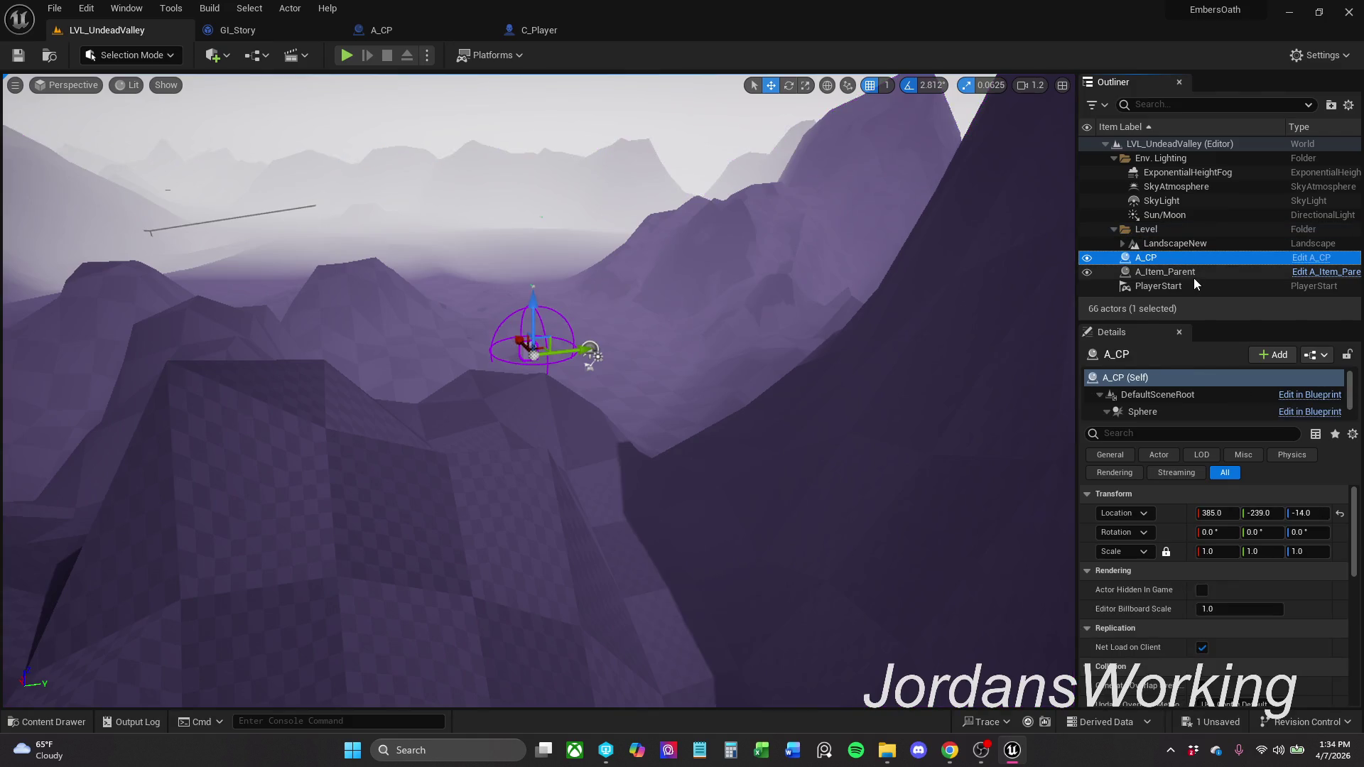
{"action": "left_click", "coordinate": [1199, 284], "text": "shift"}
{"action": "mouse_move", "coordinate": [1199, 284]}
{"action": "left_mouse_down"}
{"action": "mouse_move", "coordinate": [1180, 237]}
{"action": "mouse_move", "coordinate": [1167, 242]}
{"action": "left_mouse_up"}
- Lower the landscape along Z, save, and play-test the level briefly
{"action": "left_click", "coordinate": [766, 370]}
{"action": "scroll", "coordinate": [721, 373], "scroll_direction": "down", "scroll_amount": 5}
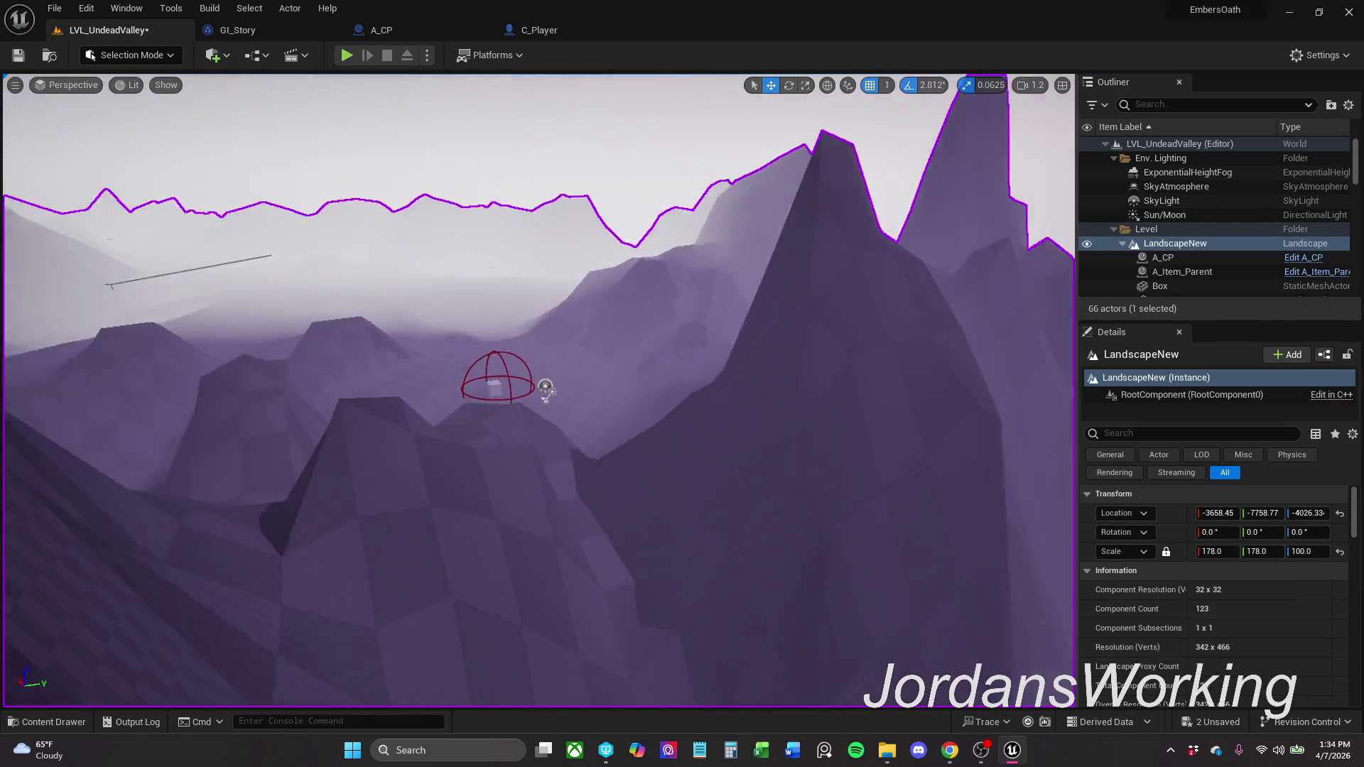
{"action": "scroll", "coordinate": [677, 305], "scroll_direction": "down", "scroll_amount": 10}
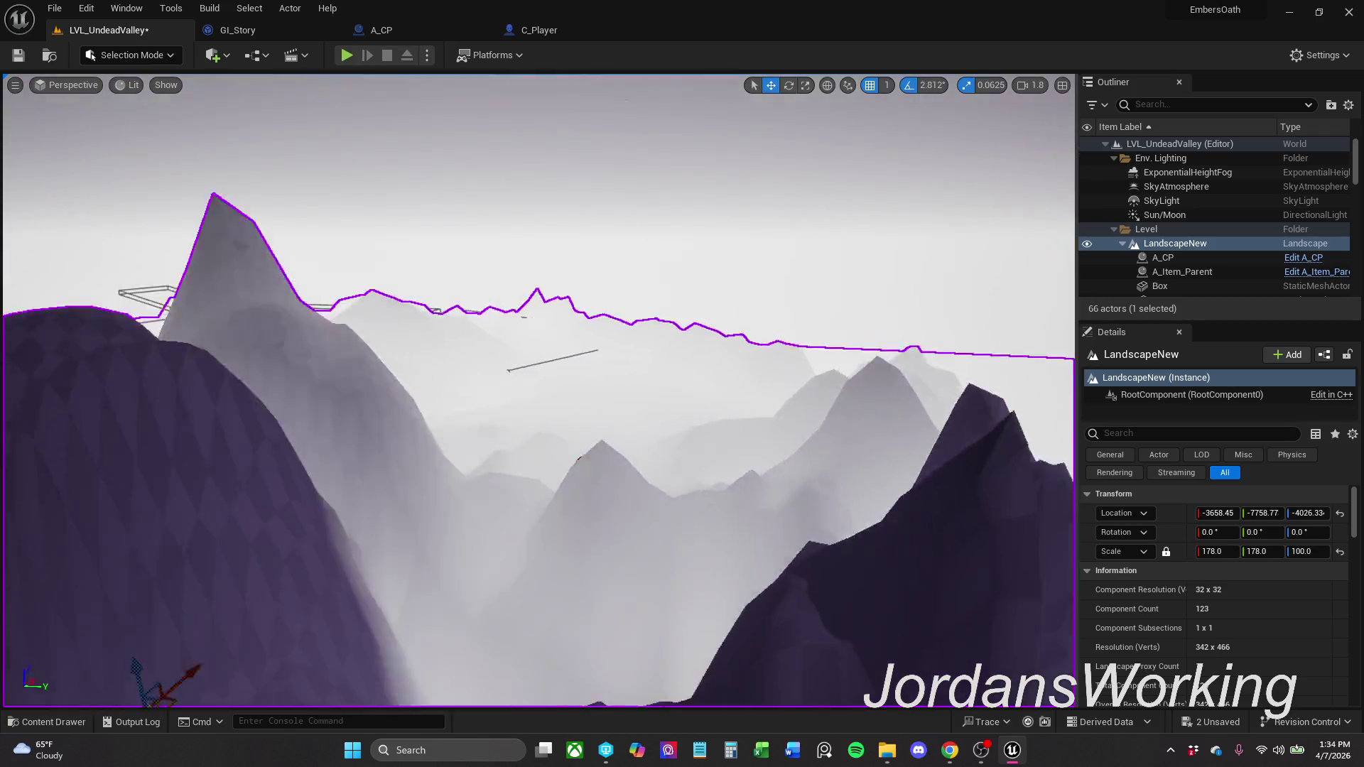
{"action": "scroll", "coordinate": [676, 365], "scroll_direction": "up", "scroll_amount": 5}
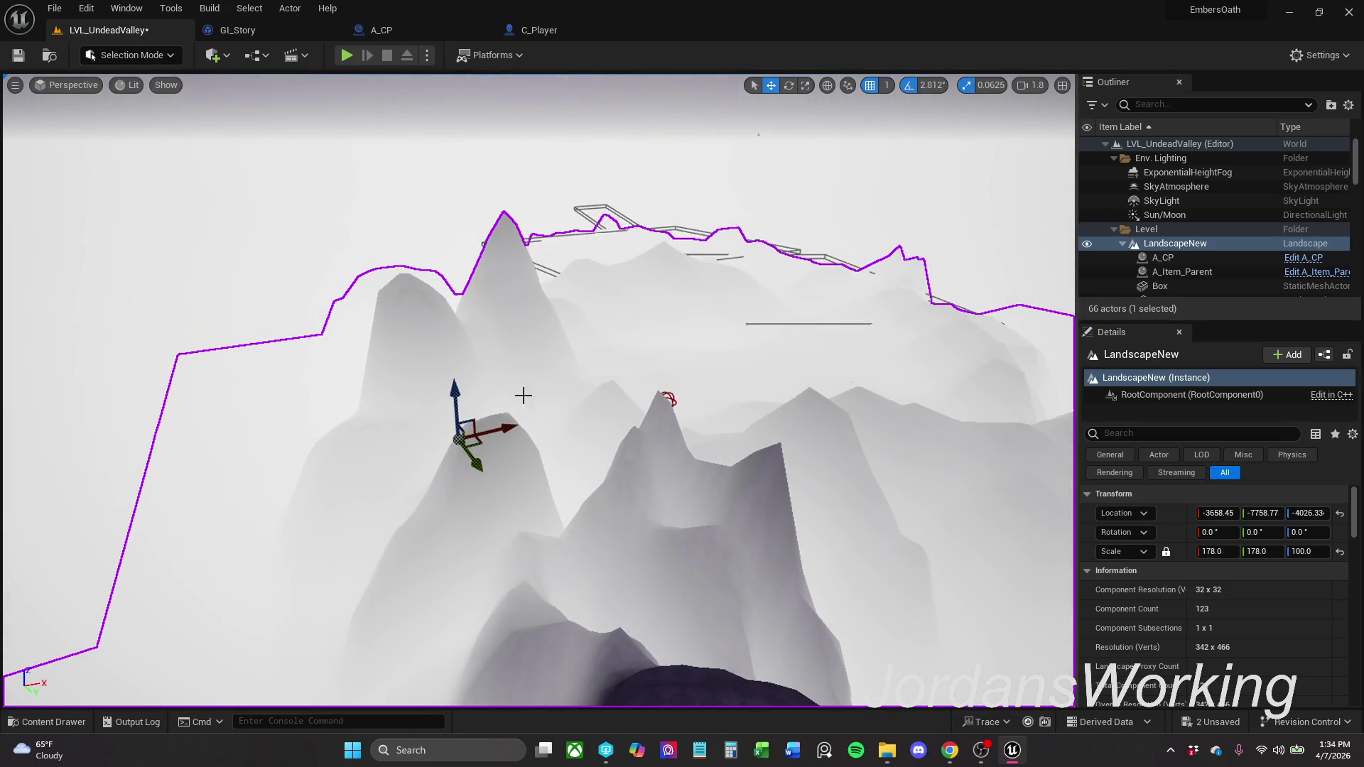
{"action": "left_click_drag", "start_coordinate": [453, 394], "coordinate": [457, 444]}
{"action": "left_click", "coordinate": [18, 57]}
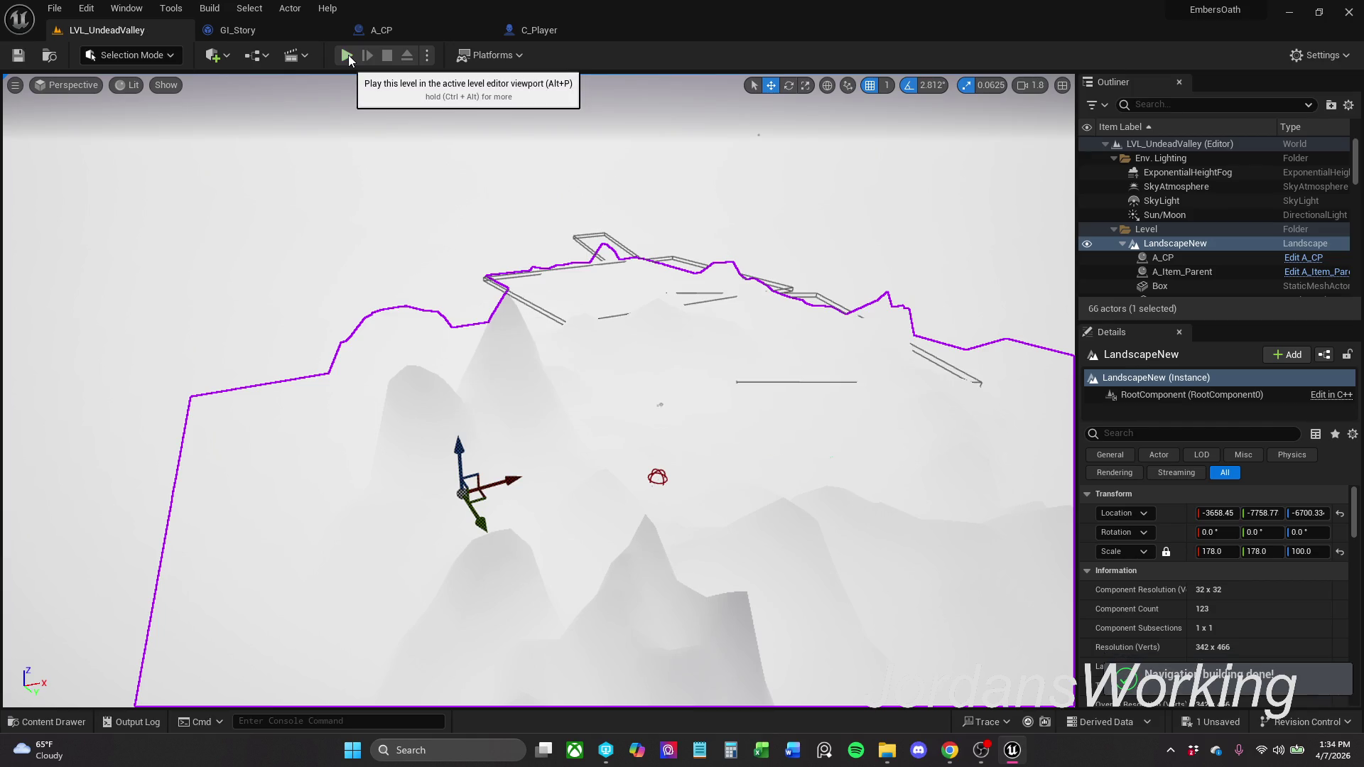
{"action": "left_click", "coordinate": [348, 54]}
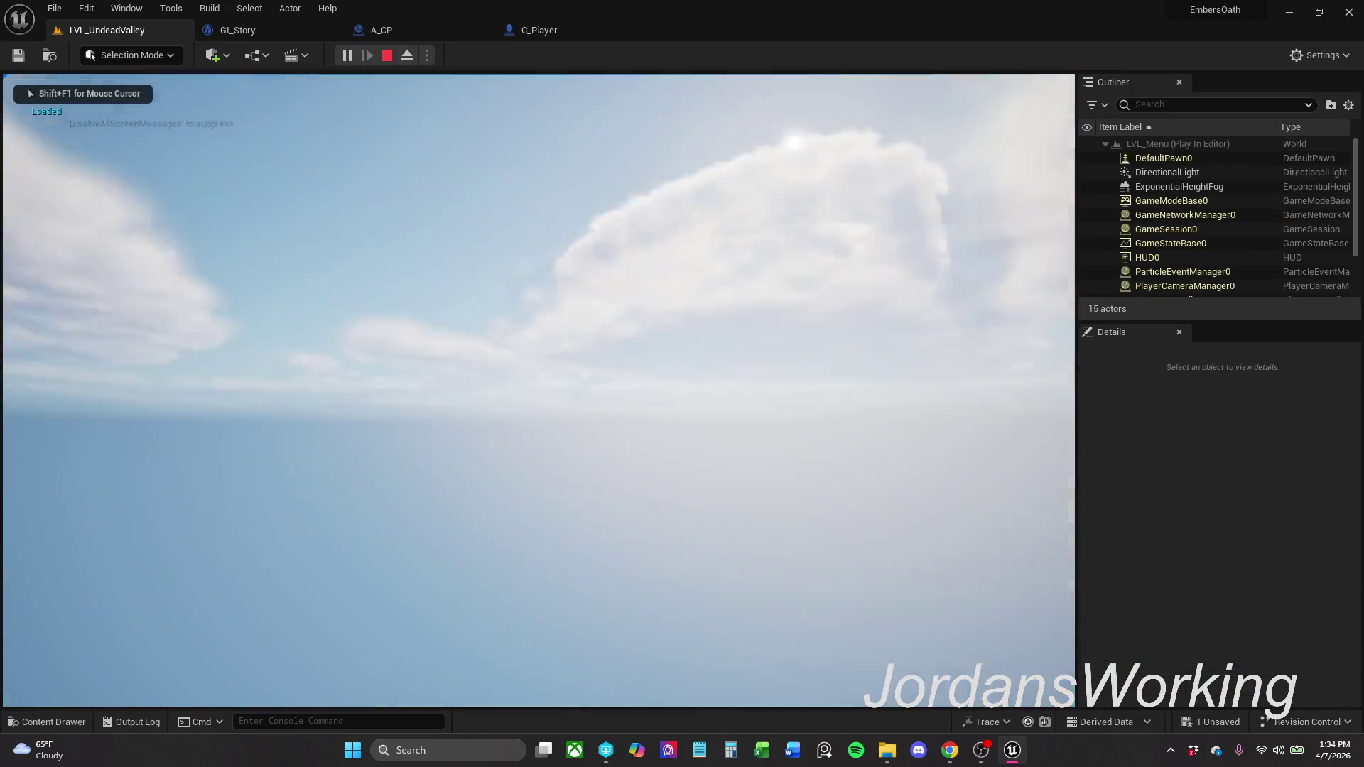
{"action": "key", "text": "Escape"}
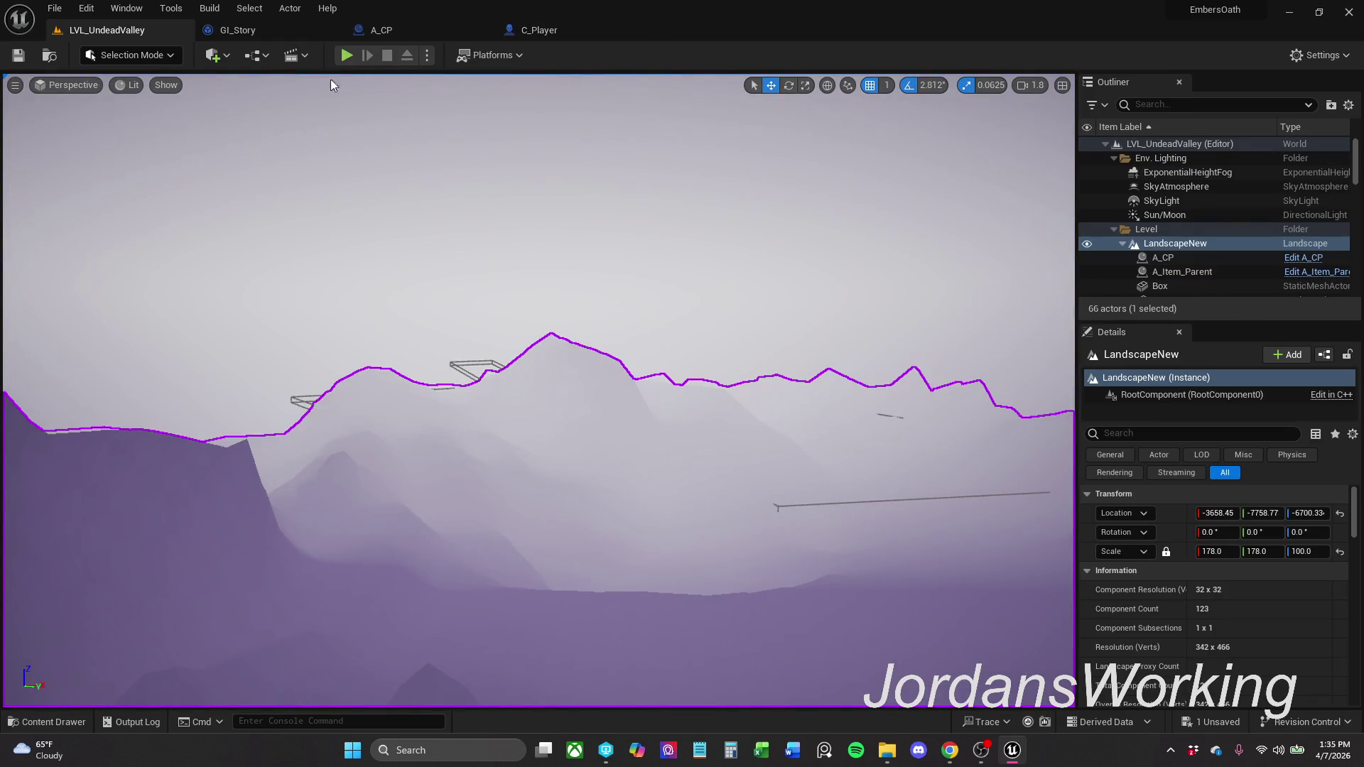
- Undo the landscape move, returning it to Z -4026.33, and save the level
{"action": "key", "text": "ctrl+z"}
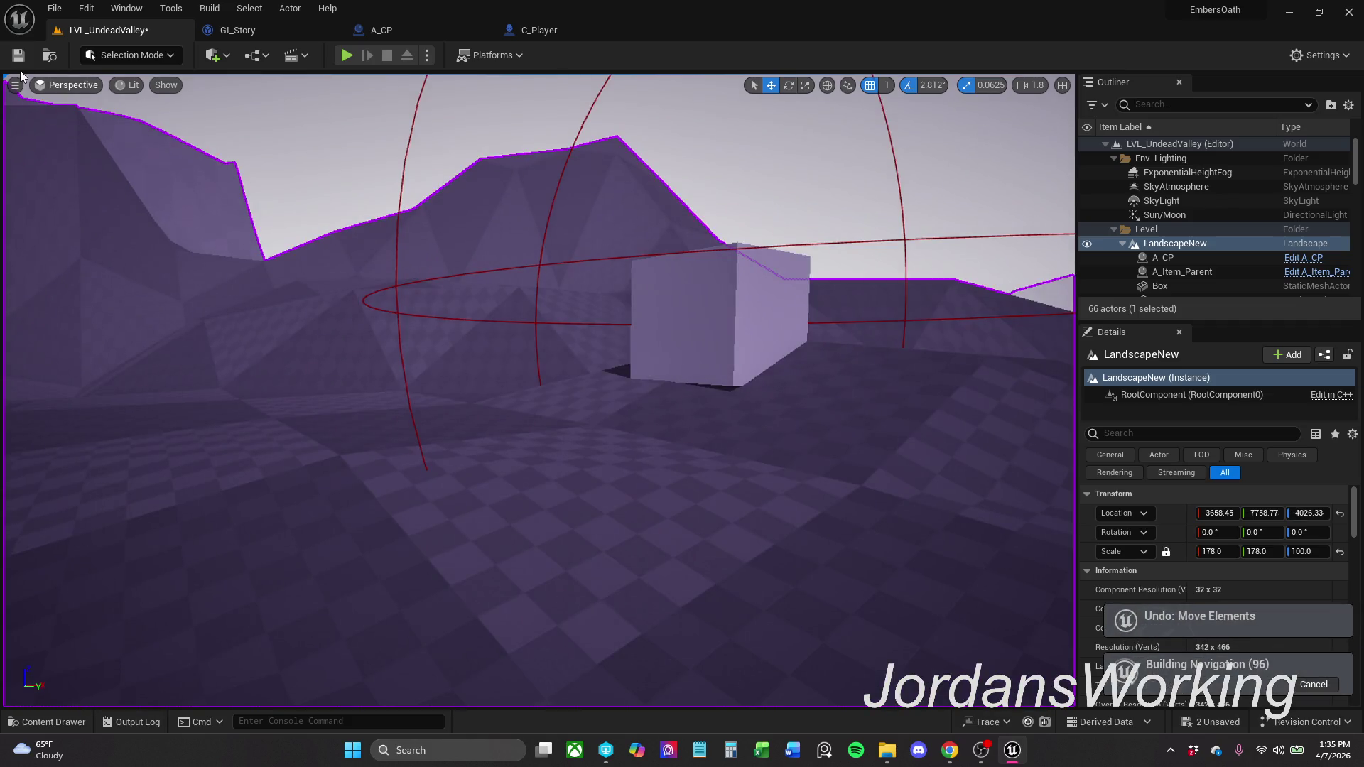
{"action": "left_click", "coordinate": [18, 55]}
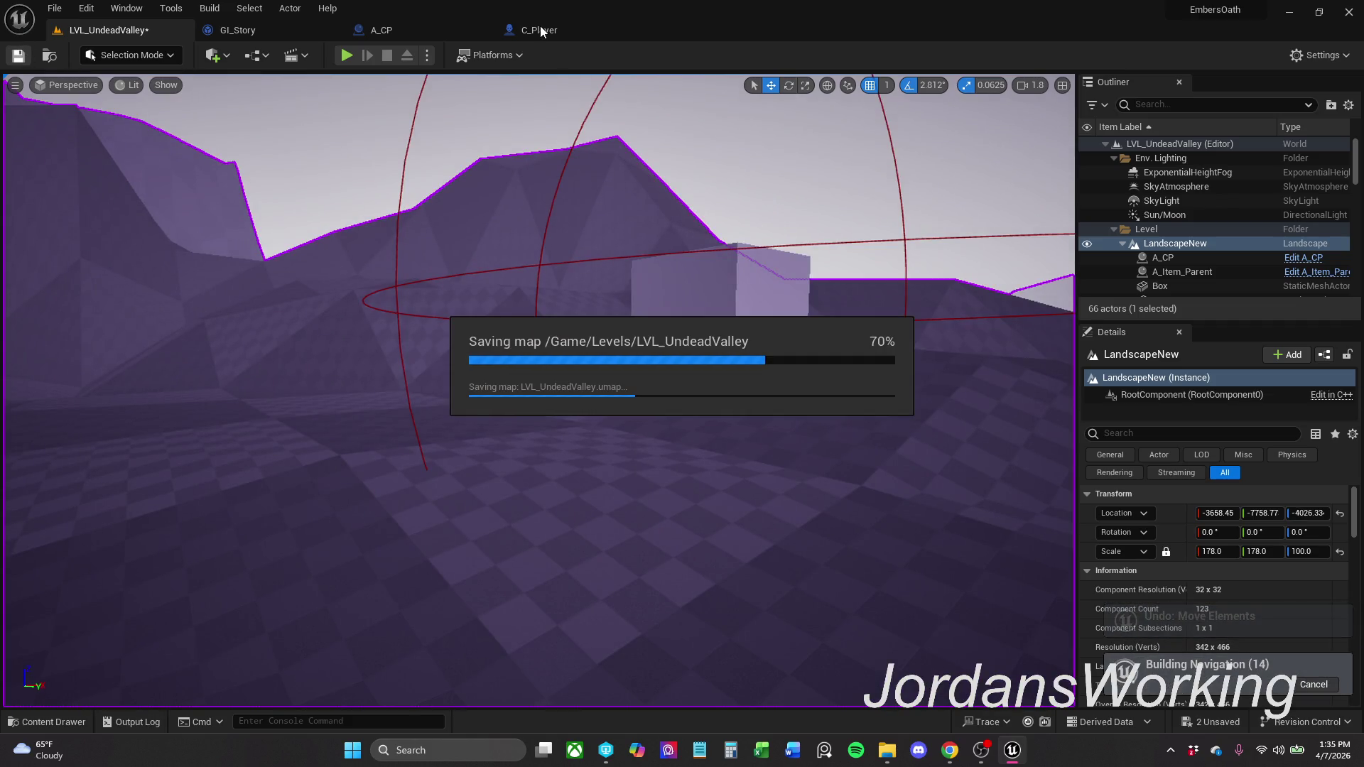
{"action": "left_click", "coordinate": [433, 34]}
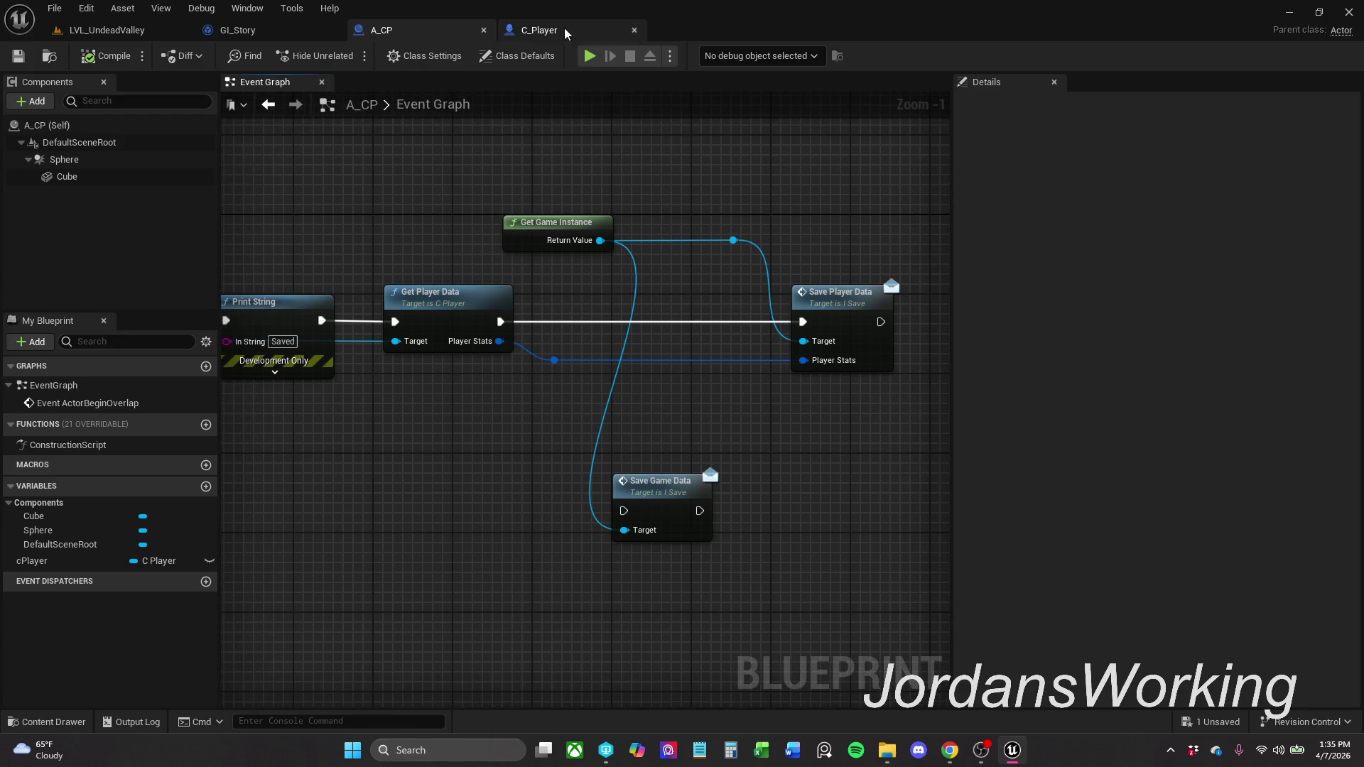
- Open C_Player's Use Player Data and Get Player Data function graphs to view the stats nodes
{"action": "left_click", "coordinate": [565, 29]}
{"action": "double_click", "coordinate": [670, 275]}
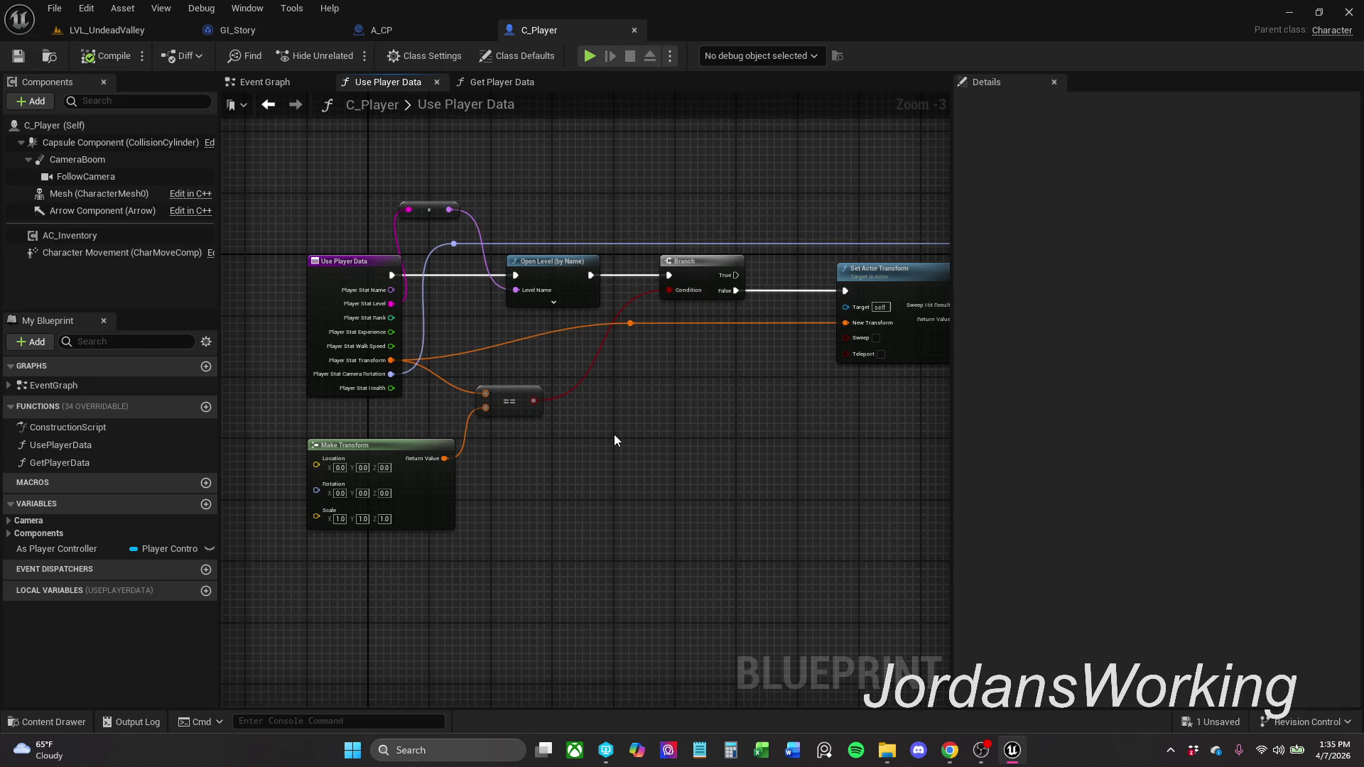
{"action": "scroll", "coordinate": [579, 420], "scroll_direction": "up", "scroll_amount": 2}
{"action": "scroll", "coordinate": [427, 420], "scroll_direction": "down", "scroll_amount": 2}
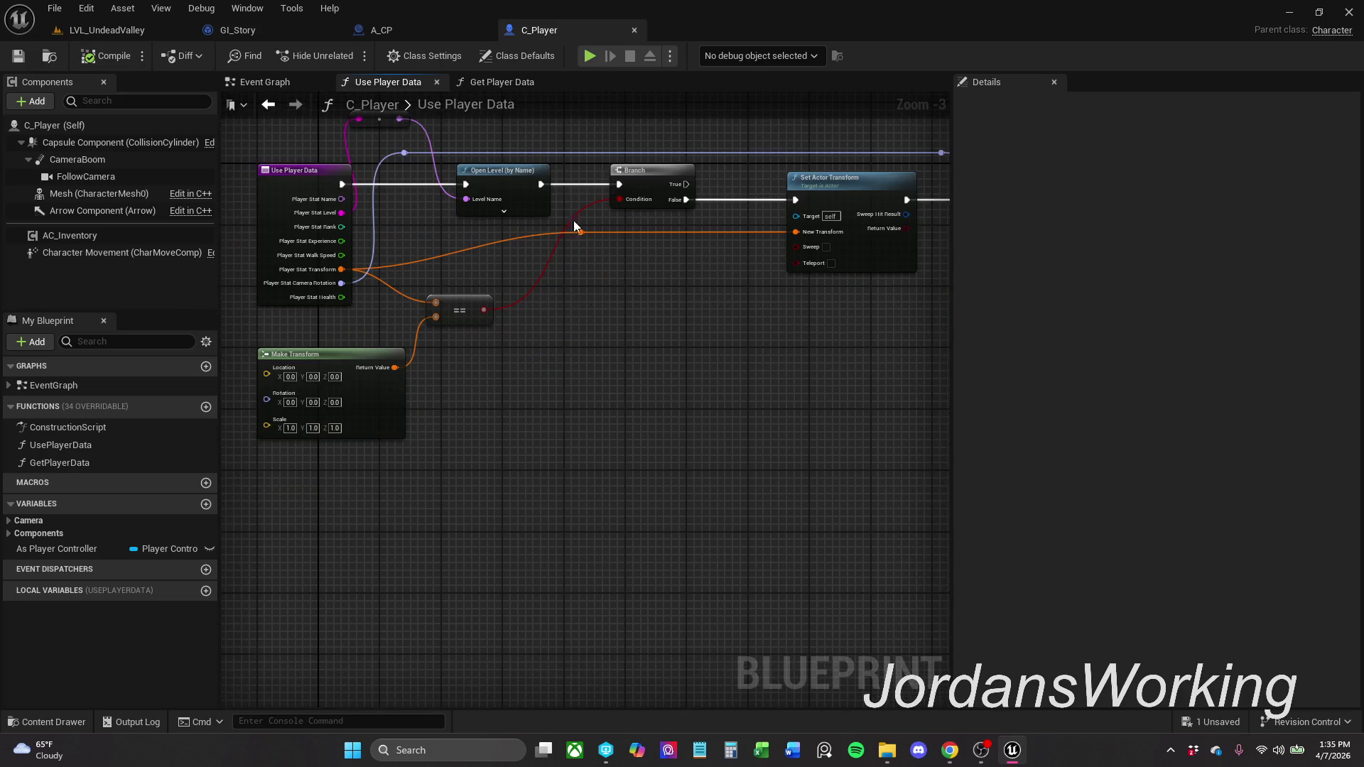
{"action": "left_click", "coordinate": [488, 82]}
{"action": "left_click_drag", "start_coordinate": [669, 361], "coordinate": [724, 348]}
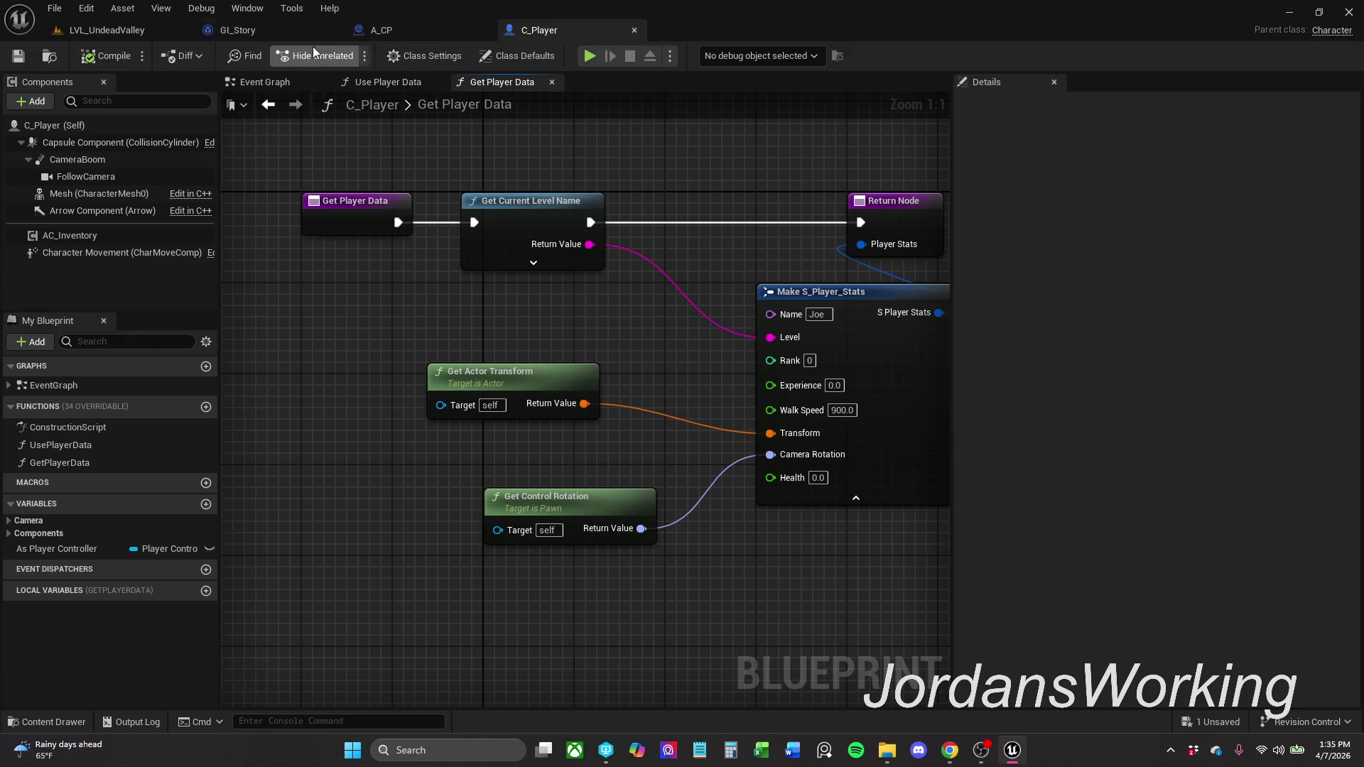
- Compare A_CP's save data nodes with C_Player's Make S_Player_Stats node
{"action": "left_click", "coordinate": [416, 30]}
{"action": "mouse_move", "coordinate": [543, 372]}
{"action": "left_mouse_down"}
{"action": "mouse_move", "coordinate": [735, 336]}
{"action": "mouse_move", "coordinate": [459, 350]}
{"action": "left_mouse_up"}
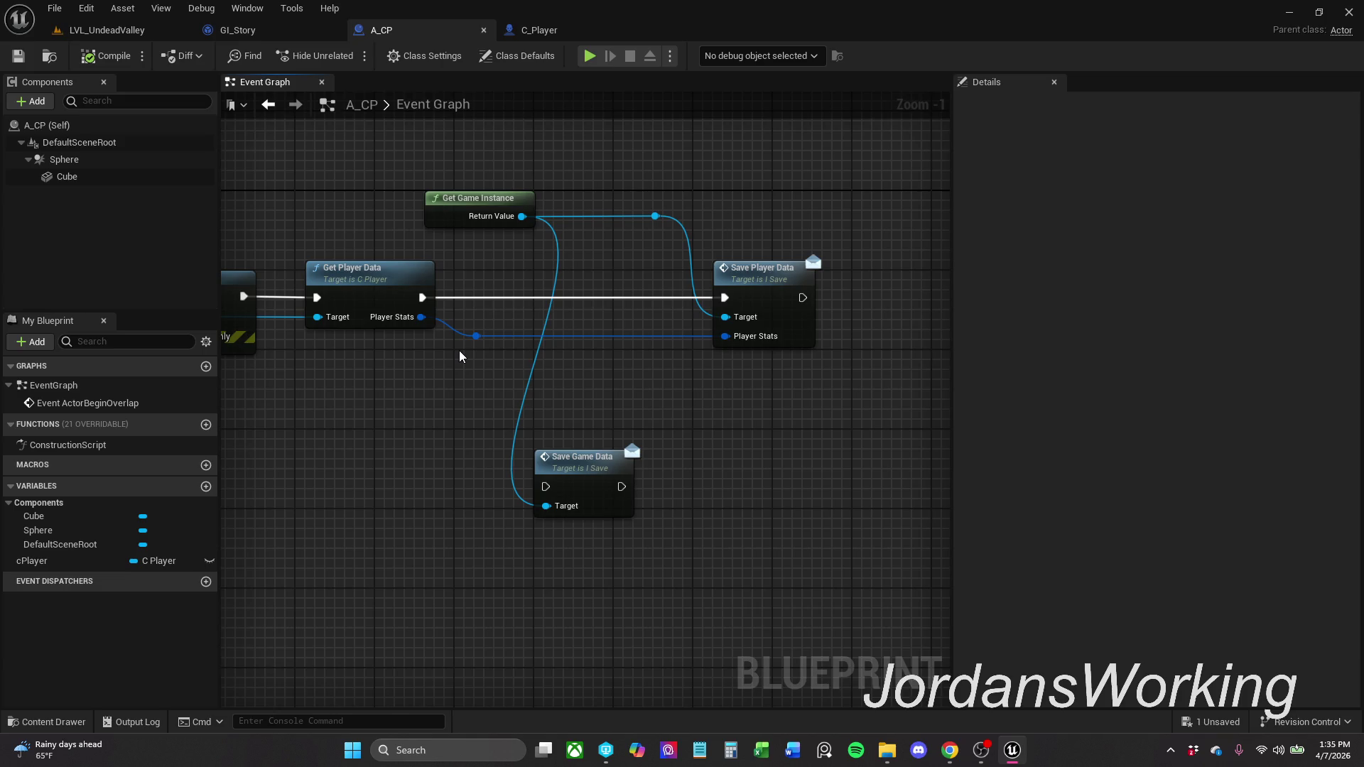
{"action": "key", "text": "alt+Tab"}
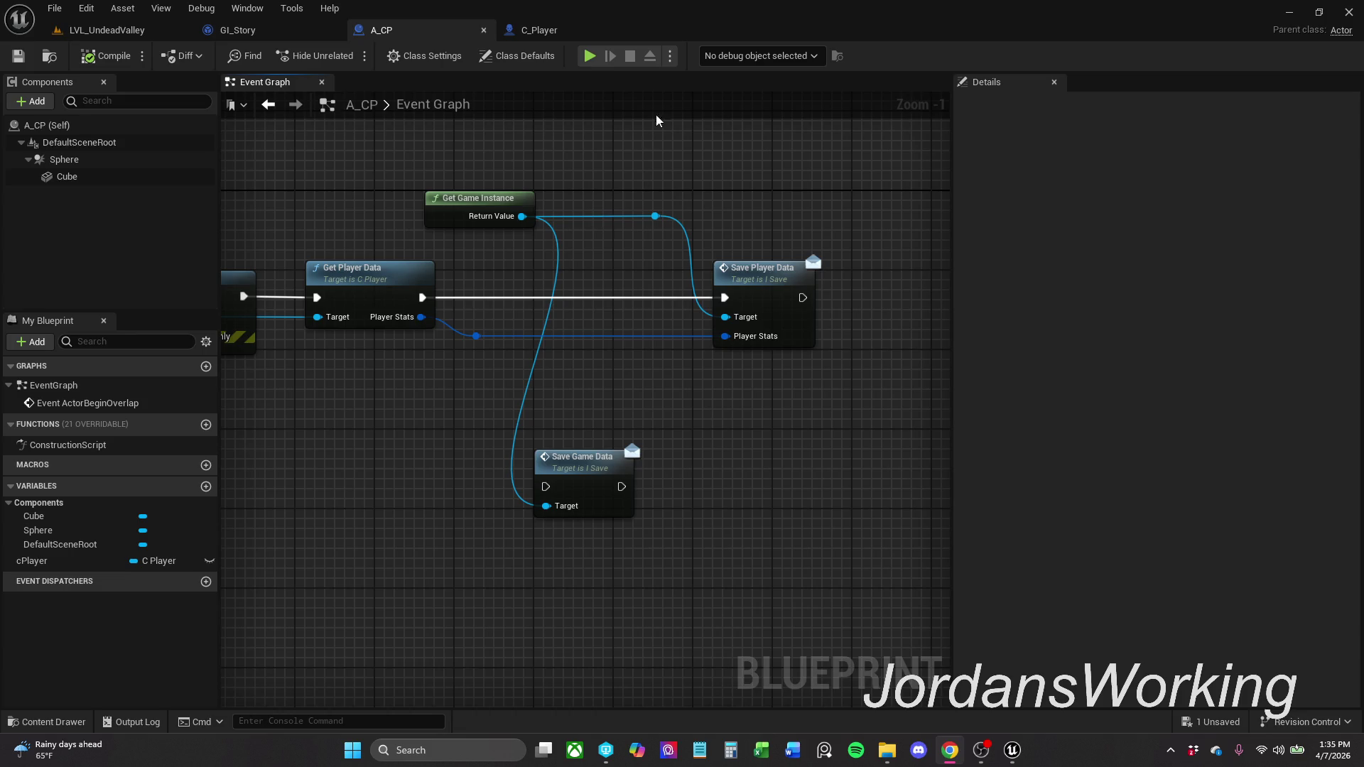
{"action": "left_click", "coordinate": [540, 30]}
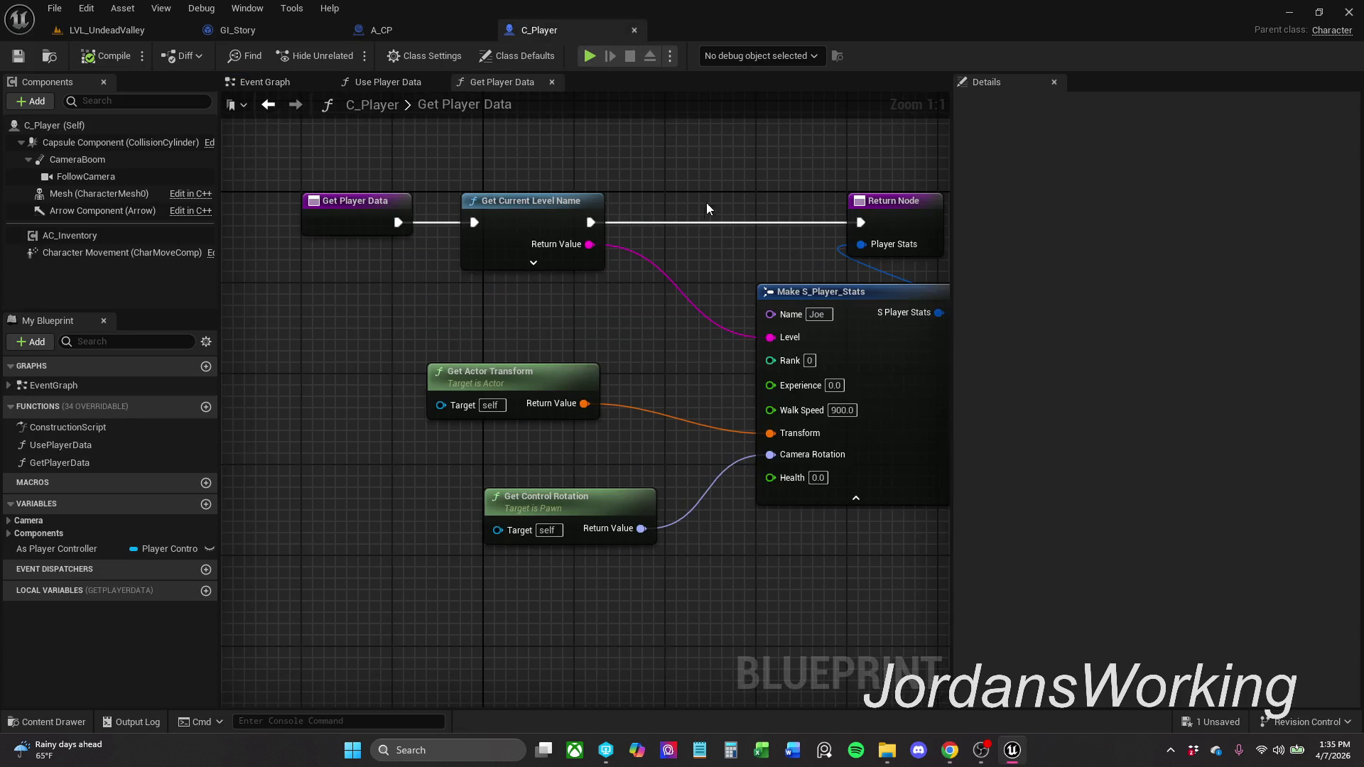
{"action": "left_click_drag", "start_coordinate": [705, 209], "coordinate": [576, 202]}
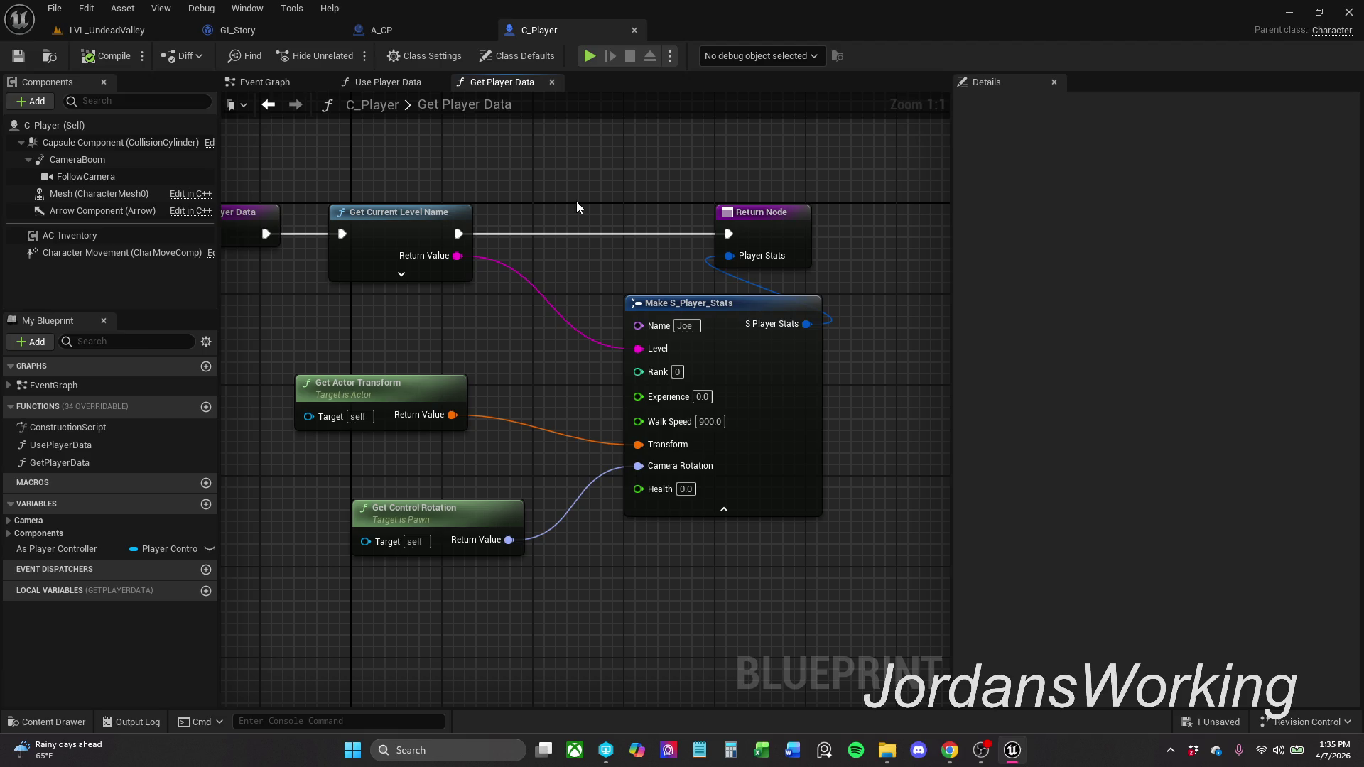
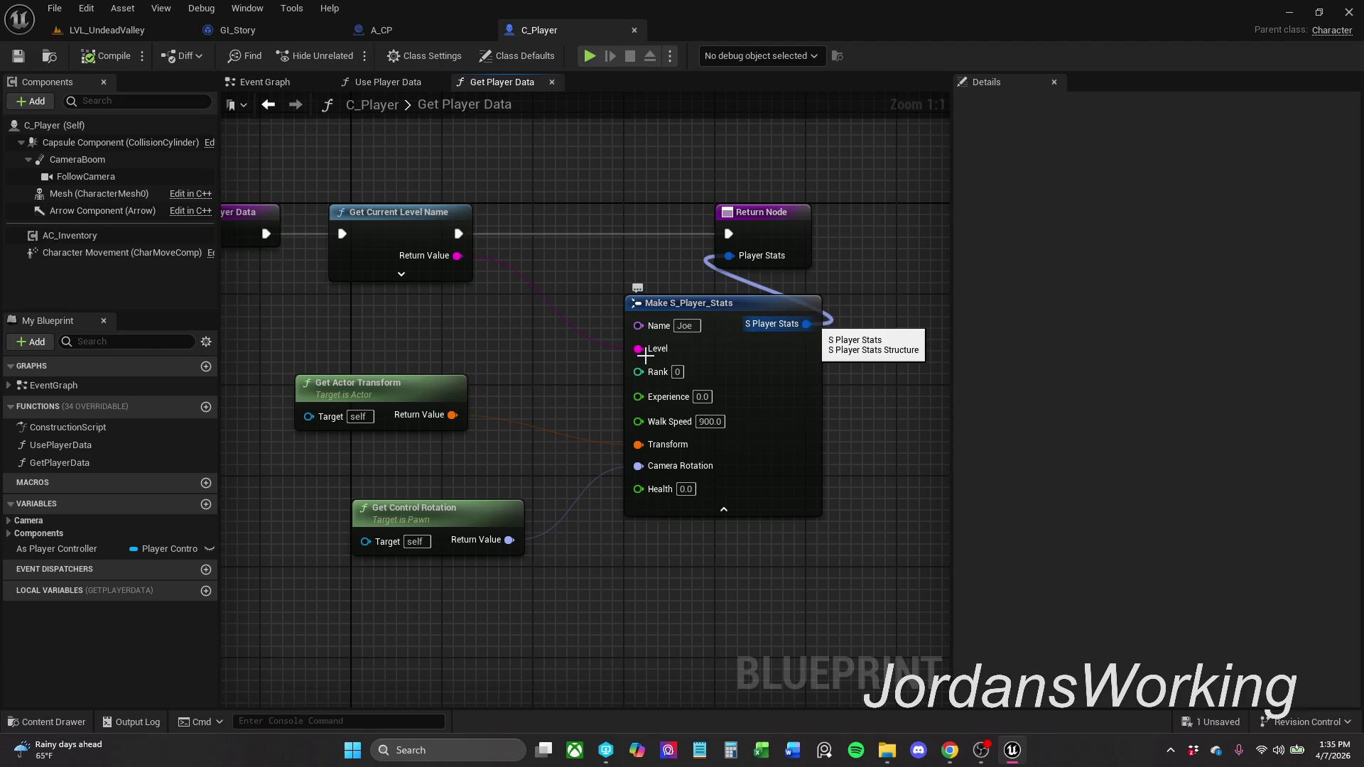
- Disconnect Make S_Player_Stats' Level and Transform inputs and split the Return Node's Player Stats pin
{"action": "left_click", "coordinate": [646, 349], "text": "alt"}
{"action": "left_click", "coordinate": [649, 449], "text": "alt"}
{"action": "left_click_drag", "start_coordinate": [756, 336], "coordinate": [812, 585]}
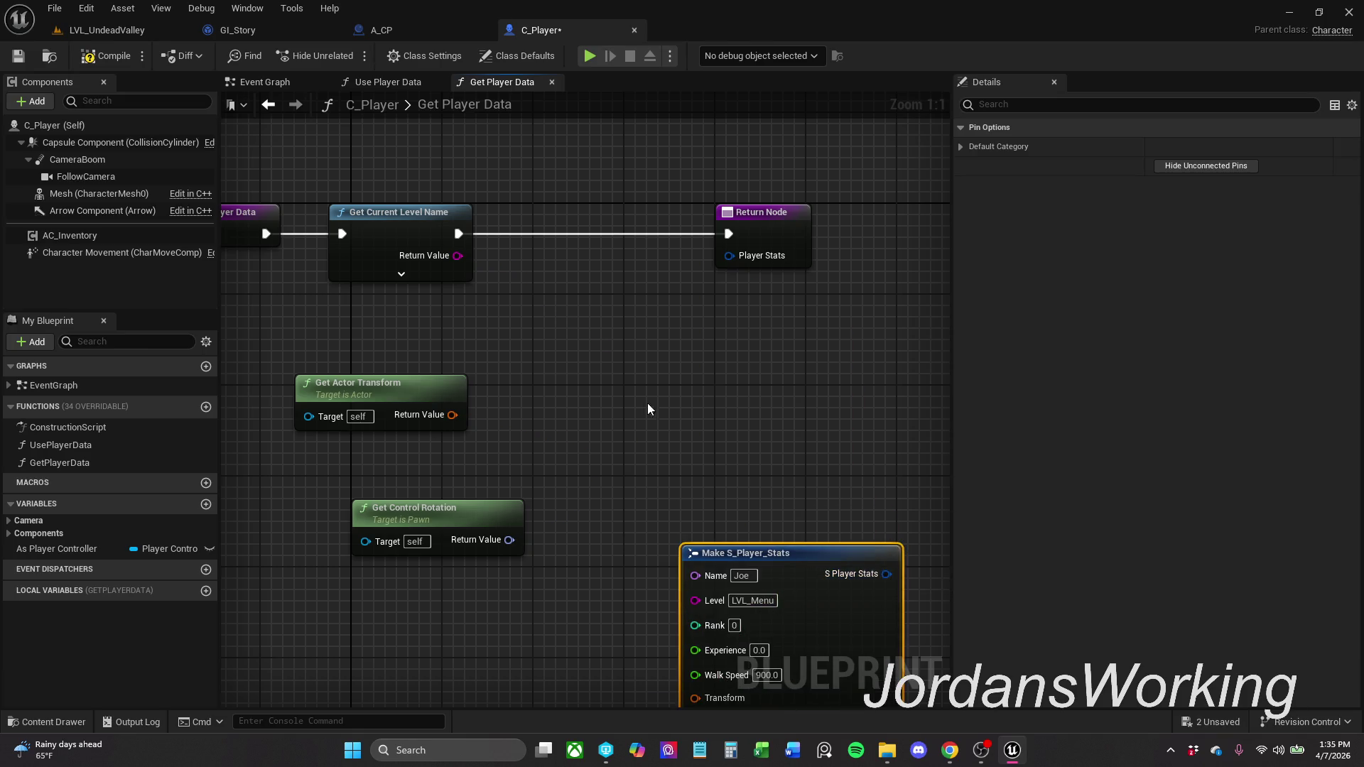
{"action": "right_click", "coordinate": [736, 262]}
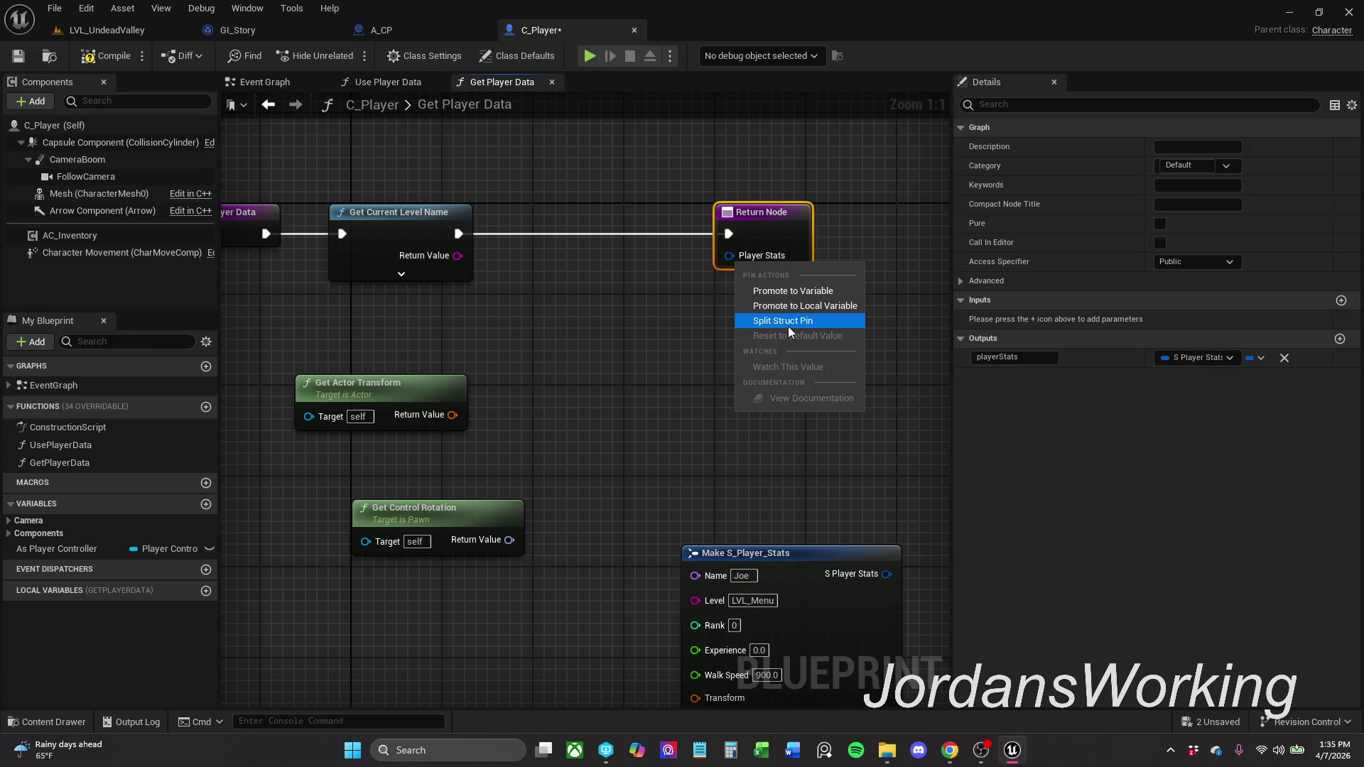
{"action": "left_click", "coordinate": [787, 327]}
{"action": "left_click_drag", "start_coordinate": [572, 487], "coordinate": [618, 326]}
{"action": "mouse_move", "coordinate": [810, 415]}
{"action": "left_mouse_down"}
{"action": "mouse_move", "coordinate": [609, 569]}
{"action": "mouse_move", "coordinate": [541, 603]}
{"action": "left_mouse_up"}
{"action": "mouse_move", "coordinate": [596, 349]}
{"action": "left_mouse_down"}
{"action": "mouse_move", "coordinate": [513, 527]}
{"action": "mouse_move", "coordinate": [672, 496]}
{"action": "mouse_move", "coordinate": [691, 466]}
{"action": "left_mouse_up"}
{"action": "left_click", "coordinate": [551, 535]}
- Wire control rotation into Camera Rotation and actor transform into the Player Stats Transform pin
{"action": "mouse_move", "coordinate": [445, 531]}
{"action": "left_mouse_down"}
{"action": "mouse_move", "coordinate": [568, 484]}
{"action": "mouse_move", "coordinate": [568, 496]}
{"action": "left_mouse_up"}
{"action": "mouse_move", "coordinate": [380, 421]}
{"action": "left_mouse_down"}
{"action": "mouse_move", "coordinate": [528, 395]}
{"action": "mouse_move", "coordinate": [538, 421]}
{"action": "mouse_move", "coordinate": [777, 346]}
{"action": "mouse_move", "coordinate": [756, 331]}
{"action": "mouse_move", "coordinate": [462, 655]}
{"action": "left_mouse_up"}
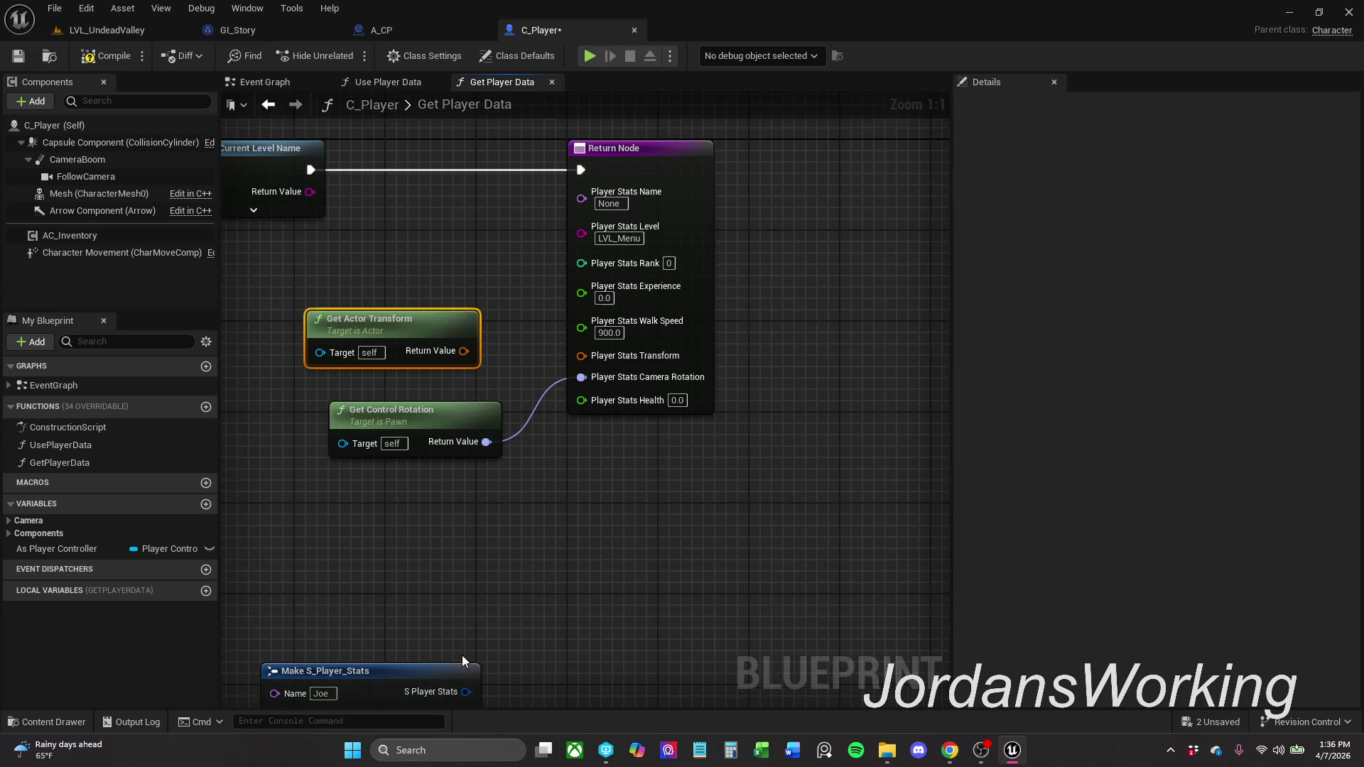
{"action": "mouse_move", "coordinate": [479, 370]}
{"action": "left_mouse_down"}
{"action": "mouse_move", "coordinate": [583, 378]}
{"action": "mouse_move", "coordinate": [500, 379]}
{"action": "mouse_move", "coordinate": [587, 370]}
{"action": "mouse_move", "coordinate": [575, 372]}
{"action": "mouse_move", "coordinate": [581, 356]}
{"action": "left_mouse_up"}
{"action": "mouse_move", "coordinate": [384, 218]}
{"action": "left_mouse_down"}
{"action": "mouse_move", "coordinate": [546, 218]}
{"action": "mouse_move", "coordinate": [554, 253]}
{"action": "left_mouse_up"}
{"action": "mouse_move", "coordinate": [481, 227]}
{"action": "left_mouse_down"}
{"action": "mouse_move", "coordinate": [795, 280]}
{"action": "mouse_move", "coordinate": [668, 264]}
{"action": "left_mouse_up"}
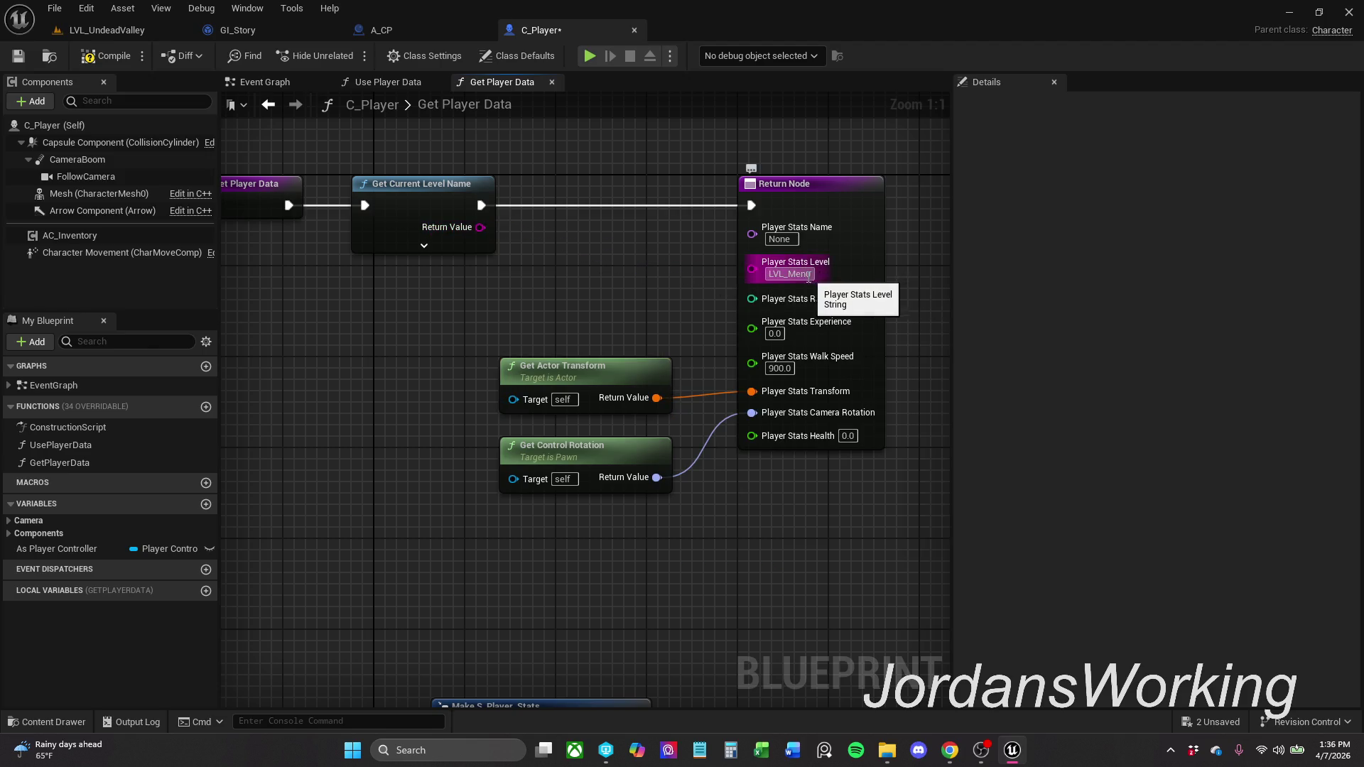
{"action": "left_click_drag", "start_coordinate": [788, 275], "coordinate": [863, 278]}
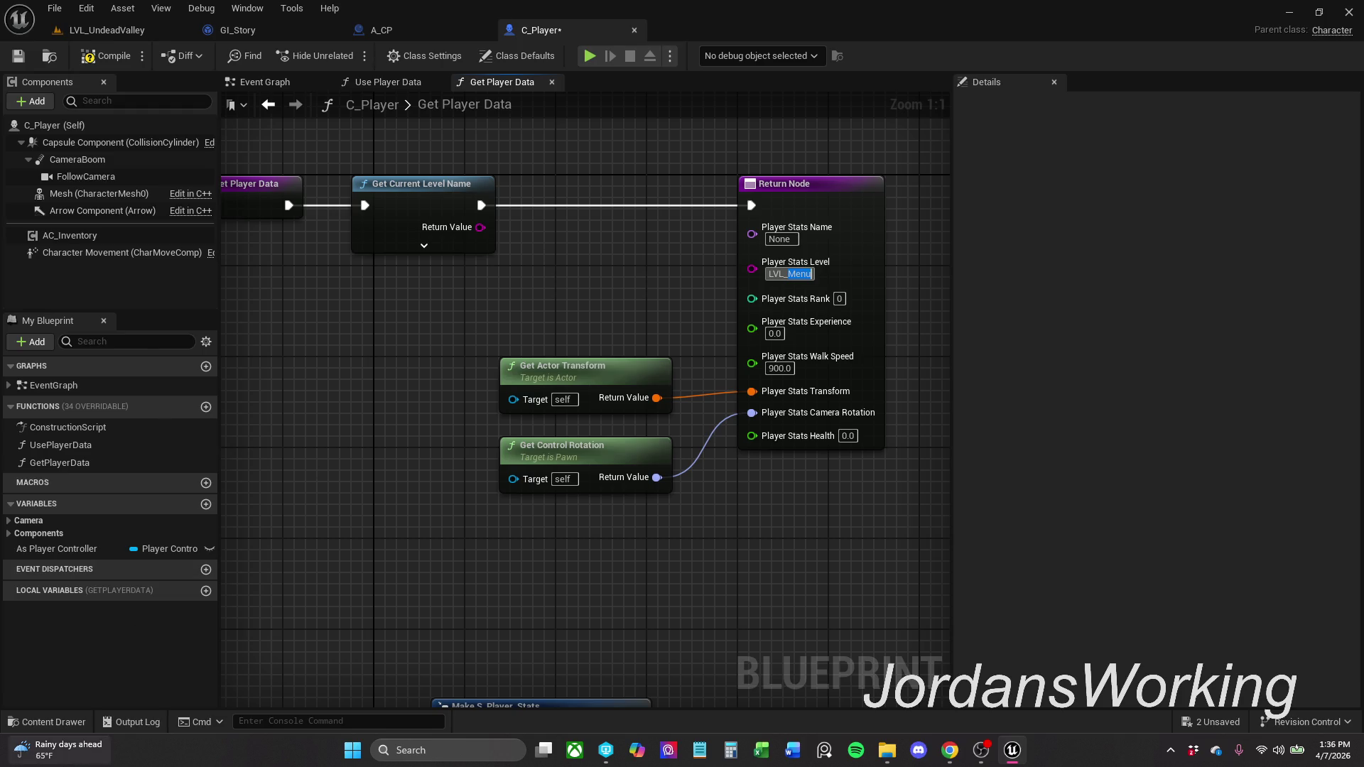
{"action": "left_click", "coordinate": [39, 721]}
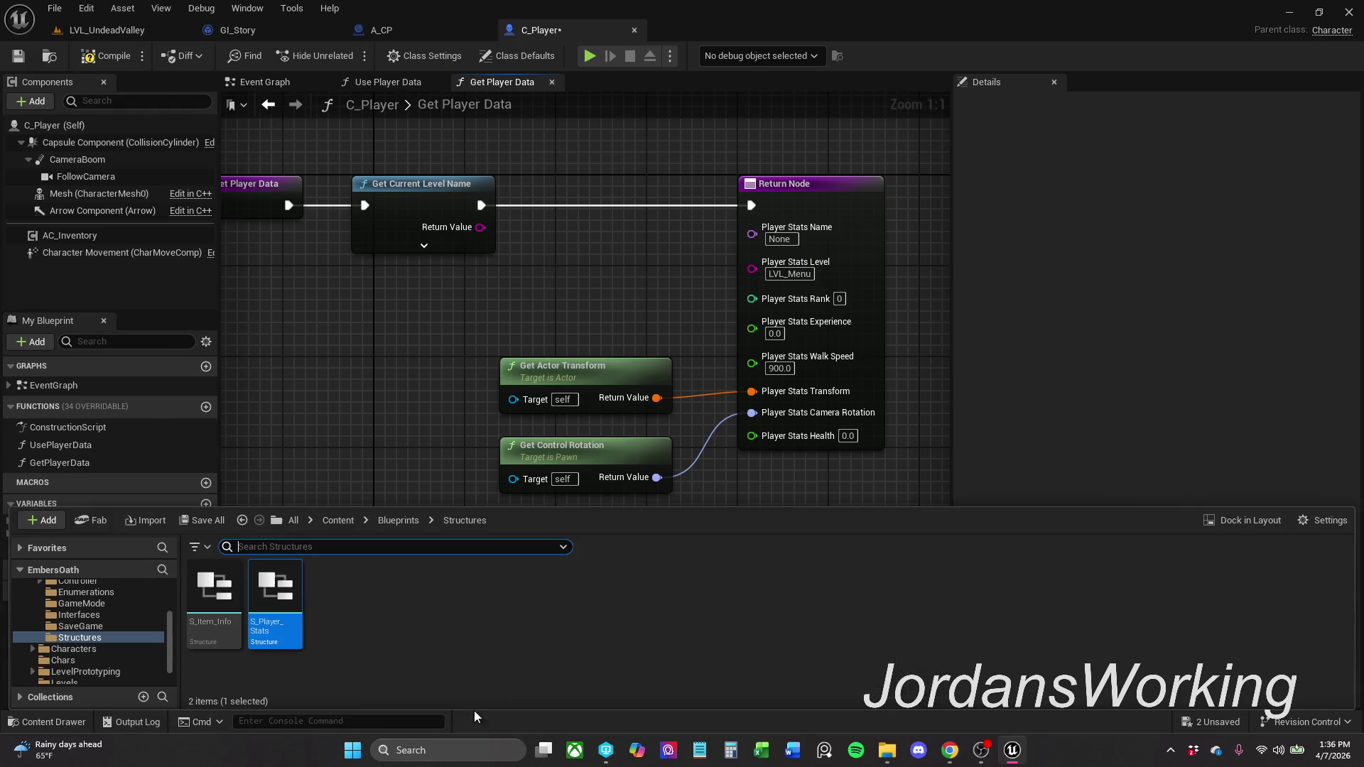
- Copy the LVL_UndeadValley name from the Levels folder into the Player Stats Level field
{"action": "left_click", "coordinate": [348, 521]}
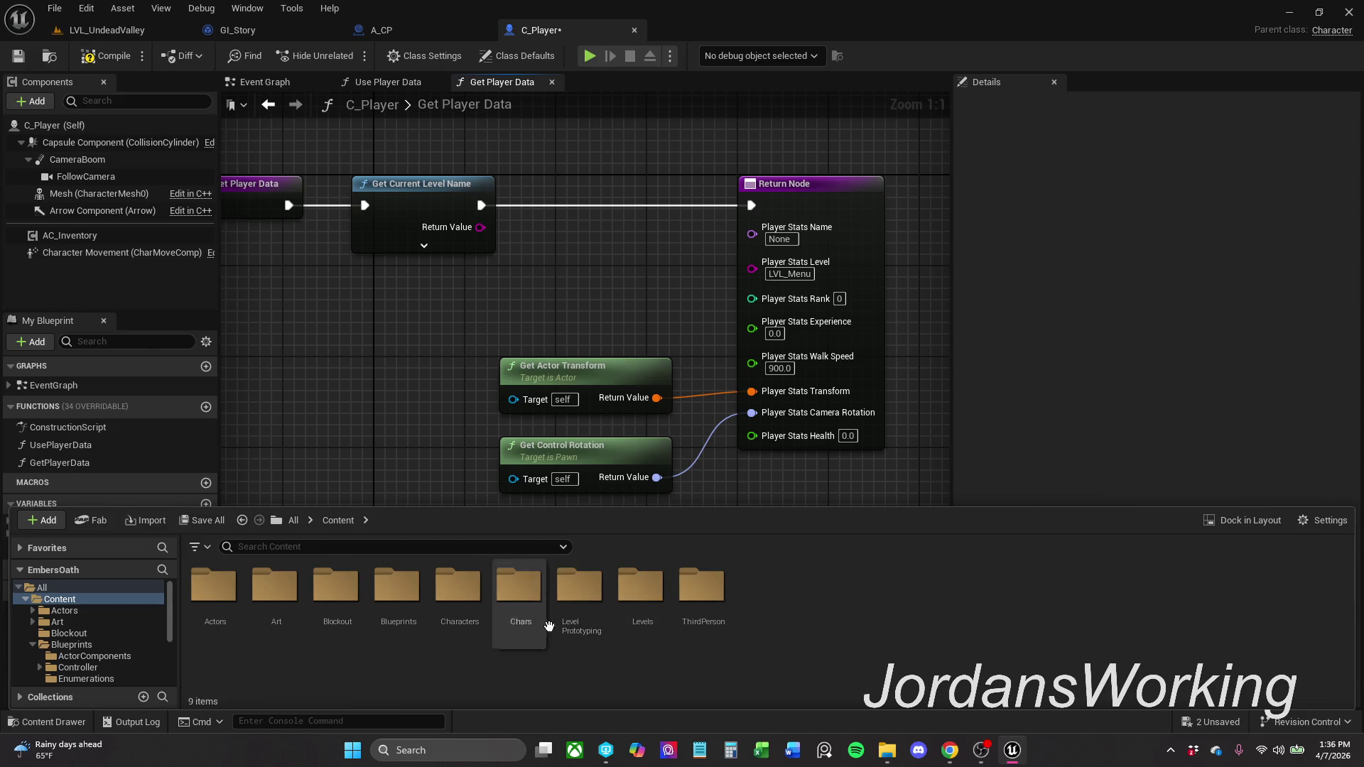
{"action": "double_click", "coordinate": [640, 601]}
{"action": "left_click", "coordinate": [329, 628]}
{"action": "key", "text": "F2"}
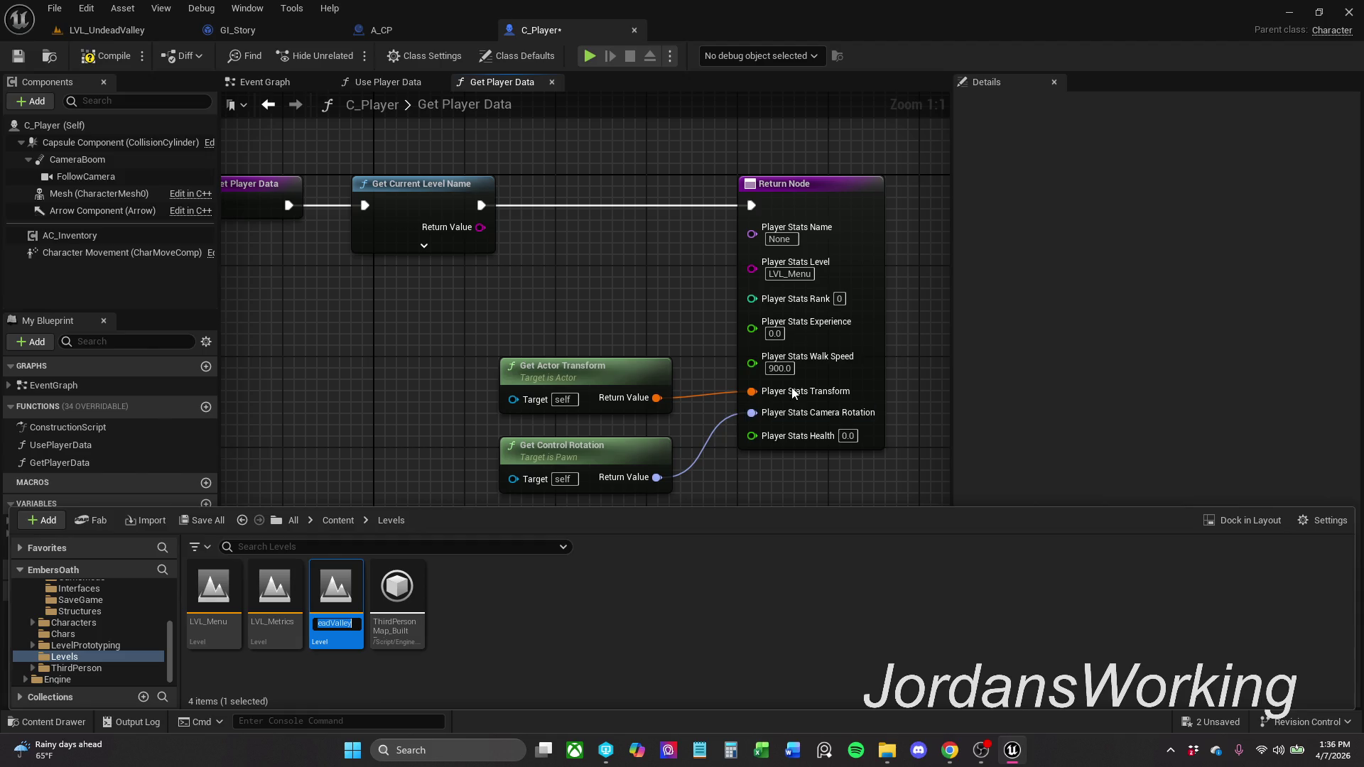
{"action": "left_click", "coordinate": [790, 274]}
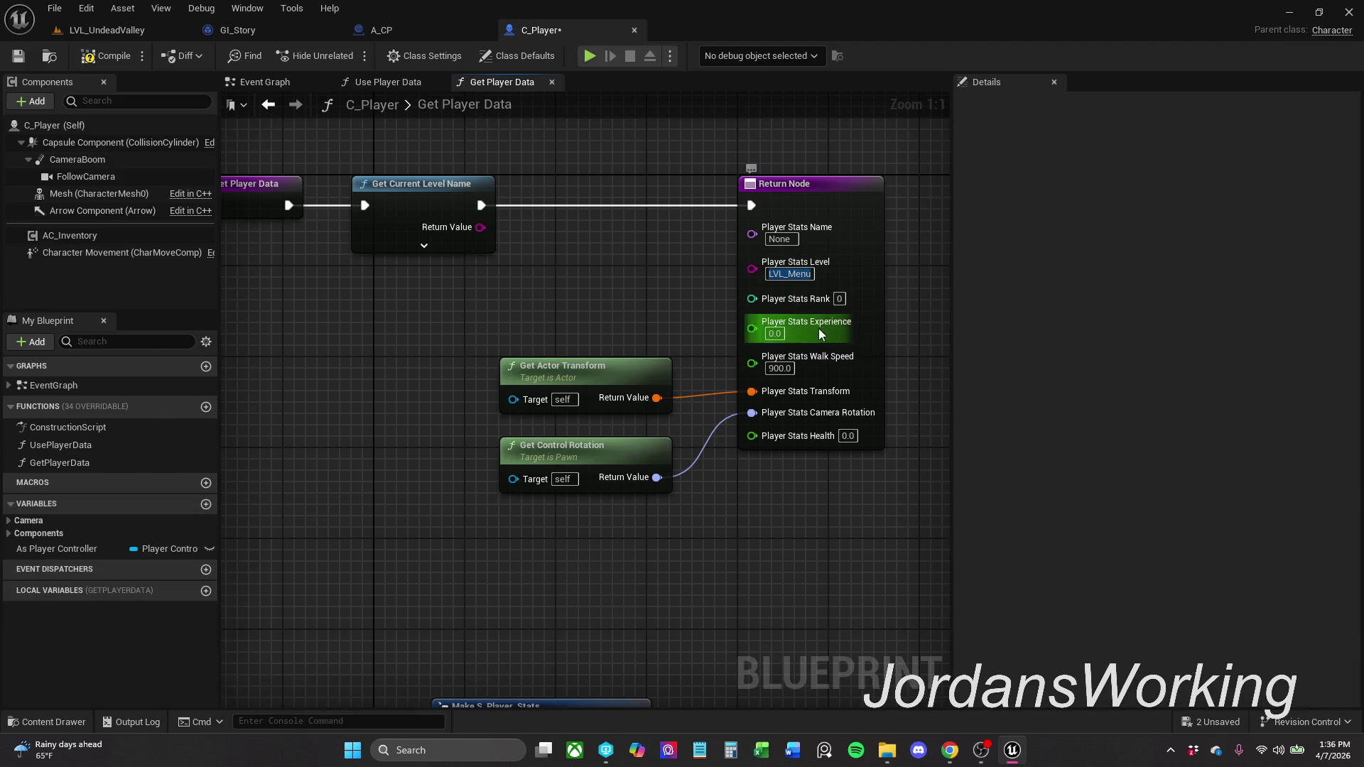
{"action": "type", "text": "LVL_UndeadValley"}
{"action": "key", "text": "Return"}
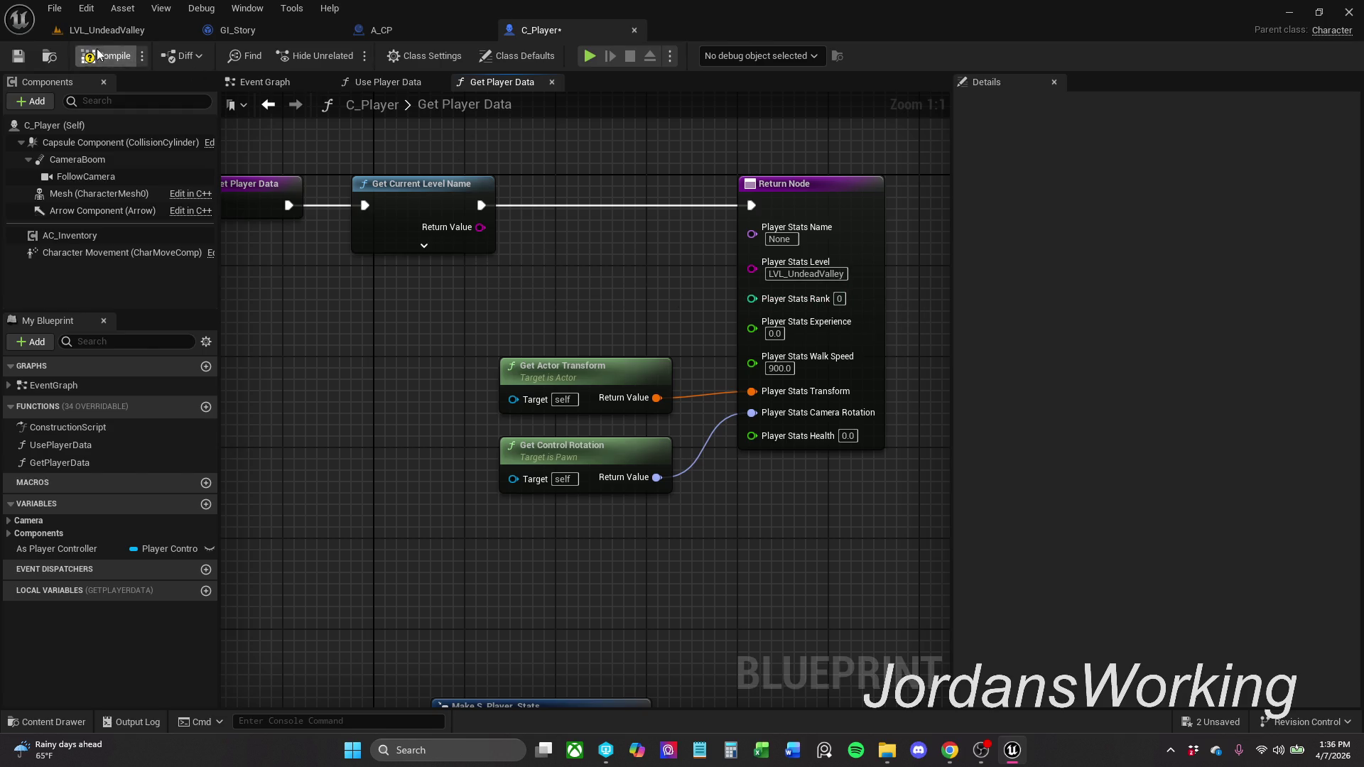
{"action": "left_click", "coordinate": [105, 56]}
- Connect Get Current Level Name's Return Value to the Player Stats Level pin
{"action": "left_click", "coordinate": [19, 56]}
{"action": "mouse_move", "coordinate": [480, 227]}
{"action": "left_mouse_down"}
{"action": "mouse_move", "coordinate": [729, 259]}
{"action": "mouse_move", "coordinate": [774, 301]}
{"action": "left_mouse_up"}
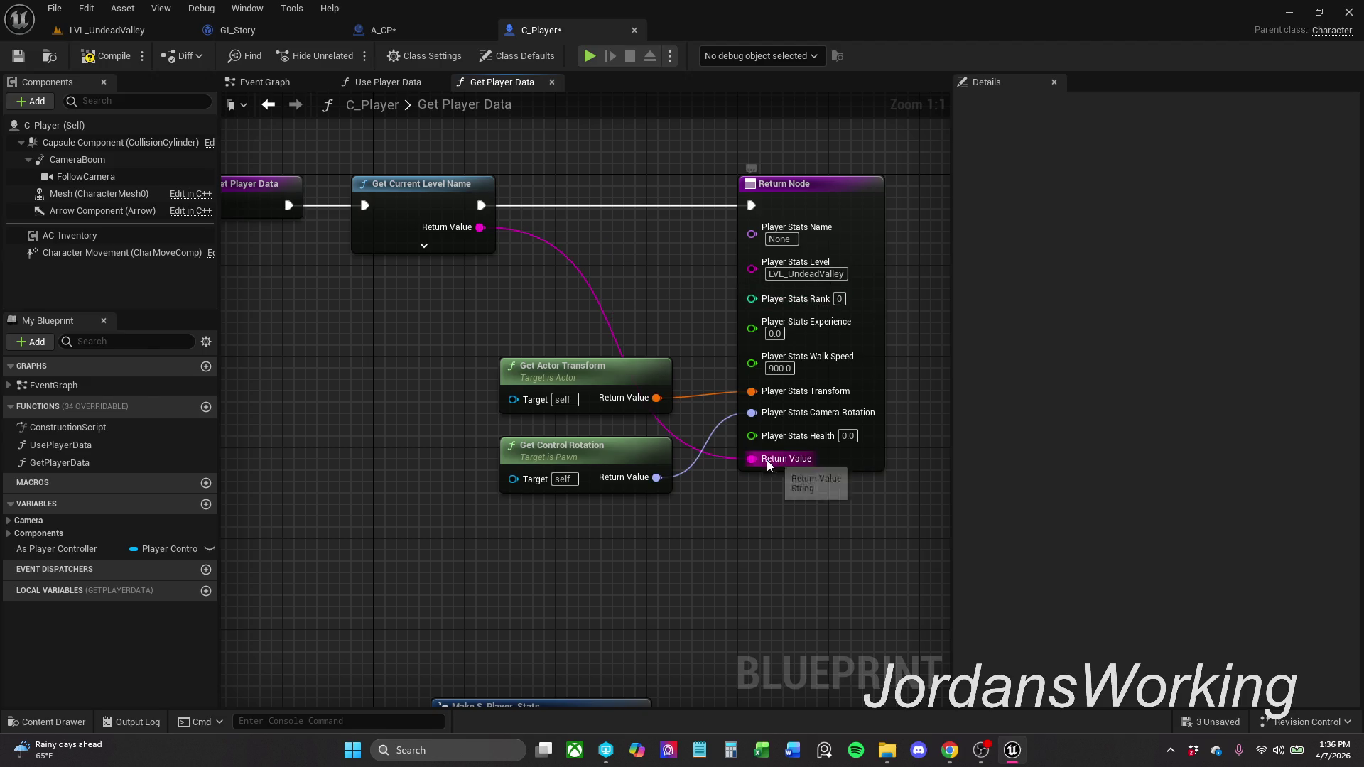
{"action": "left_click_drag", "start_coordinate": [482, 226], "coordinate": [751, 262]}
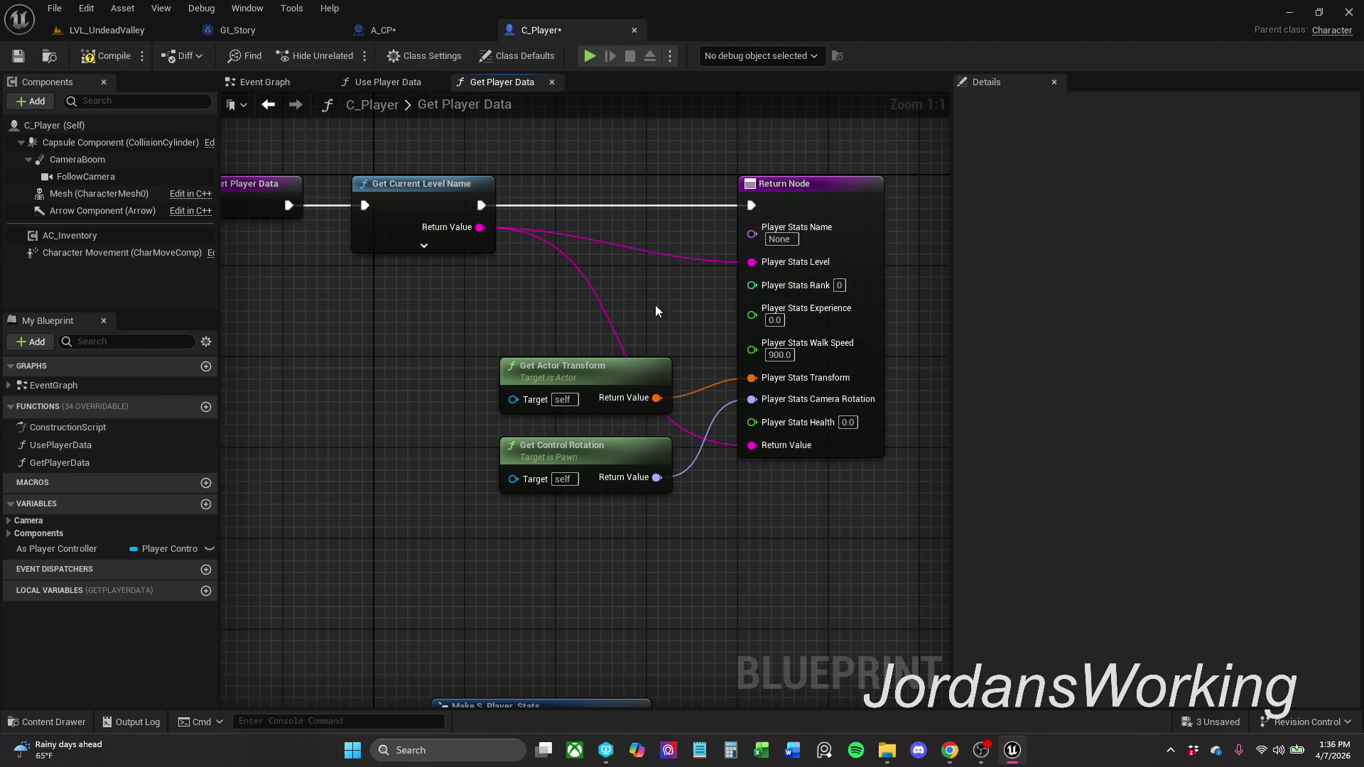
- Delete the function's extra Return Value output and save C_Player
{"action": "left_click", "coordinate": [759, 449], "text": "alt"}
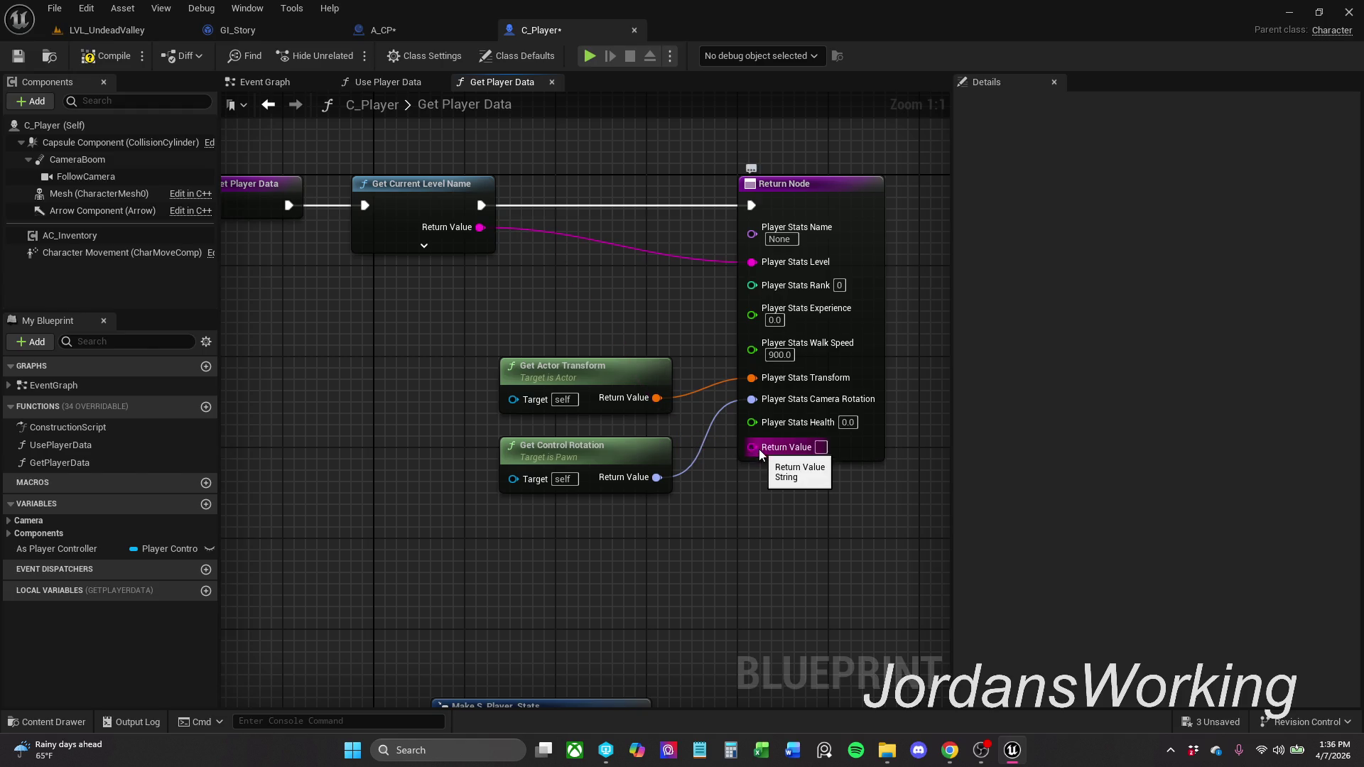
{"action": "left_click", "coordinate": [833, 185]}
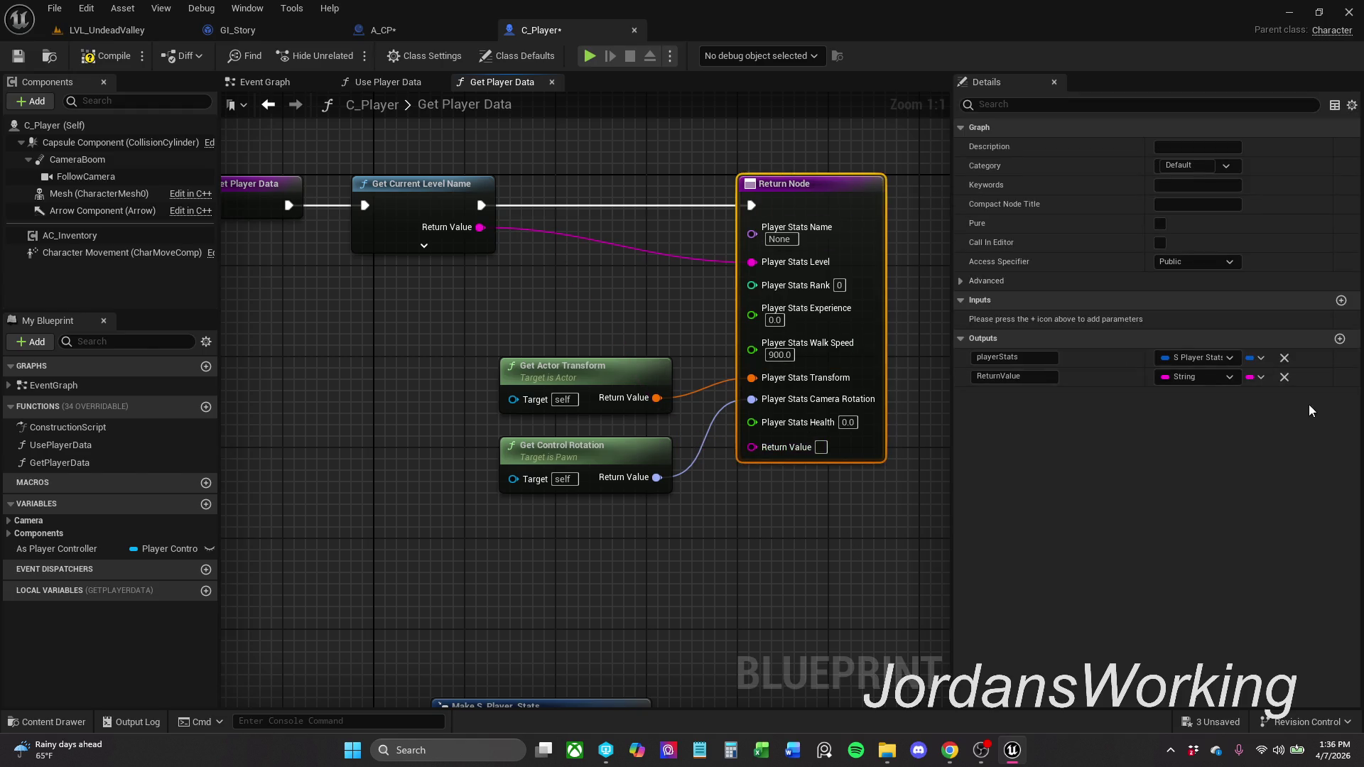
{"action": "left_click", "coordinate": [1287, 378]}
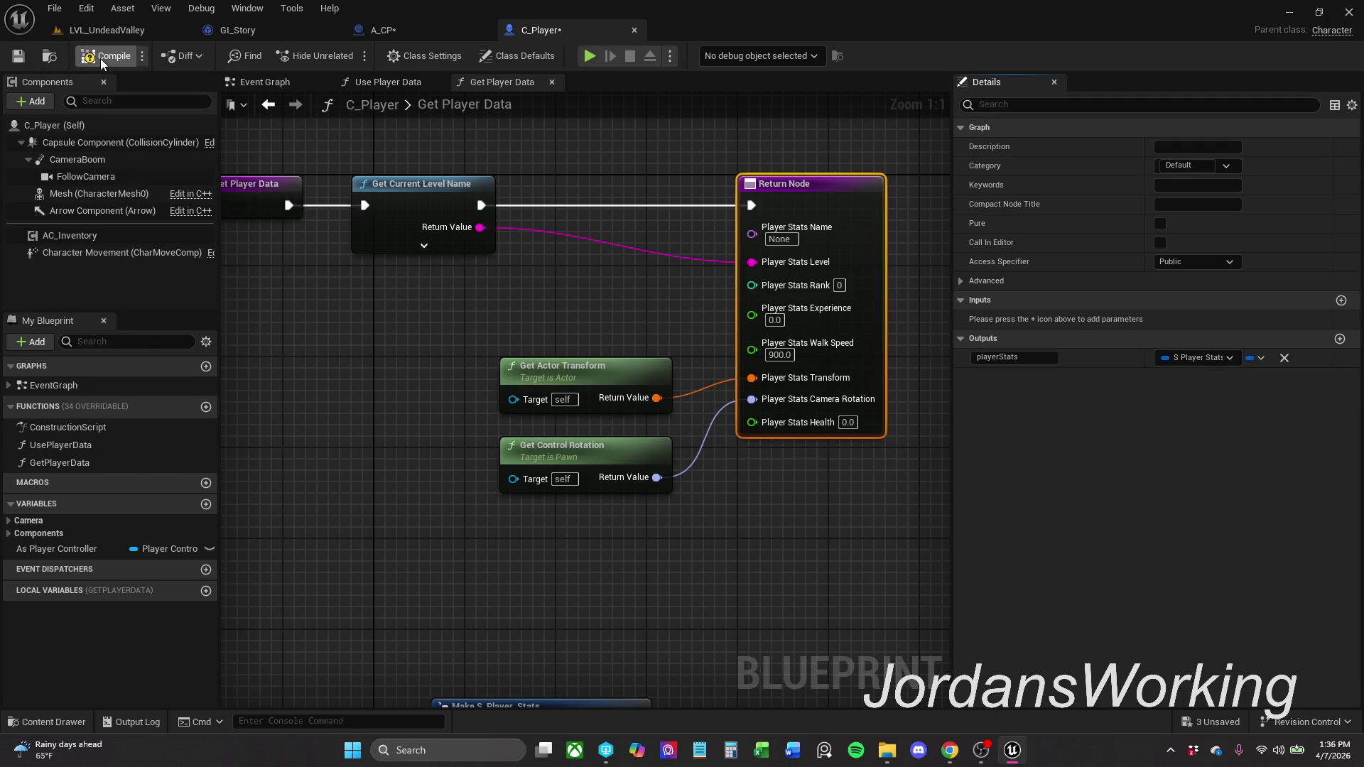
{"action": "left_click", "coordinate": [27, 57]}
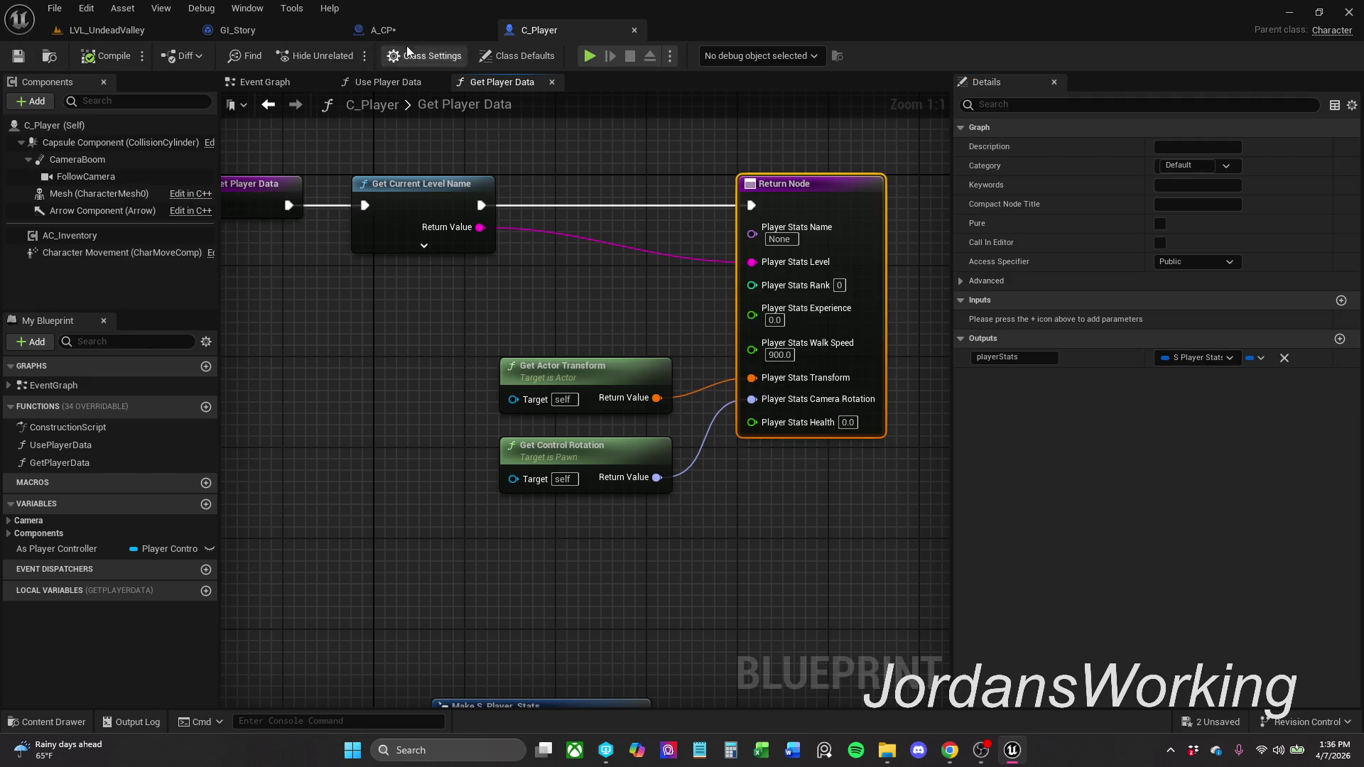
{"action": "left_click", "coordinate": [419, 29]}
- Compile and save A_CP, then start a play-in-editor test of LVL_UndeadValley
{"action": "scroll", "coordinate": [710, 270], "scroll_direction": "down", "scroll_amount": 4}
{"action": "mouse_move", "coordinate": [320, 213]}
{"action": "left_mouse_down"}
{"action": "mouse_move", "coordinate": [463, 290]}
{"action": "mouse_move", "coordinate": [805, 372]}
{"action": "left_mouse_up"}
{"action": "scroll", "coordinate": [806, 371], "scroll_direction": "up", "scroll_amount": 3}
{"action": "right_click", "coordinate": [816, 297]}
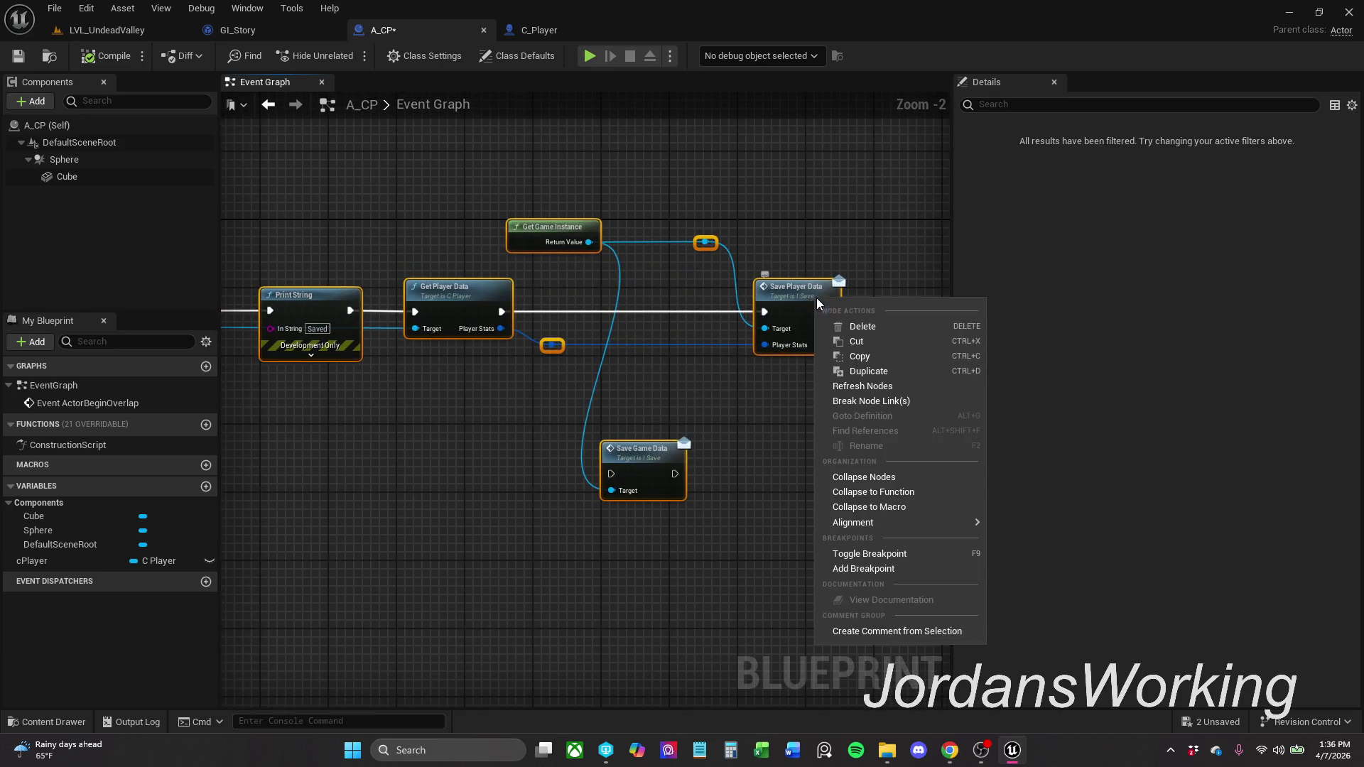
{"action": "left_click", "coordinate": [845, 384]}
{"action": "left_click", "coordinate": [106, 55]}
{"action": "left_click", "coordinate": [19, 56]}
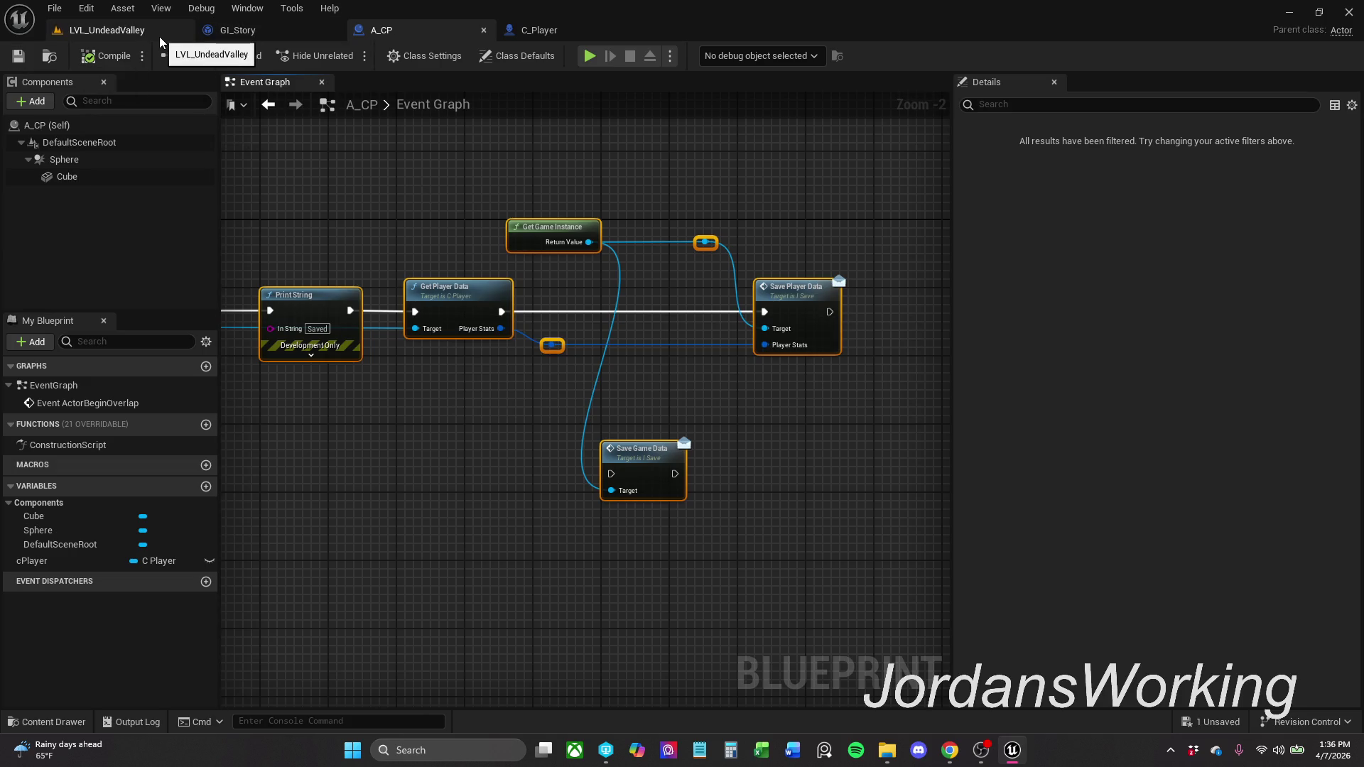
{"action": "left_click", "coordinate": [159, 34]}
{"action": "key", "text": "alt+p"}
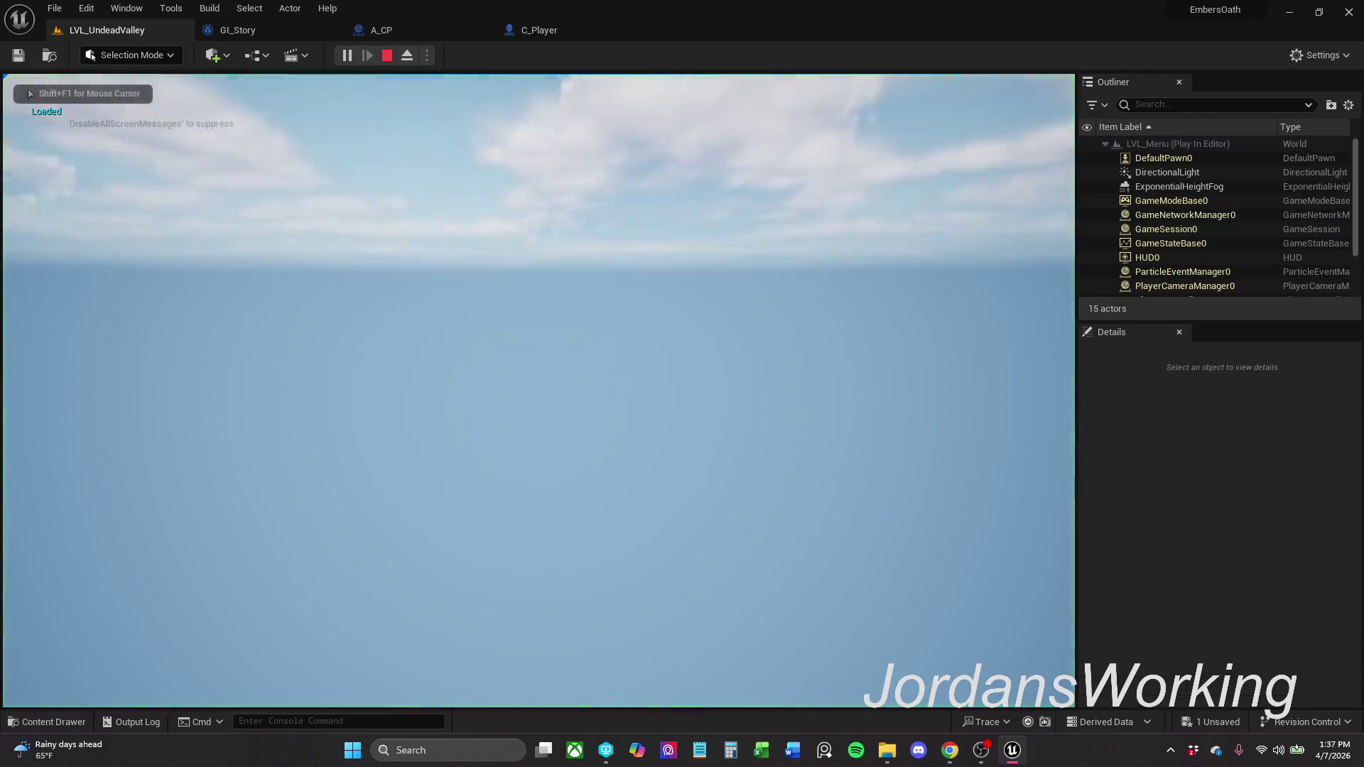
- Run and stop several play-in-editor tests, then pull the view back over the valley
{"action": "key", "text": "Escape"}
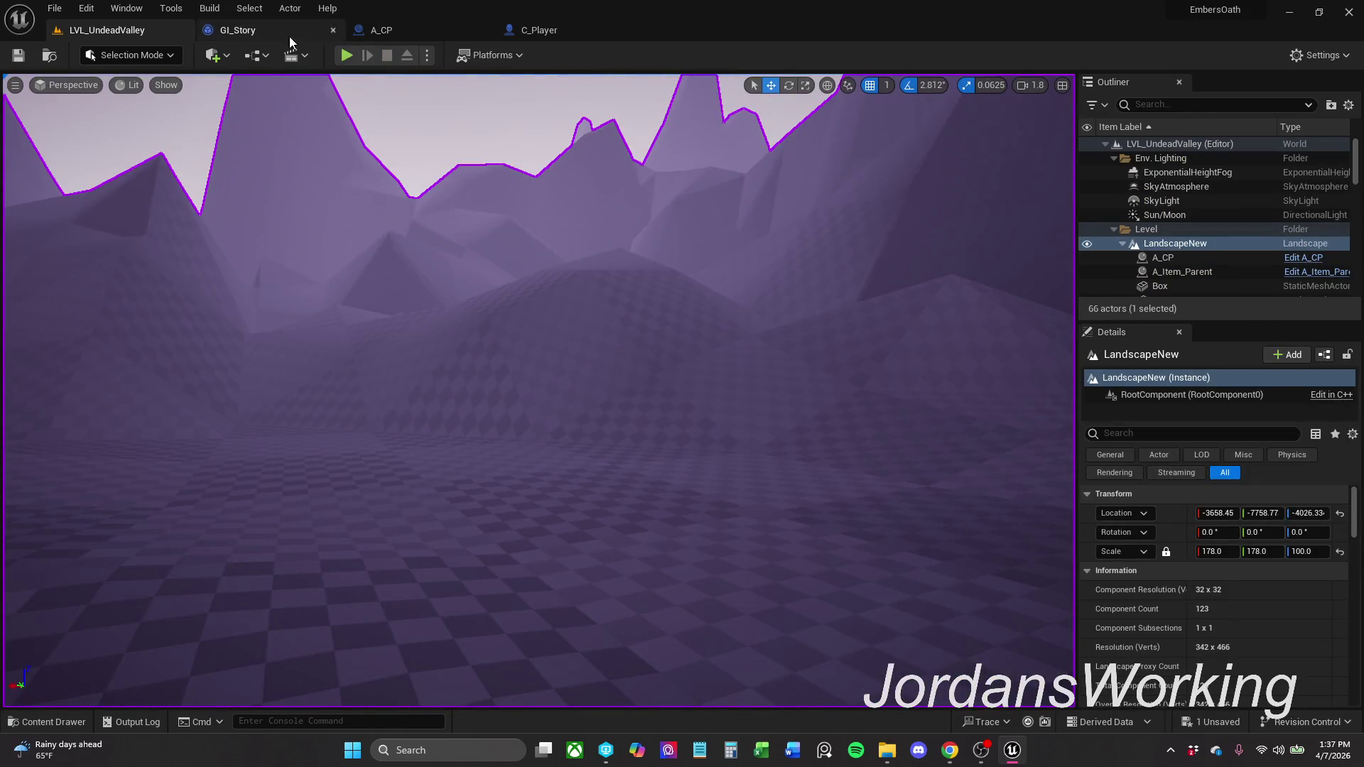
{"action": "left_click", "coordinate": [886, 752]}
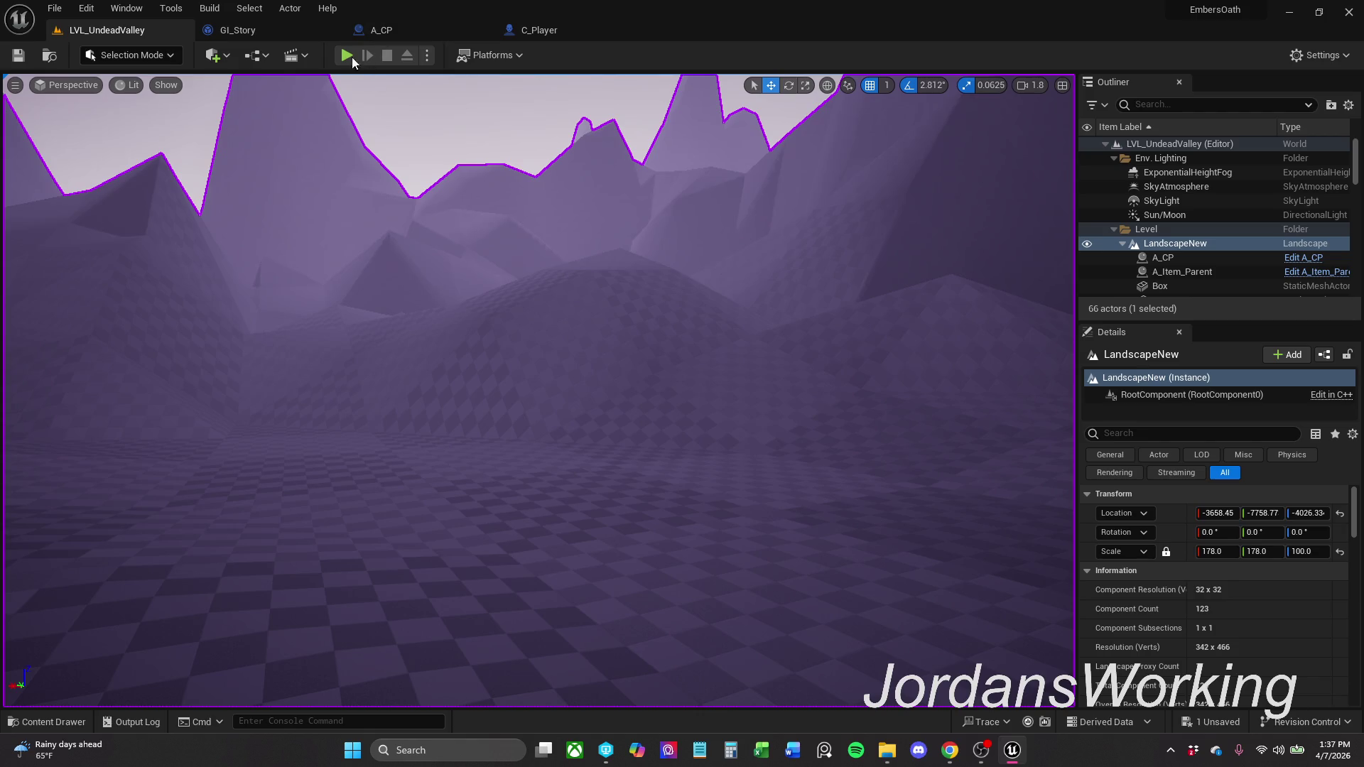
{"action": "left_click", "coordinate": [346, 55]}
{"action": "key", "text": "Escape"}
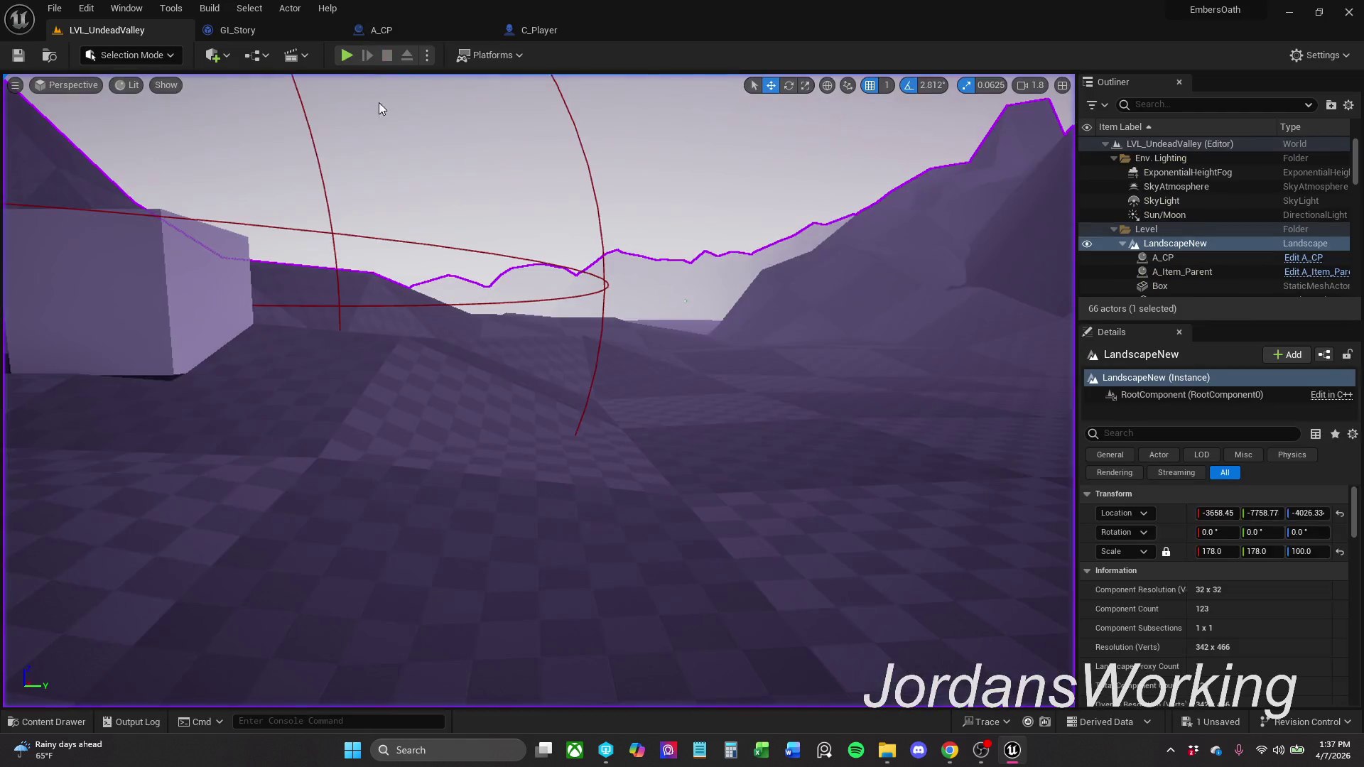
{"action": "left_click", "coordinate": [346, 57]}
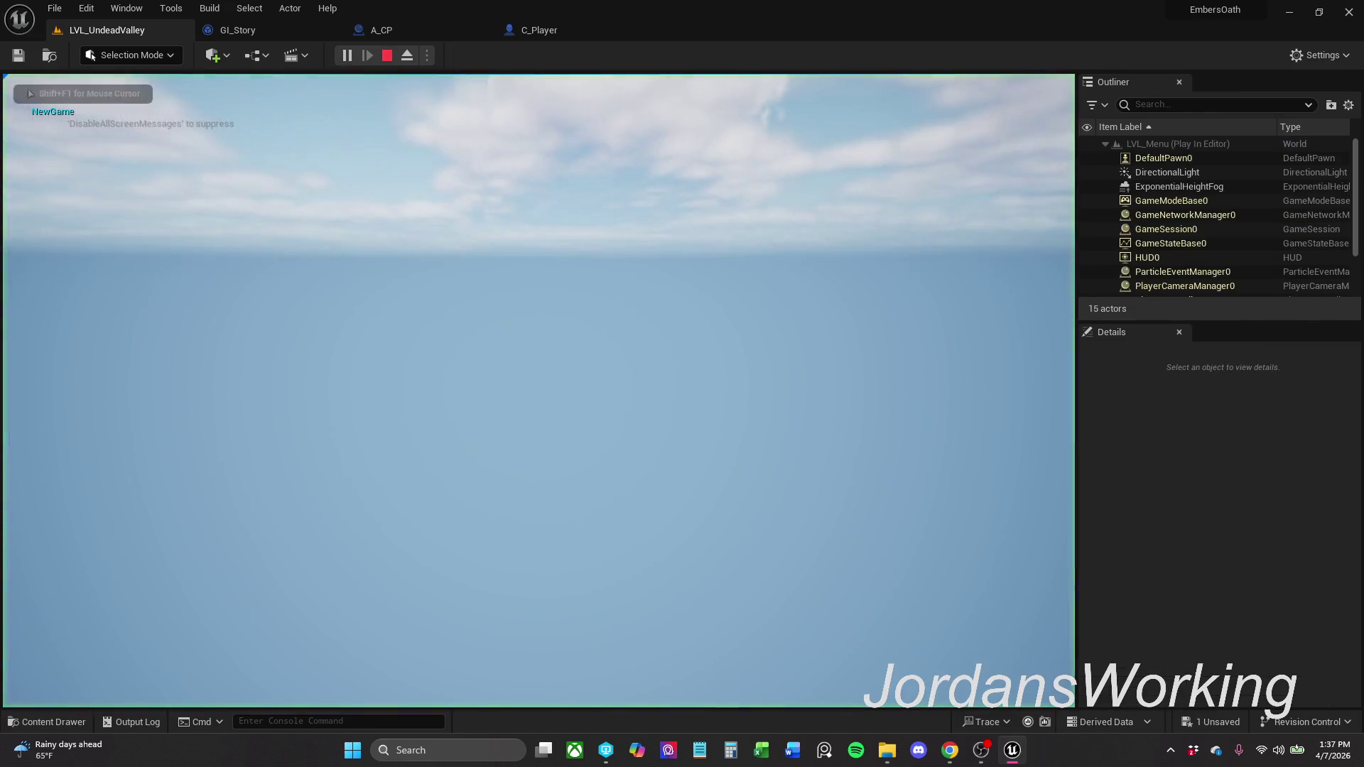
{"action": "key", "text": "Escape"}
{"action": "mouse_move", "coordinate": [533, 384]}
{"action": "left_mouse_down"}
{"action": "mouse_move", "coordinate": [533, 360]}
{"action": "mouse_move", "coordinate": [531, 382]}
{"action": "left_mouse_up"}
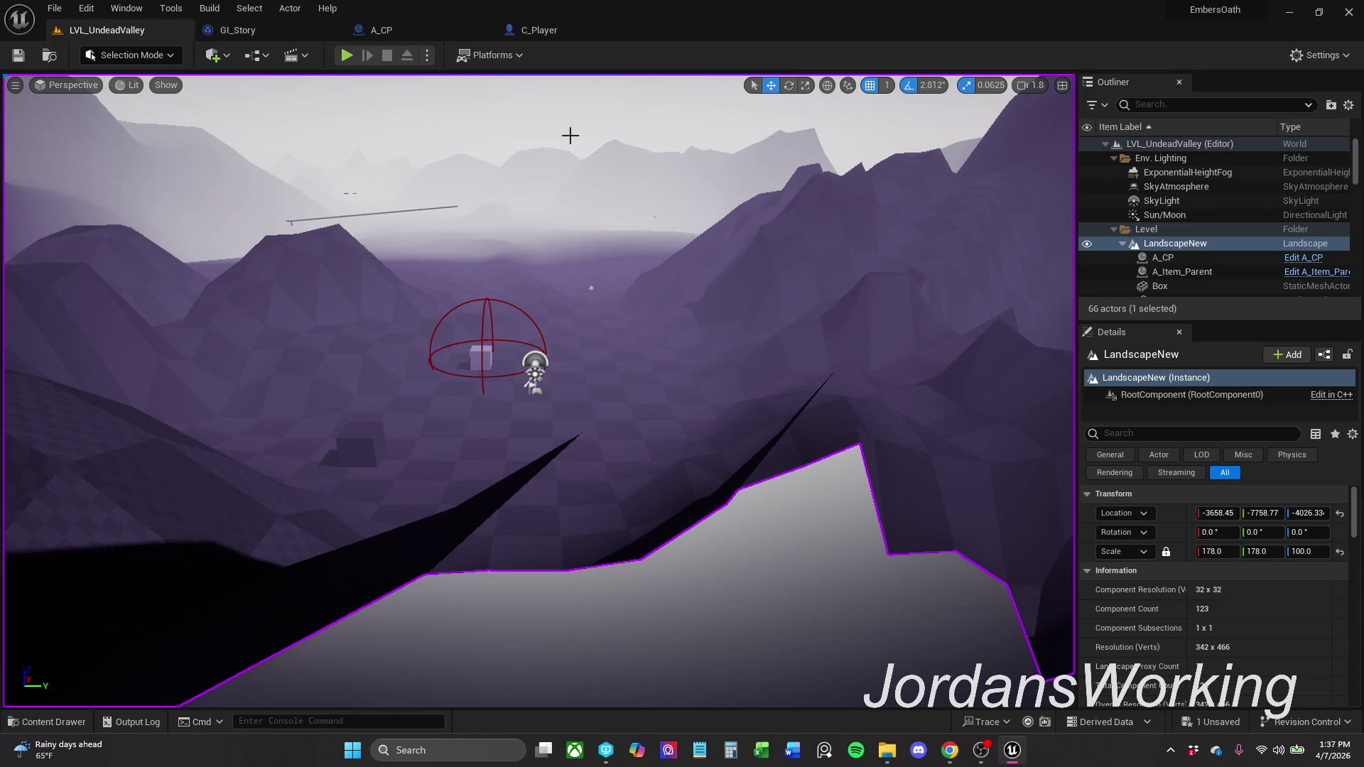
- Bring up GI_Story's Event Graph and select the Load Game Data node
{"action": "left_click", "coordinate": [238, 30]}
{"action": "mouse_move", "coordinate": [641, 351]}
{"action": "left_mouse_down"}
{"action": "mouse_move", "coordinate": [659, 307]}
{"action": "mouse_move", "coordinate": [647, 281]}
{"action": "left_mouse_up"}
{"action": "left_click", "coordinate": [516, 228]}
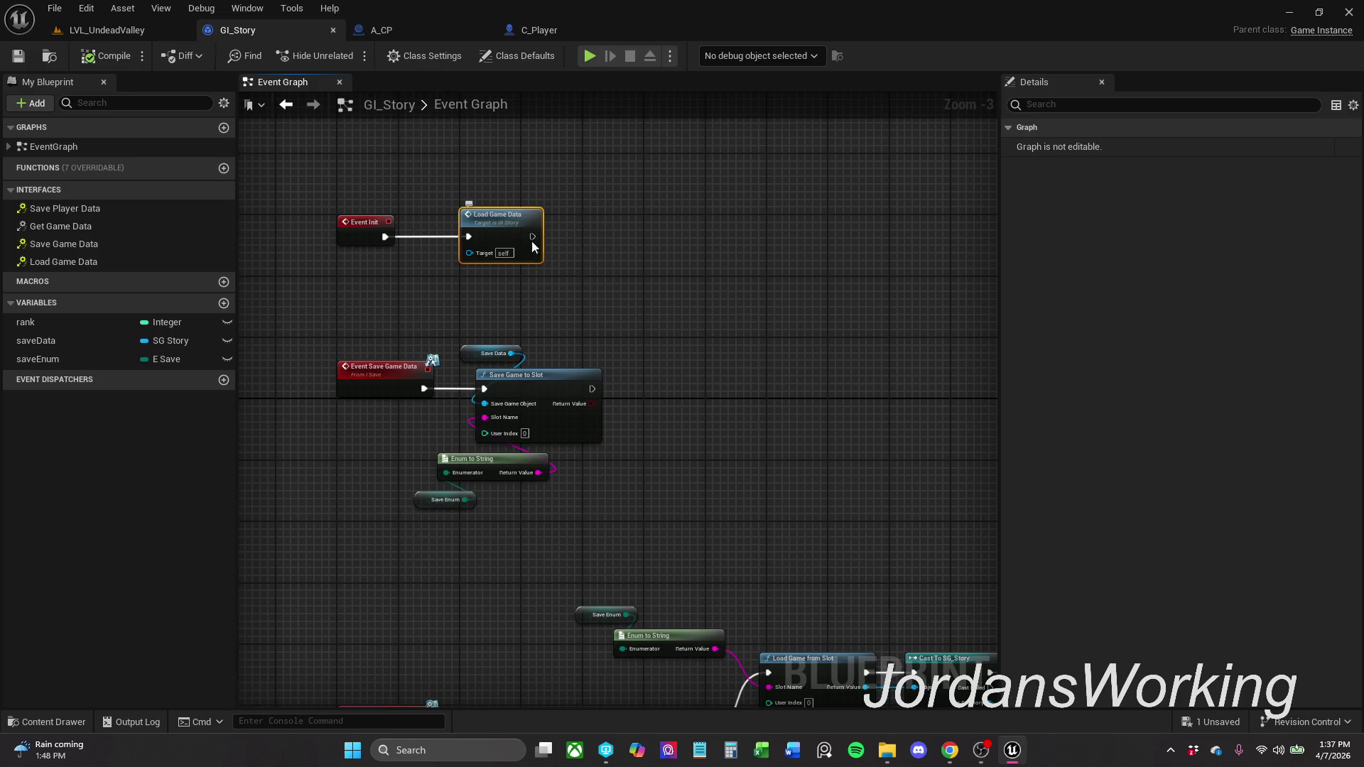
{"action": "left_click_drag", "start_coordinate": [581, 287], "coordinate": [586, 264]}
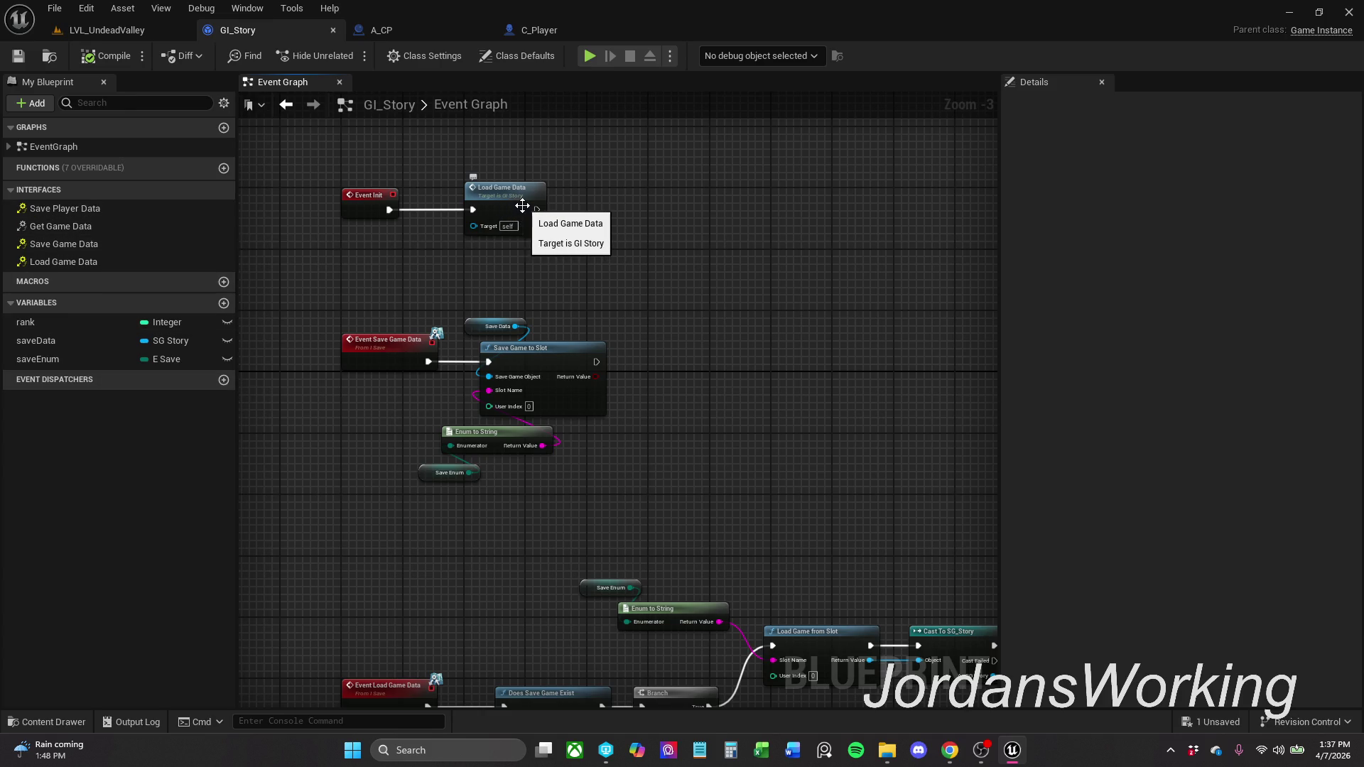
{"action": "double_click", "coordinate": [125, 223]}
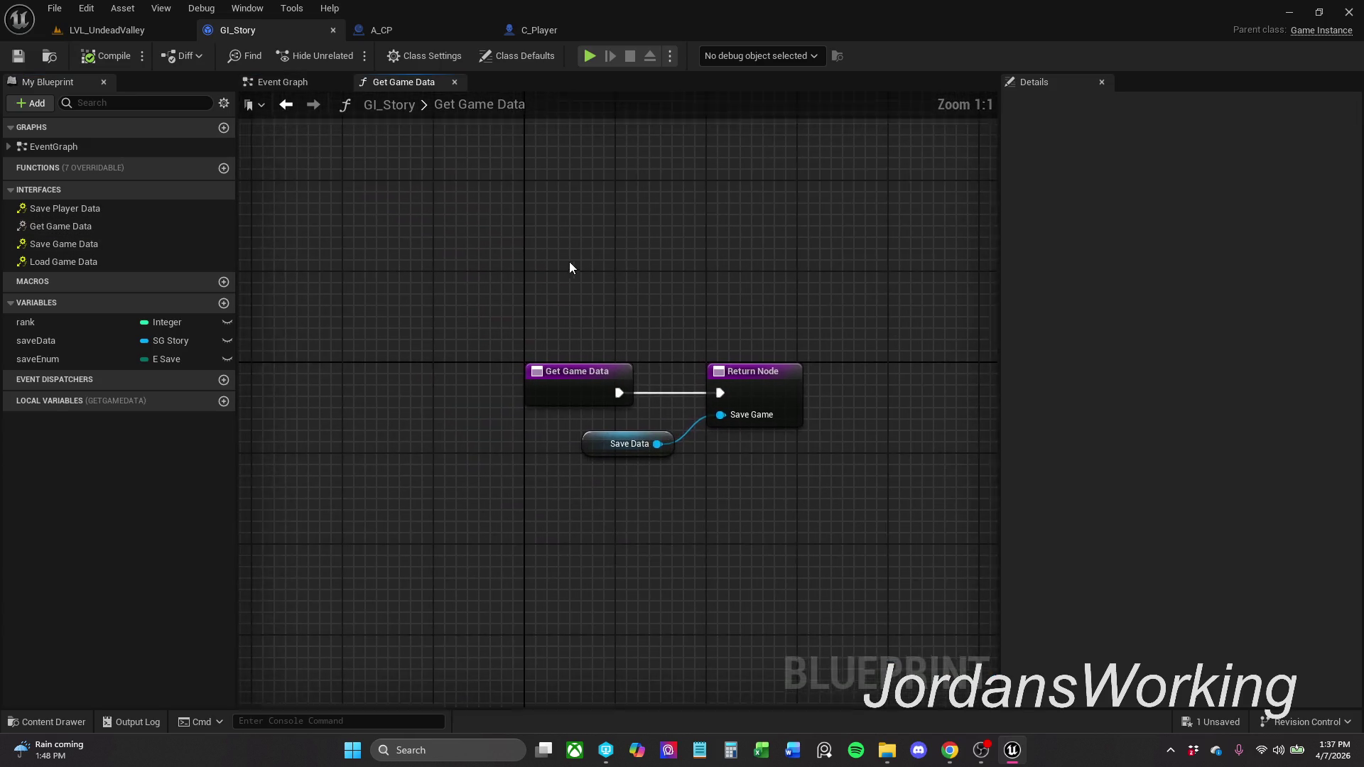
{"action": "left_click", "coordinate": [669, 449]}
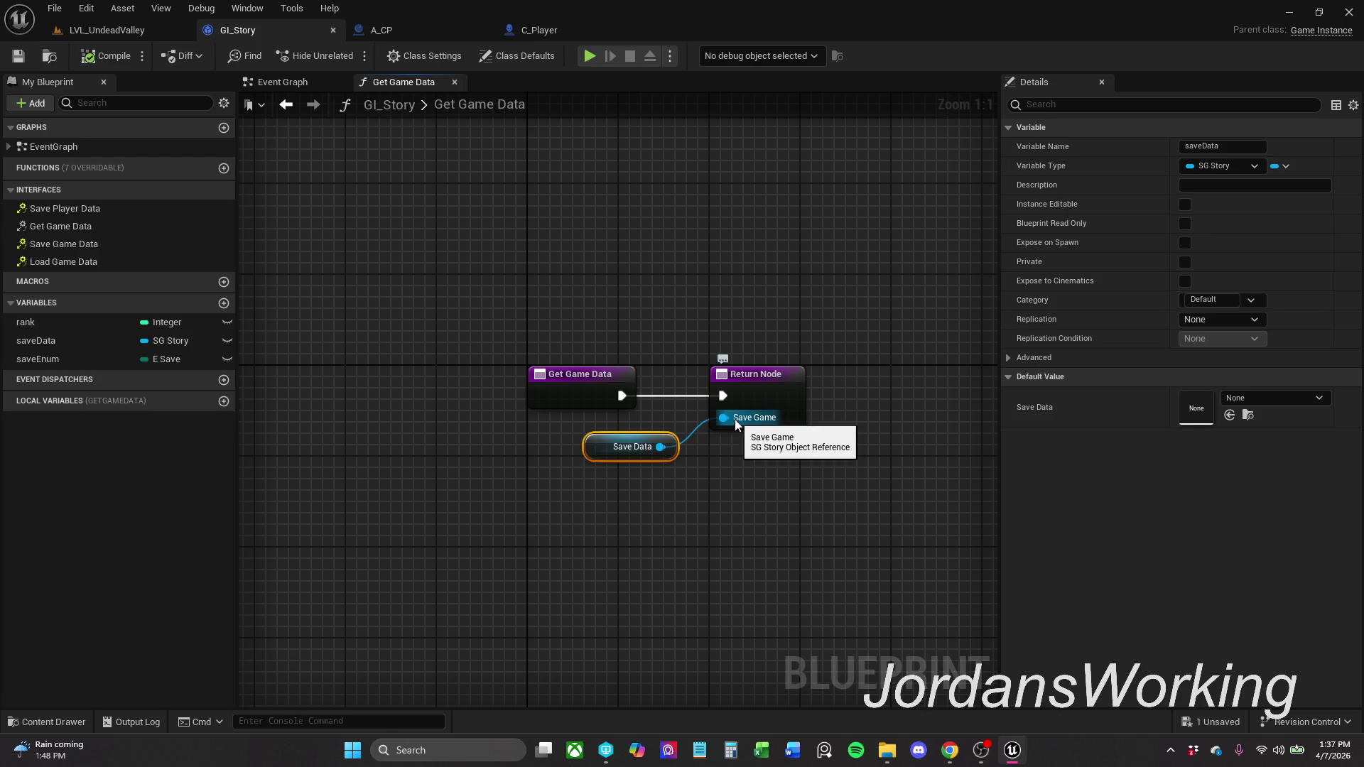
{"action": "left_click", "coordinate": [455, 83]}
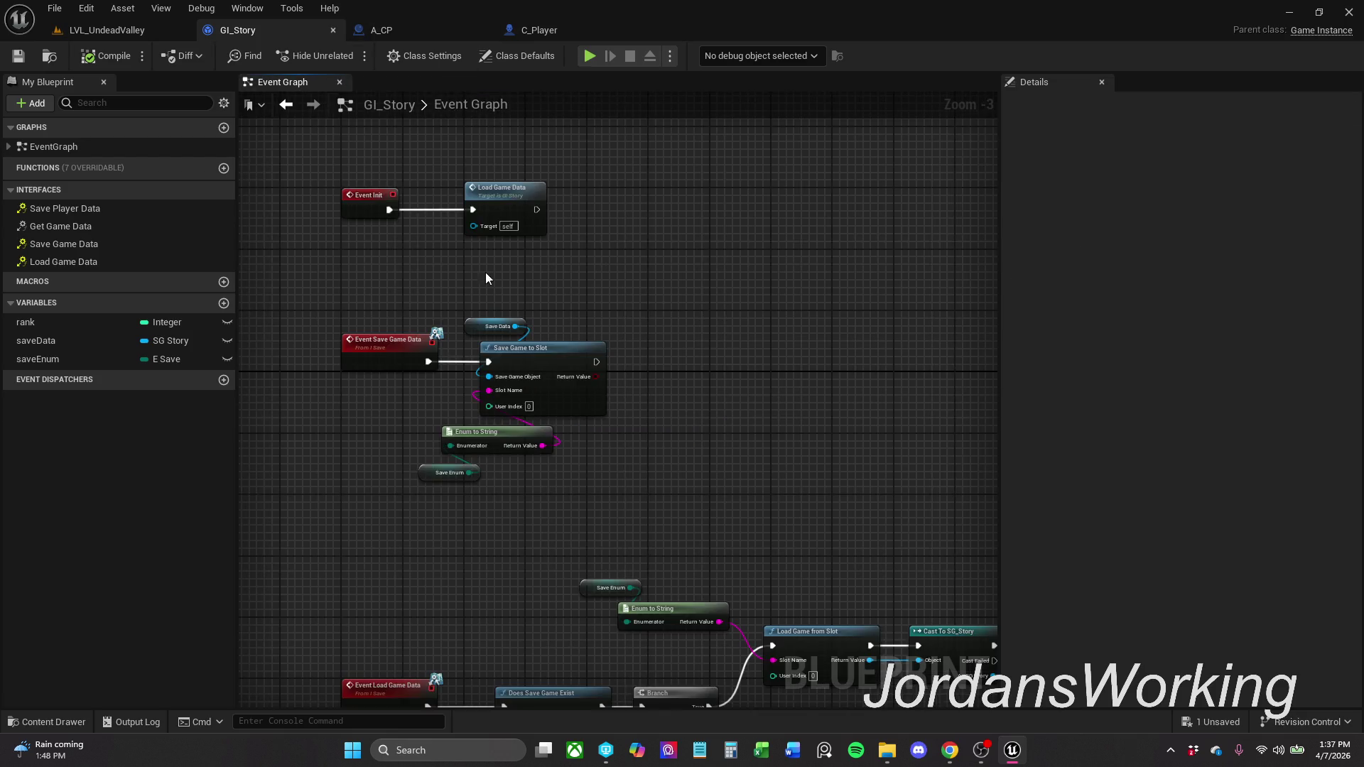
{"action": "left_click_drag", "start_coordinate": [642, 422], "coordinate": [657, 366]}
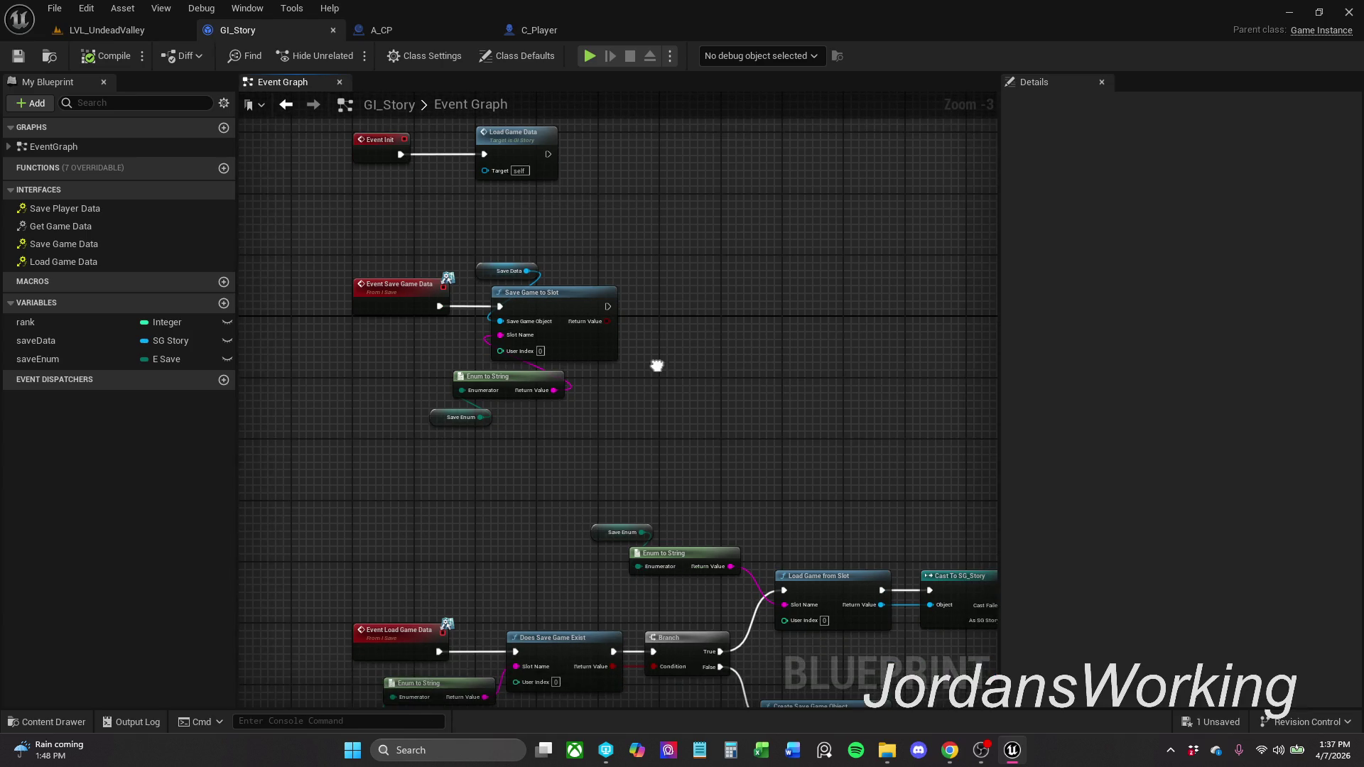
{"action": "mouse_move", "coordinate": [608, 439]}
{"action": "left_mouse_down"}
{"action": "mouse_move", "coordinate": [710, 457]}
{"action": "mouse_move", "coordinate": [639, 268]}
{"action": "mouse_move", "coordinate": [680, 259]}
{"action": "mouse_move", "coordinate": [518, 235]}
{"action": "left_mouse_up"}
{"action": "left_click_drag", "start_coordinate": [680, 257], "coordinate": [489, 219]}
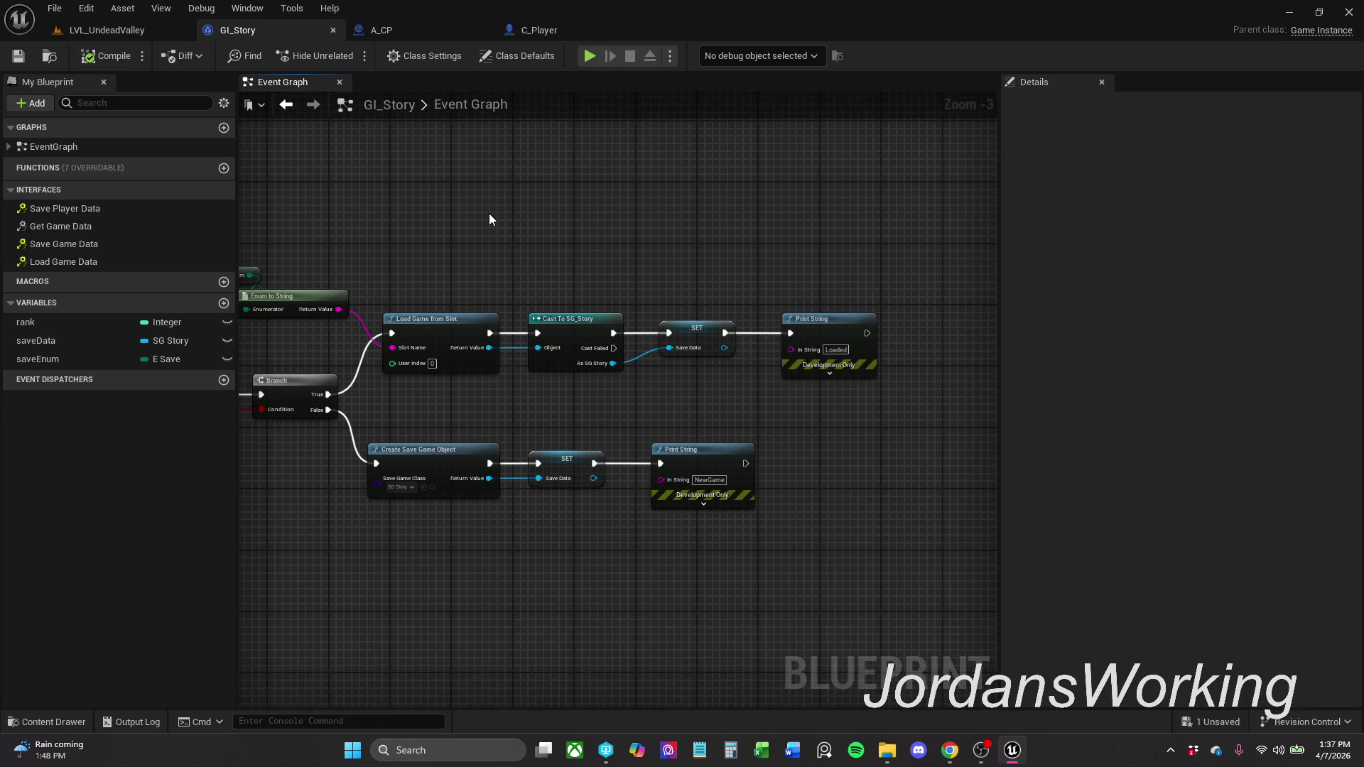
{"action": "key", "text": "alt+Tab"}
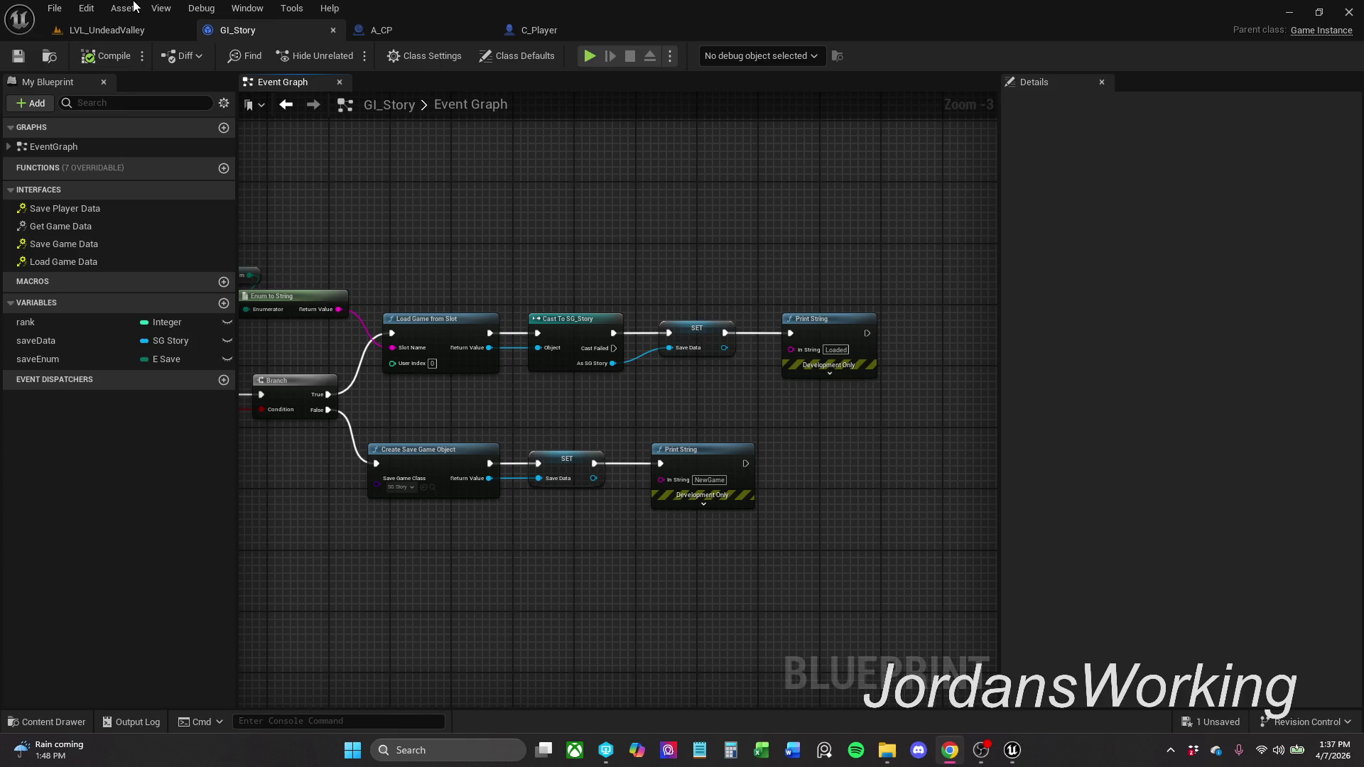
{"action": "left_click", "coordinate": [570, 31]}
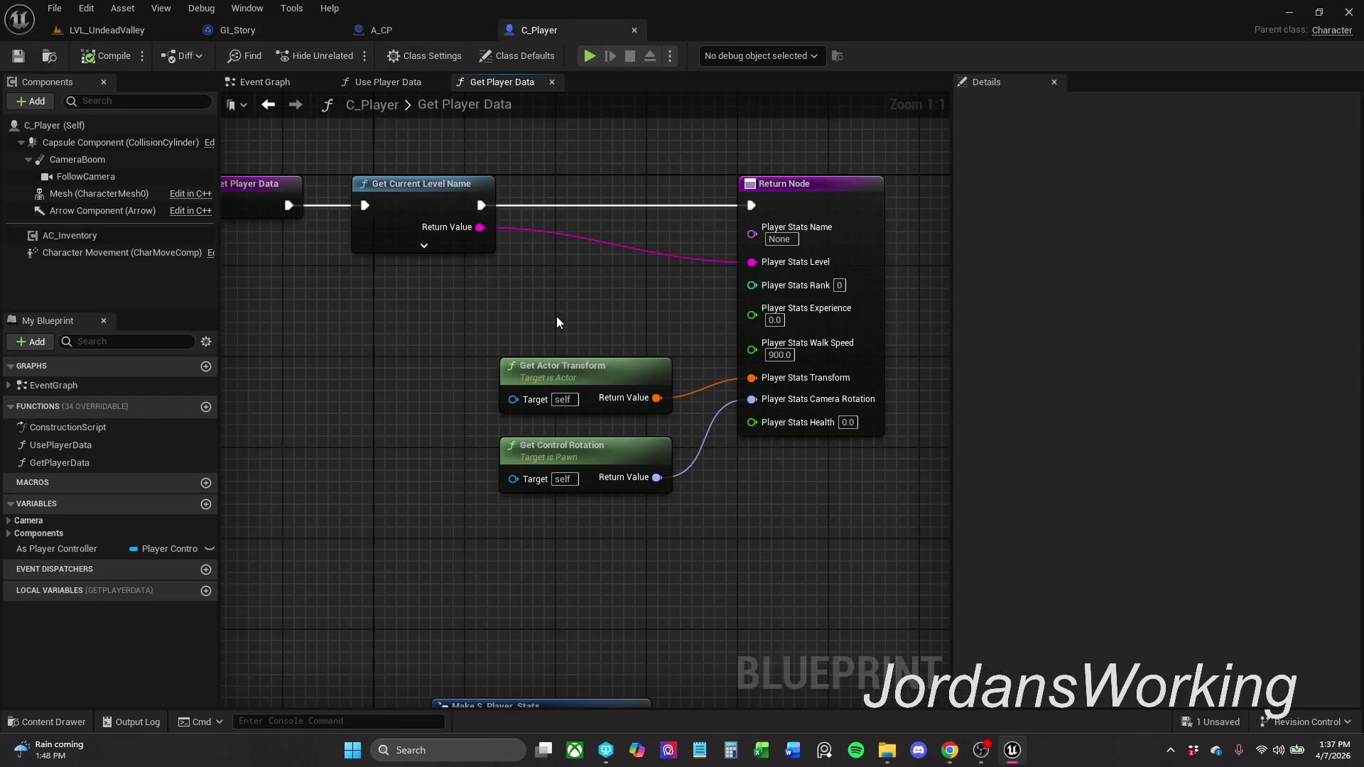
- Bring up C_Player's Use Player Data graph and nudge the string-to-name conversion node right
{"action": "left_click_drag", "start_coordinate": [557, 322], "coordinate": [646, 350]}
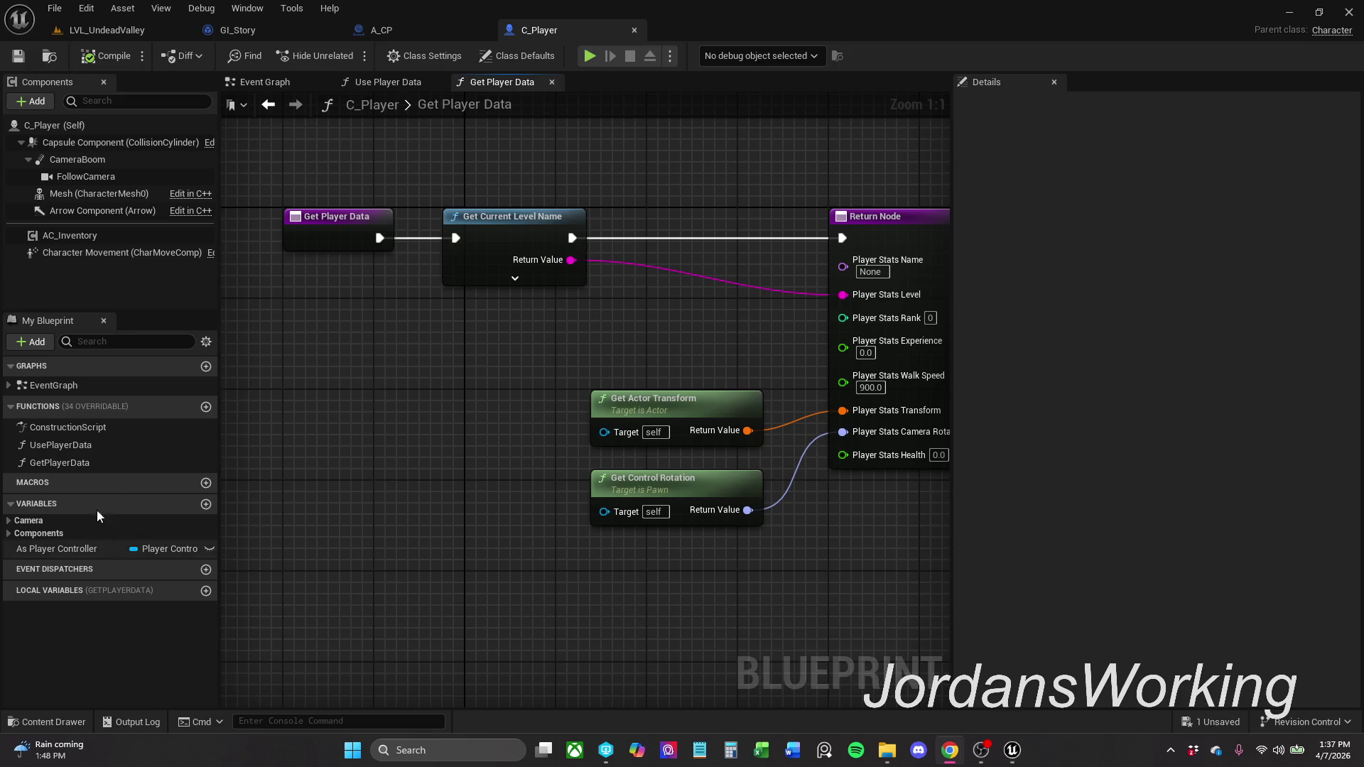
{"action": "double_click", "coordinate": [104, 446]}
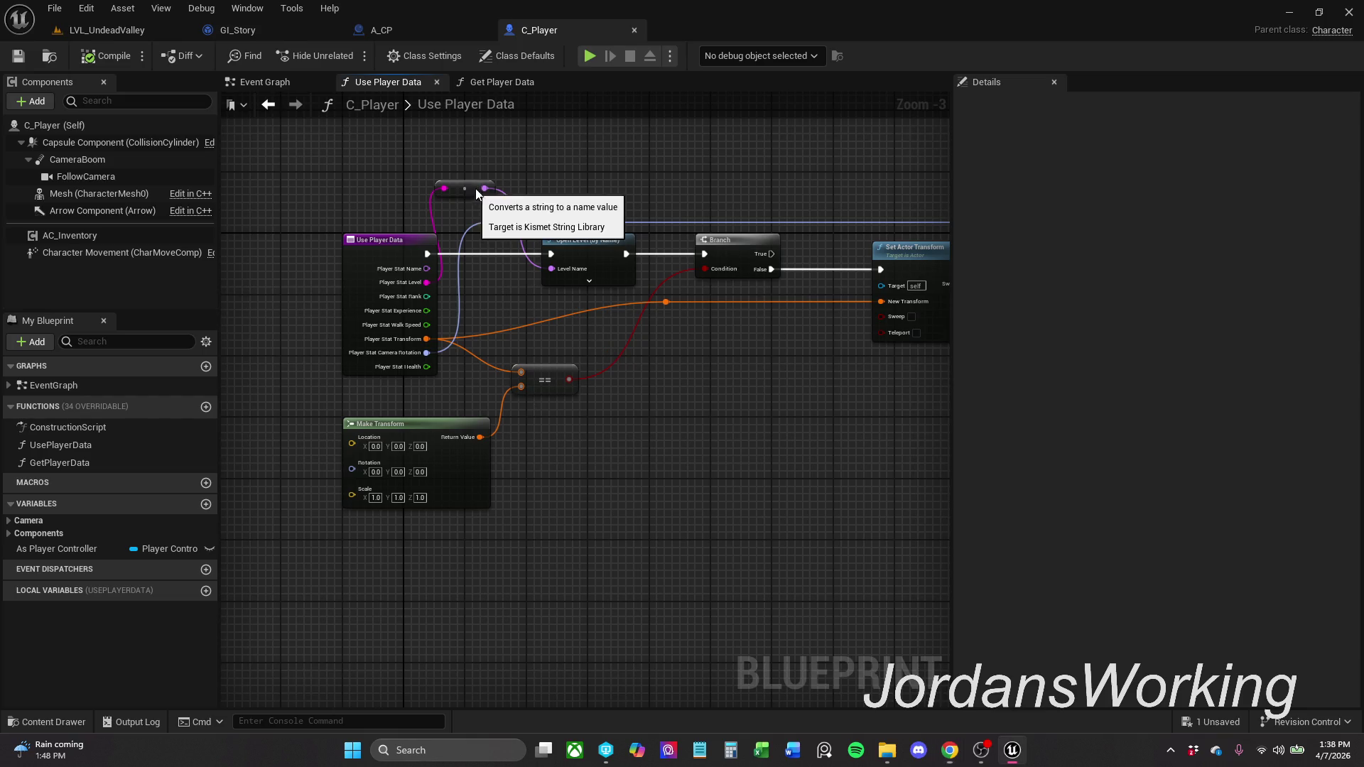
{"action": "left_click_drag", "start_coordinate": [472, 189], "coordinate": [517, 173]}
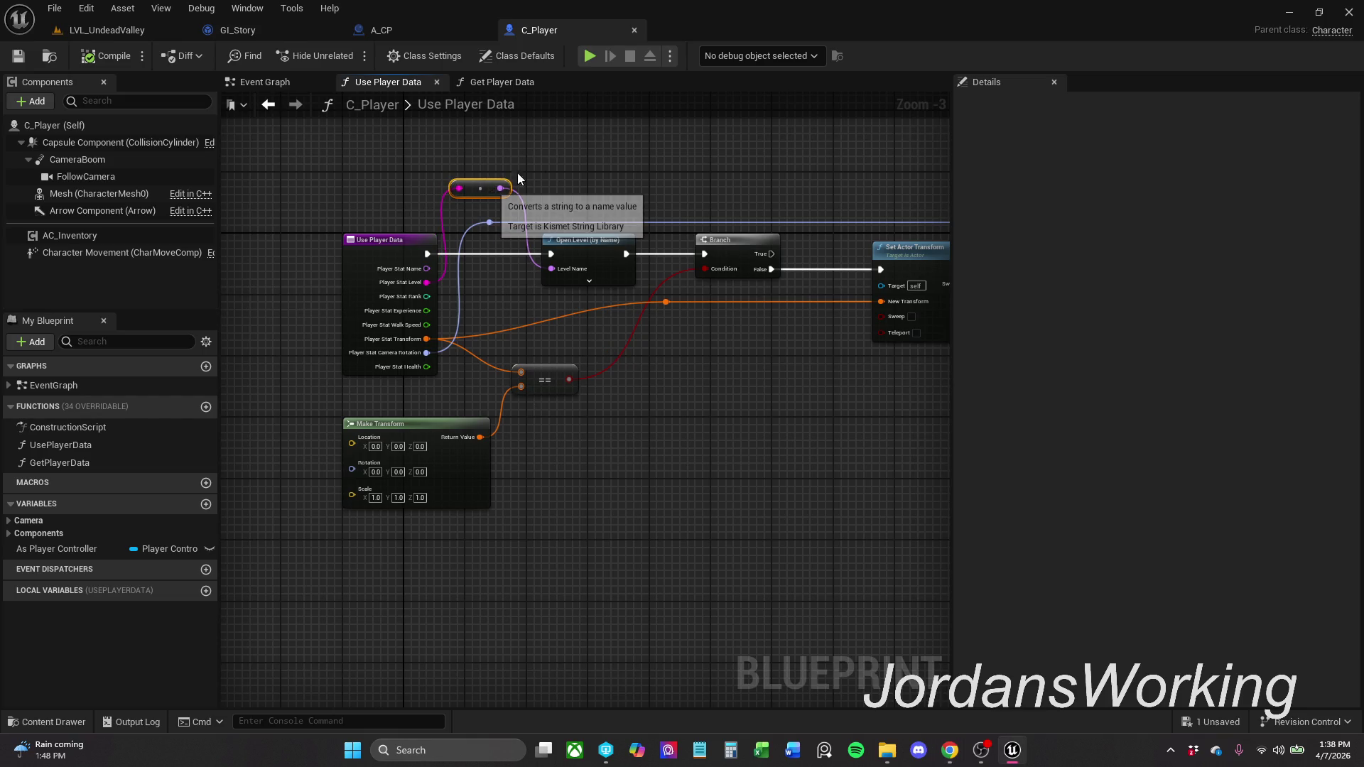
{"action": "left_click", "coordinate": [566, 156]}
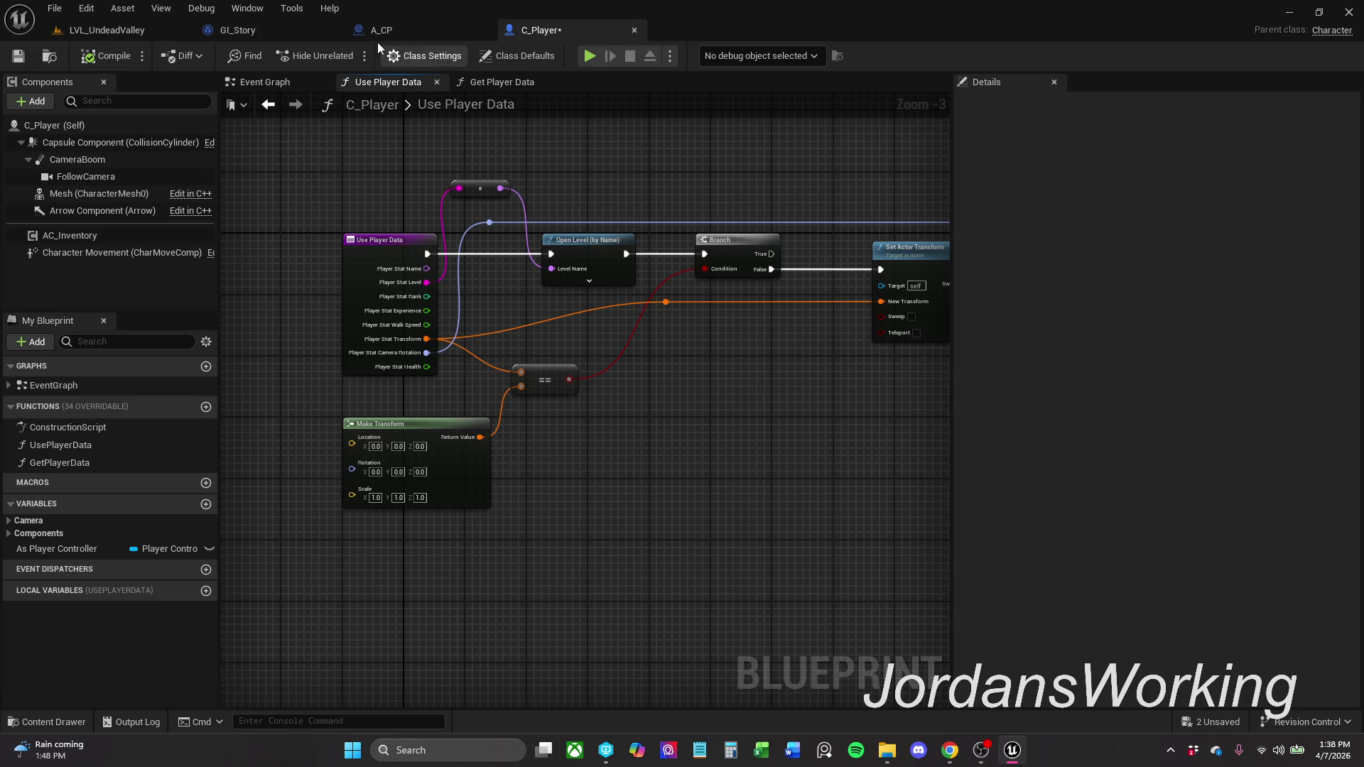
- In GI_Story, disconnect Event Load Game Data from the Does Save Game Exist check
{"action": "left_click", "coordinate": [282, 32]}
{"action": "left_click_drag", "start_coordinate": [634, 291], "coordinate": [997, 178]}
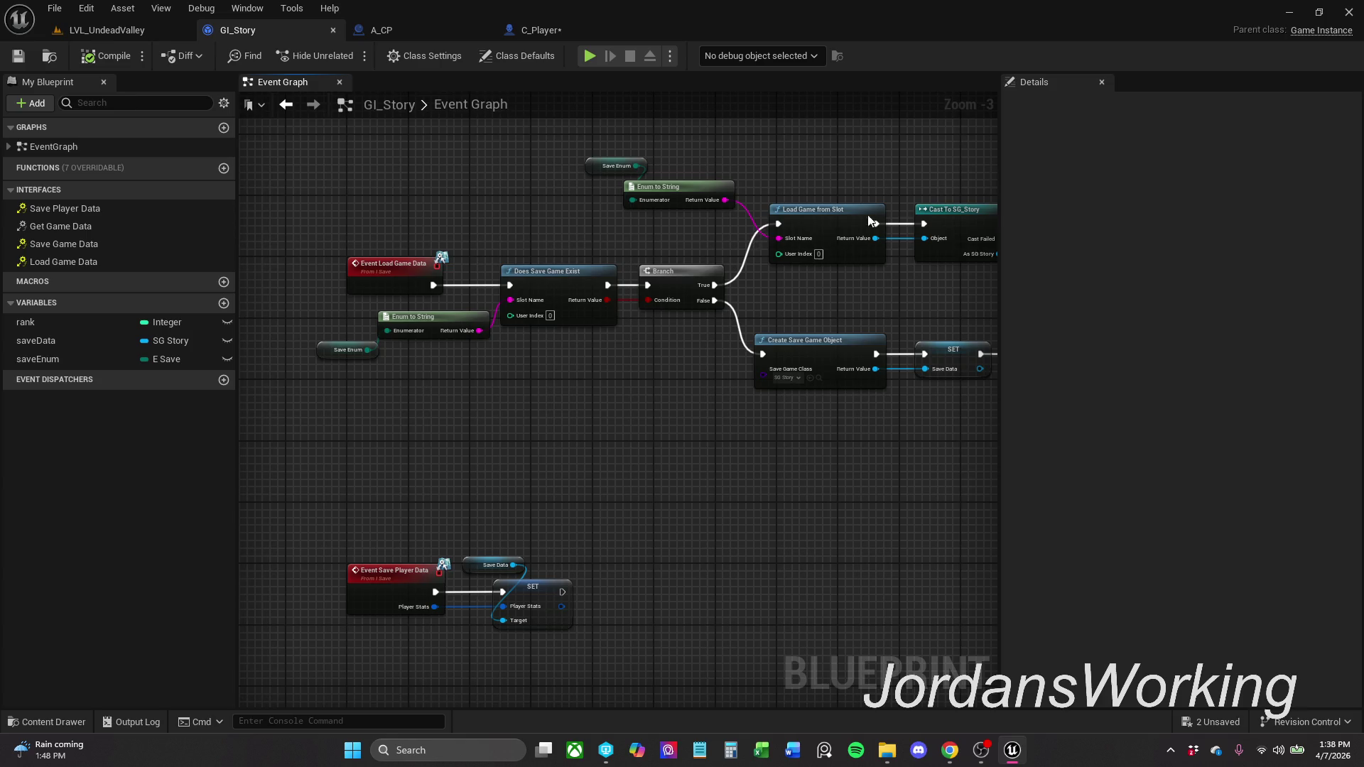
{"action": "left_click", "coordinate": [483, 285], "text": "alt"}
{"action": "left_click", "coordinate": [132, 32]}
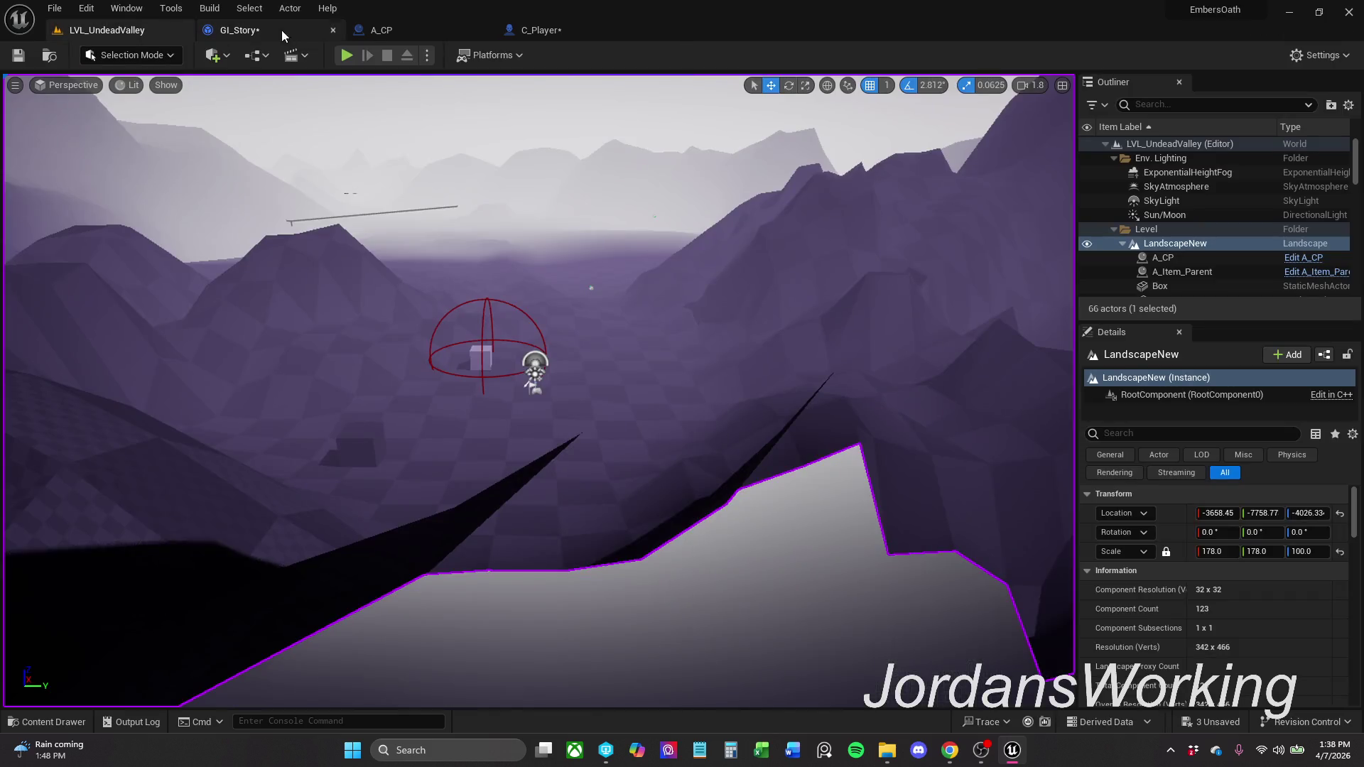
- Test the level with Play From Here at a chosen spot, stop it, and return to C_Player
{"action": "left_click", "coordinate": [281, 32]}
{"action": "left_click", "coordinate": [106, 30]}
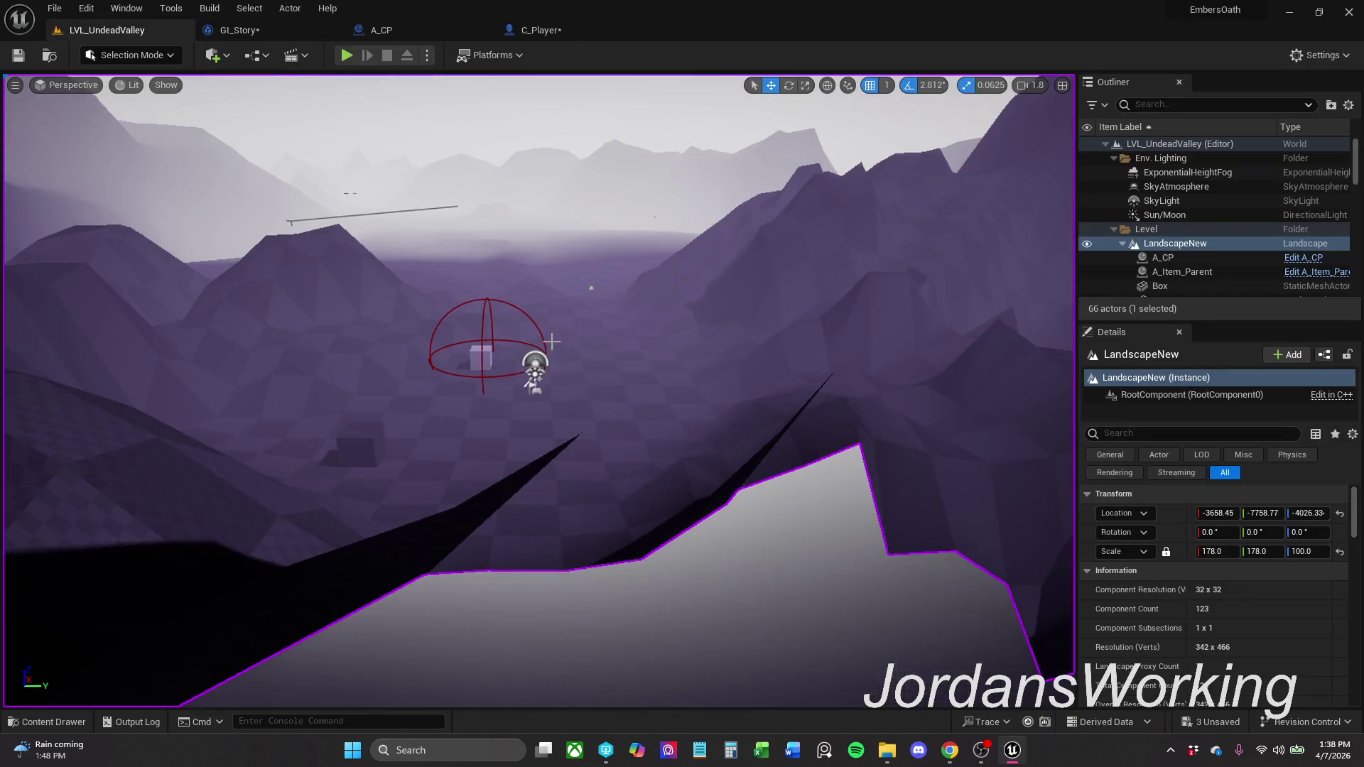
{"action": "left_click", "coordinate": [886, 752]}
{"action": "right_click", "coordinate": [603, 384]}
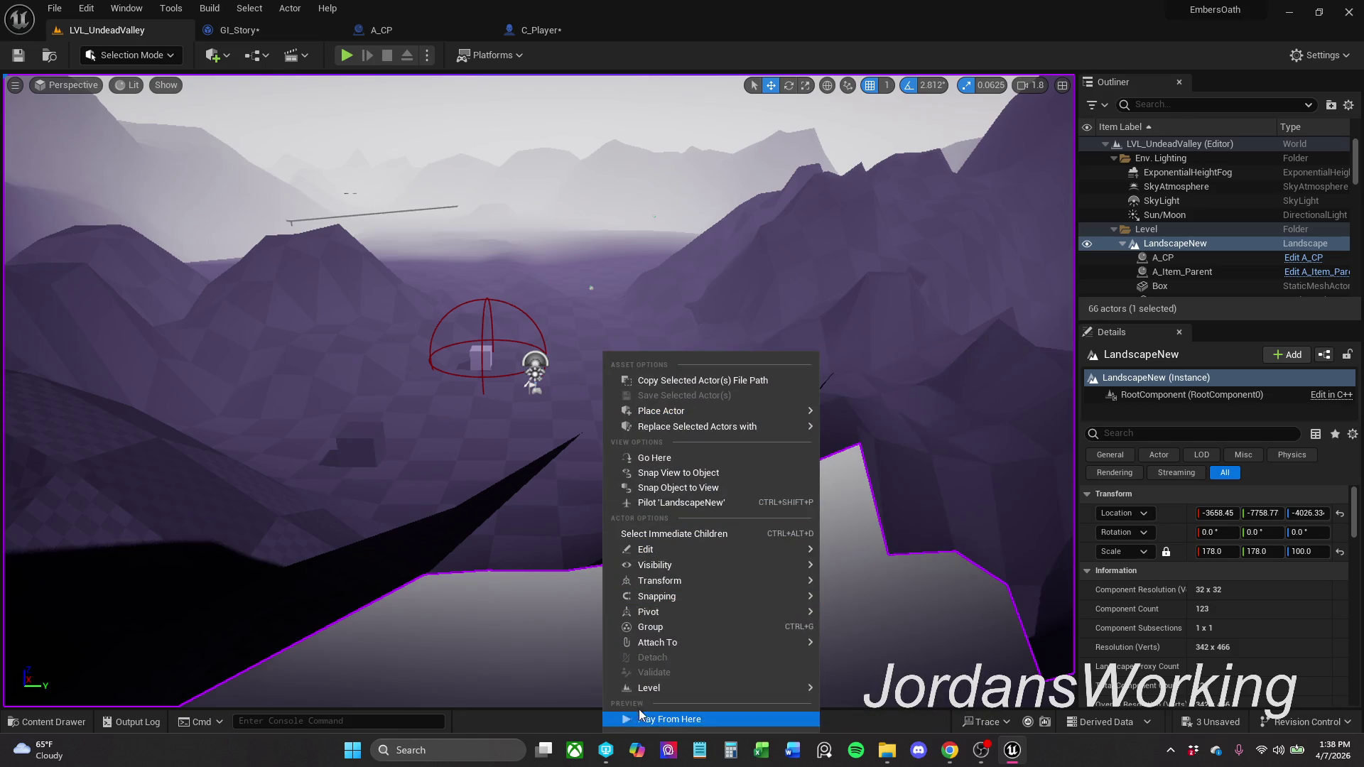
{"action": "left_click", "coordinate": [638, 719]}
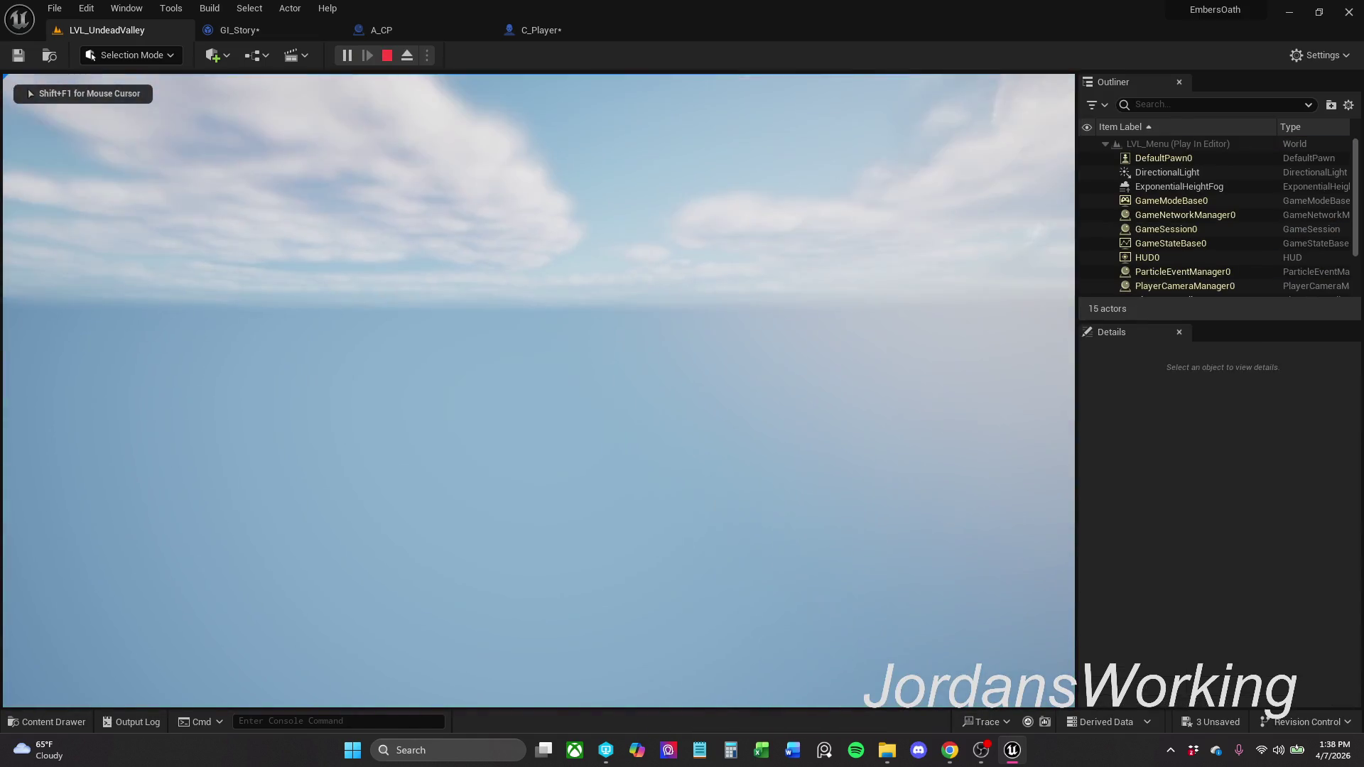
{"action": "key", "text": "Escape"}
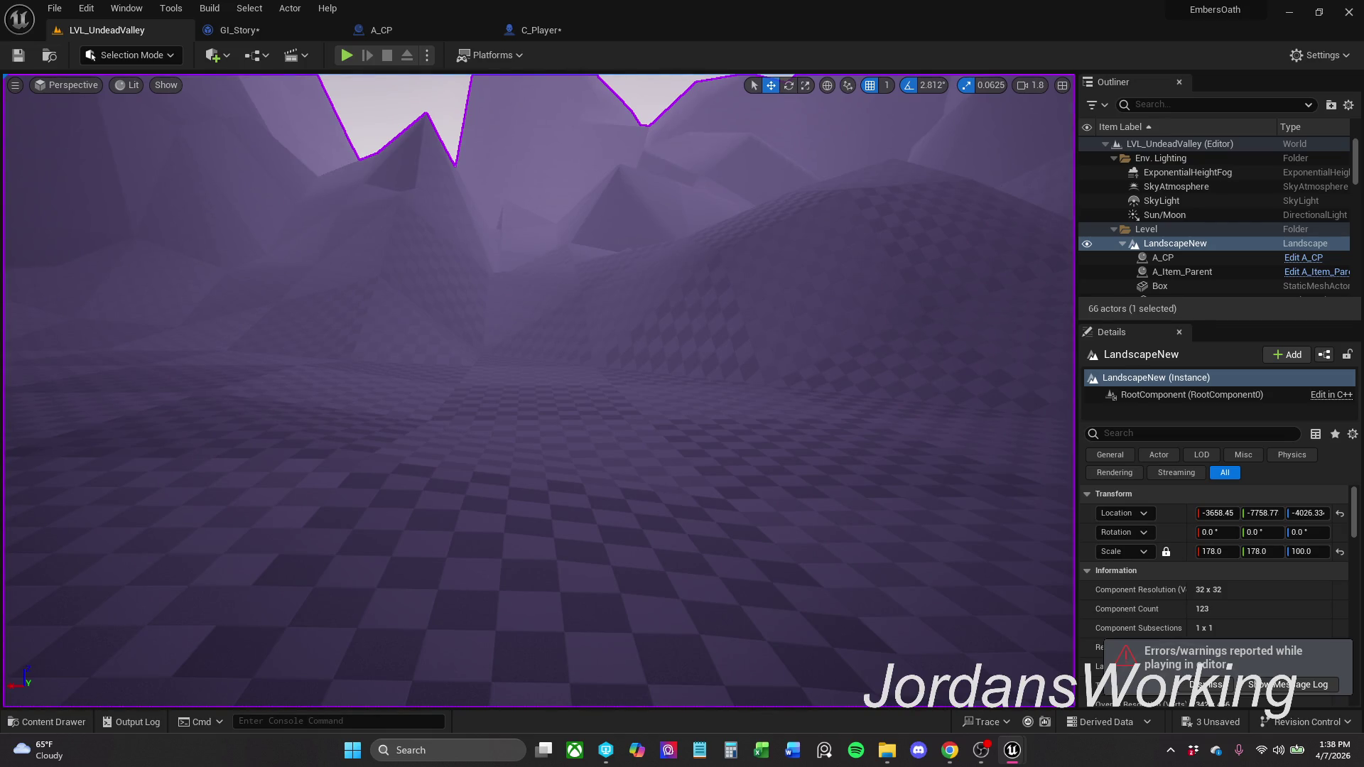
{"action": "left_click", "coordinate": [541, 30]}
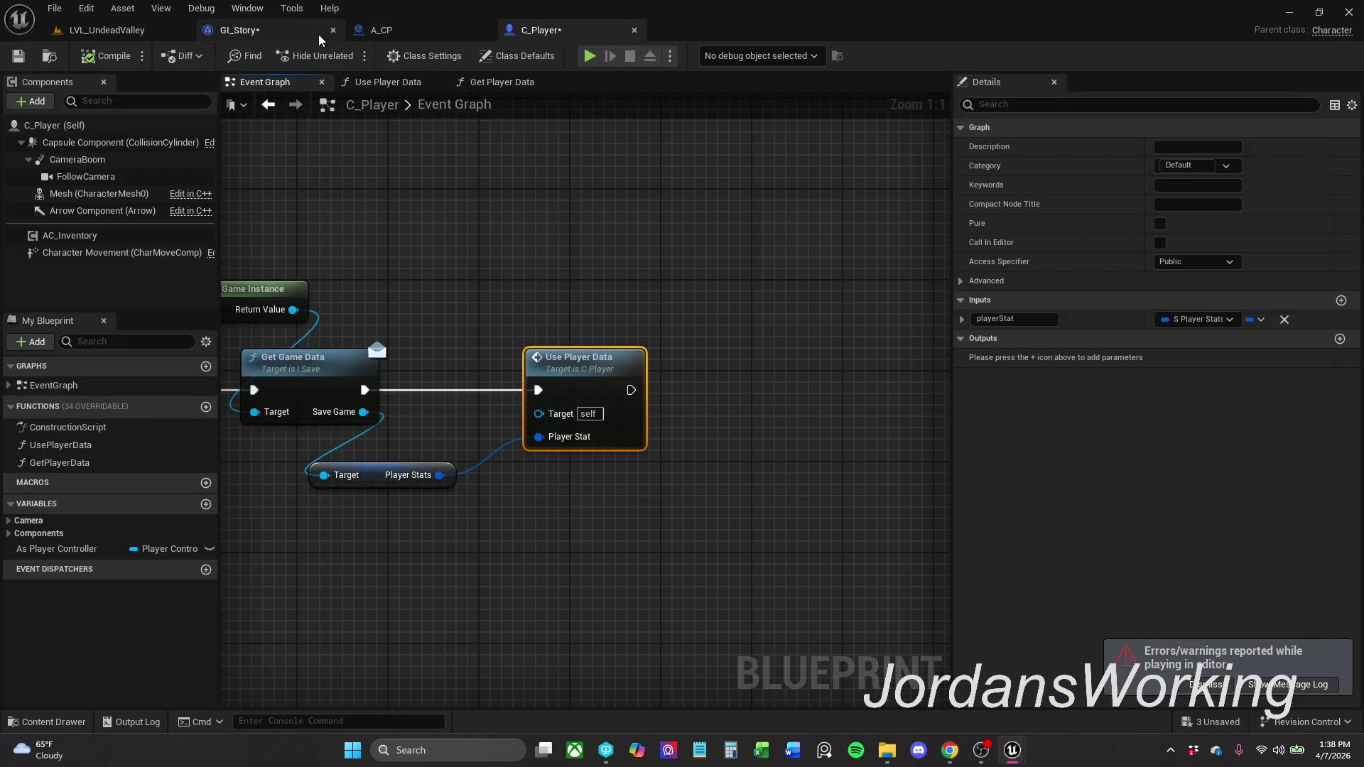
- Bring up Use Player Data from C_Player's event graph and pan to Set Actor Transform and Set Control Rotation
{"action": "left_click", "coordinate": [234, 34]}
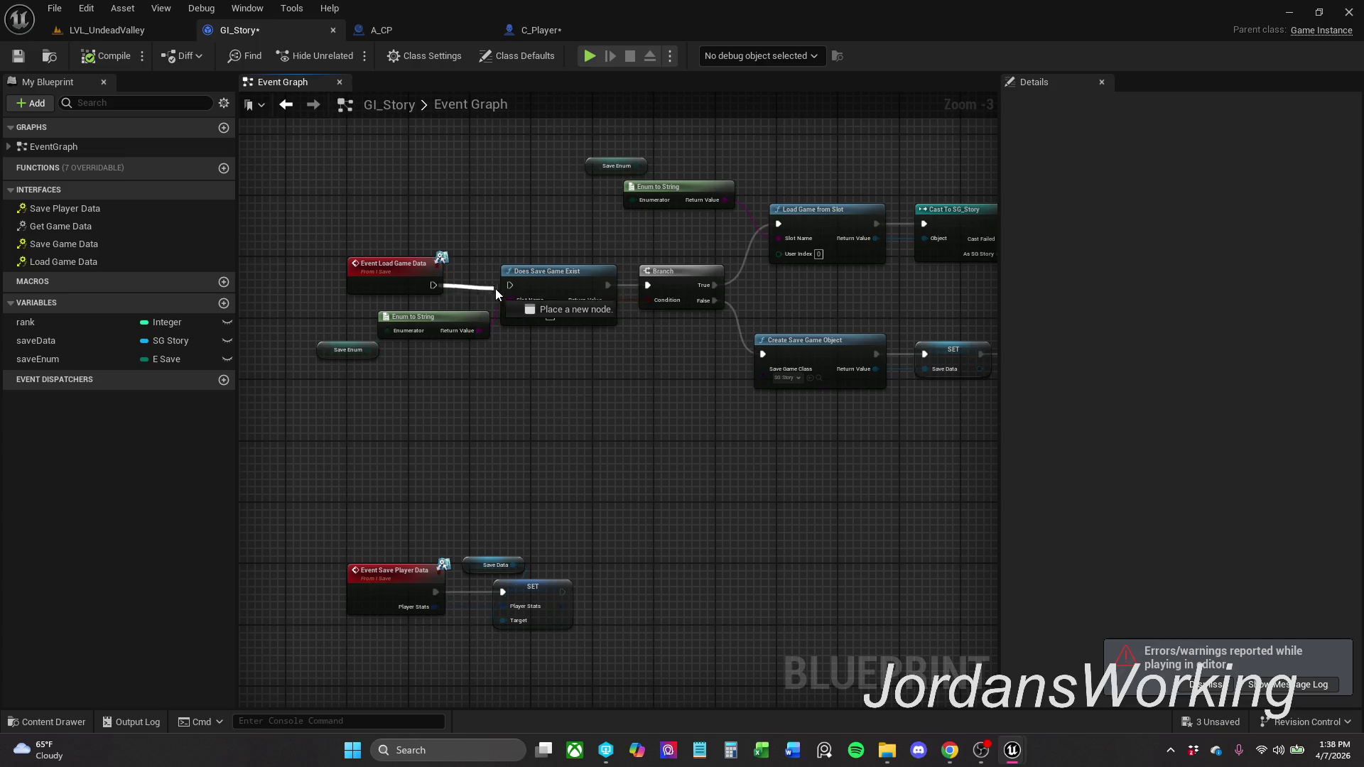
{"action": "left_click", "coordinate": [559, 31]}
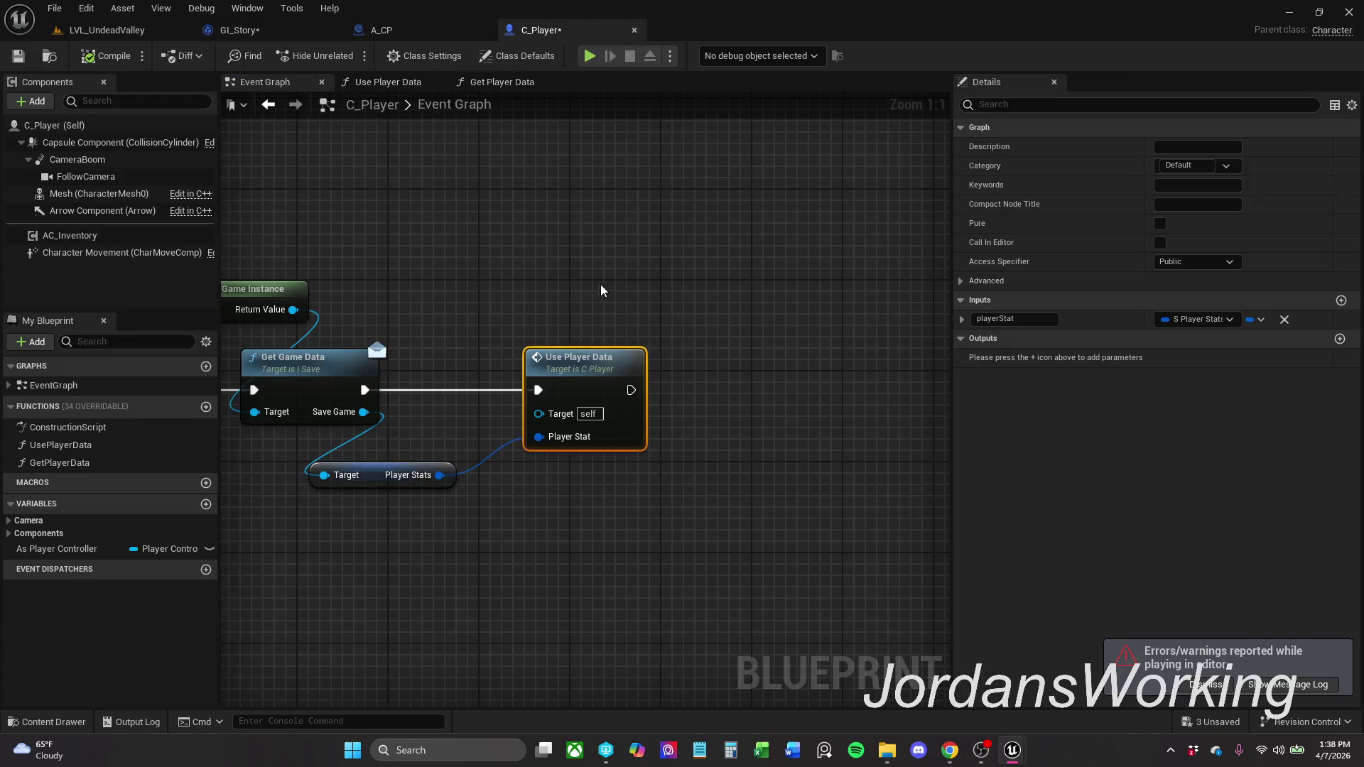
{"action": "double_click", "coordinate": [582, 366]}
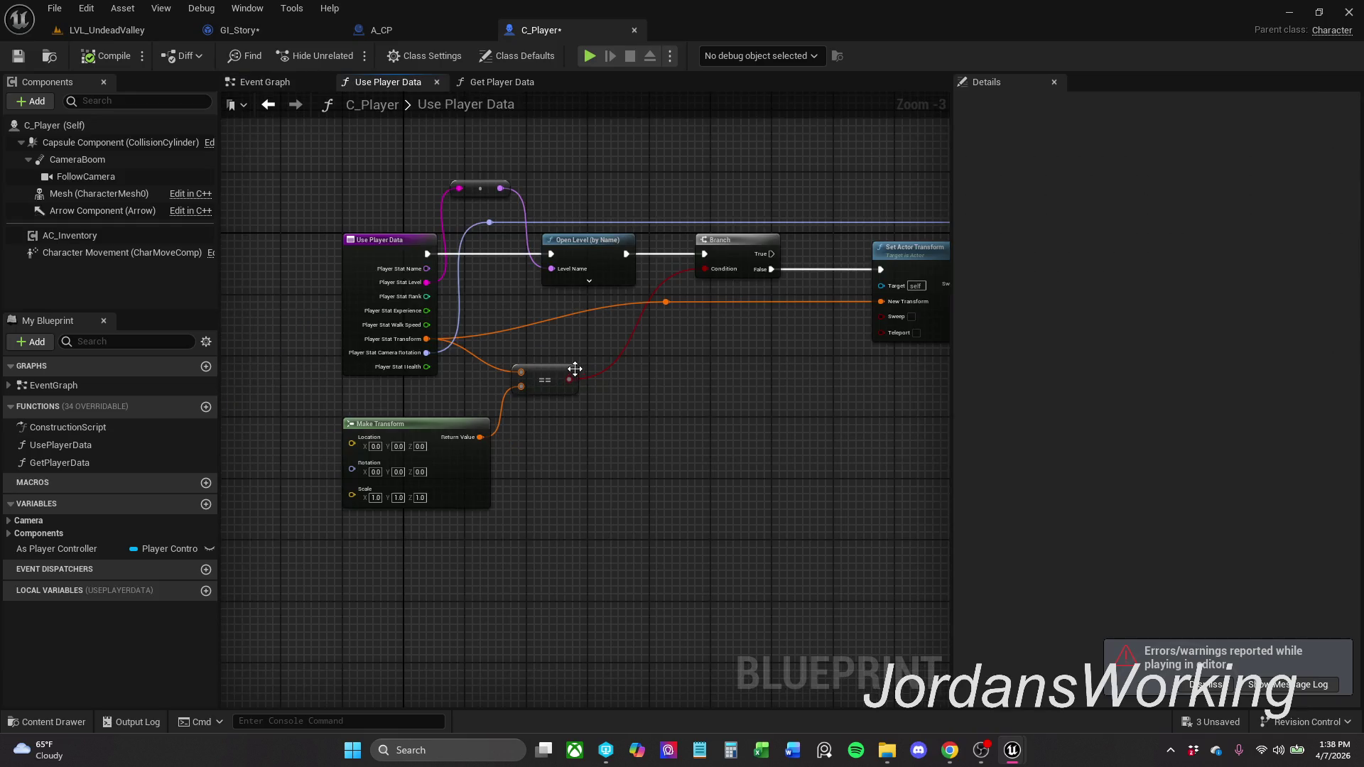
{"action": "left_click_drag", "start_coordinate": [625, 393], "coordinate": [176, 410]}
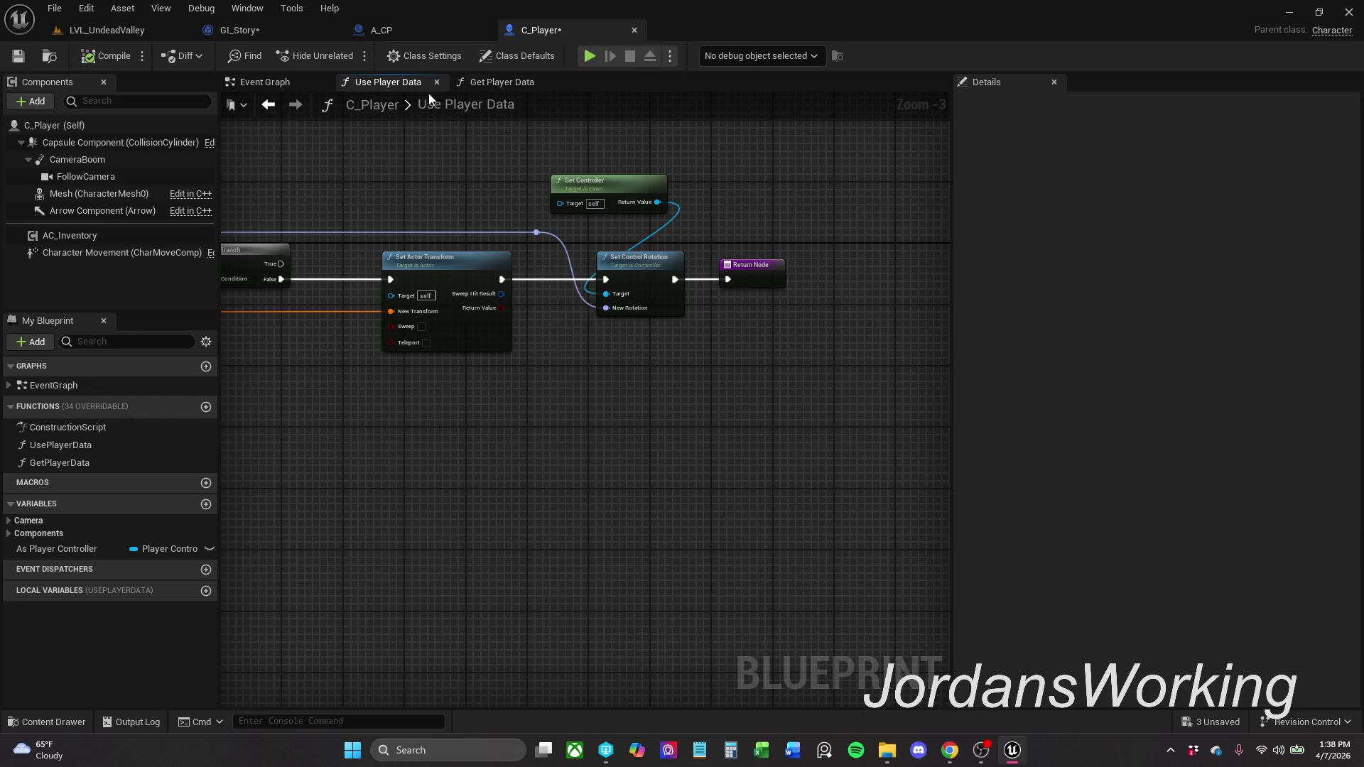
- Delete the Open Level node and its reroute from Use Player Data
{"action": "left_click", "coordinate": [18, 55]}
{"action": "mouse_move", "coordinate": [427, 232]}
{"action": "left_mouse_down"}
{"action": "mouse_move", "coordinate": [545, 232]}
{"action": "mouse_move", "coordinate": [570, 158]}
{"action": "left_mouse_up"}
{"action": "key", "text": "alt+Tab"}
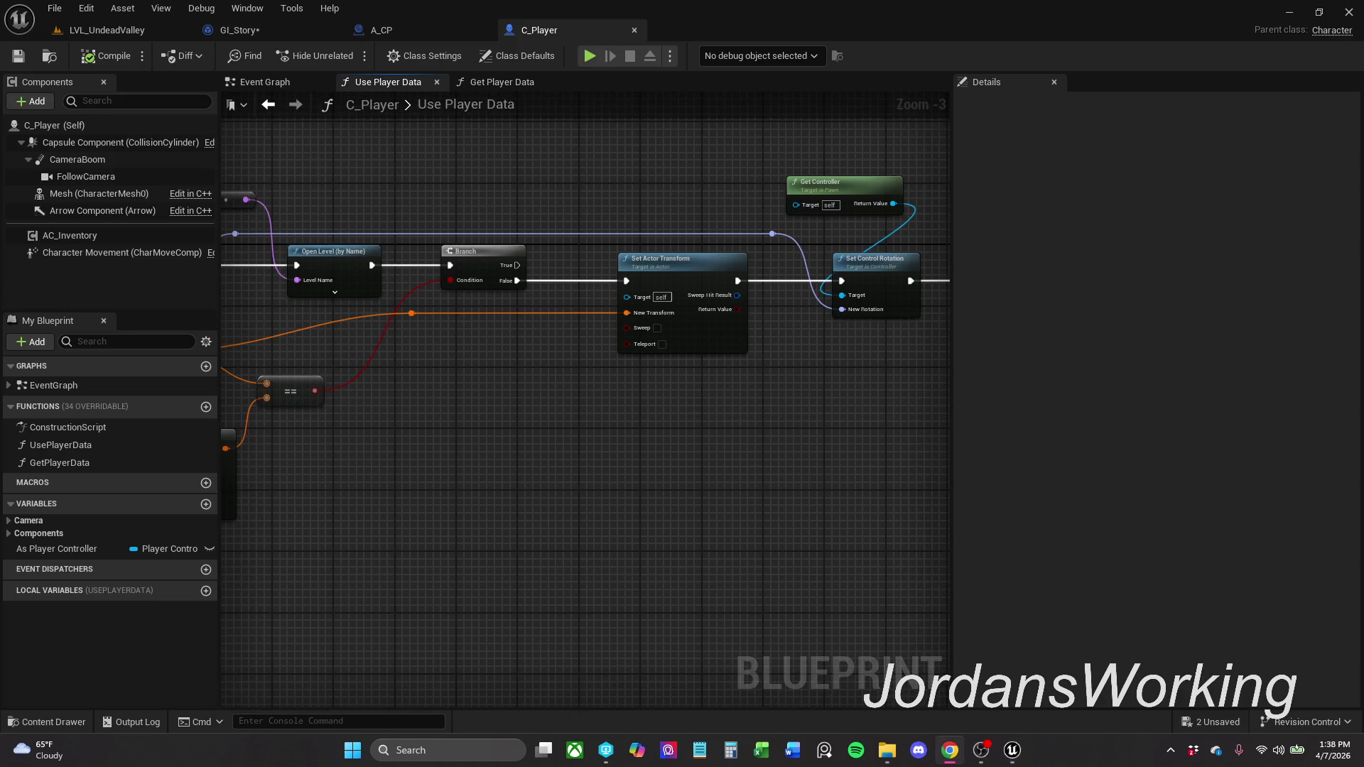
{"action": "mouse_move", "coordinate": [403, 189]}
{"action": "left_mouse_down"}
{"action": "mouse_move", "coordinate": [524, 211]}
{"action": "mouse_move", "coordinate": [424, 278]}
{"action": "left_mouse_up"}
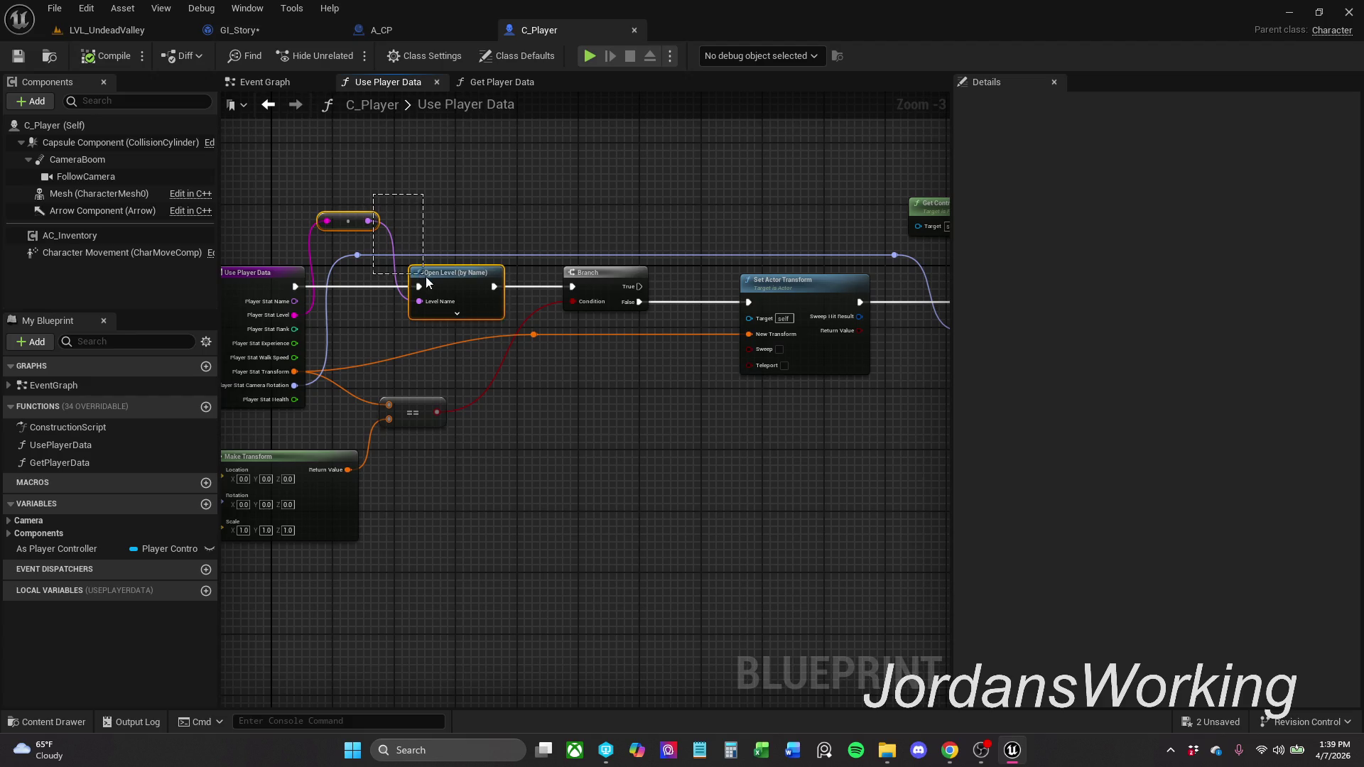
{"action": "key", "text": "Delete"}
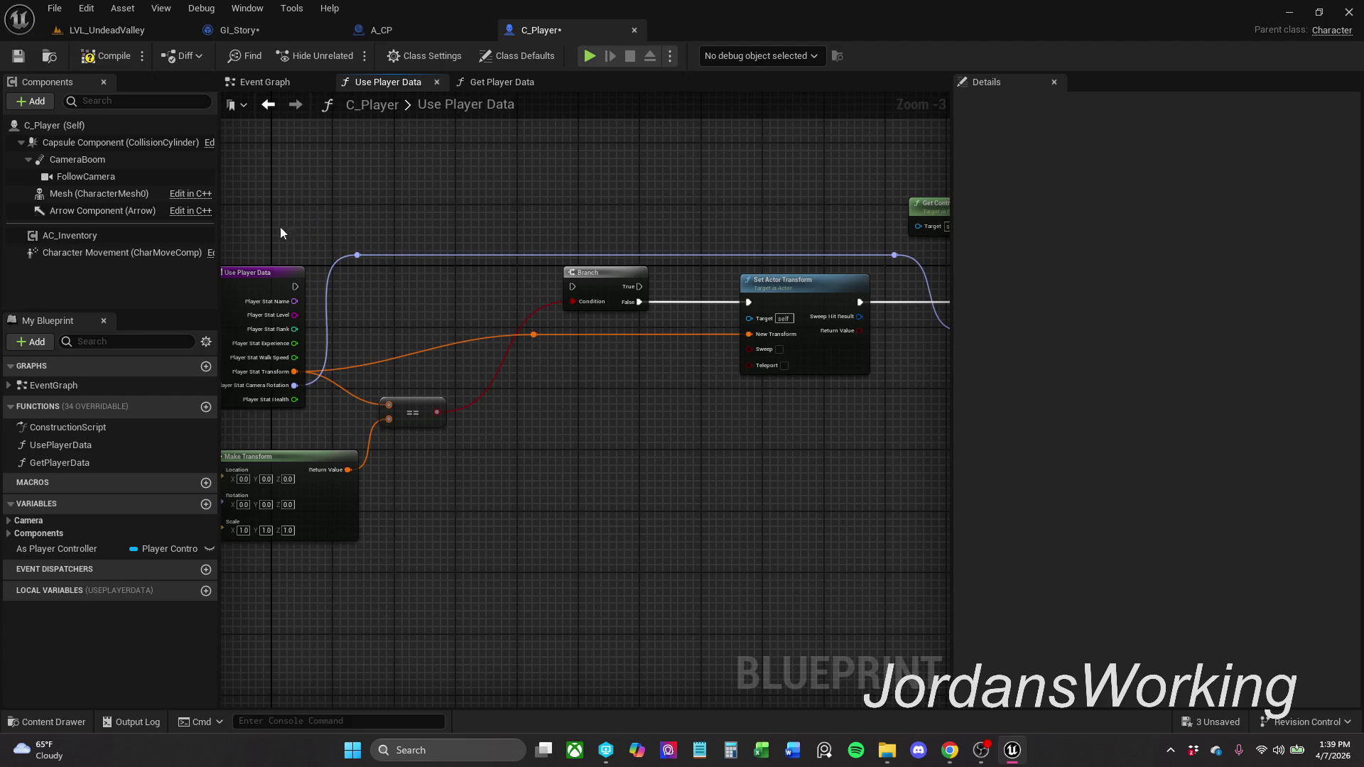
- Link Use Player Data's exec output to the Branch and shift the remaining nodes left
{"action": "left_click_drag", "start_coordinate": [572, 286], "coordinate": [296, 289]}
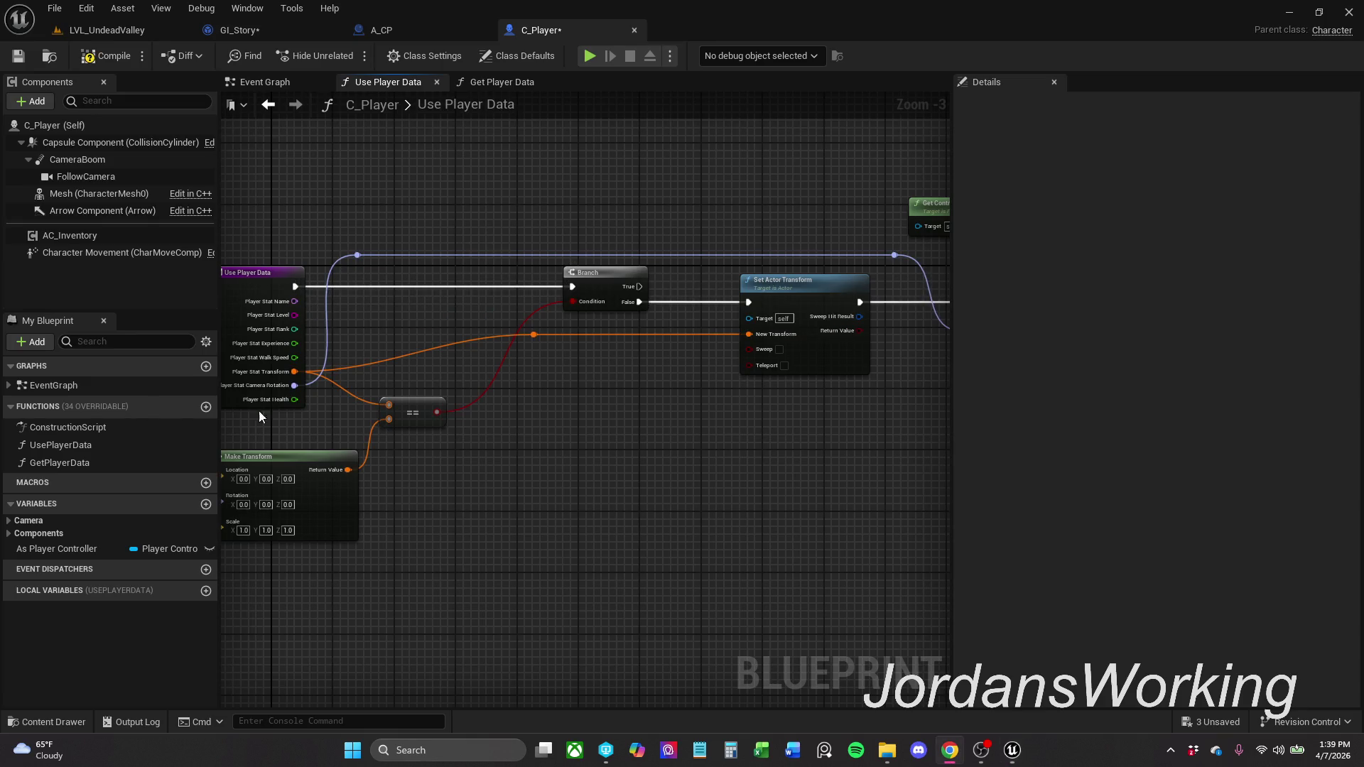
{"action": "left_click_drag", "start_coordinate": [600, 283], "coordinate": [486, 269]}
{"action": "scroll", "coordinate": [486, 269], "scroll_direction": "down", "scroll_amount": 2}
{"action": "mouse_move", "coordinate": [396, 177]}
{"action": "left_mouse_down"}
{"action": "mouse_move", "coordinate": [637, 322]}
{"action": "mouse_move", "coordinate": [786, 321]}
{"action": "left_mouse_up"}
{"action": "left_click_drag", "start_coordinate": [604, 246], "coordinate": [528, 246]}
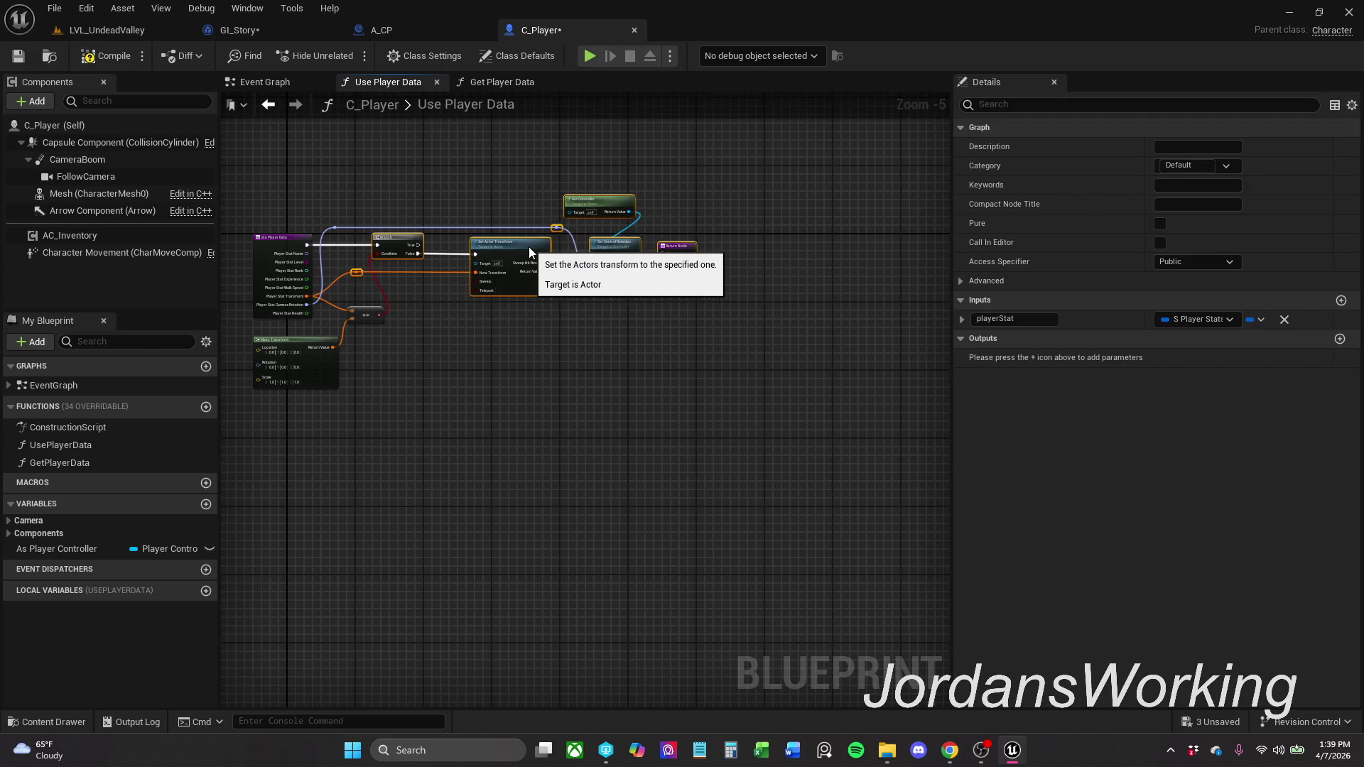
- Save C_Player and GI_Story, ending back on C_Player's Use Player Data graph
{"action": "left_click", "coordinate": [20, 57]}
{"action": "left_click", "coordinate": [270, 32]}
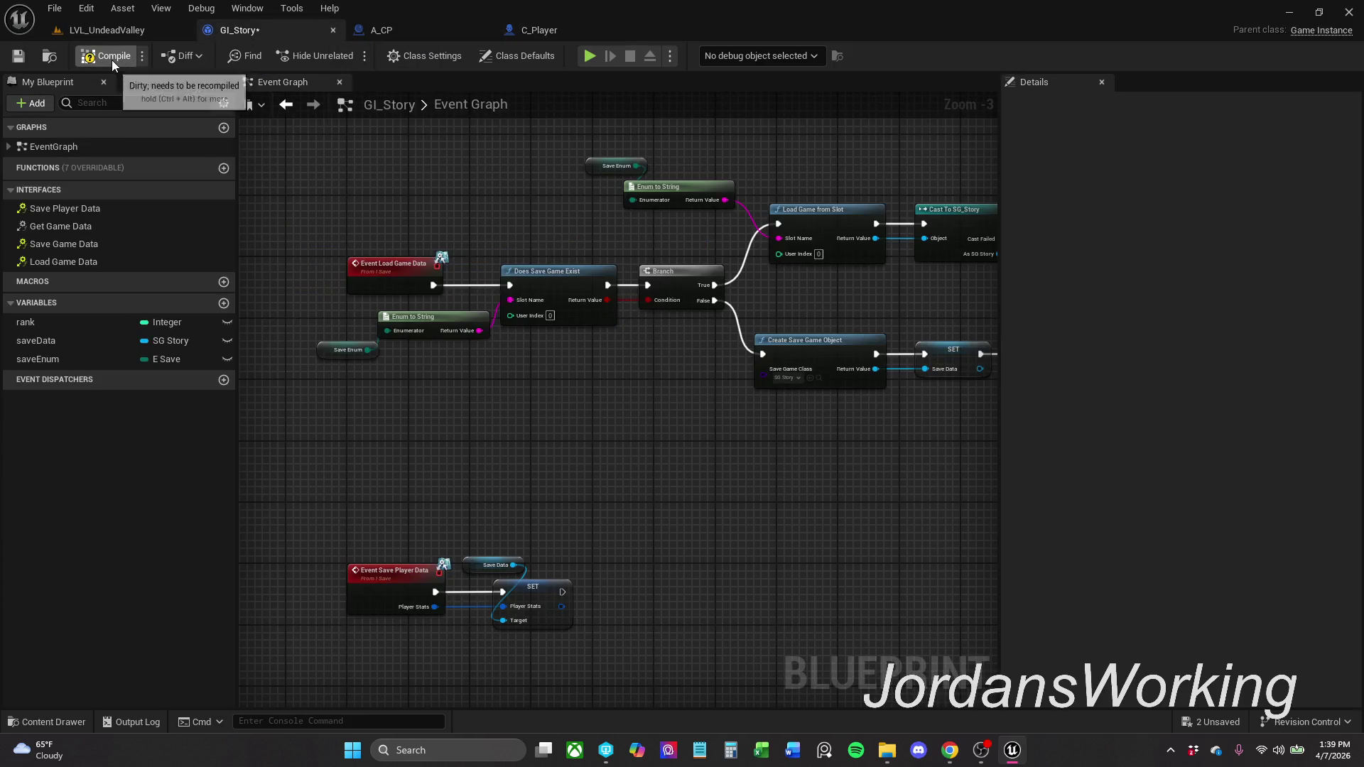
{"action": "left_click", "coordinate": [19, 56]}
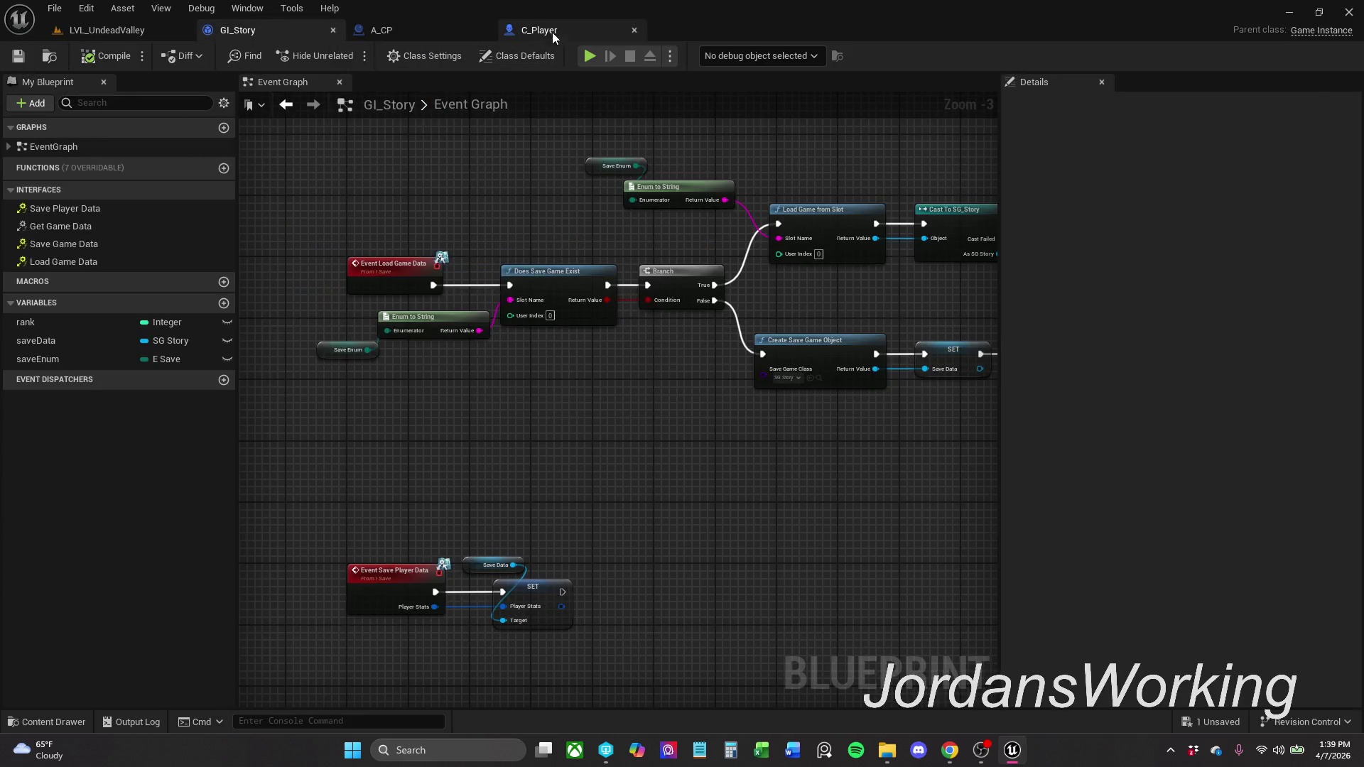
{"action": "left_click", "coordinate": [552, 32]}
- Inspect the As Player Controller variable and expand the Components variable group
{"action": "left_click", "coordinate": [101, 552]}
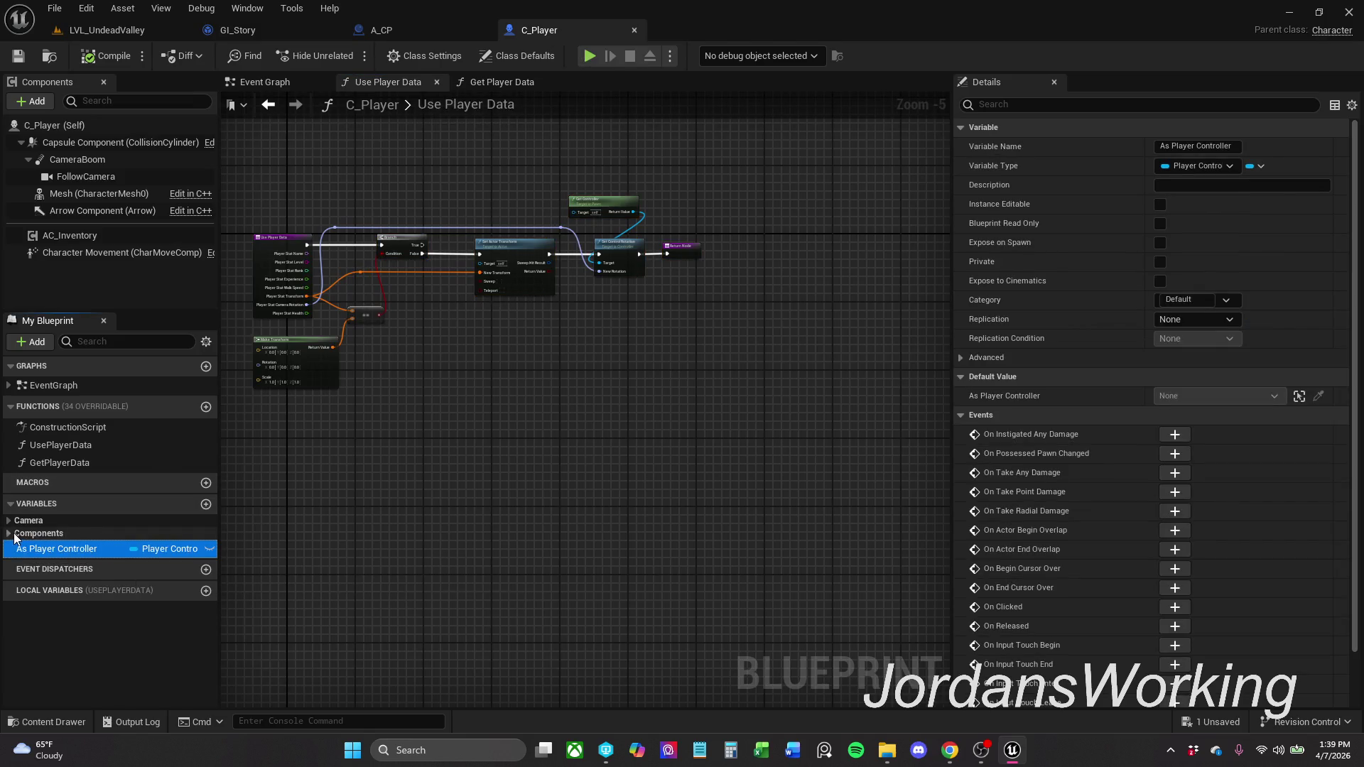
{"action": "left_click", "coordinate": [11, 523]}
{"action": "left_click", "coordinate": [10, 523]}
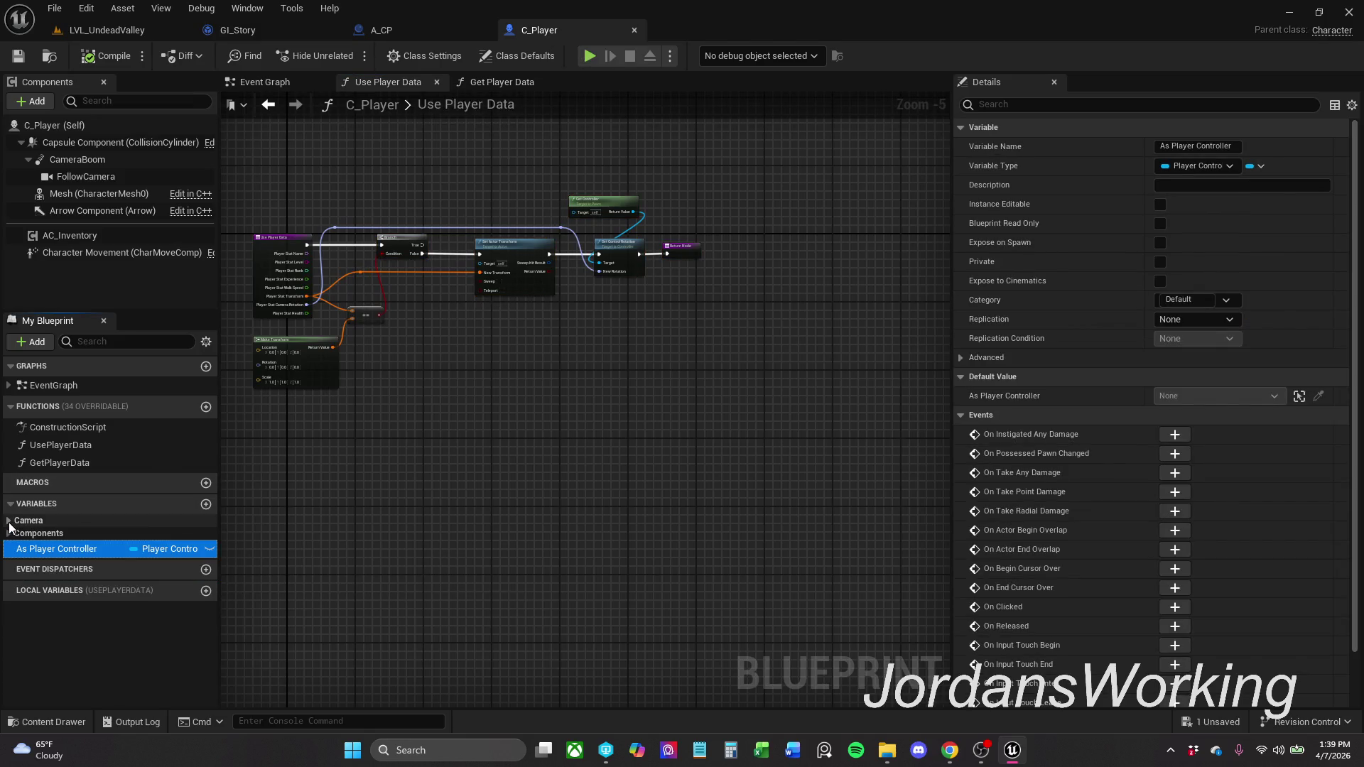
{"action": "left_click", "coordinate": [8, 534]}
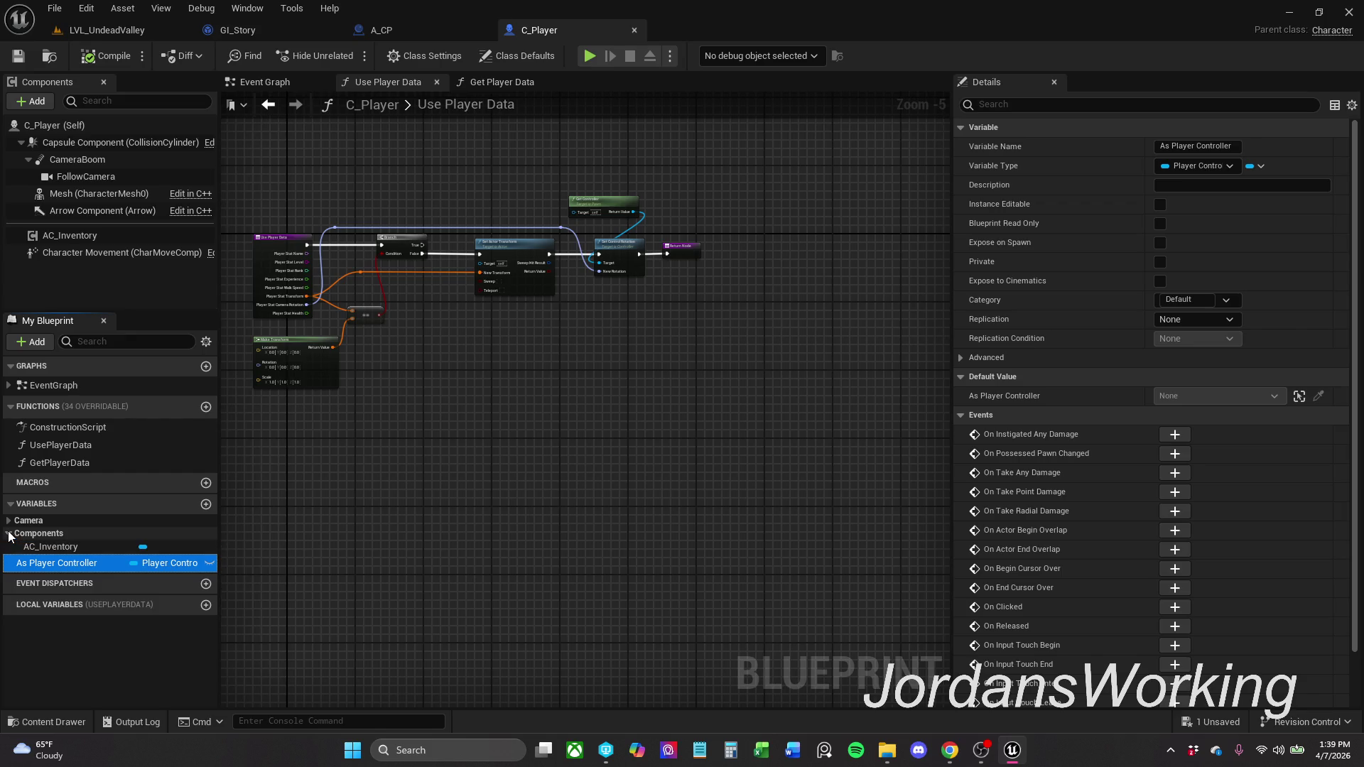